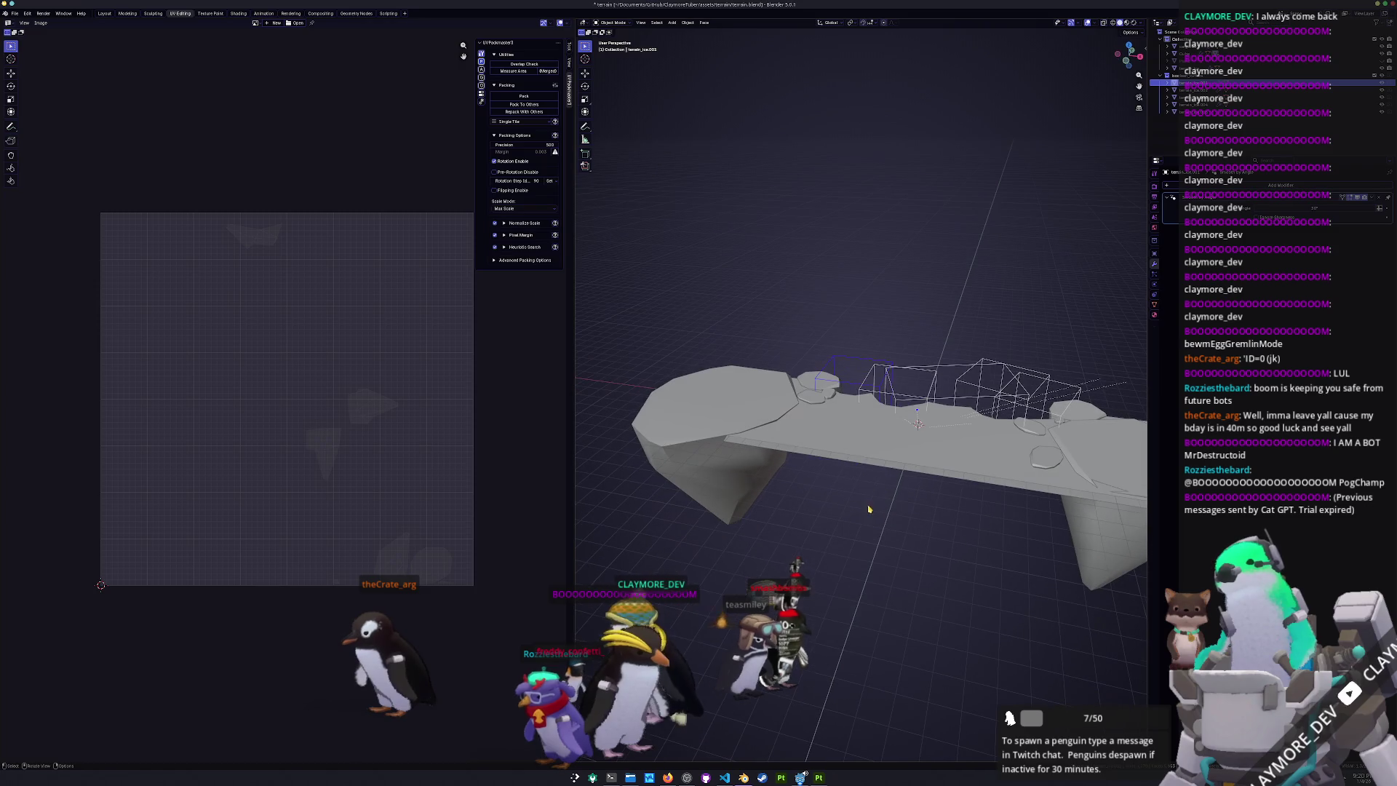
- Apply the Boolean cuts on the ice slab and delete all the cutter objects
{"action": "left_click", "coordinate": [881, 457]}
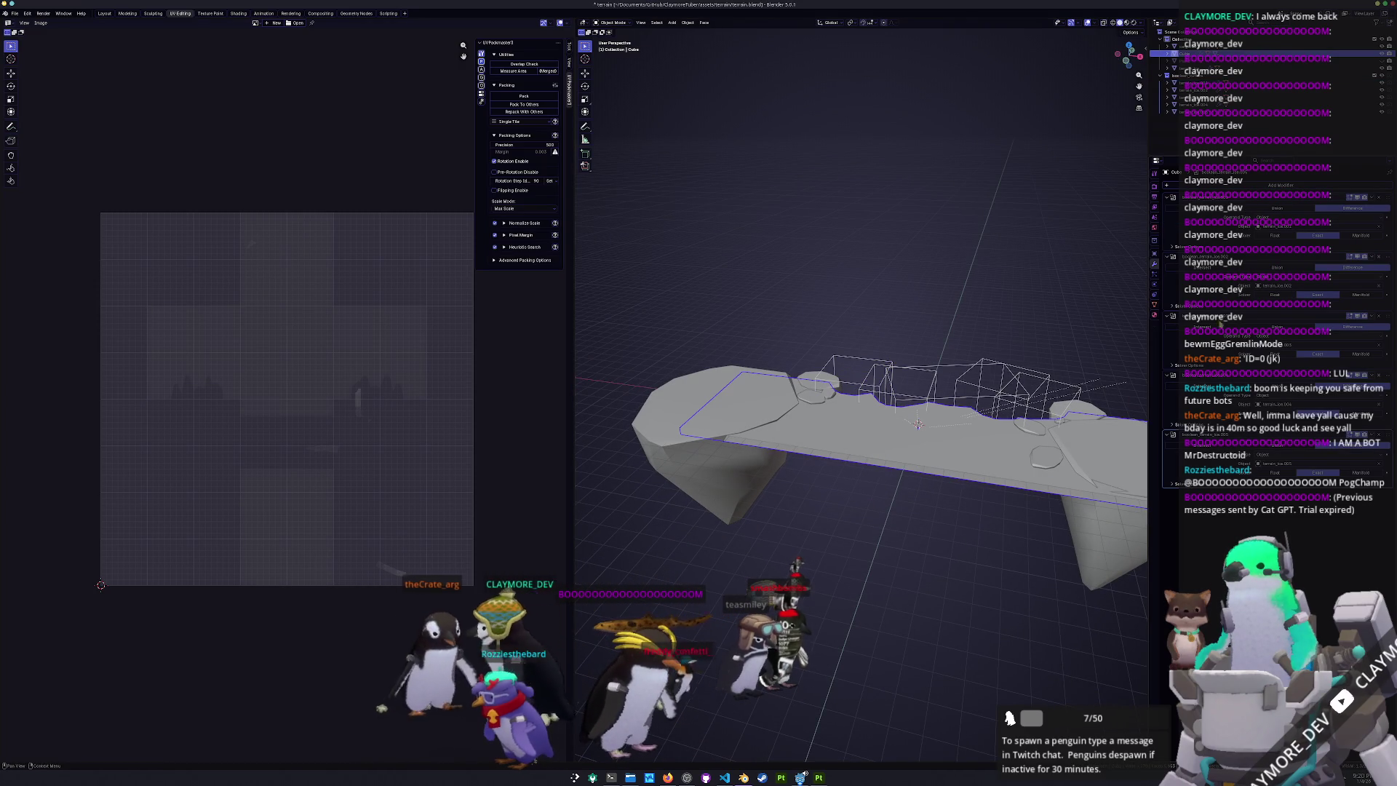
{"action": "key", "text": "ctrl+a"}
{"action": "key", "text": "ctrl+a"}
{"action": "key", "text": "ctrl+a"}
{"action": "left_click_drag", "start_coordinate": [932, 401], "coordinate": [1046, 354]}
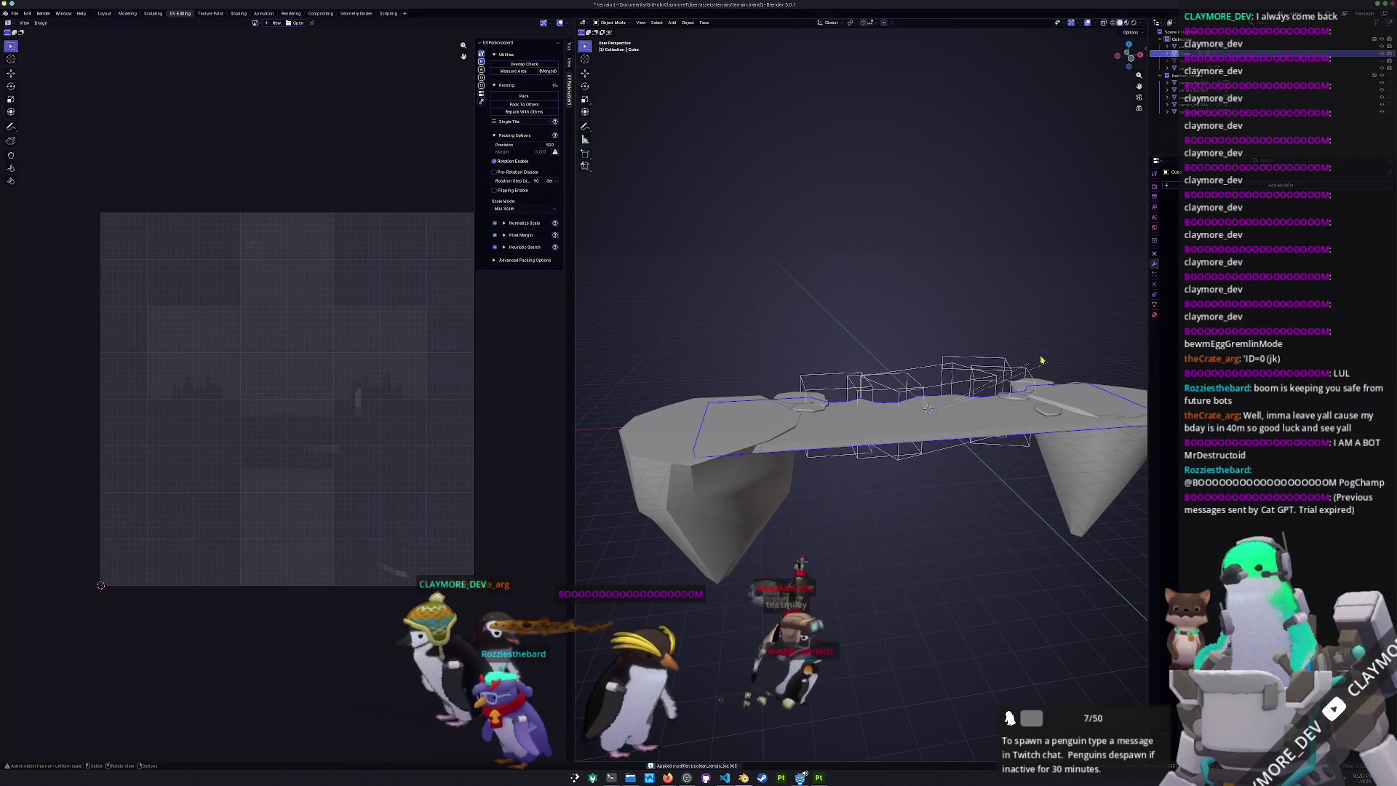
{"action": "left_click_drag", "start_coordinate": [937, 341], "coordinate": [899, 320]}
{"action": "key", "text": "x"}
{"action": "left_click", "coordinate": [898, 320]}
{"action": "left_click", "coordinate": [869, 378]}
{"action": "key", "text": "x"}
{"action": "left_click", "coordinate": [808, 350]}
{"action": "mouse_move", "coordinate": [906, 450]}
{"action": "left_mouse_down"}
{"action": "mouse_move", "coordinate": [750, 499]}
{"action": "mouse_move", "coordinate": [832, 508]}
{"action": "mouse_move", "coordinate": [844, 491]}
{"action": "left_mouse_up"}
- Shade the slab smooth by angle and apply the resulting modifier
{"action": "key", "text": "Tab"}
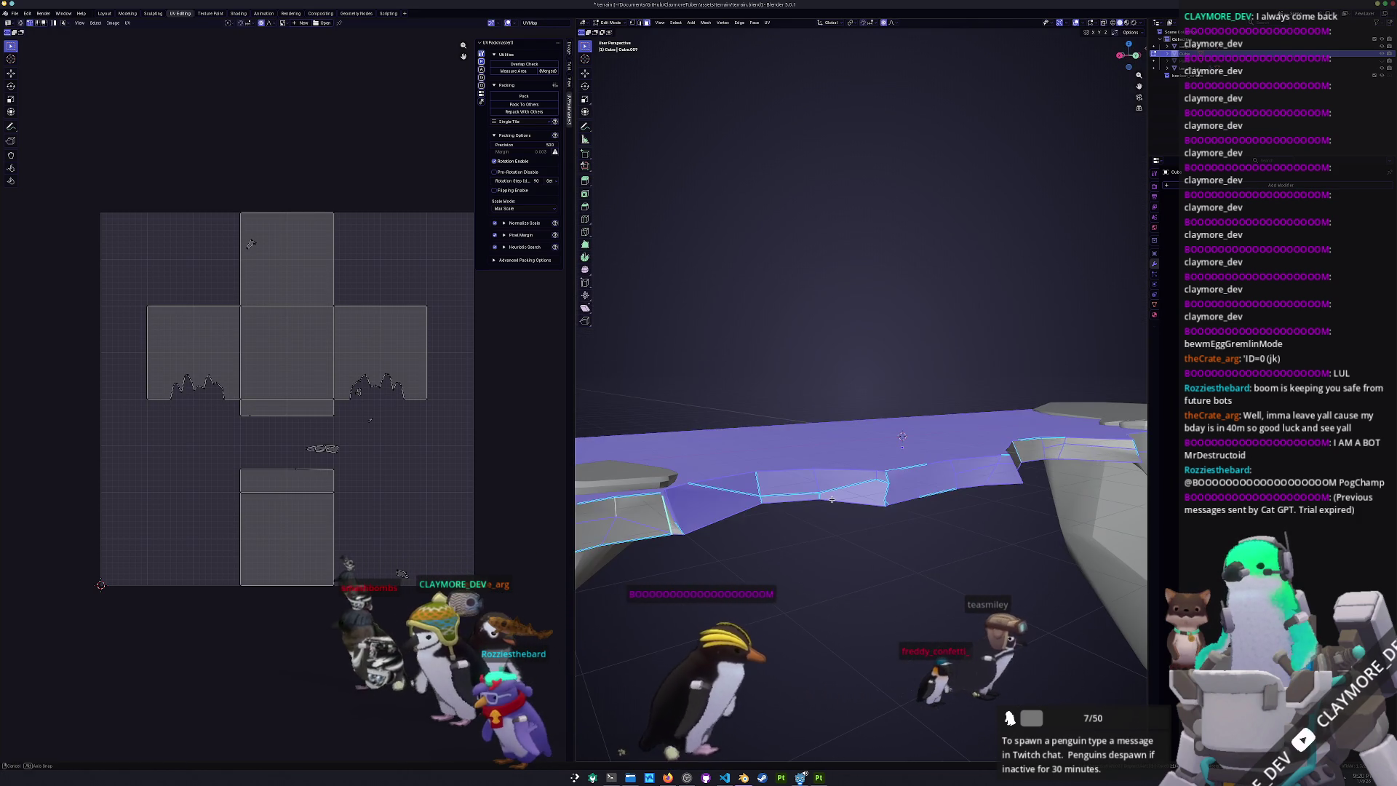
{"action": "key", "text": "Tab"}
{"action": "right_click", "coordinate": [846, 486]}
{"action": "left_click", "coordinate": [839, 485]}
{"action": "key", "text": "Tab"}
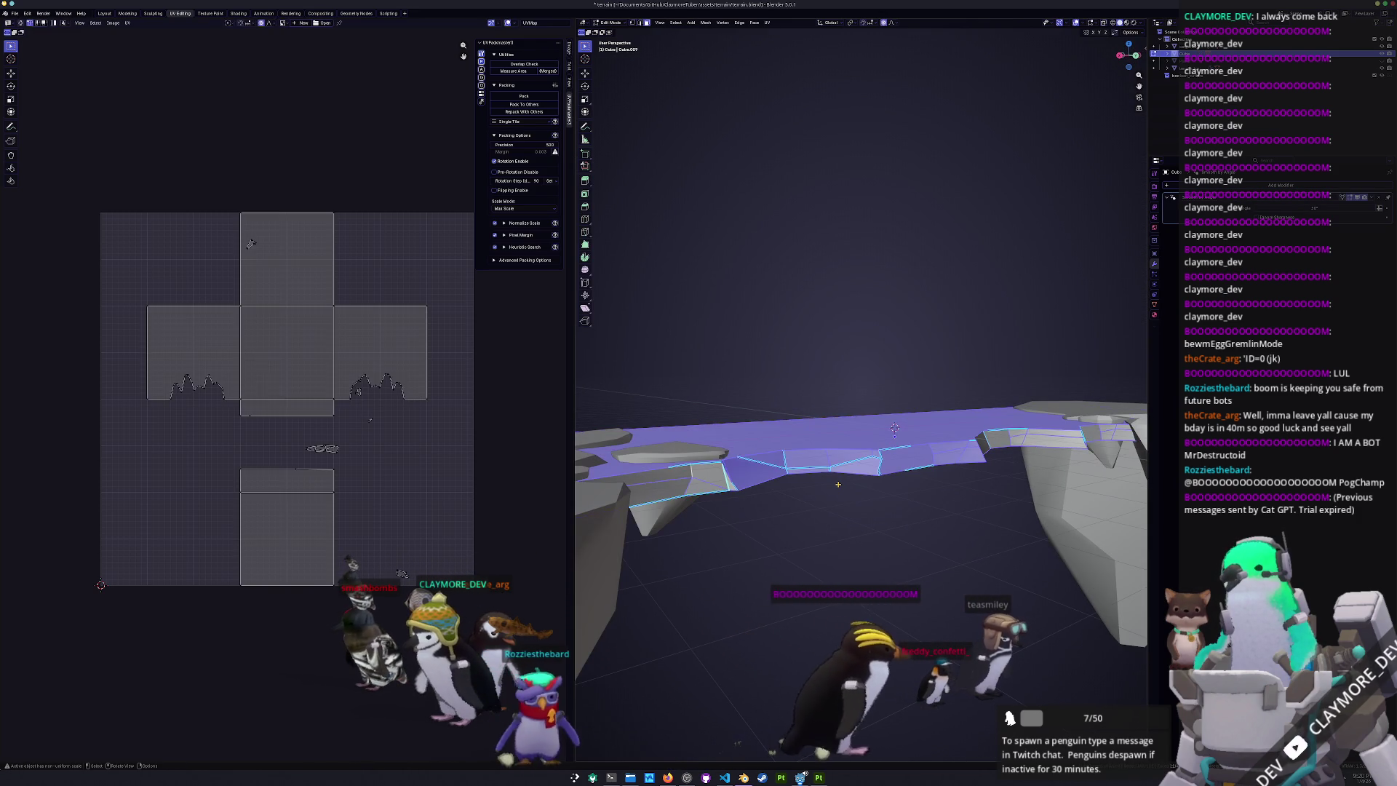
{"action": "key", "text": "Tab"}
{"action": "key", "text": "ctrl+a"}
{"action": "key", "text": "Tab"}
{"action": "mouse_move", "coordinate": [838, 484]}
{"action": "left_mouse_down"}
{"action": "mouse_move", "coordinate": [850, 398]}
{"action": "mouse_move", "coordinate": [799, 464]}
{"action": "mouse_move", "coordinate": [829, 510]}
{"action": "left_mouse_up"}
- Add a Decimate modifier set to Planar on the slab and apply it
{"action": "key", "text": "alt+a"}
{"action": "left_click_drag", "start_coordinate": [769, 465], "coordinate": [837, 441]}
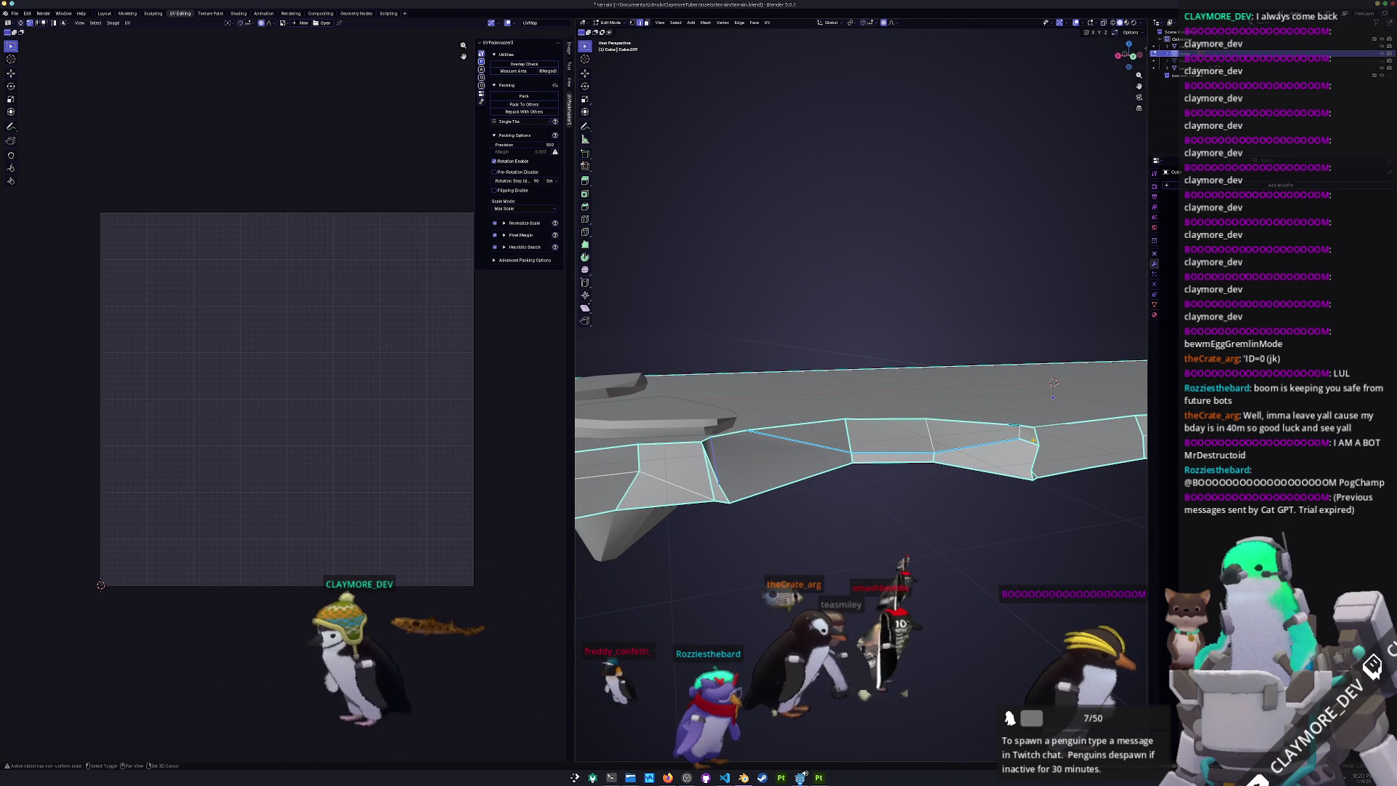
{"action": "key", "text": "a"}
{"action": "left_click_drag", "start_coordinate": [1054, 383], "coordinate": [961, 388]}
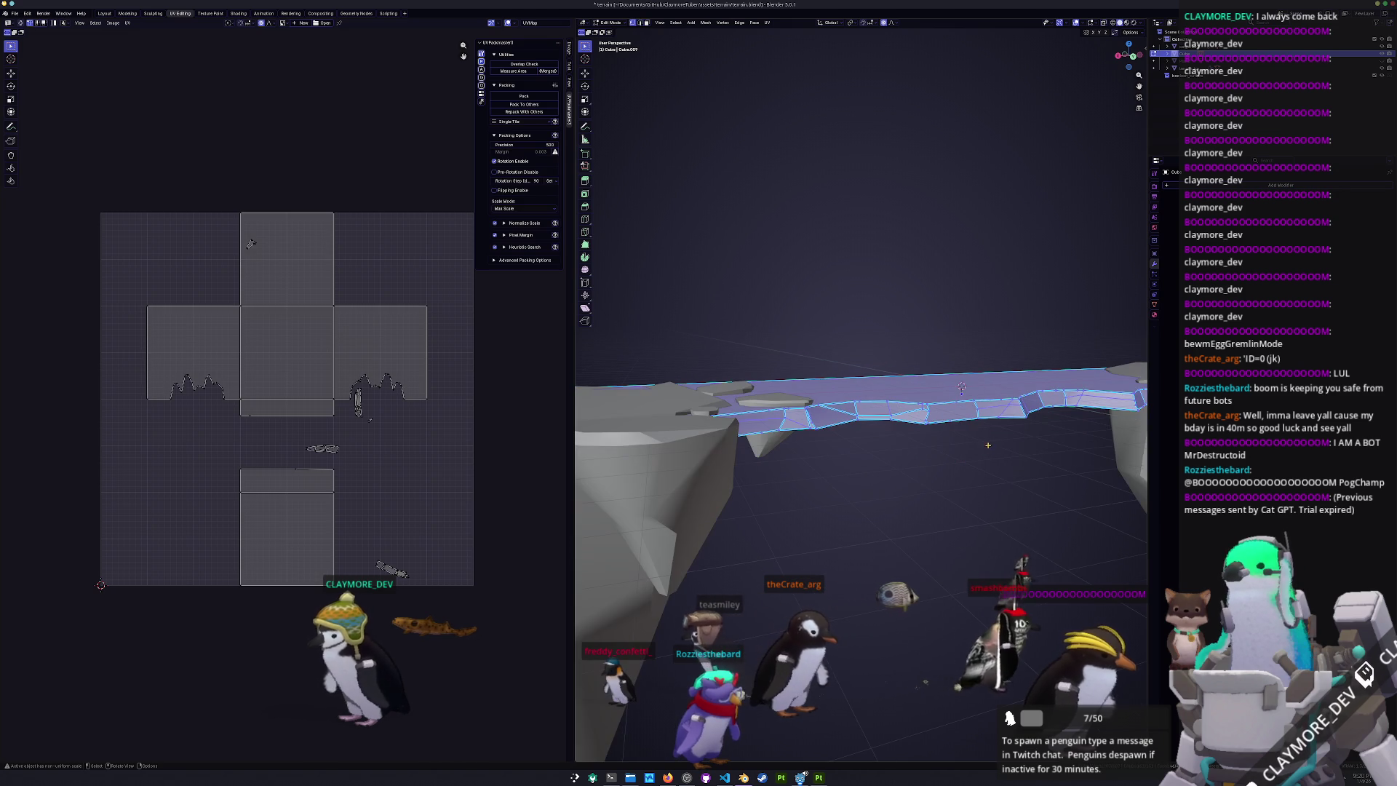
{"action": "left_click", "coordinate": [1280, 185]}
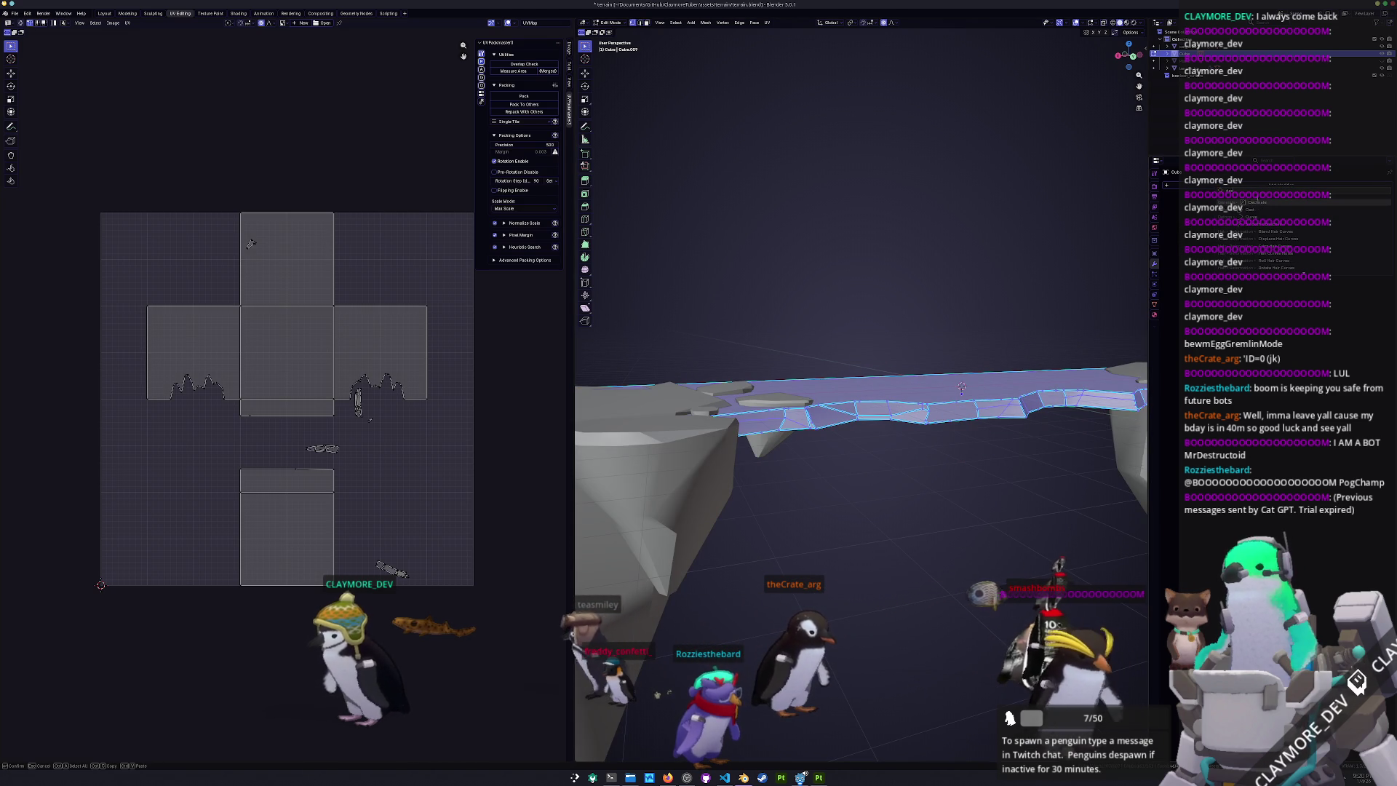
{"action": "left_click", "coordinate": [1352, 208]}
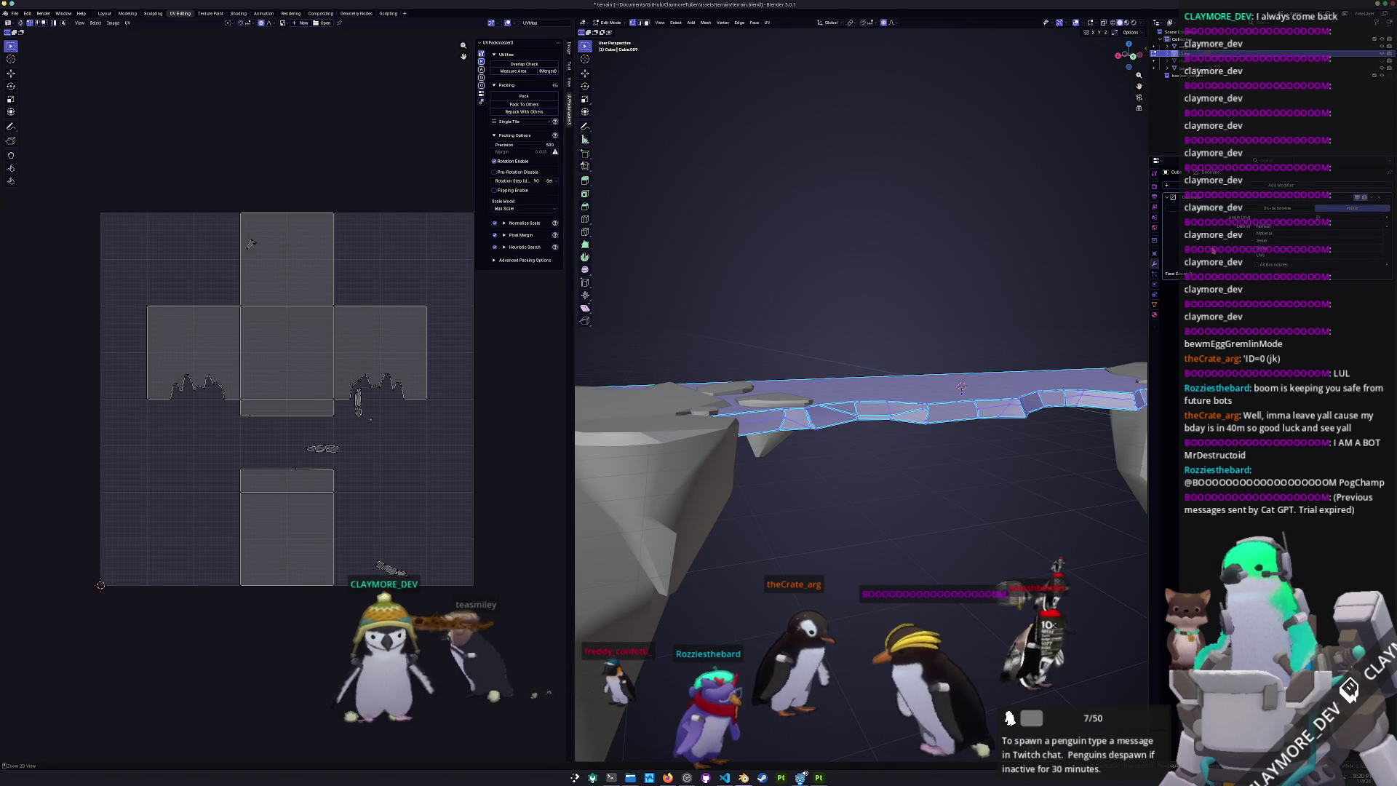
{"action": "key", "text": "Tab"}
{"action": "key", "text": "ctrl+a"}
{"action": "key", "text": "Tab"}
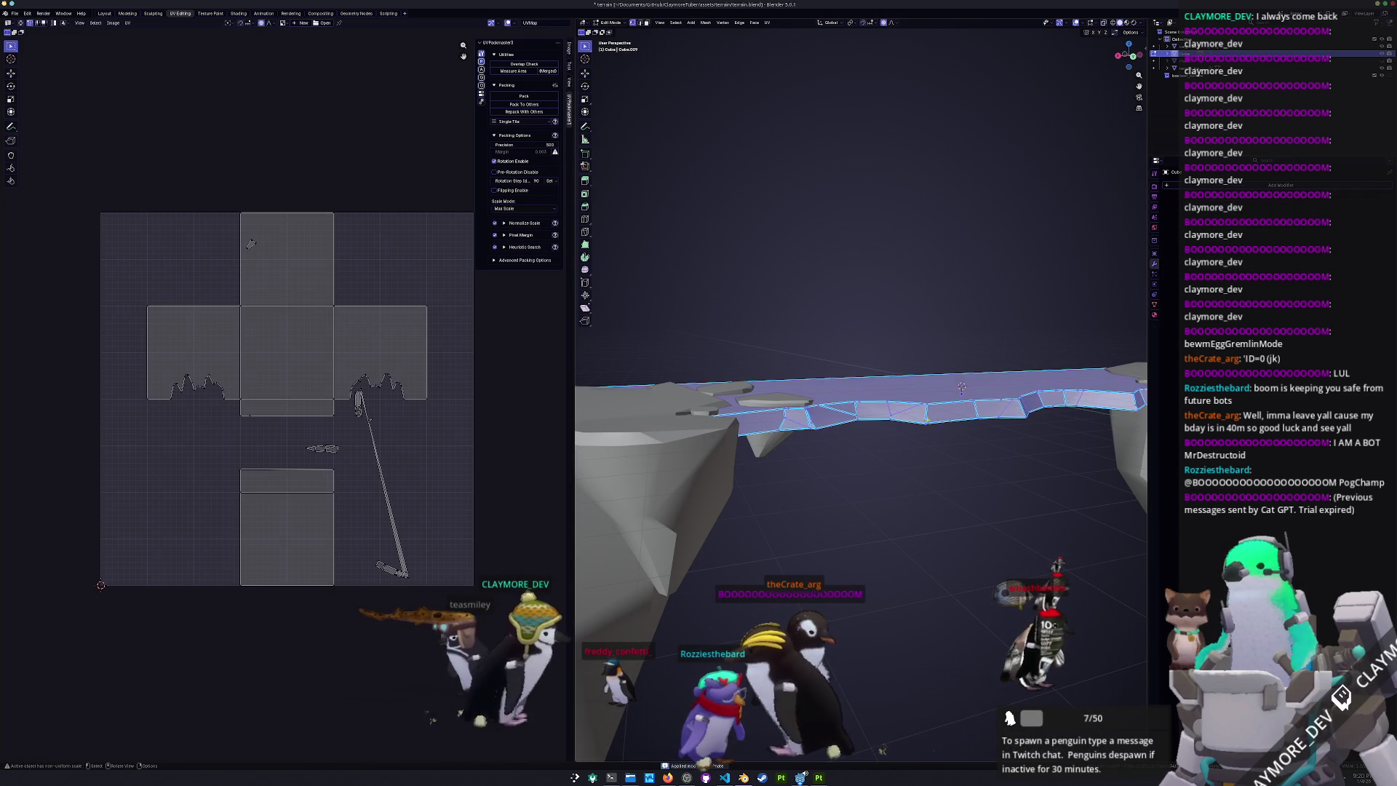
{"action": "left_click_drag", "start_coordinate": [961, 387], "coordinate": [1015, 384]}
{"action": "mouse_move", "coordinate": [942, 436]}
{"action": "left_mouse_down"}
{"action": "mouse_move", "coordinate": [954, 431]}
{"action": "mouse_move", "coordinate": [870, 452]}
{"action": "left_mouse_up"}
{"action": "right_click", "coordinate": [869, 452]}
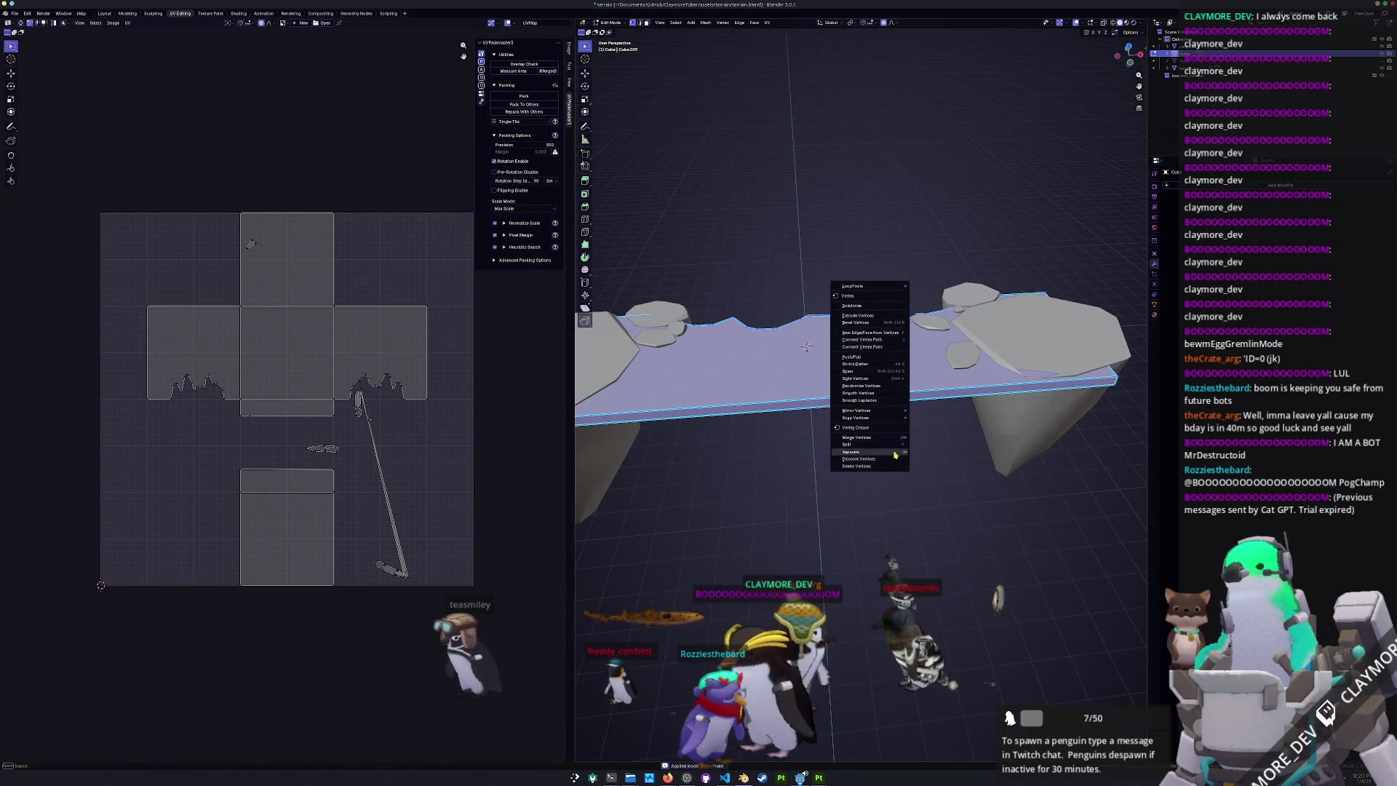
- Merge the slab's duplicate vertices by distance
{"action": "mouse_move", "coordinate": [901, 454]}
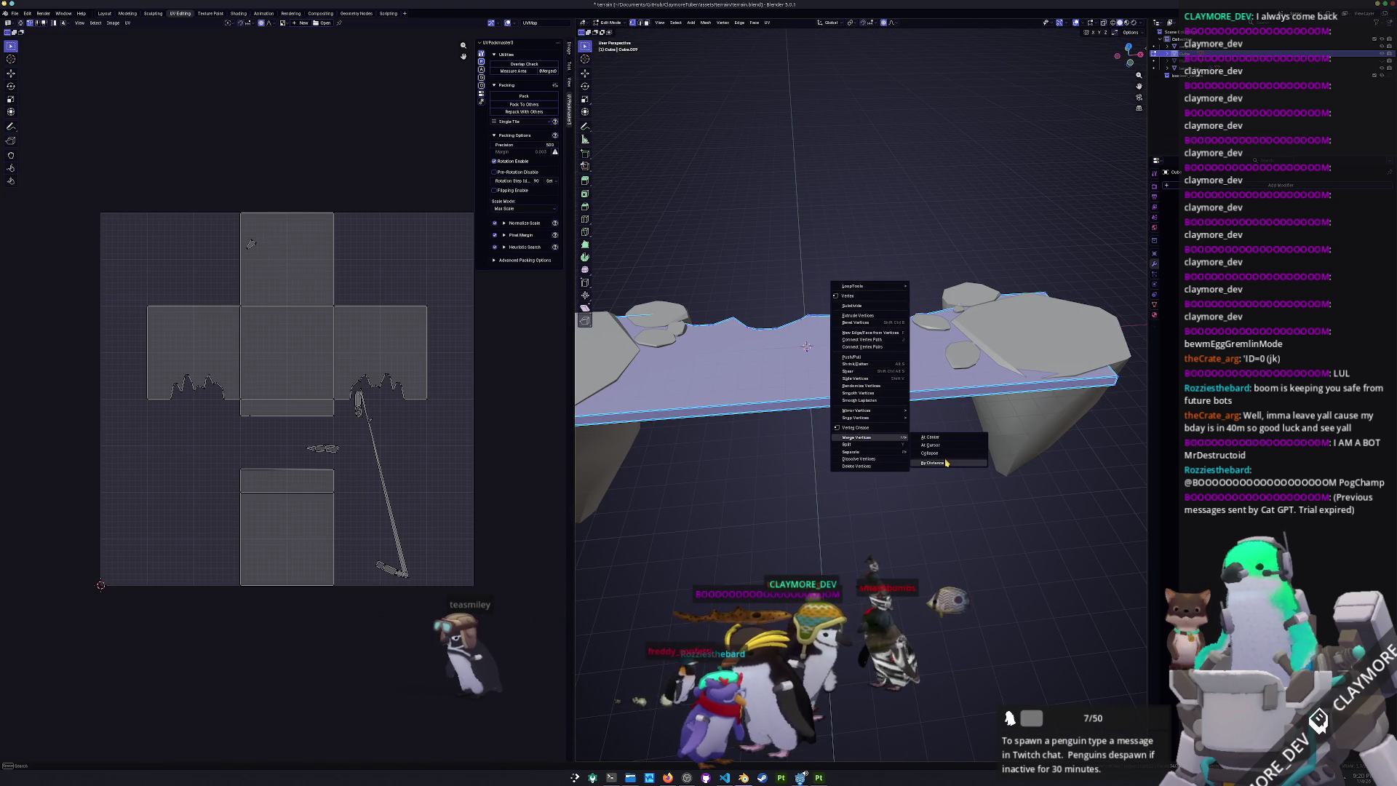
{"action": "left_click", "coordinate": [946, 463]}
{"action": "mouse_move", "coordinate": [946, 463]}
{"action": "left_mouse_down"}
{"action": "mouse_move", "coordinate": [817, 446]}
{"action": "mouse_move", "coordinate": [757, 83]}
{"action": "left_mouse_up"}
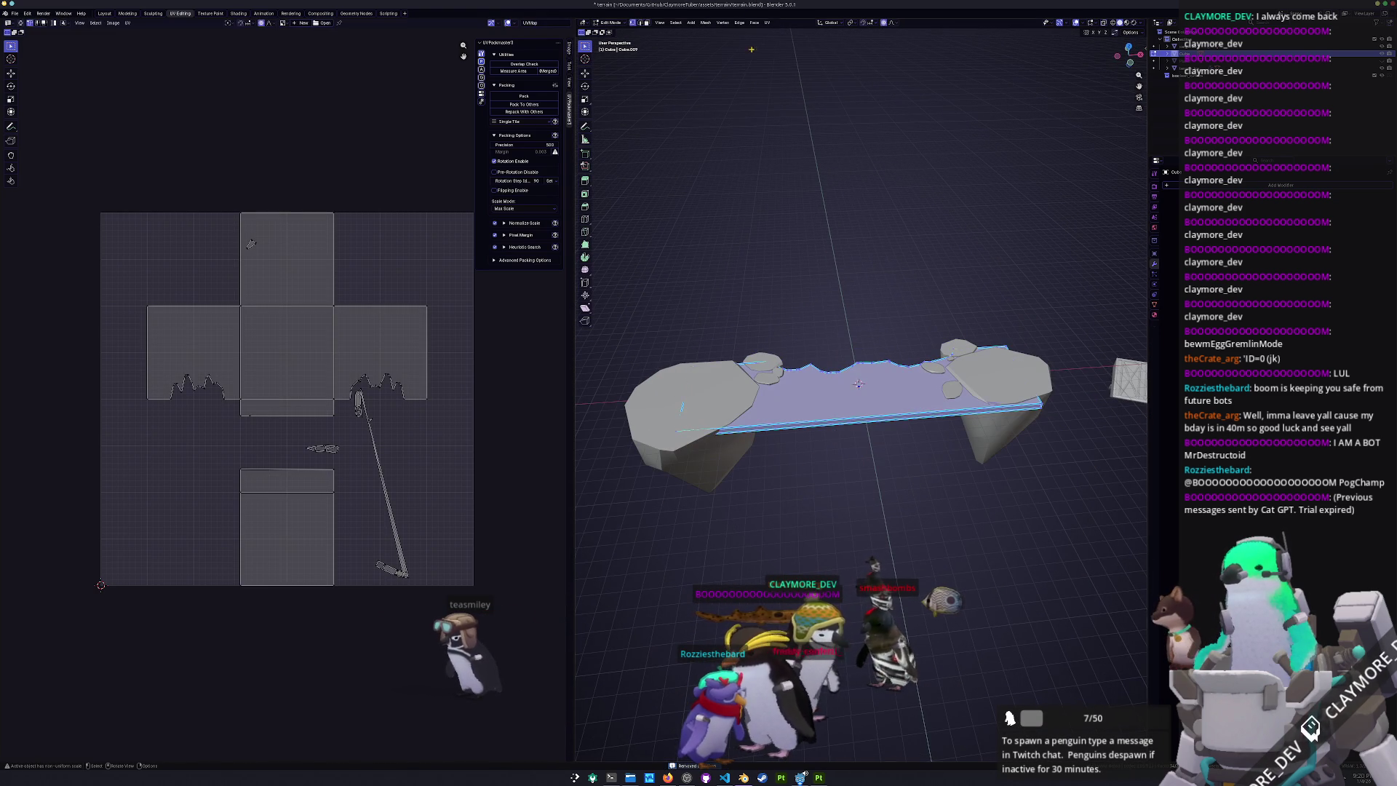
- Smart UV Project the slab, pack its islands with UVPackmaster, and save the file
{"action": "left_click", "coordinate": [767, 24]}
{"action": "left_click", "coordinate": [790, 56]}
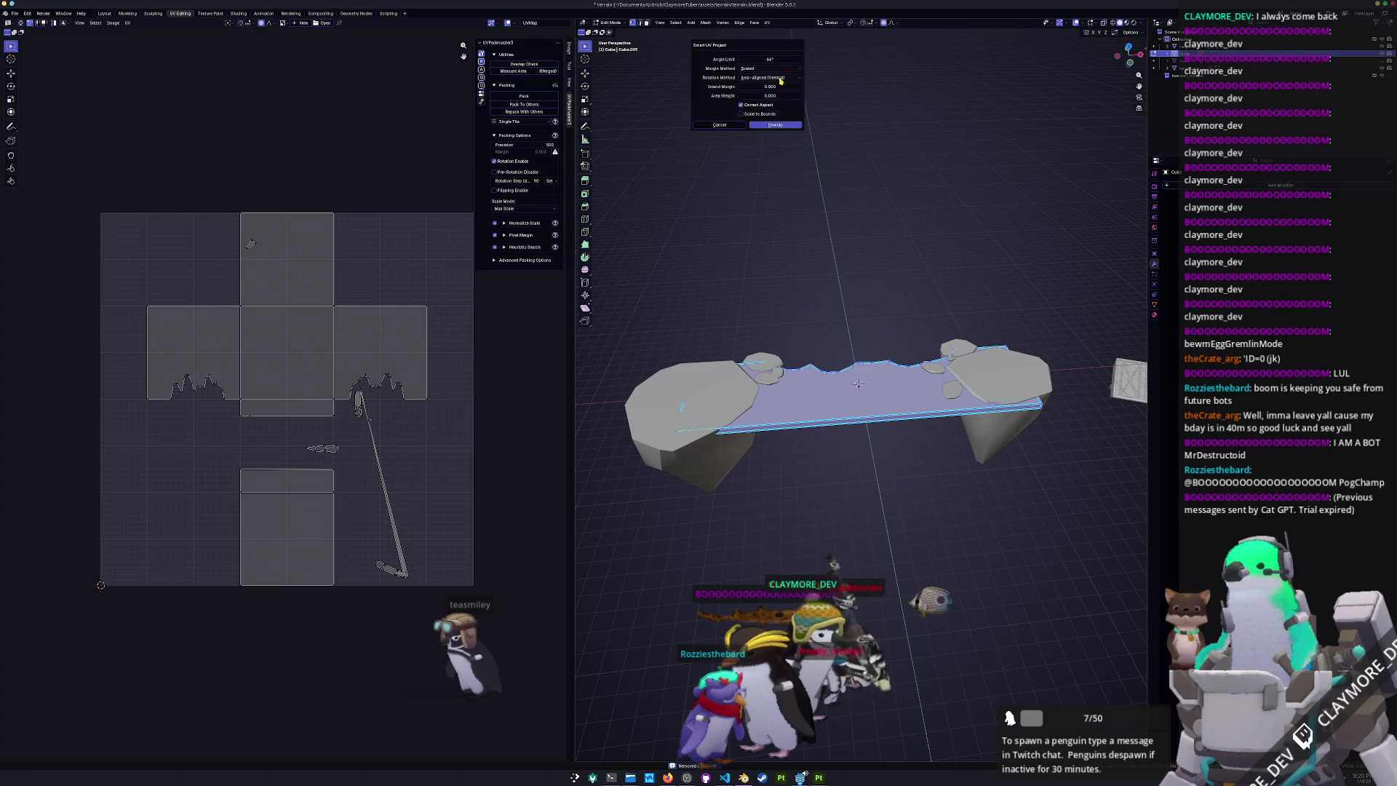
{"action": "left_click", "coordinate": [775, 126]}
{"action": "scroll", "coordinate": [466, 196], "scroll_direction": "up", "scroll_amount": 1}
{"action": "left_click", "coordinate": [525, 96]}
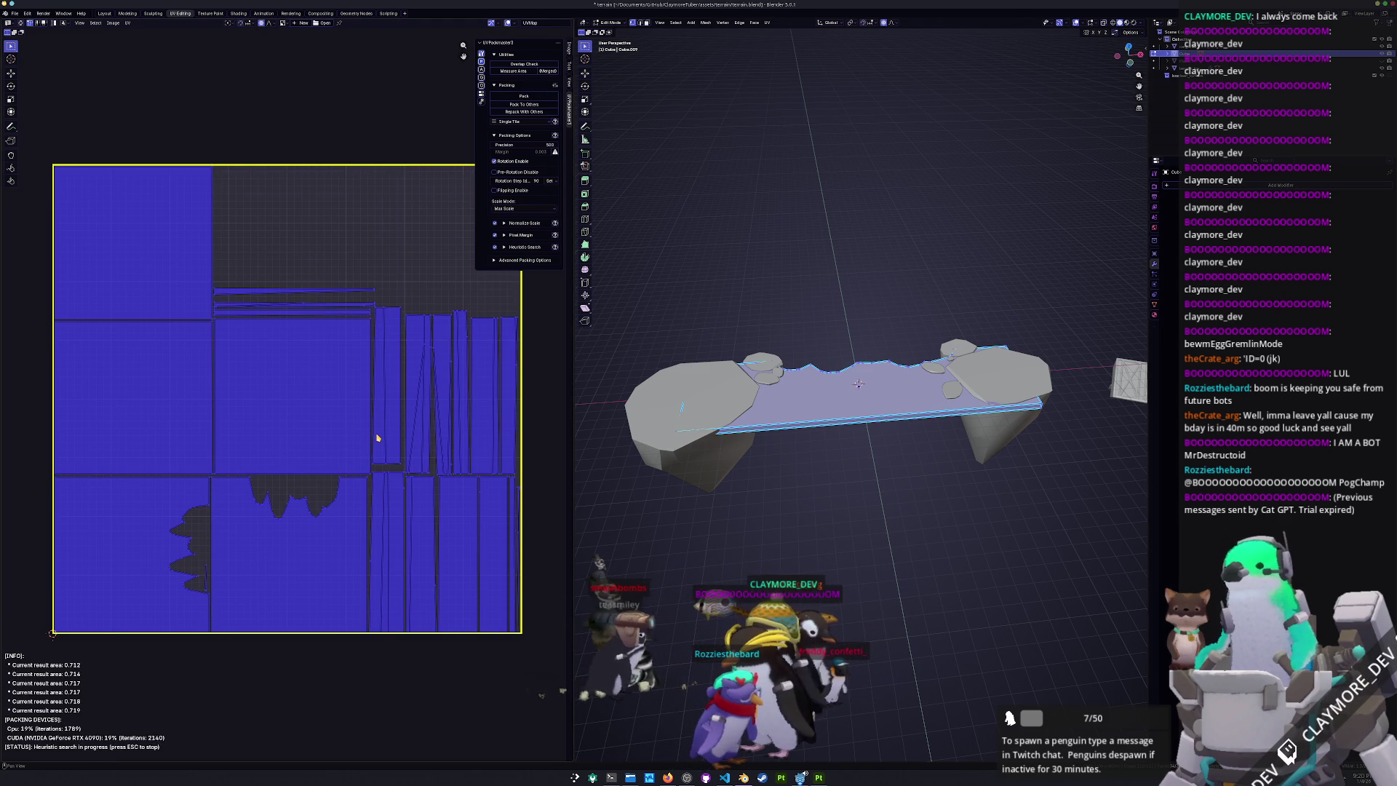
{"action": "key", "text": "Escape"}
{"action": "key", "text": "ctrl+s"}
{"action": "key", "text": "Tab"}
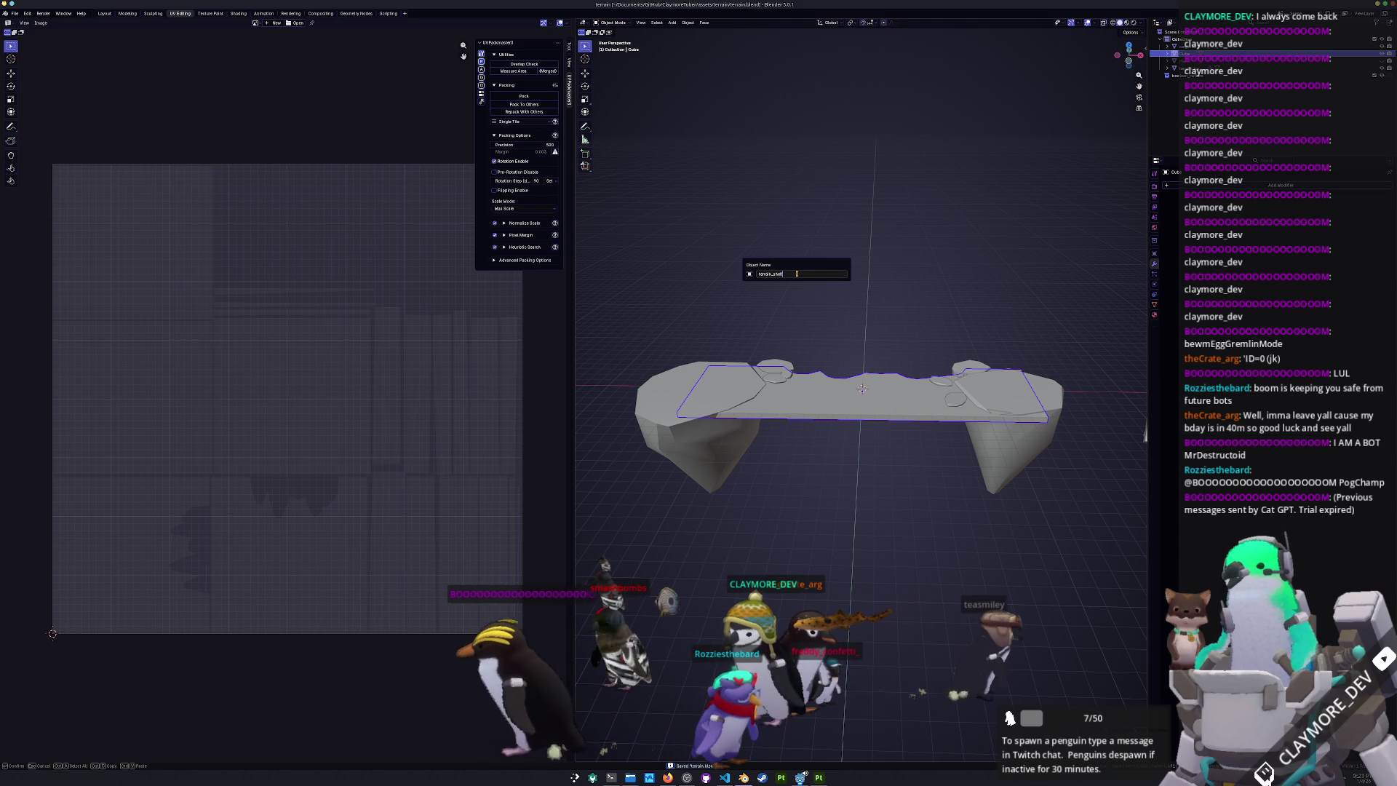
- Rename the slab to terrain_shelf and shift it along the Y axis
{"action": "type", "text": "helf"}
{"action": "key", "text": "Return"}
{"action": "key", "text": "g"}
{"action": "key", "text": "y"}
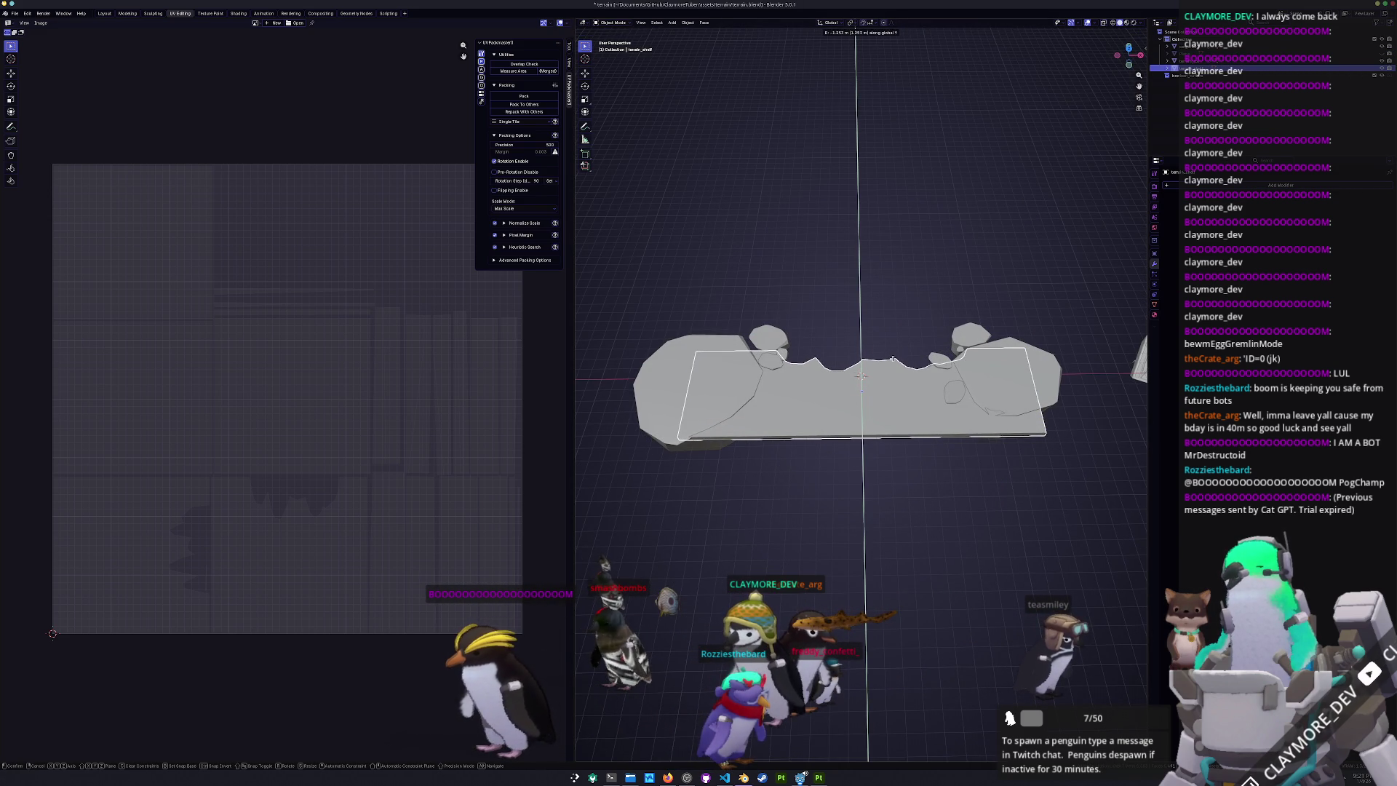
{"action": "left_click", "coordinate": [894, 361]}
- Apply all transforms to terrain_shelf and give it a new material
{"action": "key", "text": "ctrl+a"}
{"action": "left_click", "coordinate": [894, 357]}
{"action": "left_click_drag", "start_coordinate": [892, 349], "coordinate": [887, 307]}
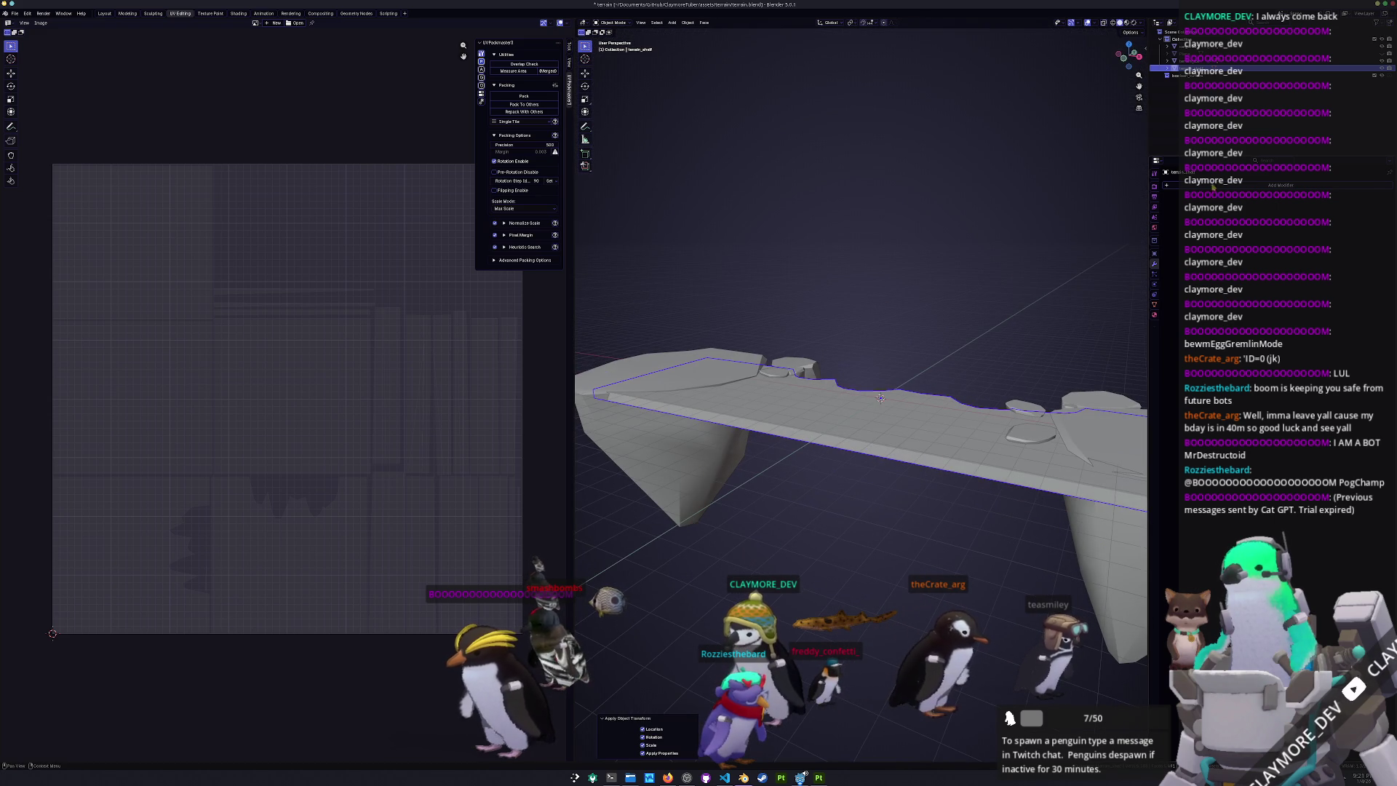
{"action": "double_click", "coordinate": [1201, 218]}
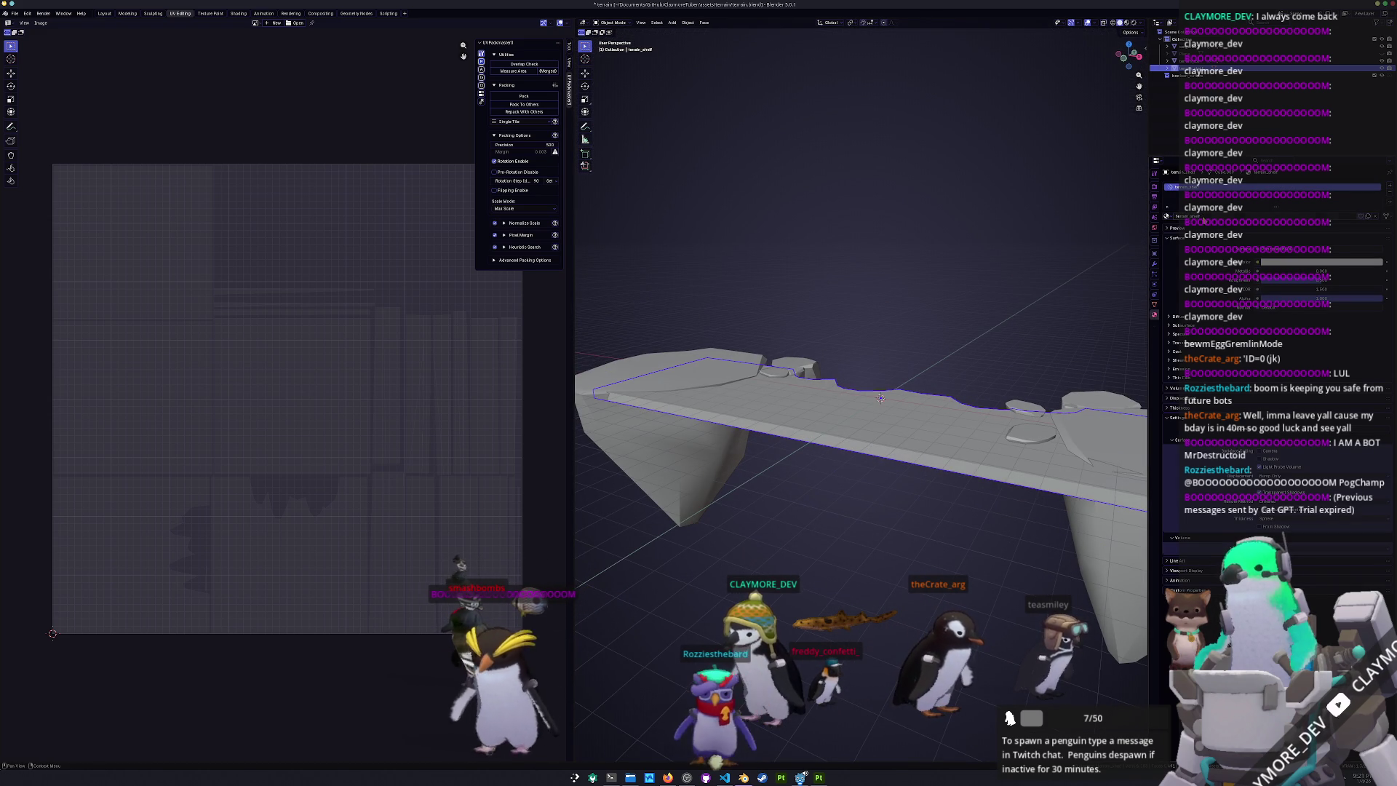
{"action": "left_click", "coordinate": [14, 14]}
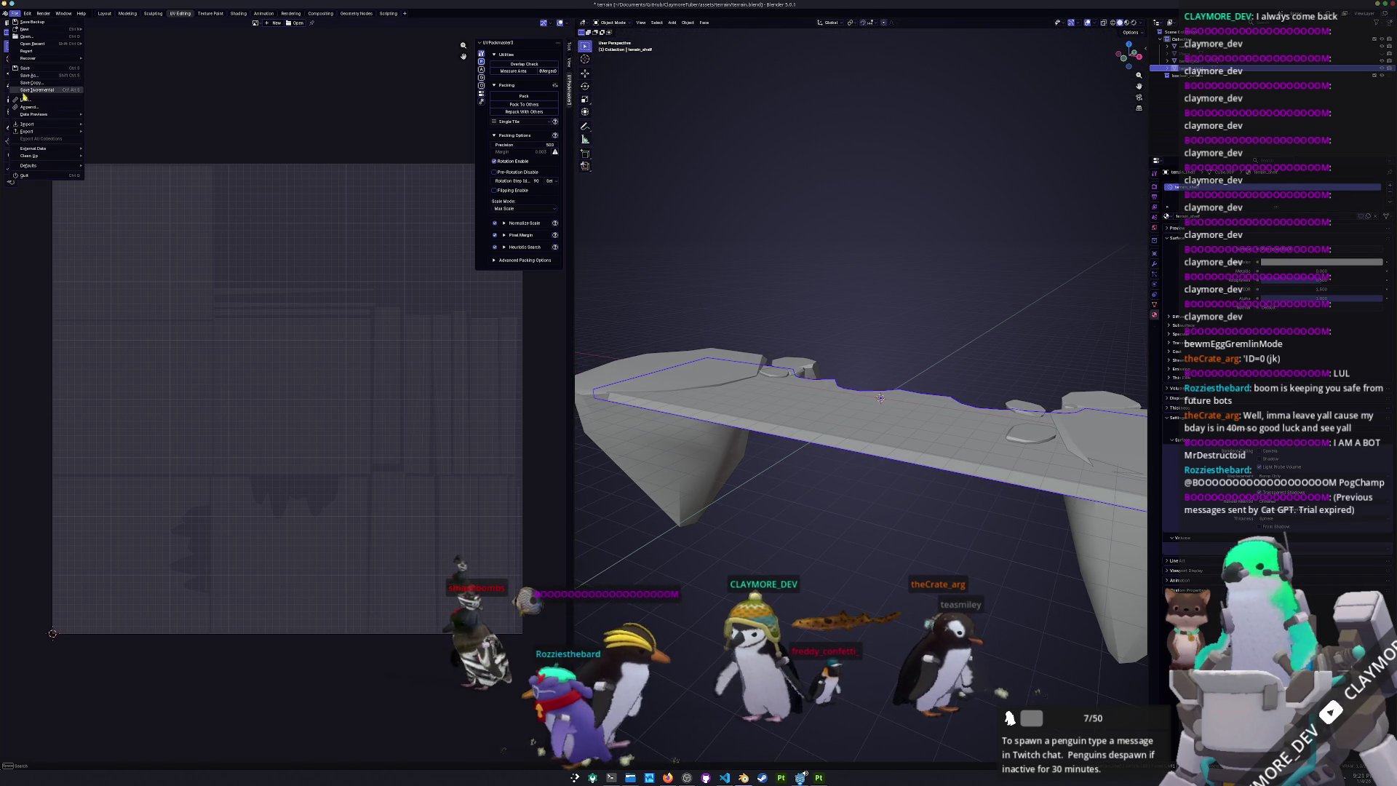
- Export the shelf mesh as FBX after abandoning a glTF export, then switch to Substance Painter
{"action": "mouse_move", "coordinate": [54, 136]}
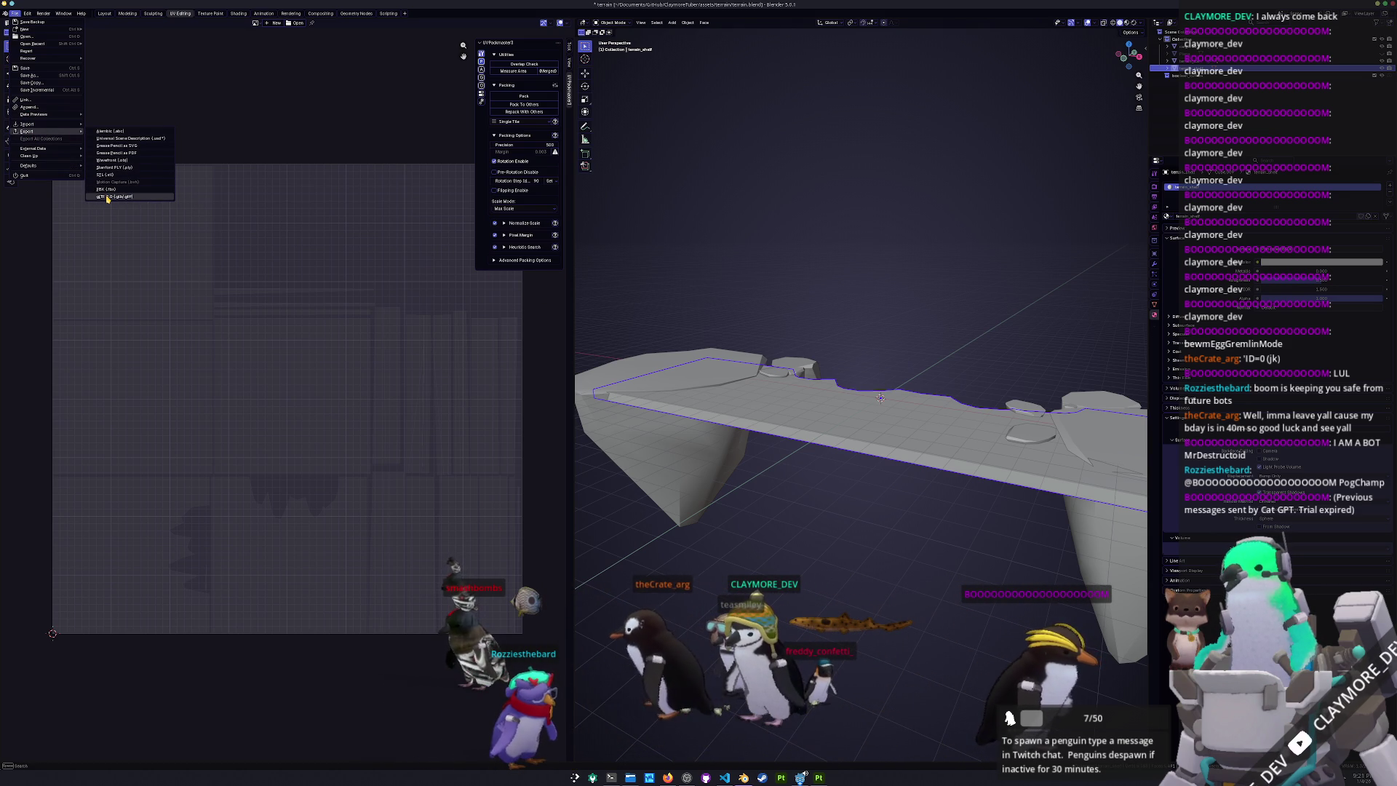
{"action": "left_click", "coordinate": [108, 197]}
{"action": "key", "text": "Return"}
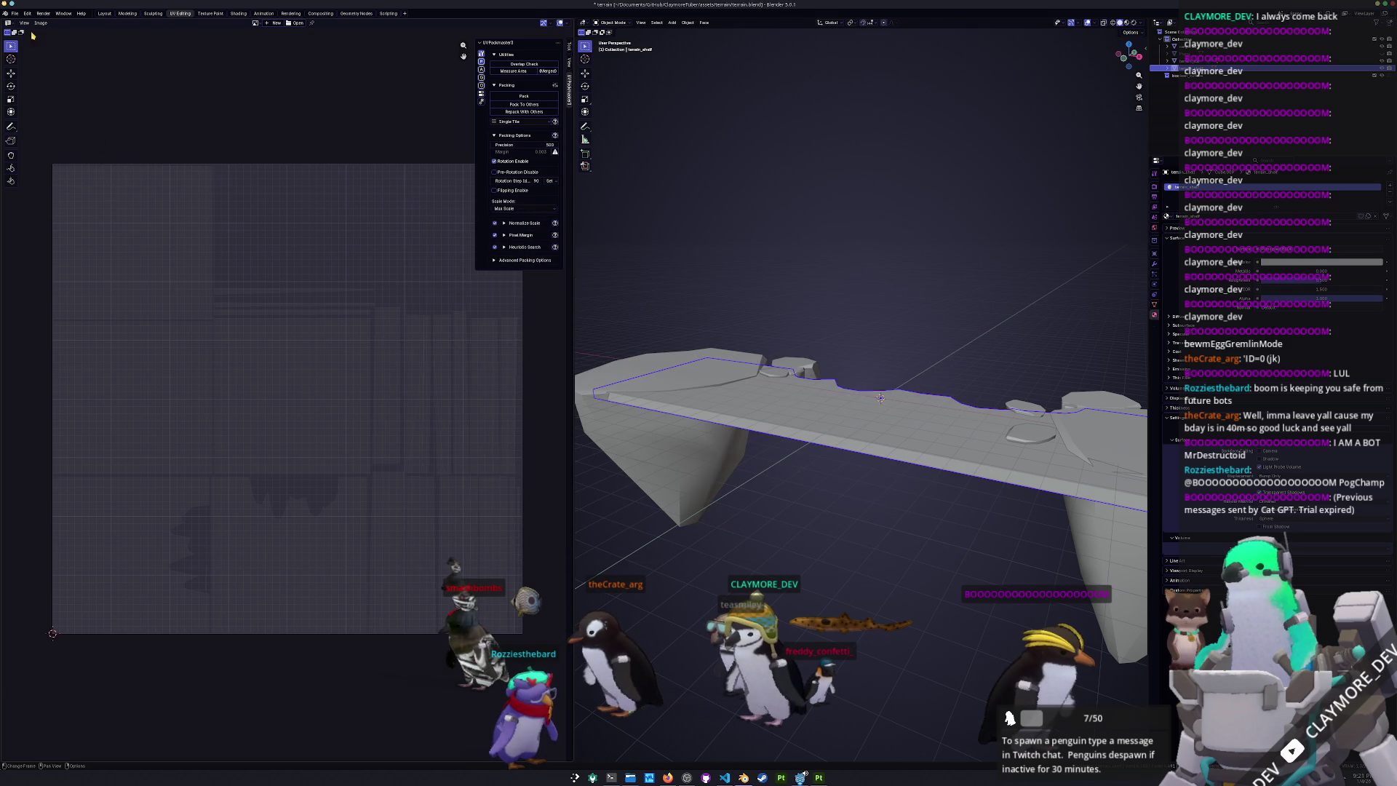
{"action": "left_click", "coordinate": [14, 14]}
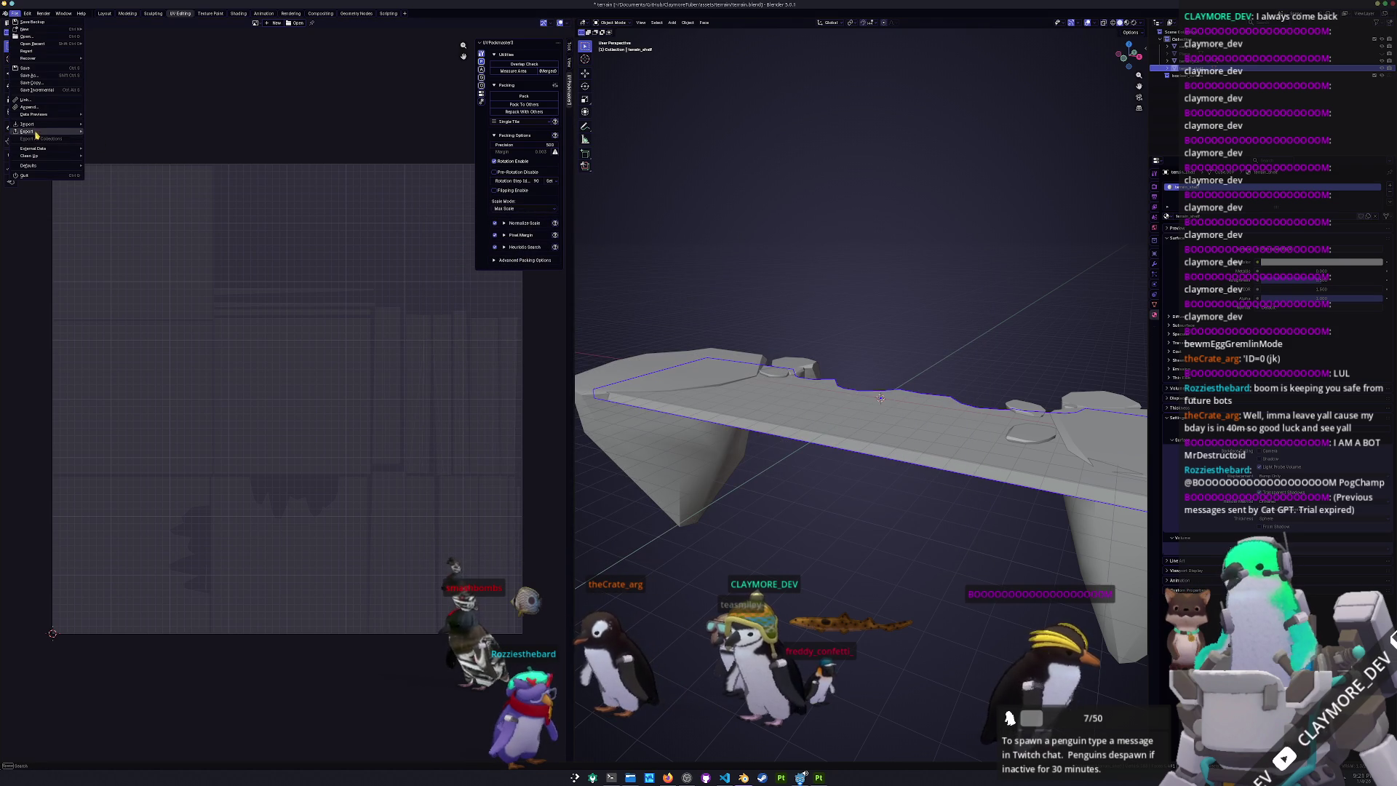
{"action": "left_click", "coordinate": [109, 191]}
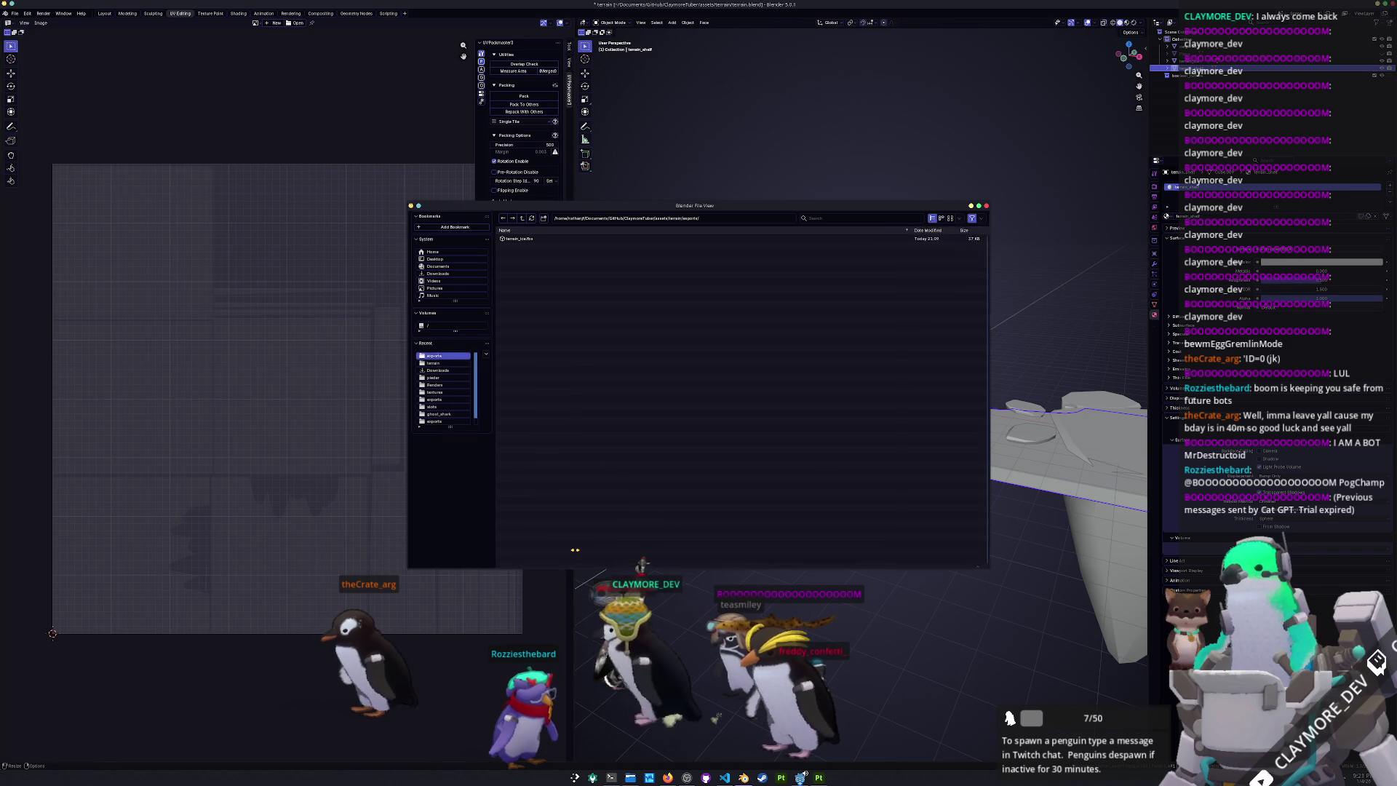
{"action": "key", "text": "Return"}
{"action": "key", "text": "alt+Tab"}
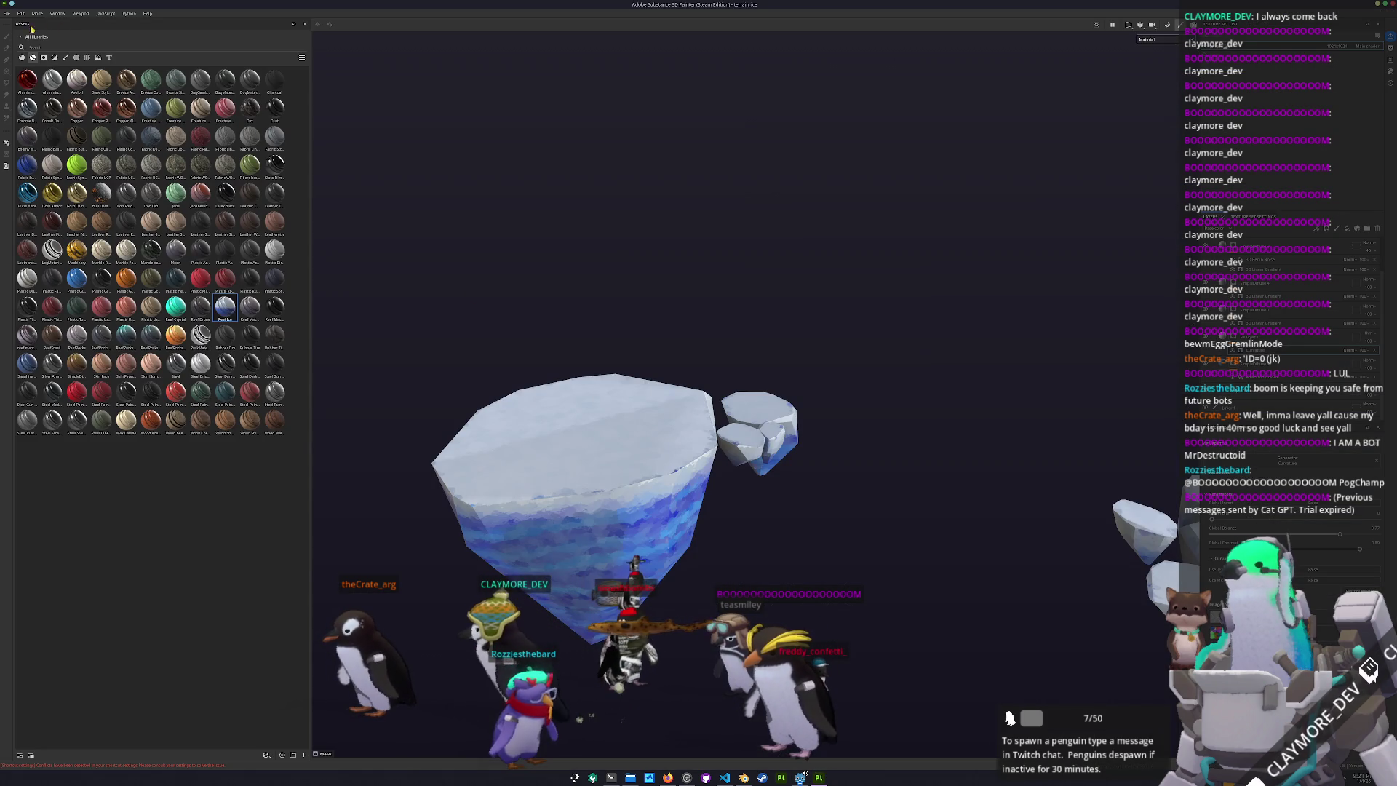
- Create a new Substance Painter project from the exported terrain mesh file
{"action": "left_click", "coordinate": [7, 13]}
{"action": "left_click", "coordinate": [20, 22]}
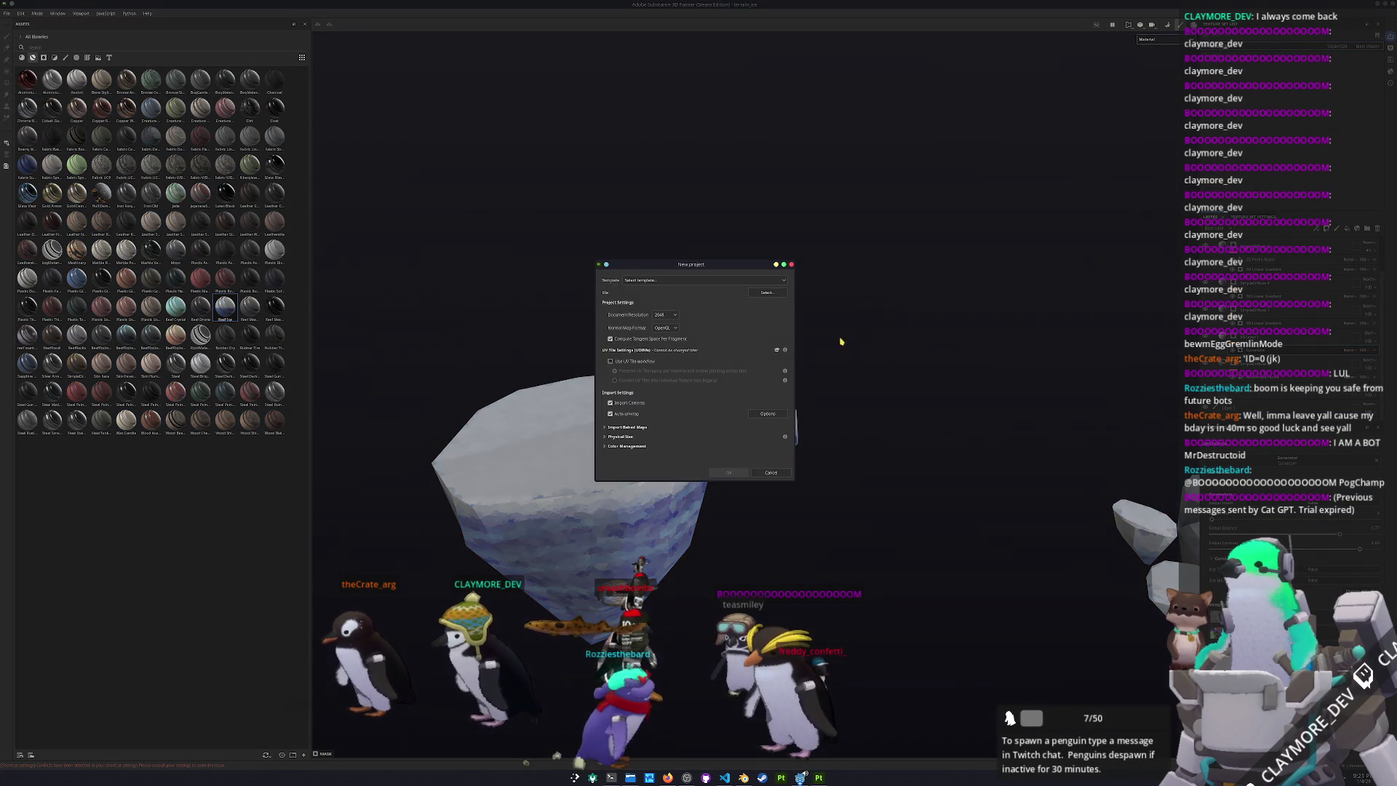
{"action": "left_click", "coordinate": [773, 295]}
{"action": "double_click", "coordinate": [647, 320]}
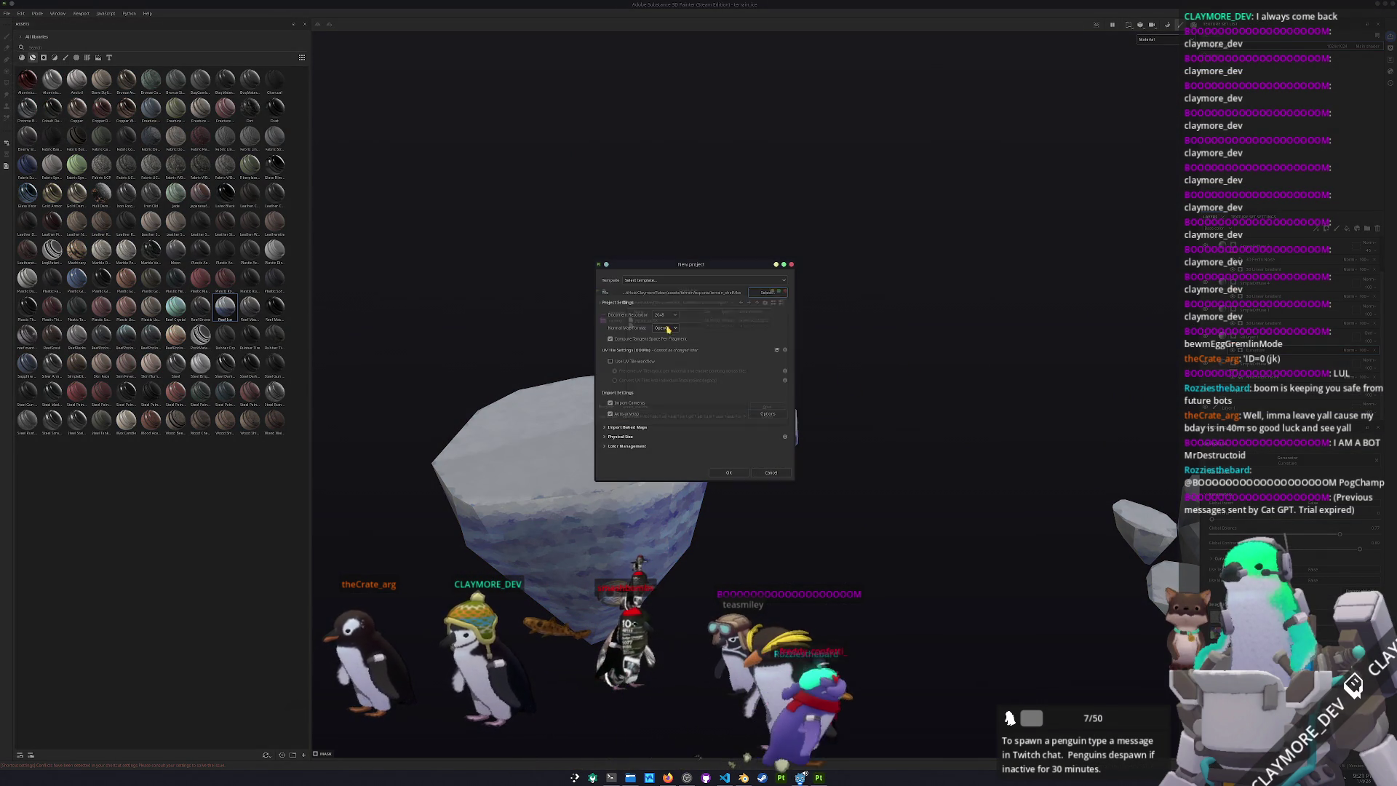
{"action": "left_click", "coordinate": [728, 472]}
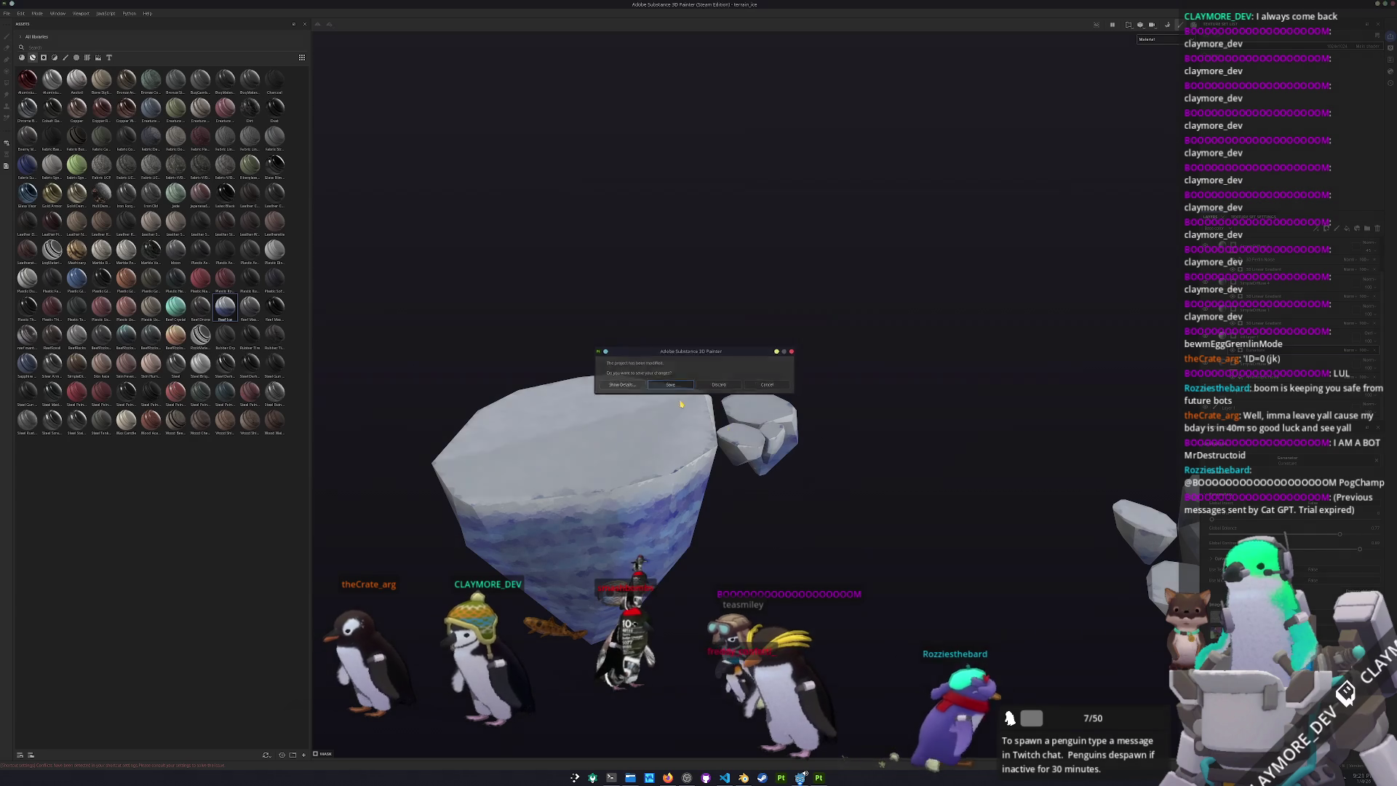
{"action": "left_click", "coordinate": [671, 384]}
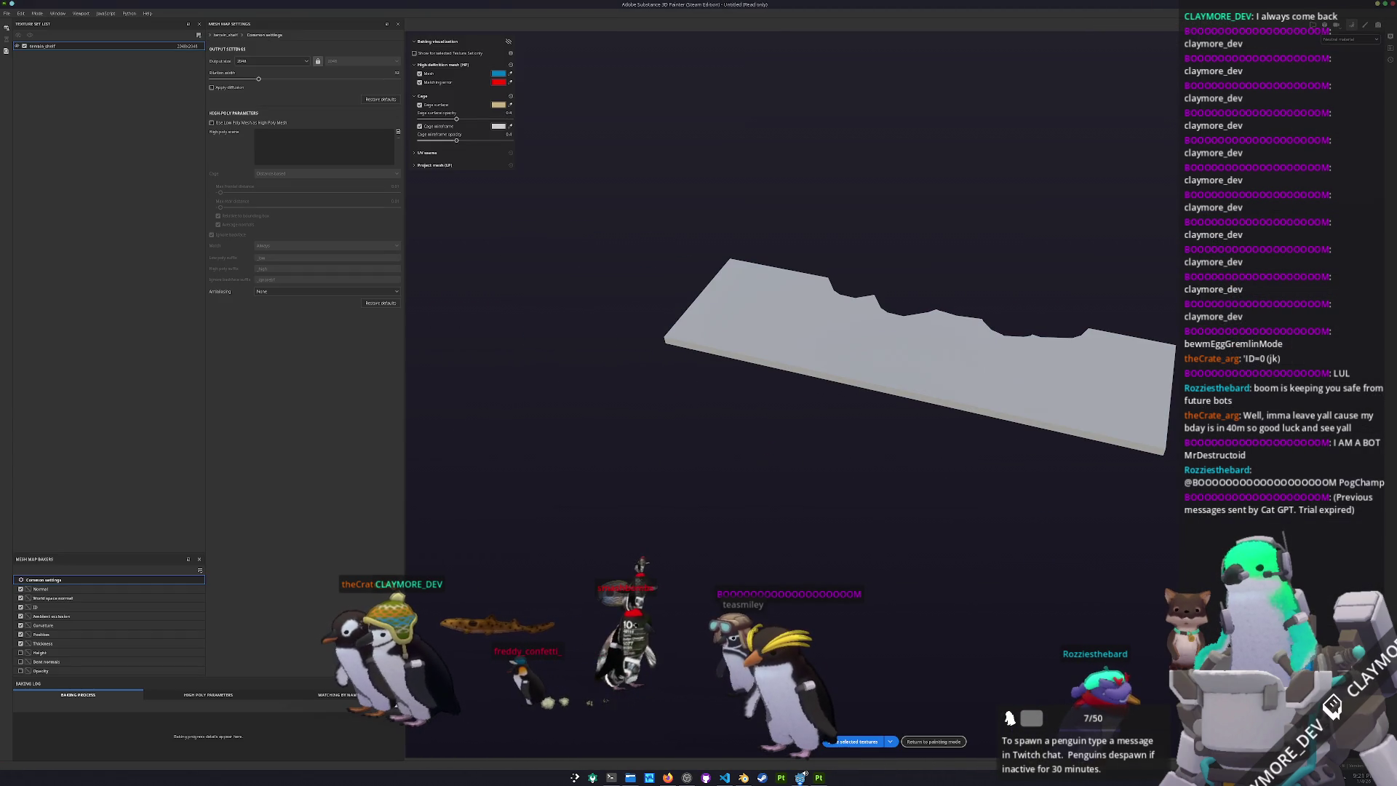
- Bake the mesh maps, inspect the slab's base colour from several angles, and return to Blender
{"action": "left_click", "coordinate": [866, 742]}
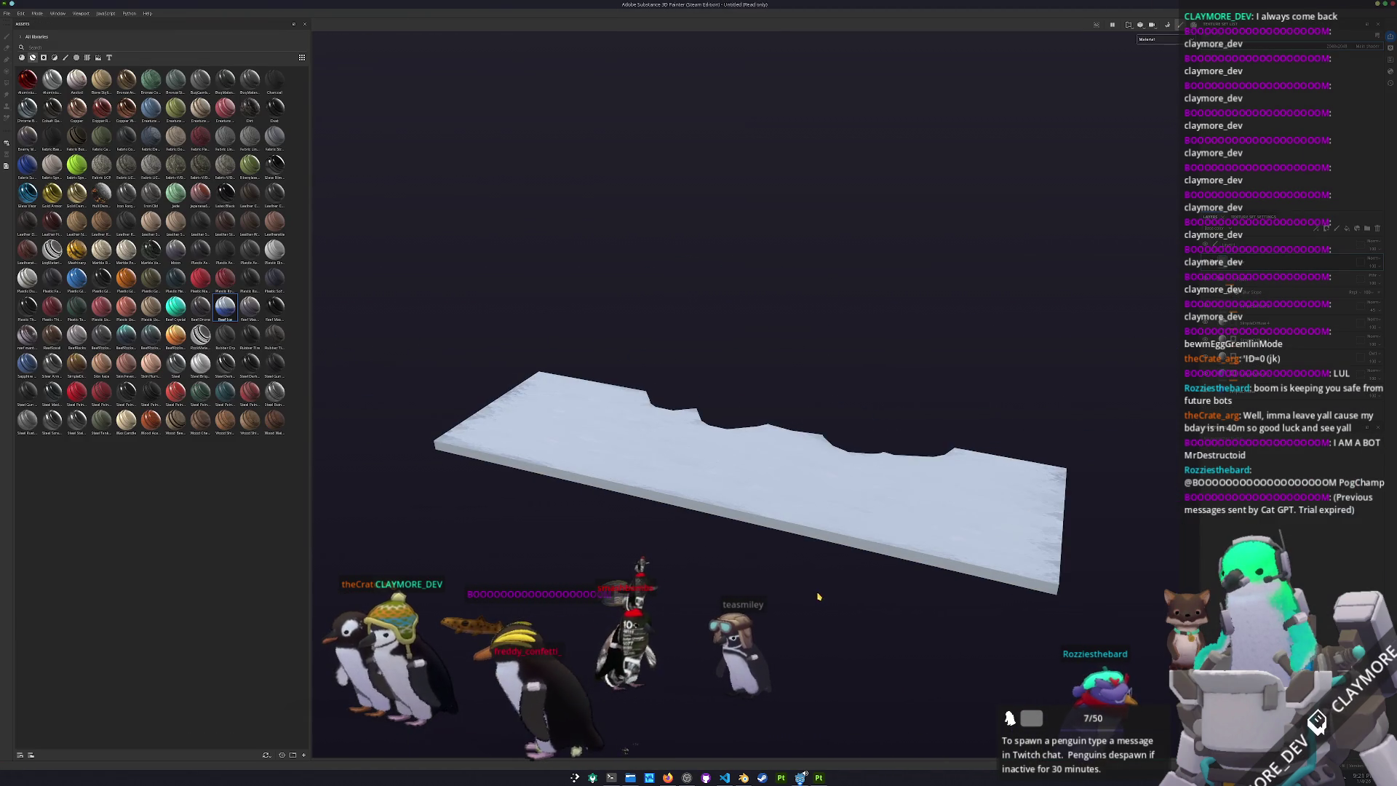
{"action": "mouse_move", "coordinate": [818, 596]}
{"action": "left_mouse_down"}
{"action": "mouse_move", "coordinate": [829, 604]}
{"action": "mouse_move", "coordinate": [793, 582]}
{"action": "left_mouse_up"}
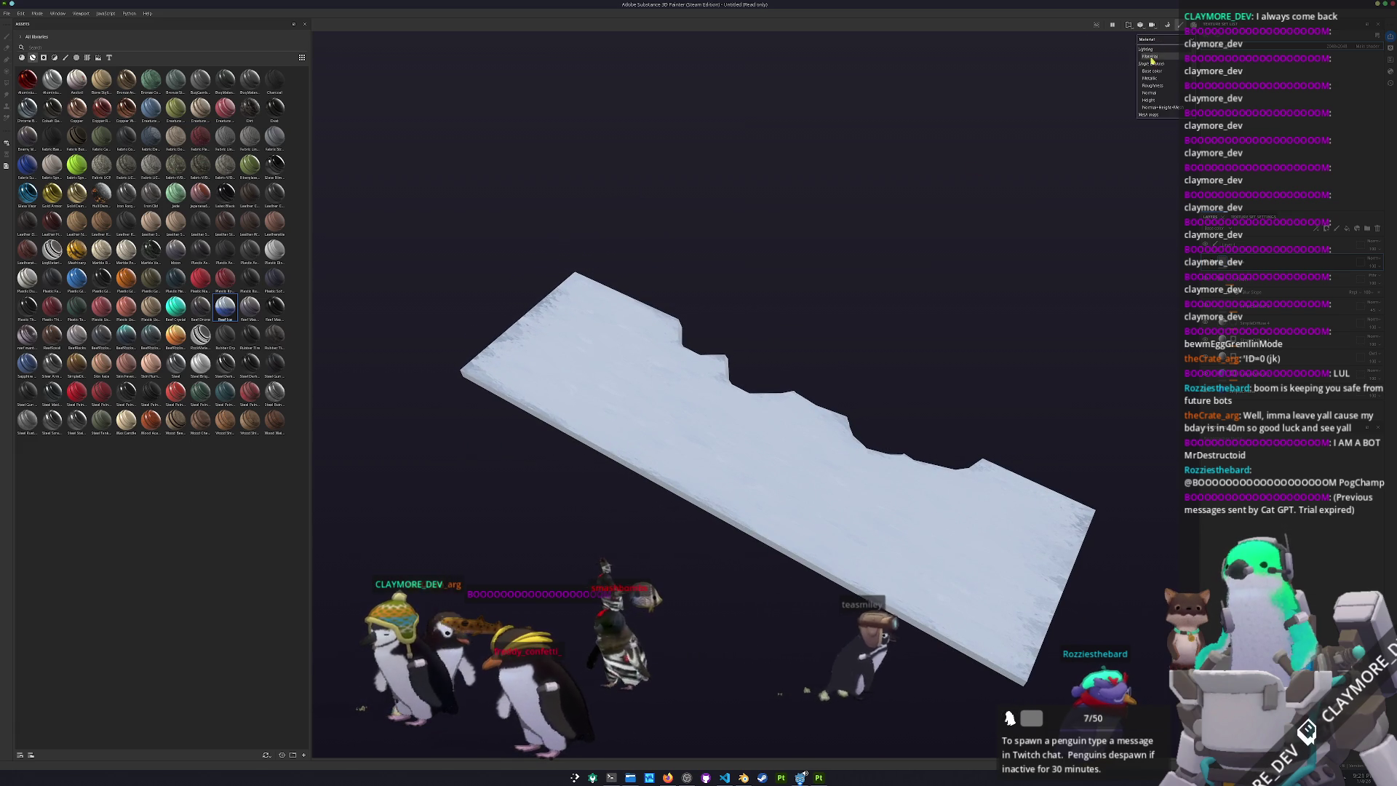
{"action": "left_click", "coordinate": [1152, 71]}
{"action": "mouse_move", "coordinate": [904, 280]}
{"action": "left_mouse_down"}
{"action": "mouse_move", "coordinate": [920, 150]}
{"action": "mouse_move", "coordinate": [909, 277]}
{"action": "left_mouse_up"}
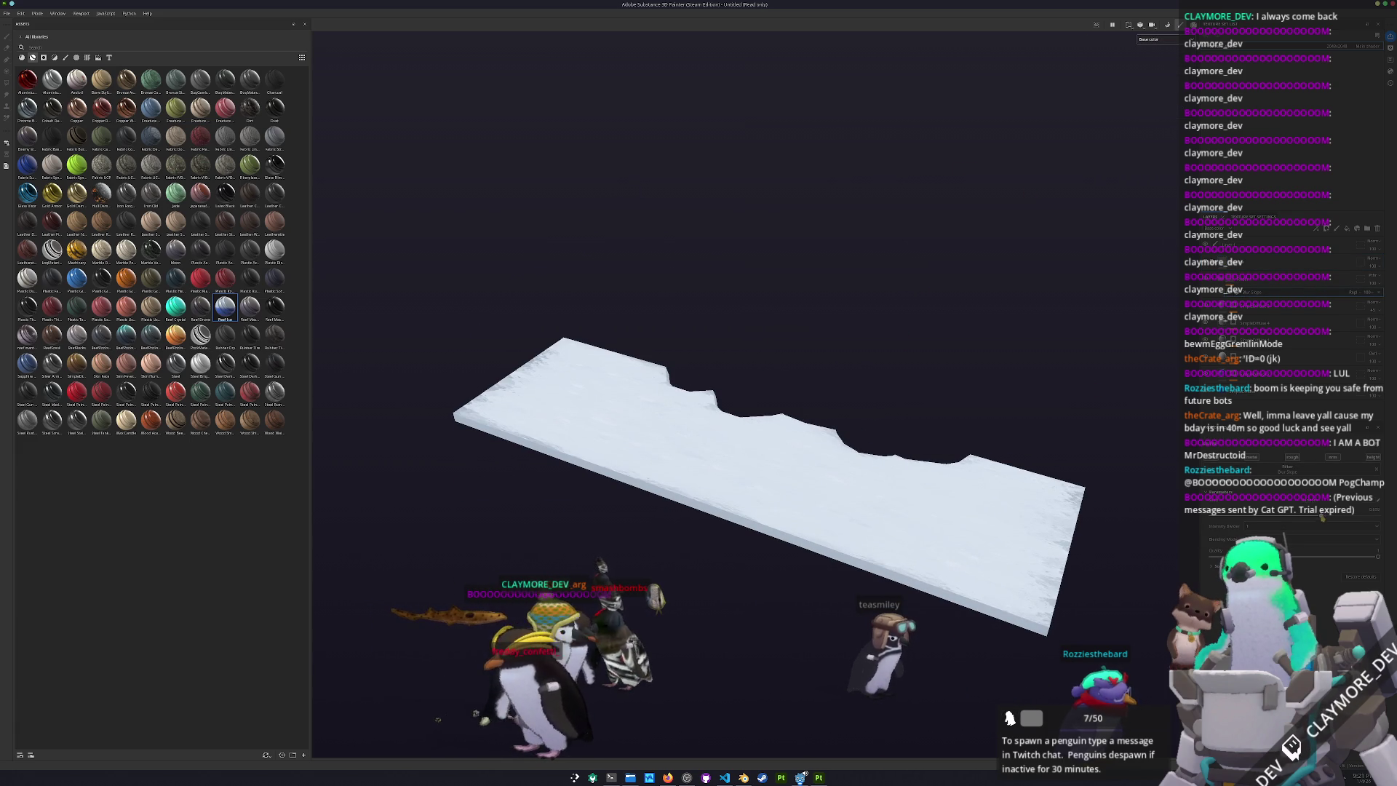
{"action": "mouse_move", "coordinate": [1131, 515]}
{"action": "left_mouse_down"}
{"action": "mouse_move", "coordinate": [1079, 499]}
{"action": "mouse_move", "coordinate": [951, 518]}
{"action": "mouse_move", "coordinate": [761, 499]}
{"action": "mouse_move", "coordinate": [811, 524]}
{"action": "mouse_move", "coordinate": [834, 493]}
{"action": "left_mouse_up"}
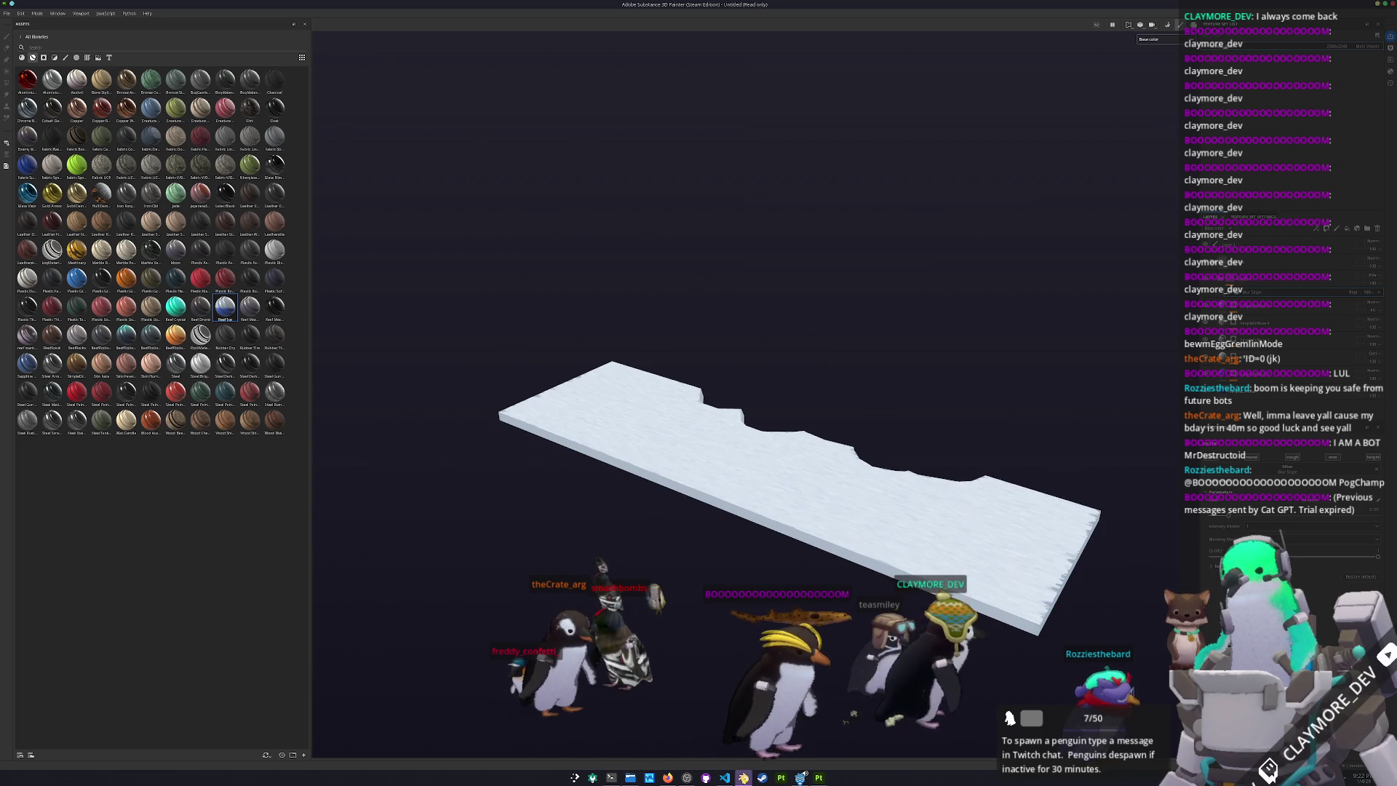
{"action": "key", "text": "alt+Tab"}
{"action": "key", "text": "ctrl+a"}
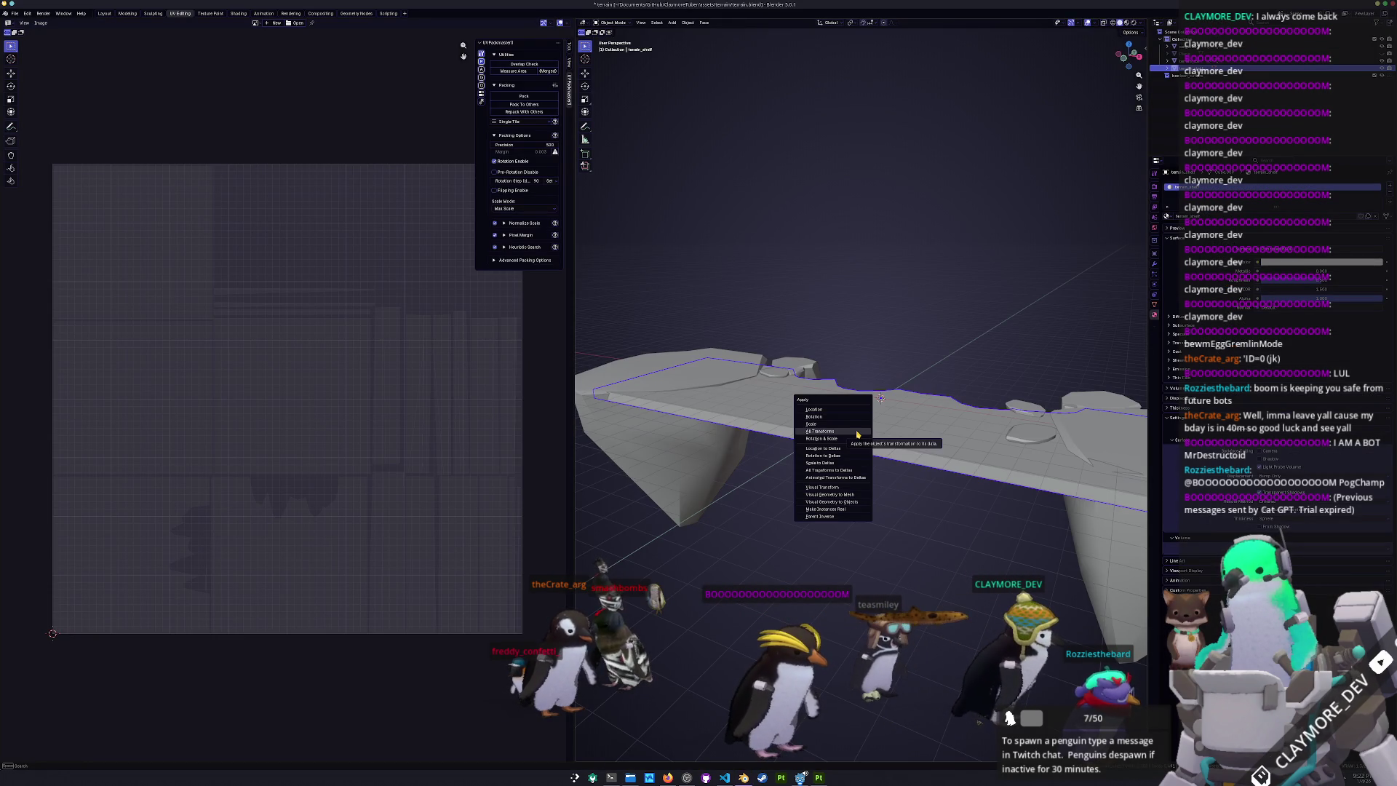
- Apply all transforms to terrain_shelf
{"action": "left_click", "coordinate": [857, 433]}
{"action": "key", "text": "ctrl+a"}
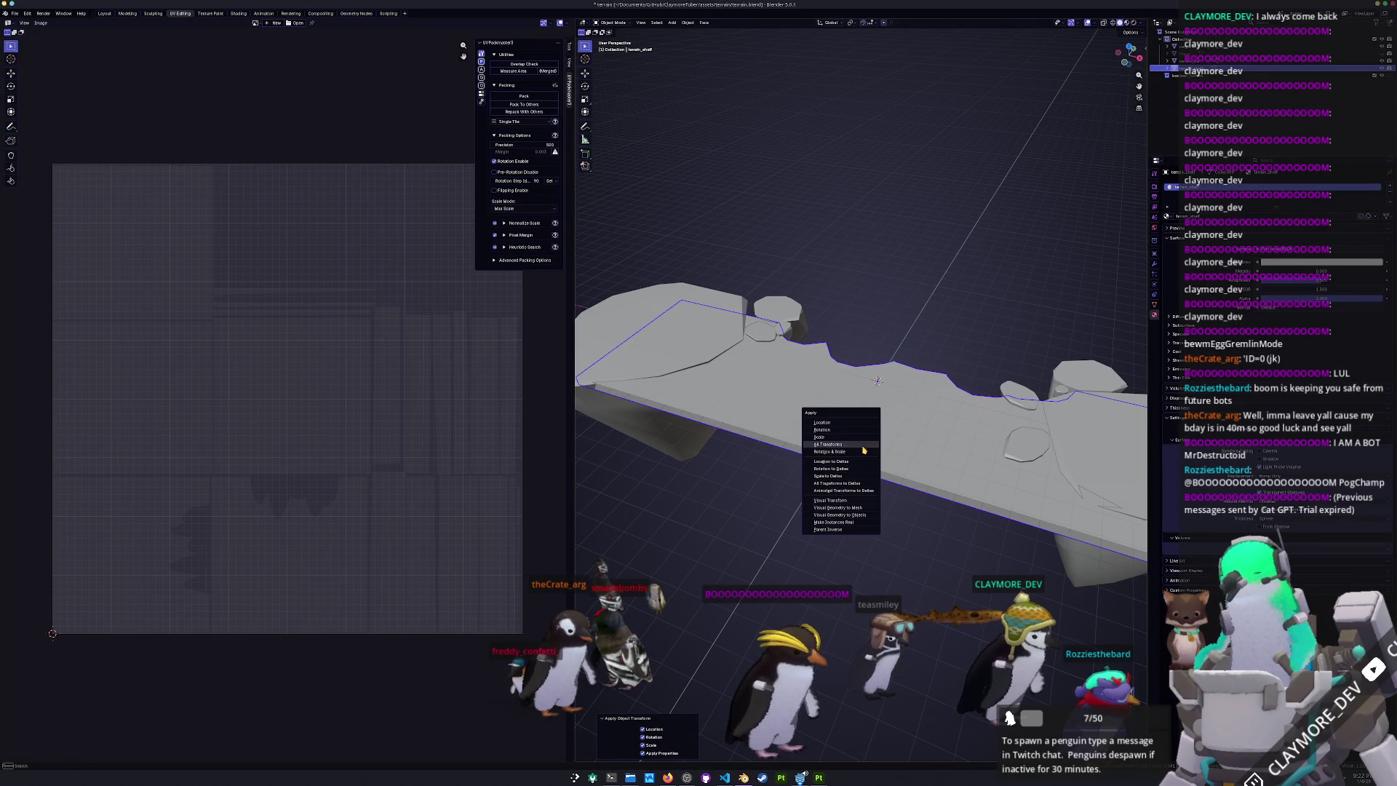
{"action": "left_click", "coordinate": [858, 445]}
- Re-unwrap the shelf with Smart UV Project and pack its UV islands
{"action": "key", "text": "Tab"}
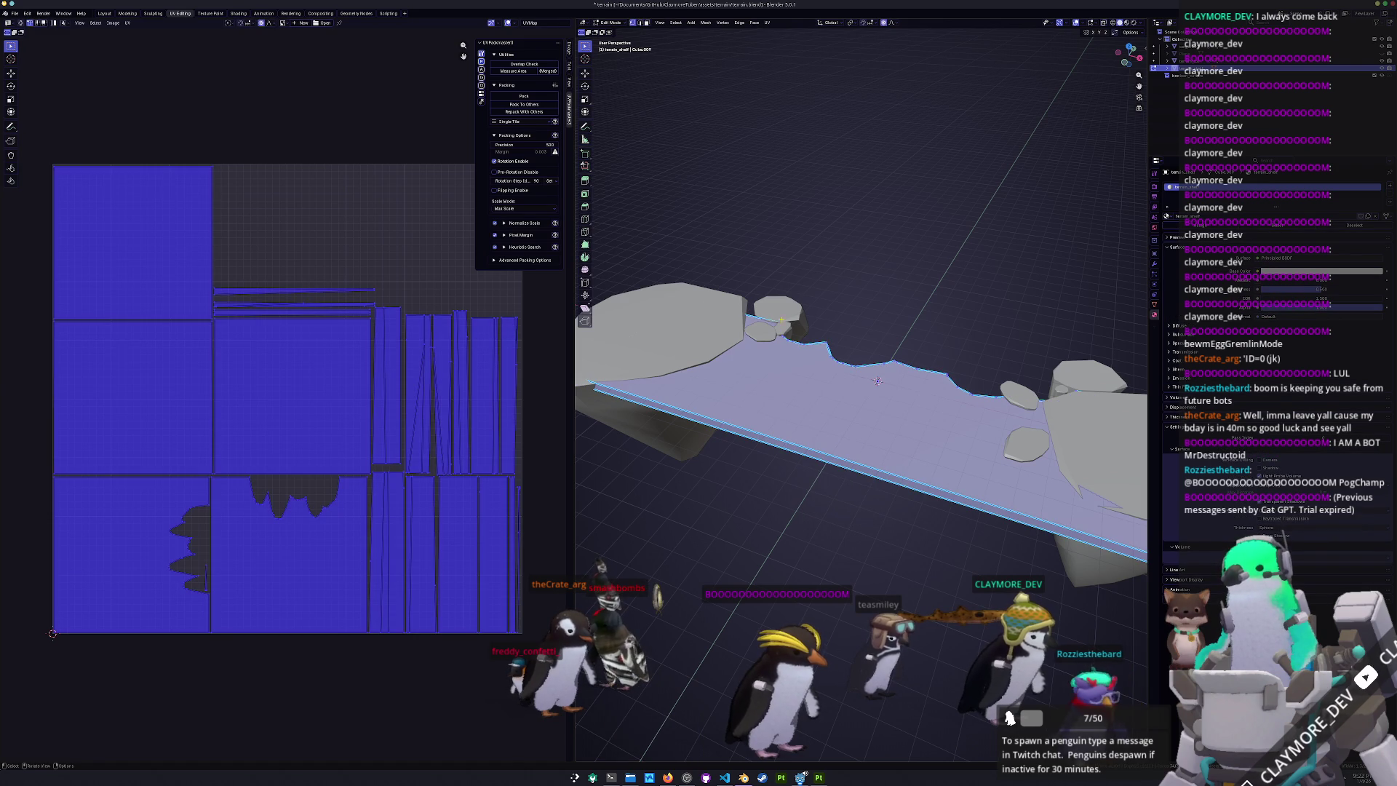
{"action": "left_click", "coordinate": [767, 23]}
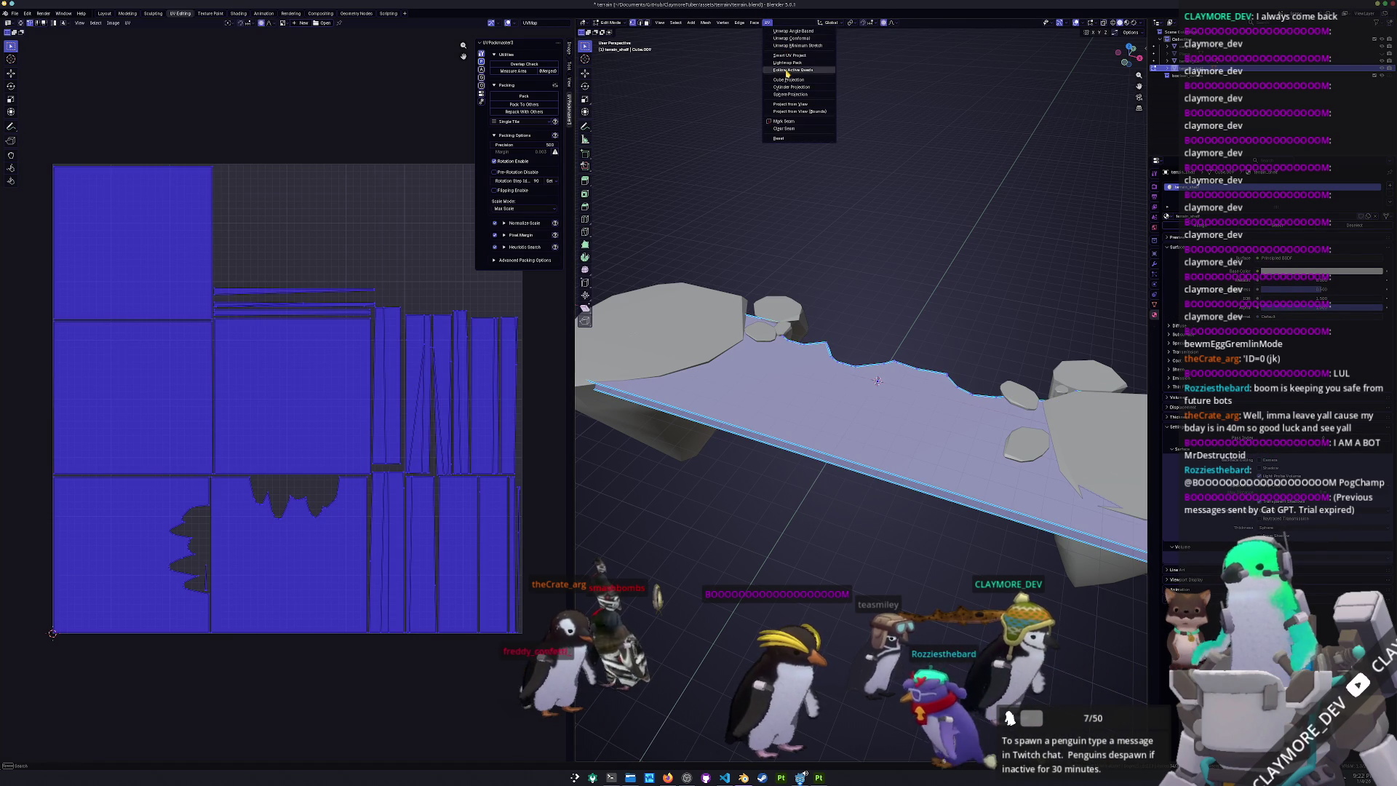
{"action": "left_click", "coordinate": [789, 55]}
{"action": "left_click", "coordinate": [773, 127]}
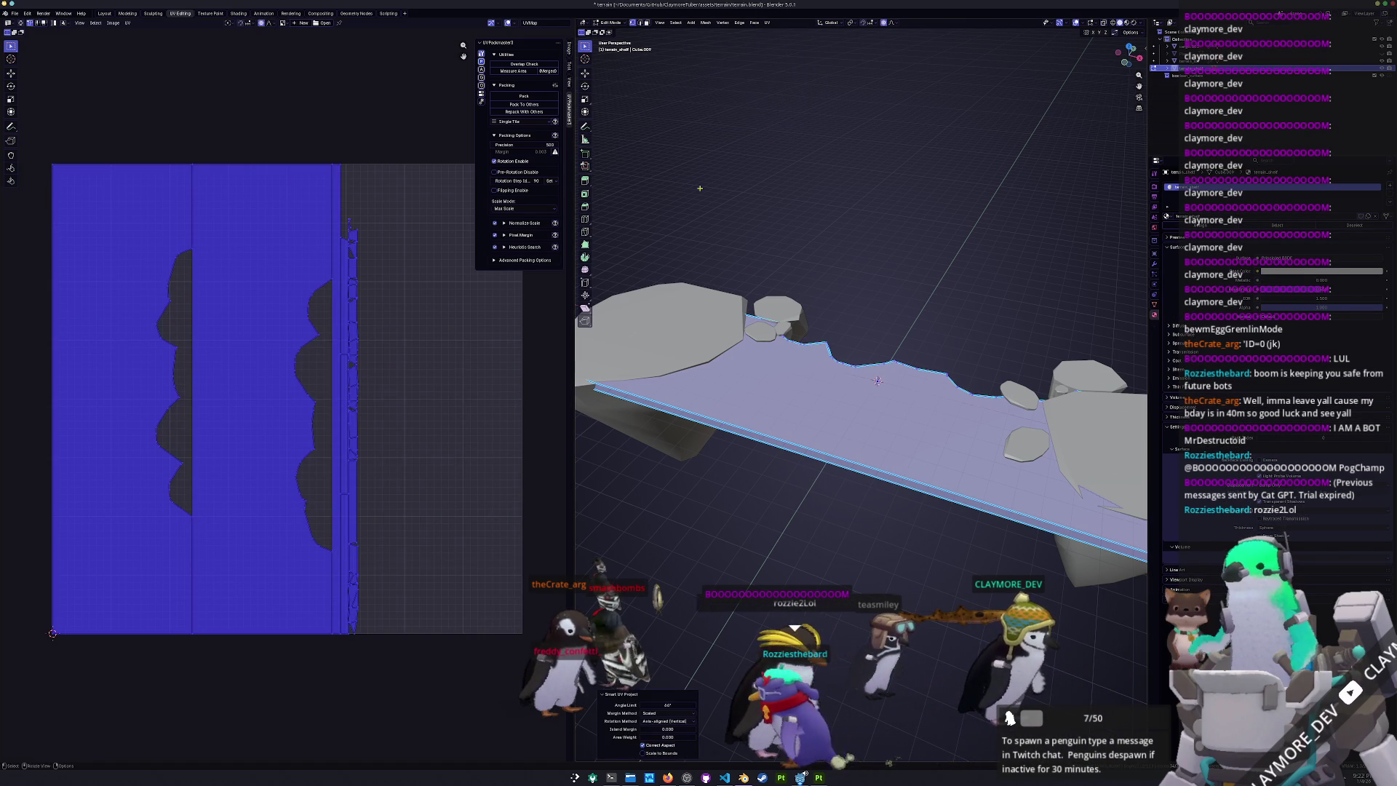
{"action": "left_click", "coordinate": [523, 95]}
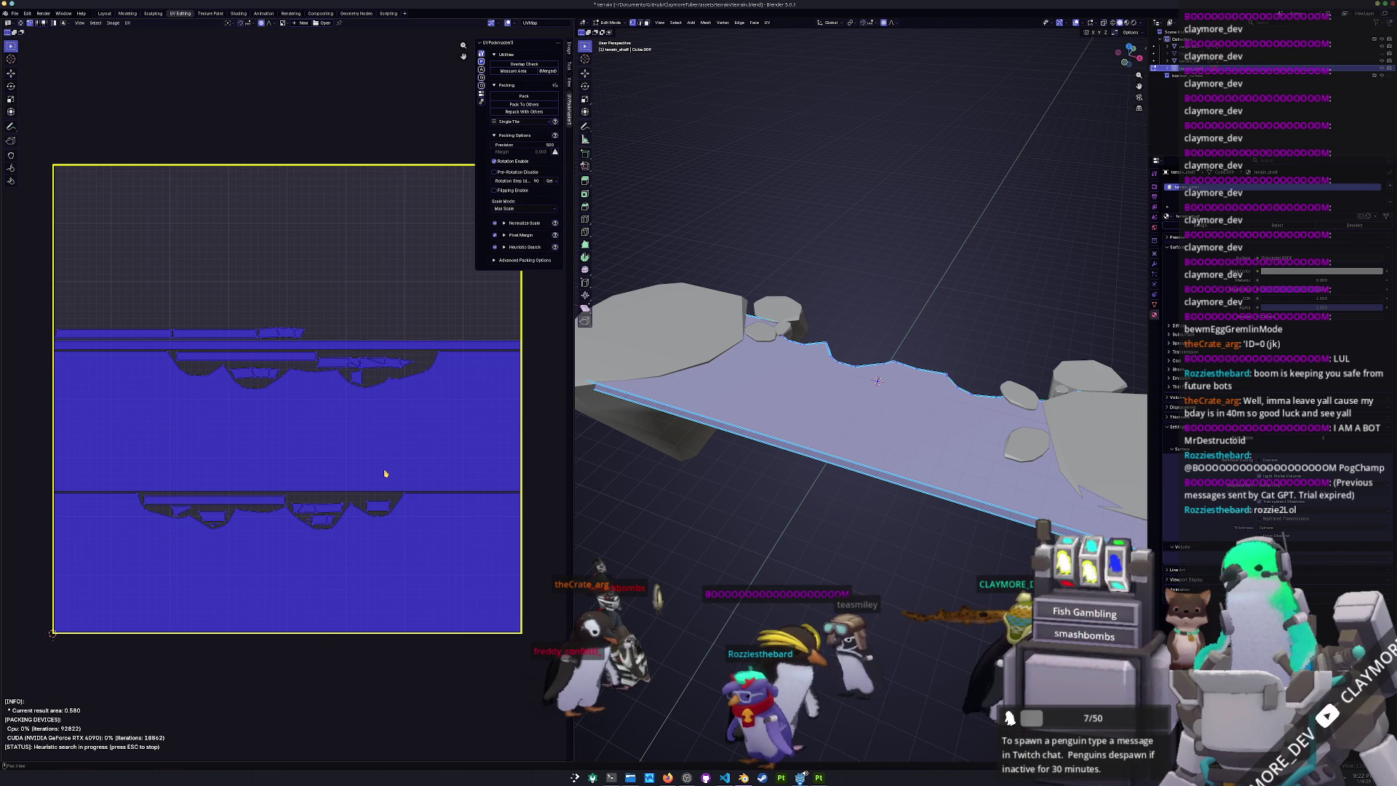
{"action": "key", "text": "Escape"}
{"action": "key", "text": "Tab"}
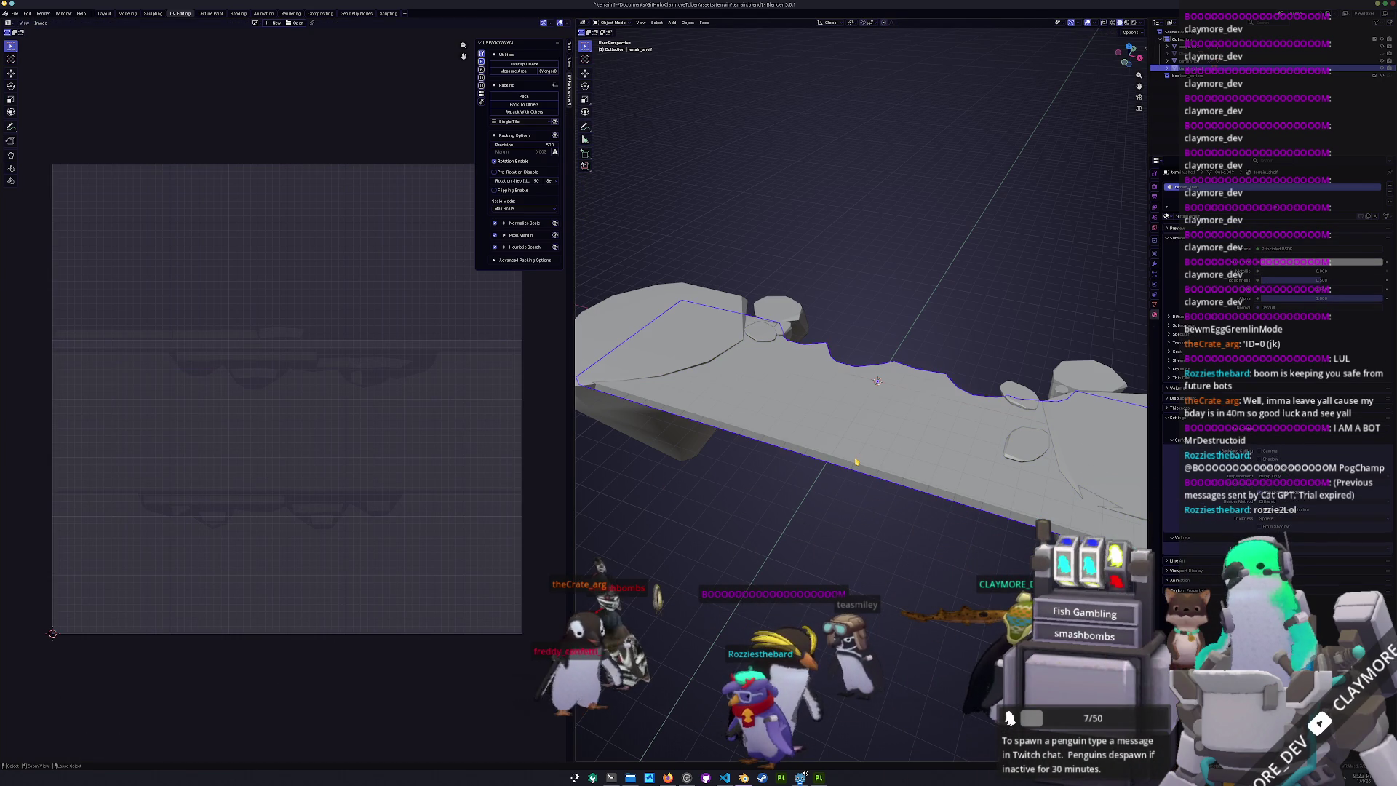
- Export the shelf as FBX and switch over to Substance 3D Painter
{"action": "left_click", "coordinate": [16, 14]}
{"action": "mouse_move", "coordinate": [44, 134]}
{"action": "left_click", "coordinate": [125, 196]}
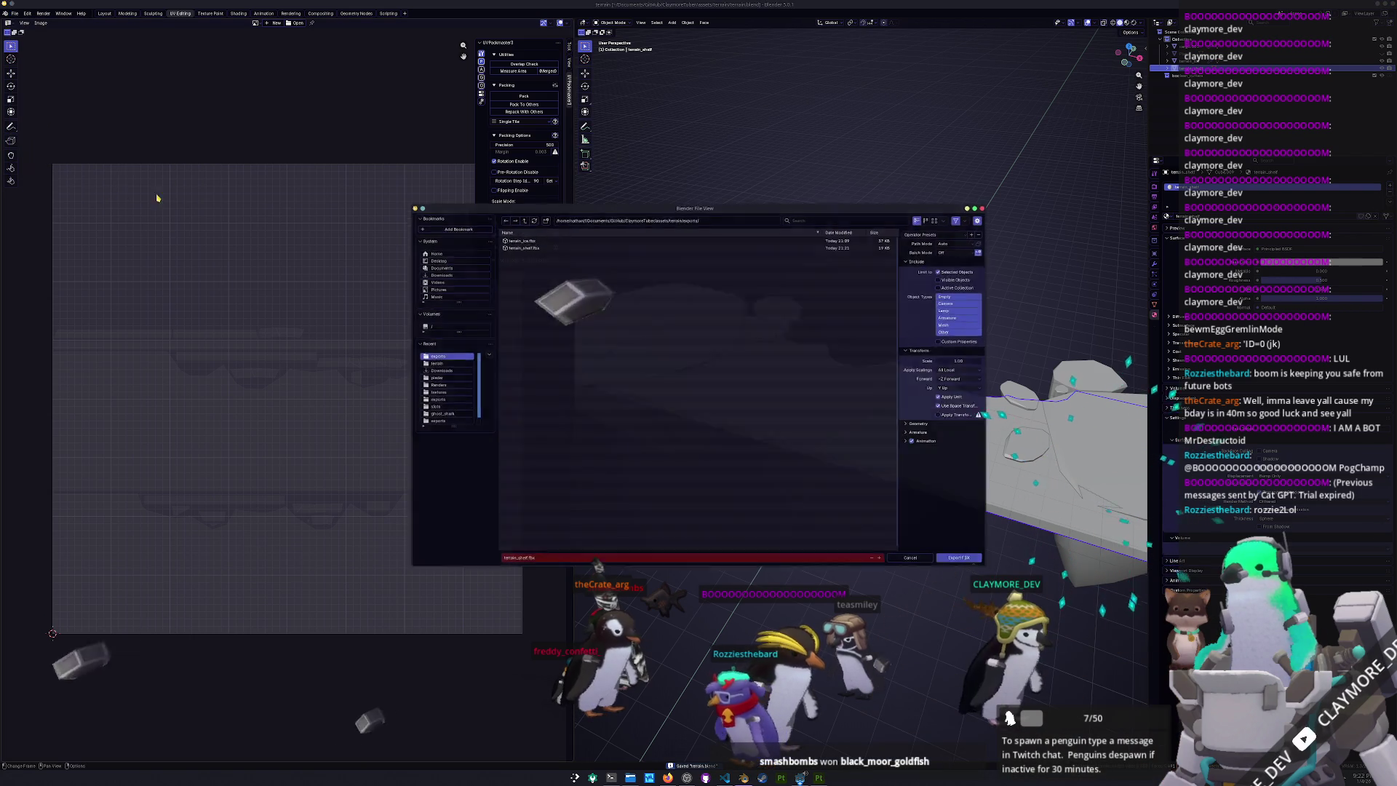
{"action": "left_click", "coordinate": [952, 553]}
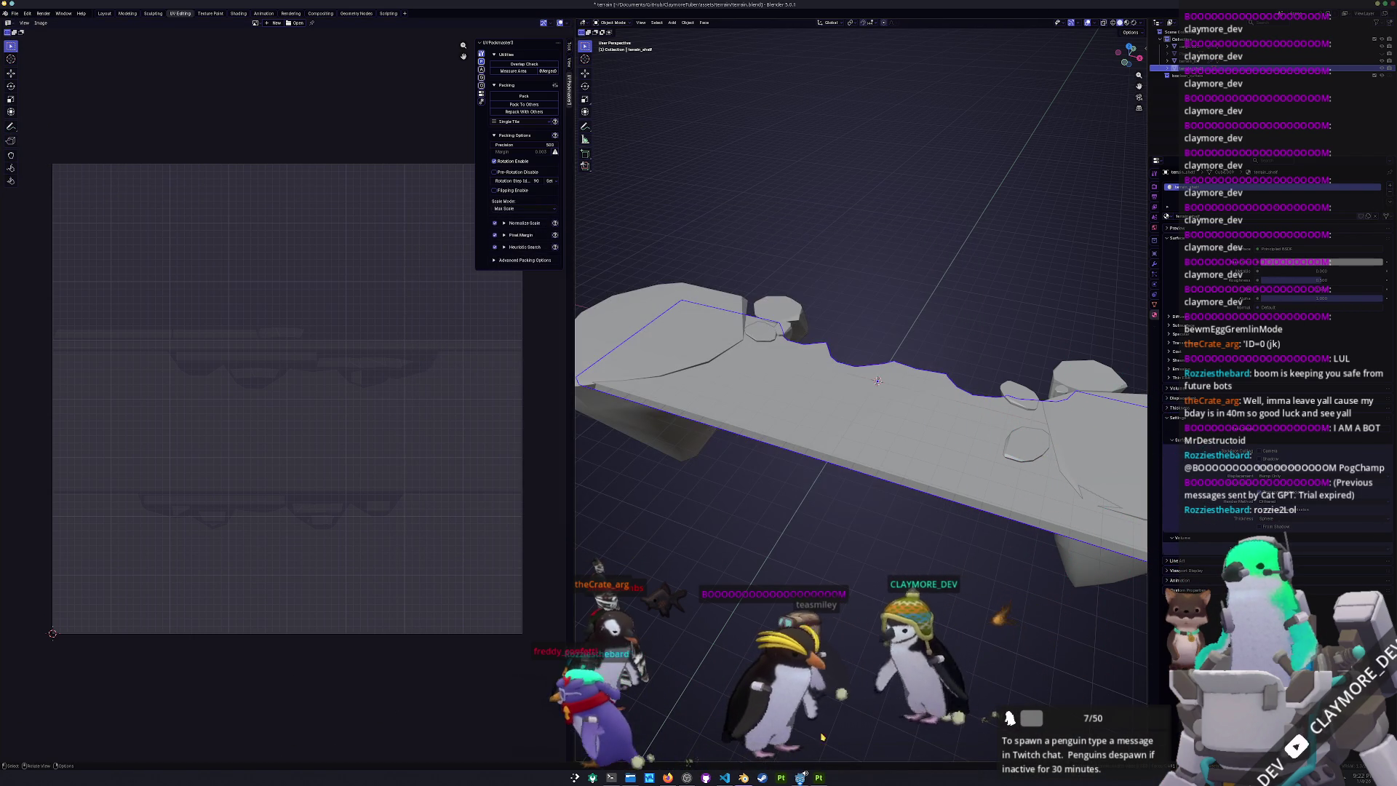
{"action": "left_click", "coordinate": [822, 778]}
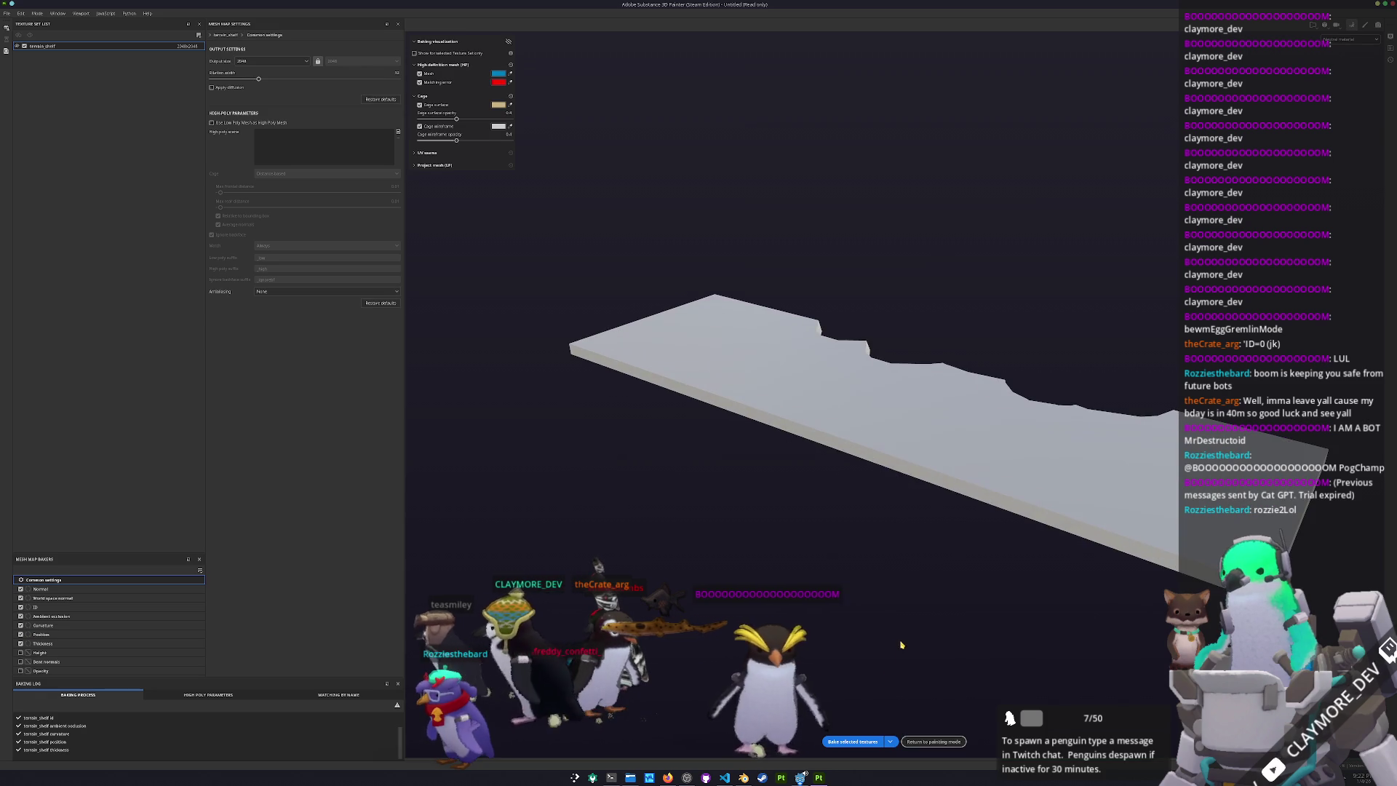
- Export the terrain_shelf texture set into the assets/terrain folder, then switch to Godot
{"action": "left_click", "coordinate": [930, 741]}
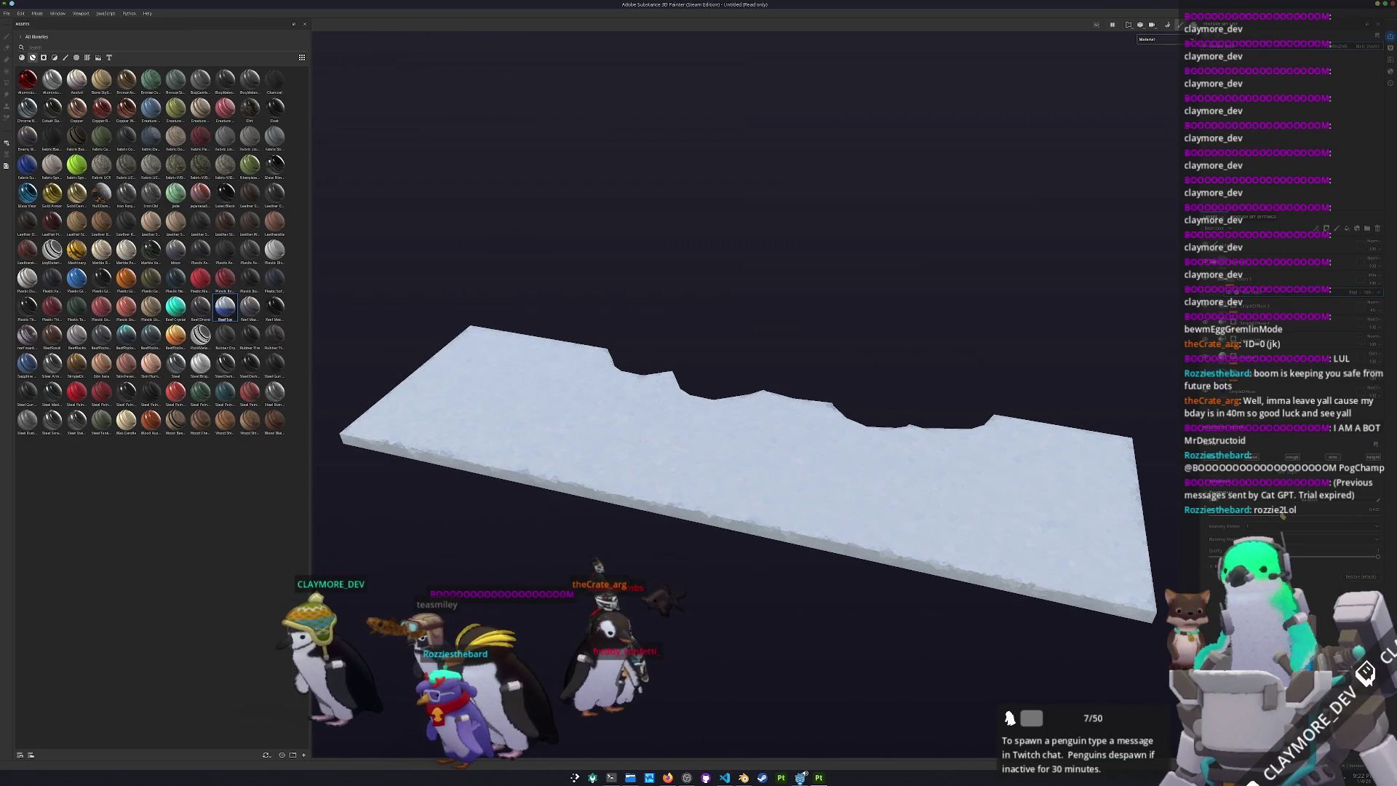
{"action": "left_click_drag", "start_coordinate": [1282, 515], "coordinate": [914, 497]}
{"action": "key", "text": "ctrl+shift+e"}
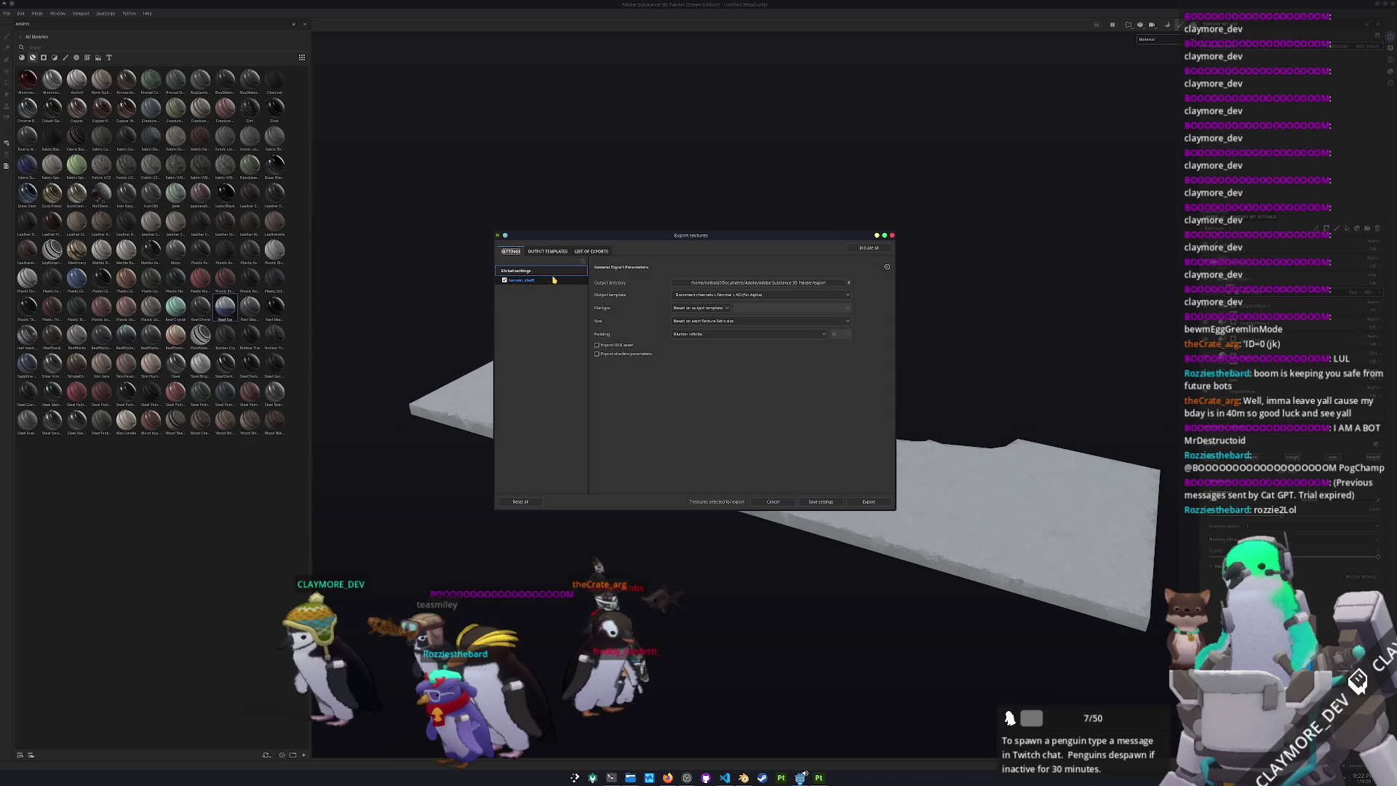
{"action": "left_click", "coordinate": [721, 285]}
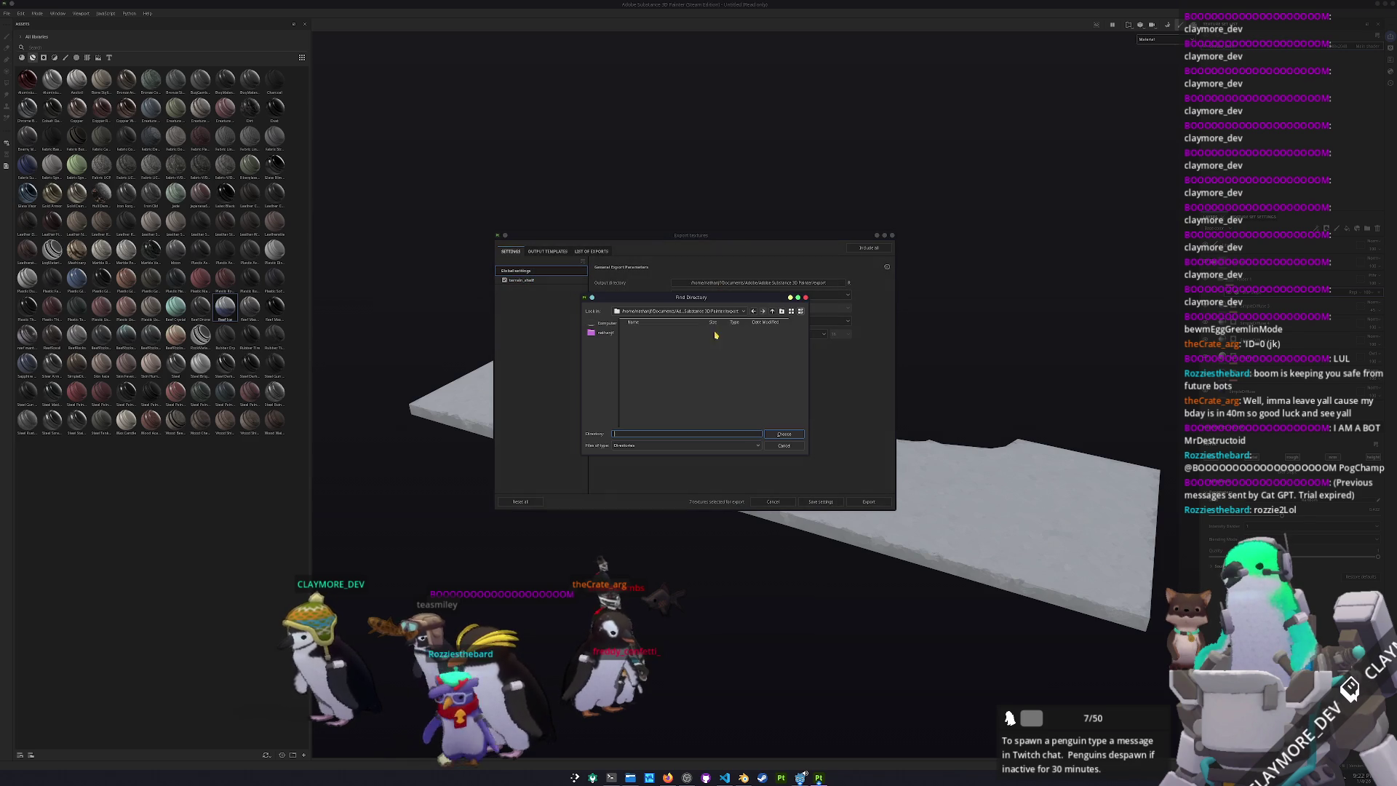
{"action": "left_click", "coordinate": [717, 312]}
{"action": "left_click", "coordinate": [718, 352]}
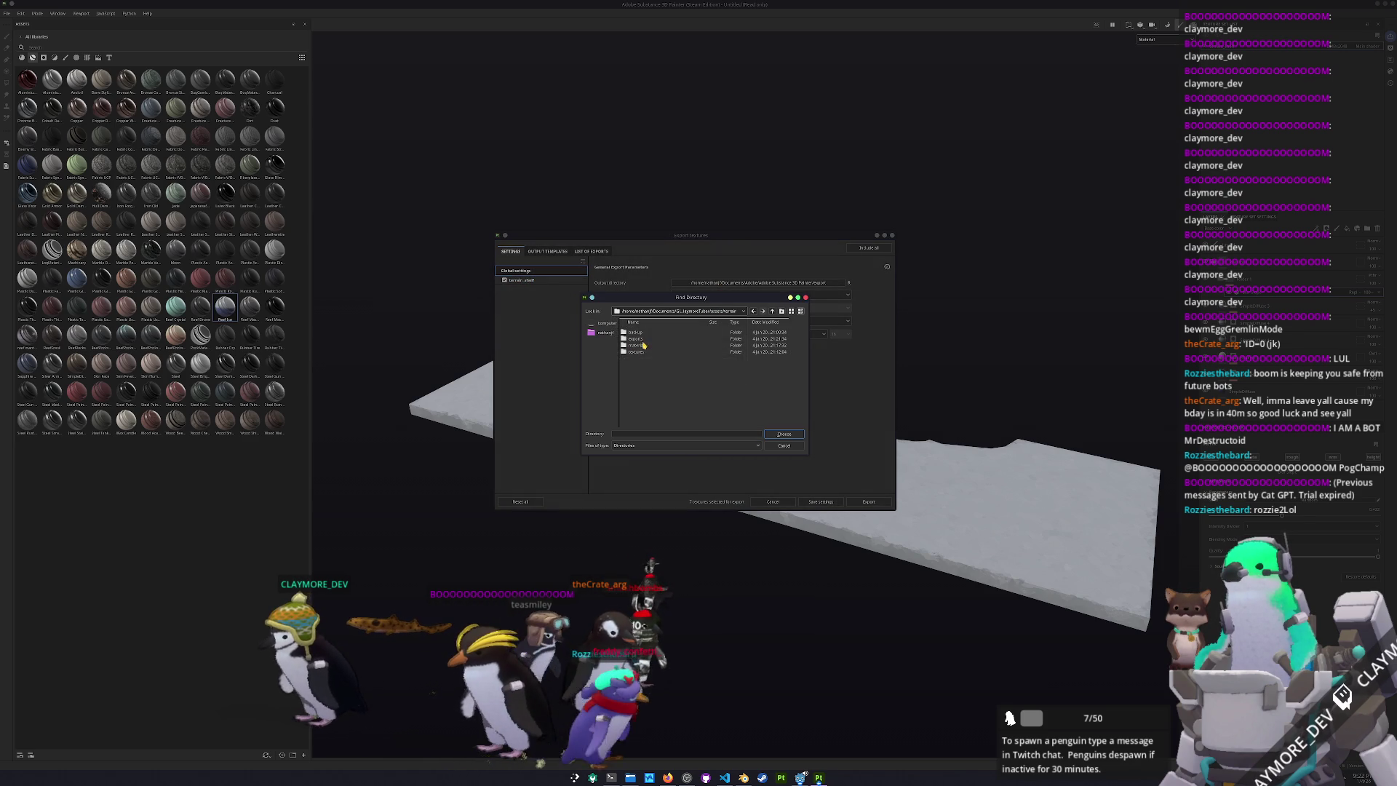
{"action": "left_click", "coordinate": [783, 434]}
{"action": "left_click", "coordinate": [532, 280]}
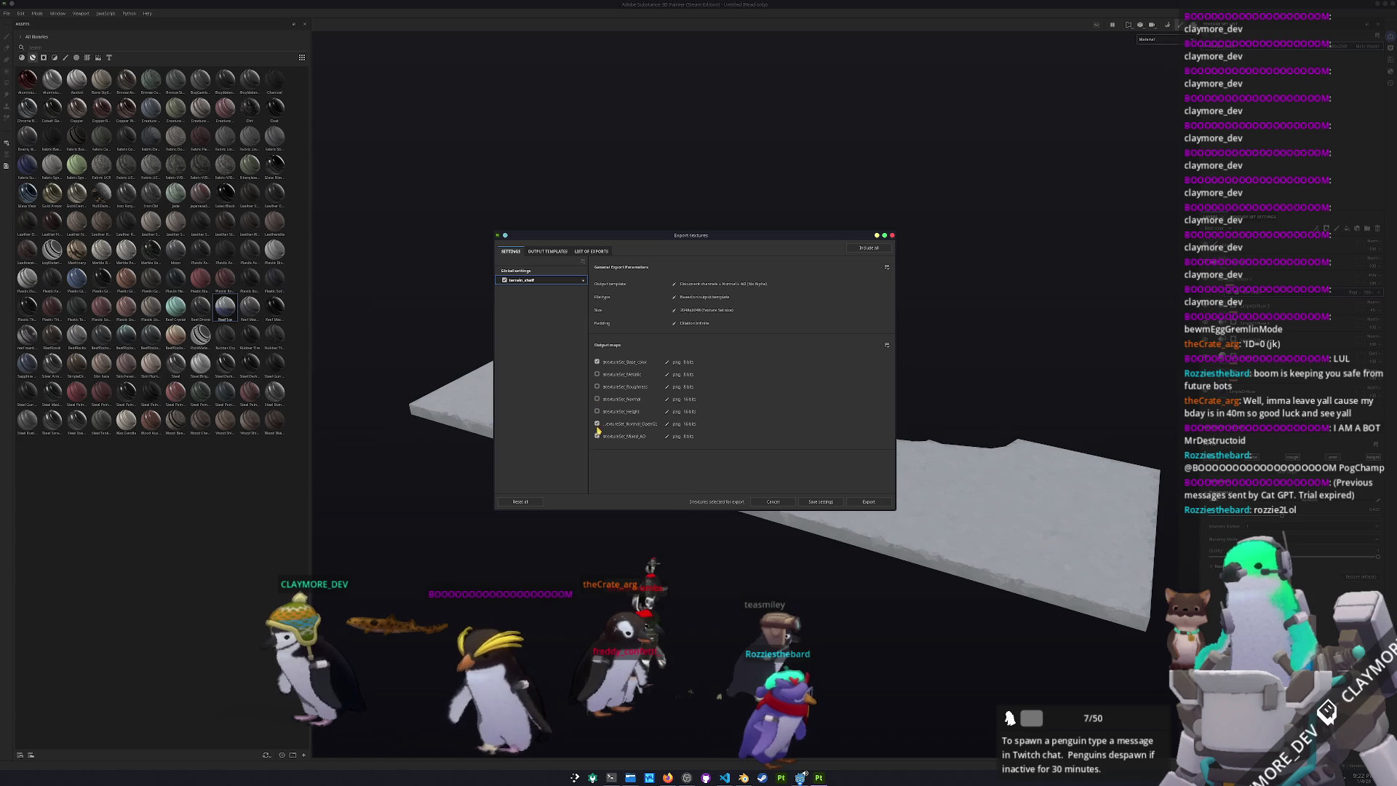
{"action": "left_click", "coordinate": [866, 502]}
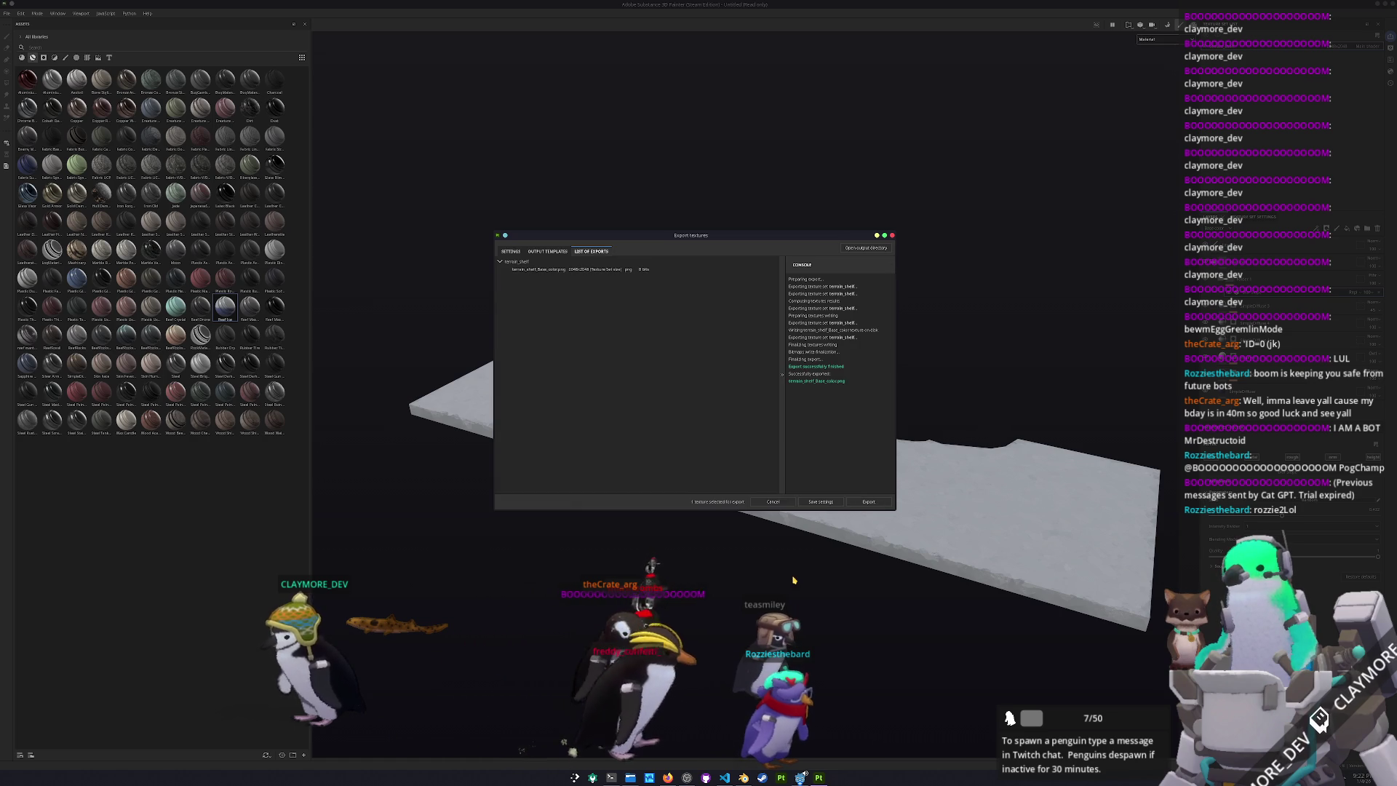
{"action": "key", "text": "alt+Tab"}
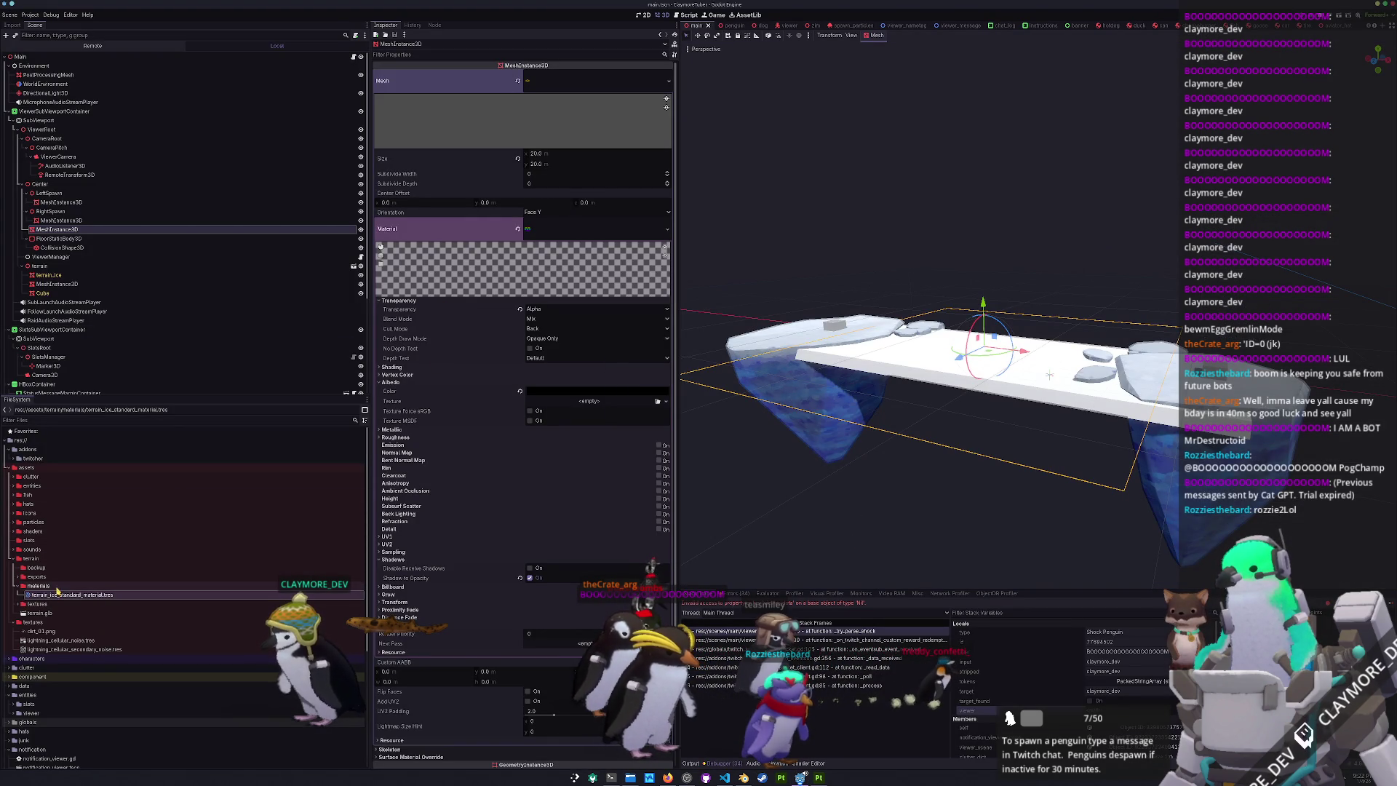
- Duplicate the ice material as terrain_shelf_standard_material and load the 'shelf' texture as its albedo
{"action": "key", "text": "ctrl+d"}
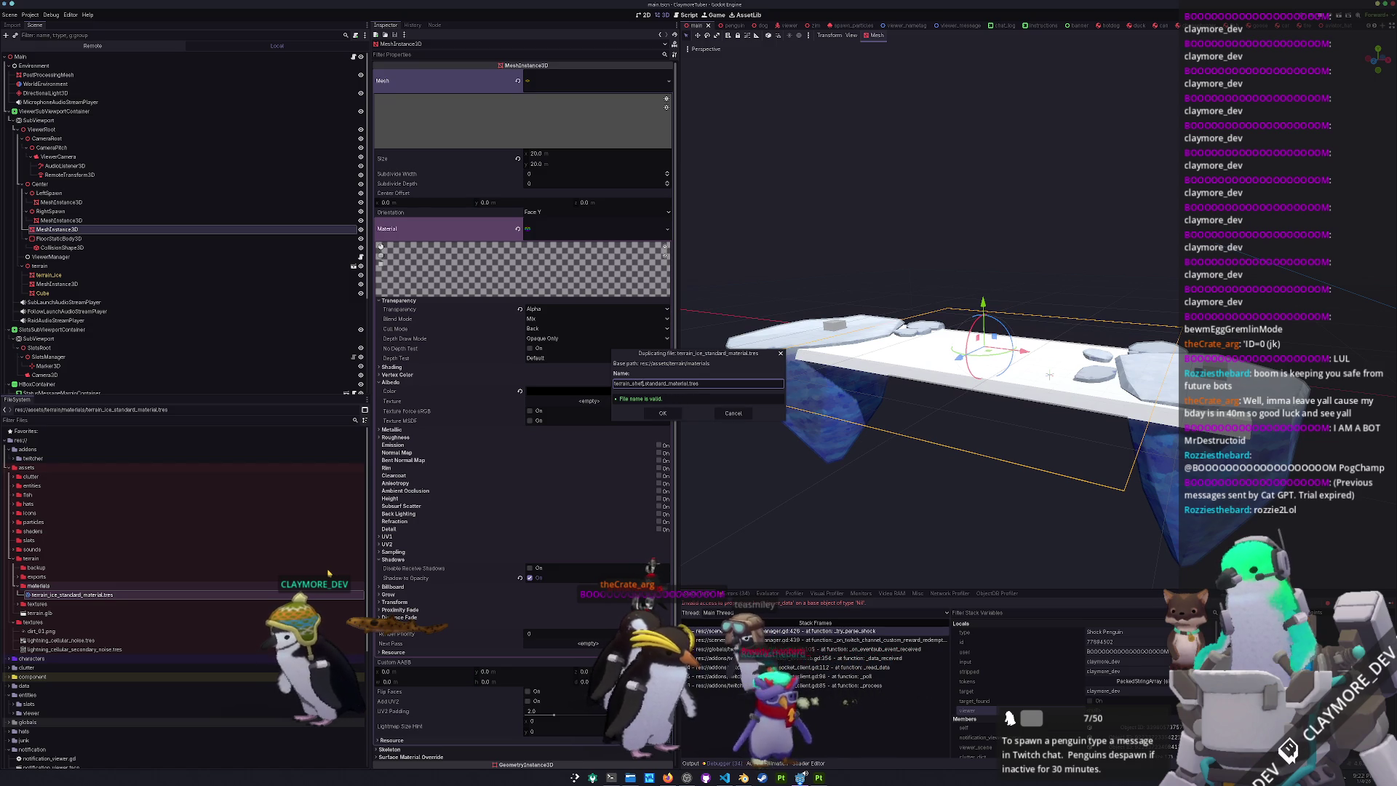
{"action": "key", "text": "Return"}
{"action": "left_click", "coordinate": [78, 605]}
{"action": "left_click", "coordinate": [673, 235]}
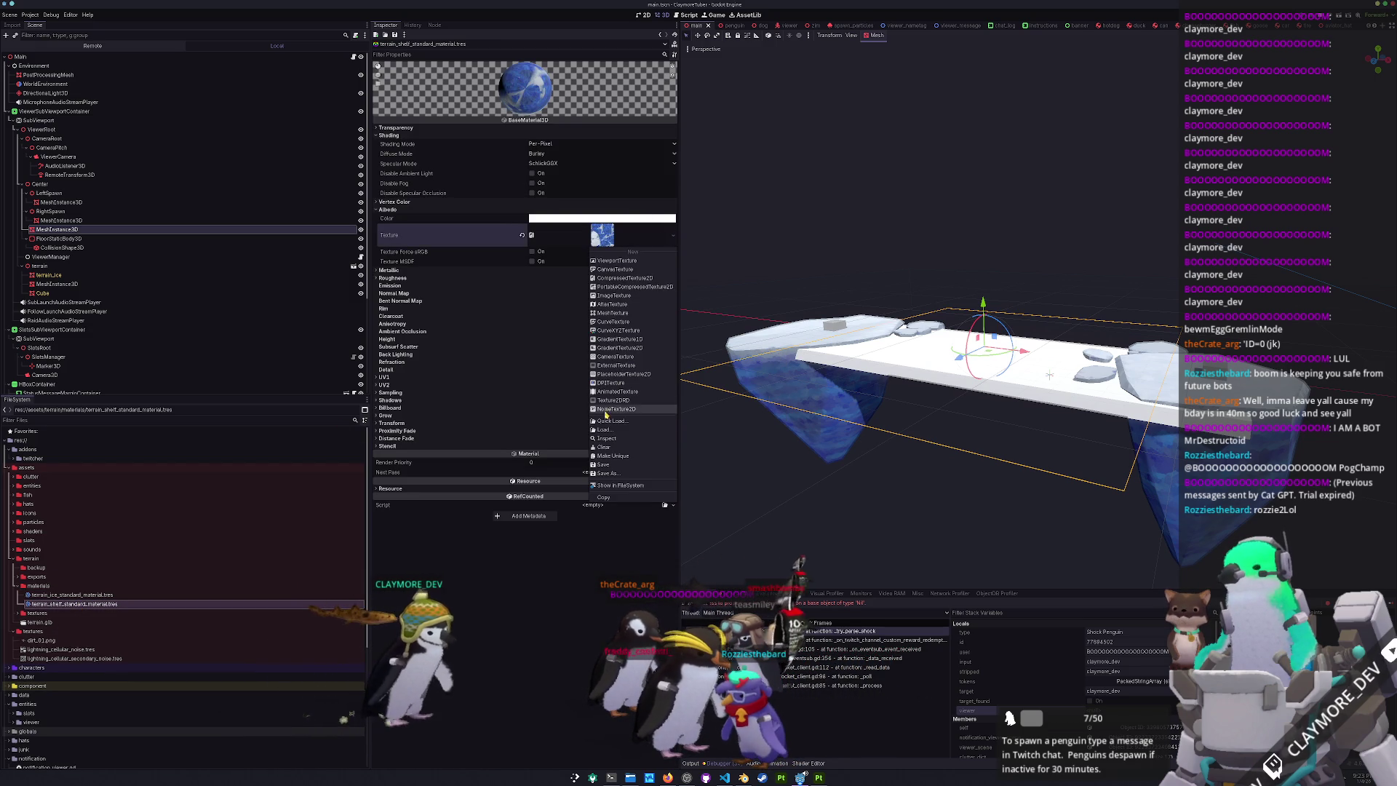
{"action": "left_click", "coordinate": [613, 421]}
{"action": "type", "text": "shelf"}
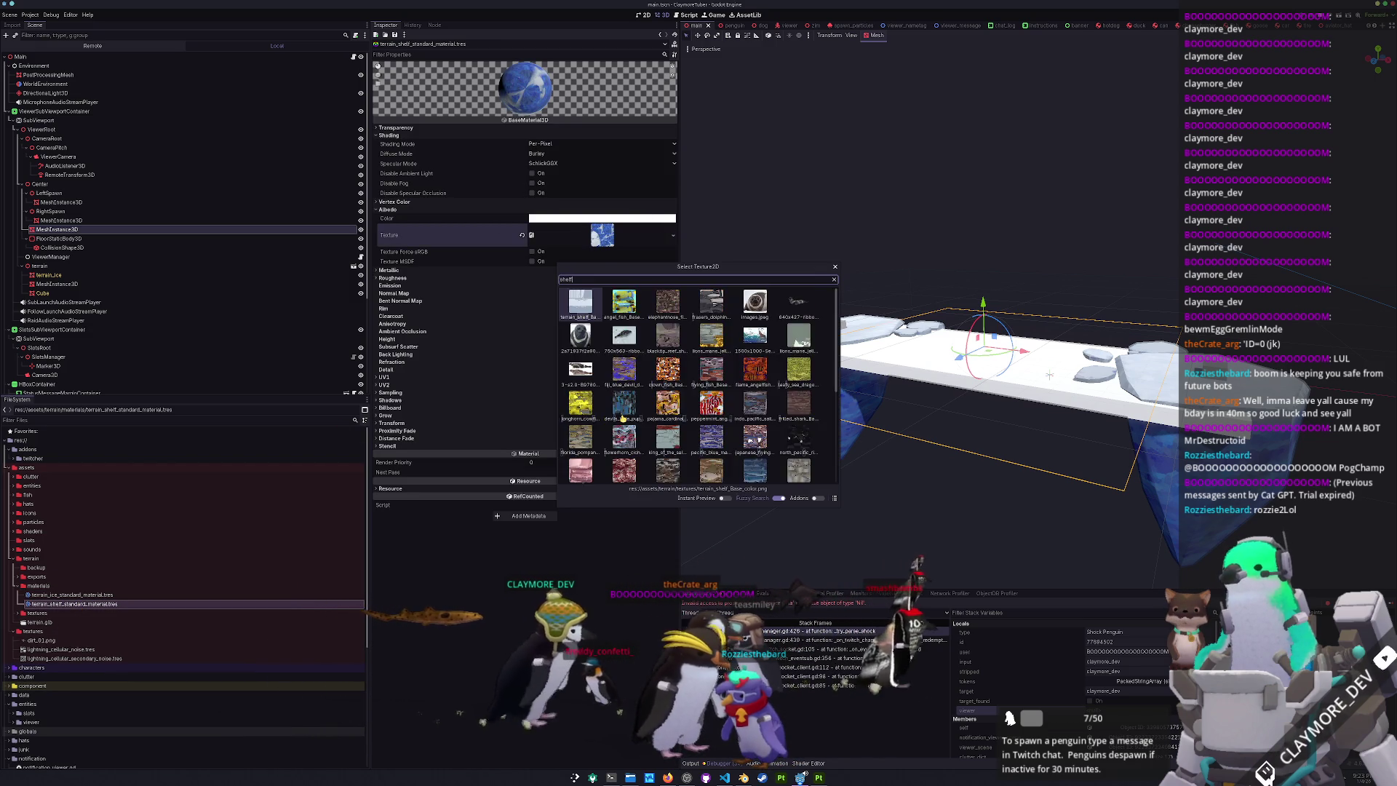
{"action": "key", "text": "Return"}
- Drag the new shelf material onto the shelf mesh, then return to Blender
{"action": "mouse_move", "coordinate": [73, 604]}
{"action": "left_mouse_down"}
{"action": "mouse_move", "coordinate": [879, 454]}
{"action": "mouse_move", "coordinate": [935, 369]}
{"action": "mouse_move", "coordinate": [932, 483]}
{"action": "left_mouse_up"}
{"action": "left_click_drag", "start_coordinate": [1057, 521], "coordinate": [1049, 376]}
{"action": "scroll", "coordinate": [1049, 376], "scroll_direction": "down", "scroll_amount": 3}
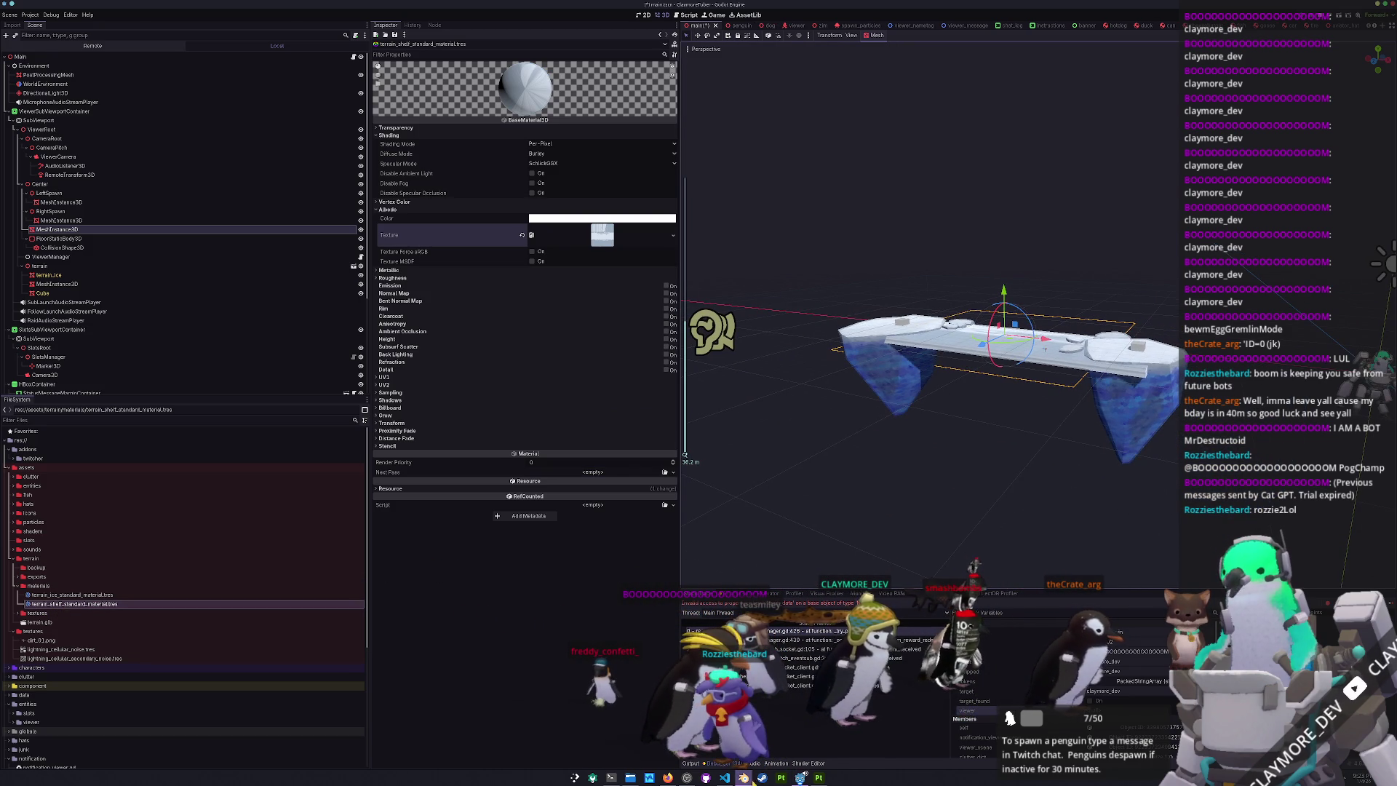
{"action": "key", "text": "alt+Tab"}
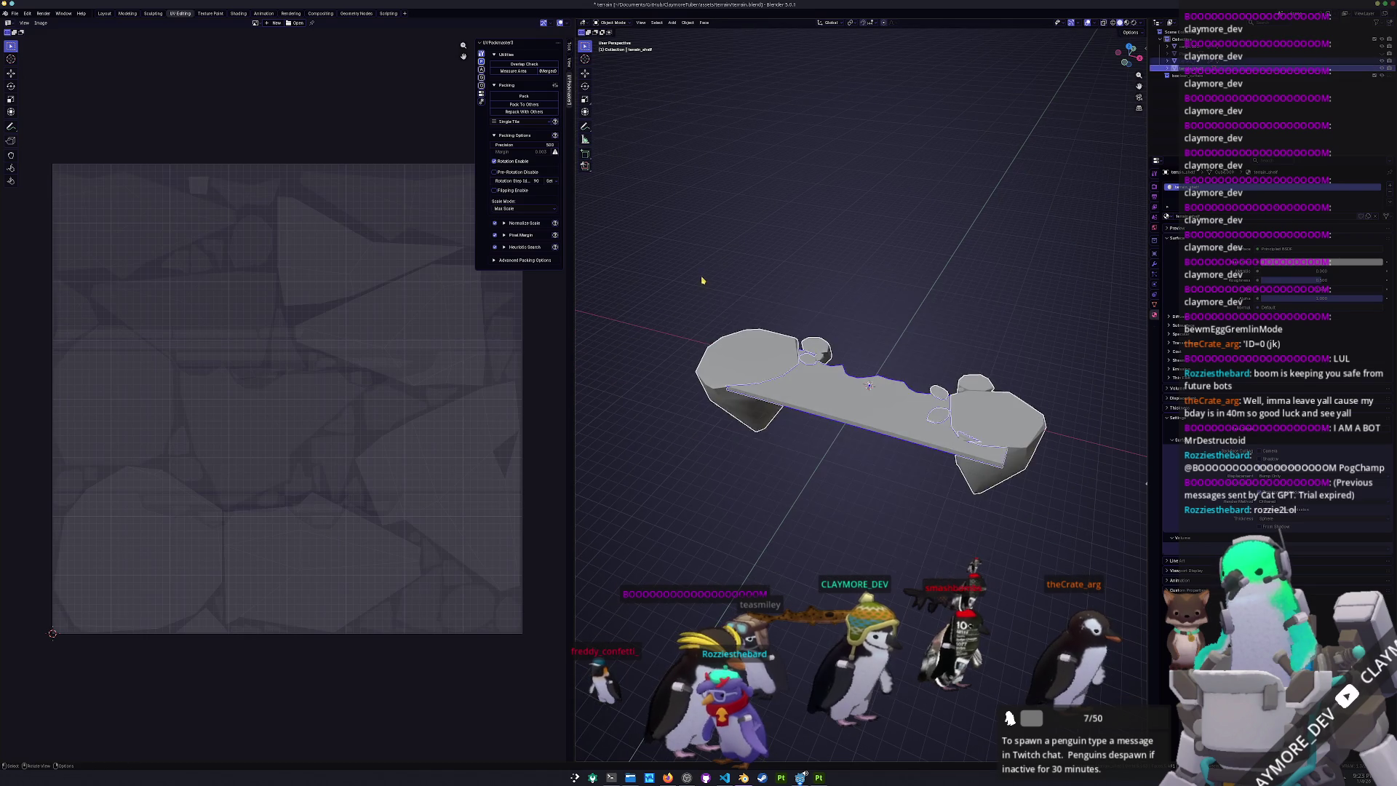
- Export terrain.glb as glTF 2.0 with Include, Data and Material options, then switch to Godot
{"action": "left_click", "coordinate": [15, 14]}
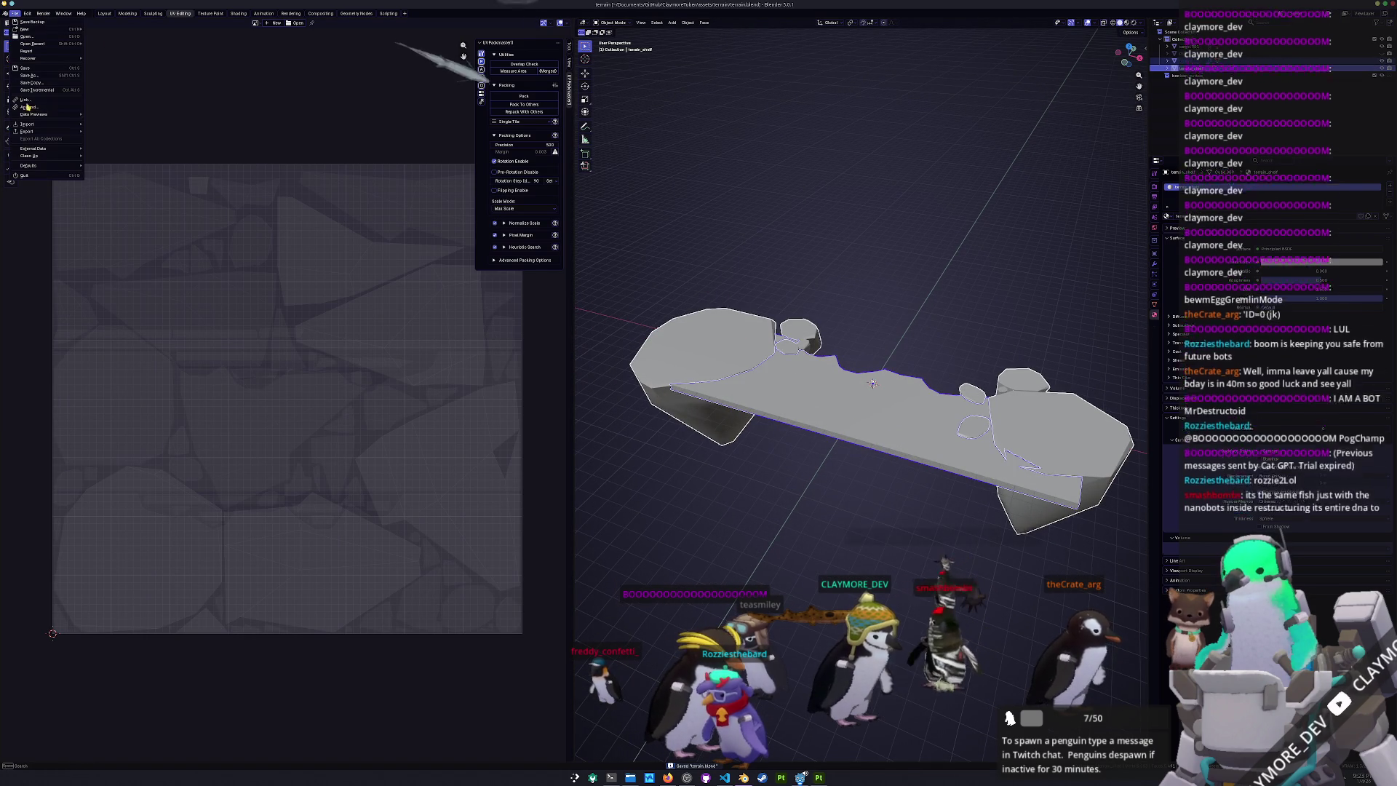
{"action": "mouse_move", "coordinate": [30, 131]}
{"action": "left_click", "coordinate": [114, 196]}
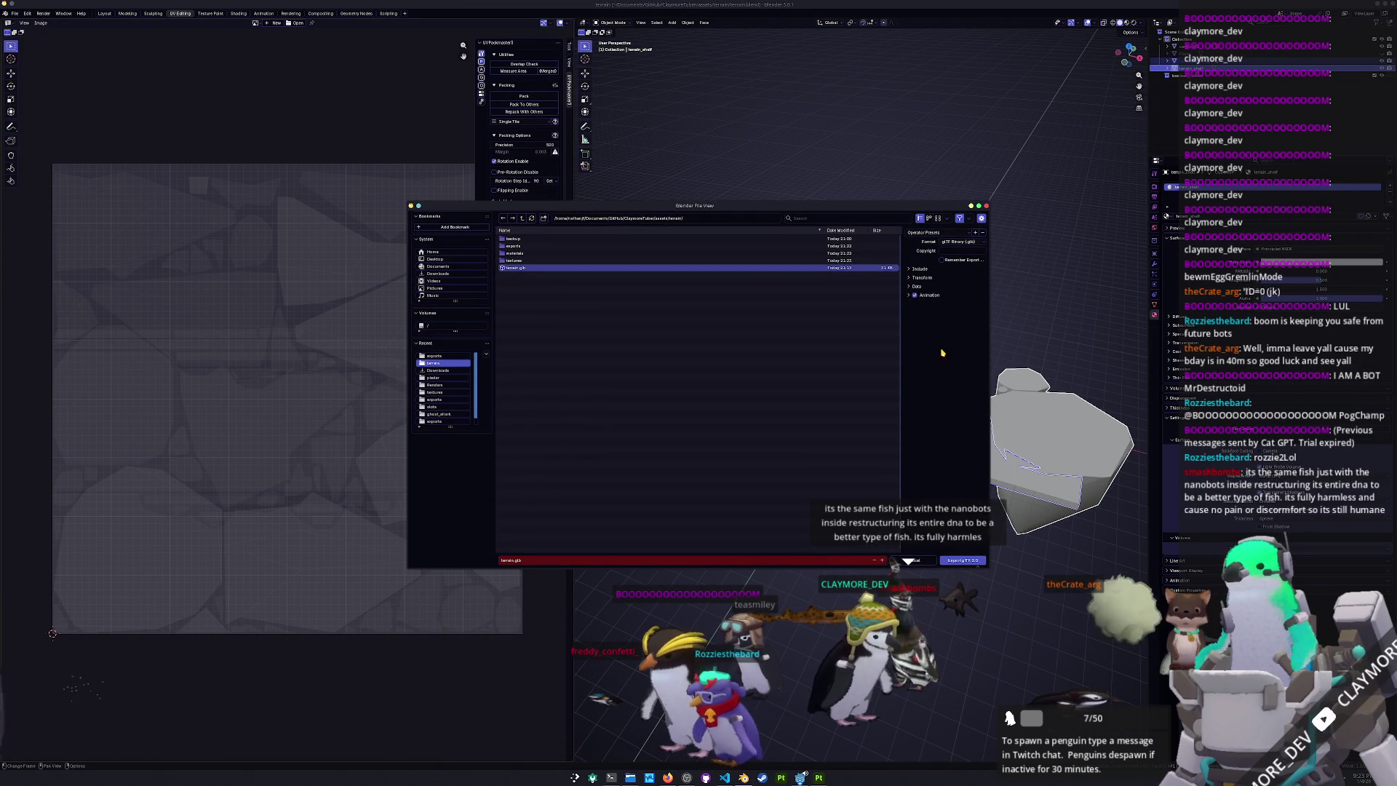
{"action": "left_click", "coordinate": [917, 287]}
{"action": "left_click", "coordinate": [920, 313]}
{"action": "left_click", "coordinate": [922, 270]}
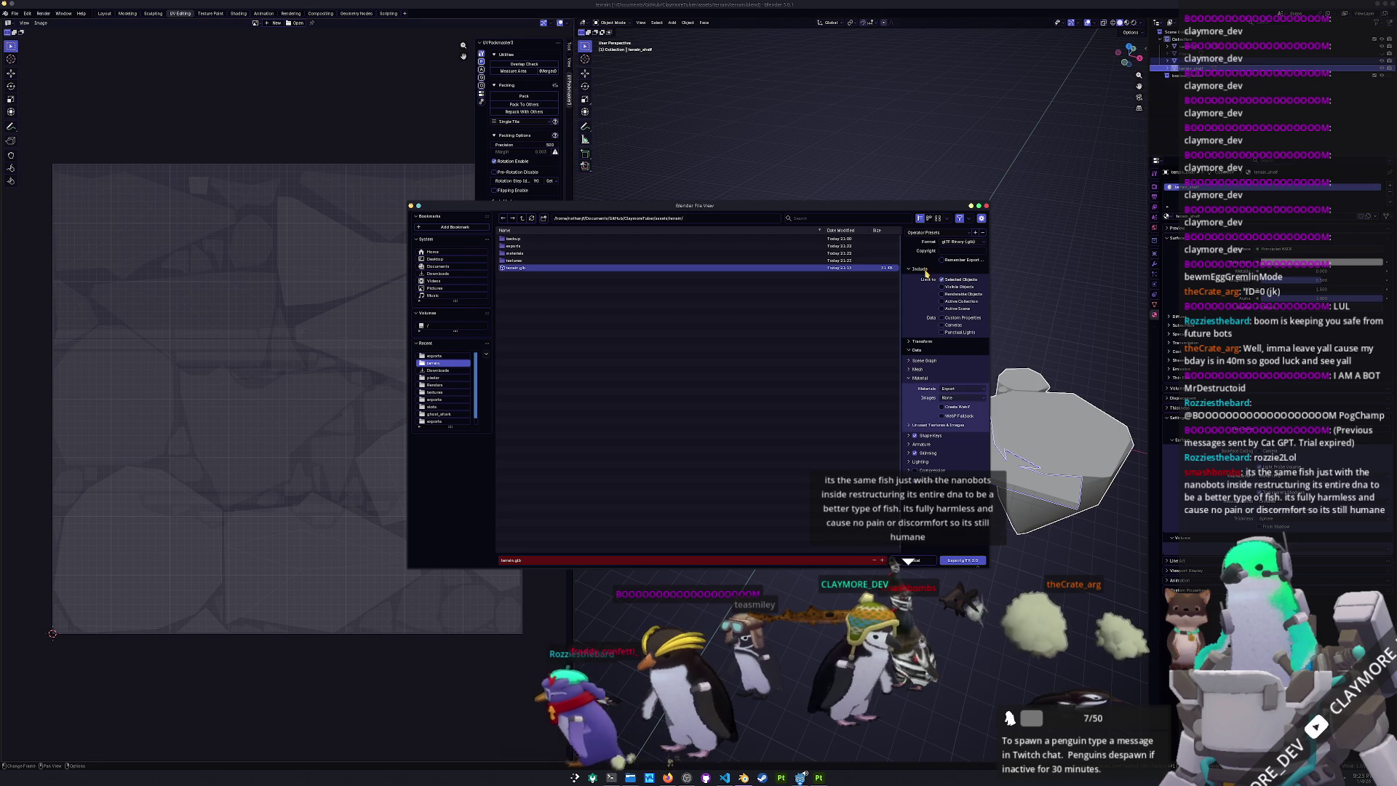
{"action": "key", "text": "Return"}
{"action": "key", "text": "alt+Tab"}
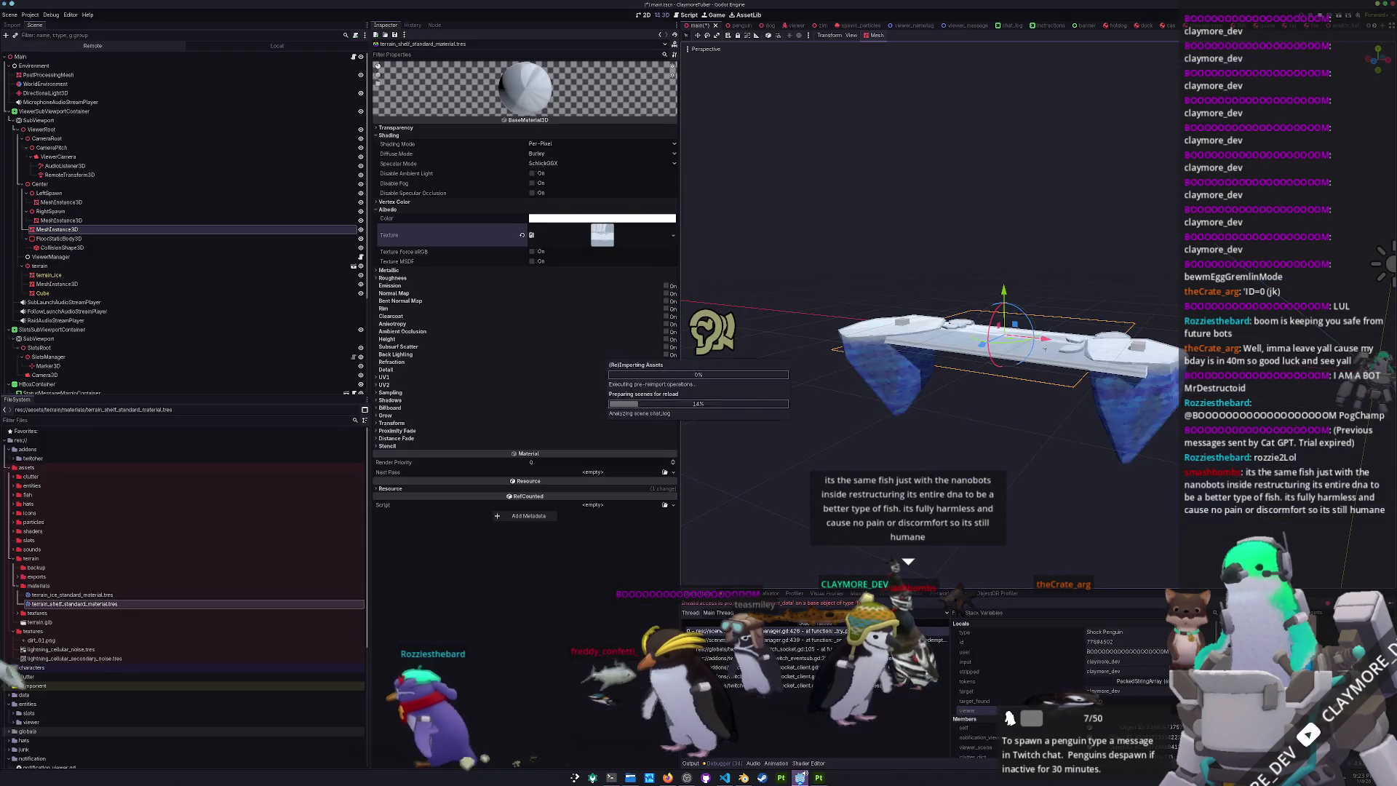
- Drop terrain_shelf_standard_material onto the reimported terrain_shelf mesh and save the scene with Ctrl+S
{"action": "scroll", "coordinate": [1054, 421], "scroll_direction": "up", "scroll_amount": 4}
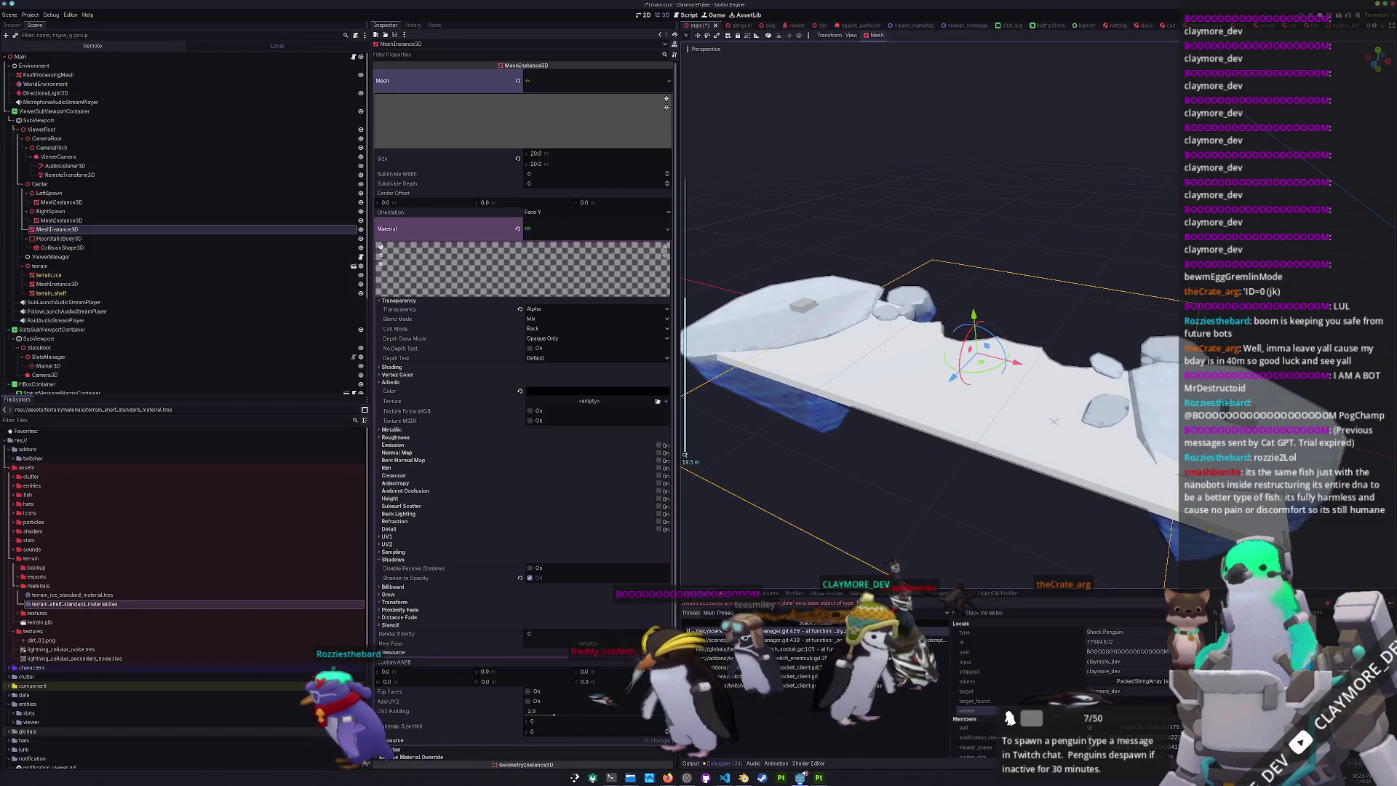
{"action": "left_click", "coordinate": [1054, 421]}
{"action": "left_click_drag", "start_coordinate": [1054, 420], "coordinate": [624, 481]}
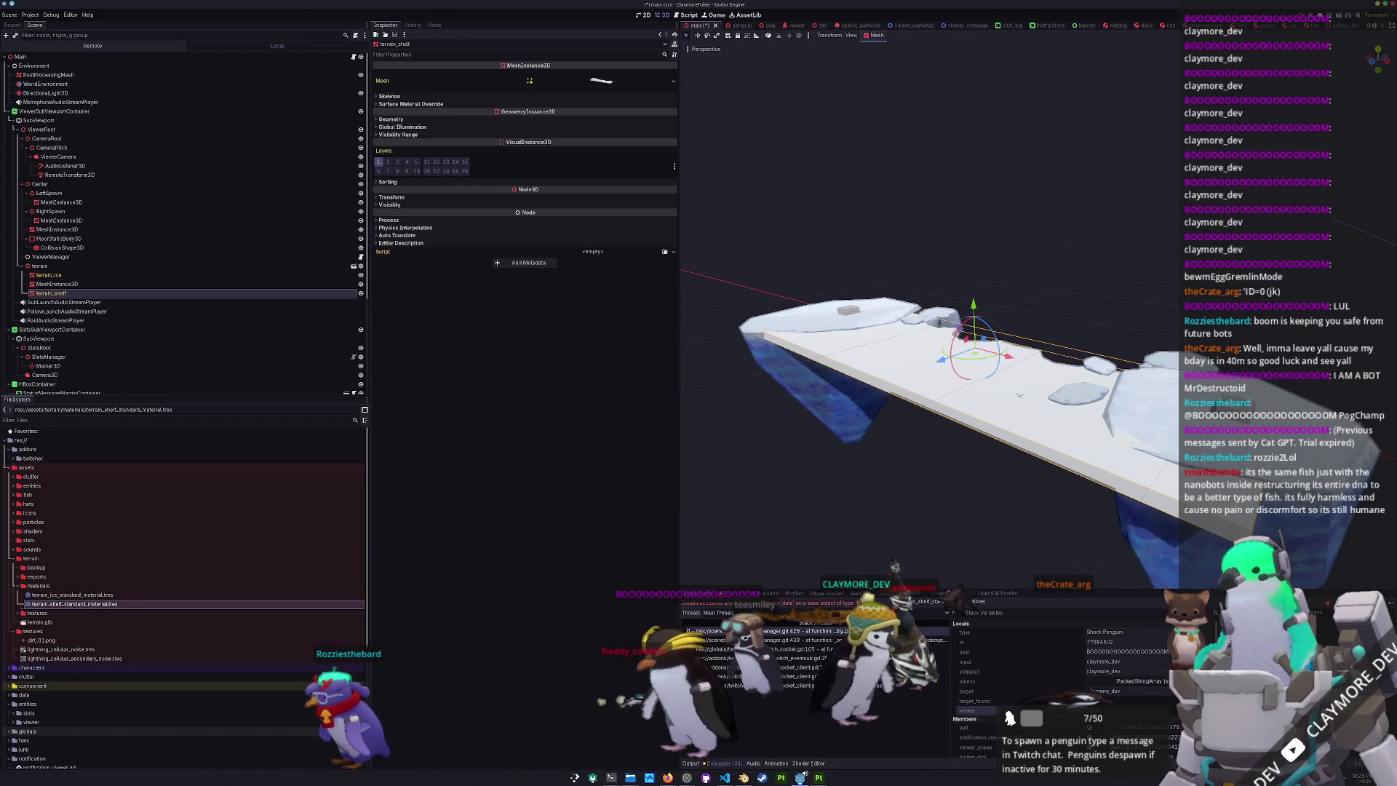
{"action": "left_click_drag", "start_coordinate": [74, 604], "coordinate": [1178, 516]}
{"action": "left_click", "coordinate": [816, 542]}
{"action": "key", "text": "ctrl+s"}
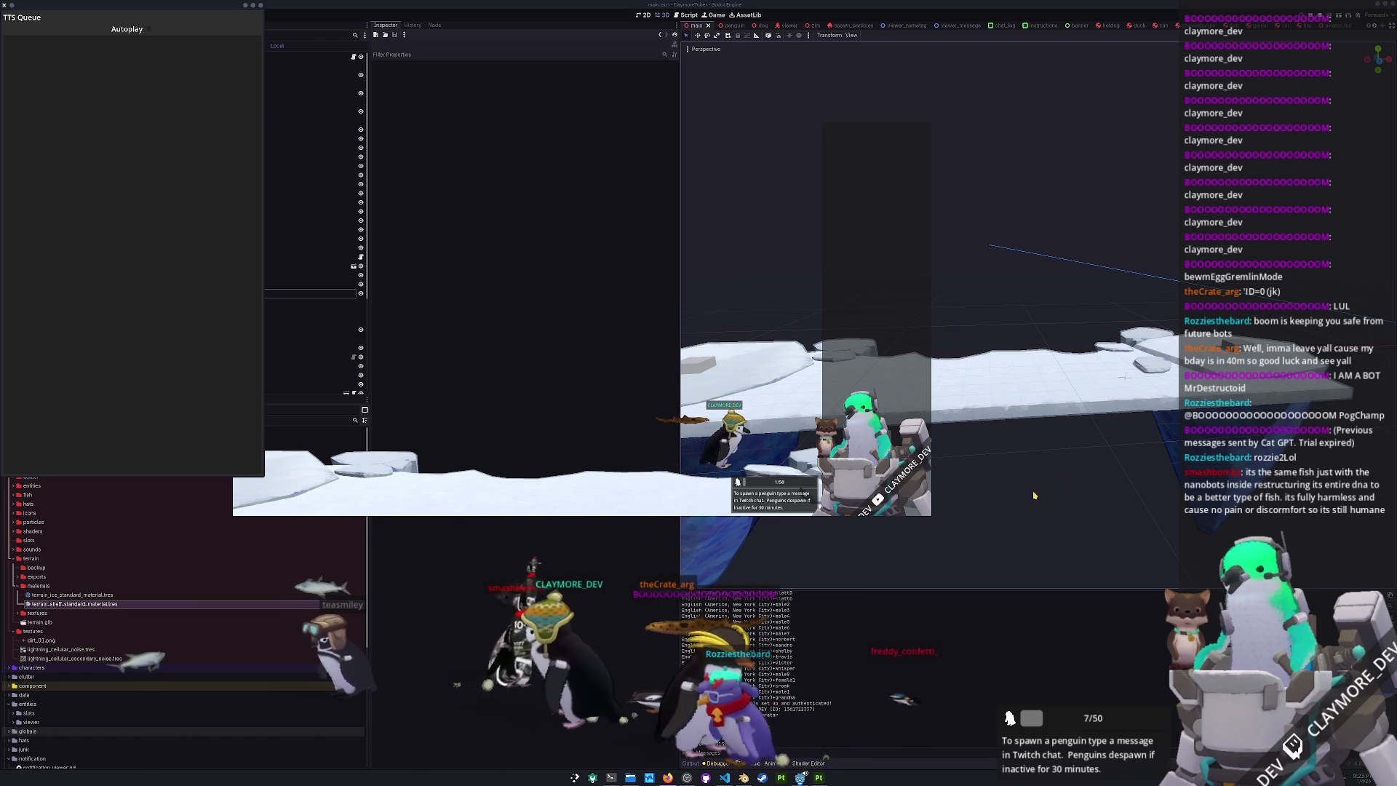
- Select the RightSpawn and LeftSpawn boxes and move them together along X over the terrain
{"action": "left_click", "coordinate": [1034, 402]}
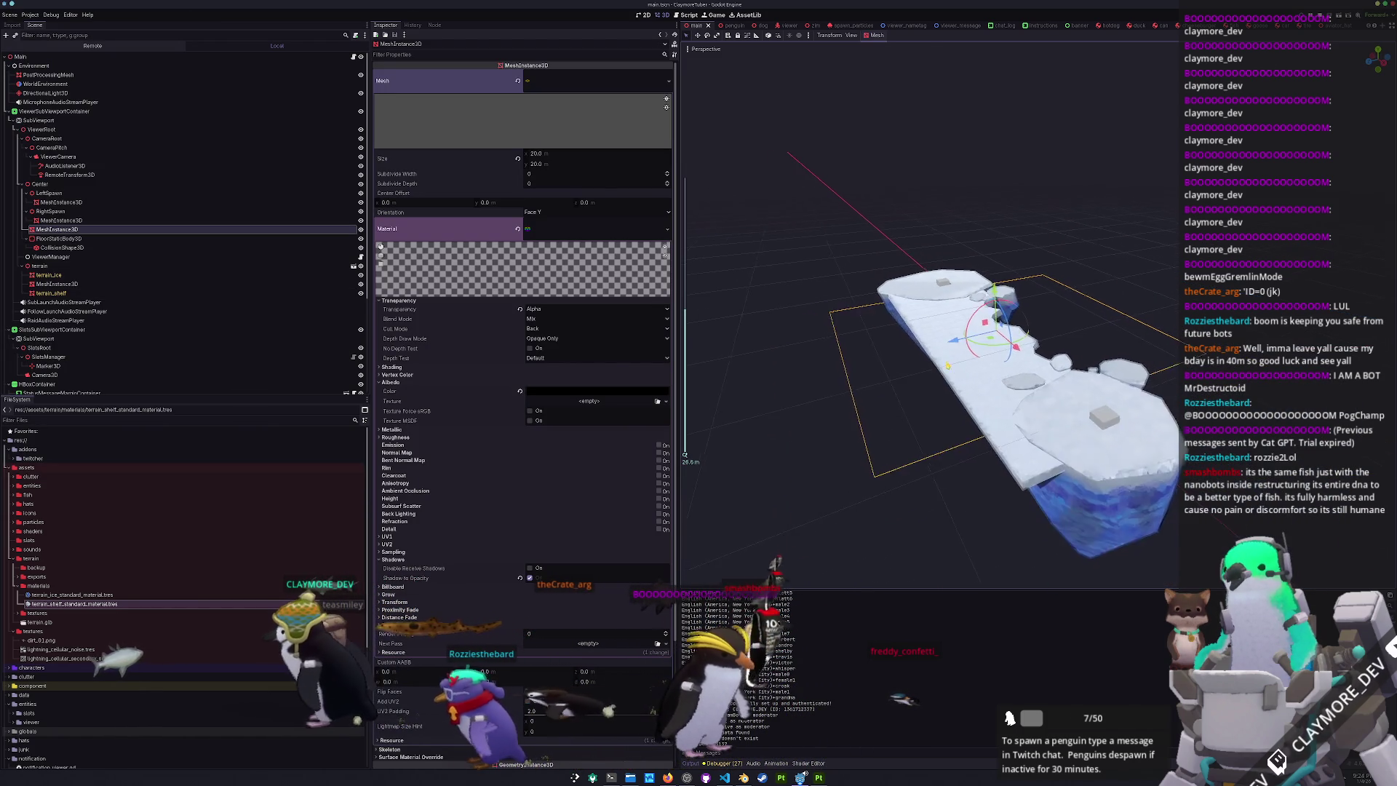
{"action": "left_click", "coordinate": [1008, 271]}
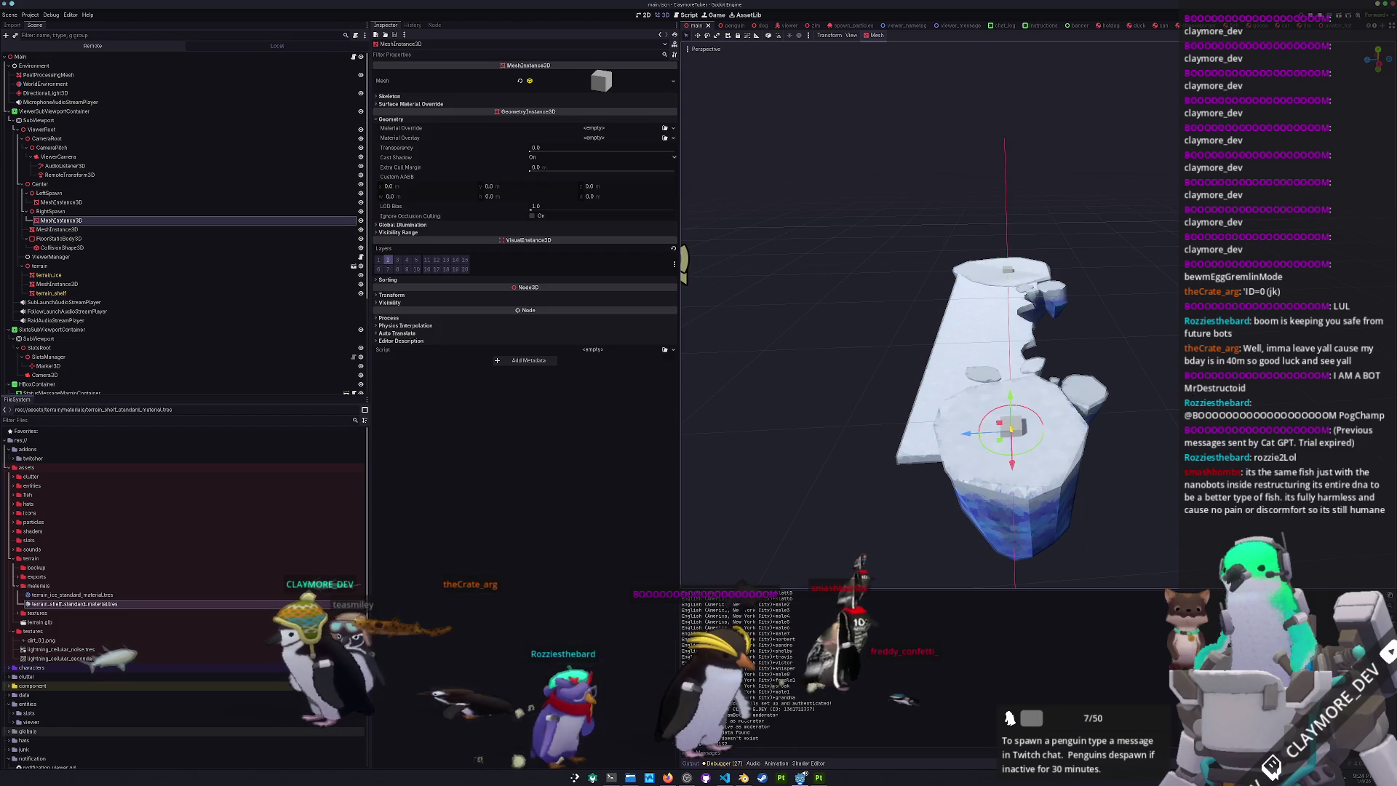
{"action": "left_click", "coordinate": [1008, 272], "text": "shift"}
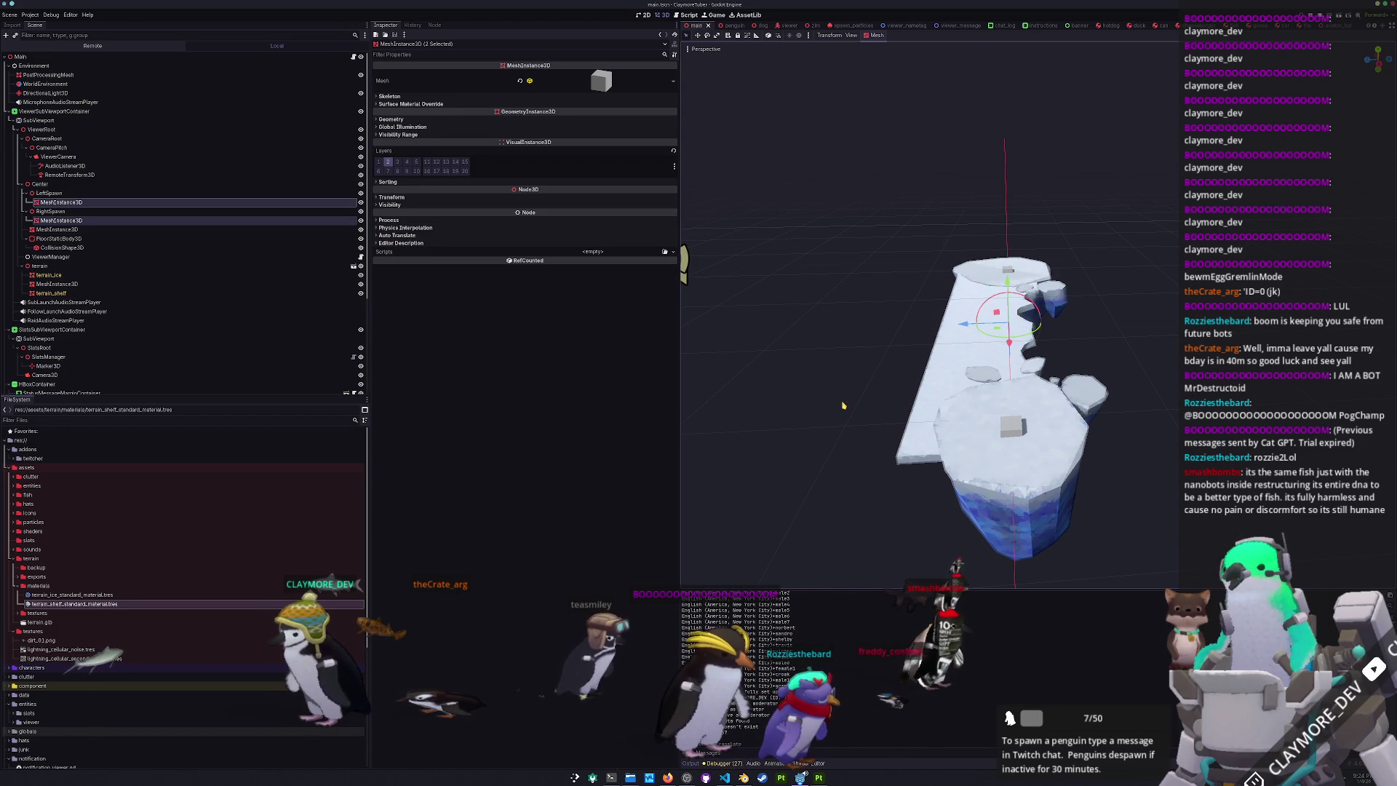
{"action": "scroll", "coordinate": [928, 309], "scroll_direction": "up", "scroll_amount": 5}
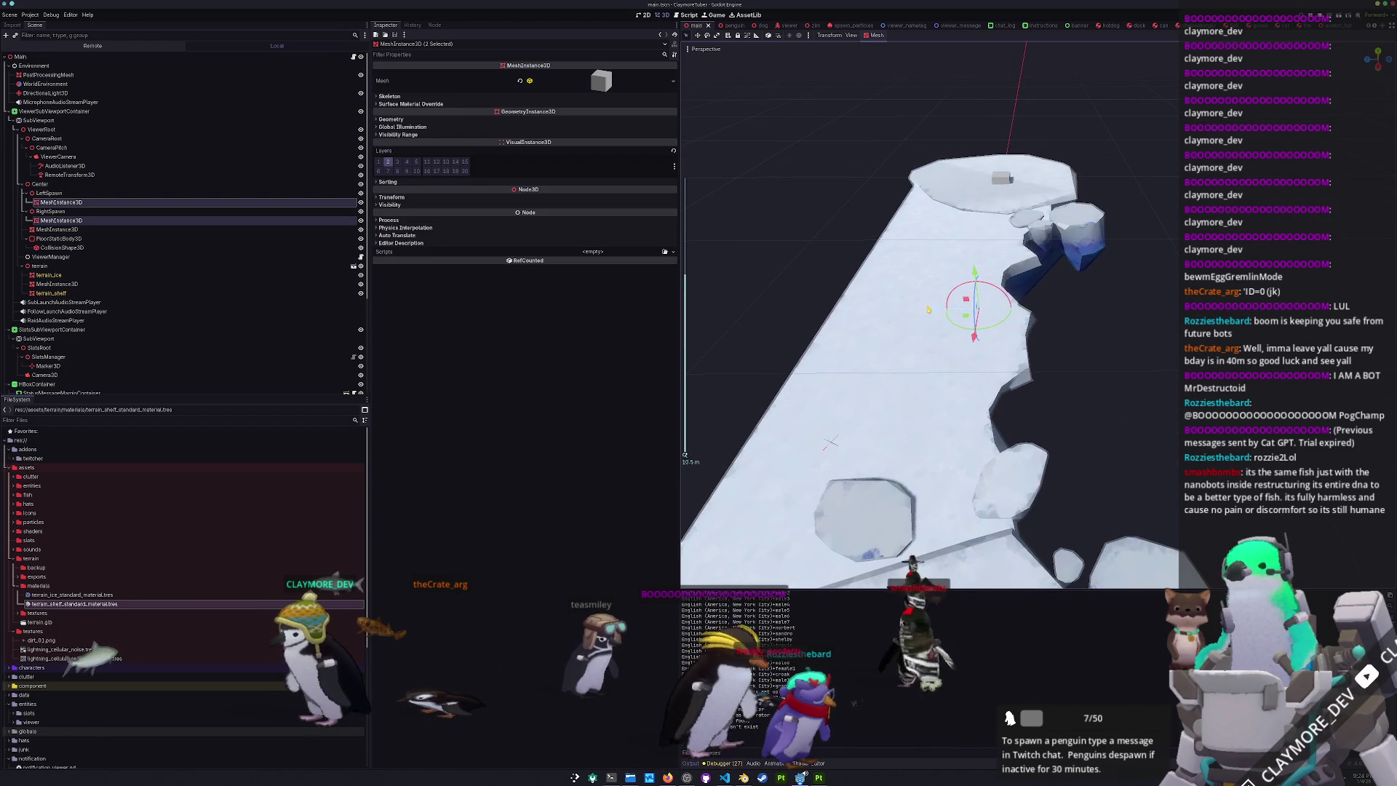
{"action": "key", "text": "g"}
{"action": "key", "text": "x"}
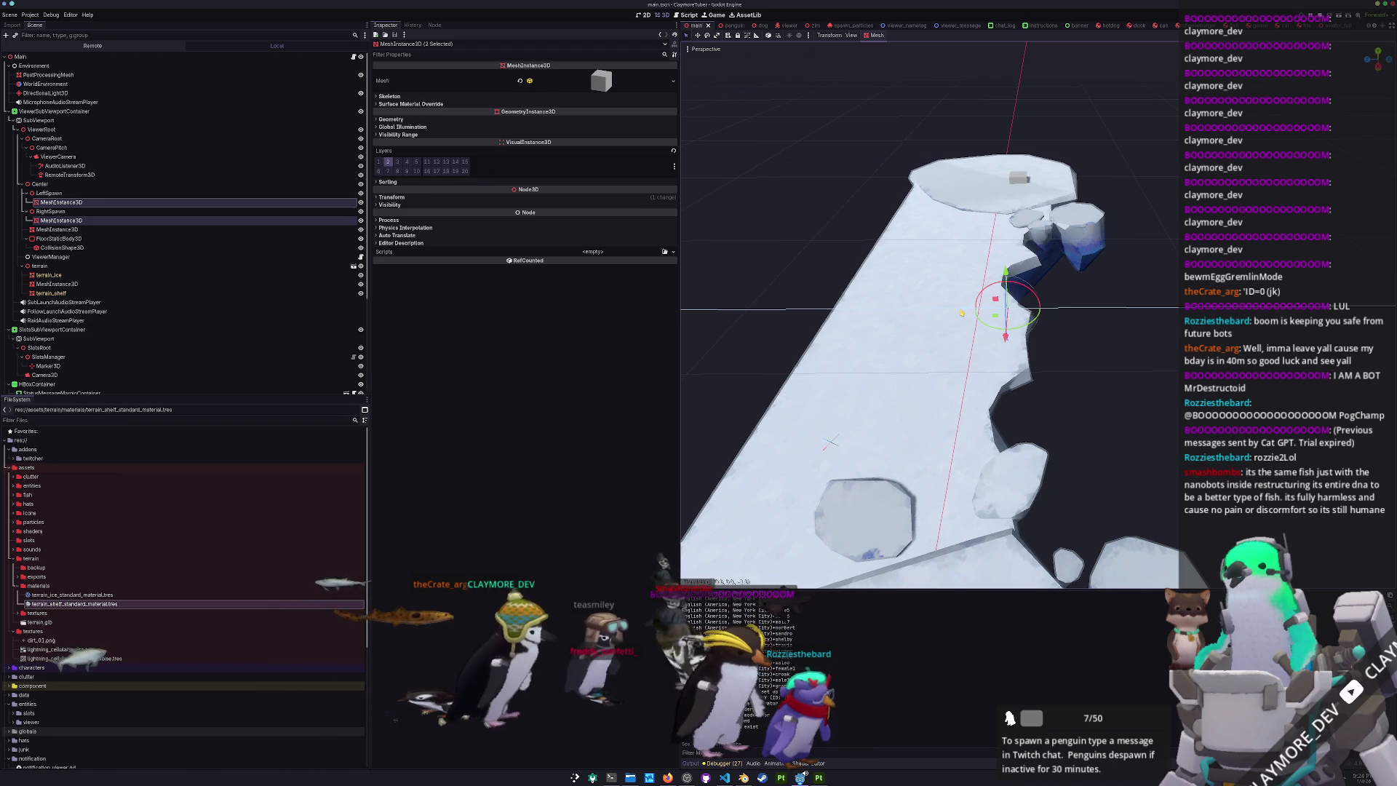
{"action": "left_click", "coordinate": [959, 312]}
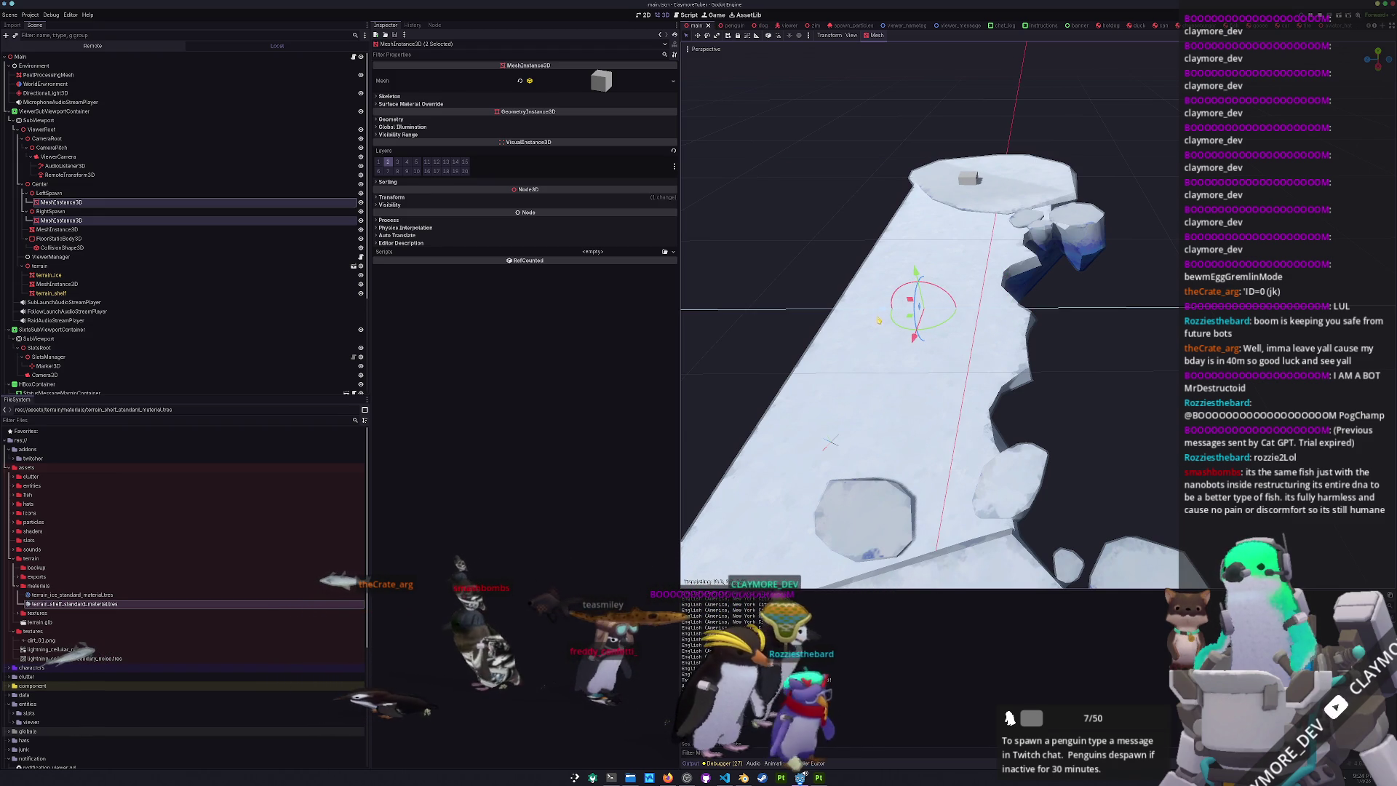
{"action": "scroll", "coordinate": [842, 495], "scroll_direction": "down", "scroll_amount": 5}
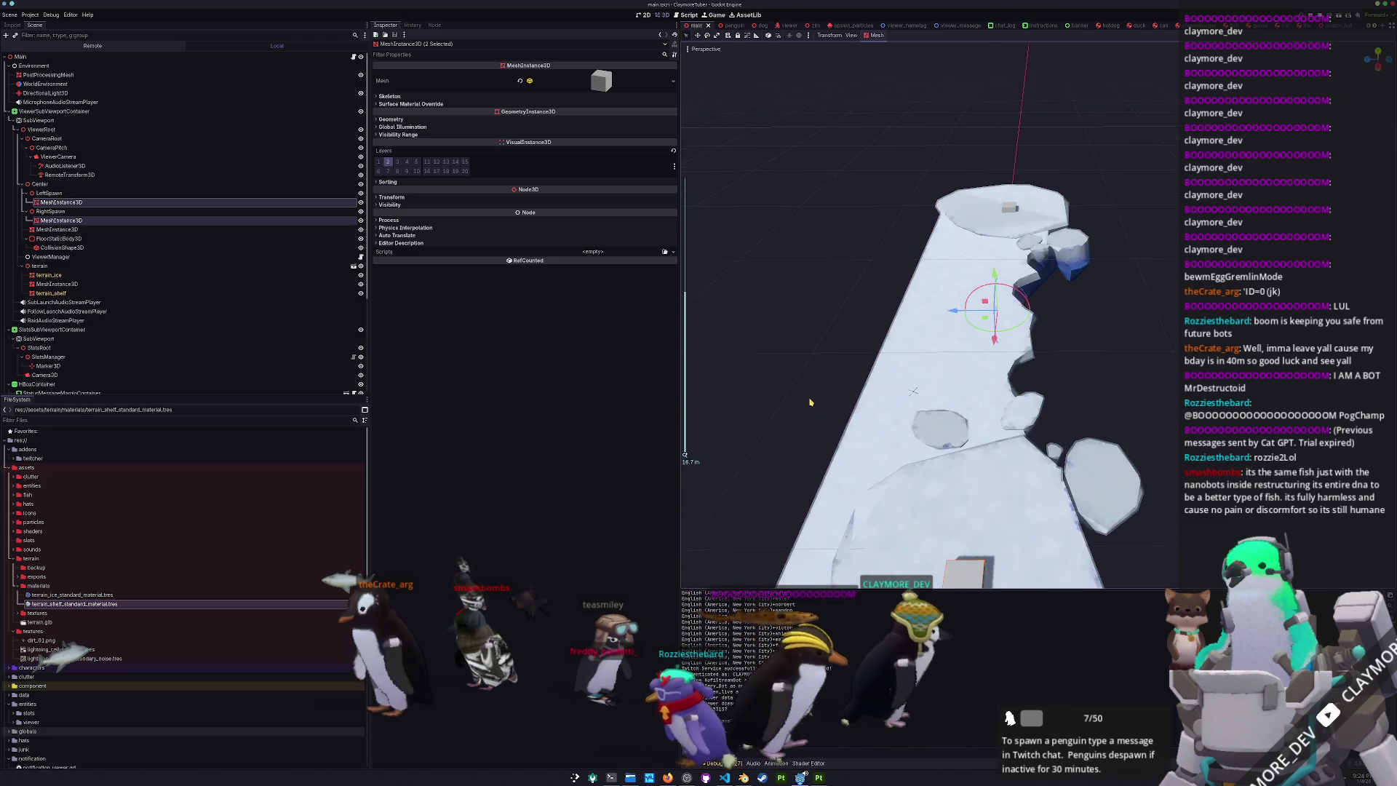
{"action": "key", "text": "alt+Tab"}
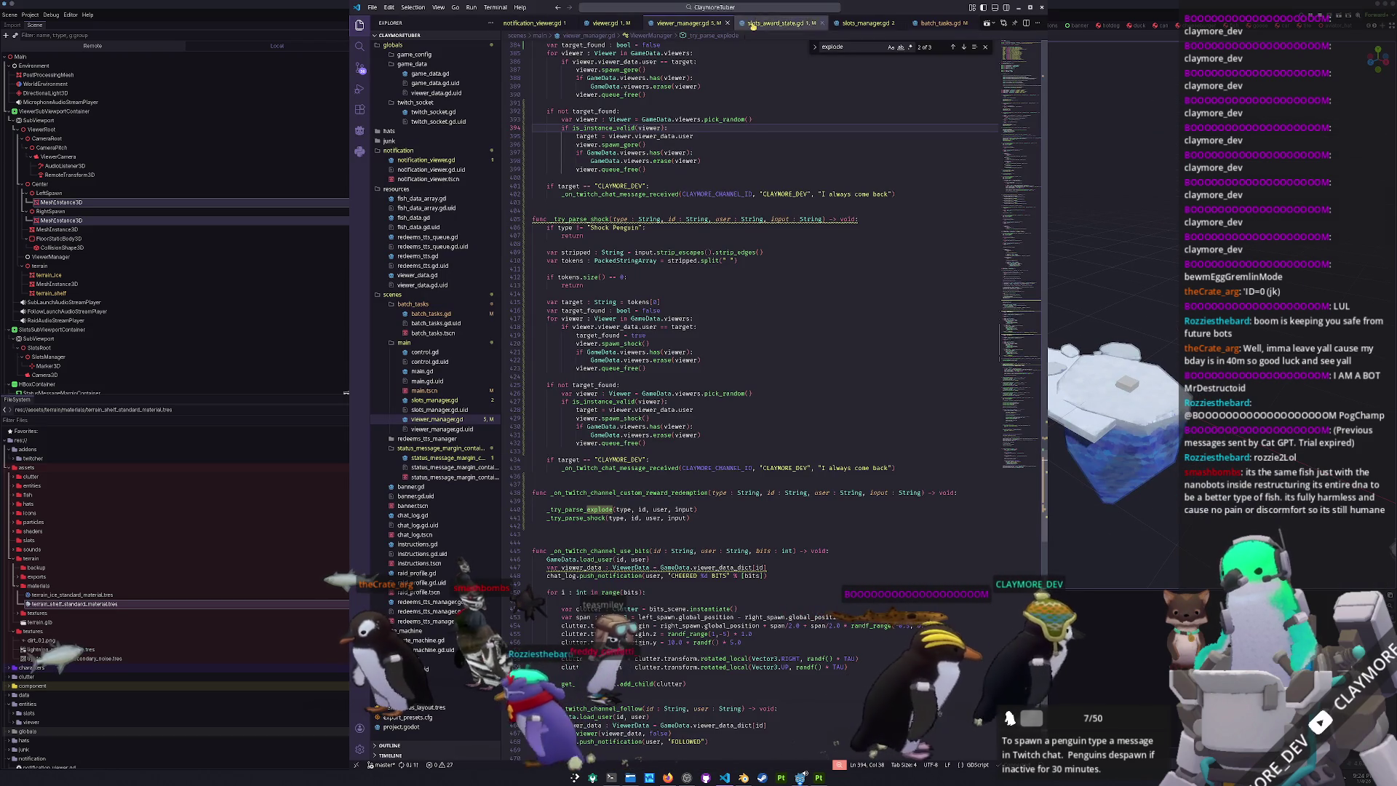
- Change the upper bound of line 455's randf_range call to 1.5
{"action": "scroll", "coordinate": [659, 82], "scroll_direction": "up", "scroll_amount": 15}
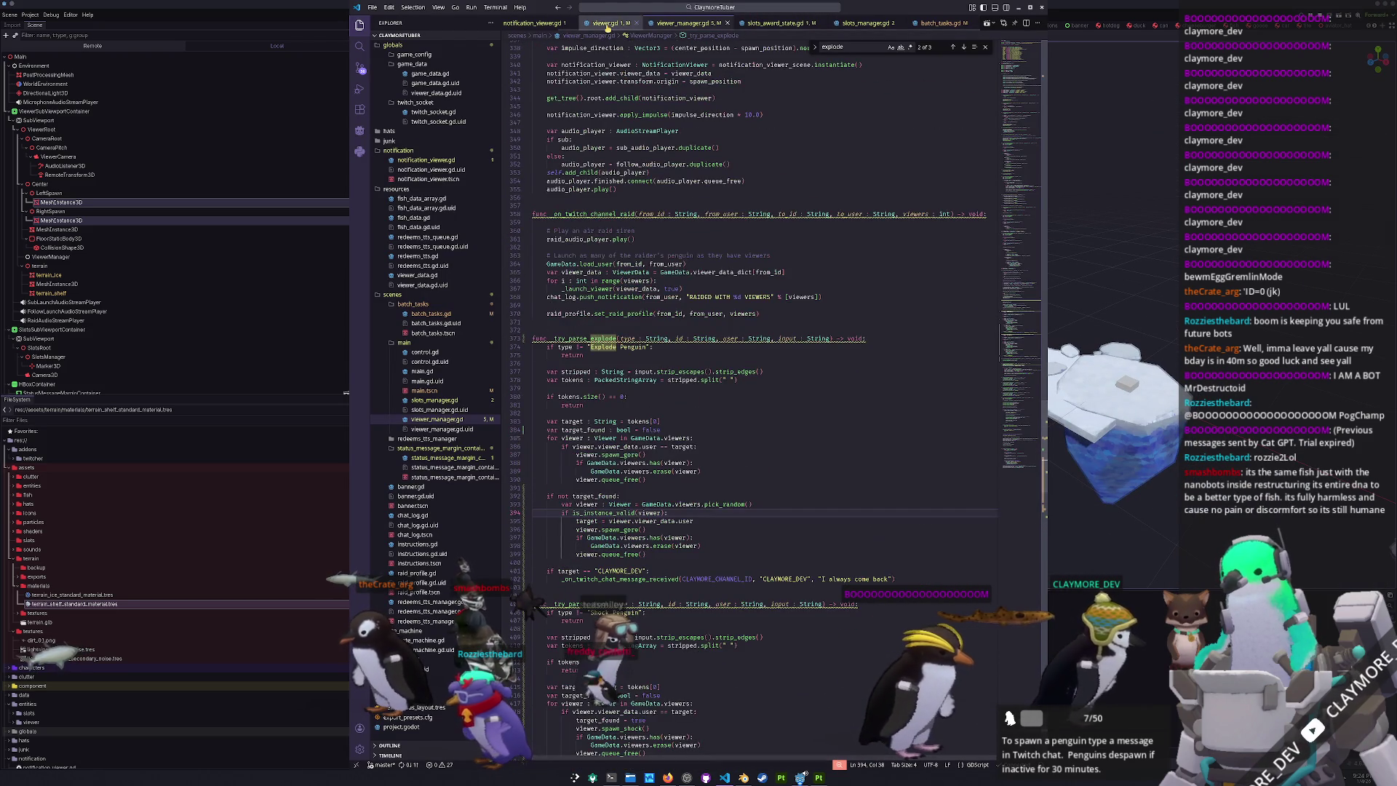
{"action": "scroll", "coordinate": [659, 83], "scroll_direction": "down", "scroll_amount": 5}
{"action": "key", "text": "ctrl+f"}
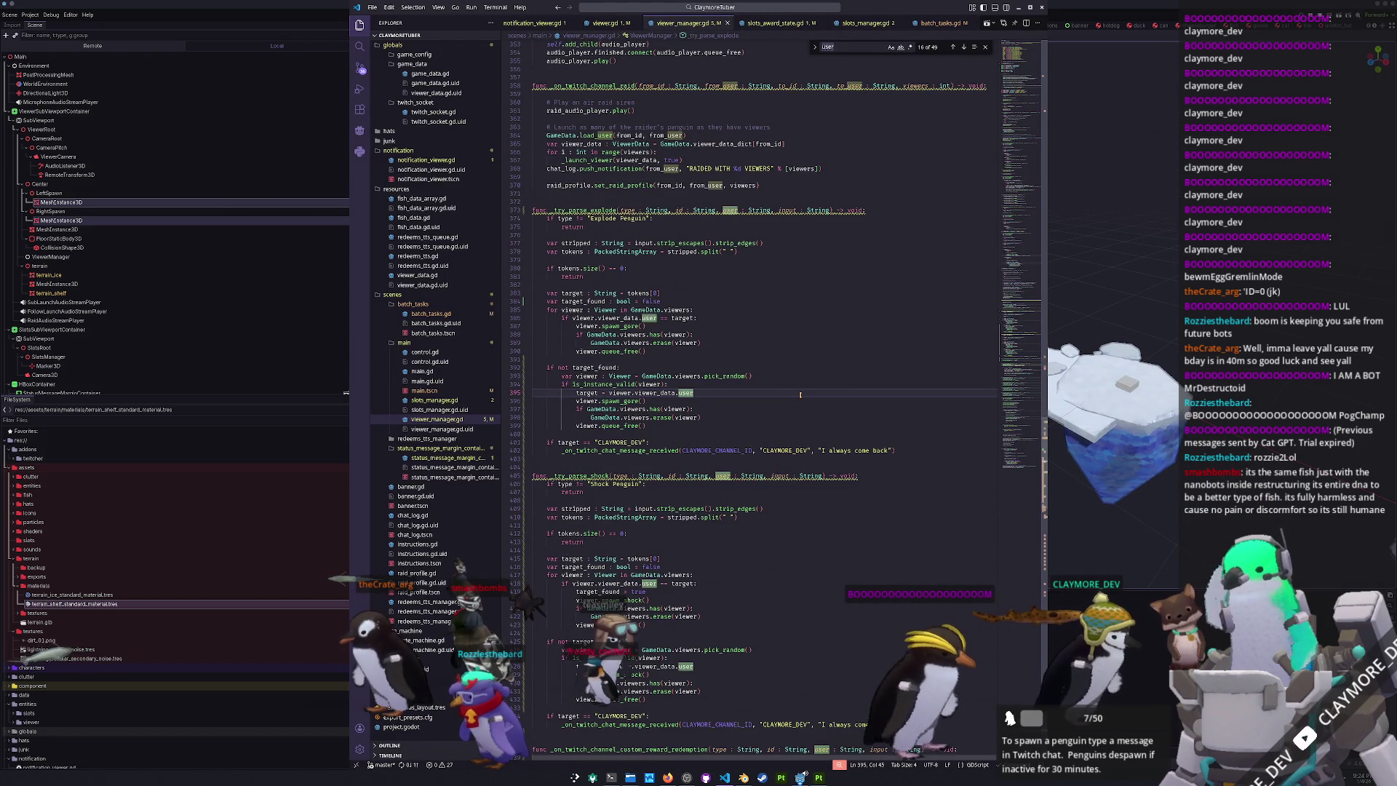
{"action": "type", "text": ".z = randf_range(-1-5) * 1.0"}
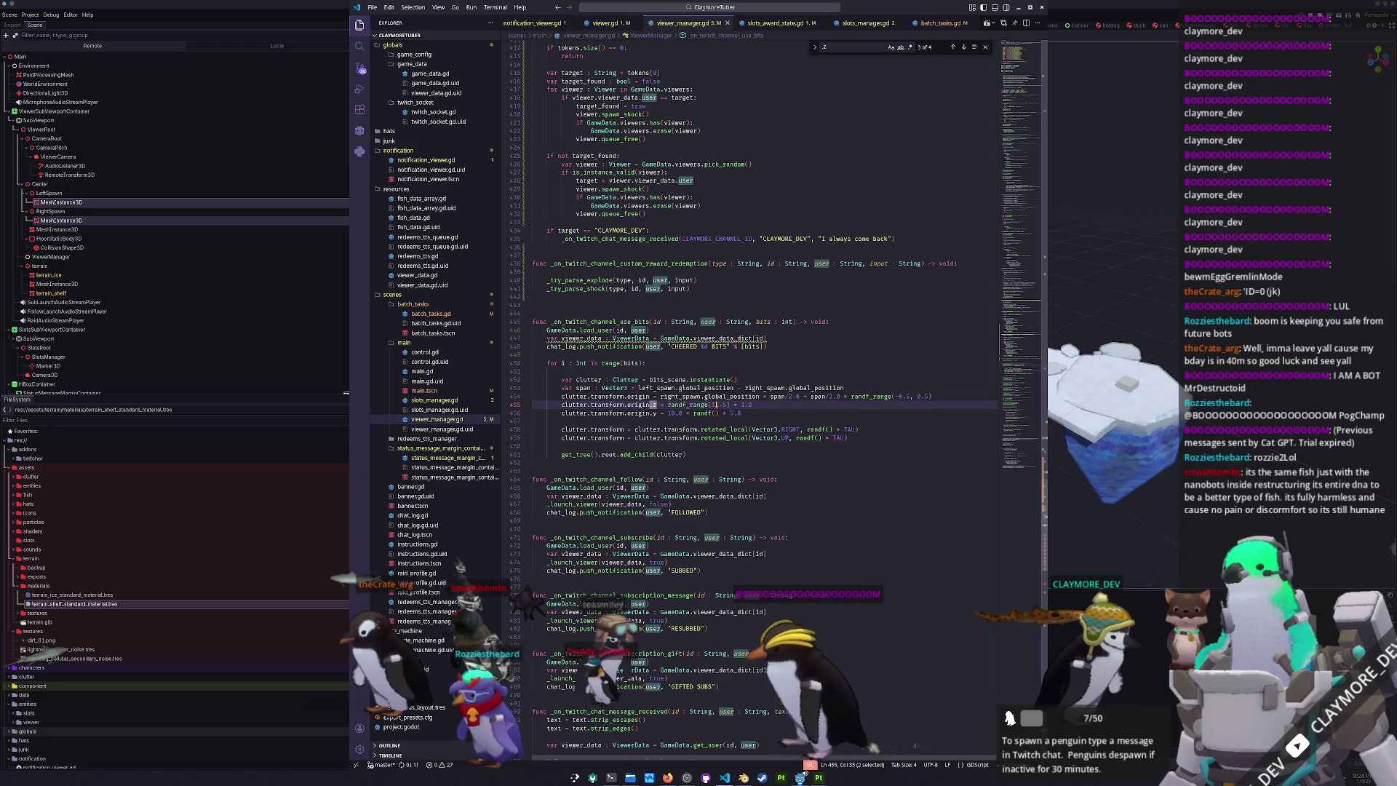
{"action": "left_click", "coordinate": [716, 403]}
{"action": "key", "text": "ctrl+z"}
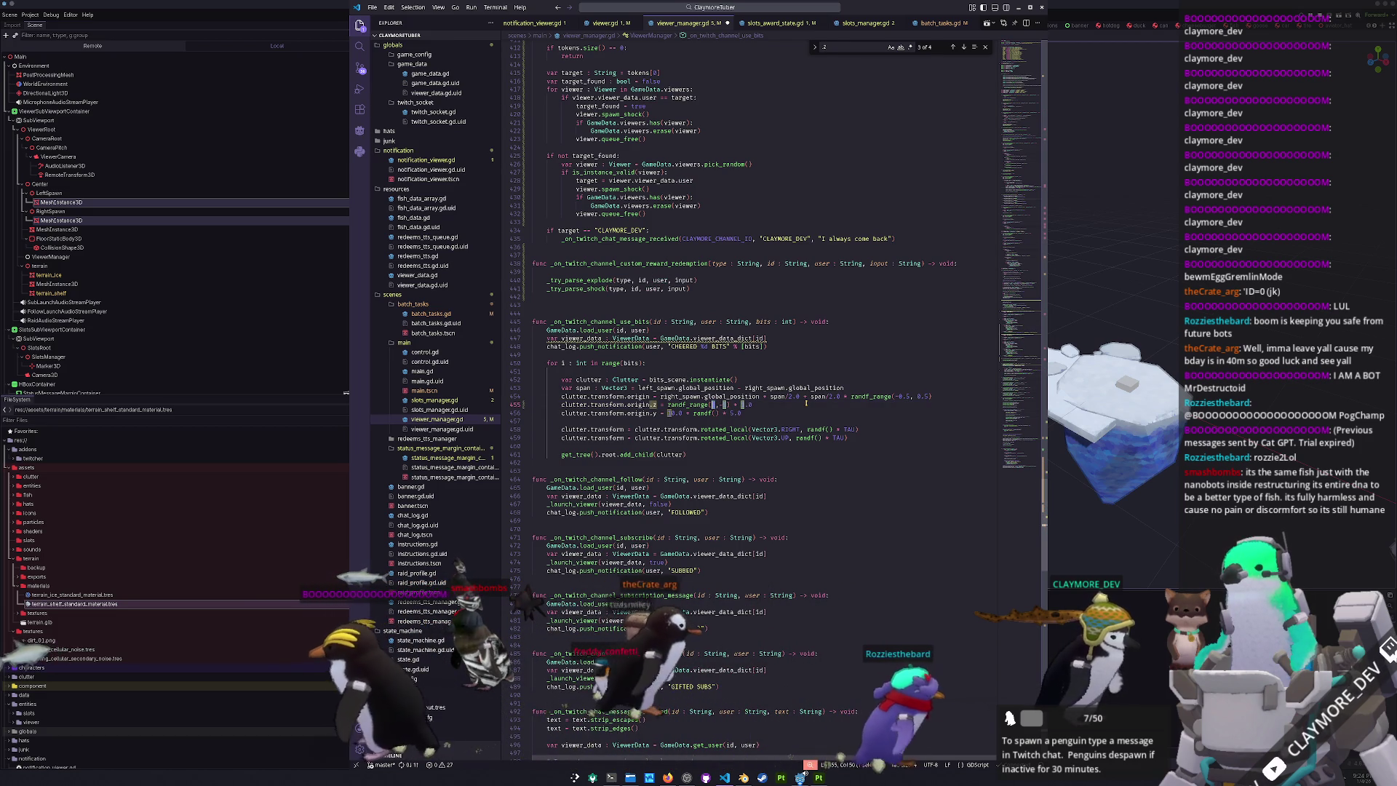
{"action": "key", "text": "Right"}
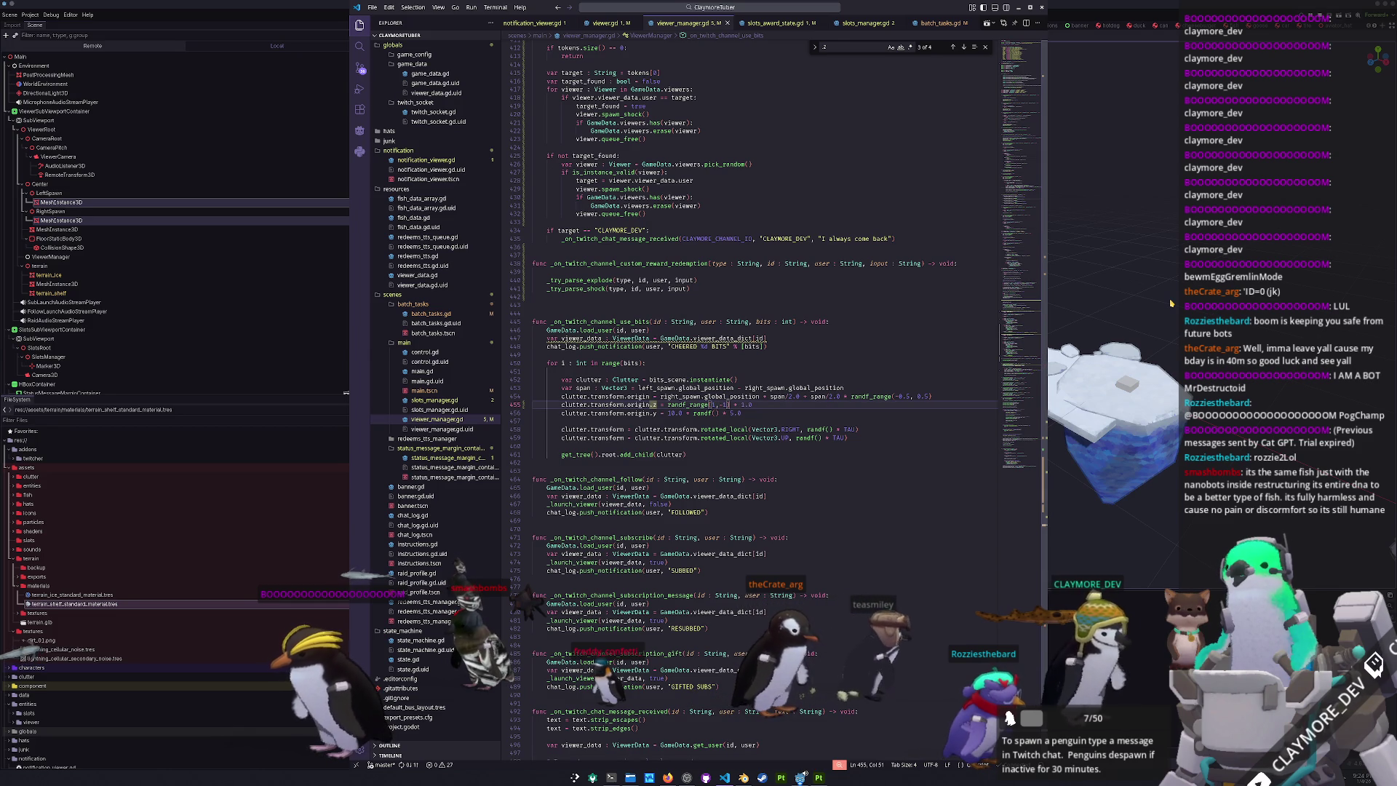
{"action": "type", "text": ".5"}
{"action": "key", "text": "Right"}
{"action": "key", "text": "Right"}
{"action": "key", "text": "Right"}
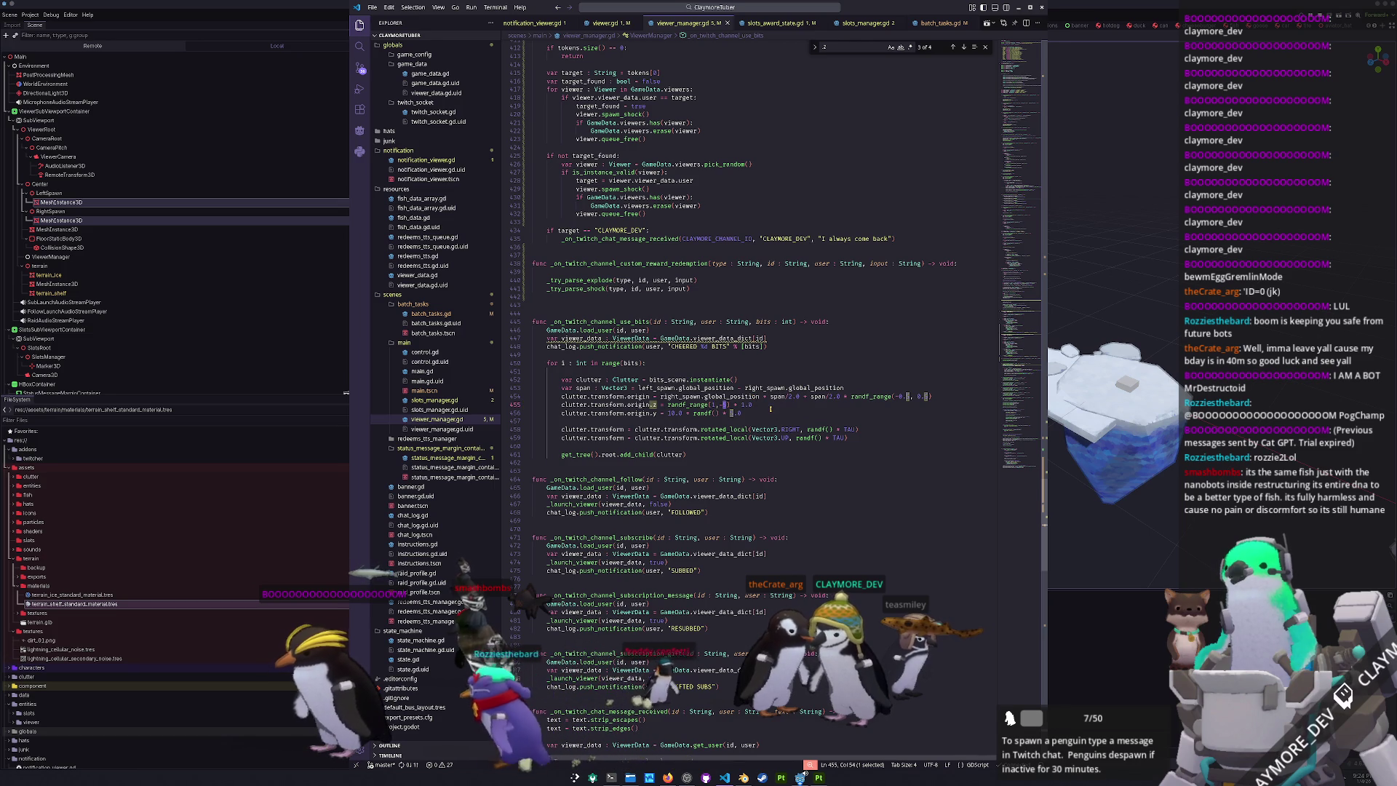
{"action": "mouse_move", "coordinate": [1037, 322]}
{"action": "left_mouse_down"}
{"action": "mouse_move", "coordinate": [1023, 476]}
{"action": "mouse_move", "coordinate": [1056, 387]}
{"action": "left_mouse_up"}
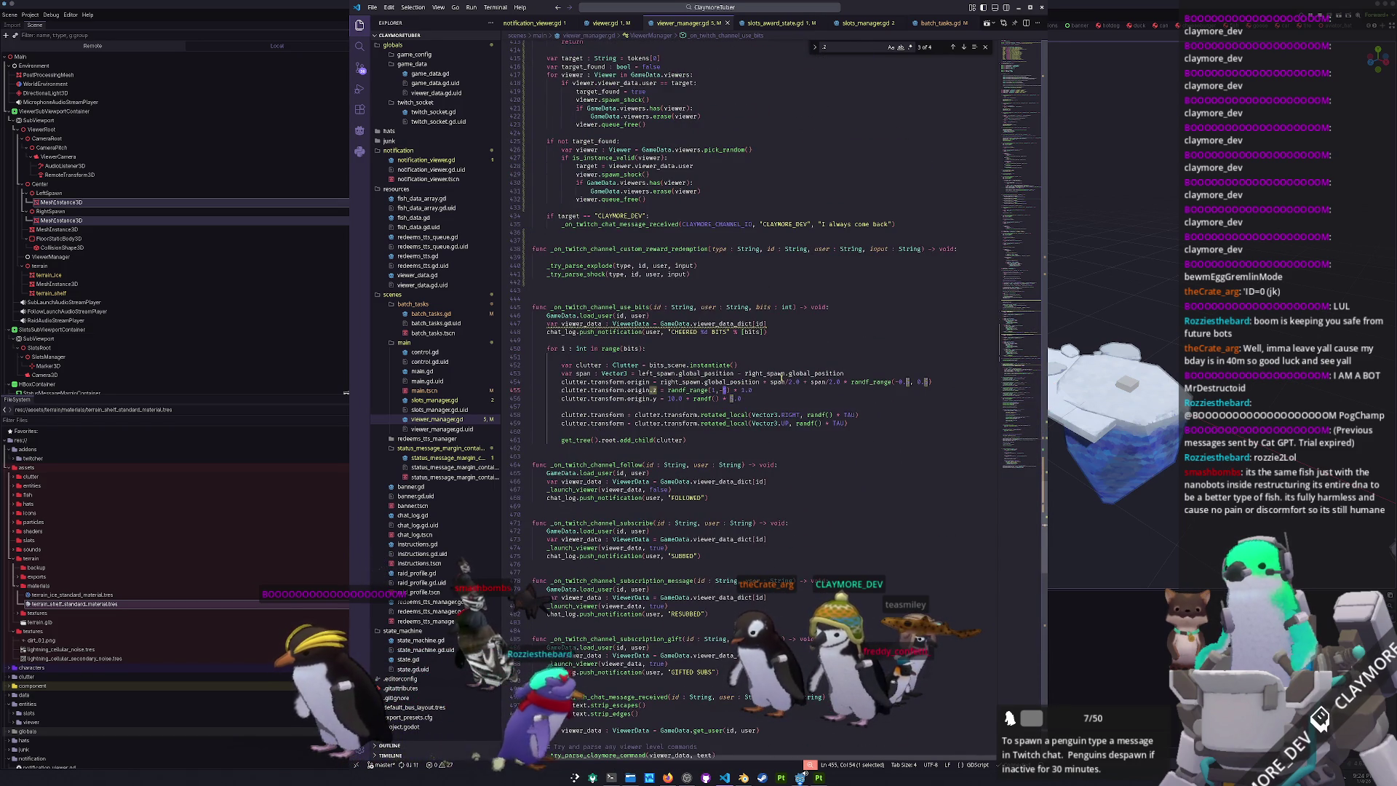
- Search viewer_manager.gd for viewer.transform.origin to find the spawn position code
{"action": "scroll", "coordinate": [757, 394], "scroll_direction": "up", "scroll_amount": 15}
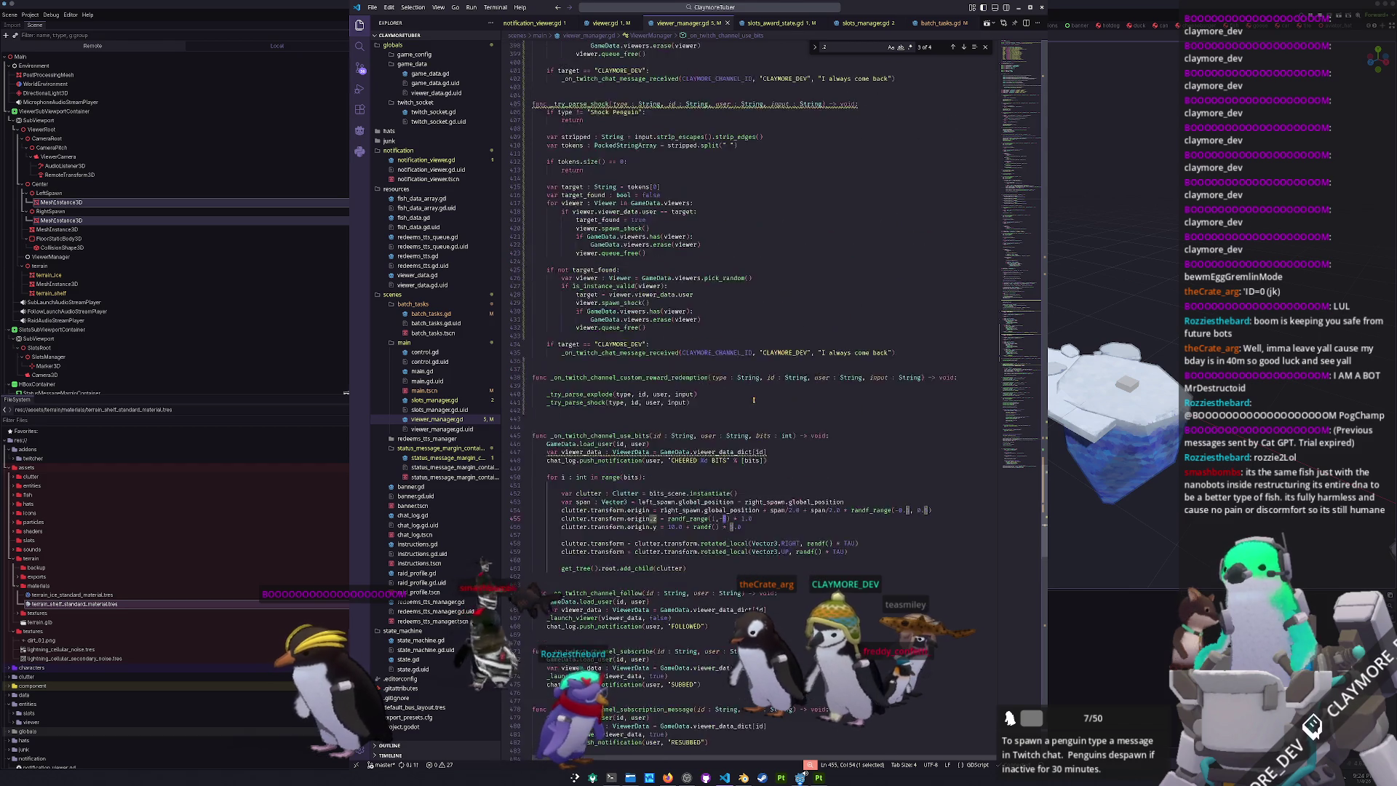
{"action": "scroll", "coordinate": [747, 406], "scroll_direction": "up", "scroll_amount": 15}
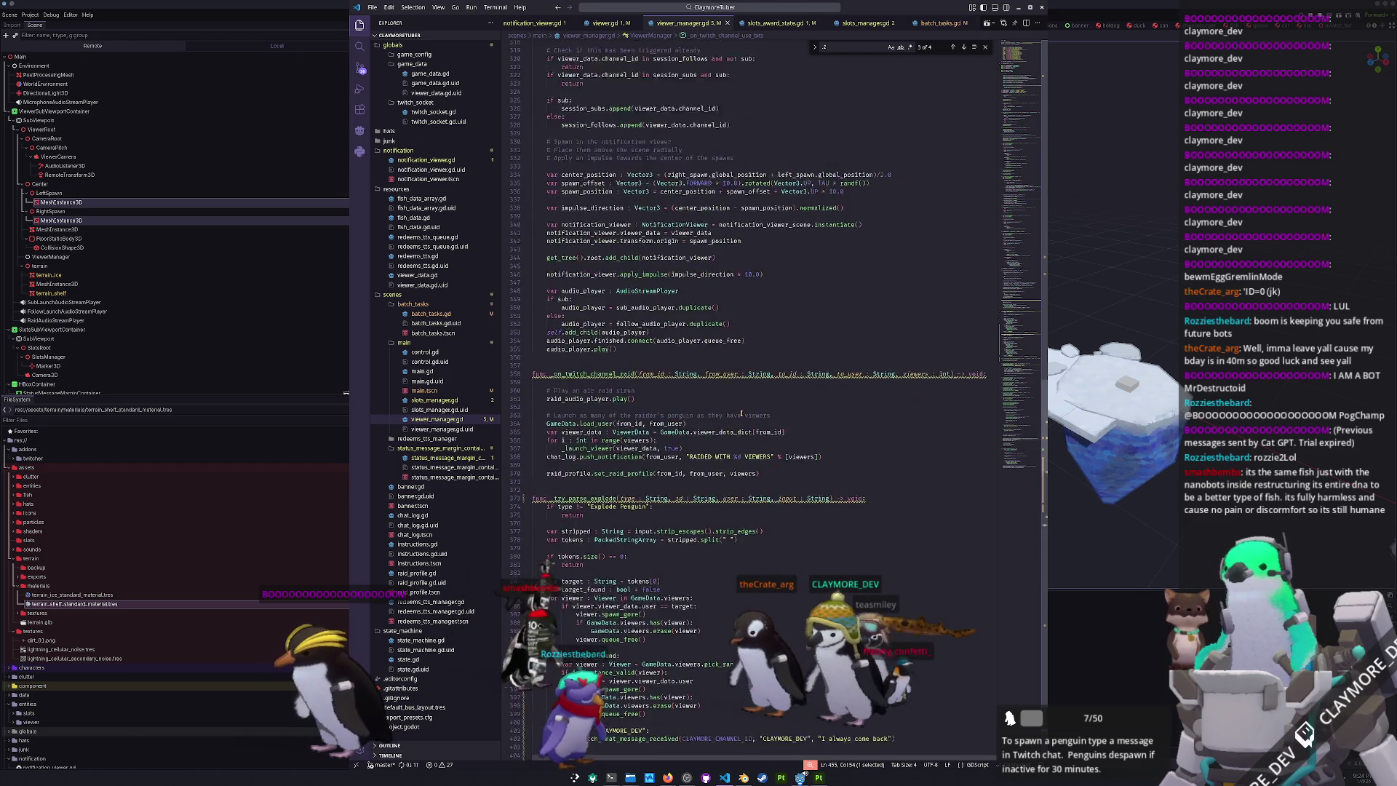
{"action": "scroll", "coordinate": [752, 386], "scroll_direction": "up", "scroll_amount": 20}
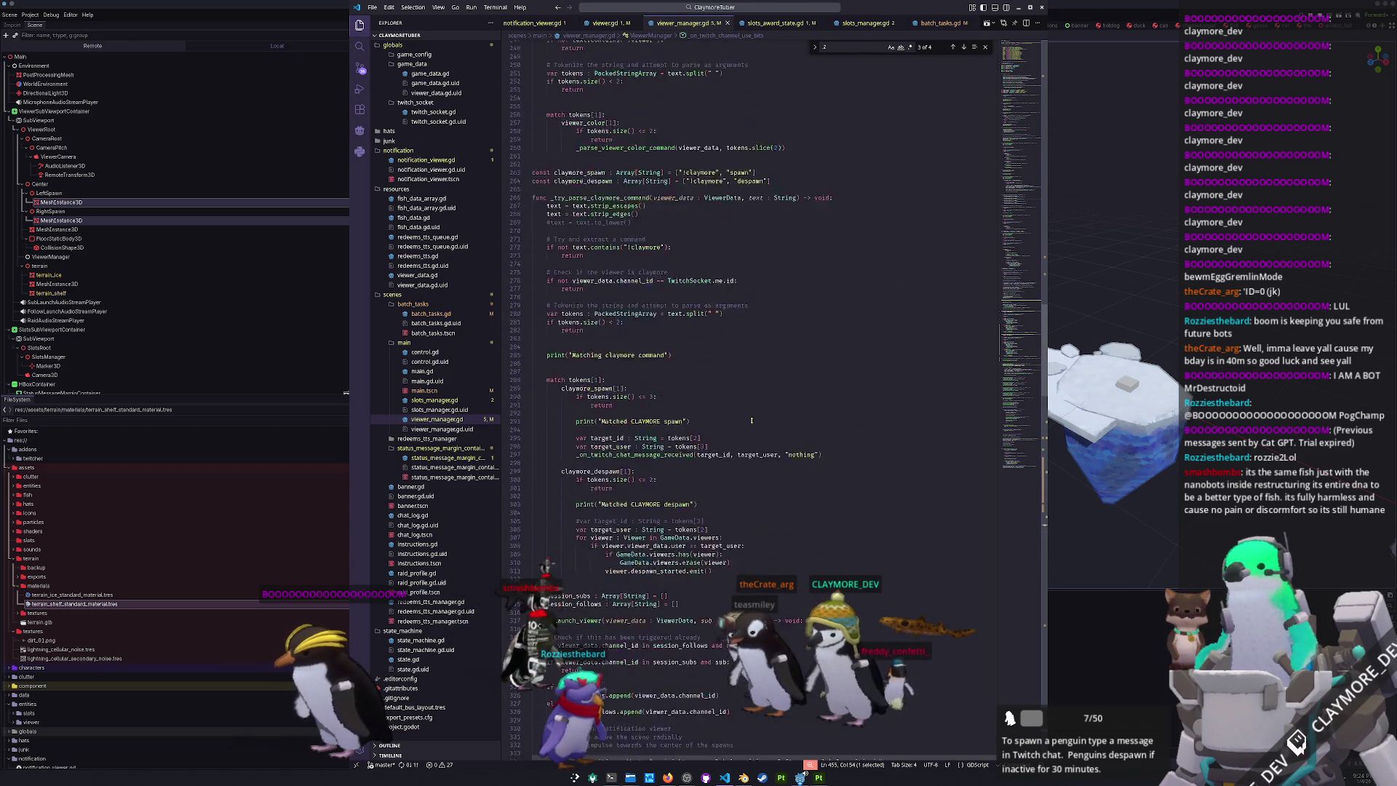
{"action": "scroll", "coordinate": [754, 415], "scroll_direction": "up", "scroll_amount": 15}
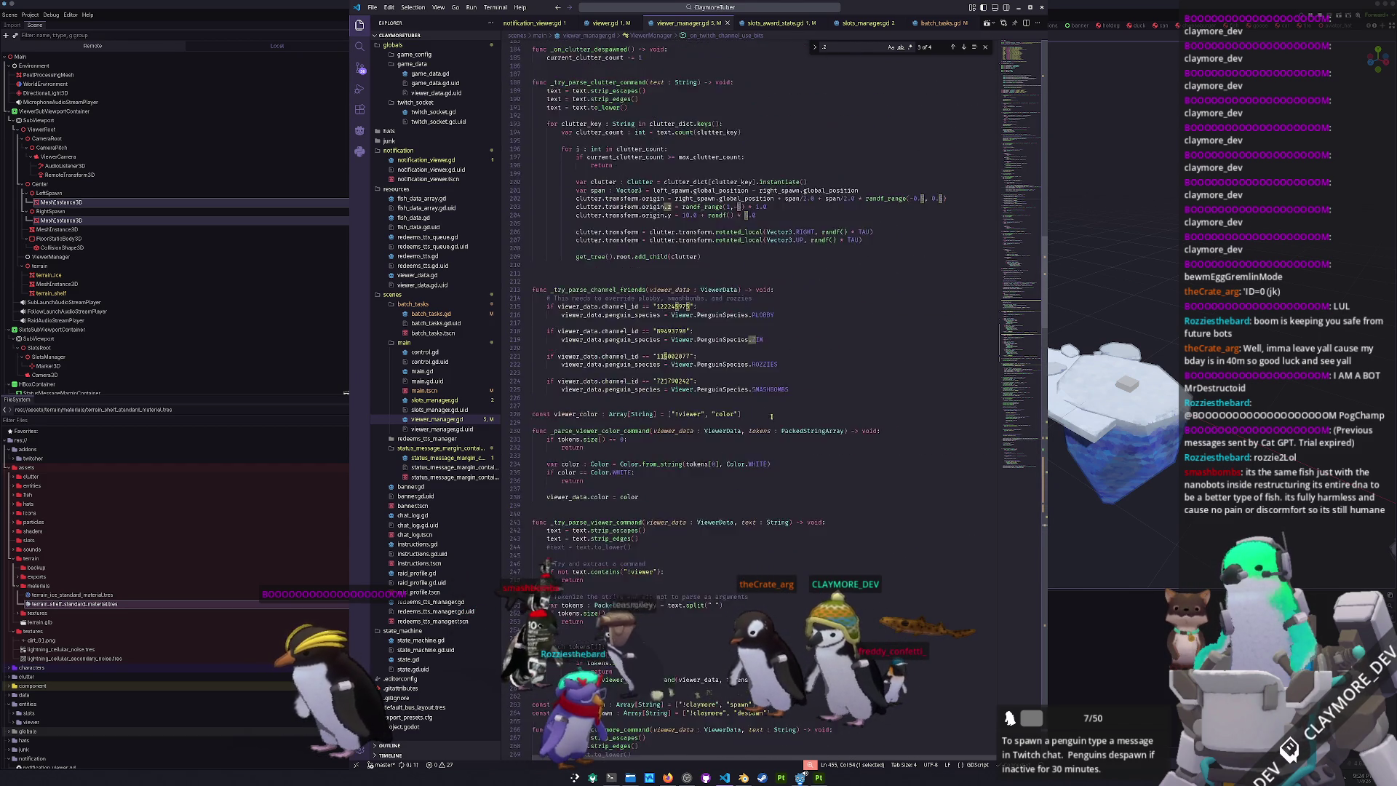
{"action": "left_click", "coordinate": [873, 233]}
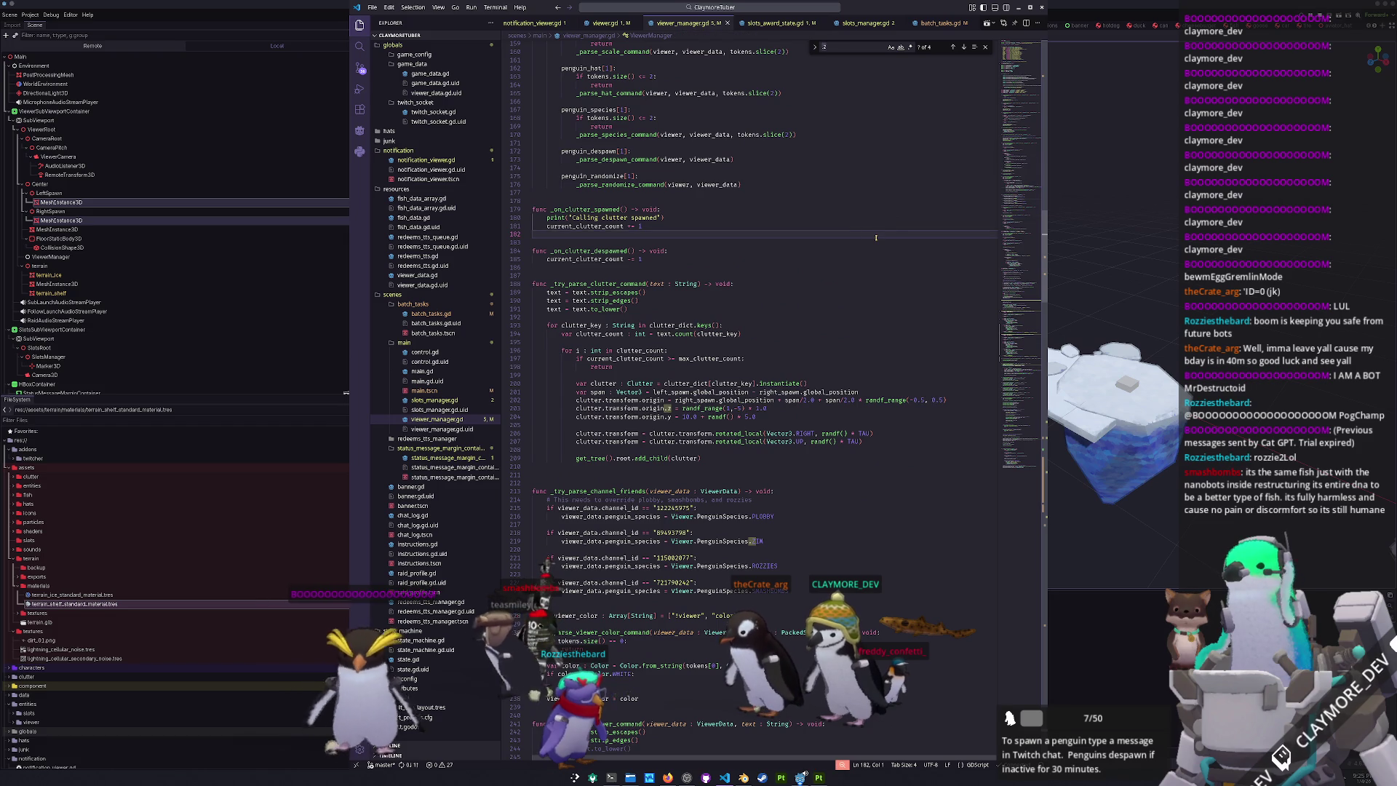
{"action": "key", "text": "ctrl+f"}
{"action": "type", "text": "viewer.g"}
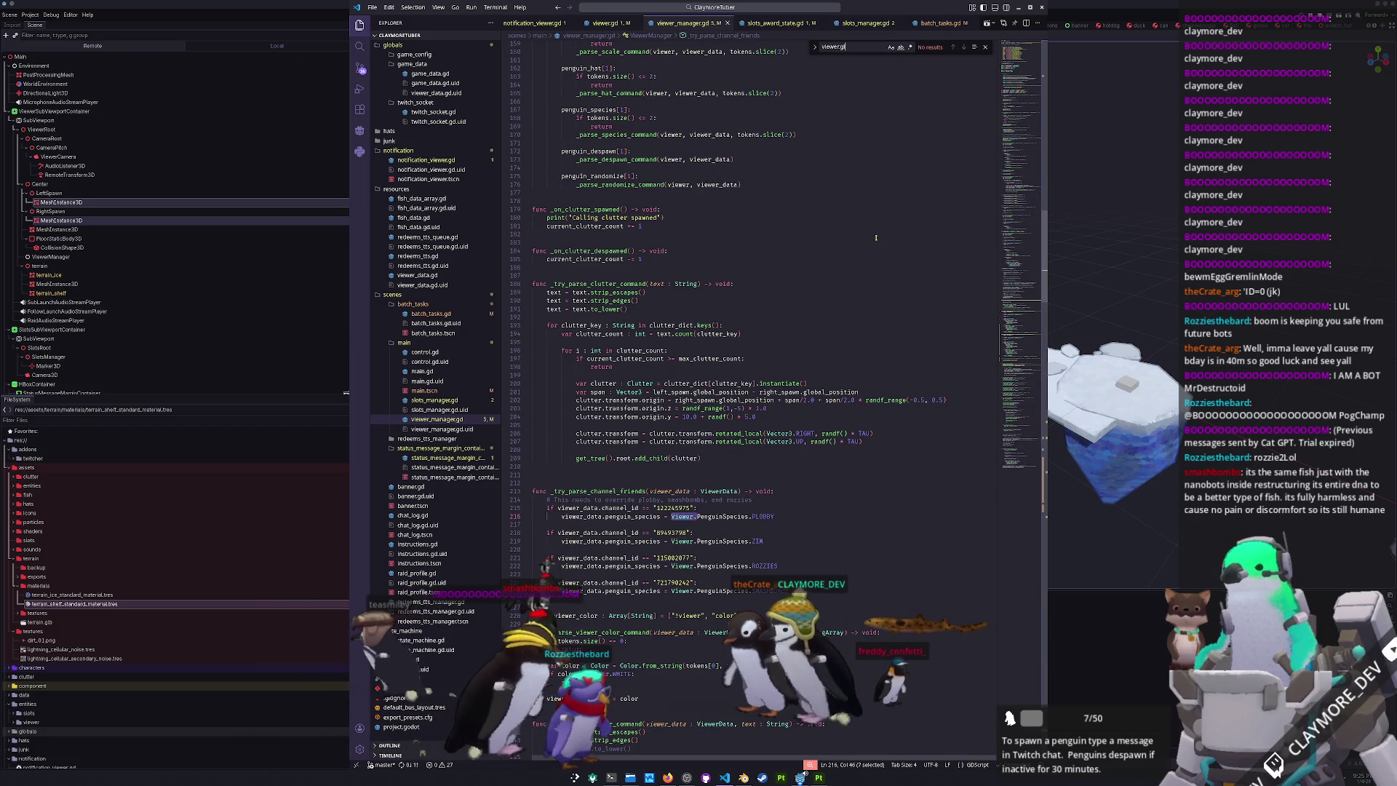
{"action": "type", "text": "transform.origin"}
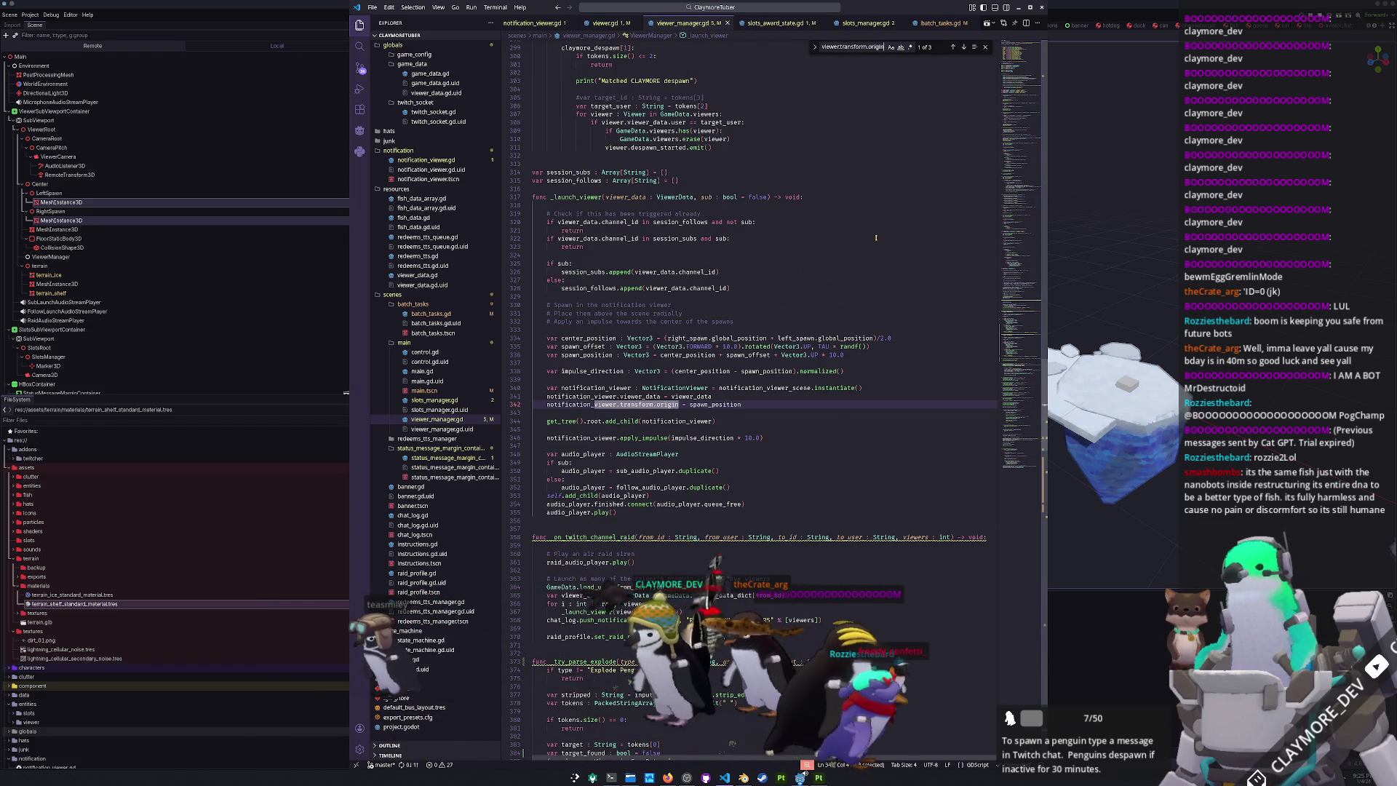
{"action": "key", "text": "Return"}
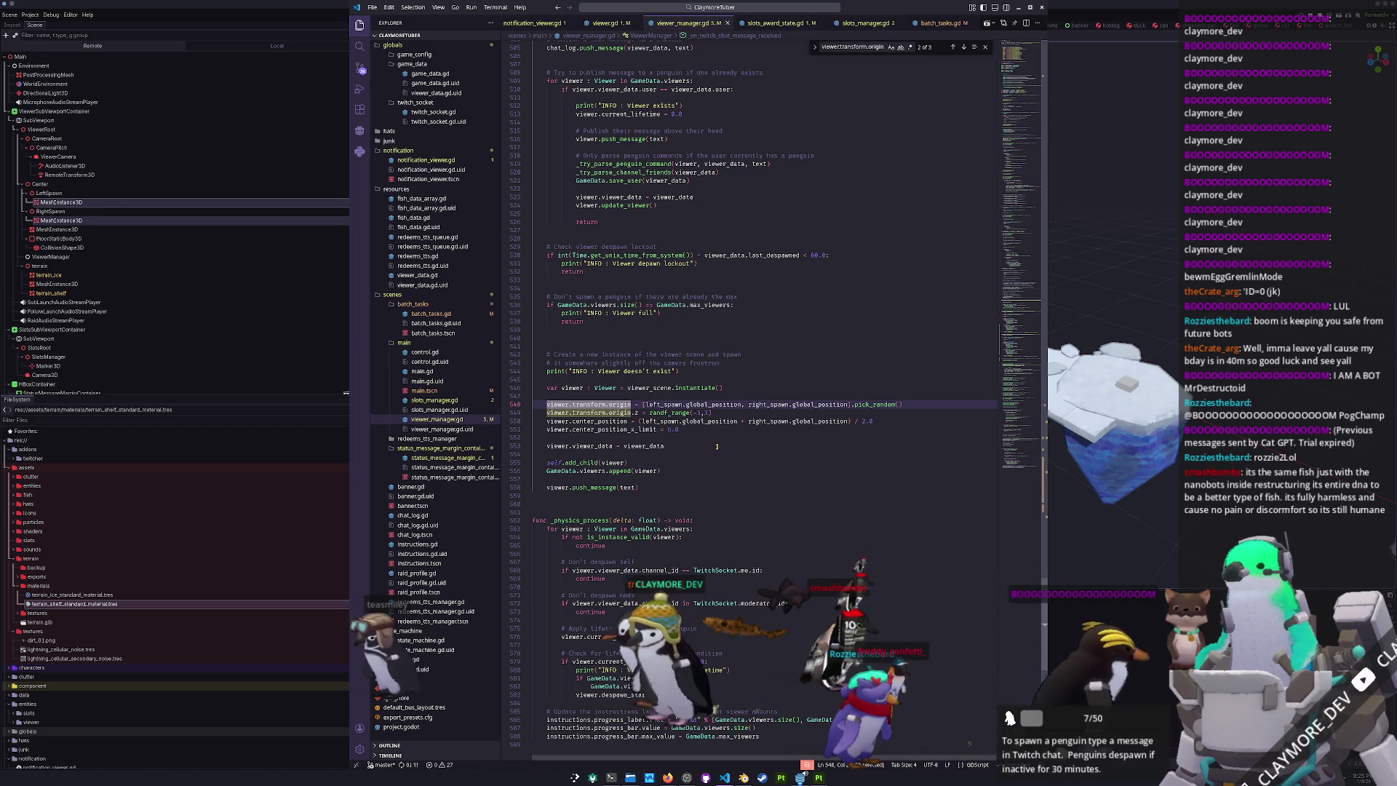
- Change the upper bound of line 549's randf_range call from 1 to 3
{"action": "left_click", "coordinate": [706, 412]}
{"action": "key", "text": "shift+Right"}
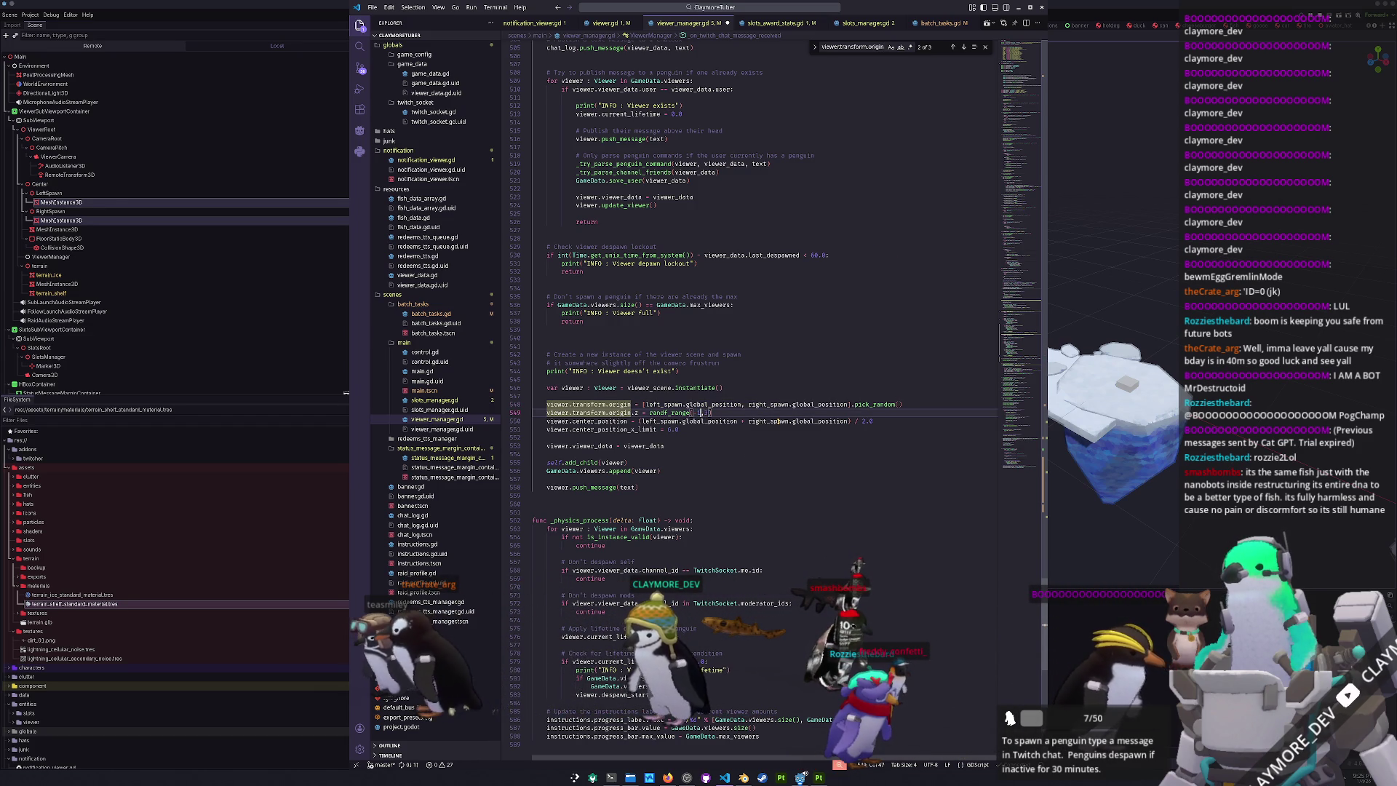
{"action": "type", "text": "3"}
{"action": "key", "text": "Down"}
{"action": "key", "text": "Down"}
{"action": "key", "text": "shift+Left"}
{"action": "key", "text": "shift+Left"}
{"action": "key", "text": "shift+Left"}
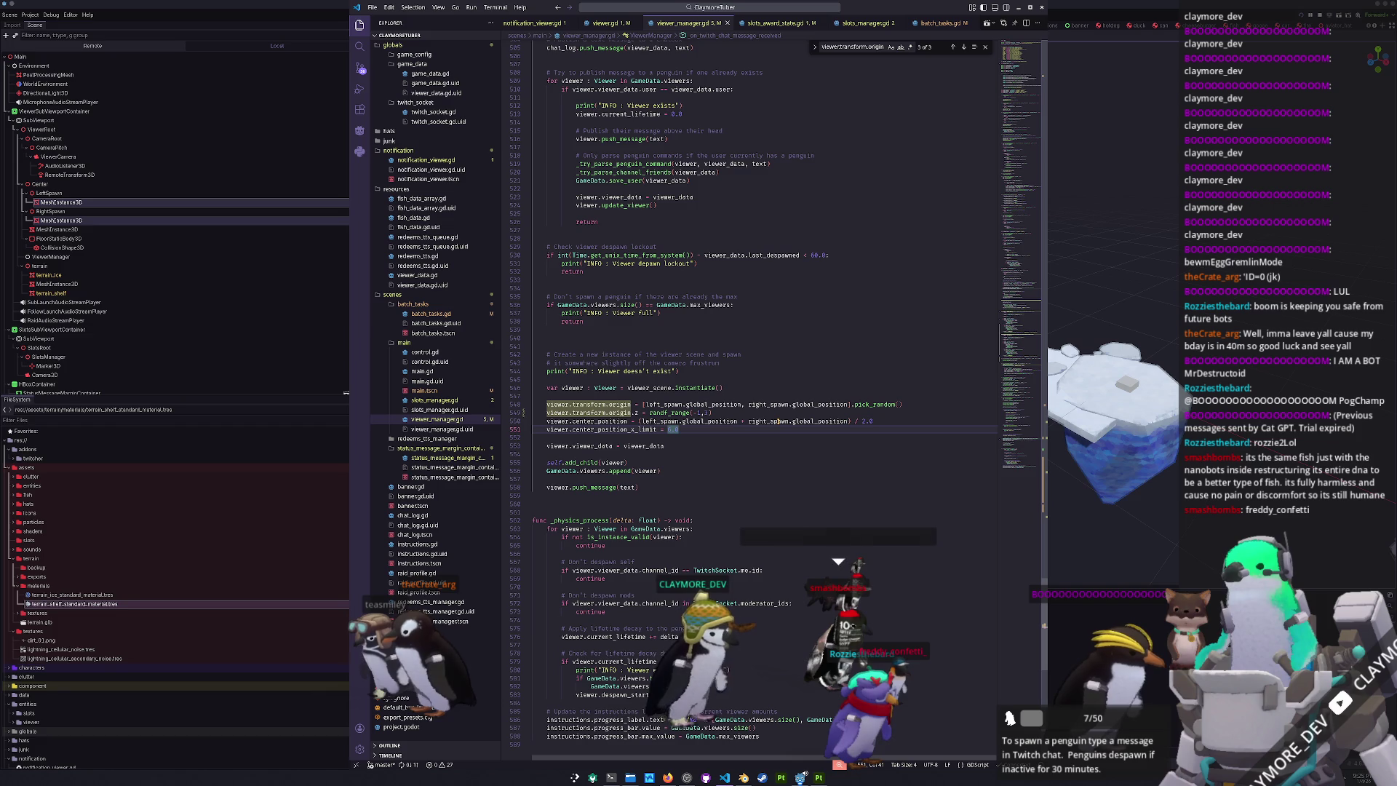
{"action": "key", "text": "alt+Tab"}
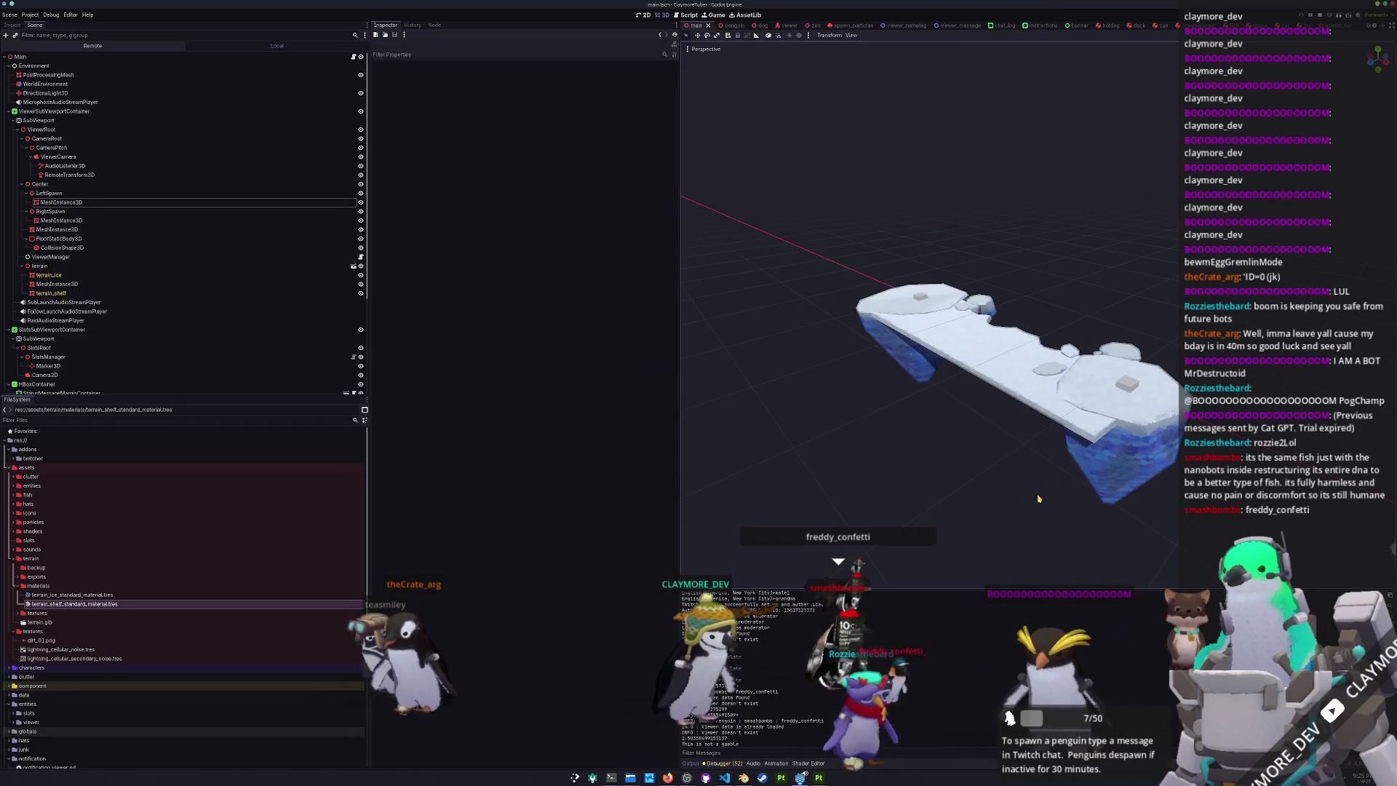
- Undo the accidental nudges to the water plane and terrain, then run the project with F5
{"action": "left_click_drag", "start_coordinate": [1004, 462], "coordinate": [1018, 454]}
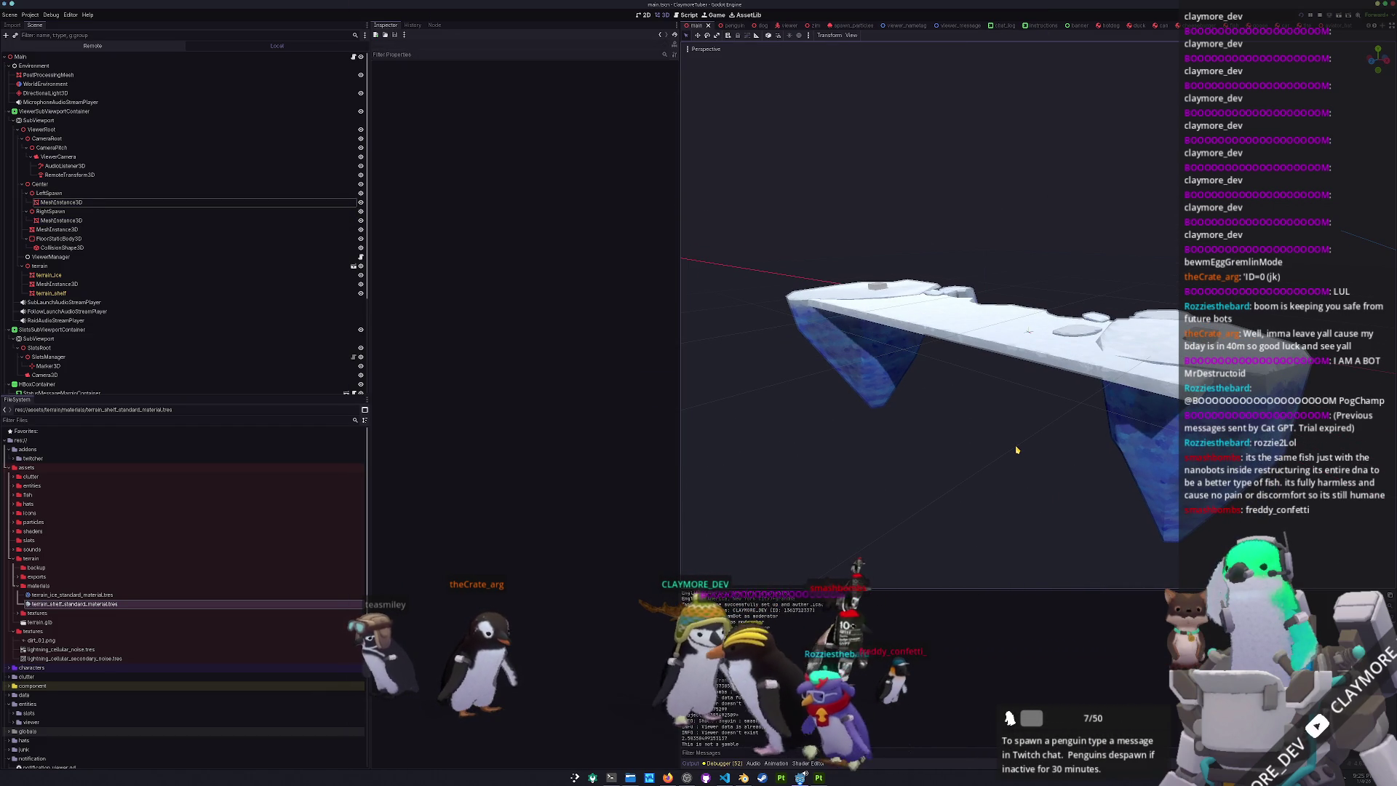
{"action": "left_click", "coordinate": [1040, 401]}
{"action": "left_click_drag", "start_coordinate": [1024, 368], "coordinate": [1015, 369]}
{"action": "key", "text": "ctrl+z"}
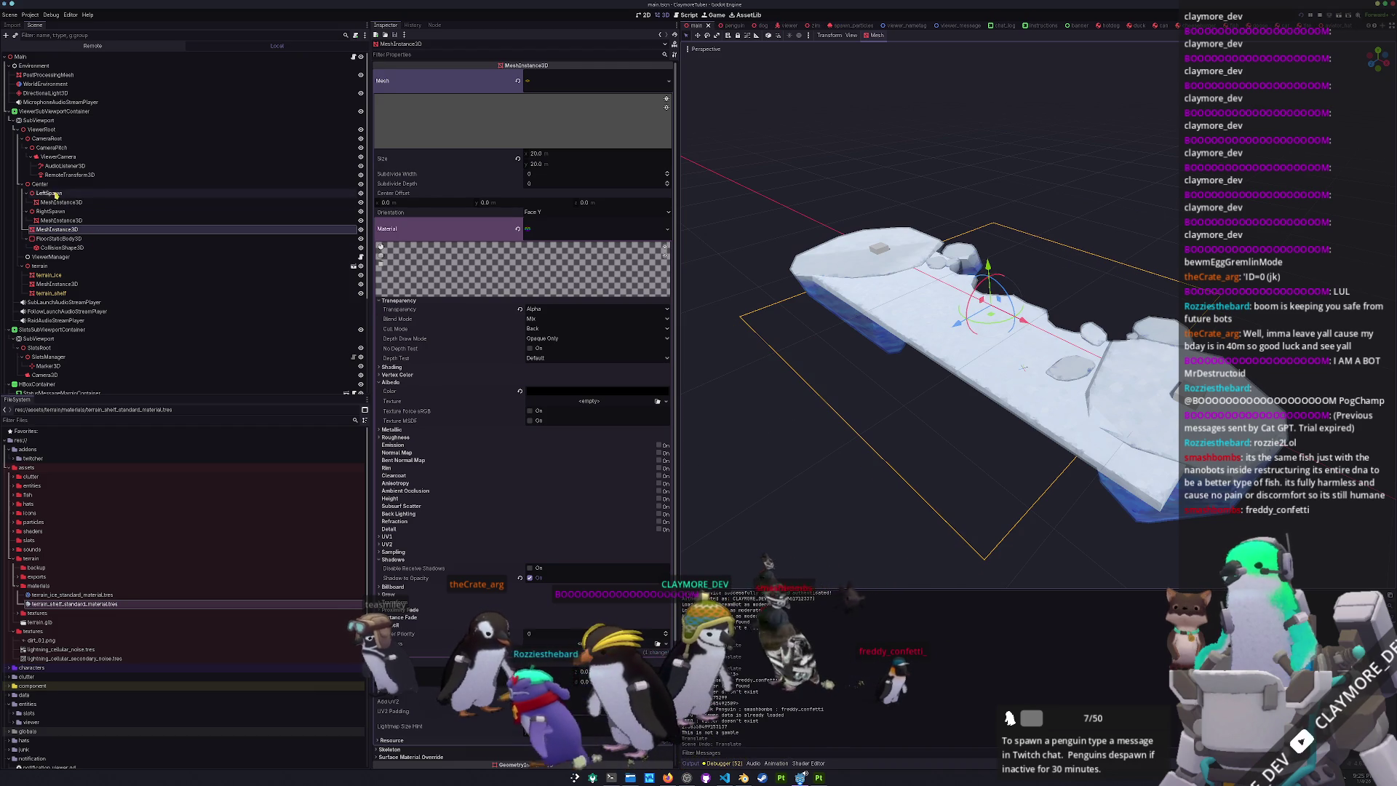
{"action": "left_click", "coordinate": [39, 266]}
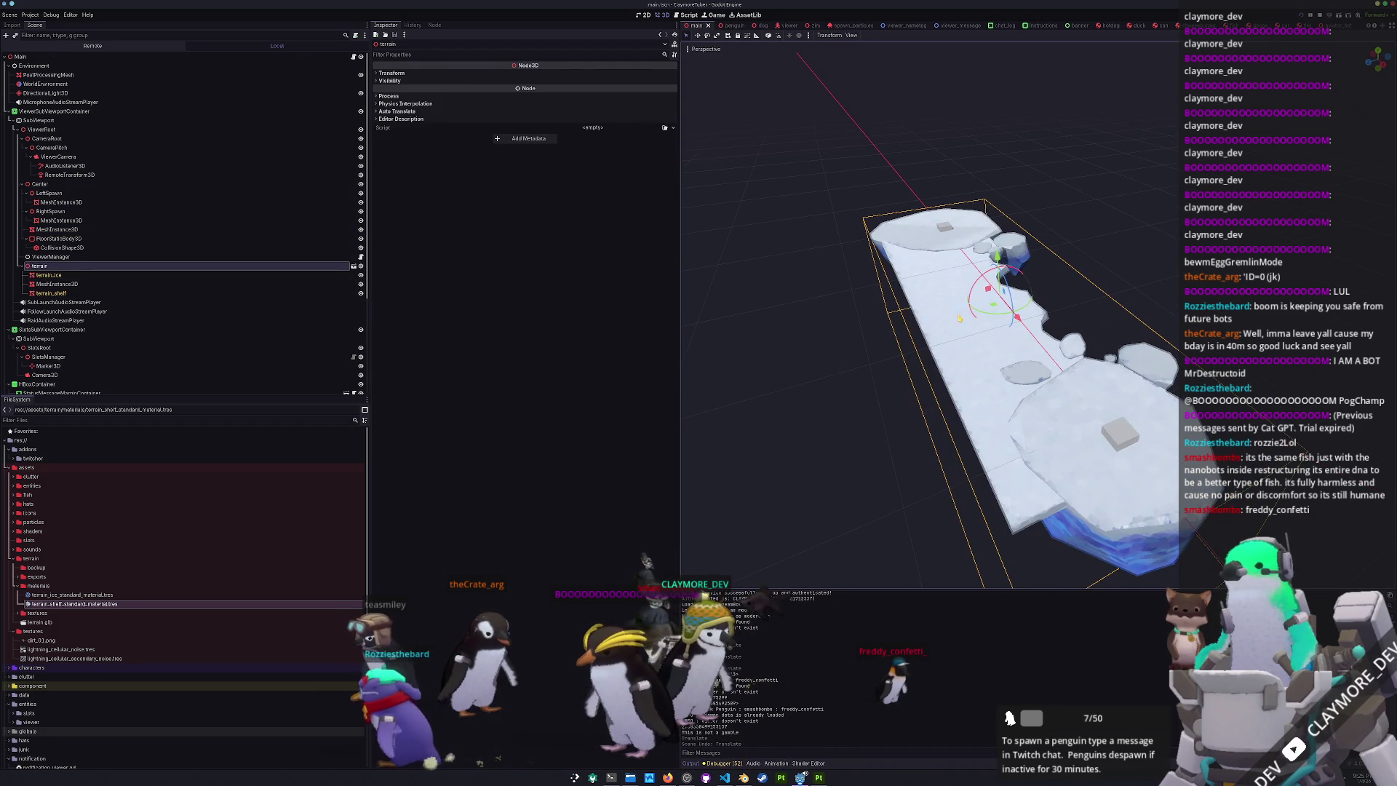
{"action": "left_click_drag", "start_coordinate": [956, 307], "coordinate": [940, 312]}
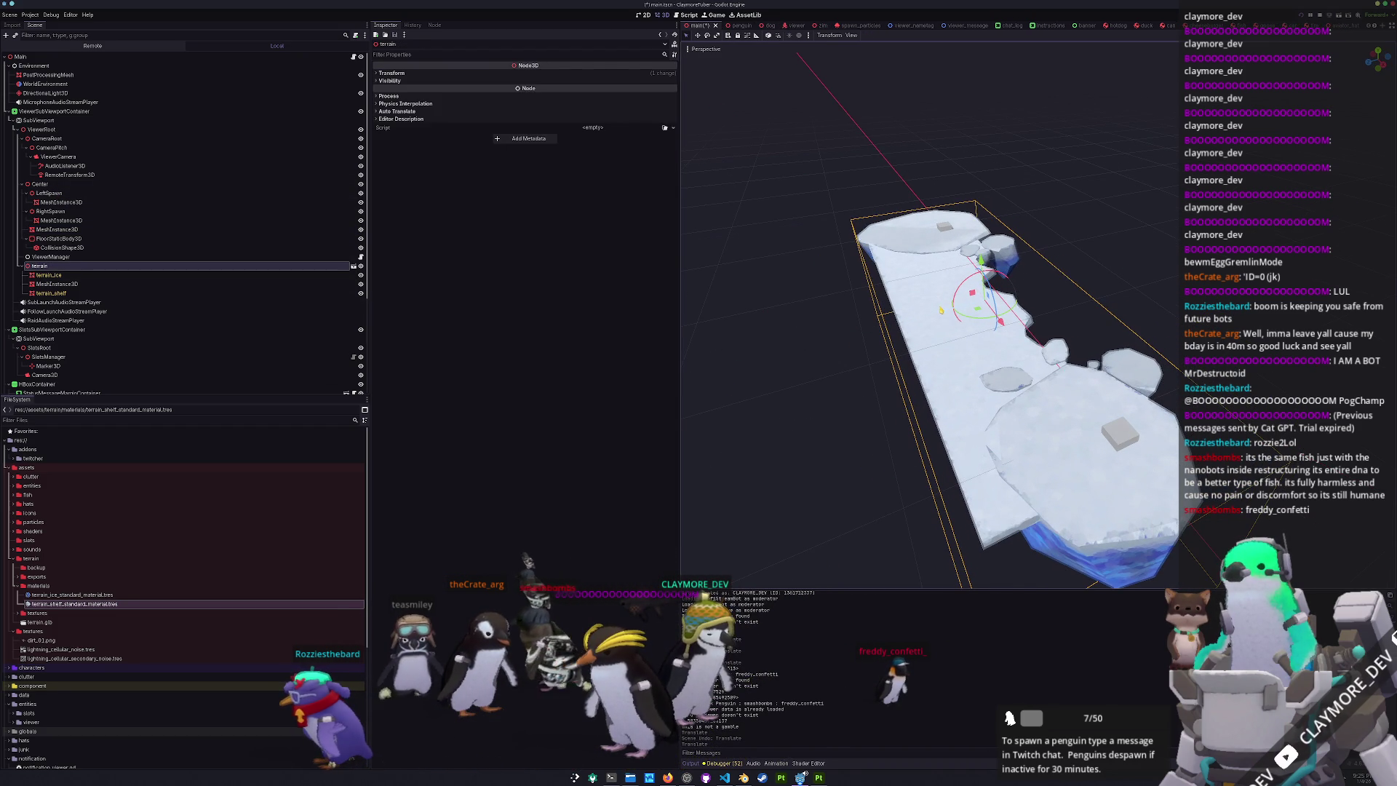
{"action": "key", "text": "ctrl+z"}
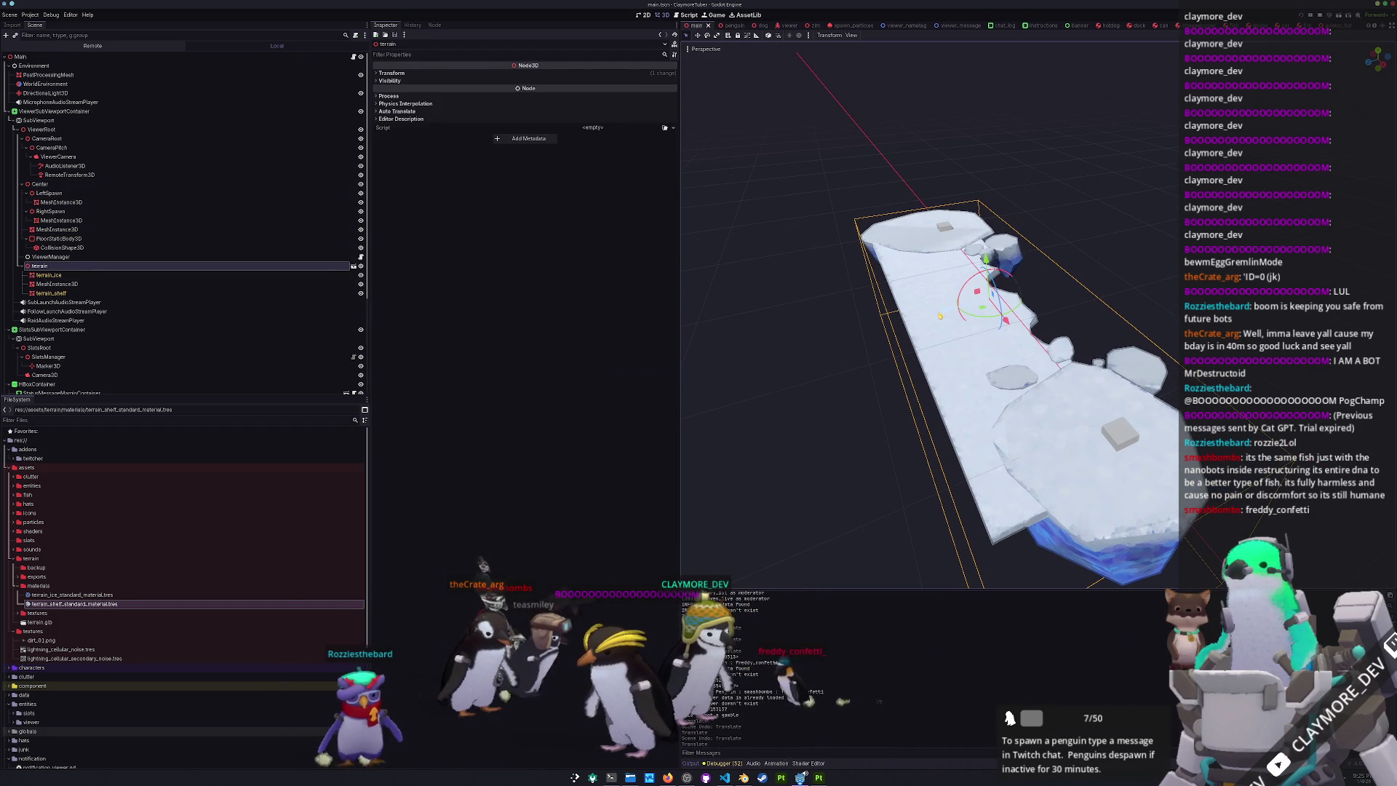
{"action": "key", "text": "F5"}
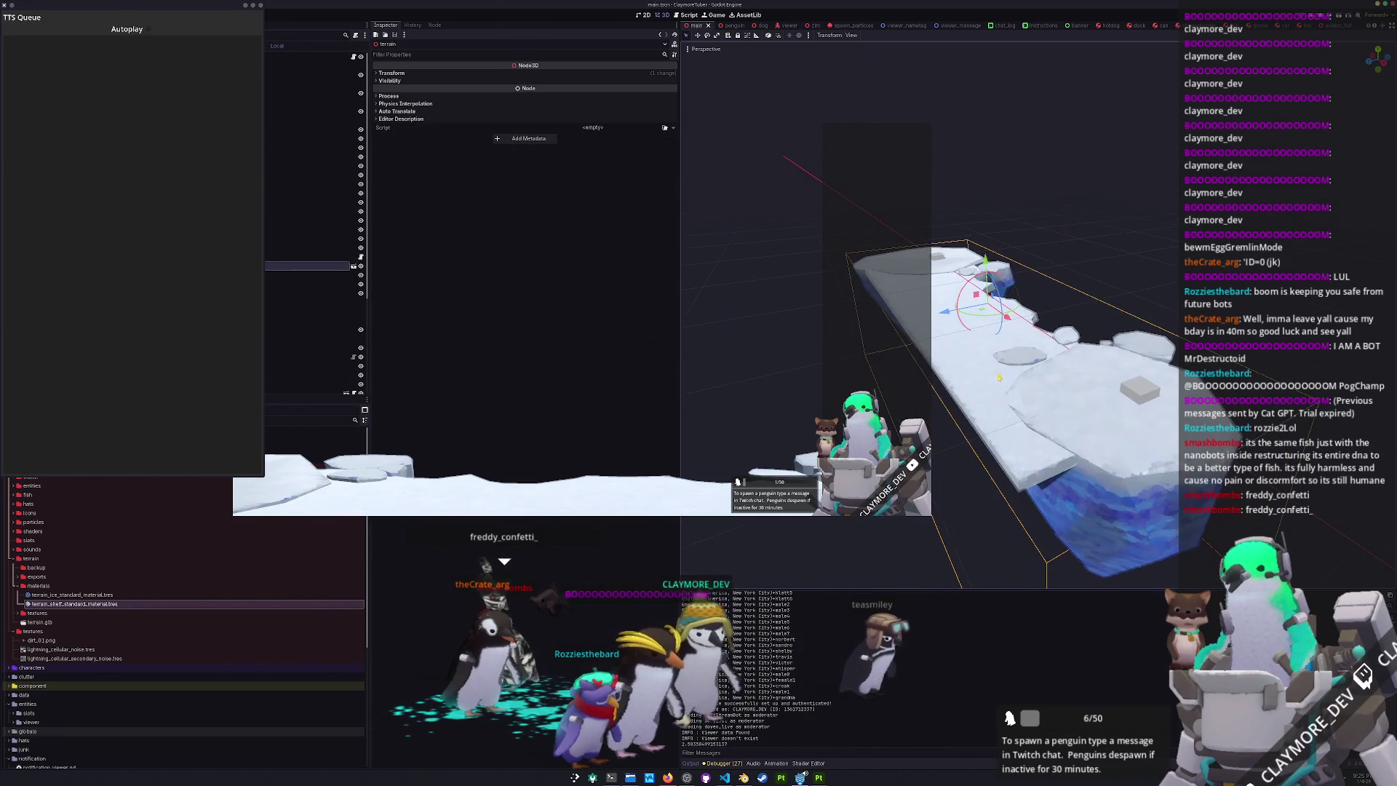
- Close the Game and TTS Queue windows and bring the ClaymoreTuber DEBUG game window forward
{"action": "key", "text": "F8"}
{"action": "key", "text": "alt+Tab"}
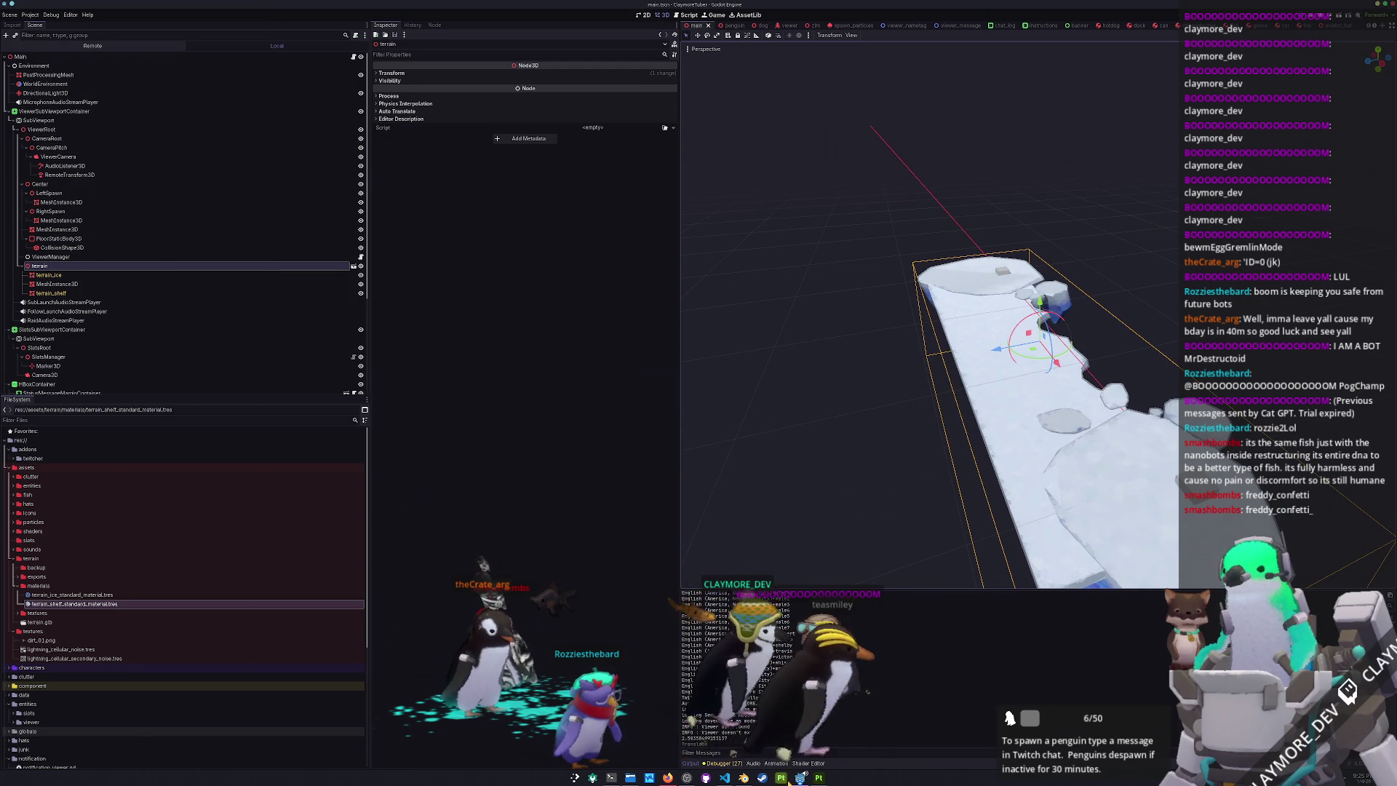
{"action": "mouse_move", "coordinate": [801, 777]}
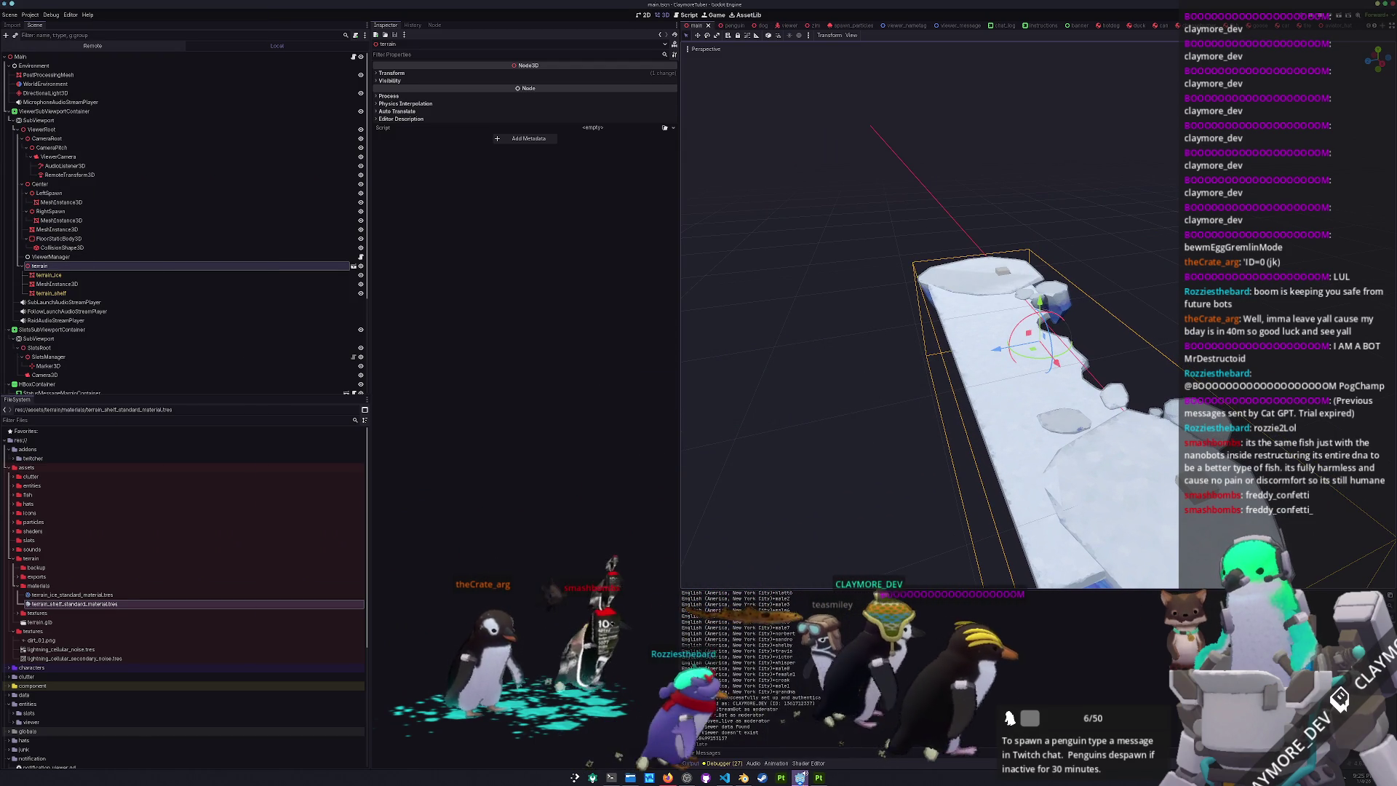
{"action": "left_click", "coordinate": [800, 777]}
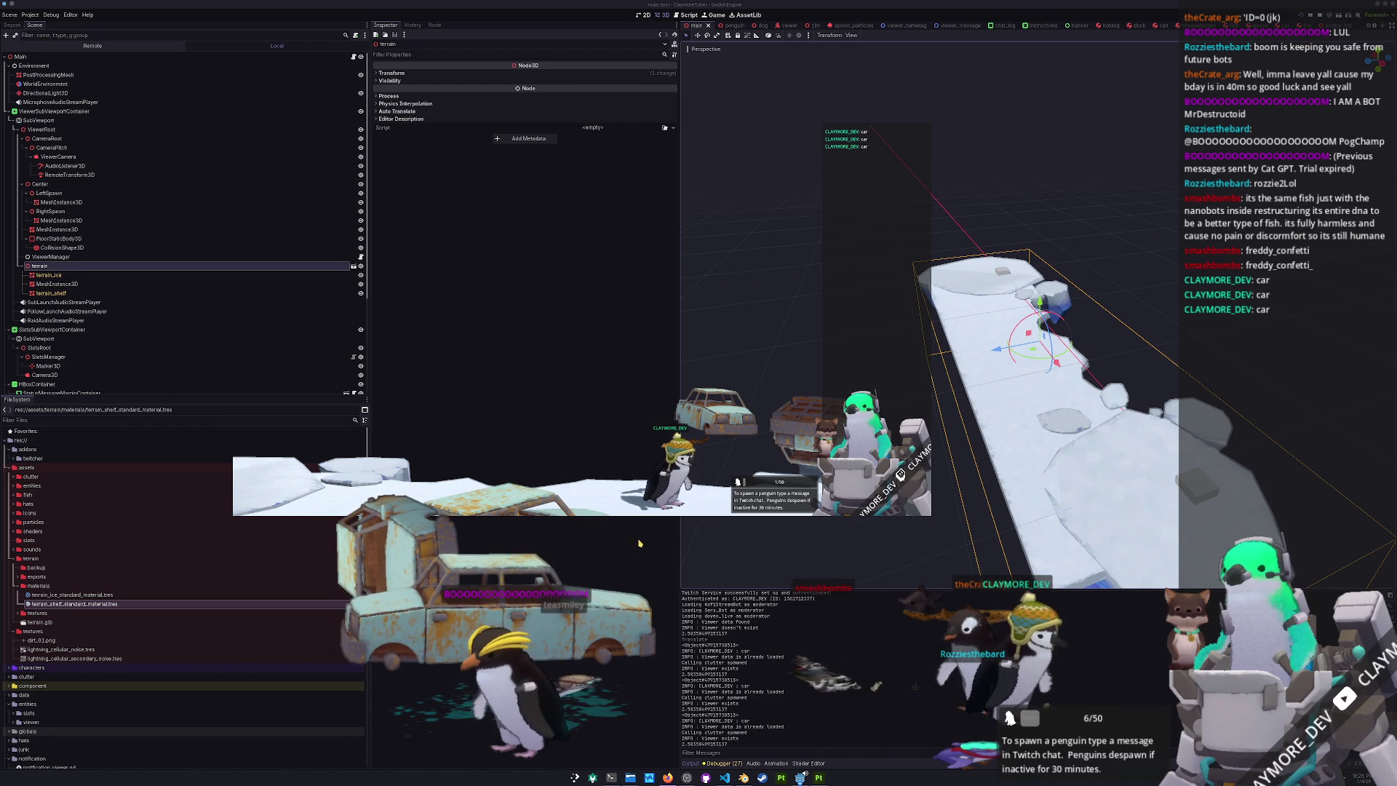
{"action": "left_click", "coordinate": [1023, 378]}
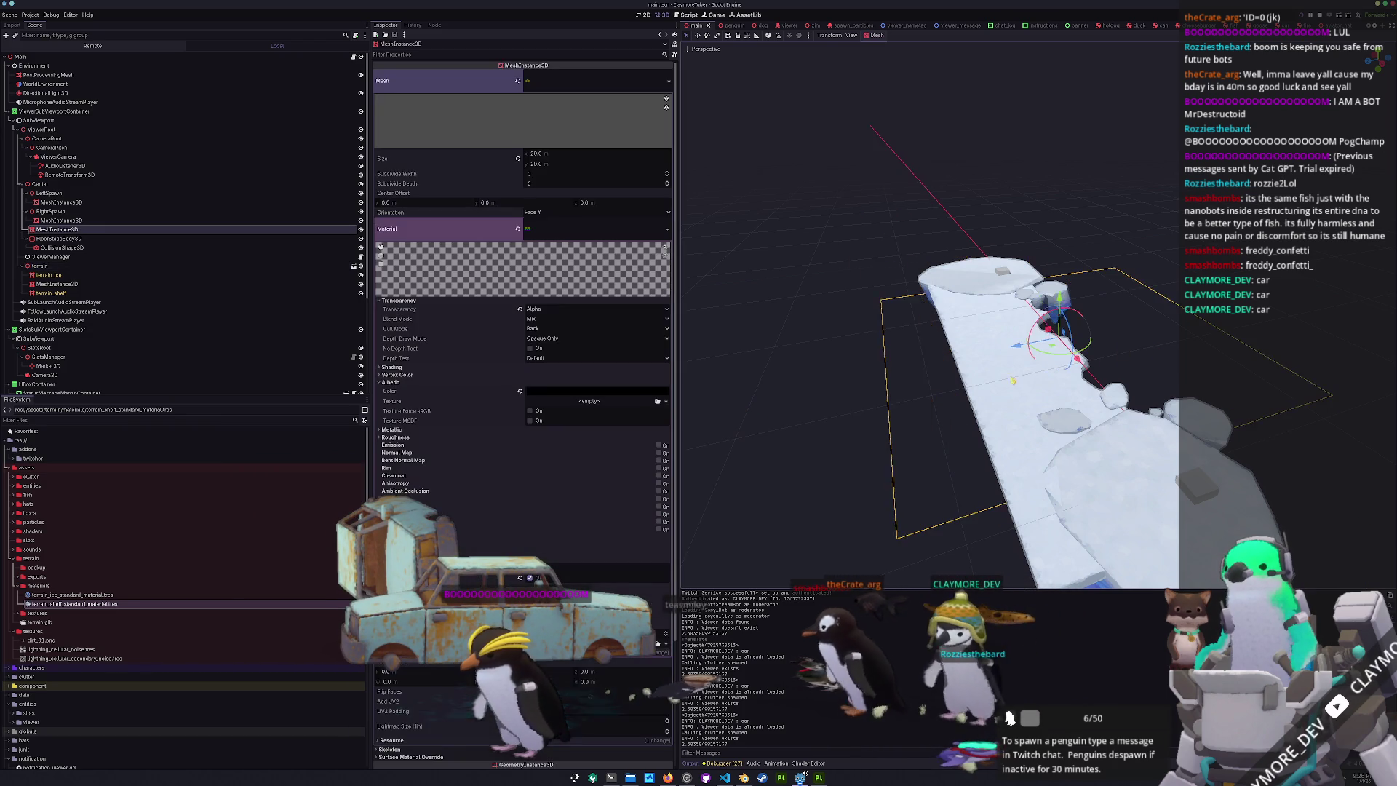
- Resize the terrain's PlaneMesh to 50 × 50 and save the scene
{"action": "left_click", "coordinate": [801, 364]}
{"action": "left_click", "coordinate": [52, 283]}
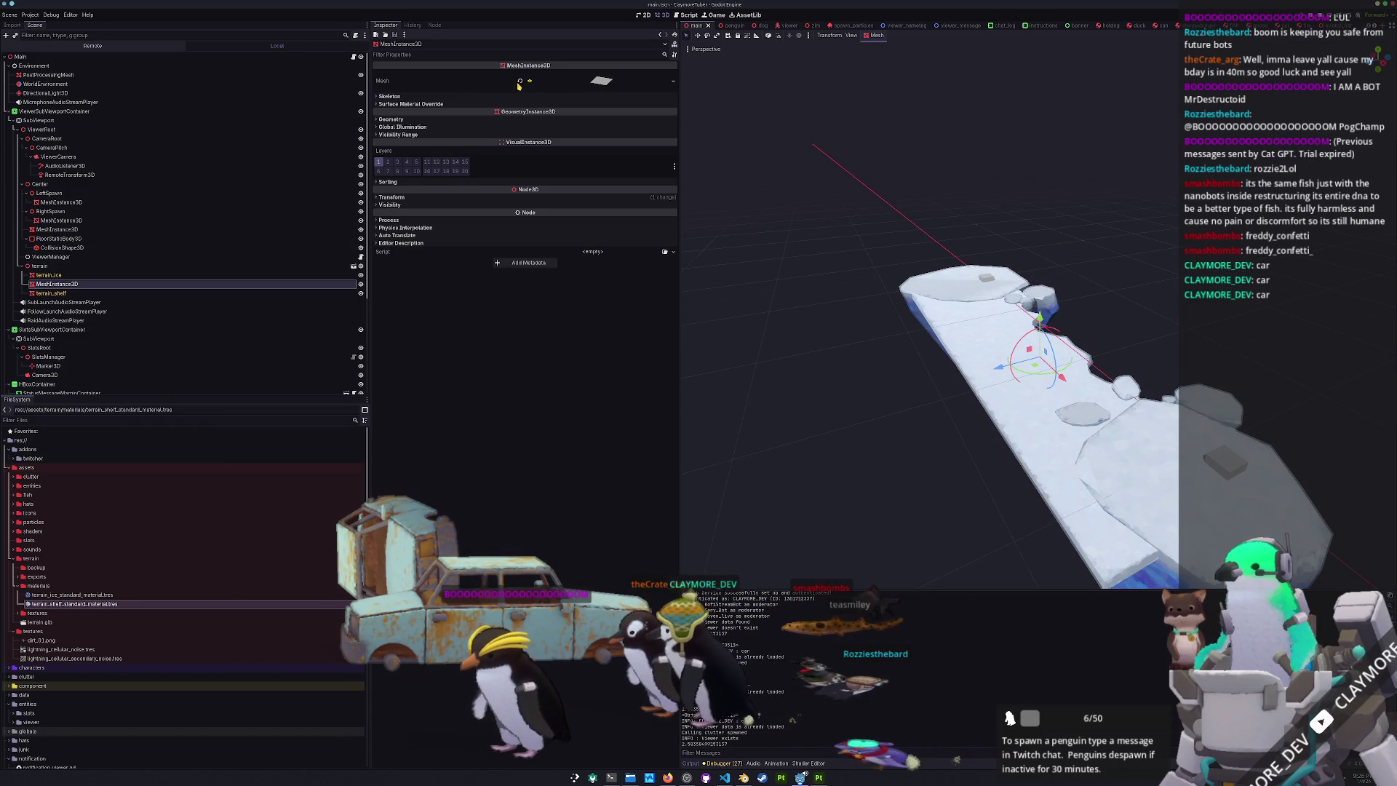
{"action": "left_click", "coordinate": [616, 84]}
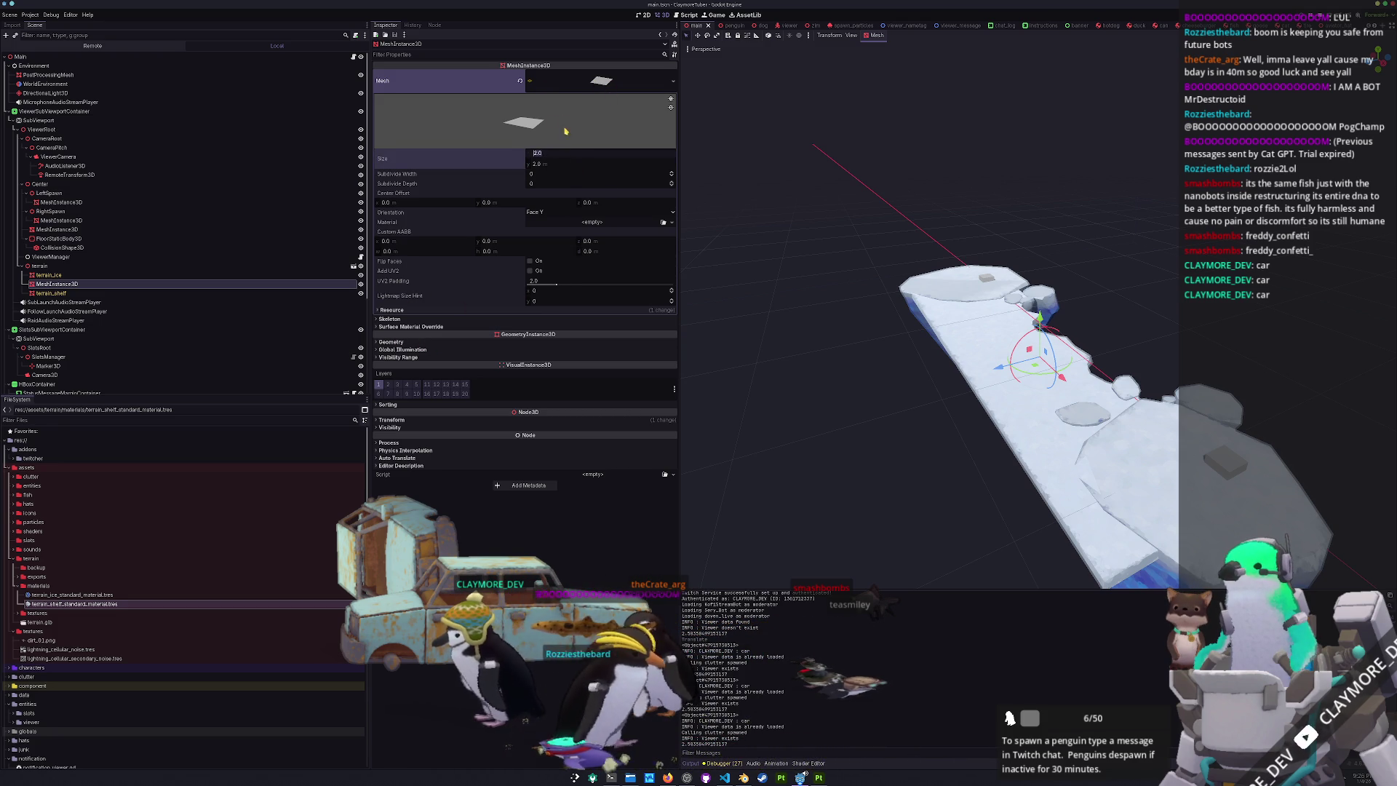
{"action": "type", "text": "50"}
{"action": "key", "text": "Return"}
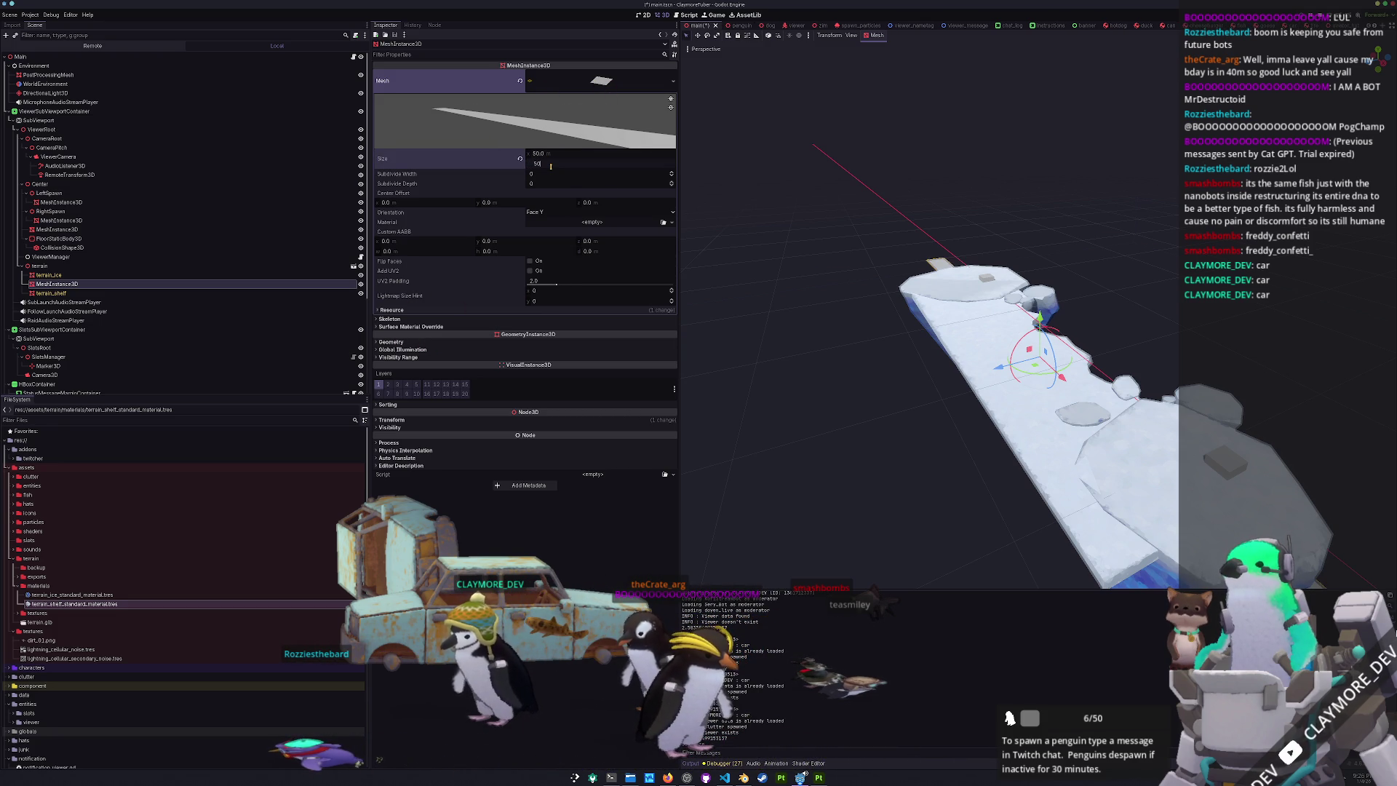
{"action": "key", "text": "Return"}
{"action": "scroll", "coordinate": [931, 206], "scroll_direction": "down", "scroll_amount": 4}
{"action": "key", "text": "ctrl+s"}
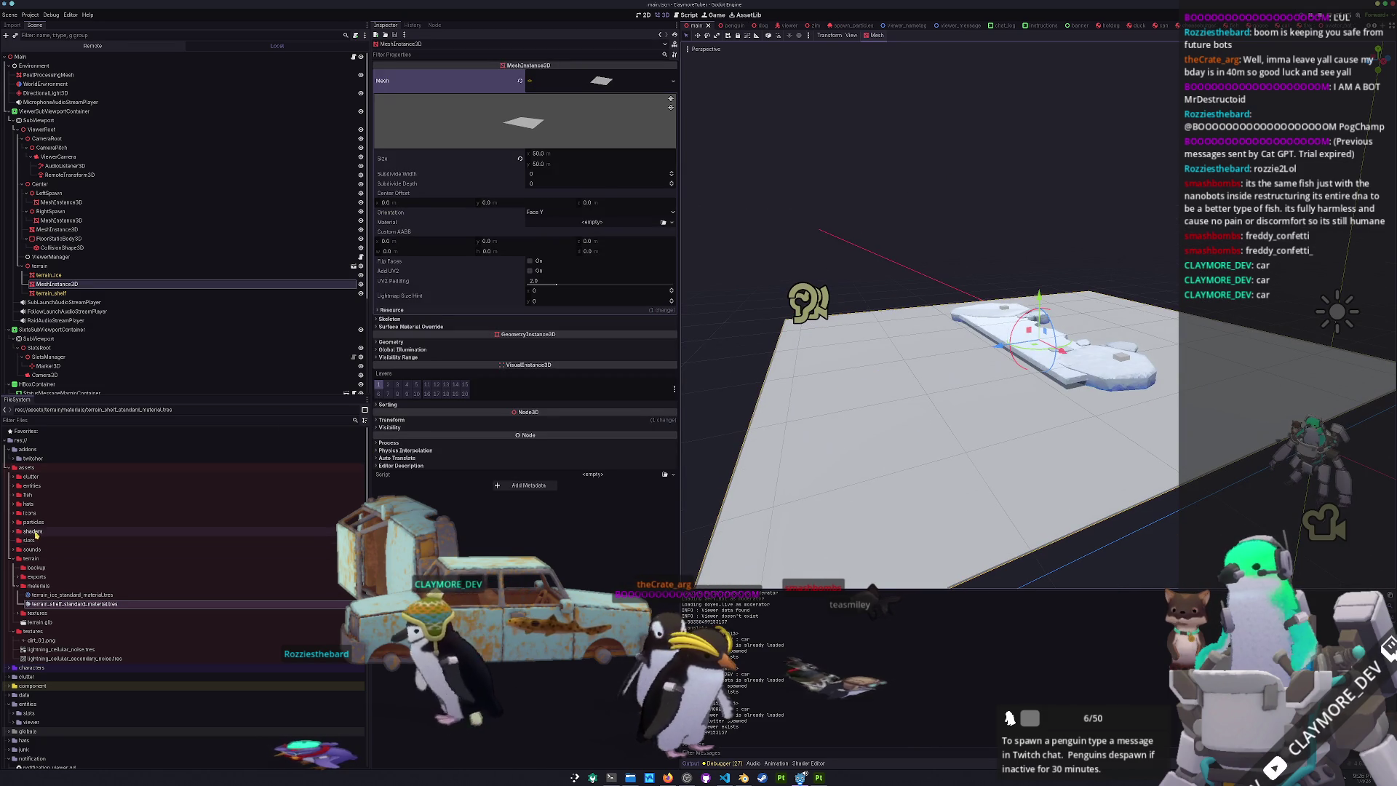
- Collapse the terrain folder and expand the shaders folder in the FileSystem dock
{"action": "double_click", "coordinate": [30, 558]}
{"action": "double_click", "coordinate": [27, 567]}
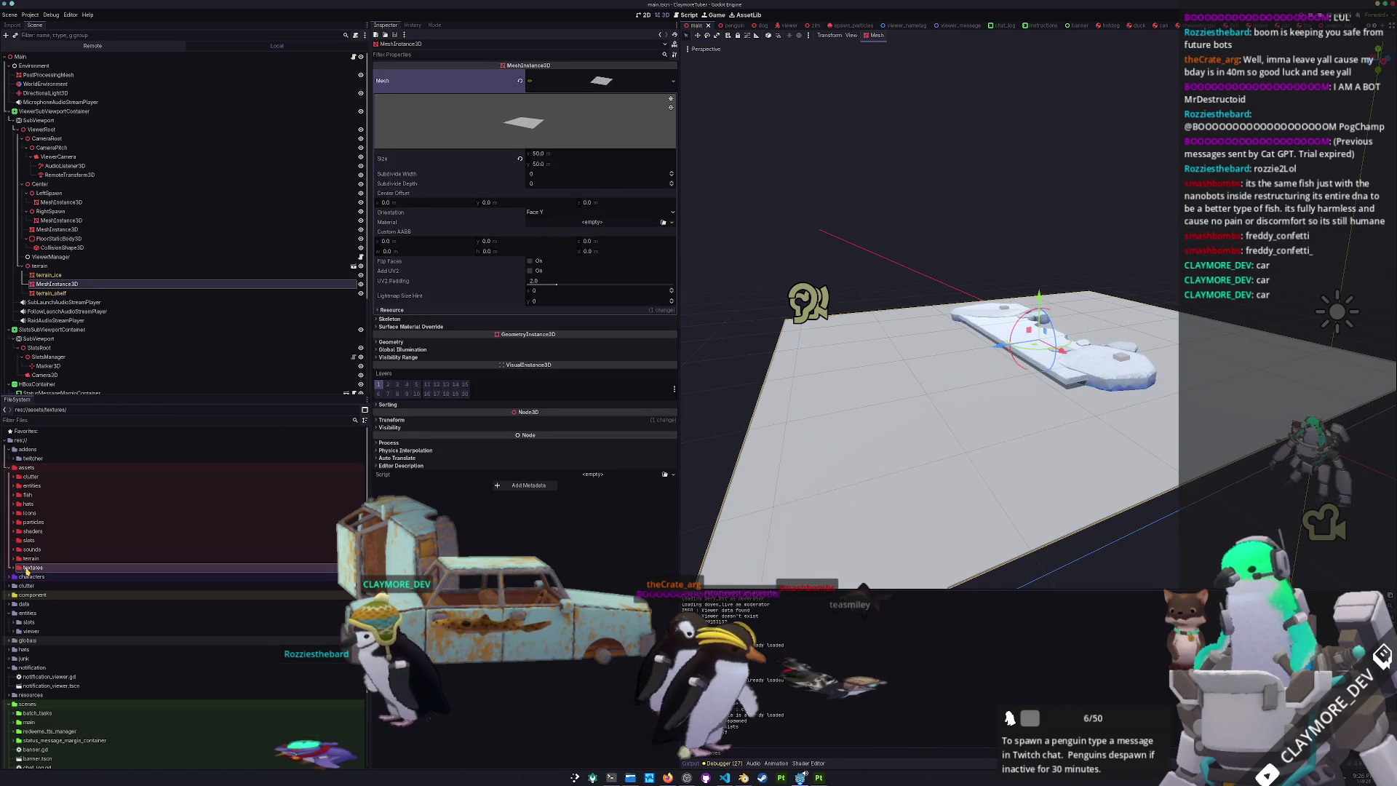
{"action": "double_click", "coordinate": [29, 531]}
- Create a new Shader resource, terrain_water_shader, in the shaders folder
{"action": "right_click", "coordinate": [40, 535]}
{"action": "mouse_move", "coordinate": [40, 535]}
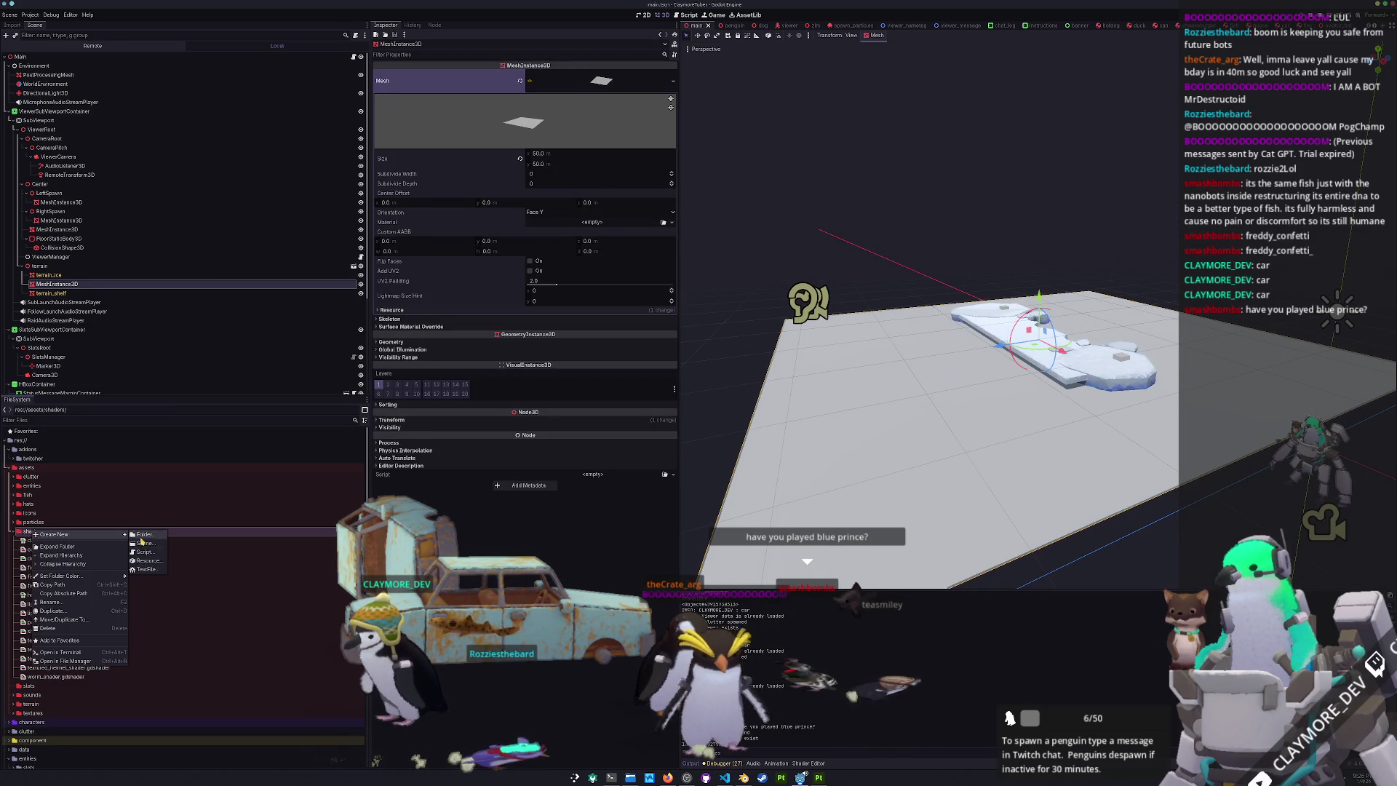
{"action": "left_click", "coordinate": [145, 561]}
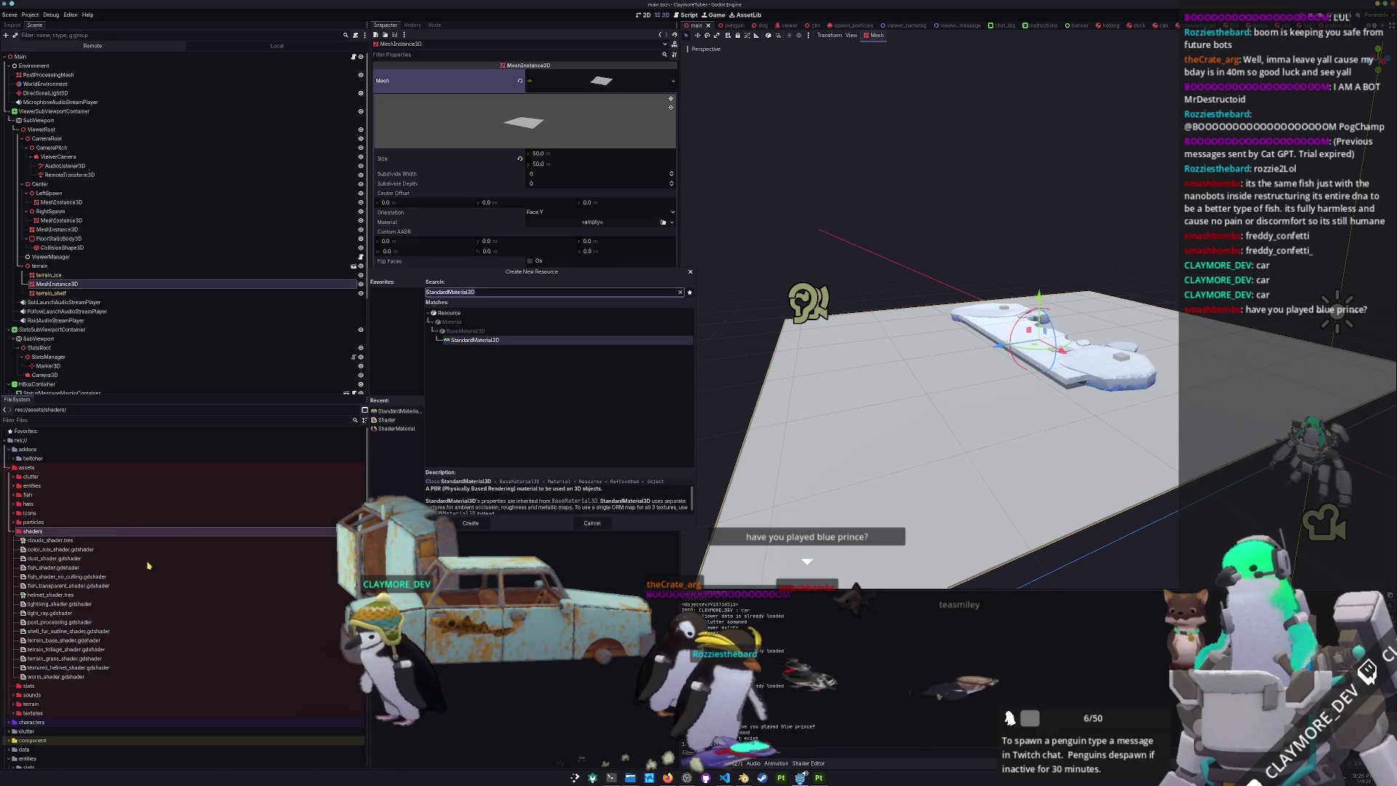
{"action": "type", "text": "shader"}
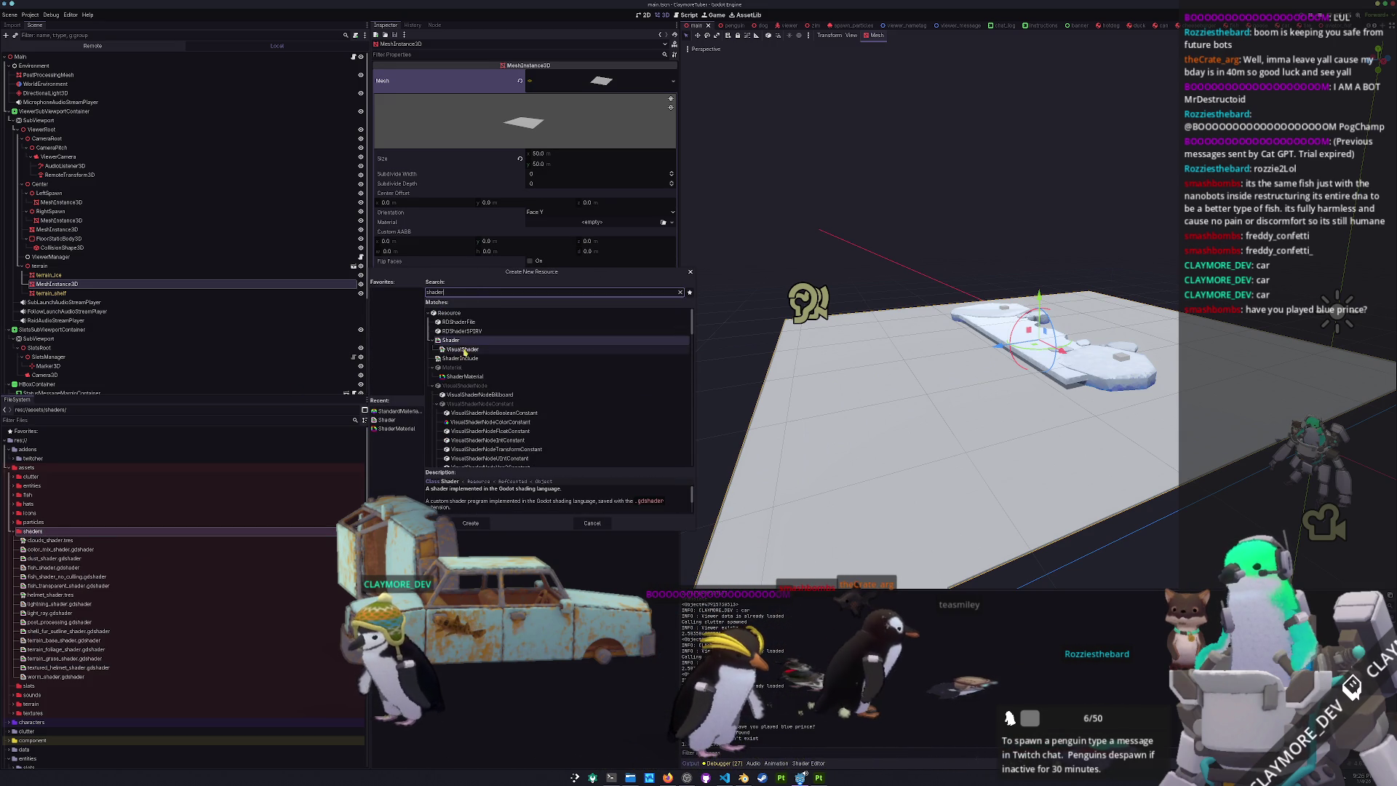
{"action": "left_click", "coordinate": [470, 523]}
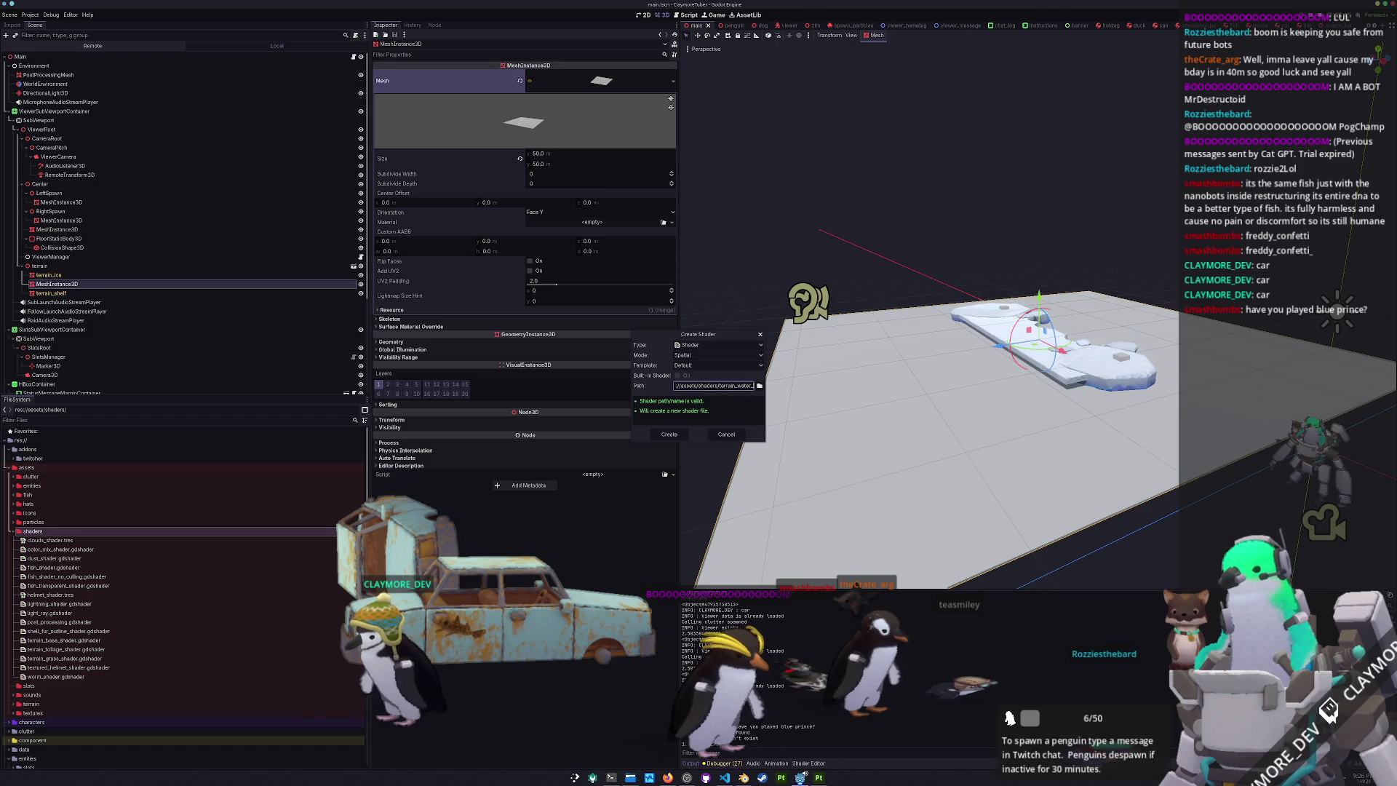
{"action": "left_click", "coordinate": [679, 432]}
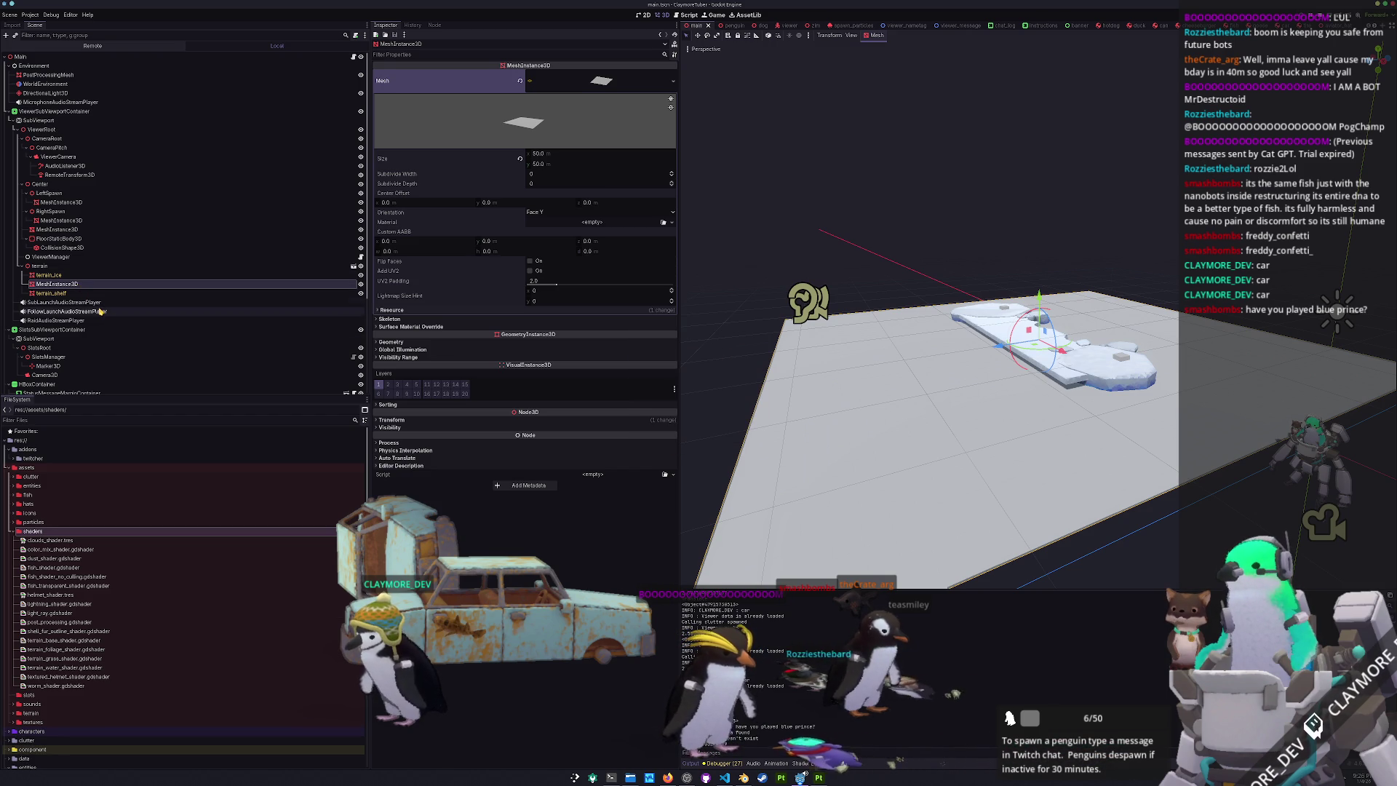
- Rename the plane terrain_water and give it a ShaderMaterial override using terrain_water_shader
{"action": "type", "text": "_wat"}
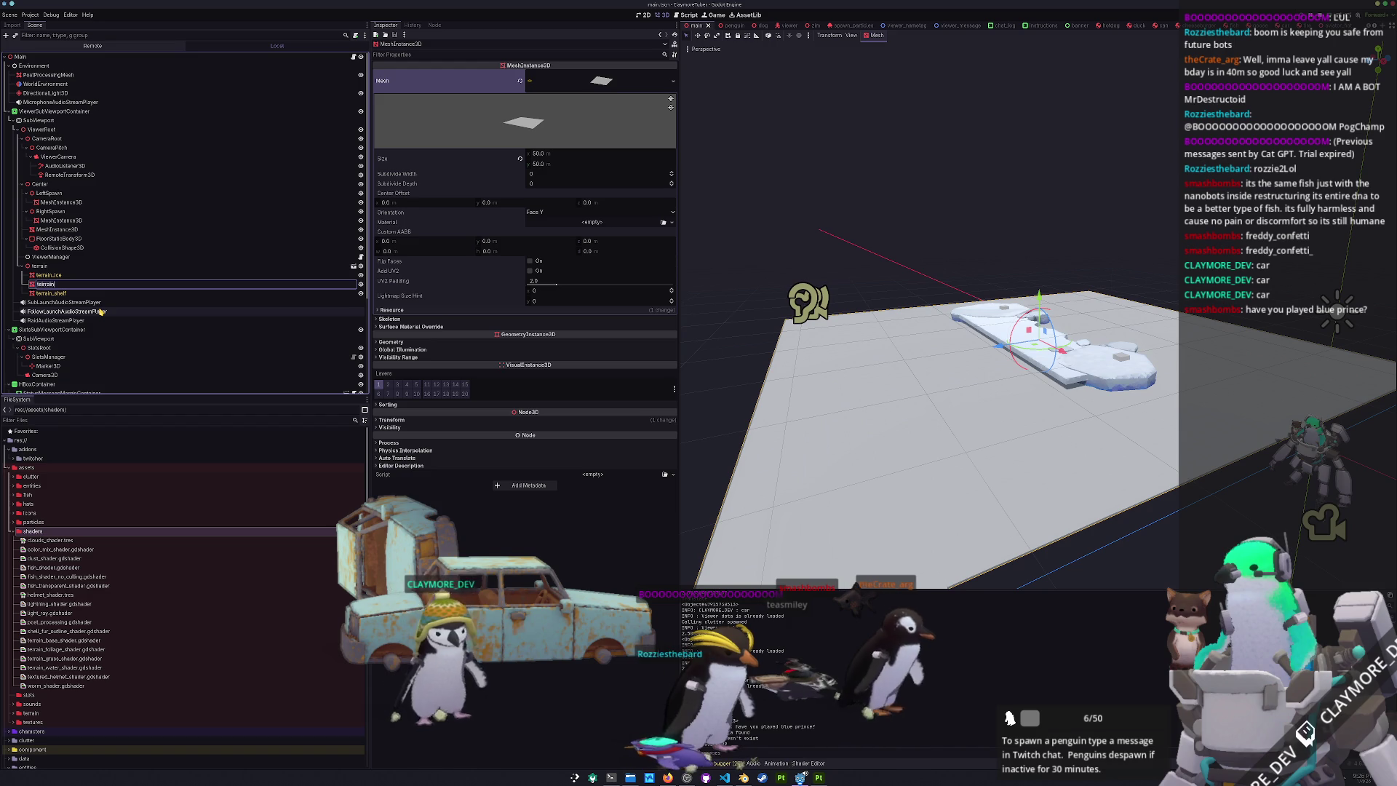
{"action": "type", "text": "er"}
{"action": "key", "text": "Return"}
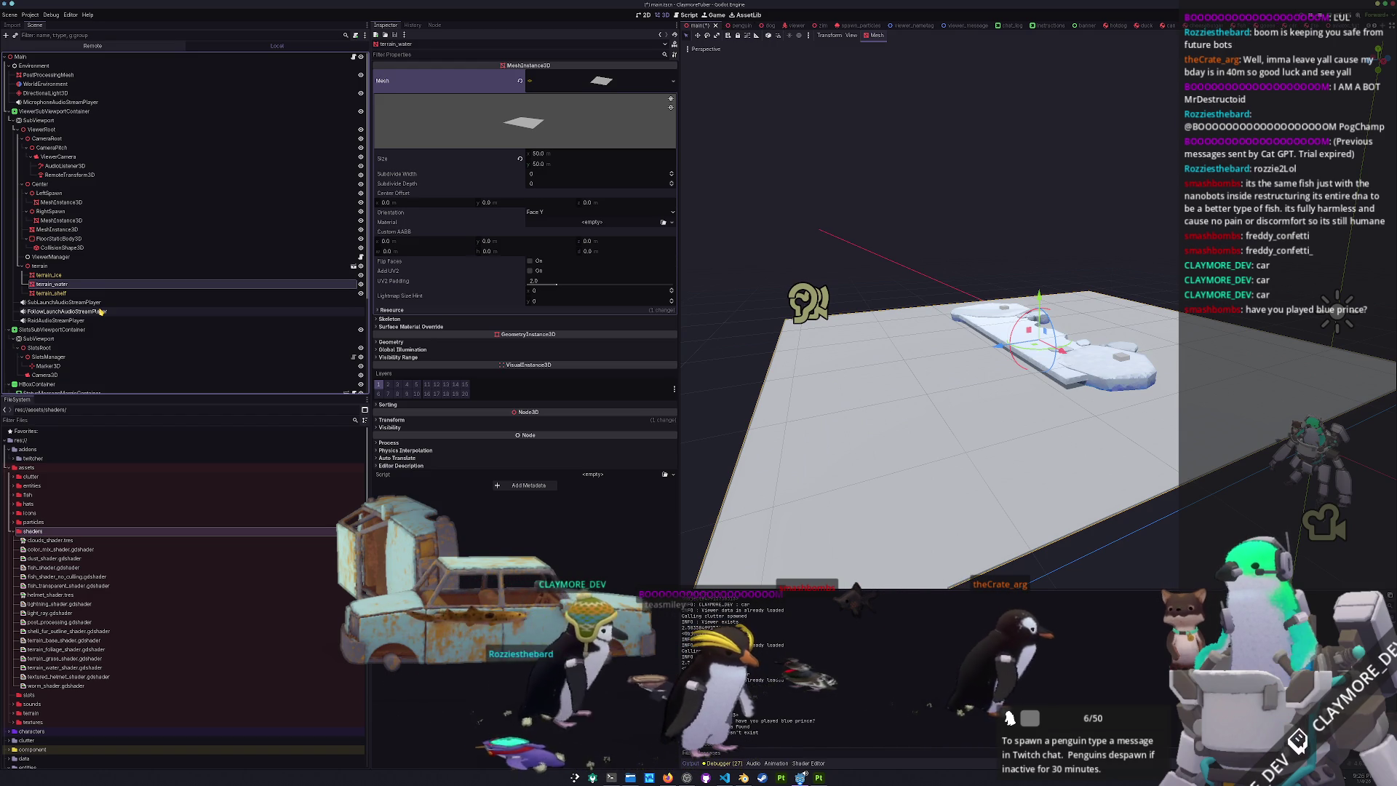
{"action": "left_click", "coordinate": [412, 342]}
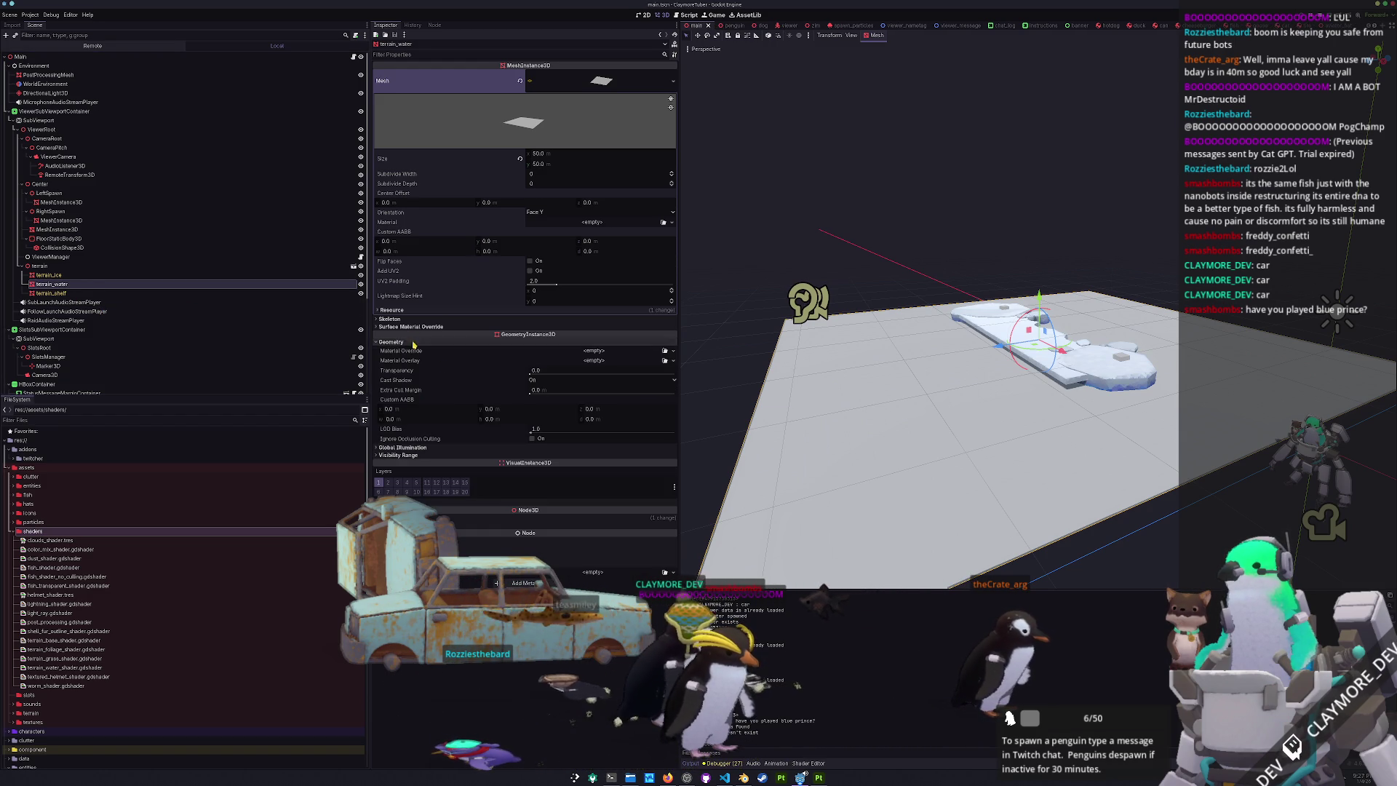
{"action": "left_click", "coordinate": [673, 351]}
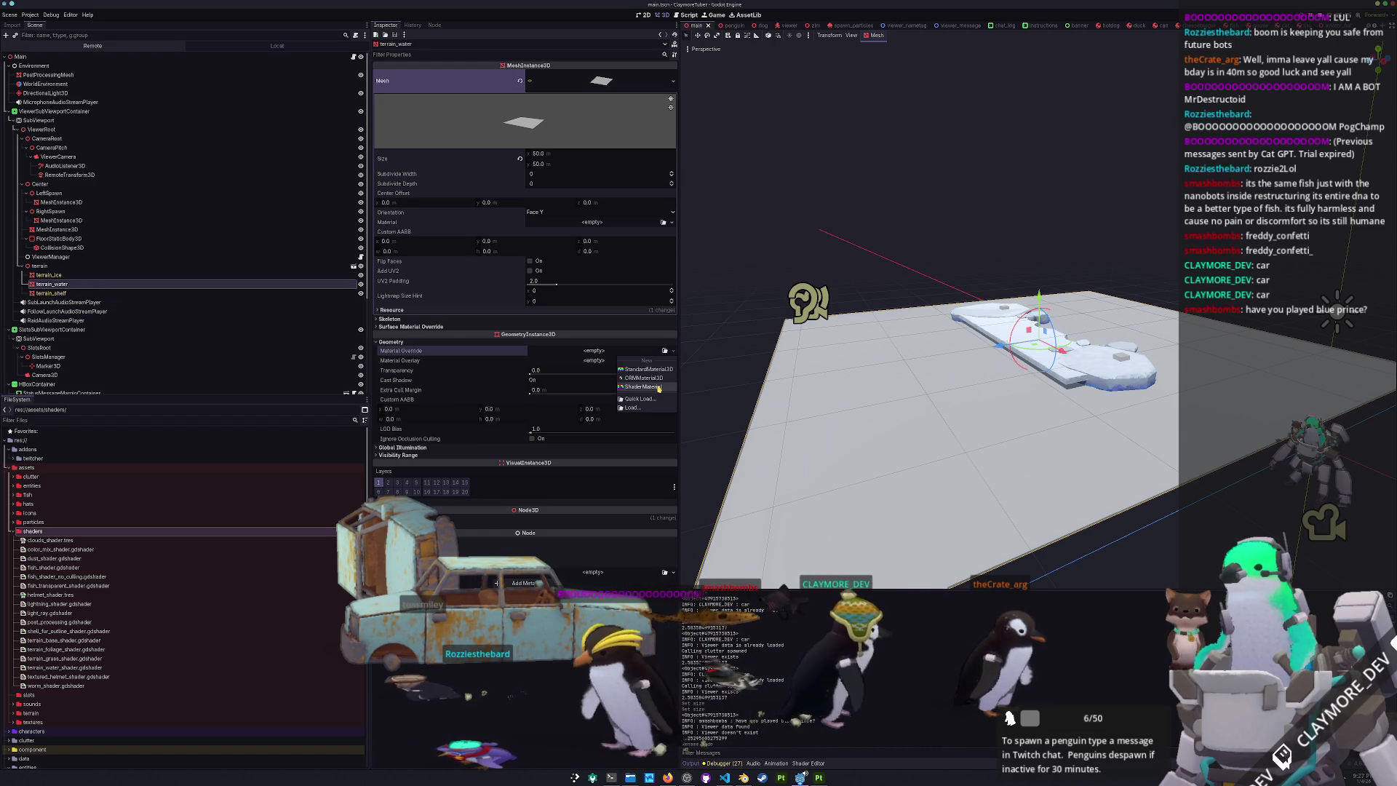
{"action": "left_click", "coordinate": [642, 386]}
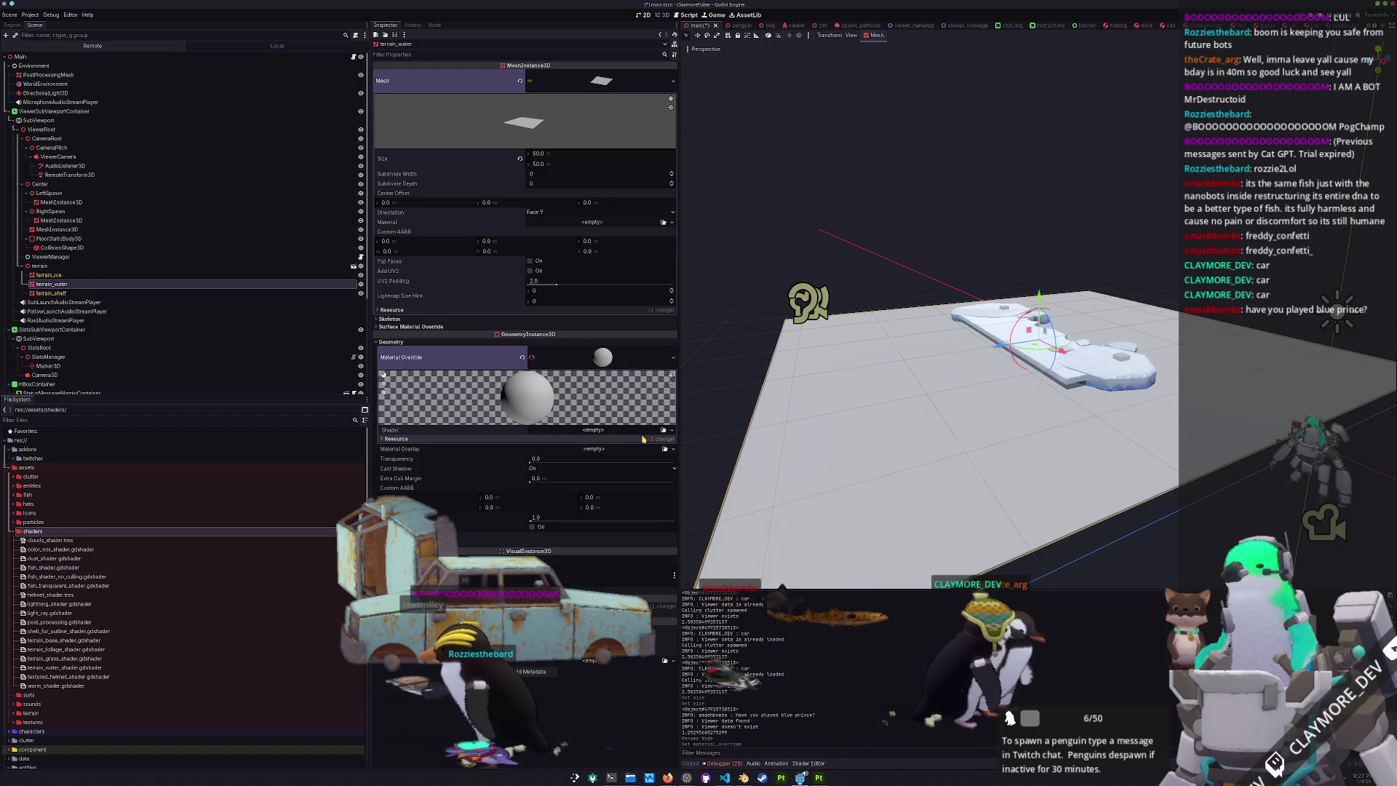
{"action": "left_click", "coordinate": [662, 430]}
{"action": "type", "text": "water"}
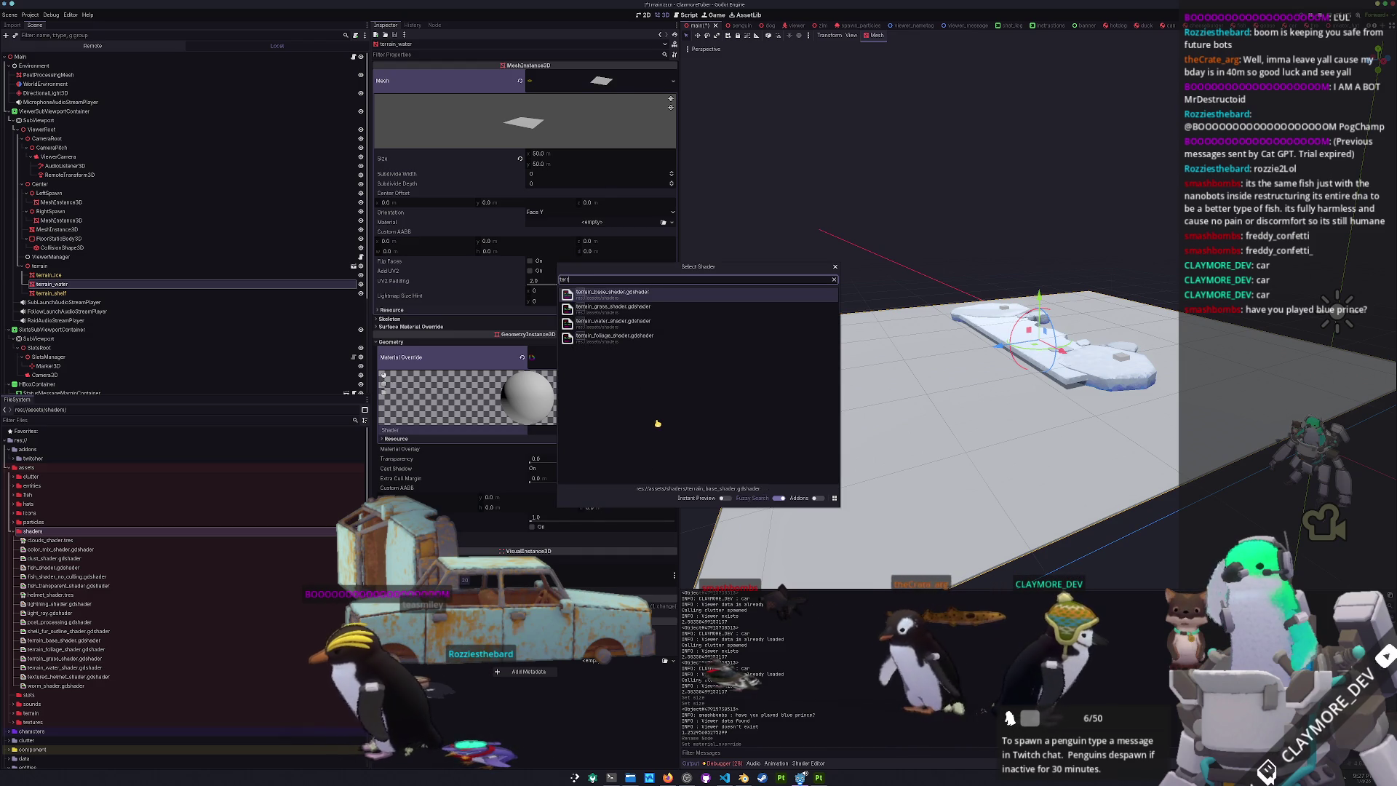
{"action": "key", "text": "Return"}
{"action": "key", "text": "f"}
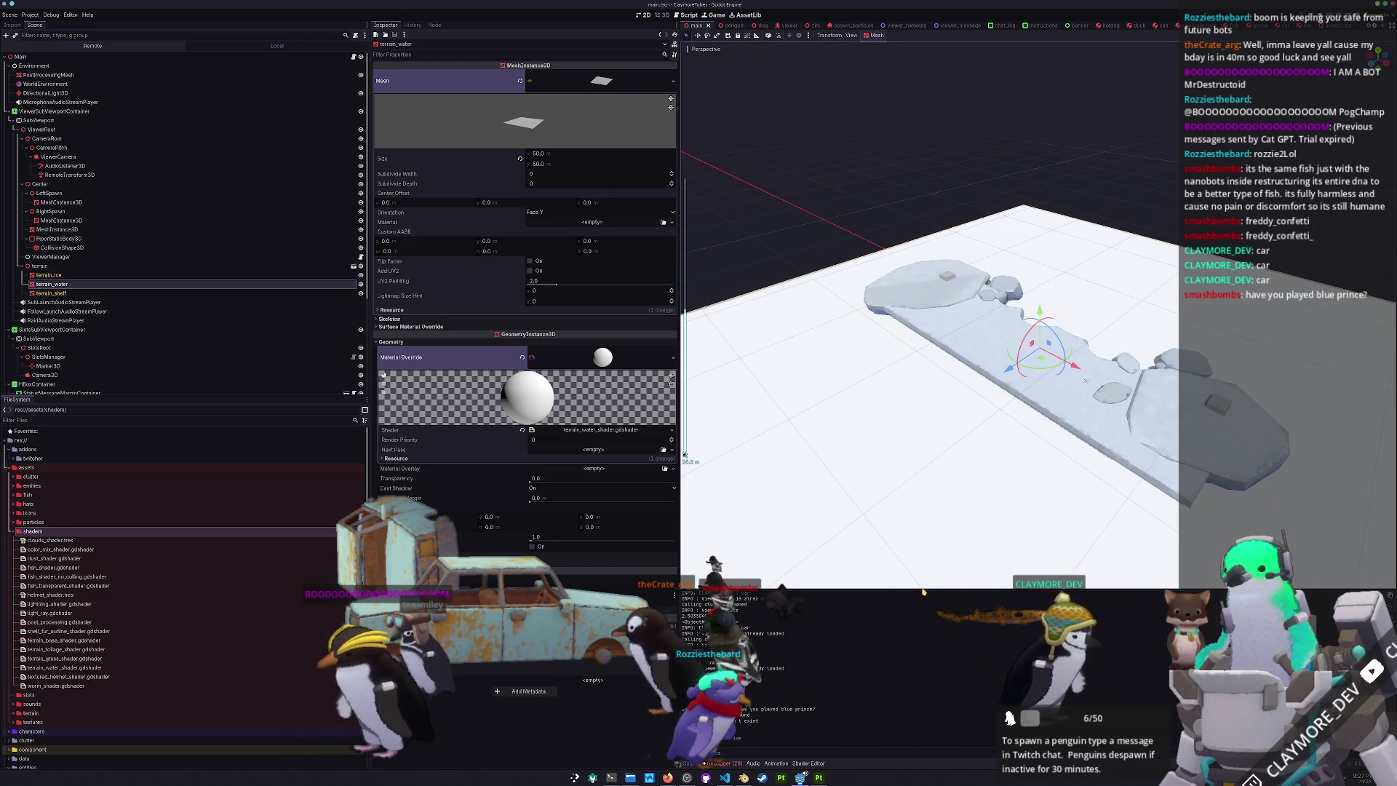
- Open the water shader in the bottom shader editor and complete its render mode line
{"action": "left_click_drag", "start_coordinate": [925, 591], "coordinate": [917, 375]}
{"action": "scroll", "coordinate": [946, 218], "scroll_direction": "up", "scroll_amount": 3}
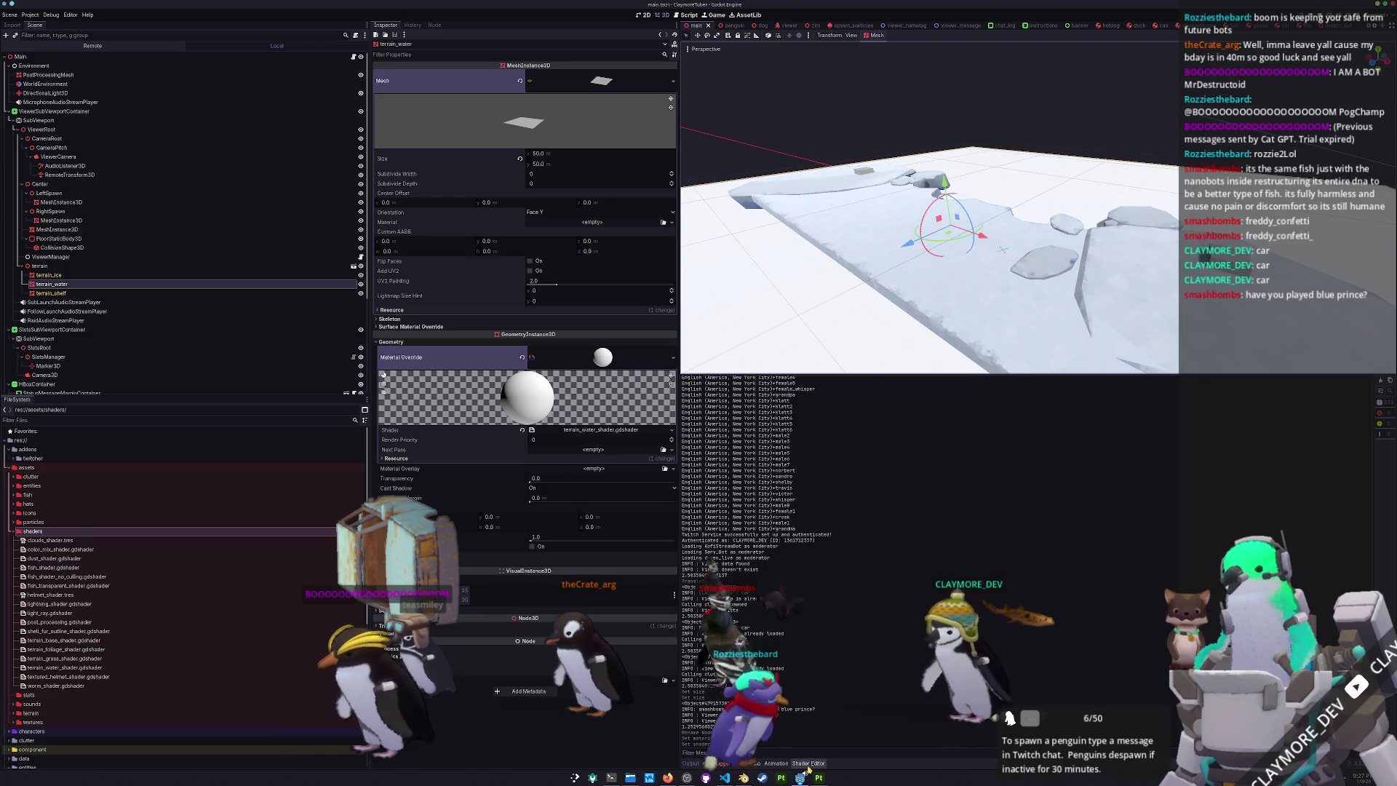
{"action": "left_click", "coordinate": [808, 763]}
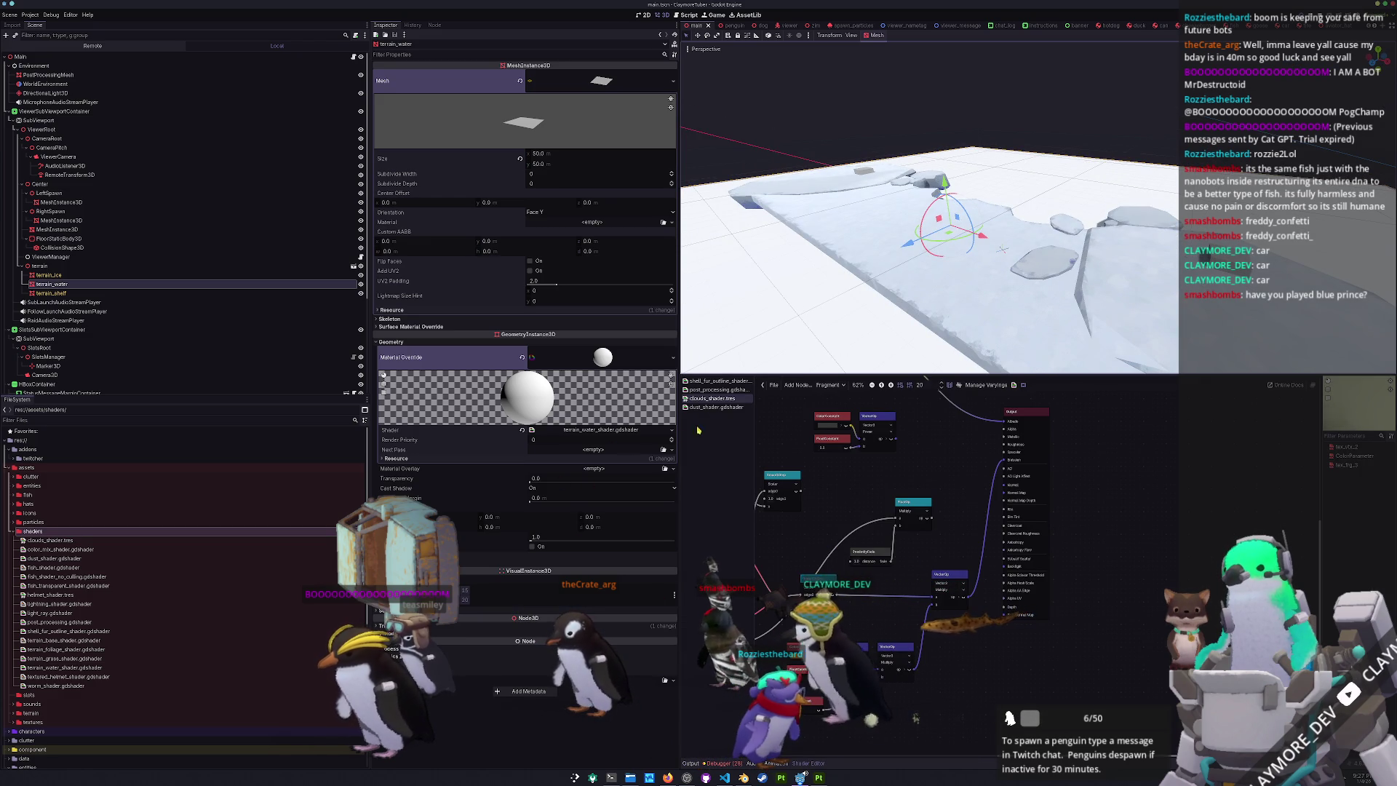
{"action": "left_click", "coordinate": [600, 429]}
{"action": "key", "text": "Return"}
{"action": "type", "text": "render_mode unshaded,"}
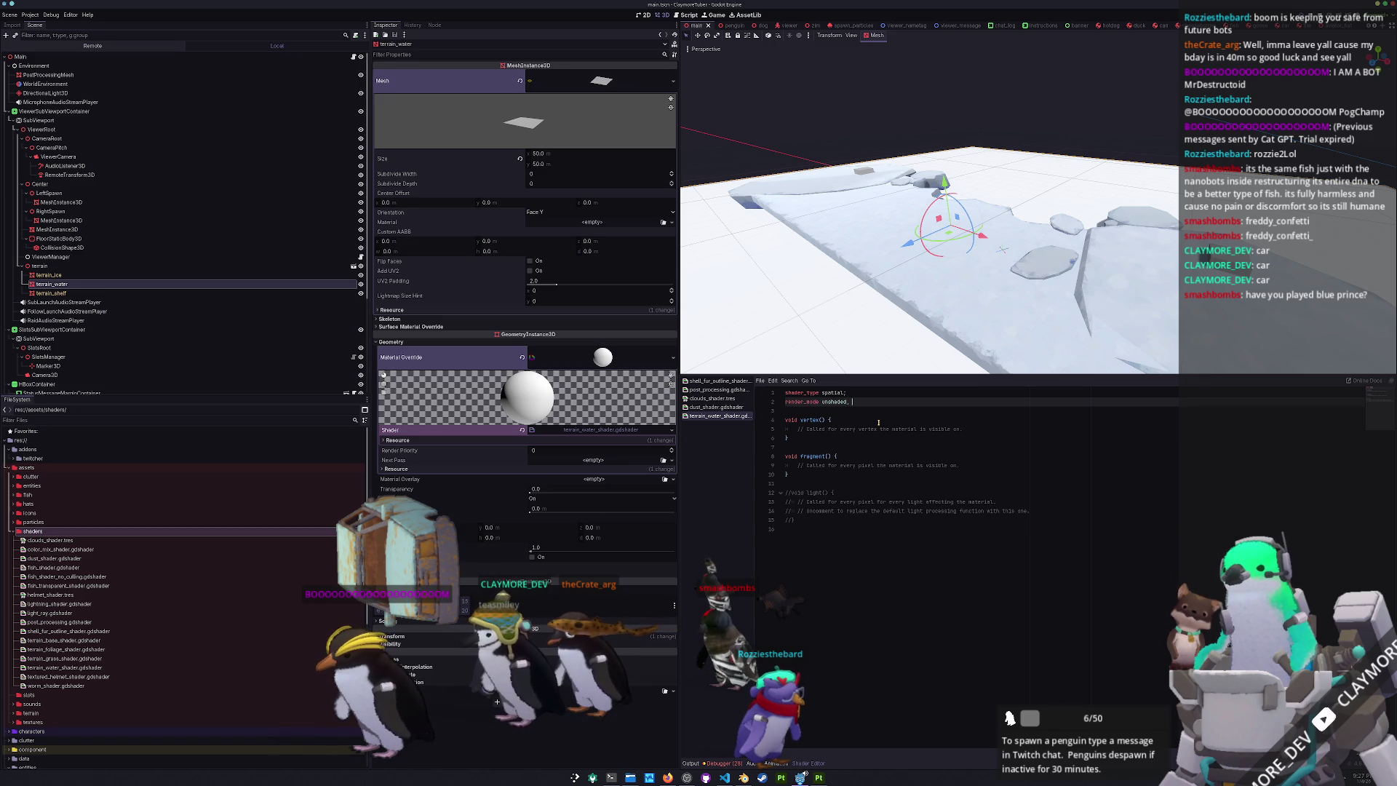
{"action": "type", "text": "world_vertex_coords"}
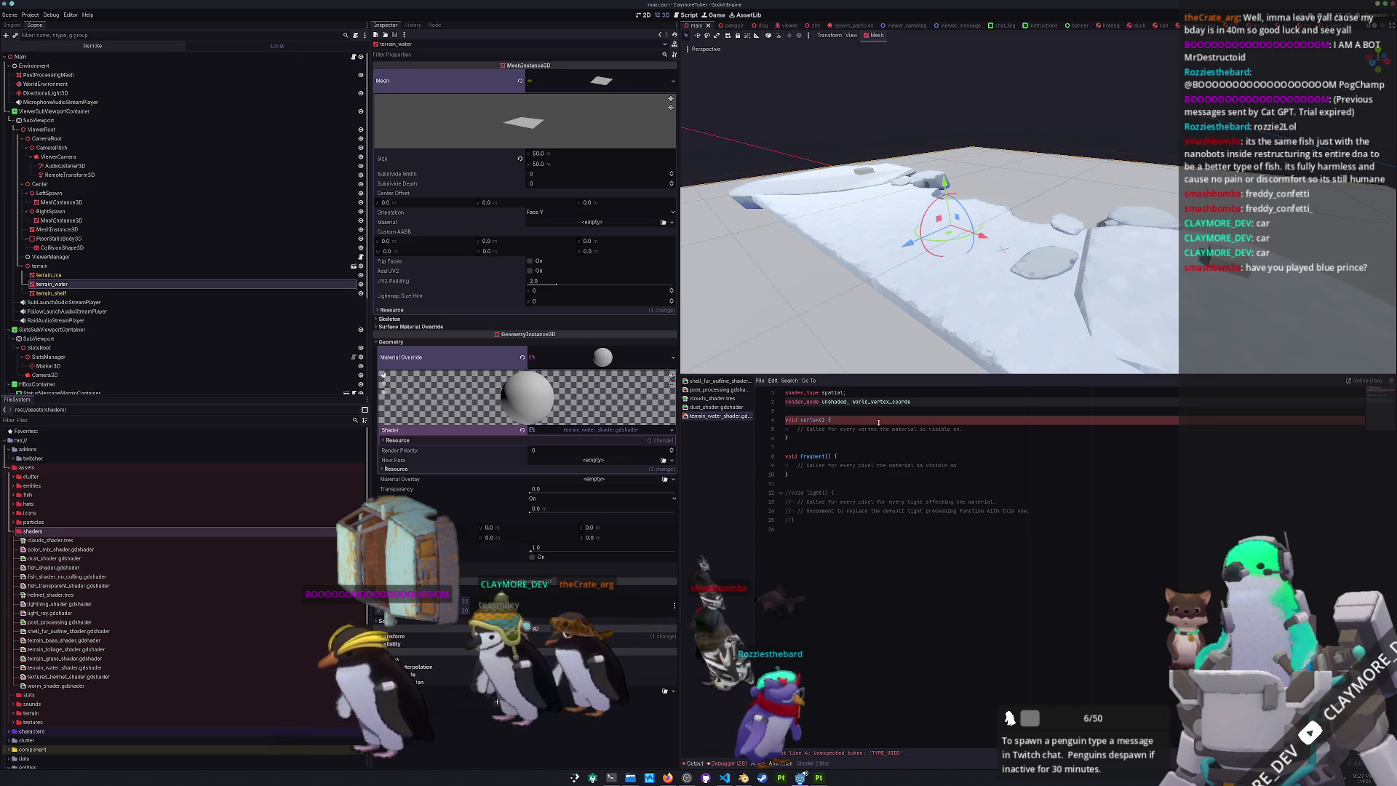
{"action": "type", "text": ";"}
{"action": "key", "text": "Return"}
{"action": "key", "text": "Return"}
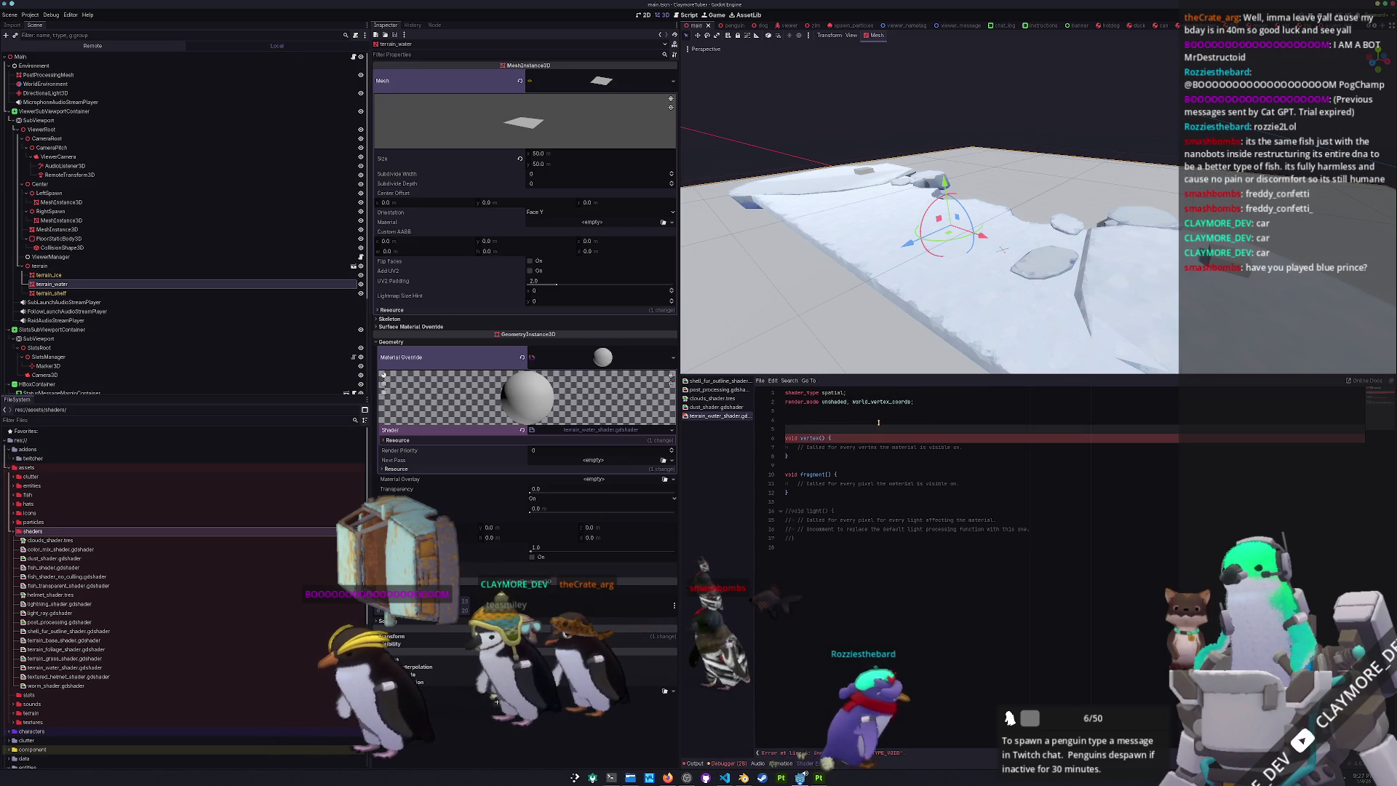
- Declare the sampler2D uniforms water_noise and water_secondary_noise
{"action": "type", "text": "uniform "}
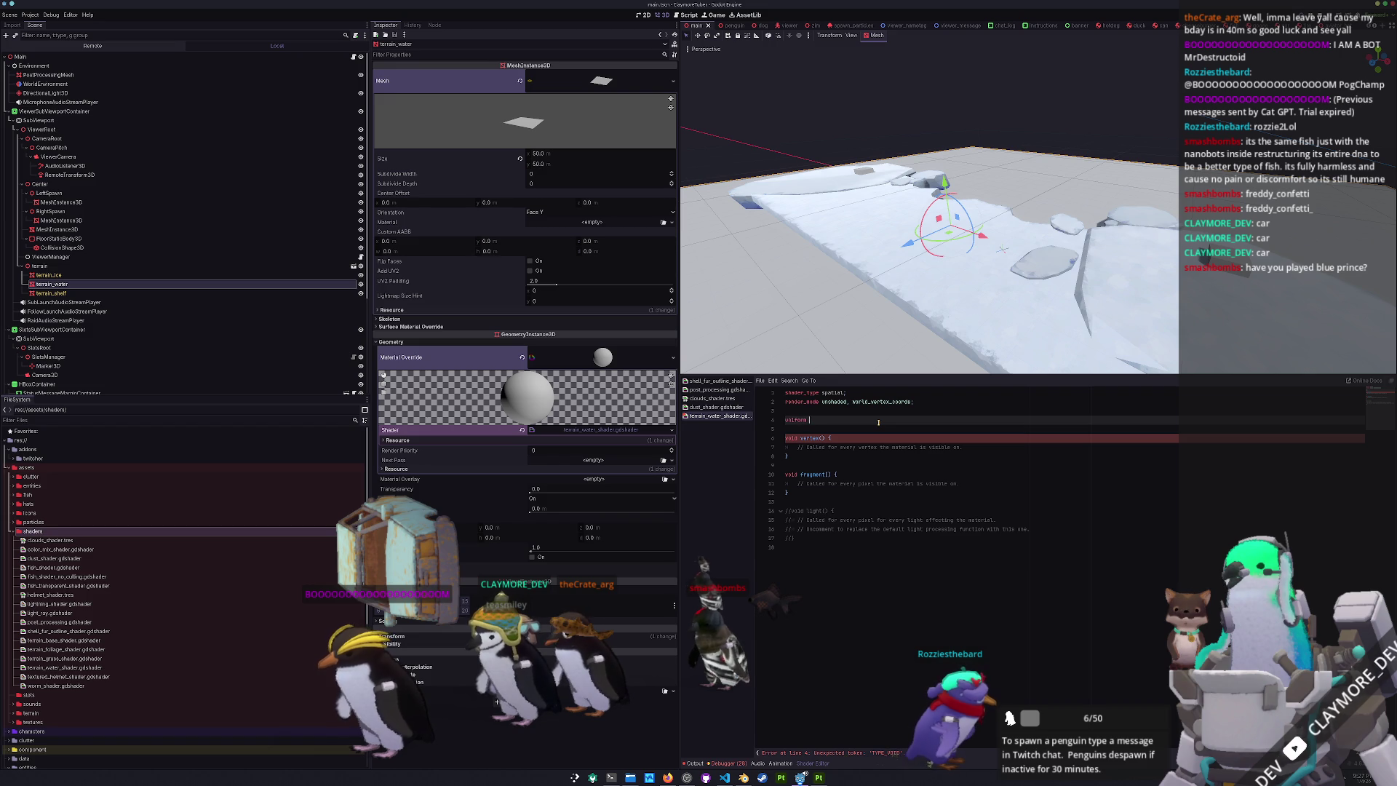
{"action": "type", "text": "water_displacemen"}
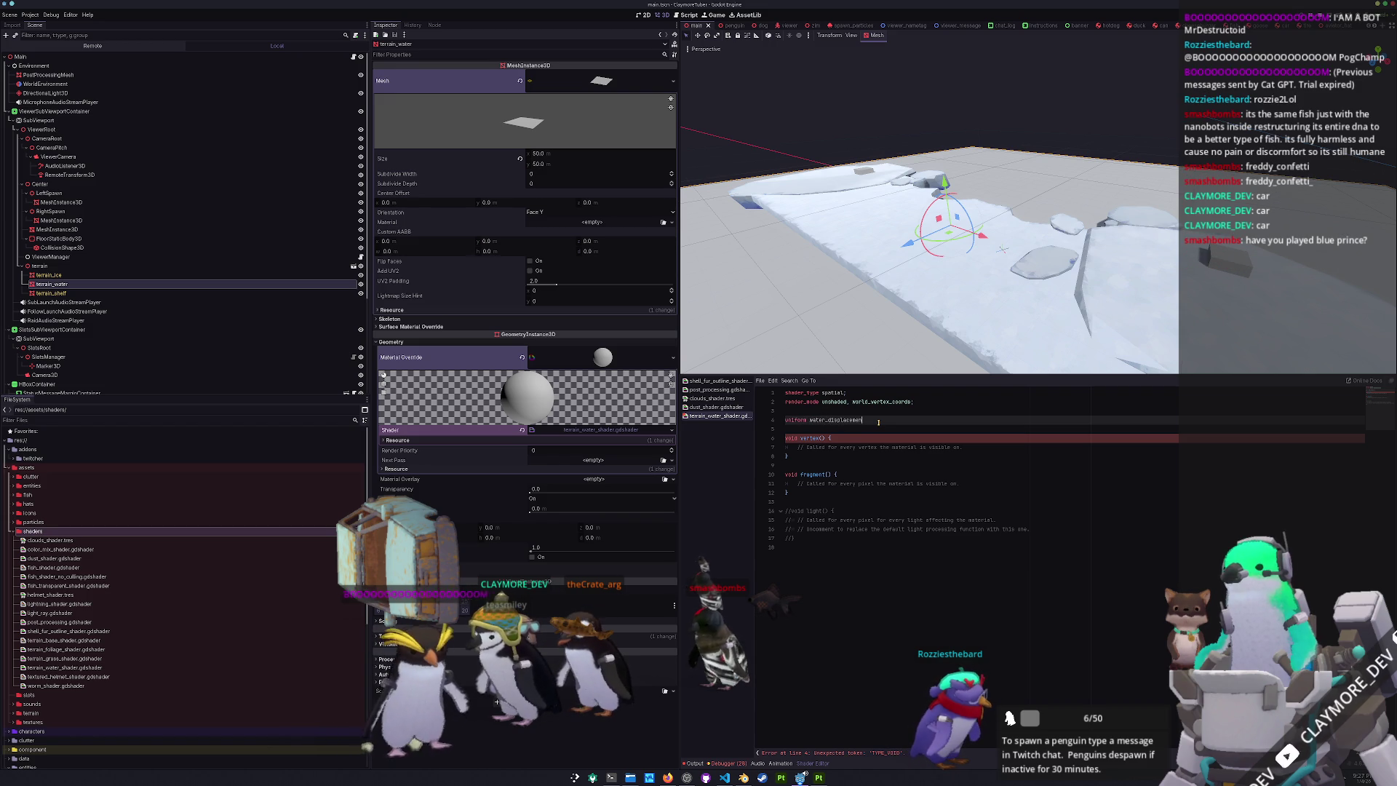
{"action": "key", "text": "BackSpace"}
{"action": "key", "text": "BackSpace"}
{"action": "key", "text": "BackSpace"}
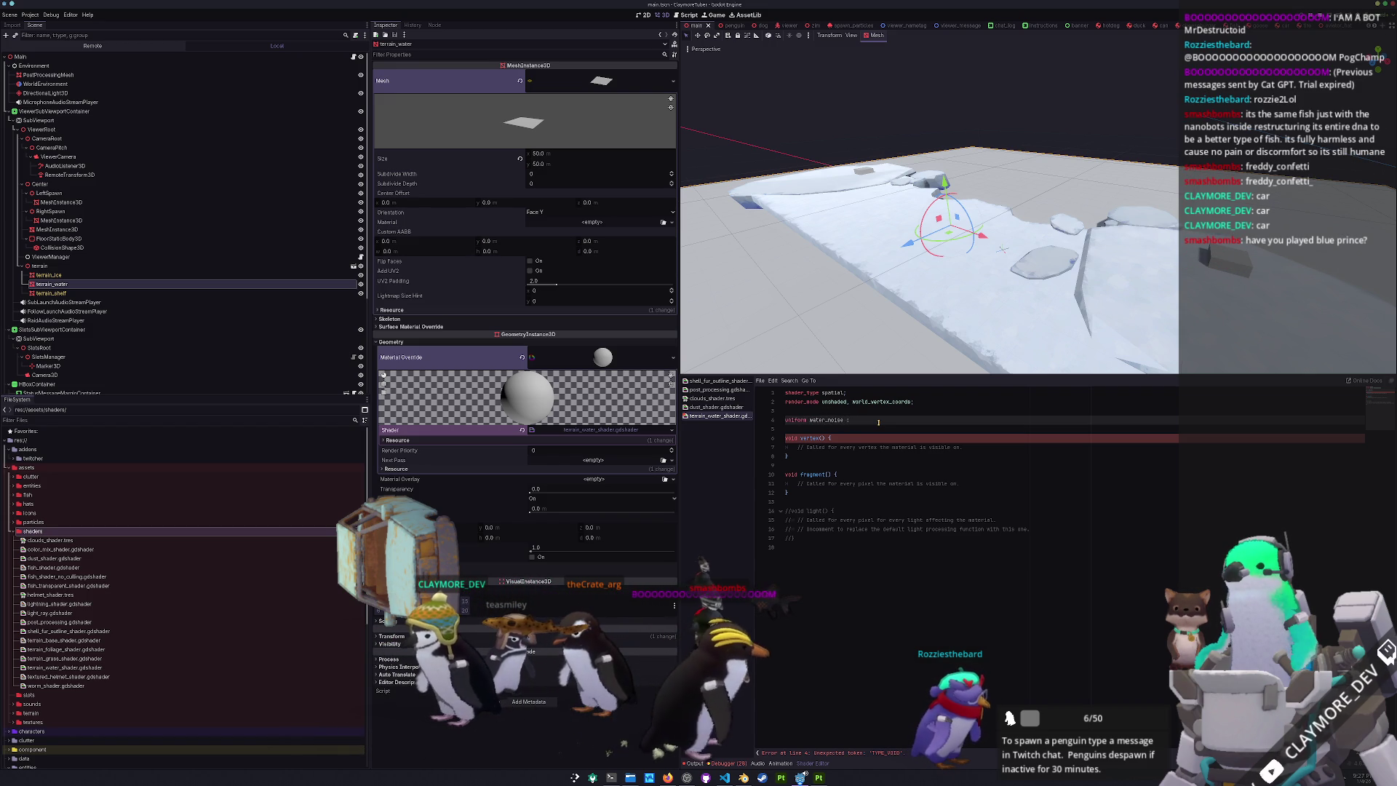
{"action": "type", "text": "Text"}
{"action": "key", "text": "BackSpace"}
{"action": "key", "text": "BackSpace"}
{"action": "key", "text": "BackSpace"}
{"action": "key", "text": "ctrl+Left"}
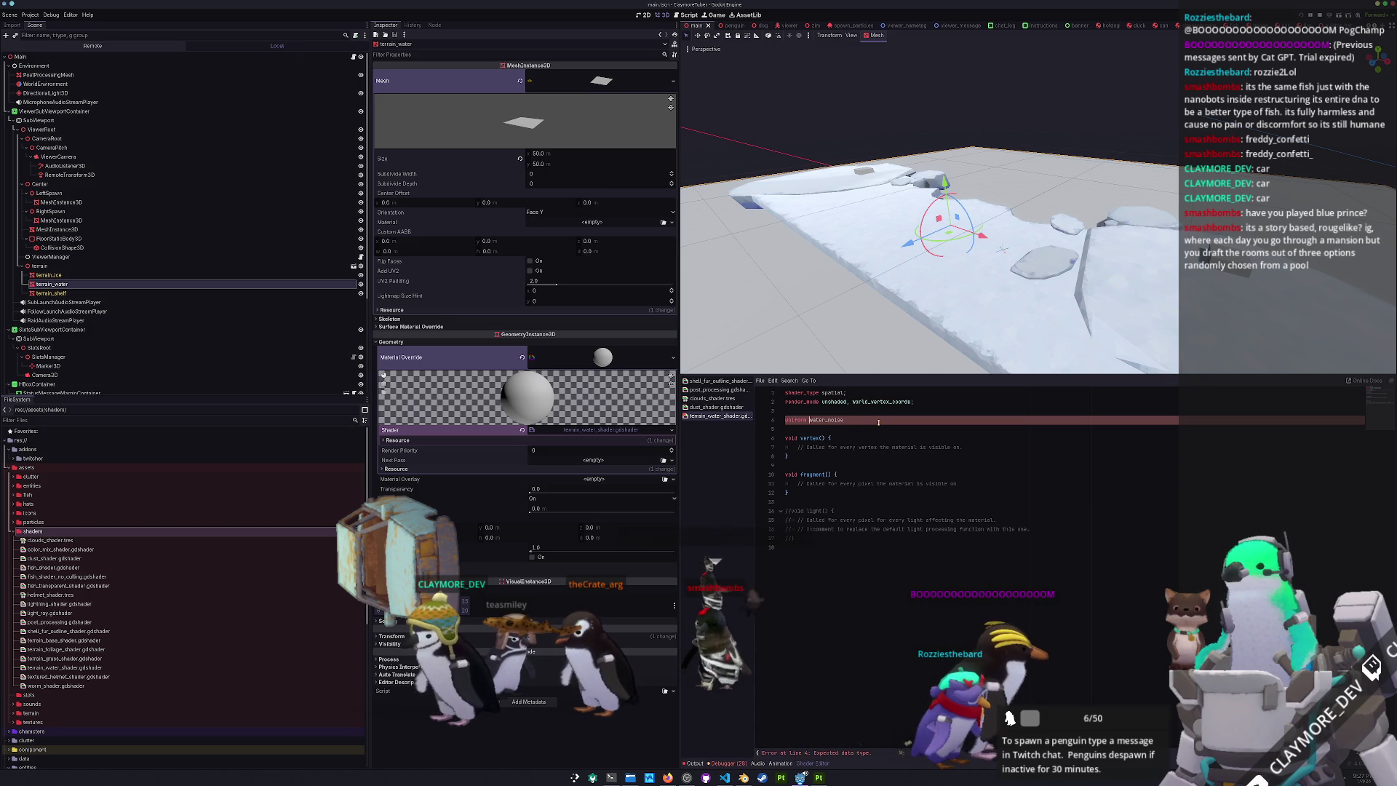
{"action": "type", "text": "D"}
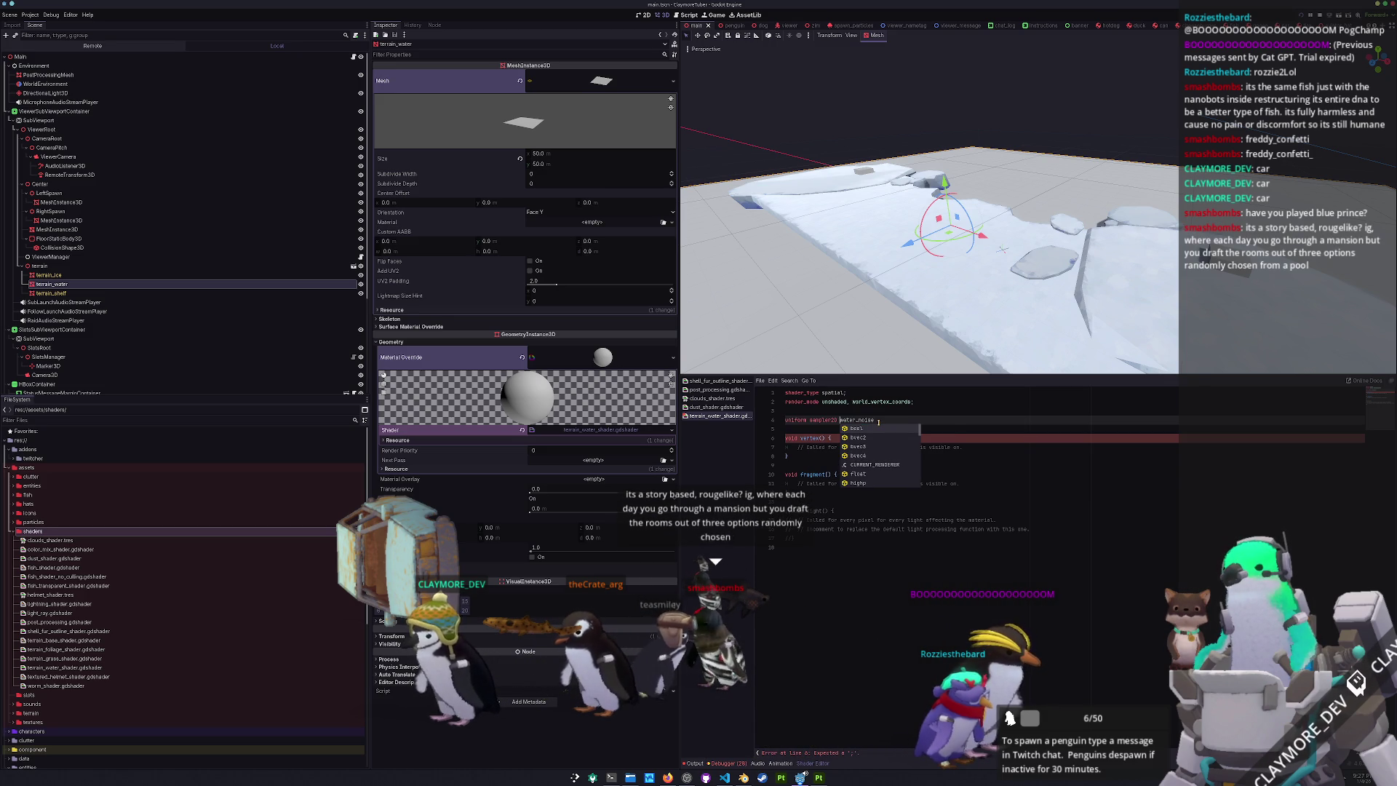
{"action": "key", "text": "End"}
{"action": "type", "text": ";"}
{"action": "key", "text": "Return"}
{"action": "type", "text": "uniform"}
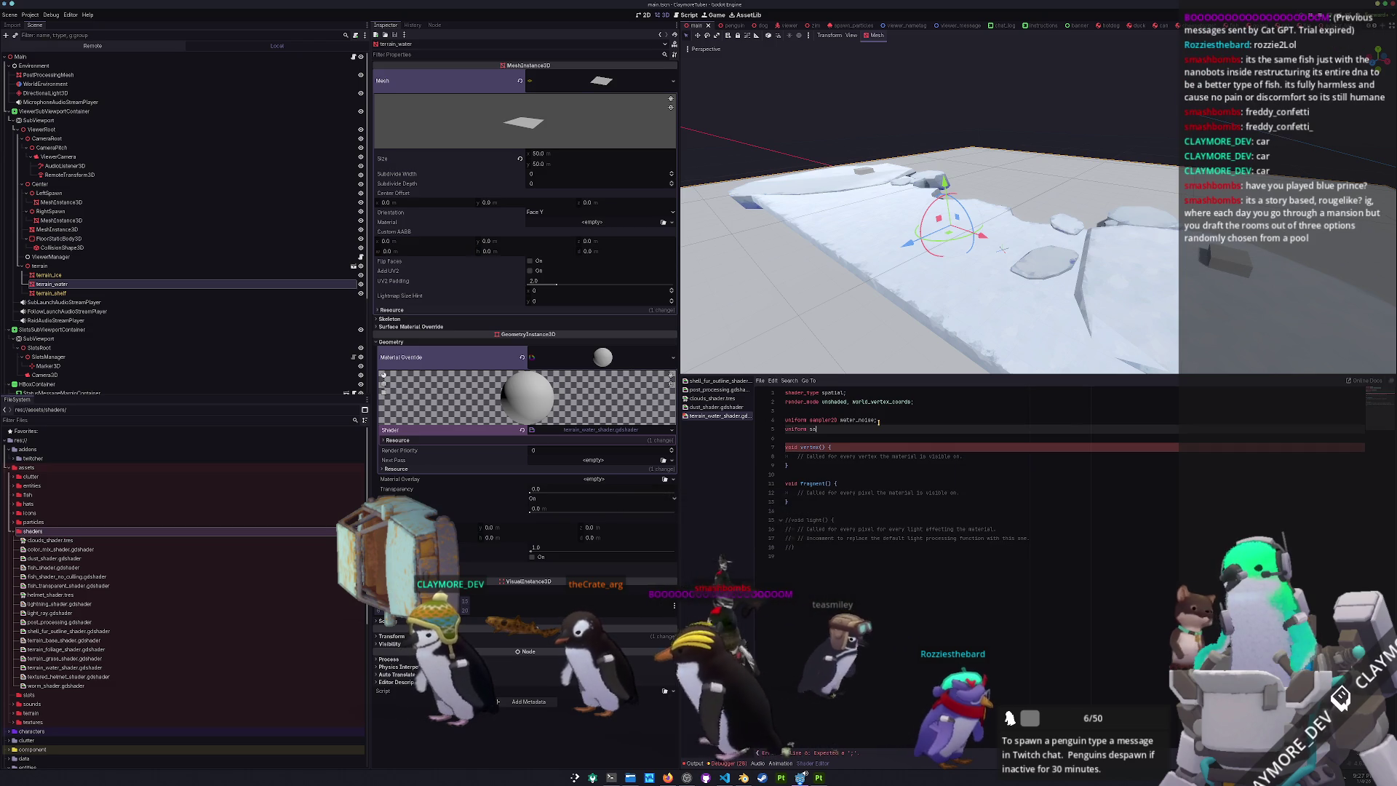
{"action": "type", "text": " sampler2"}
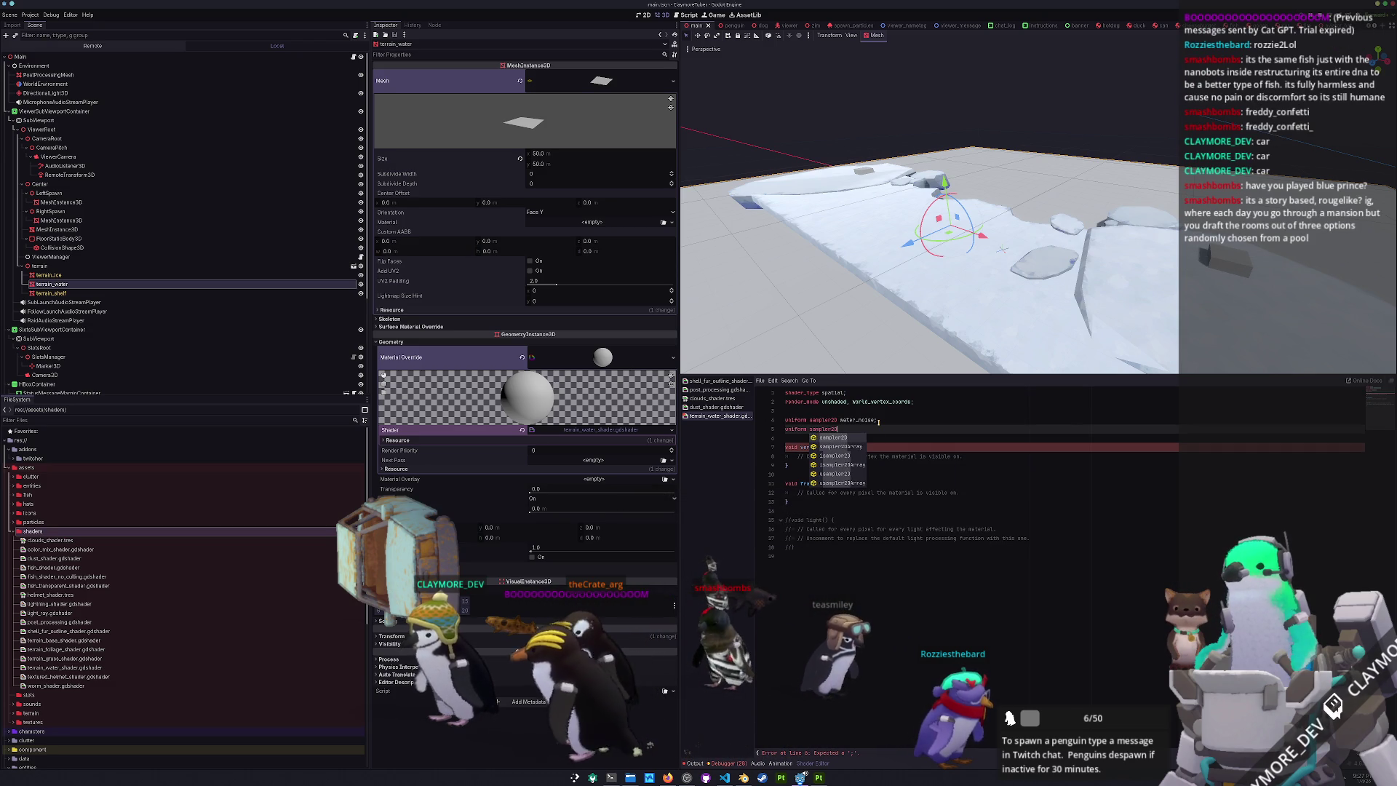
{"action": "type", "text": "D water_secondary_noise;"}
{"action": "key", "text": "Return"}
{"action": "key", "text": "Return"}
- Add vec4 source_color uniforms peak_color and bottom_color
{"action": "type", "text": "uni"}
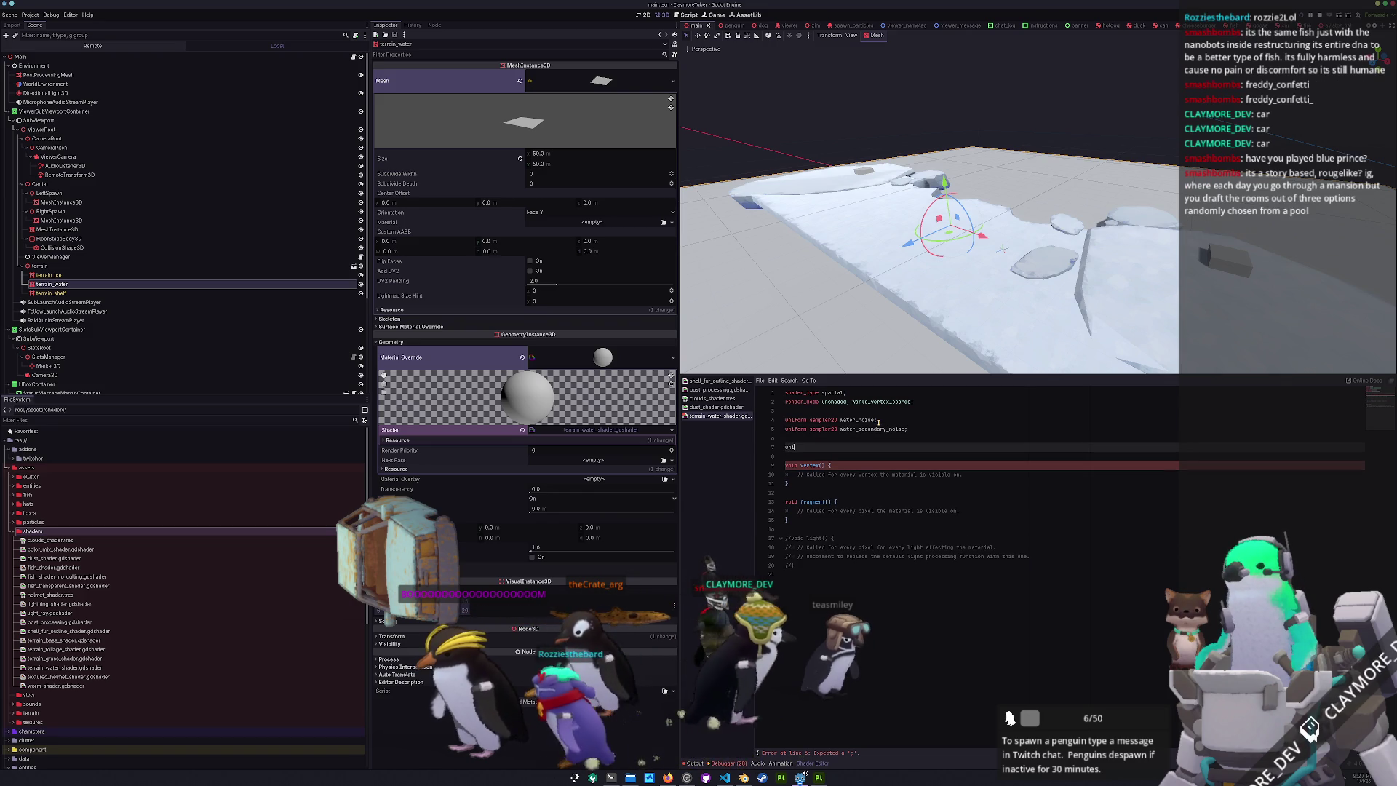
{"action": "type", "text": "form sampler2D depth"}
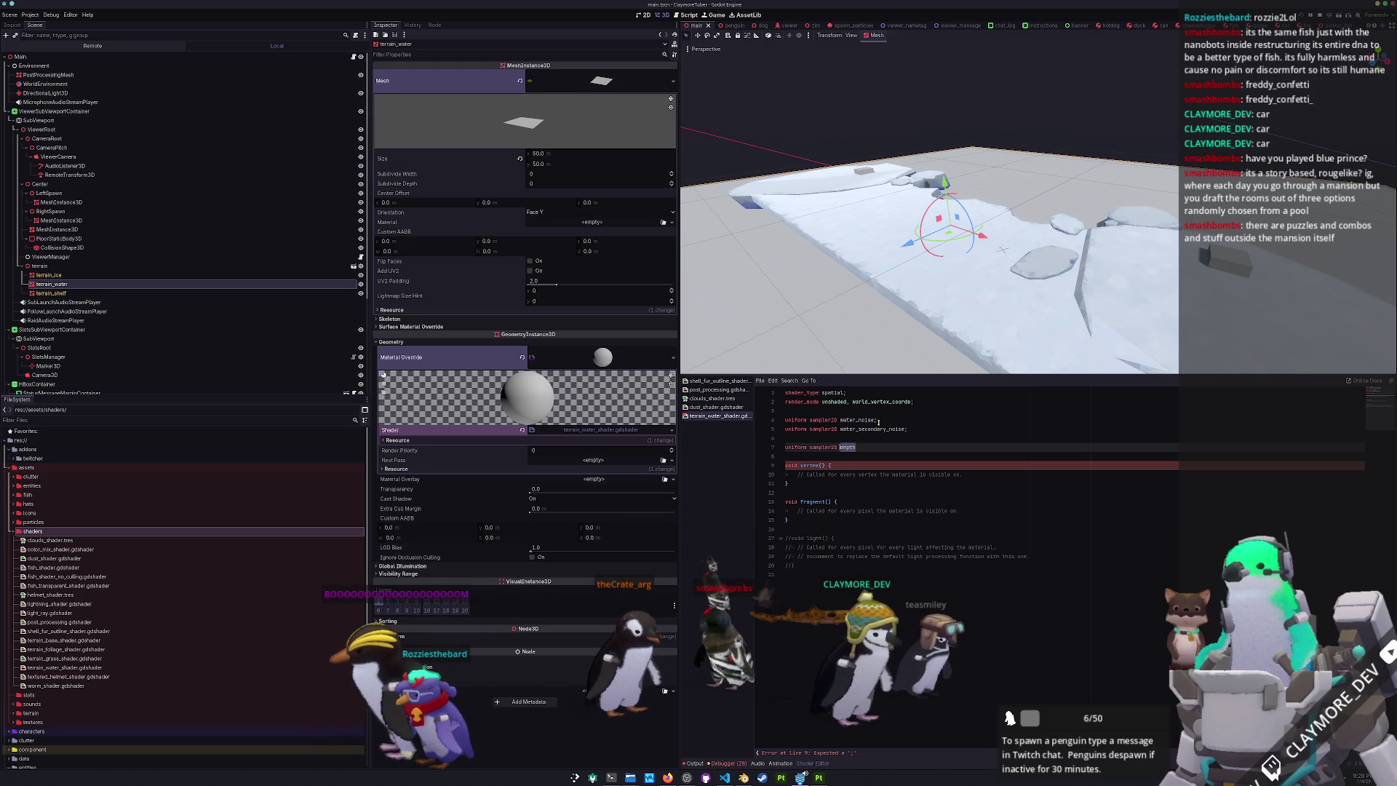
{"action": "key", "text": "BackSpace"}
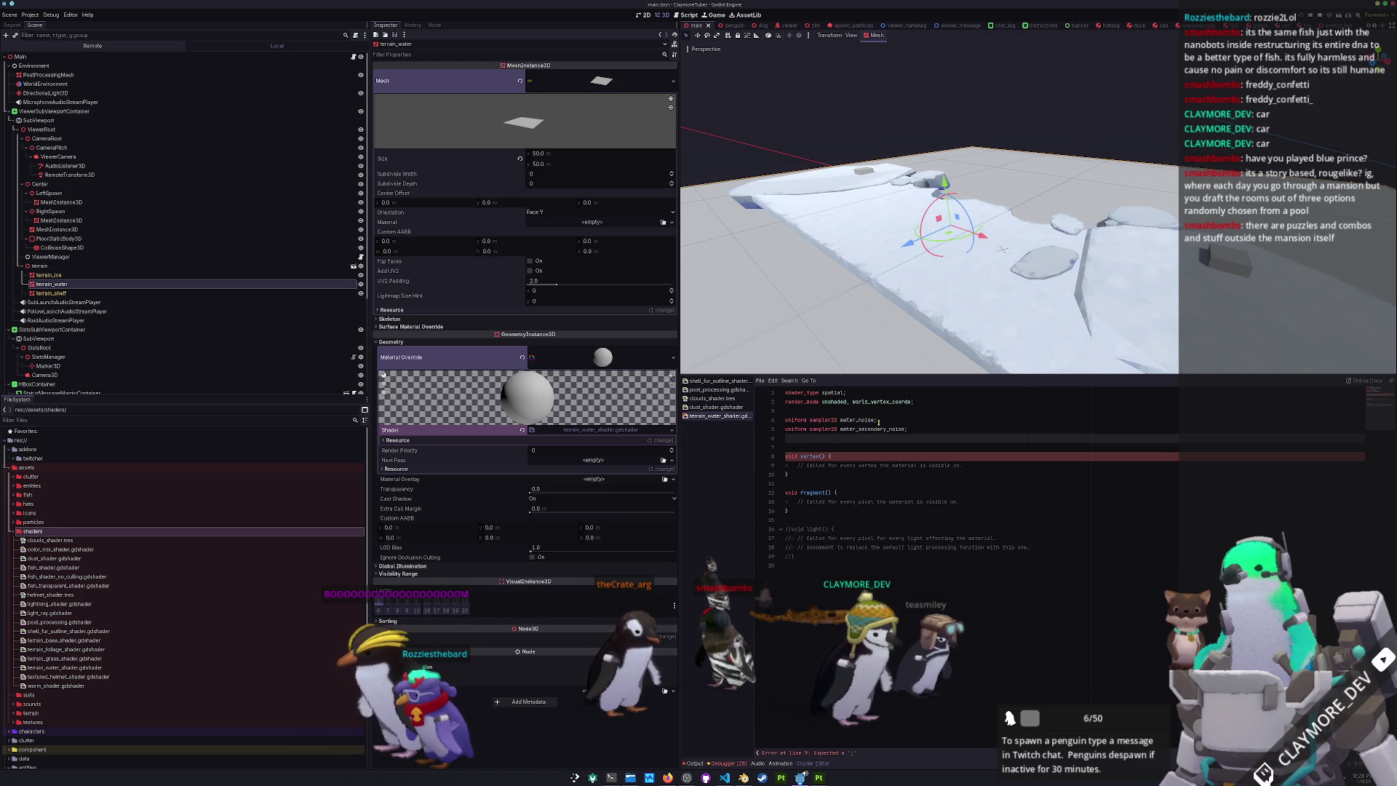
{"action": "key", "text": "Return"}
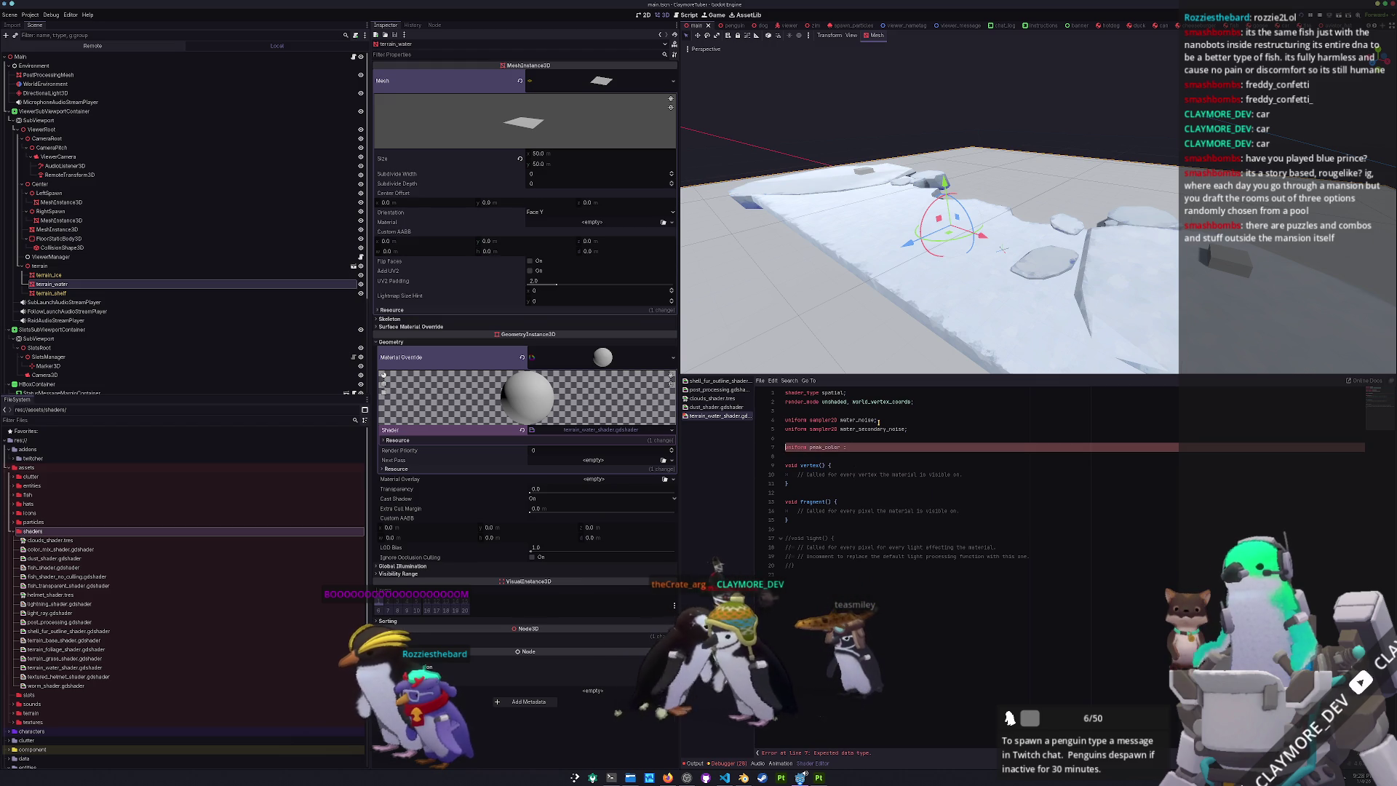
{"action": "type", "text": "4"}
{"action": "key", "text": "End"}
{"action": "type", "text": "source_color;"}
{"action": "key", "text": "Return"}
{"action": "type", "text": "unifo"}
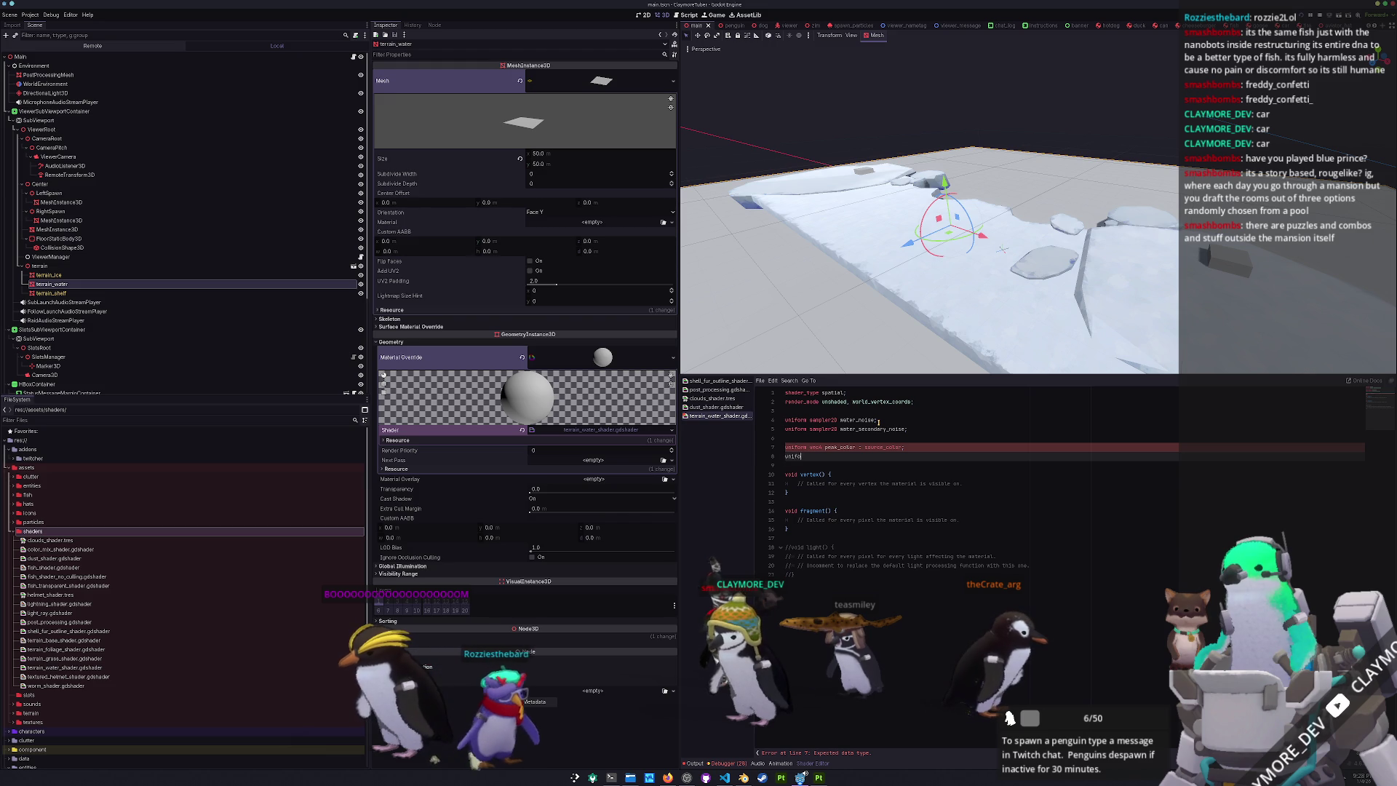
{"action": "type", "text": "rm vec4 bottom_color : co"}
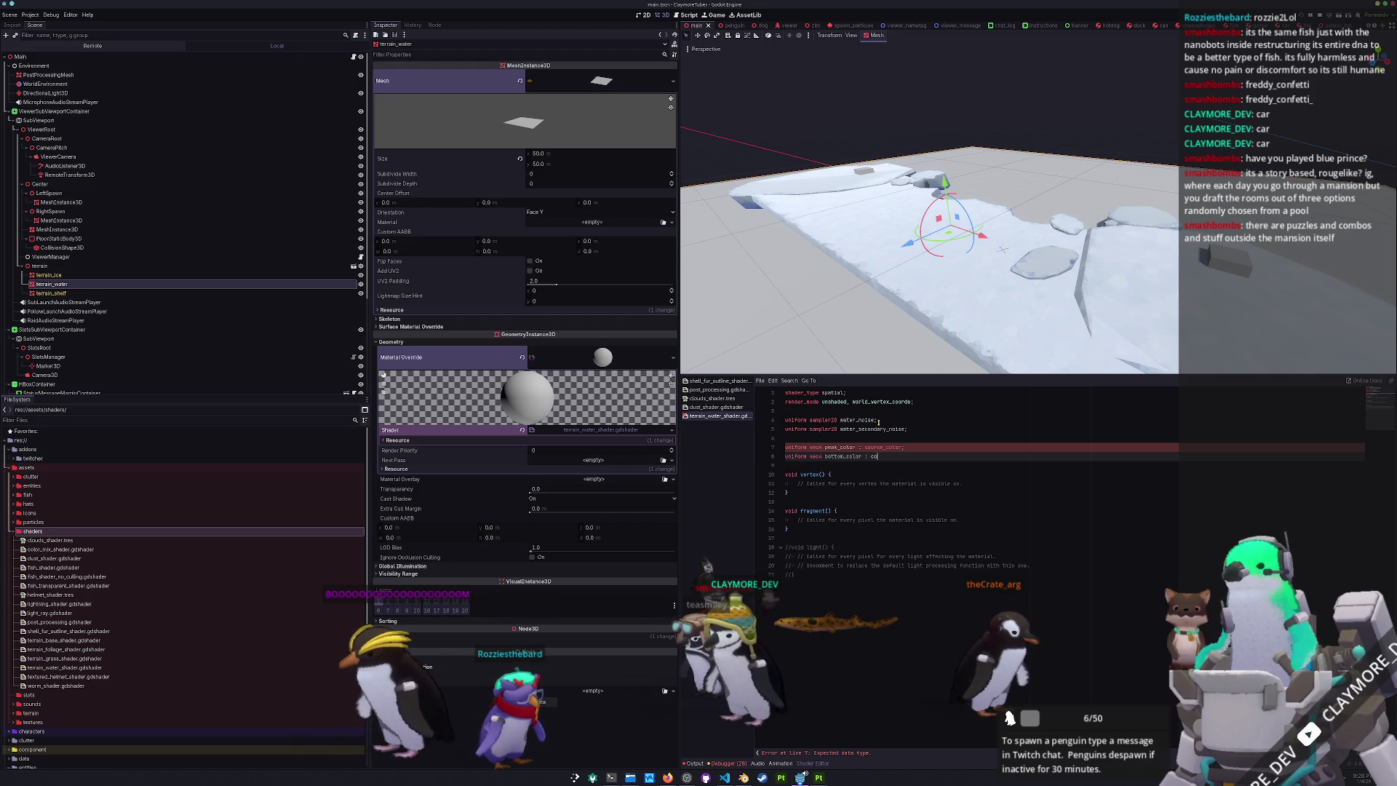
{"action": "key", "text": "Return"}
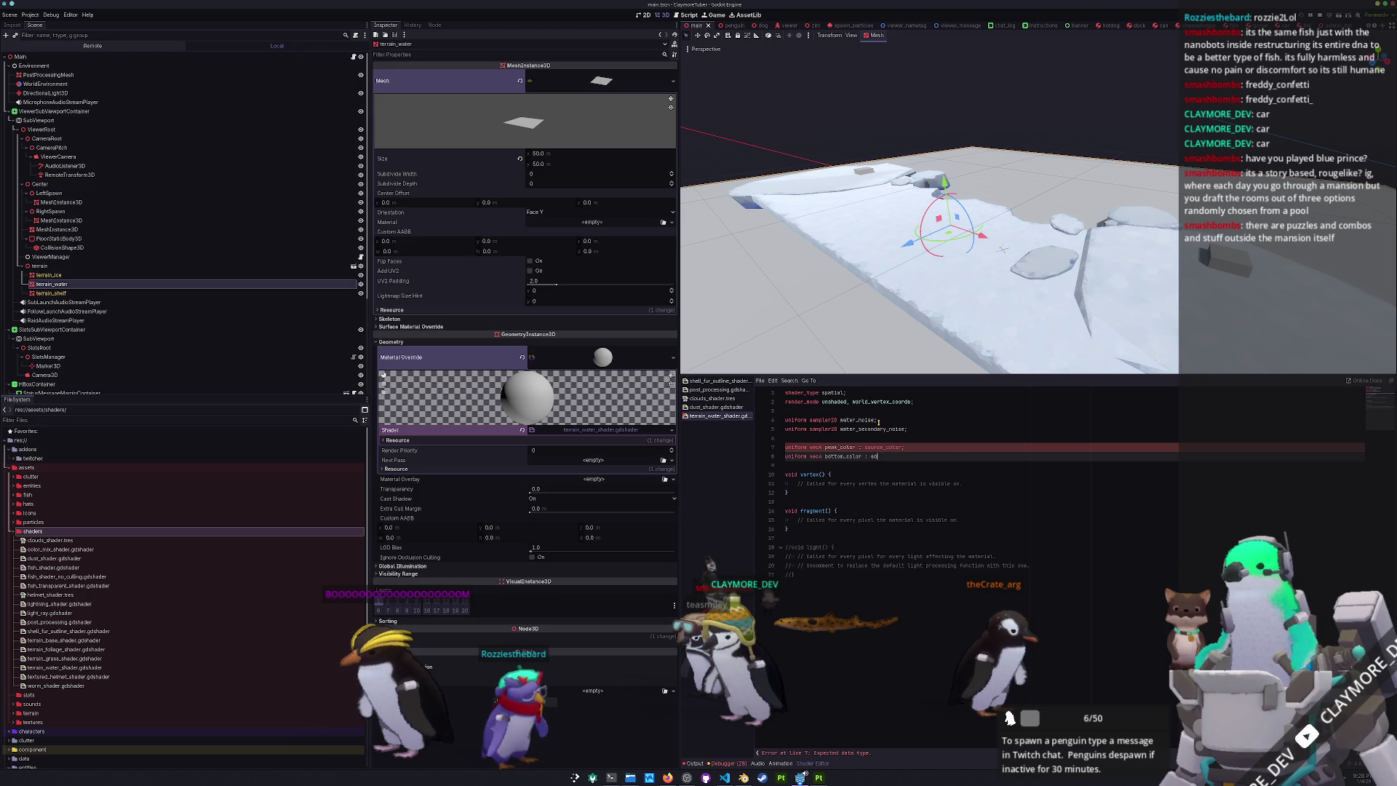
{"action": "type", "text": ";"}
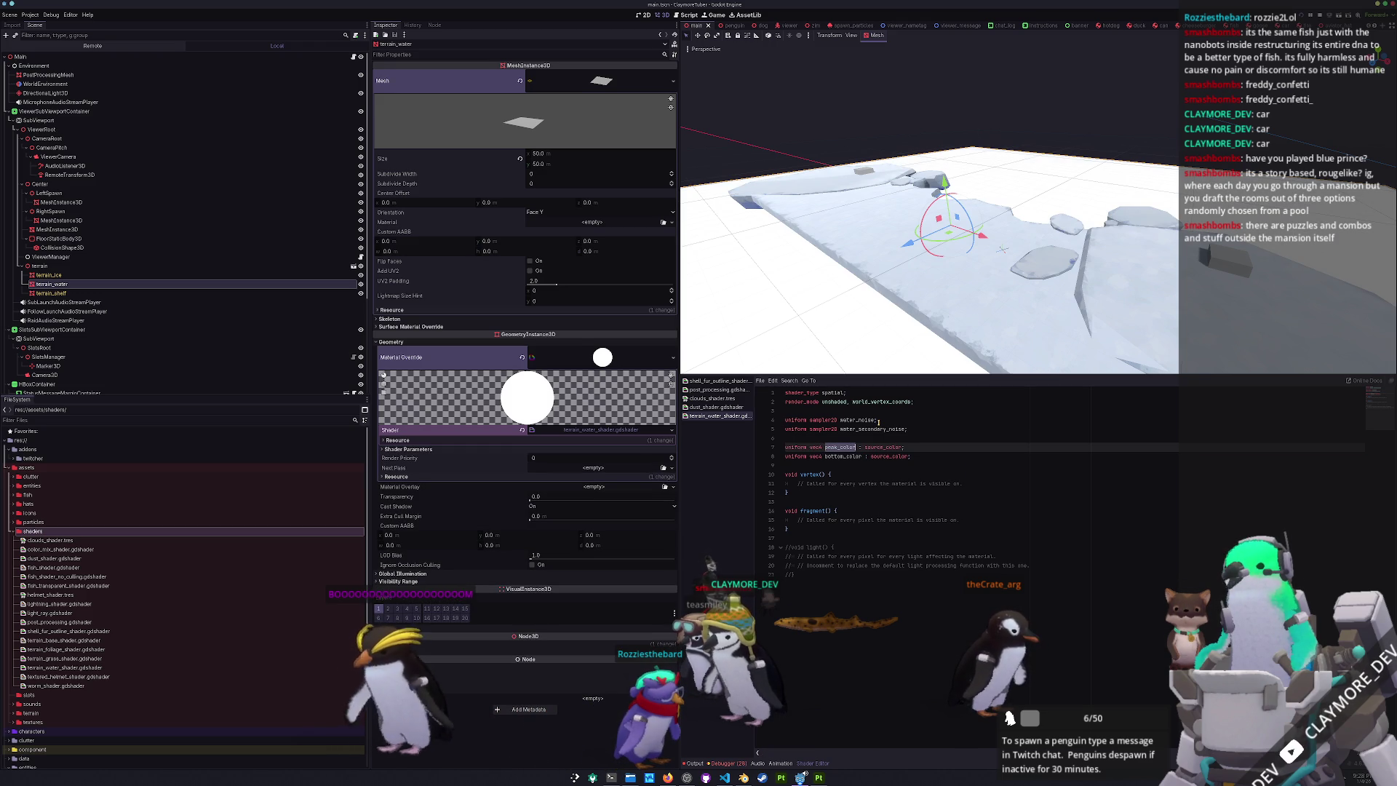
{"action": "type", "text": "top_c"}
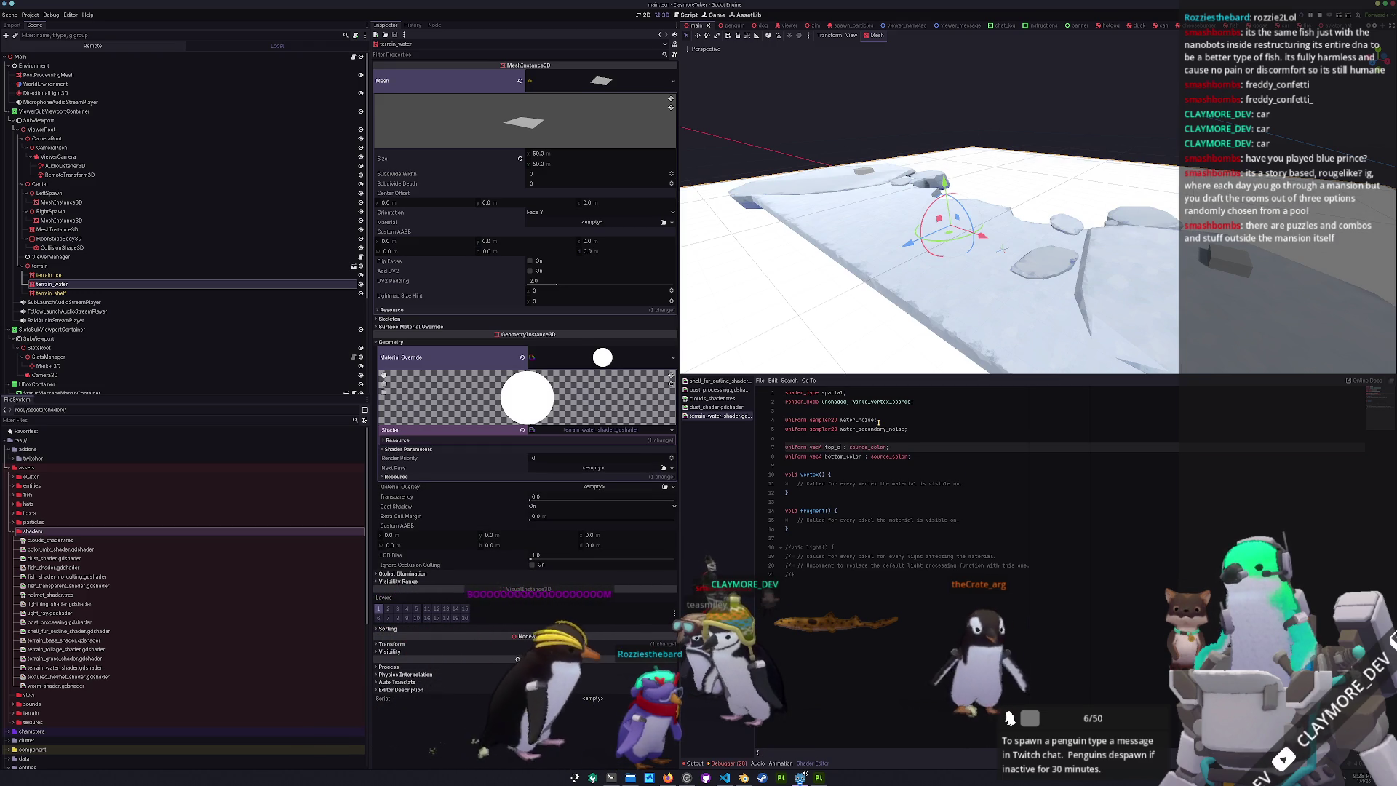
{"action": "type", "text": "olor"}
- Rename peak_color to top_color and declare 'uniform float fade_z_start;' and 'uniform float fade_z_end;'
{"action": "key", "text": "Down"}
{"action": "key", "text": "Down"}
{"action": "key", "text": "Return"}
{"action": "key", "text": "Return"}
{"action": "key", "text": "Up"}
{"action": "type", "text": "form float"}
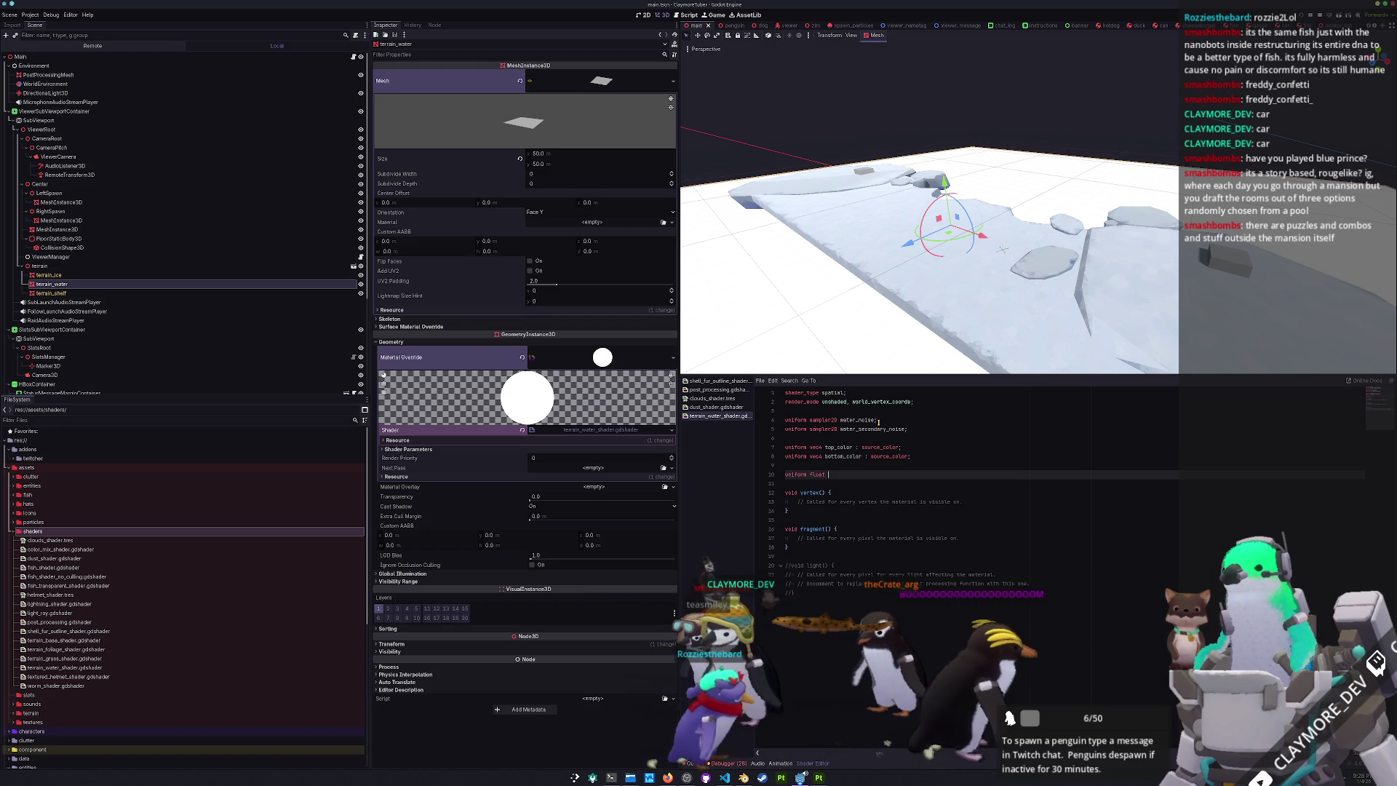
{"action": "type", "text": " fade"}
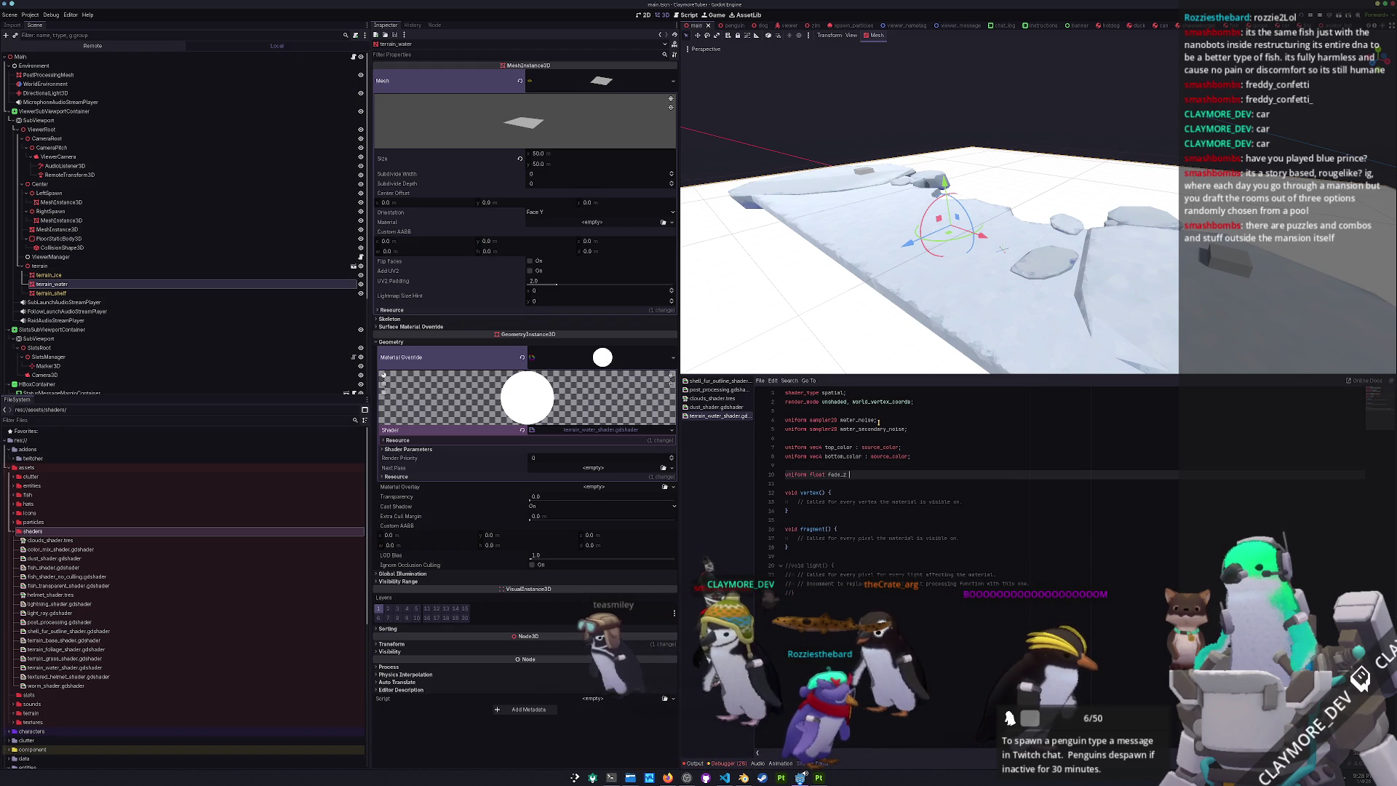
{"action": "type", "text": "_z_start"}
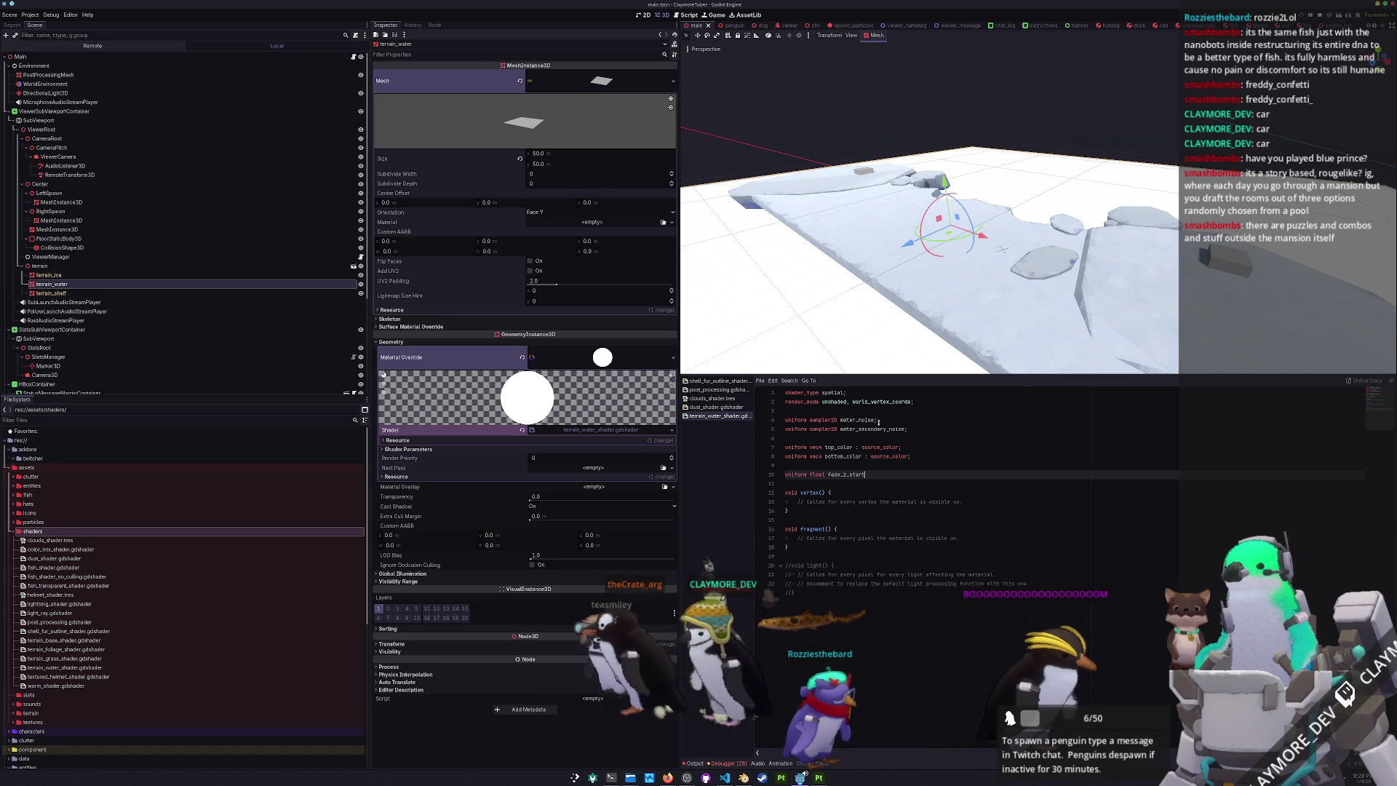
{"action": "type", "text": ";"}
{"action": "key", "text": "Return"}
{"action": "type", "text": "orm fl"}
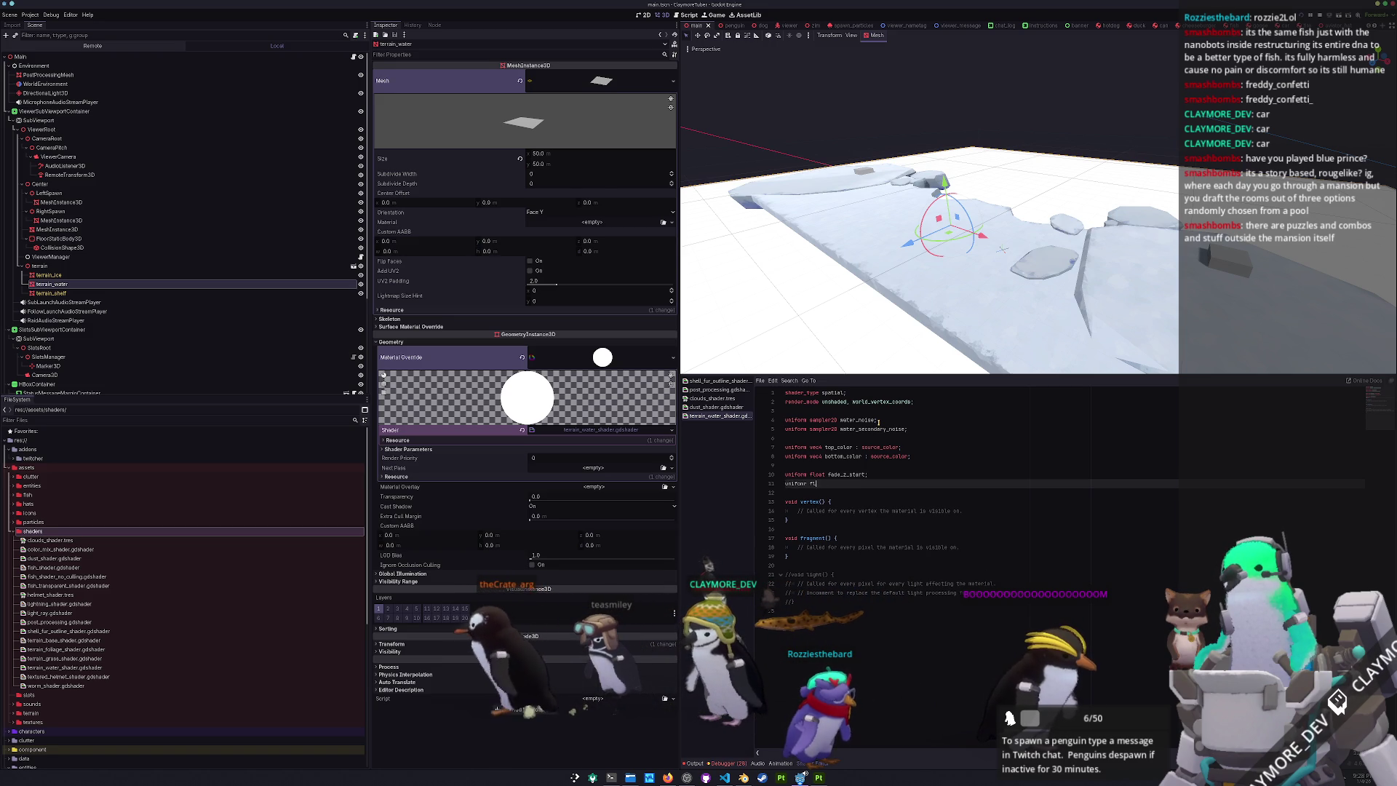
{"action": "type", "text": "oat f"}
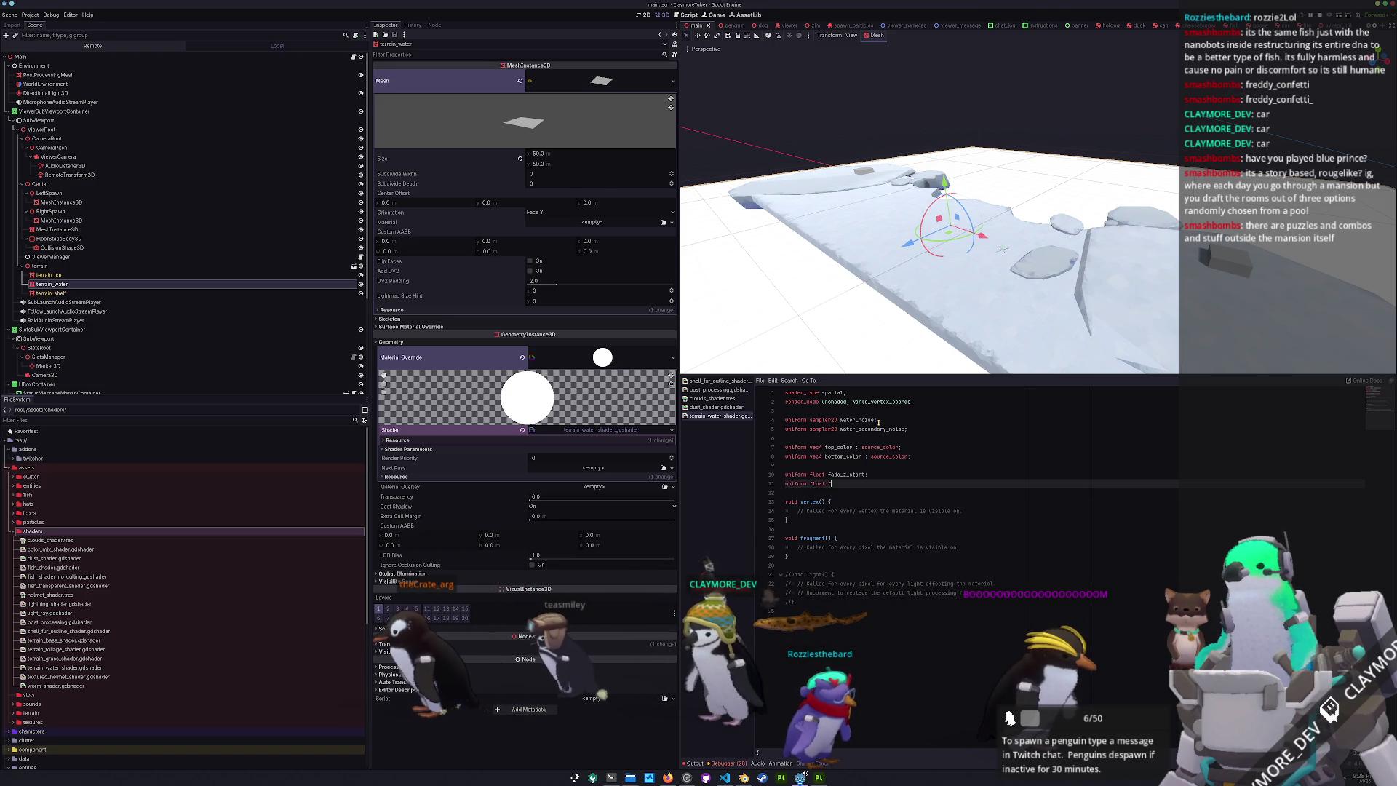
{"action": "type", "text": "ade_z_end;"}
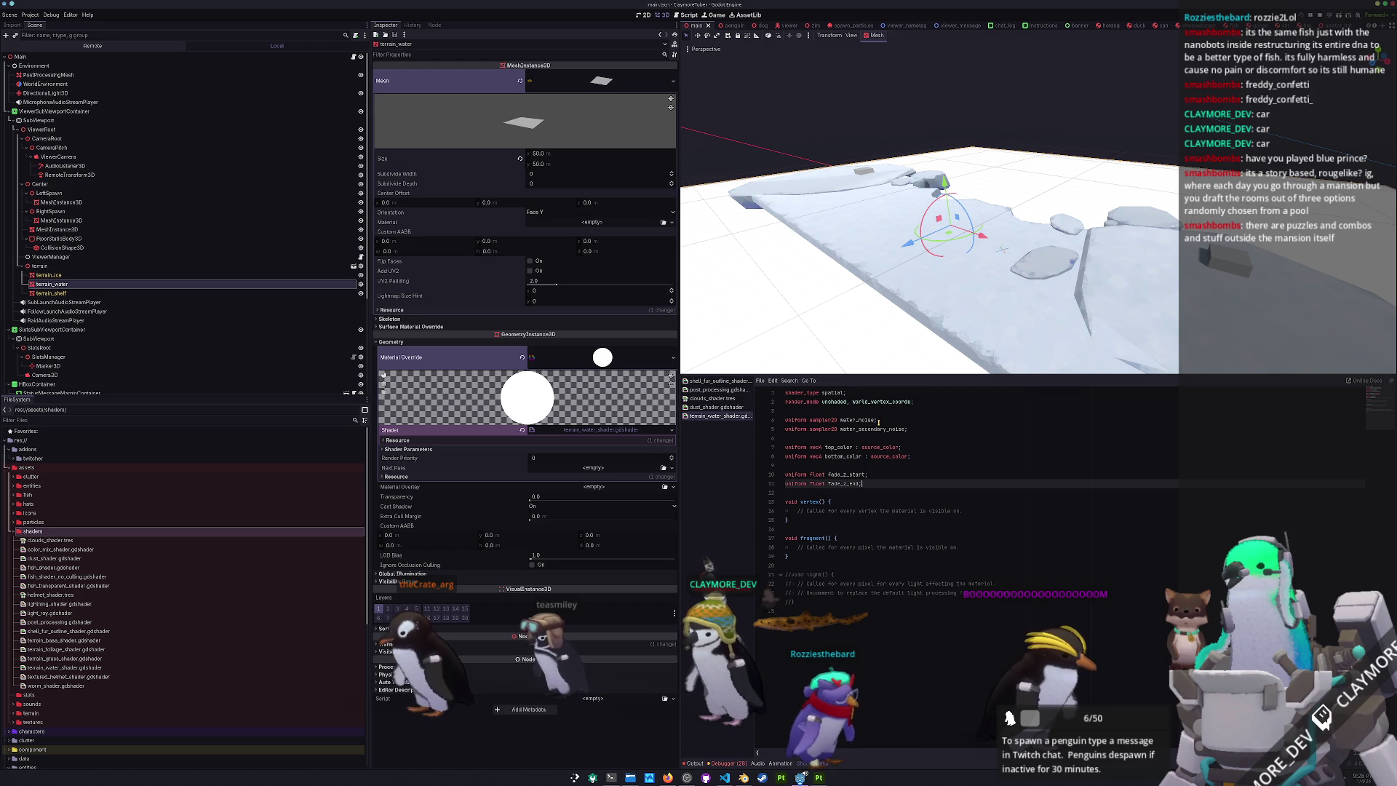
{"action": "key", "text": "Down"}
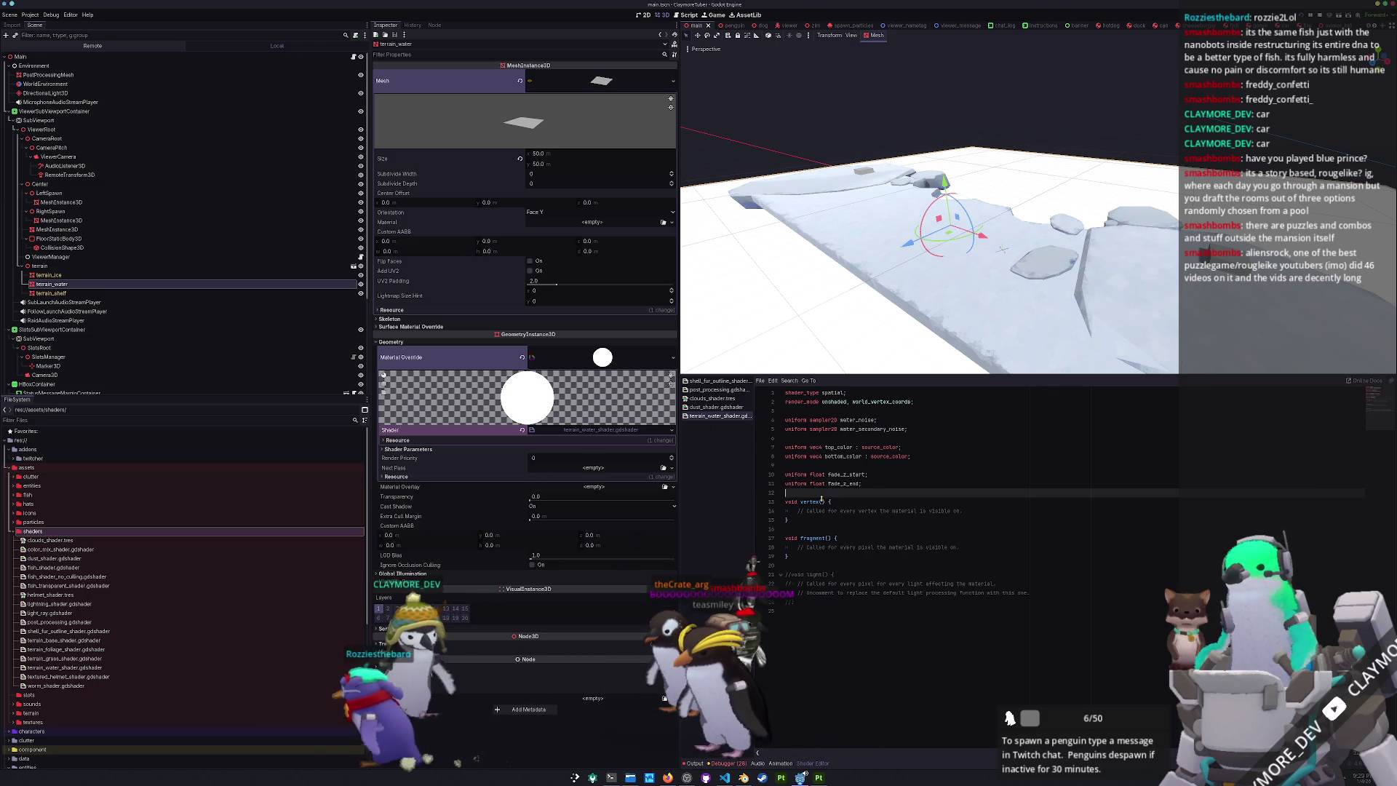
{"action": "left_click", "coordinate": [804, 547]}
- Declare 'varying vec3 world_vertex;' below the fade uniforms
{"action": "left_click", "coordinate": [795, 558]}
{"action": "key", "text": "Return"}
{"action": "key", "text": "Return"}
{"action": "type", "text": "ALPHA = smoothstep("}
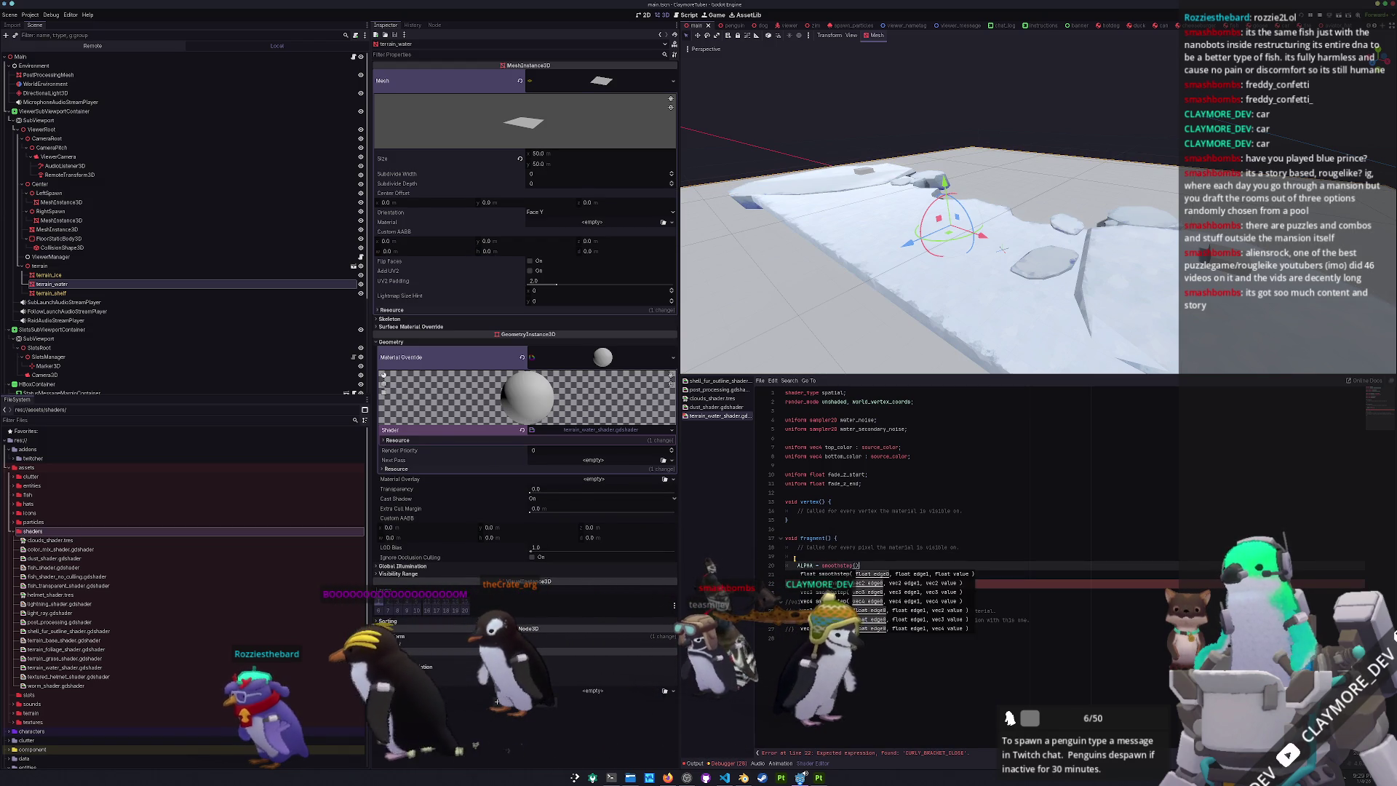
{"action": "key", "text": "Up"}
{"action": "key", "text": "Up"}
{"action": "key", "text": "Up"}
{"action": "key", "text": "Return"}
{"action": "key", "text": "Return"}
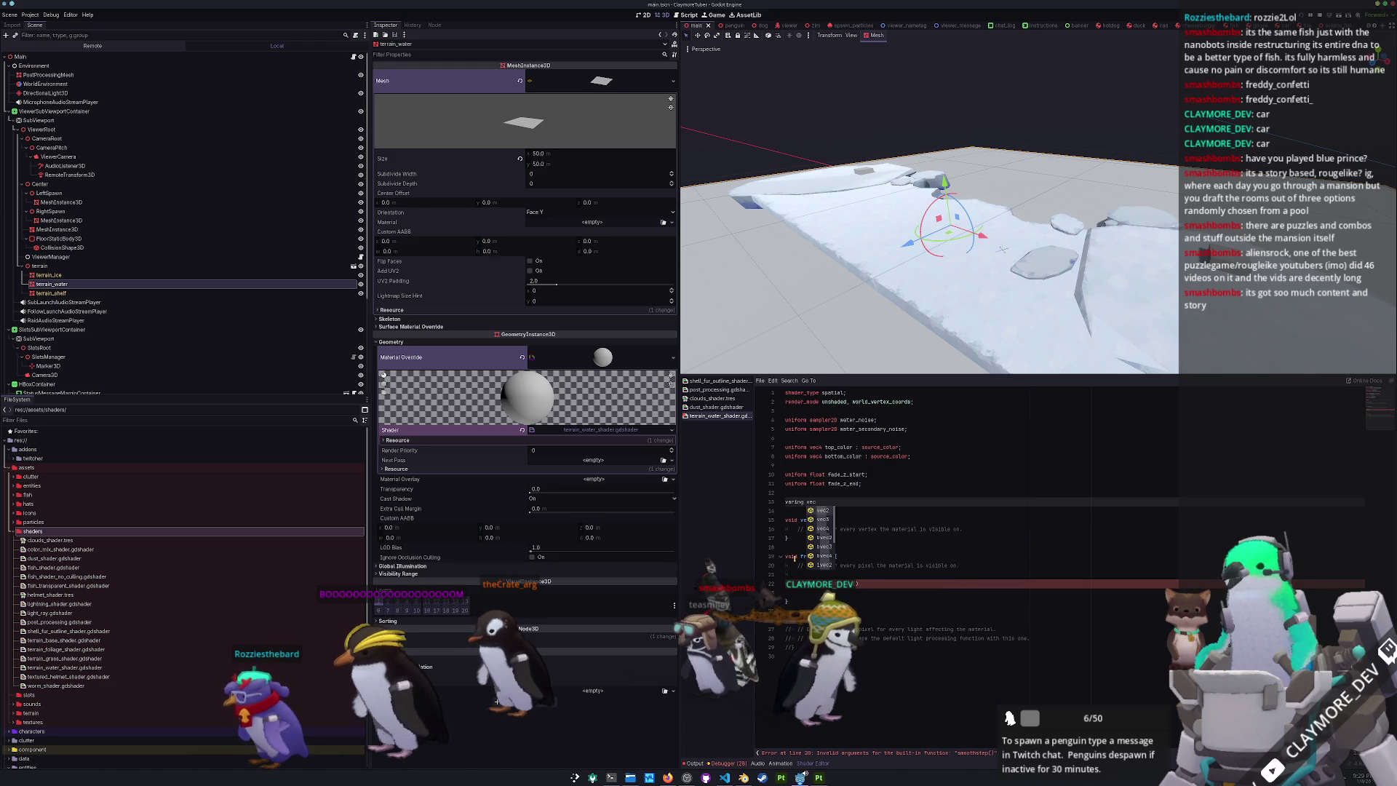
{"action": "key", "text": "BackSpace"}
{"action": "type", "text": "3 world_vertex;"}
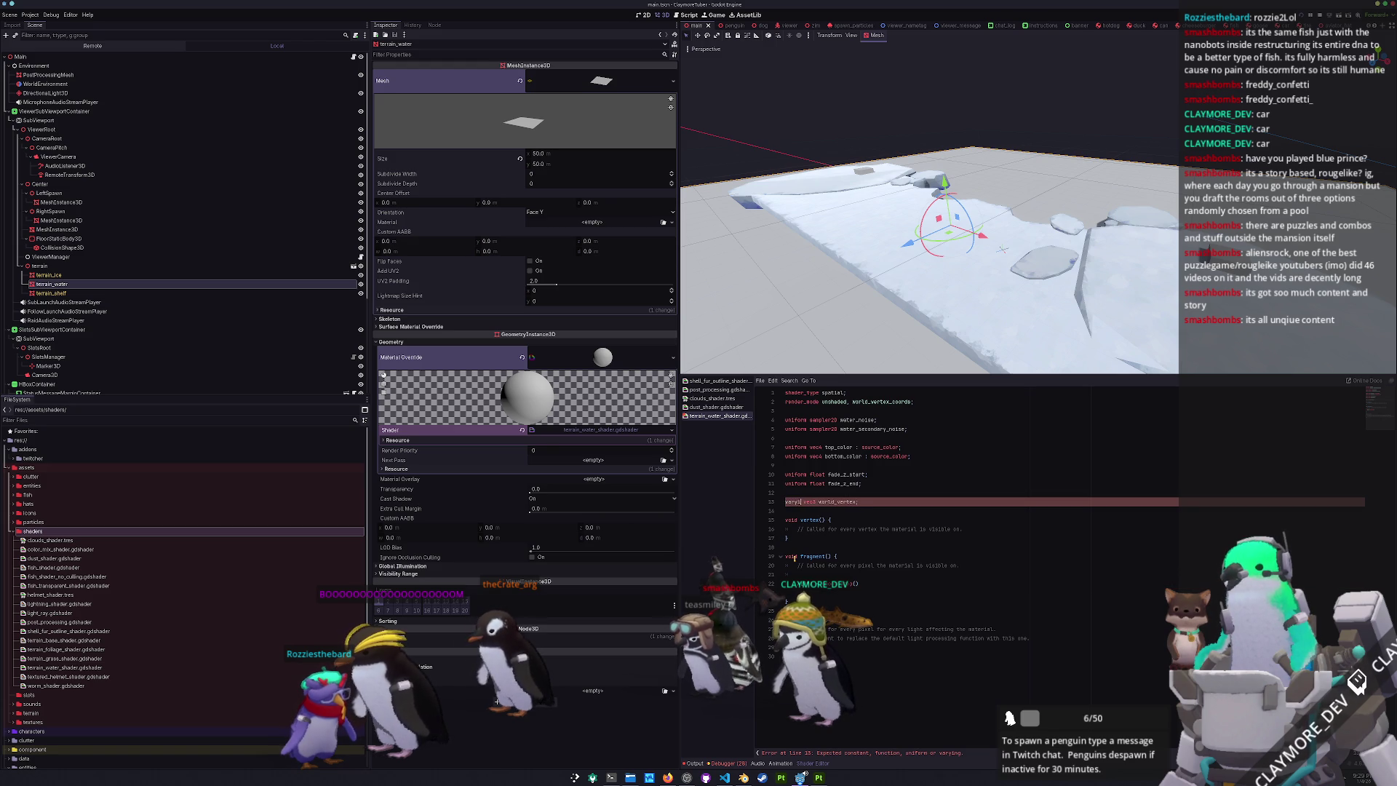
- Assign world_vertex = VERTEX in vertex() and begin the ALPHA smoothstep line in fragment()
{"action": "key", "text": "Down"}
{"action": "key", "text": "Down"}
{"action": "key", "text": "Down"}
{"action": "key", "text": "End"}
{"action": "key", "text": "Return"}
{"action": "key", "text": "BackSpace"}
{"action": "key", "text": "BackSpace"}
{"action": "key", "text": "BackSpace"}
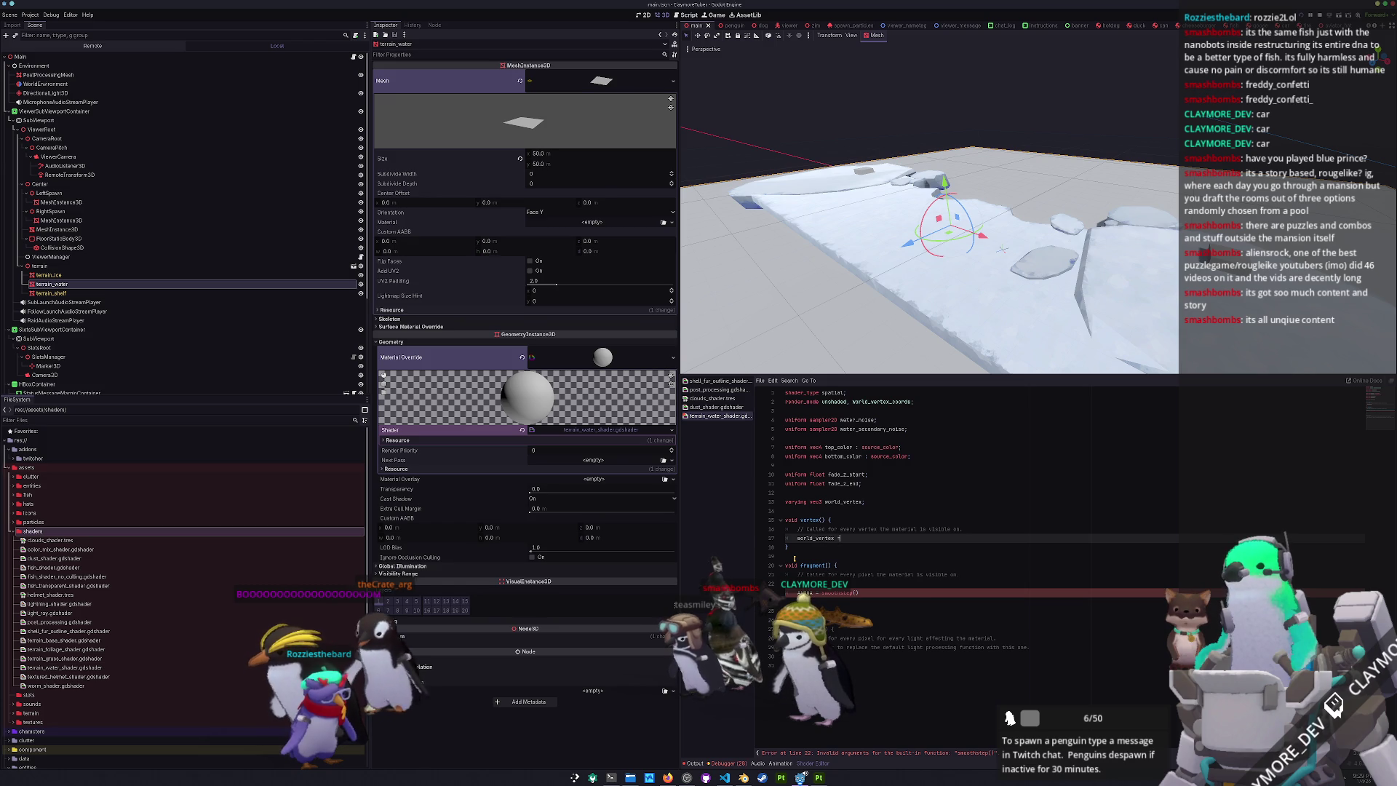
{"action": "type", "text": " VERTEX;"}
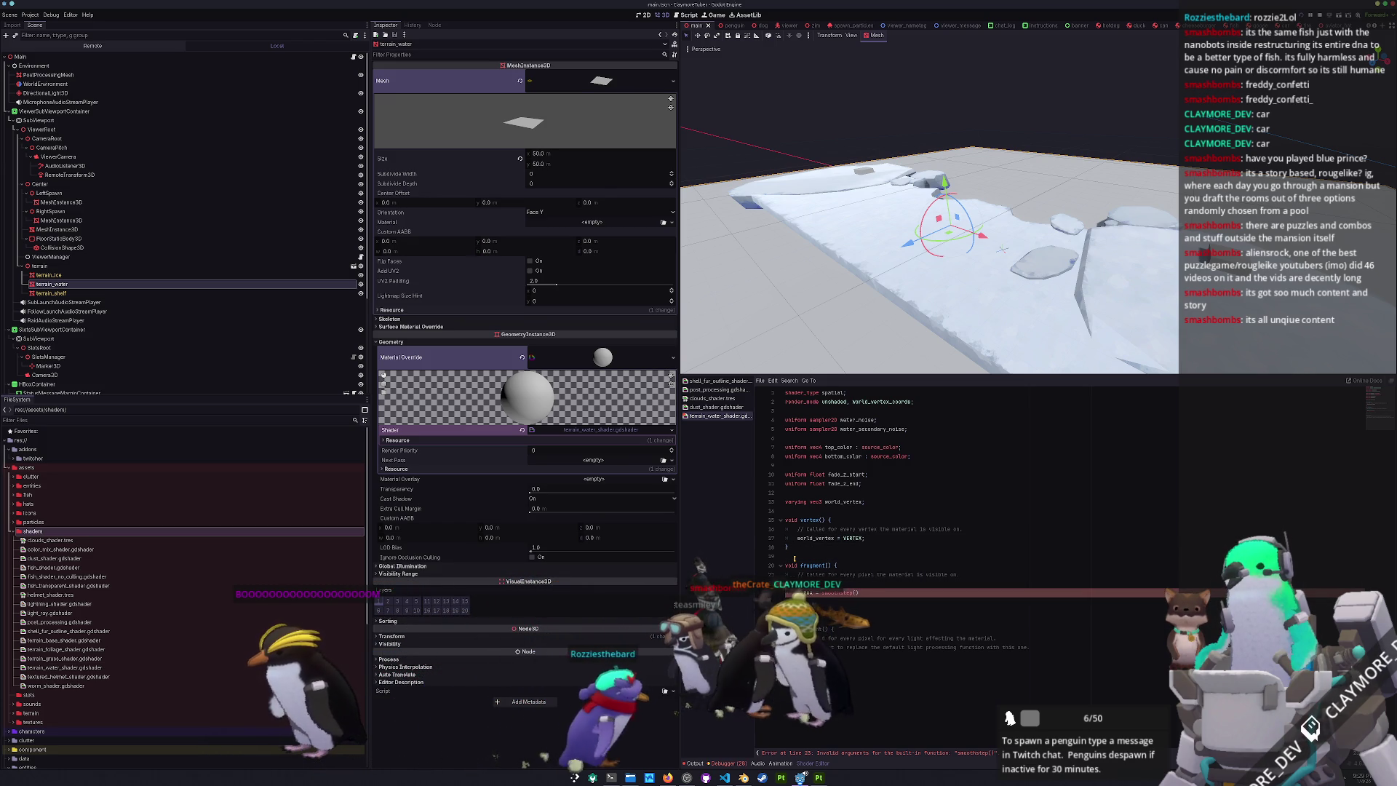
{"action": "type", "text": "world_"}
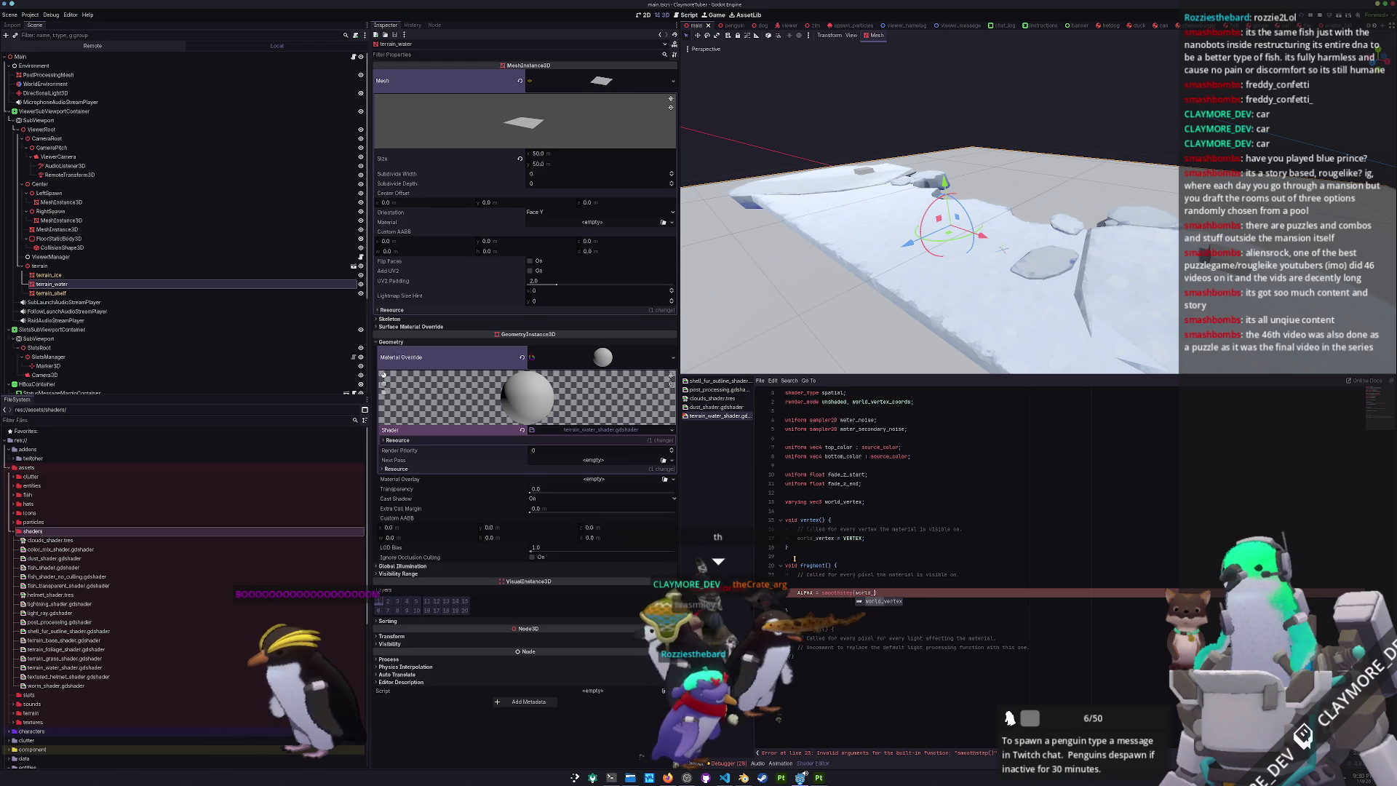
{"action": "type", "text": "vertex"}
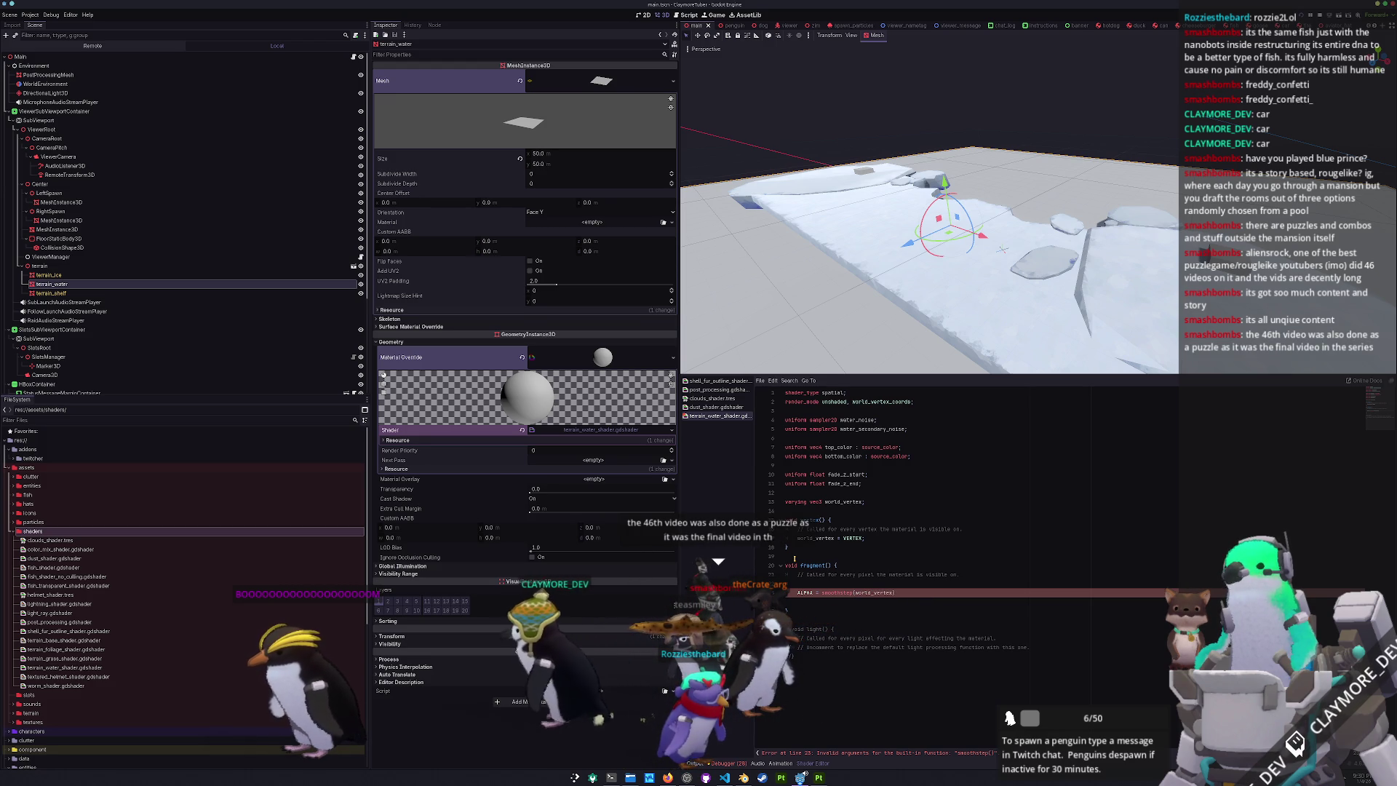
{"action": "type", "text": ".z"}
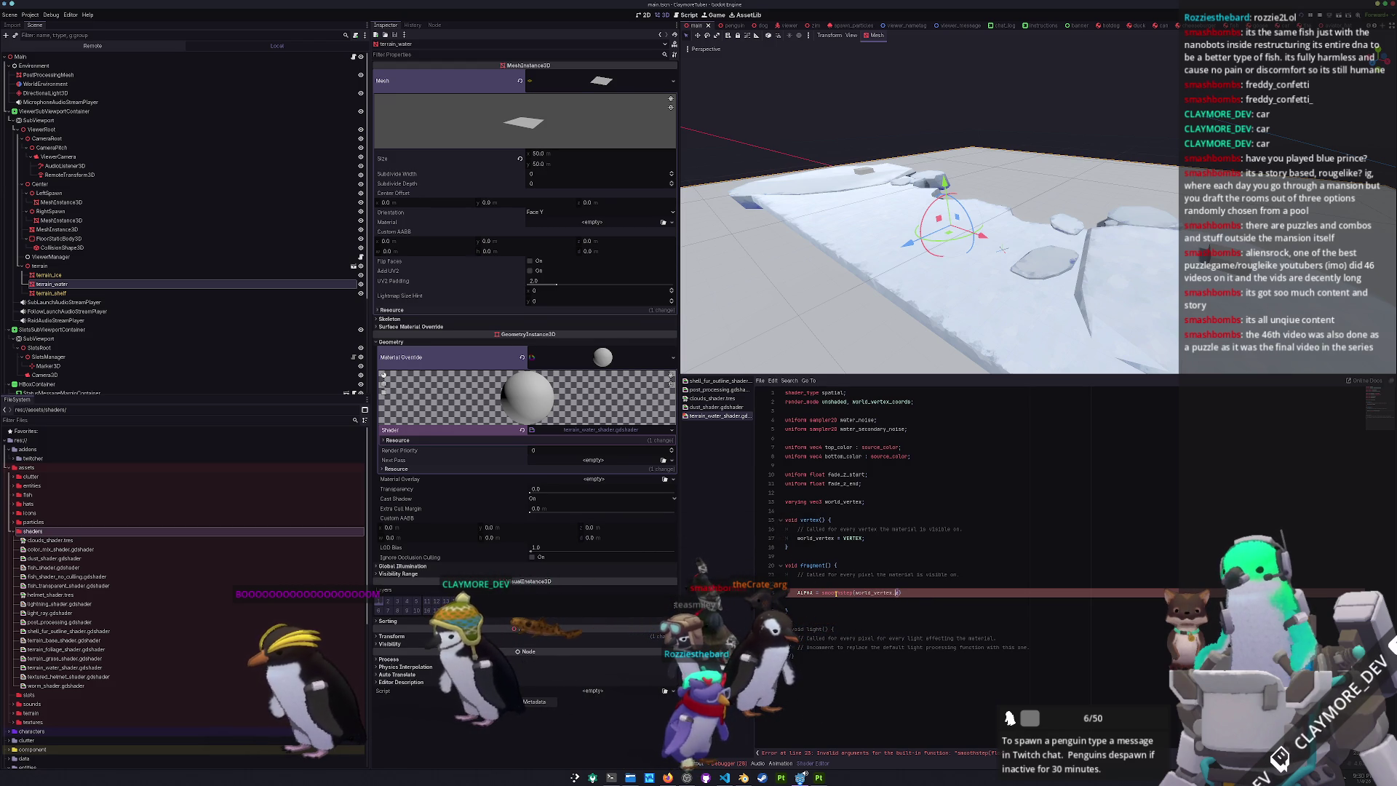
{"action": "double_click", "coordinate": [836, 593]}
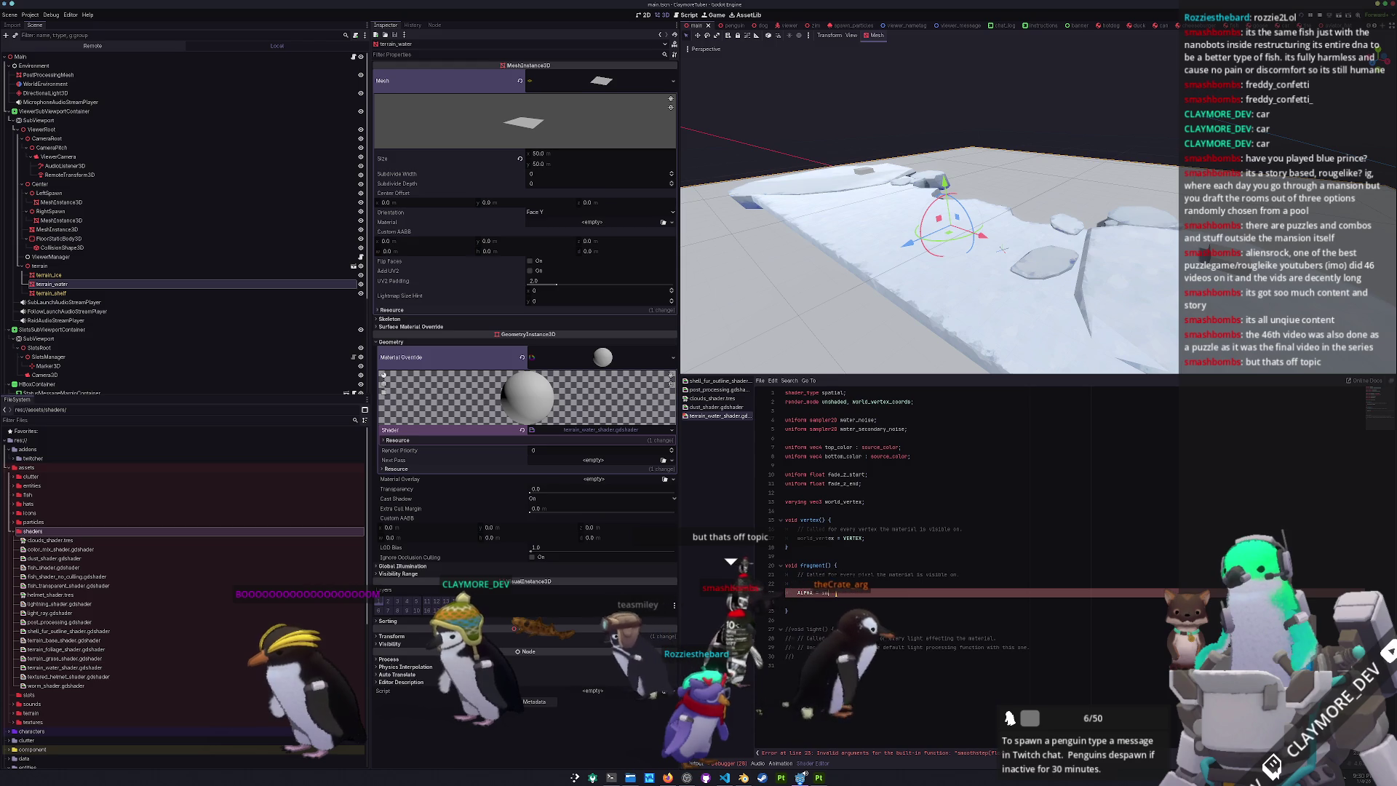
- Fill the ALPHA smoothstep with fade_z_start, fade_z_end and world_vertex.z
{"action": "type", "text": "oothstep("}
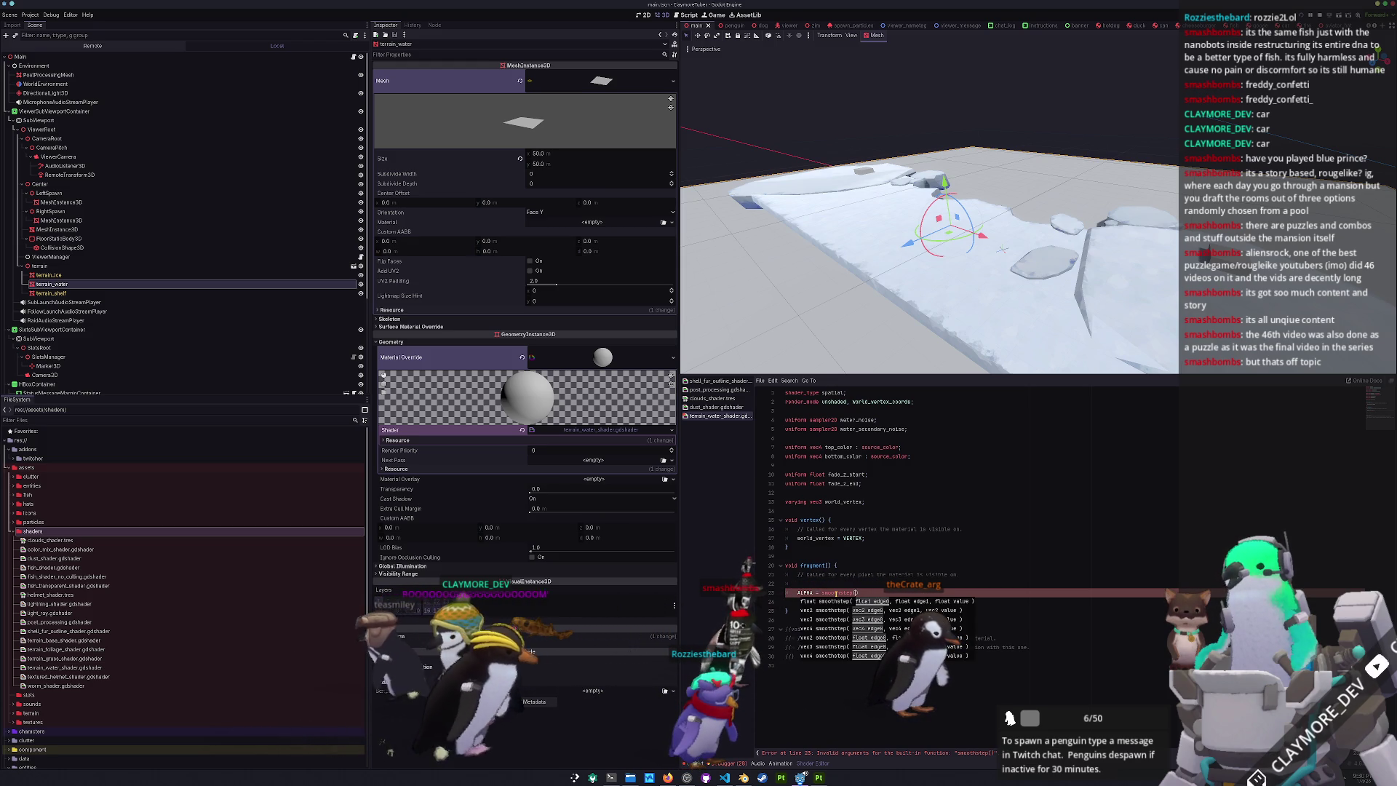
{"action": "type", "text": "_start, fade_z_end, "}
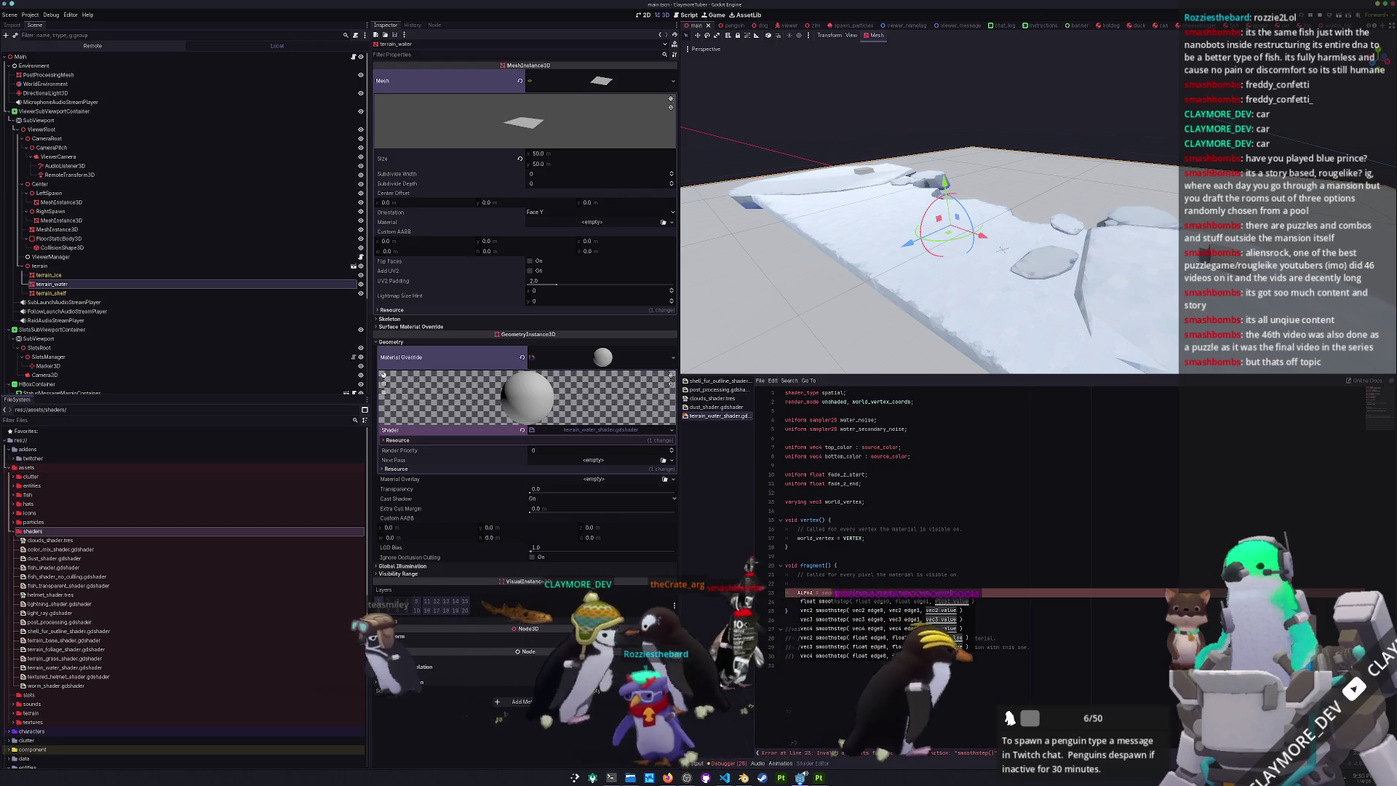
{"action": "type", "text": "VER"}
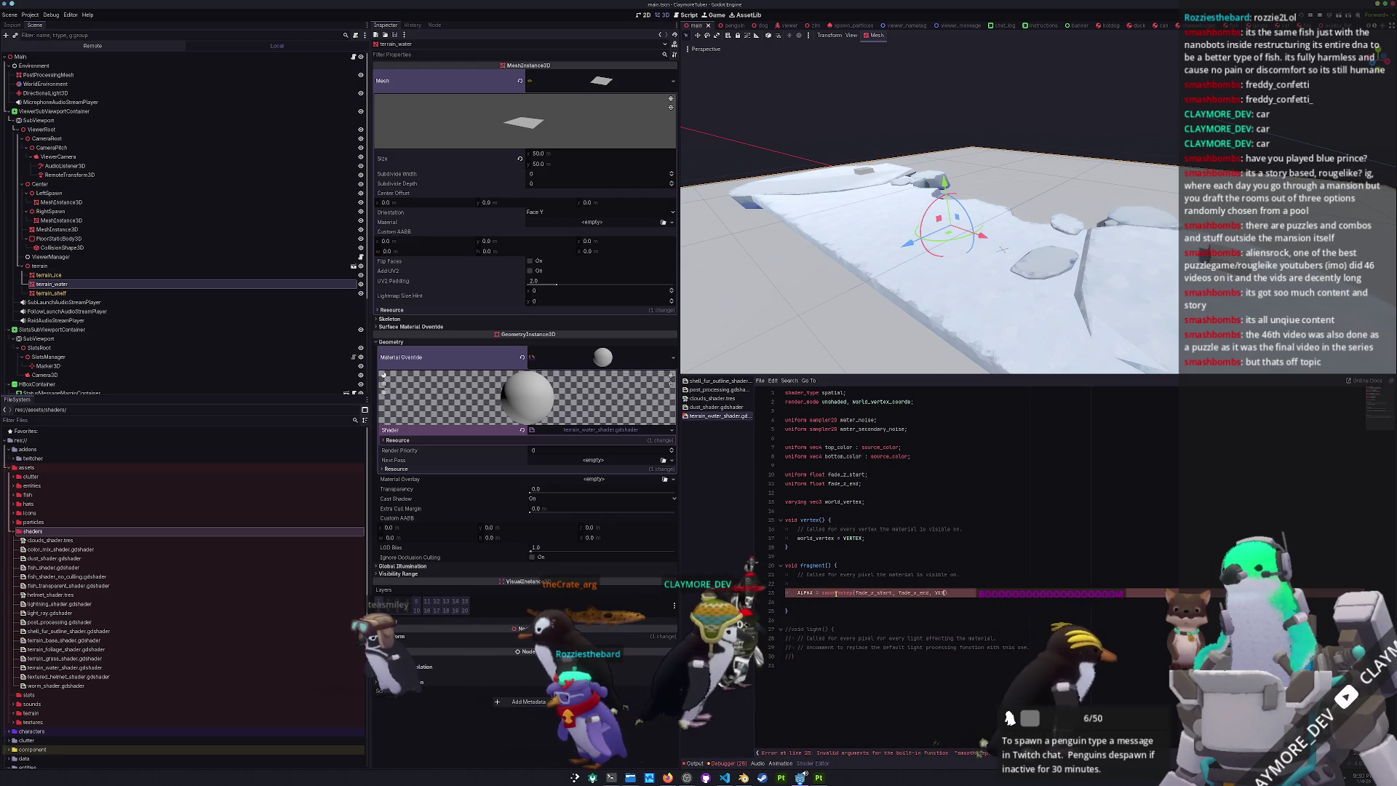
{"action": "type", "text": ".z"}
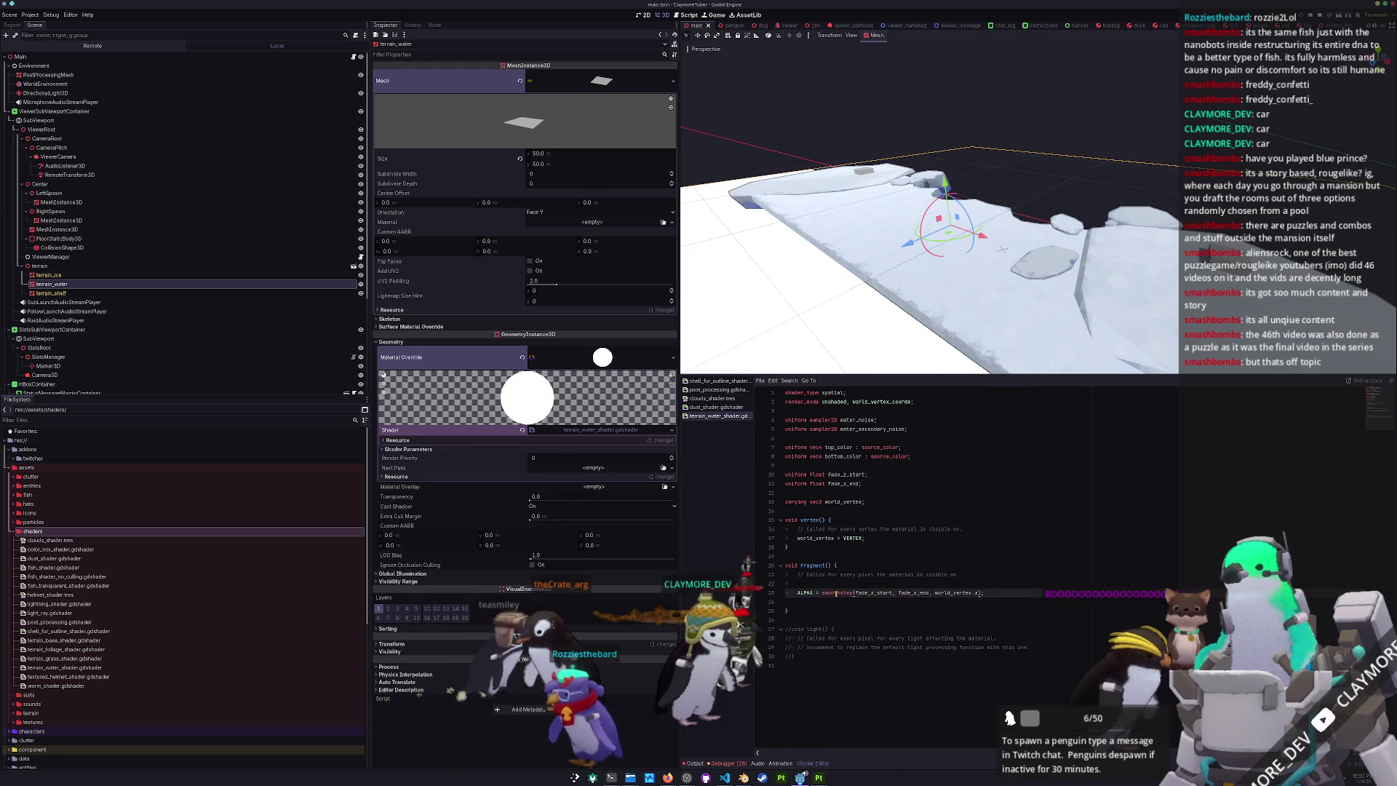
- Expand the water material's shader parameters and try trial Fade Z values, undoing a positive Fade Z End
{"action": "mouse_move", "coordinate": [1002, 249]}
{"action": "left_mouse_down"}
{"action": "mouse_move", "coordinate": [931, 218]}
{"action": "mouse_move", "coordinate": [909, 233]}
{"action": "mouse_move", "coordinate": [931, 276]}
{"action": "left_mouse_up"}
{"action": "scroll", "coordinate": [910, 233], "scroll_direction": "up", "scroll_amount": 3}
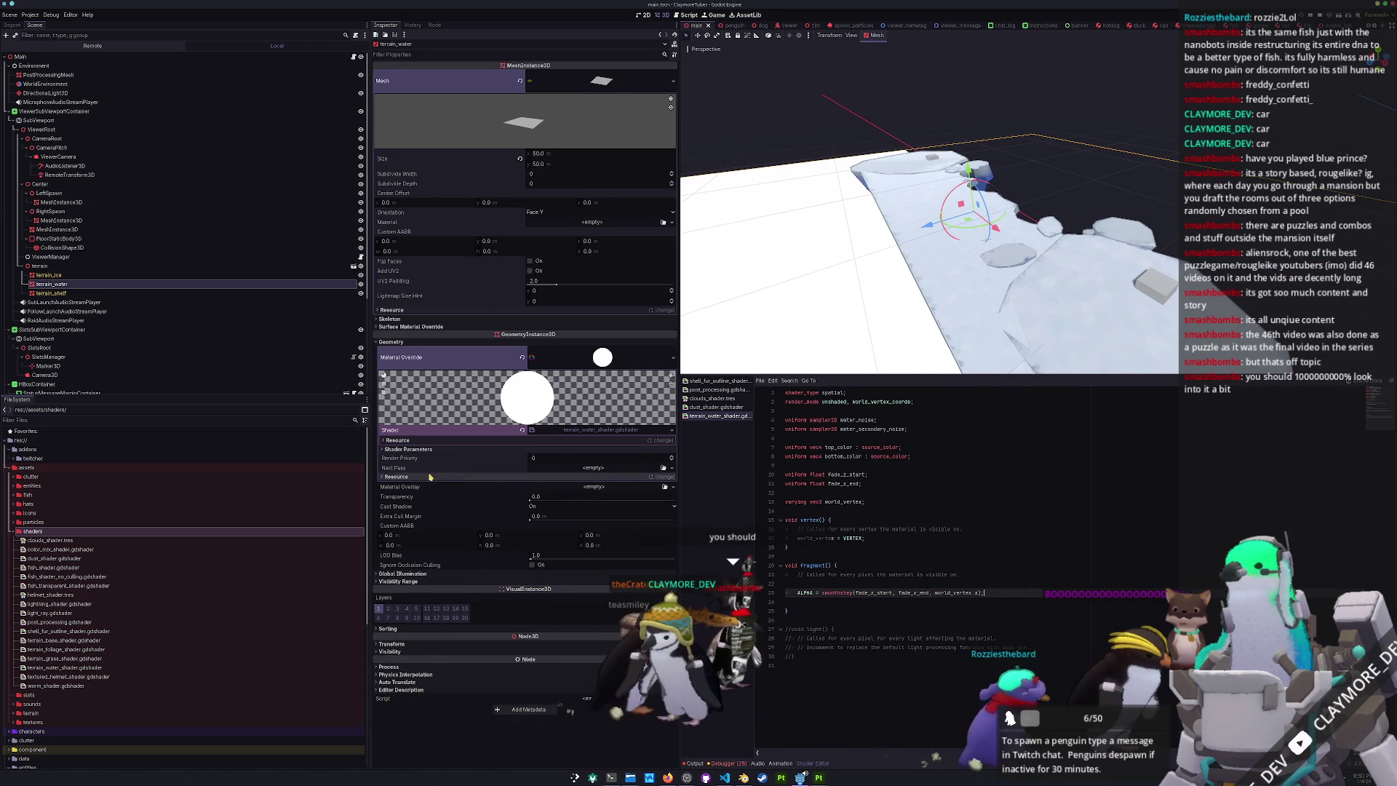
{"action": "left_click", "coordinate": [416, 448]}
{"action": "left_click", "coordinate": [539, 500]}
{"action": "left_click_drag", "start_coordinate": [539, 510], "coordinate": [626, 509]}
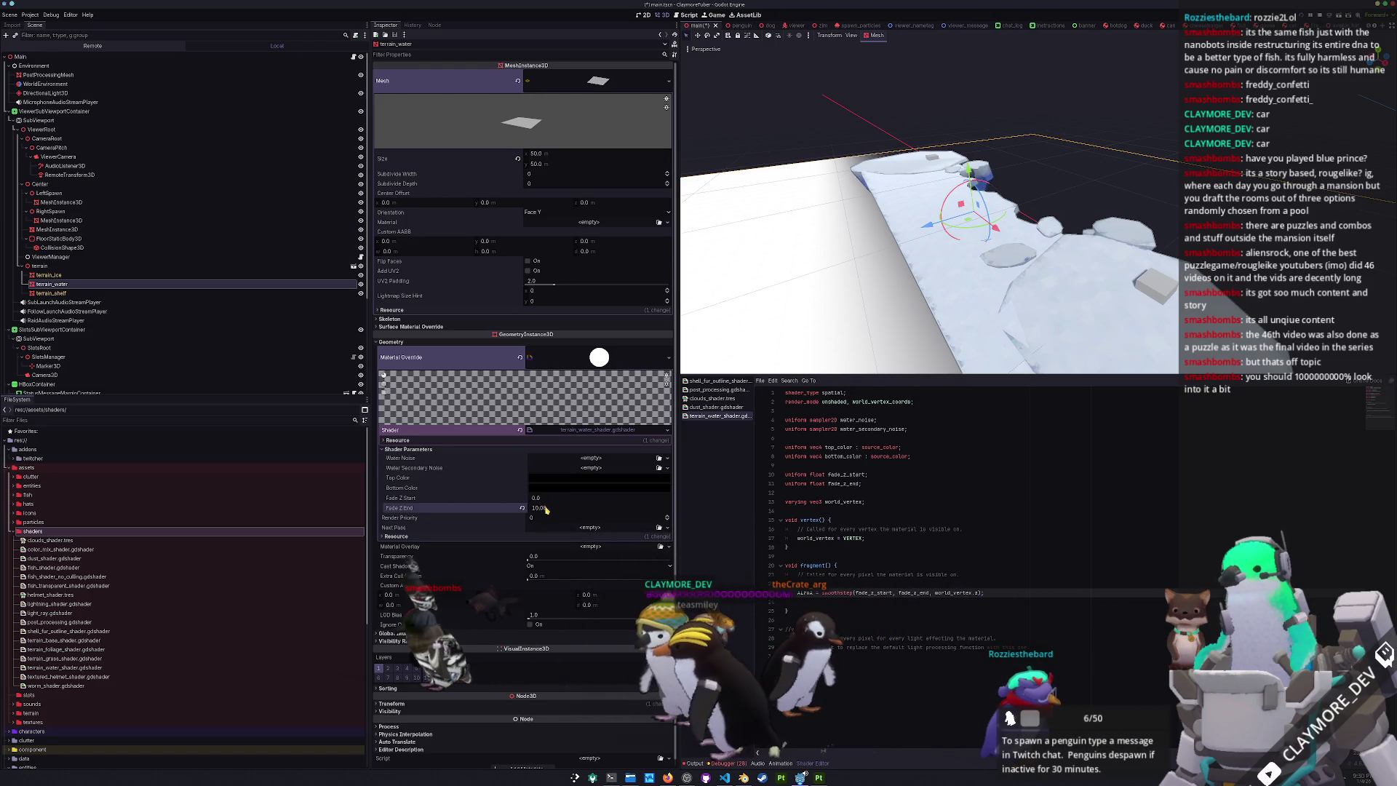
{"action": "type", "text": "0"}
{"action": "key", "text": "Return"}
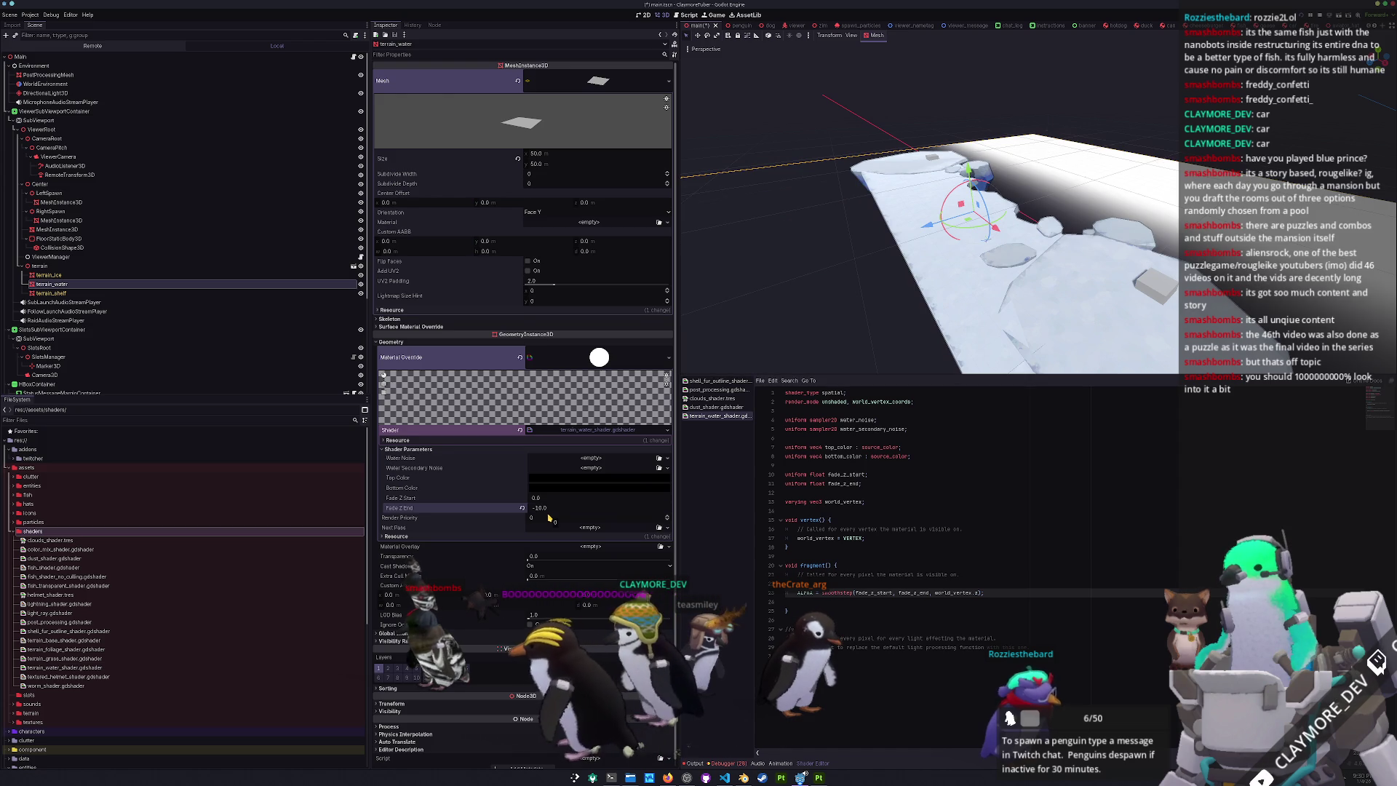
{"action": "left_click", "coordinate": [521, 497]}
{"action": "left_click_drag", "start_coordinate": [539, 508], "coordinate": [547, 509]}
{"action": "key", "text": "ctrl+z"}
{"action": "left_click_drag", "start_coordinate": [961, 211], "coordinate": [1033, 197]}
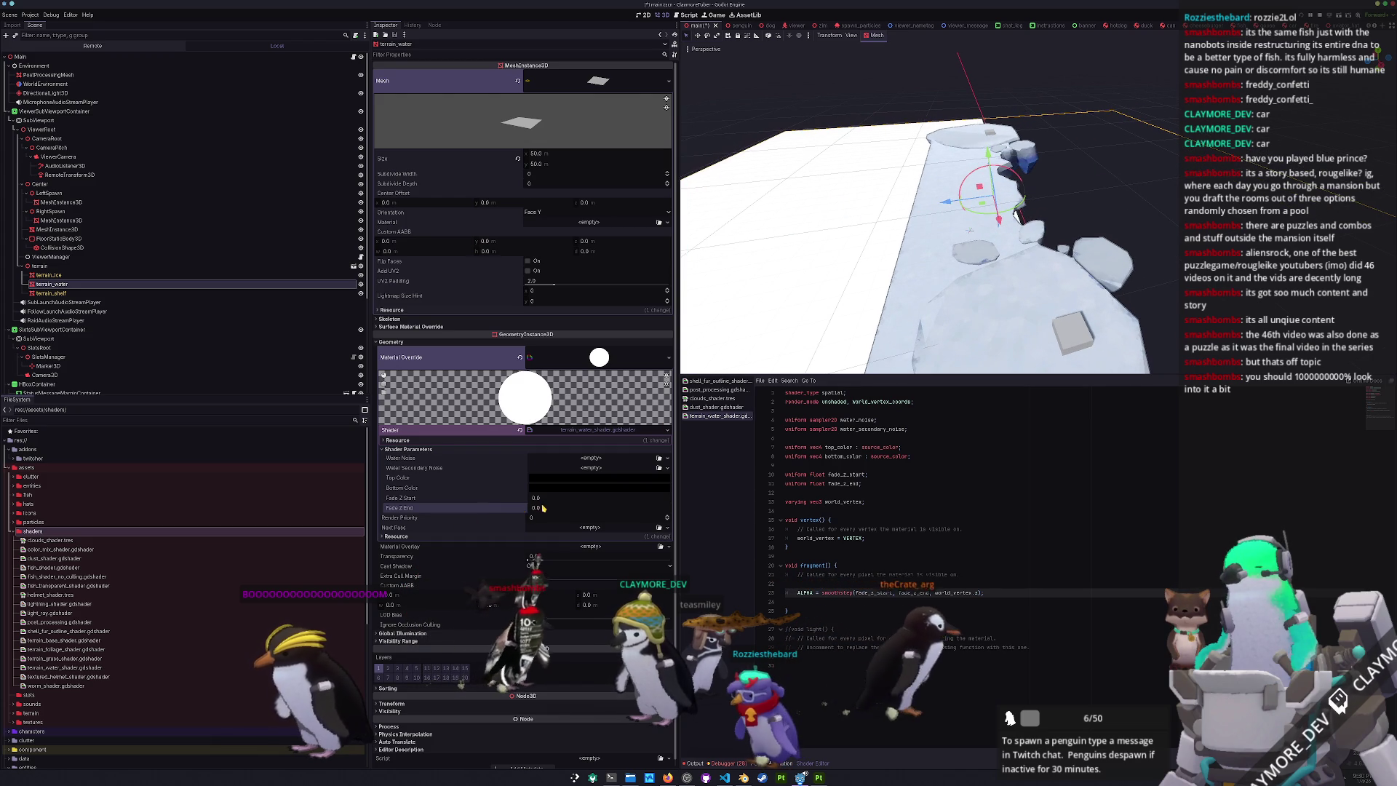
- Settle the height fade at Fade Z Start -6 and Fade Z End -3, orbiting low to check
{"action": "left_click_drag", "start_coordinate": [542, 508], "coordinate": [509, 498]}
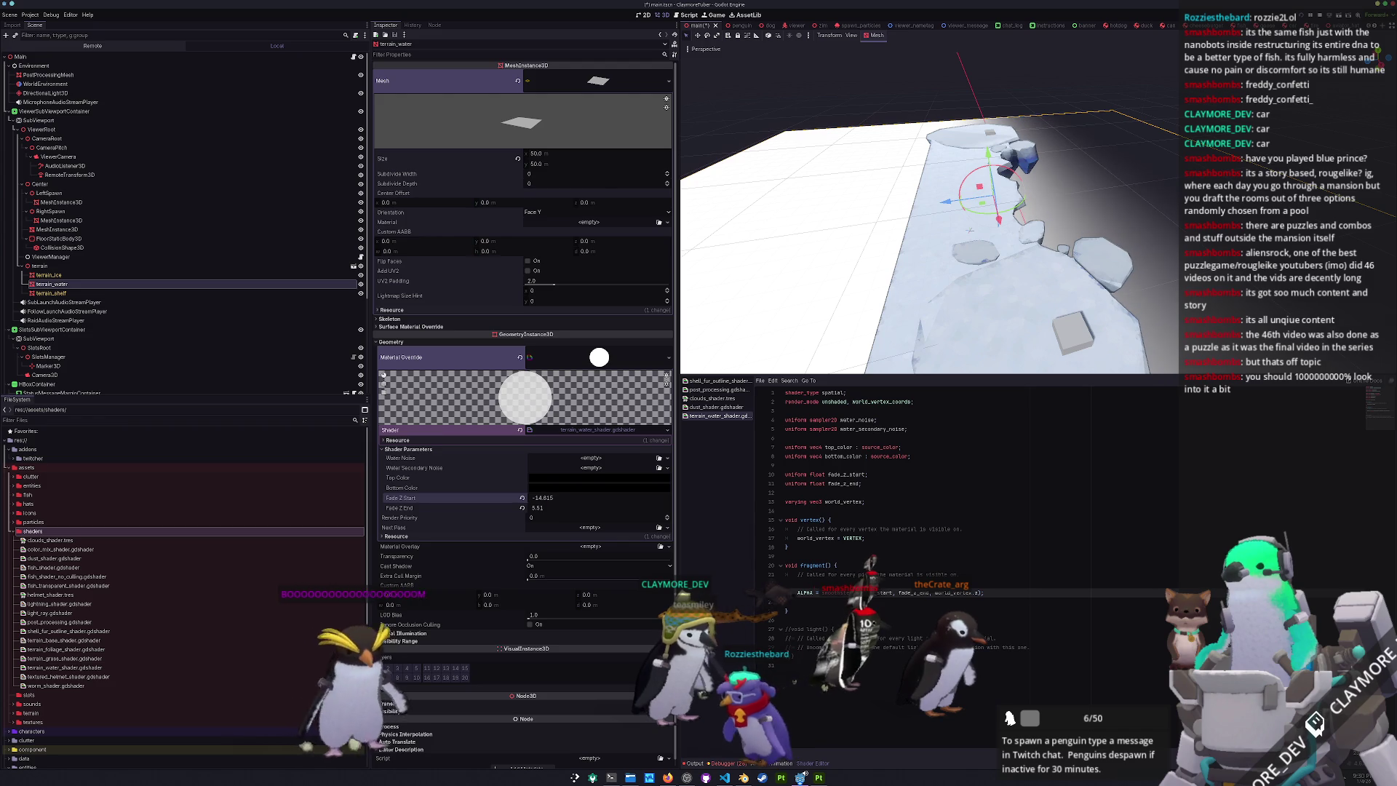
{"action": "left_click", "coordinate": [542, 507]}
{"action": "left_click", "coordinate": [522, 507]}
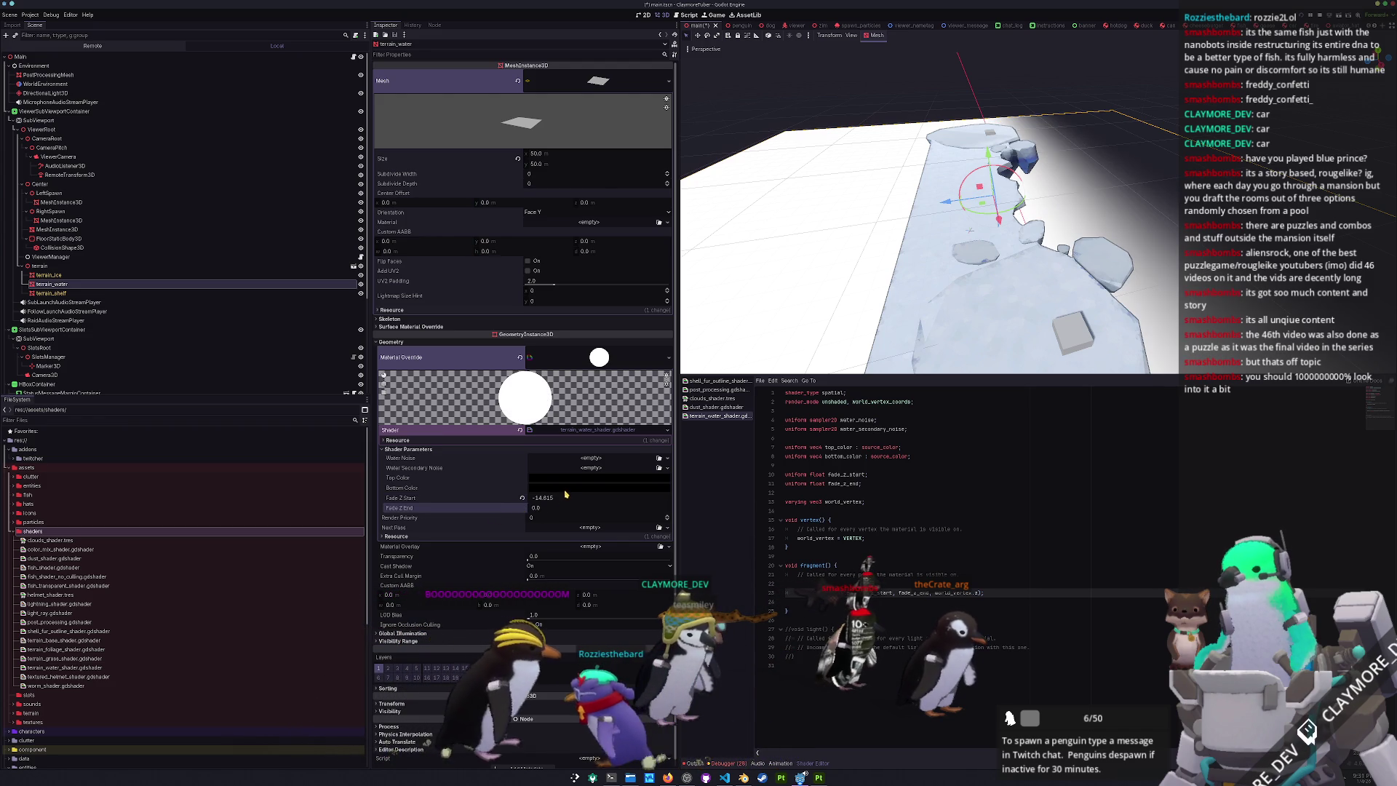
{"action": "left_click_drag", "start_coordinate": [526, 497], "coordinate": [539, 498]}
{"action": "key", "text": "Return"}
{"action": "left_click", "coordinate": [544, 509]}
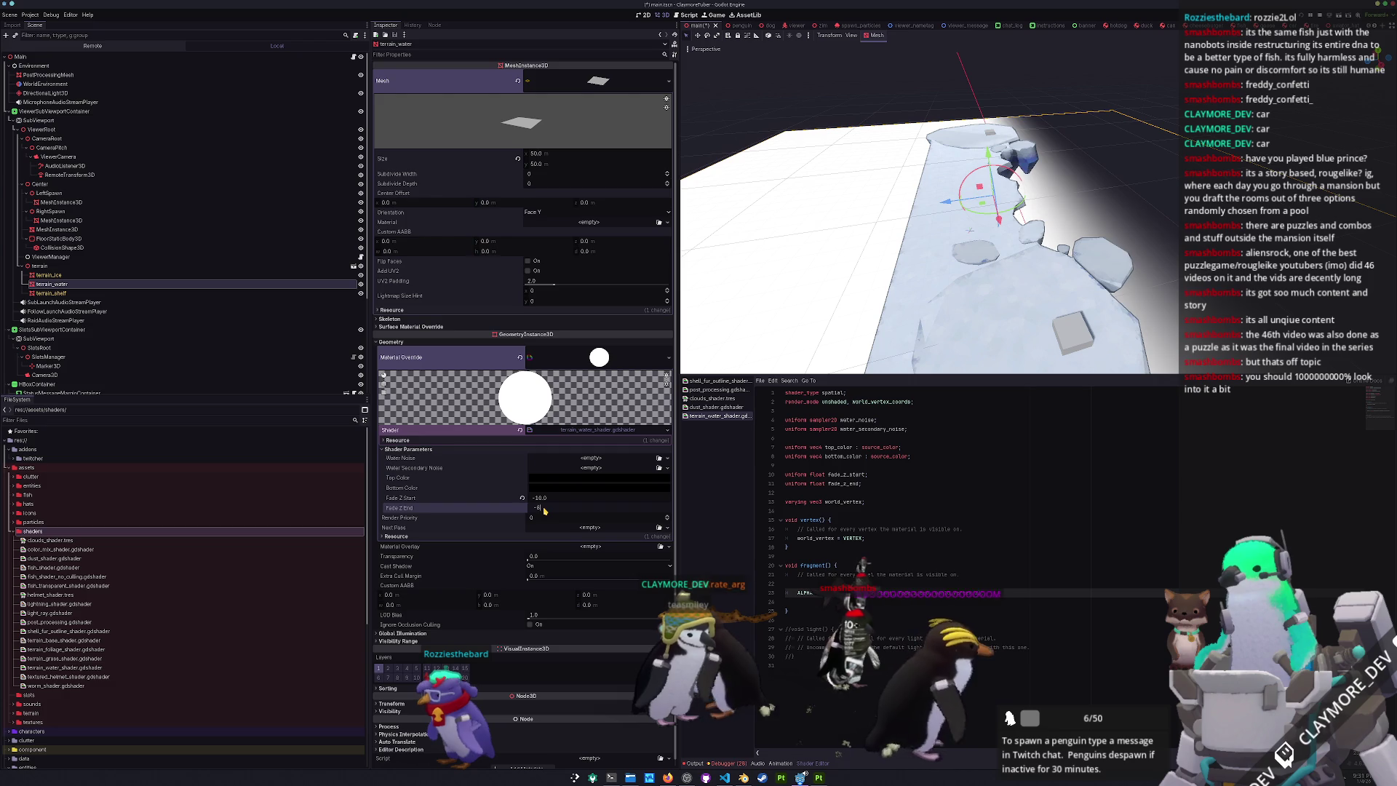
{"action": "type", "text": "8"}
{"action": "key", "text": "Return"}
{"action": "left_click", "coordinate": [538, 508]}
{"action": "type", "text": "-3"}
{"action": "key", "text": "Return"}
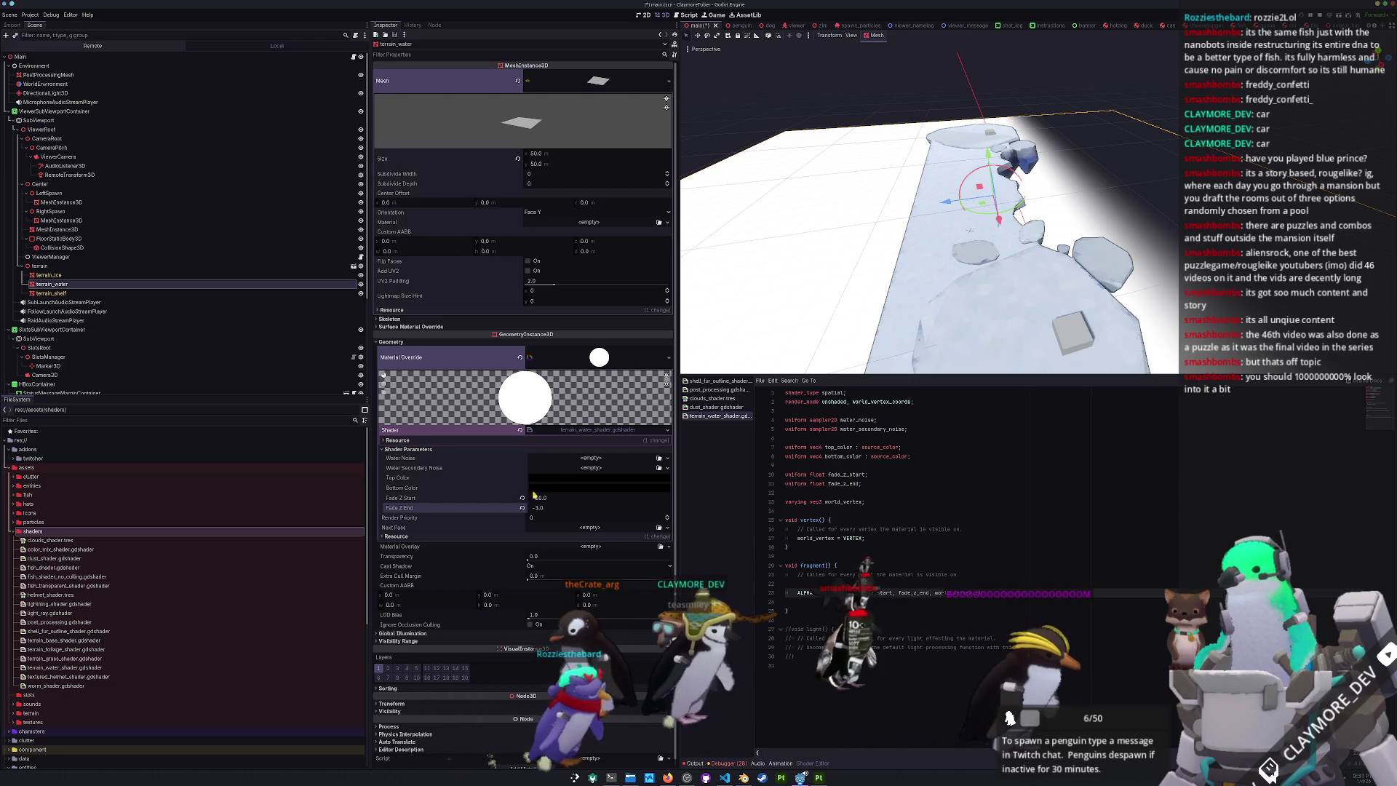
{"action": "key", "text": "Return"}
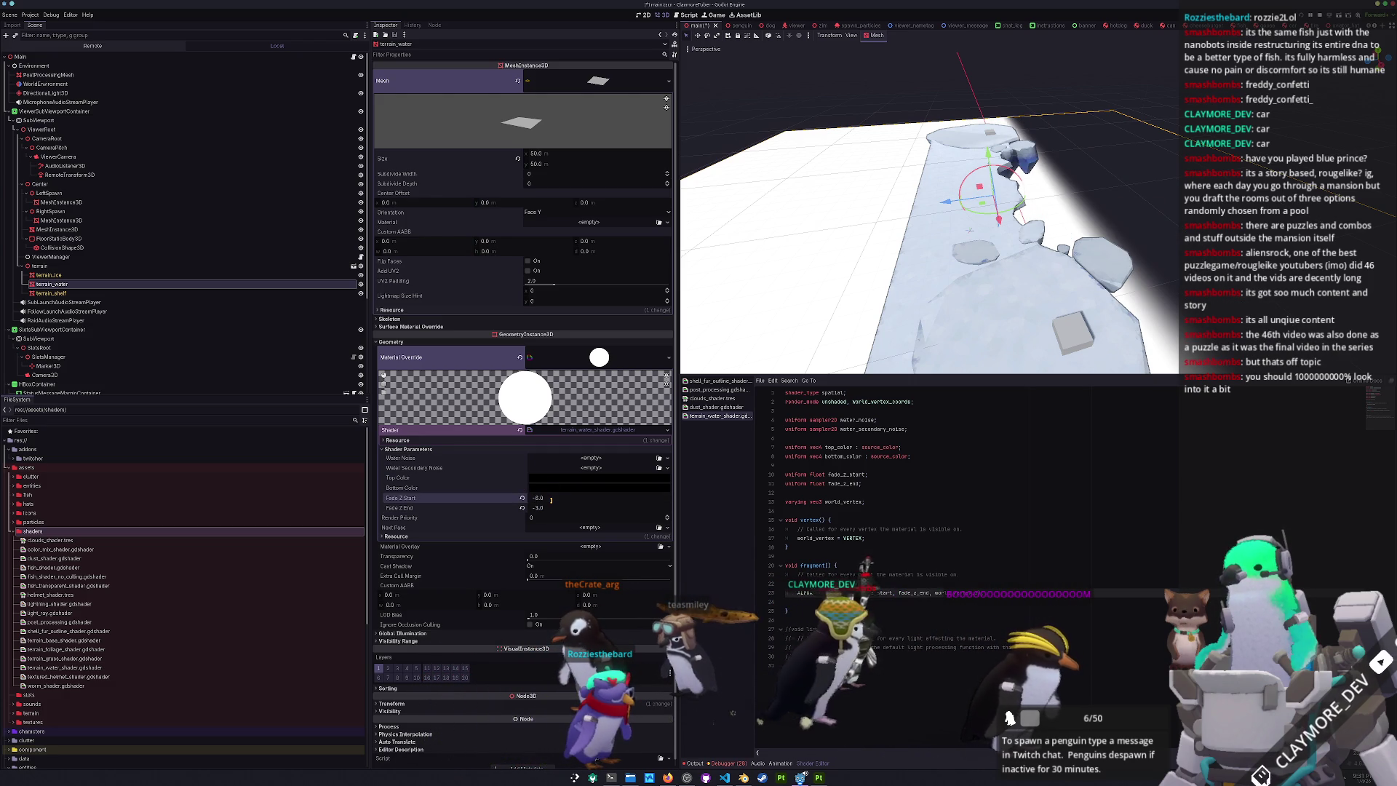
{"action": "left_click_drag", "start_coordinate": [873, 293], "coordinate": [685, 293]}
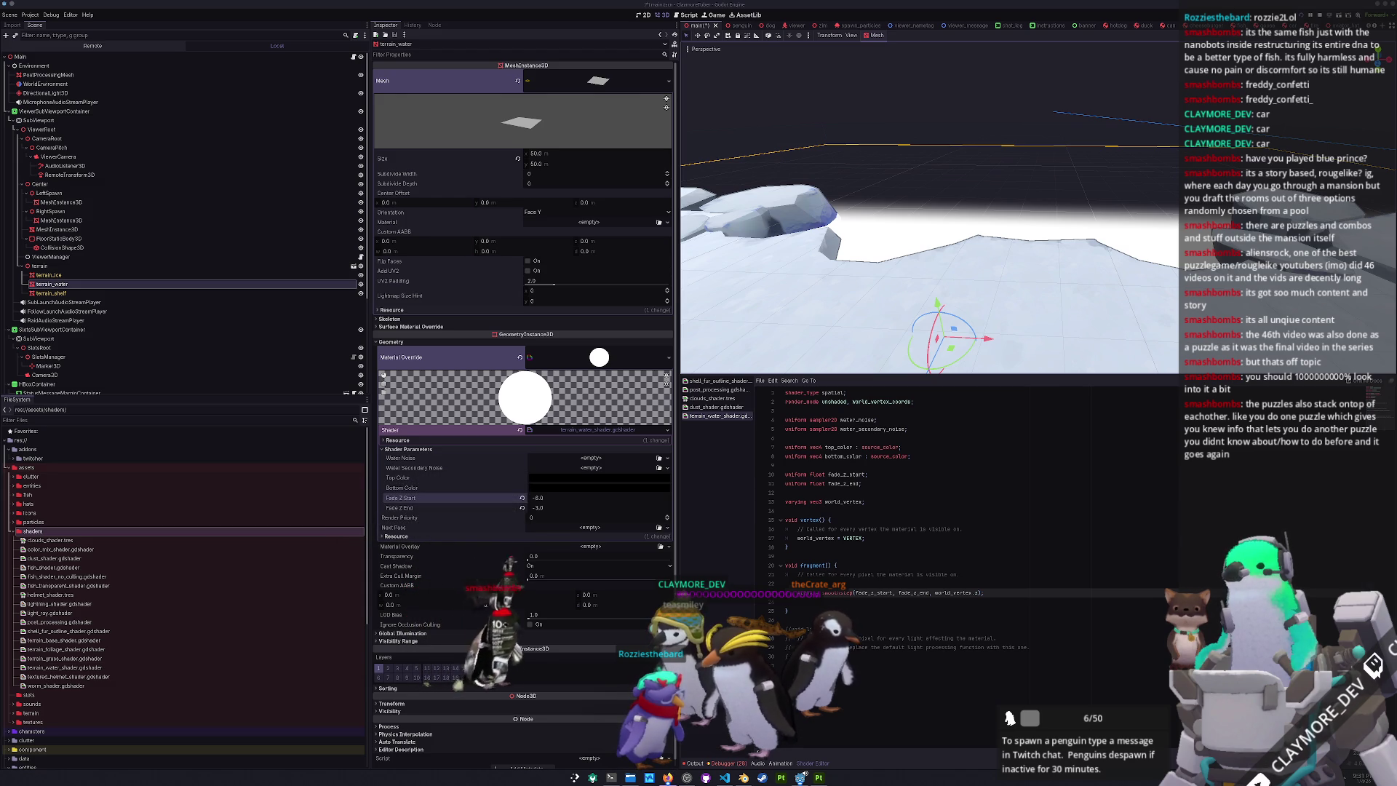
- Dismiss the Steam store page and select terrain_water so its shader material shows in the Inspector
{"action": "left_click", "coordinate": [871, 97]}
{"action": "left_click", "coordinate": [685, 294]}
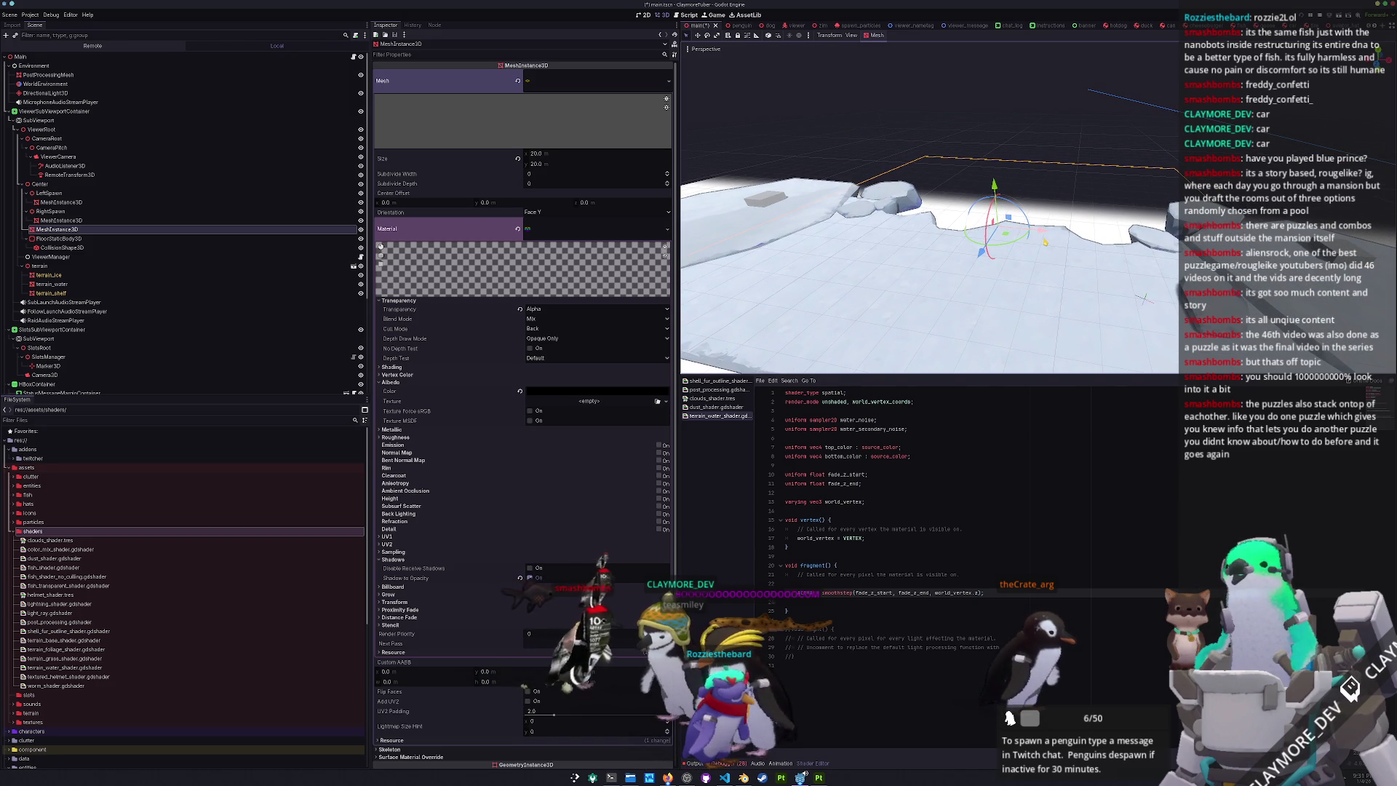
{"action": "scroll", "coordinate": [446, 258], "scroll_direction": "down", "scroll_amount": 3}
{"action": "scroll", "coordinate": [441, 403], "scroll_direction": "up", "scroll_amount": 1}
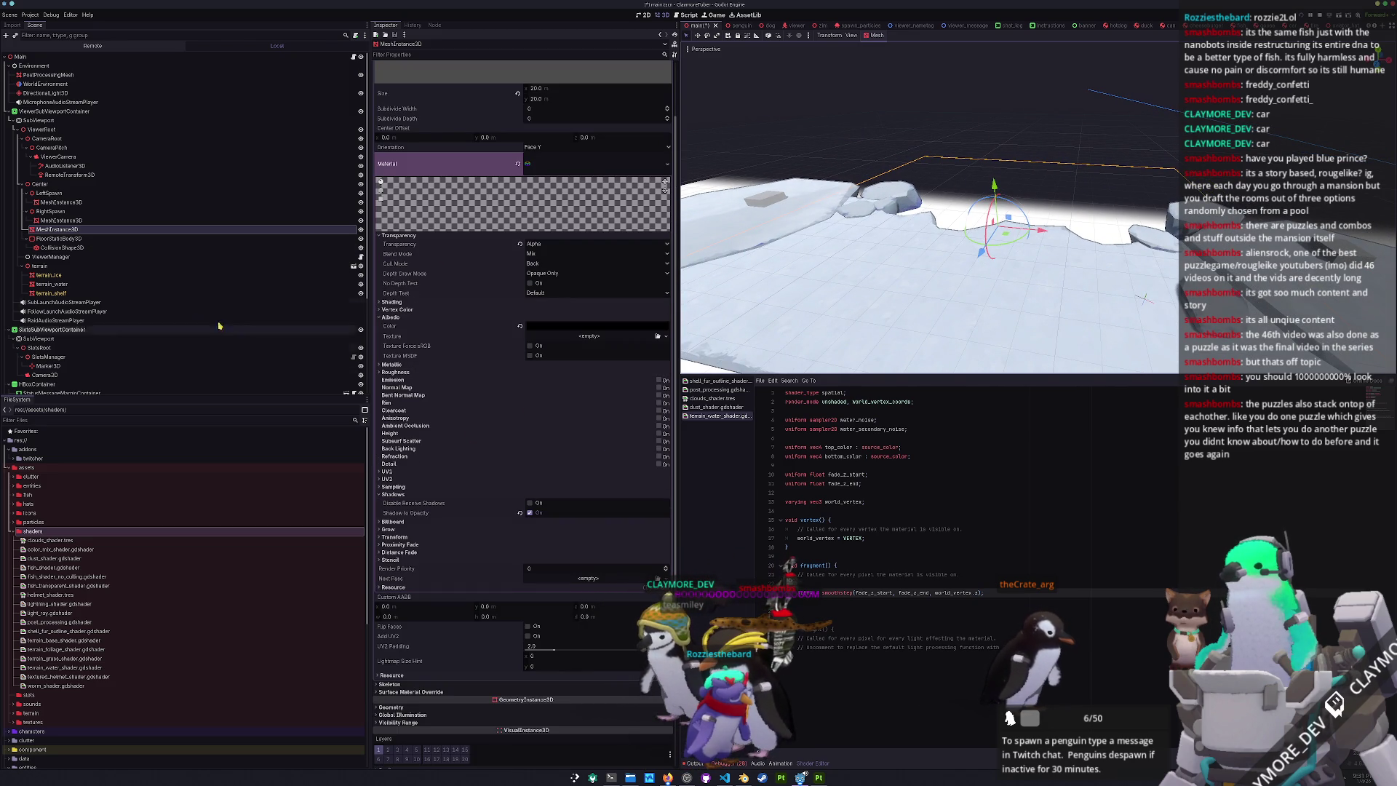
{"action": "double_click", "coordinate": [73, 285]}
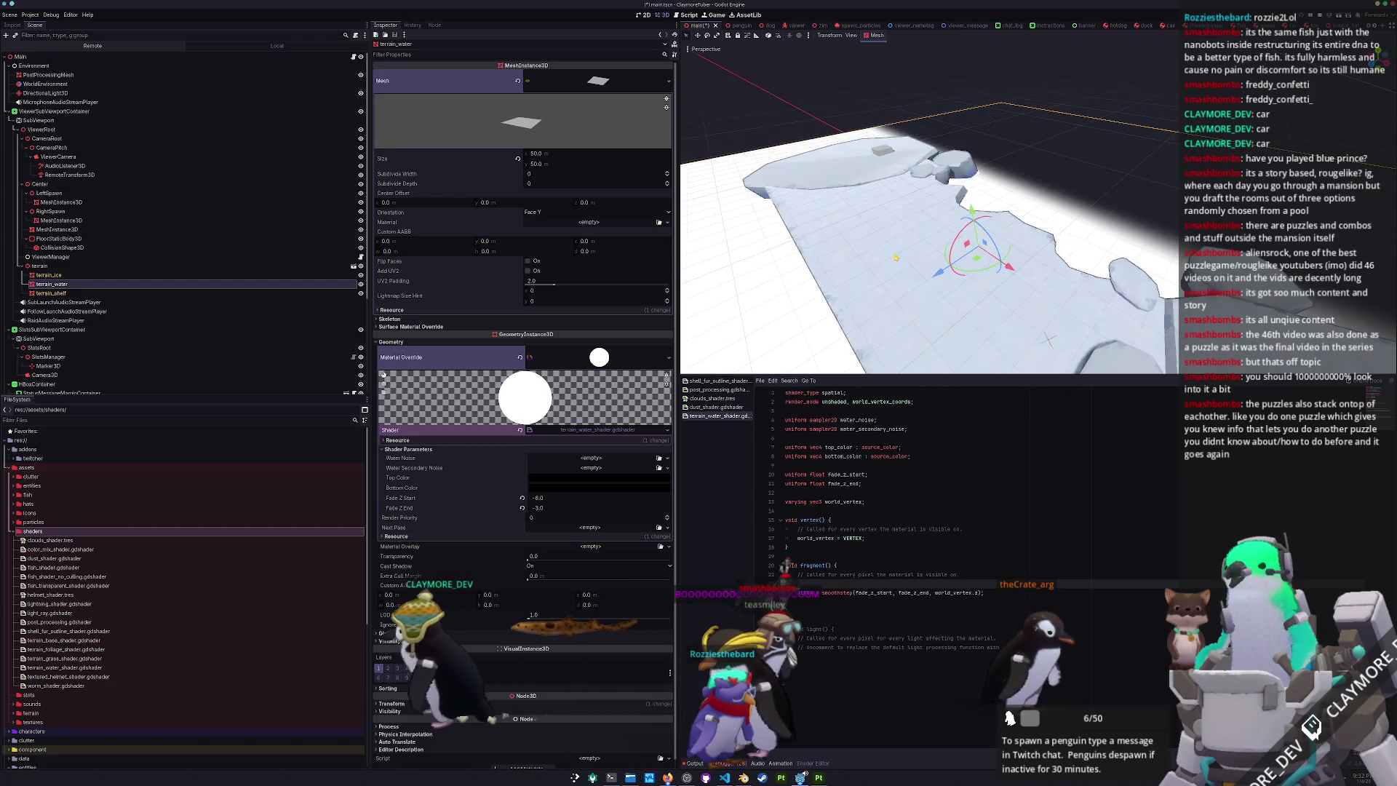
{"action": "scroll", "coordinate": [929, 219], "scroll_direction": "up", "scroll_amount": 3}
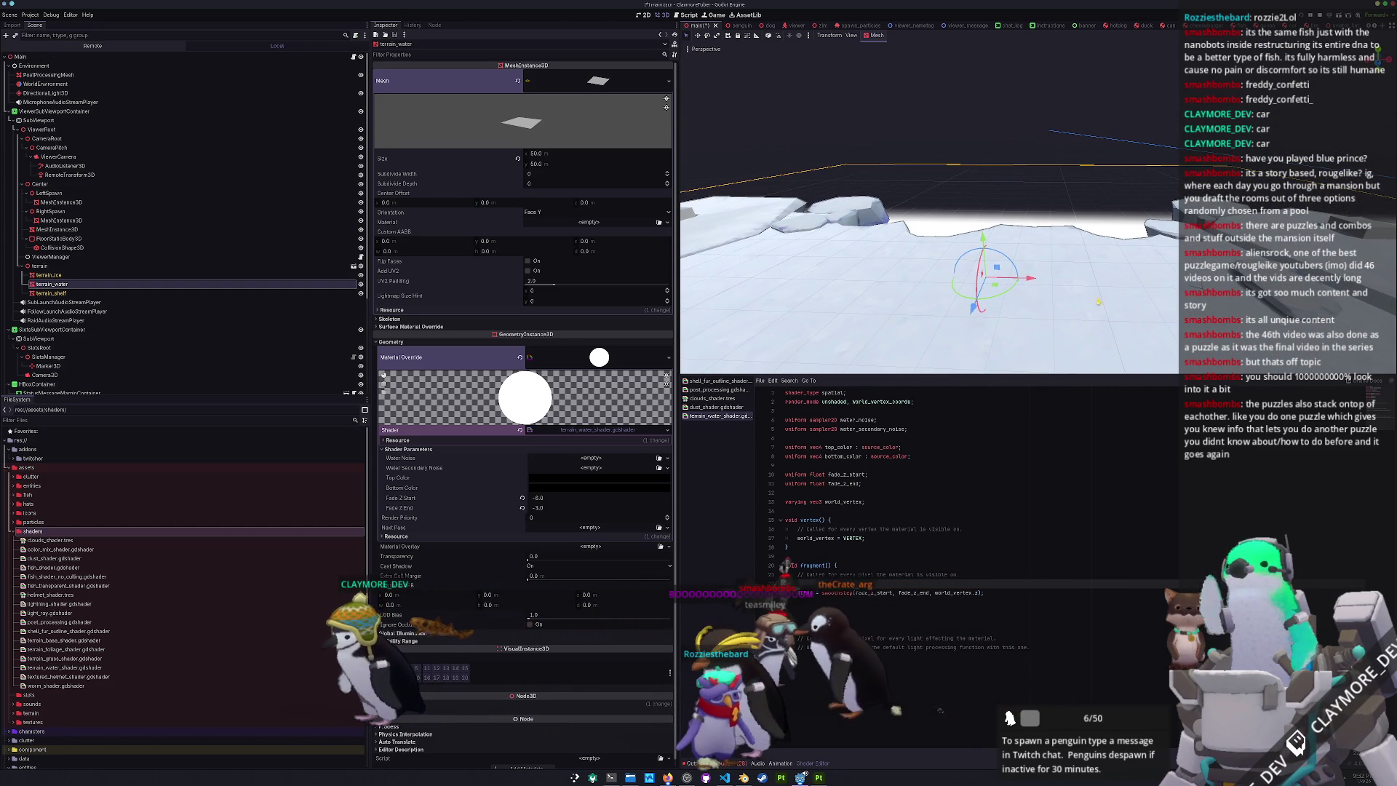
- Give Water Noise and Water Secondary Noise NoiseTexture2D textures, adding FastNoiseLite to Water Noise
{"action": "left_click", "coordinate": [814, 556]}
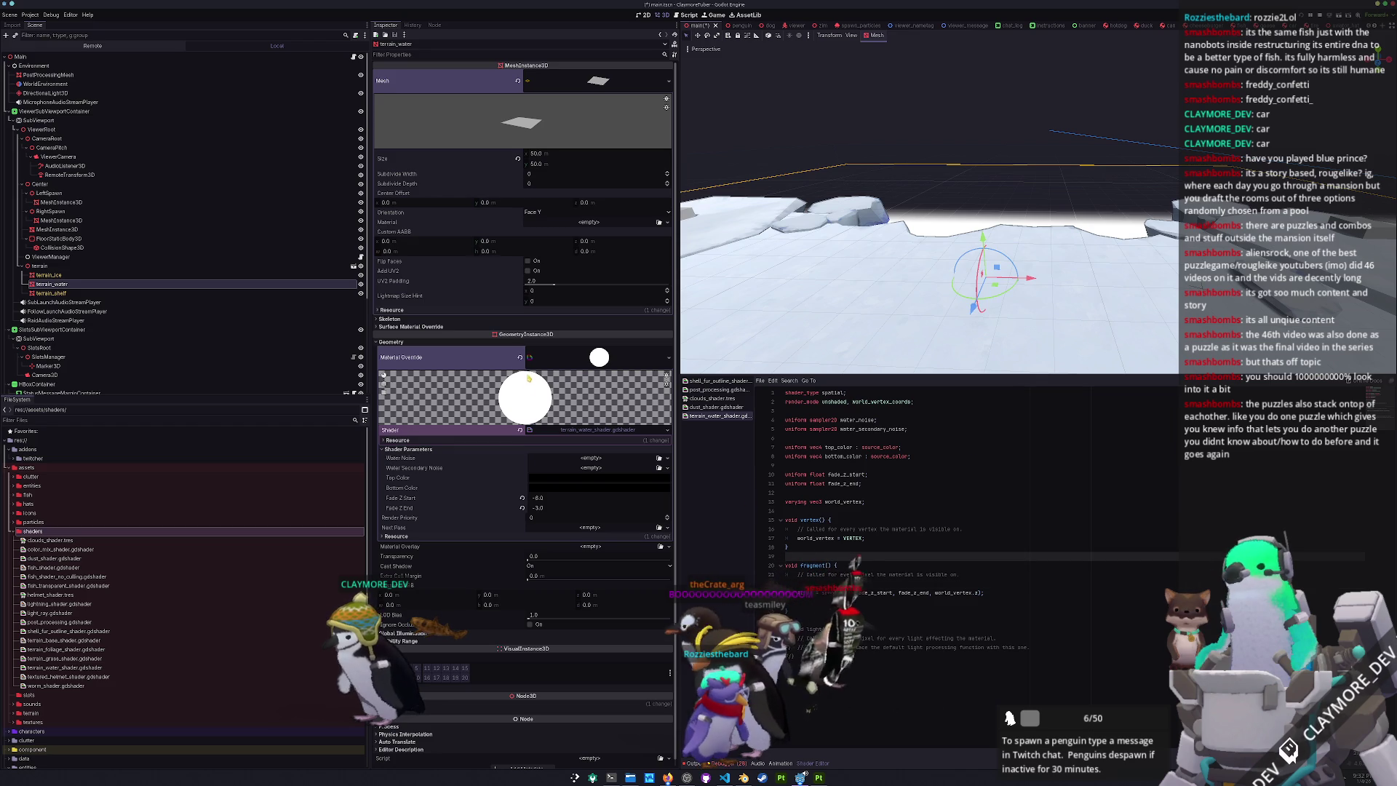
{"action": "left_click", "coordinate": [668, 458]}
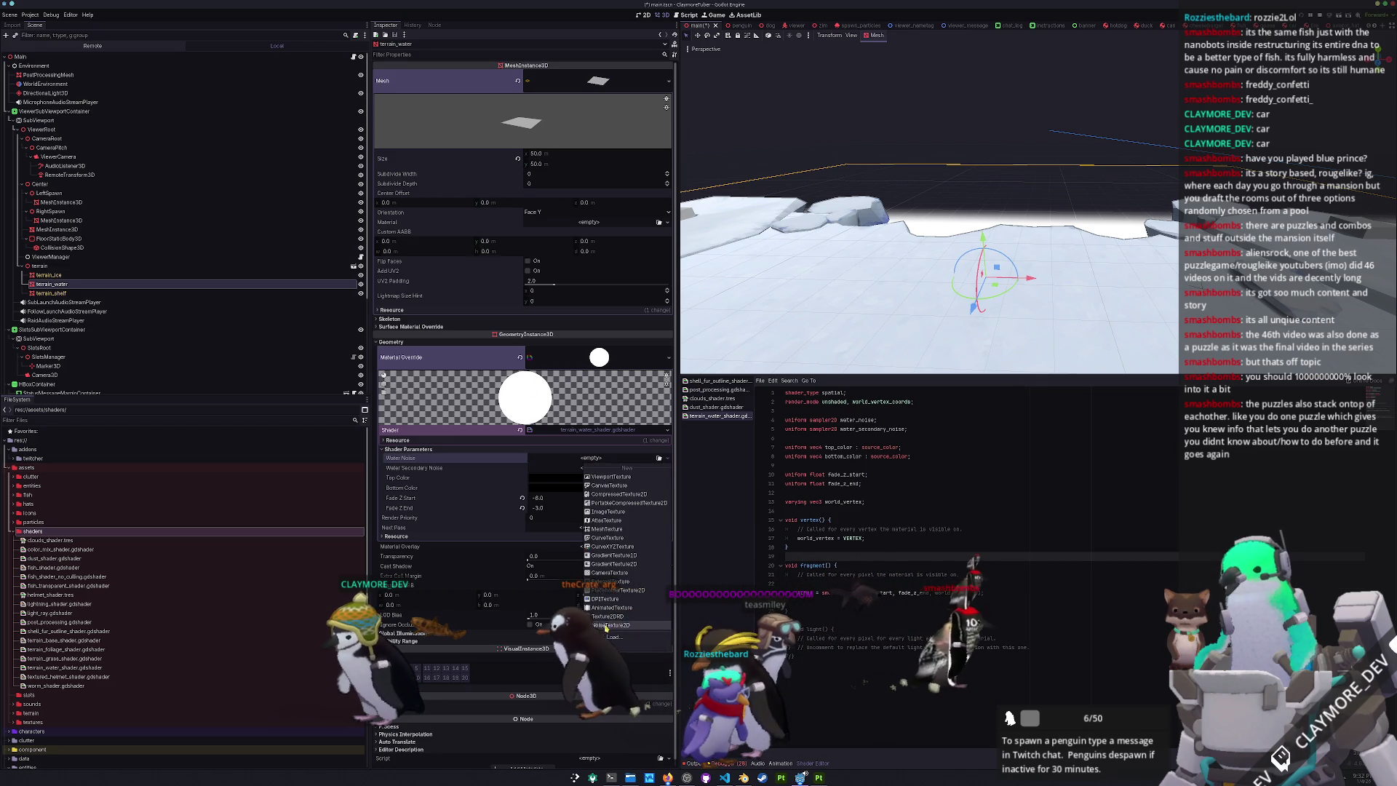
{"action": "left_click", "coordinate": [604, 626]}
{"action": "left_click", "coordinate": [667, 468]}
{"action": "left_click", "coordinate": [619, 635]}
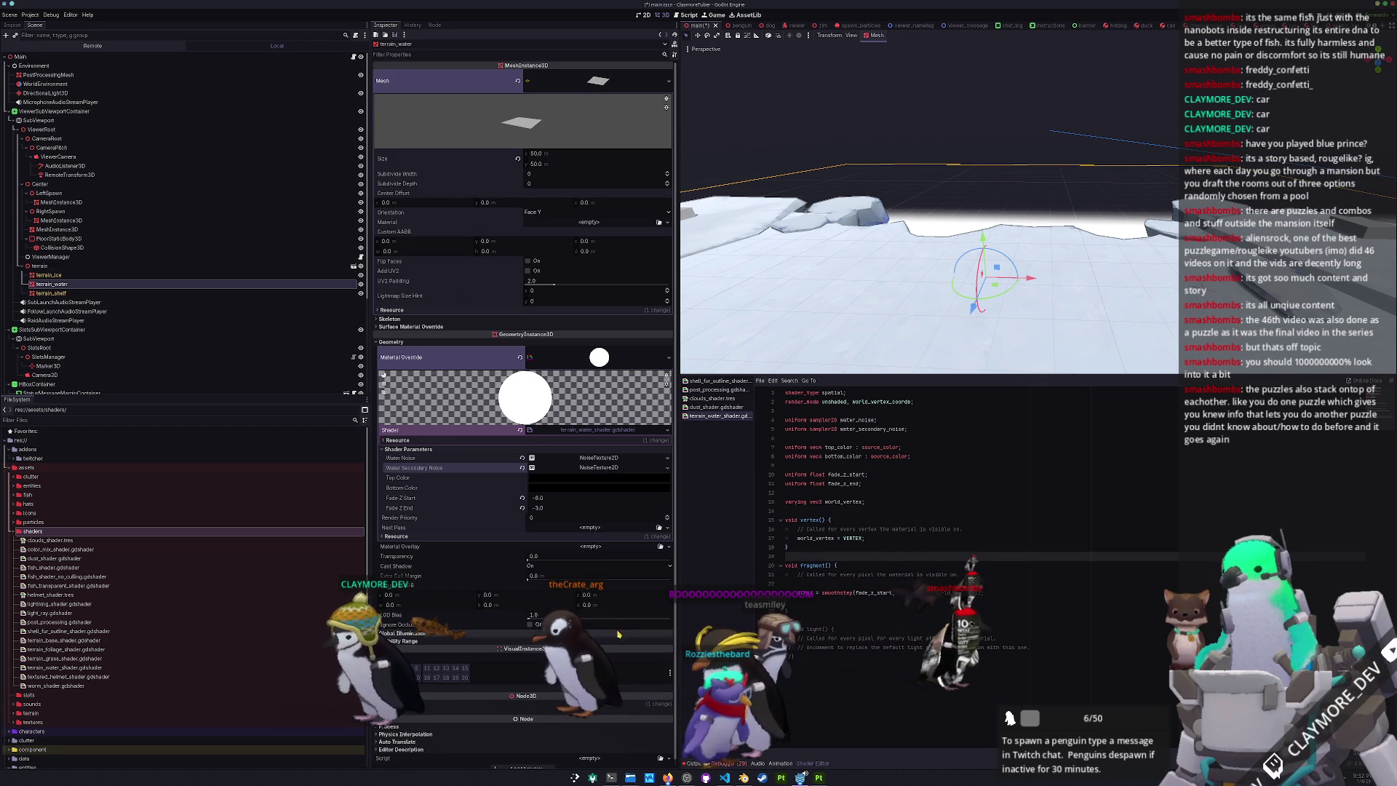
{"action": "left_click", "coordinate": [599, 459]}
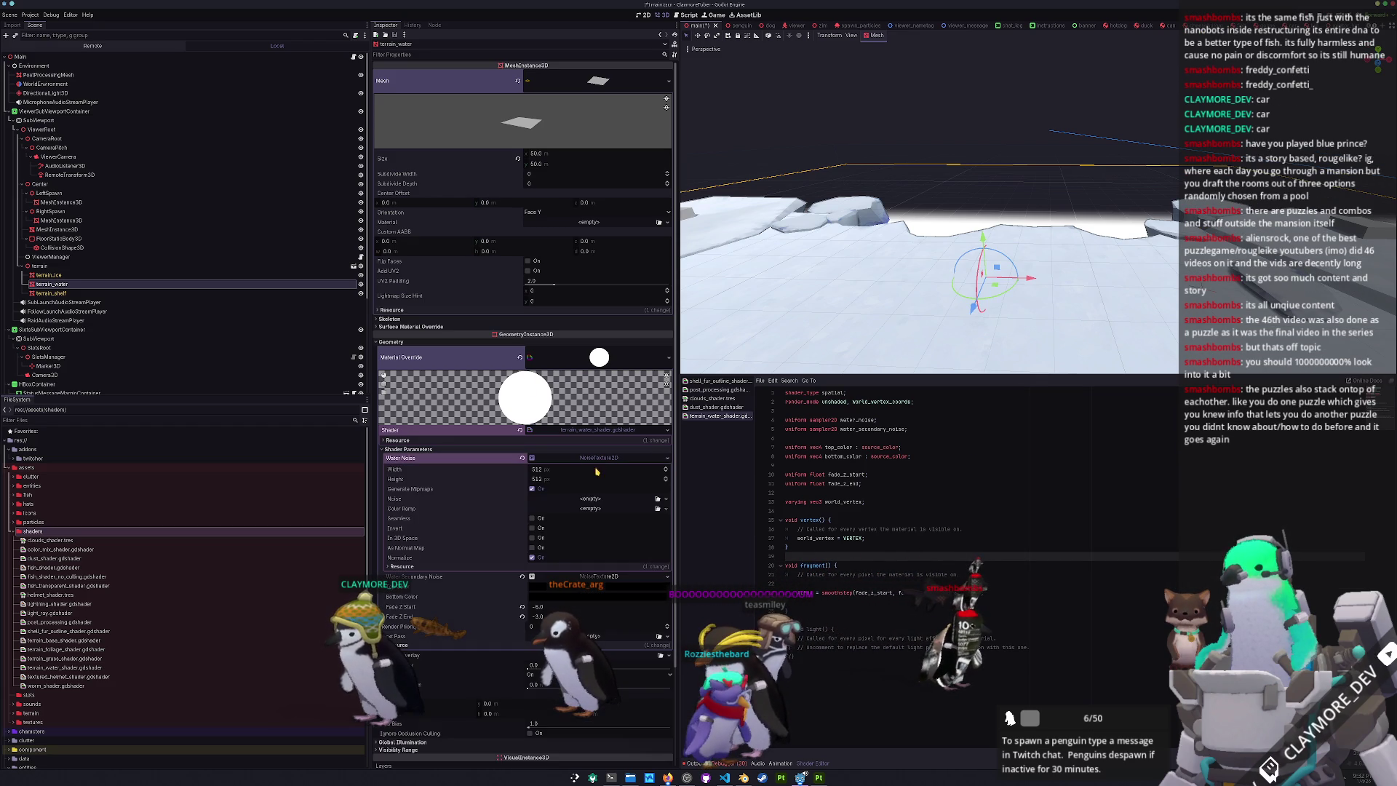
{"action": "left_click", "coordinate": [666, 500]}
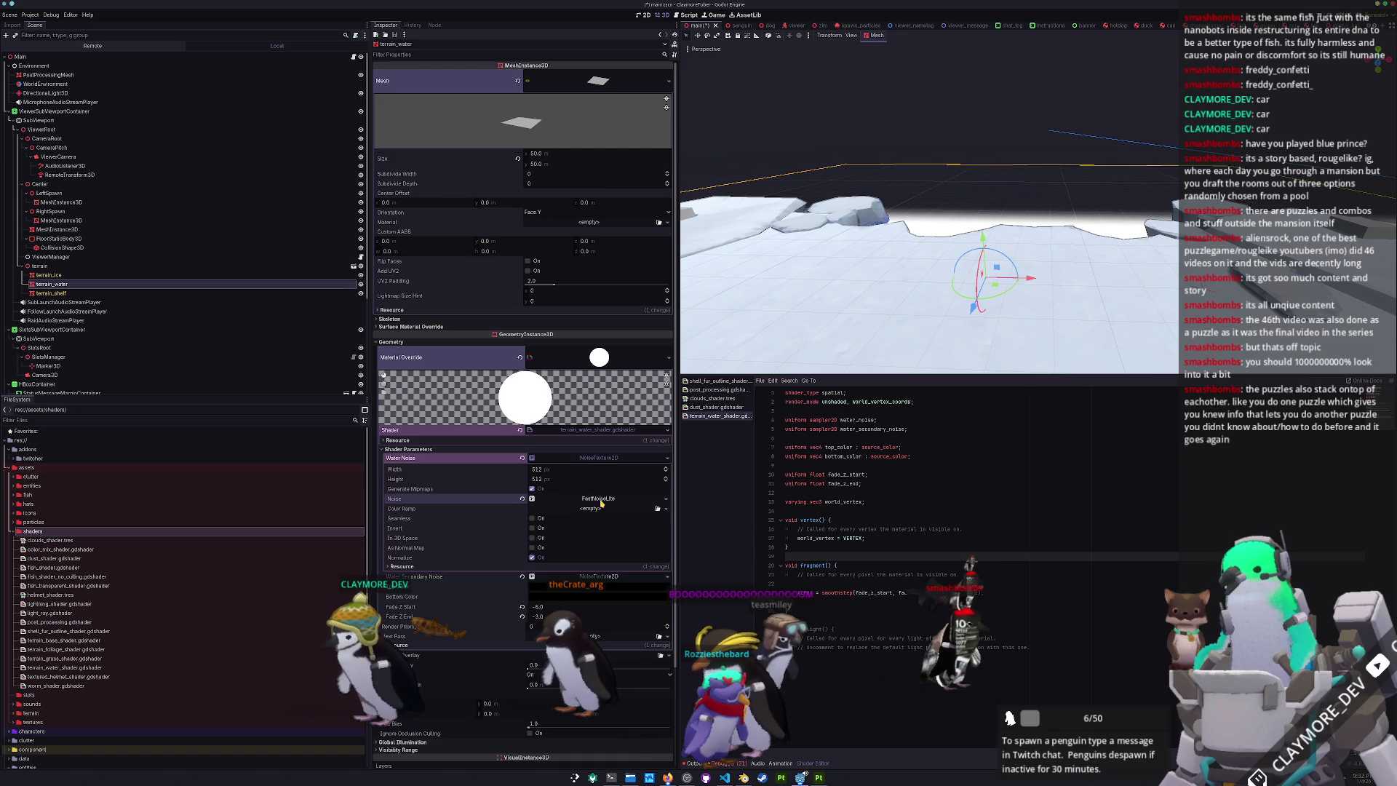
{"action": "left_click", "coordinate": [602, 499]}
{"action": "scroll", "coordinate": [582, 495], "scroll_direction": "down", "scroll_amount": 5}
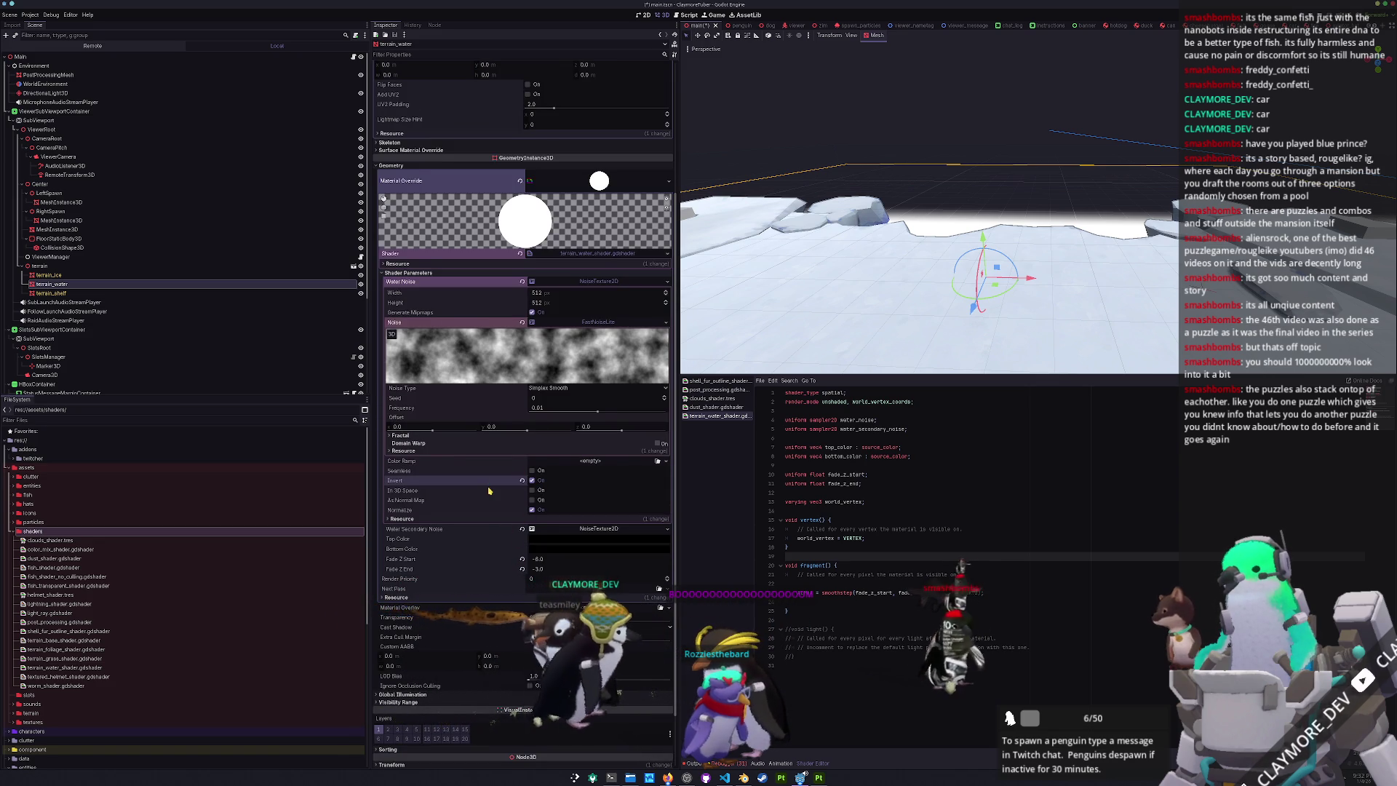
{"action": "scroll", "coordinate": [590, 444], "scroll_direction": "down", "scroll_amount": 2}
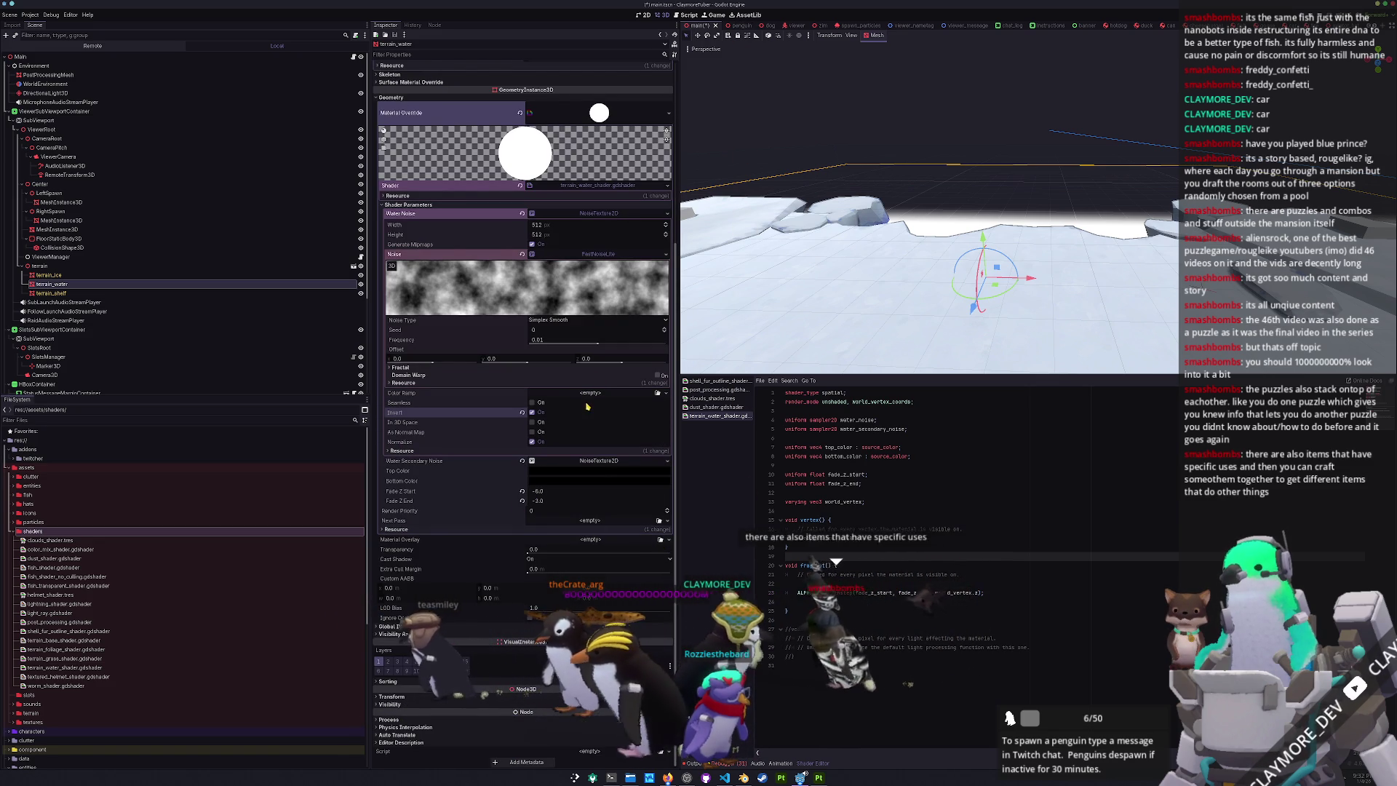
- Add FastNoiseLite to Water Secondary Noise and set its frequency to 0.001
{"action": "left_click", "coordinate": [623, 462]}
{"action": "scroll", "coordinate": [504, 493], "scroll_direction": "down", "scroll_amount": 3}
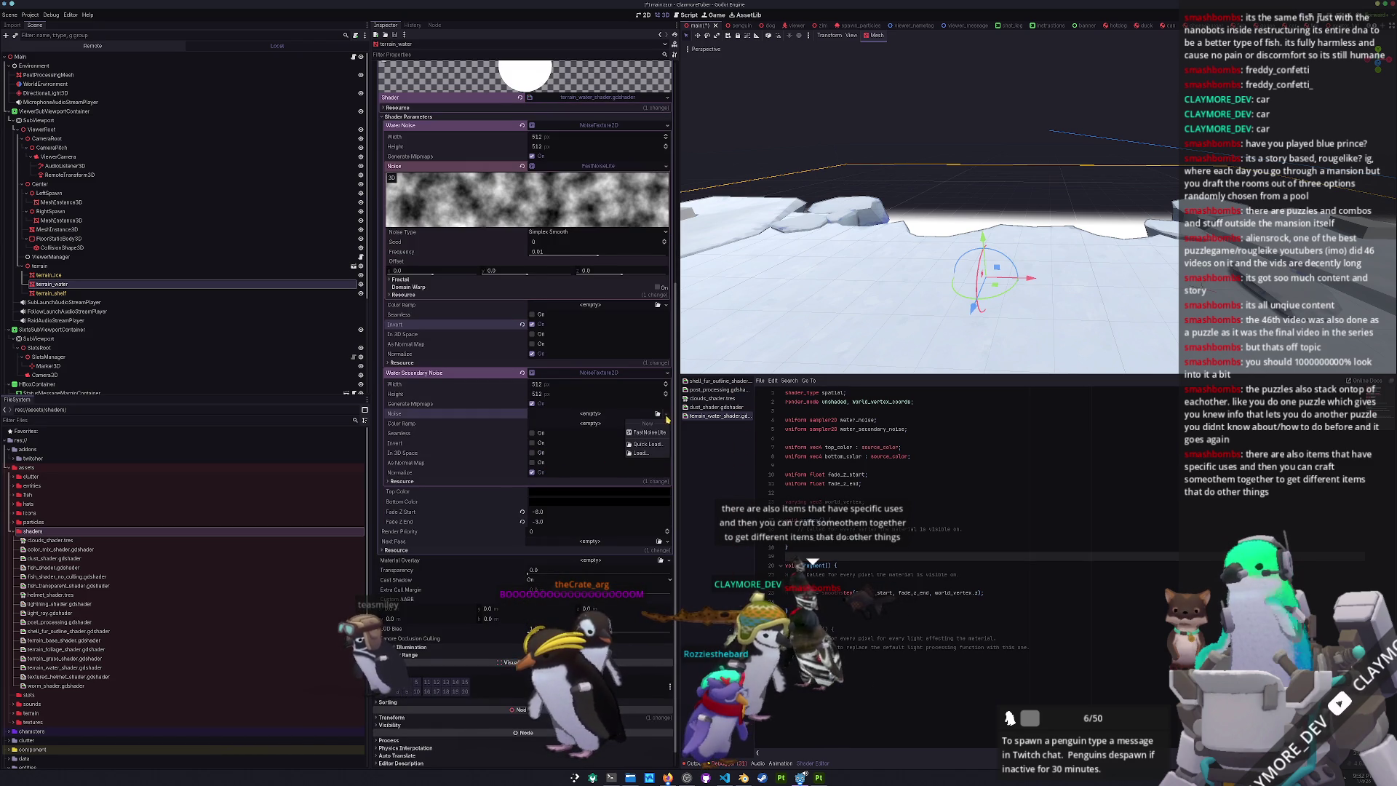
{"action": "left_click", "coordinate": [616, 413]}
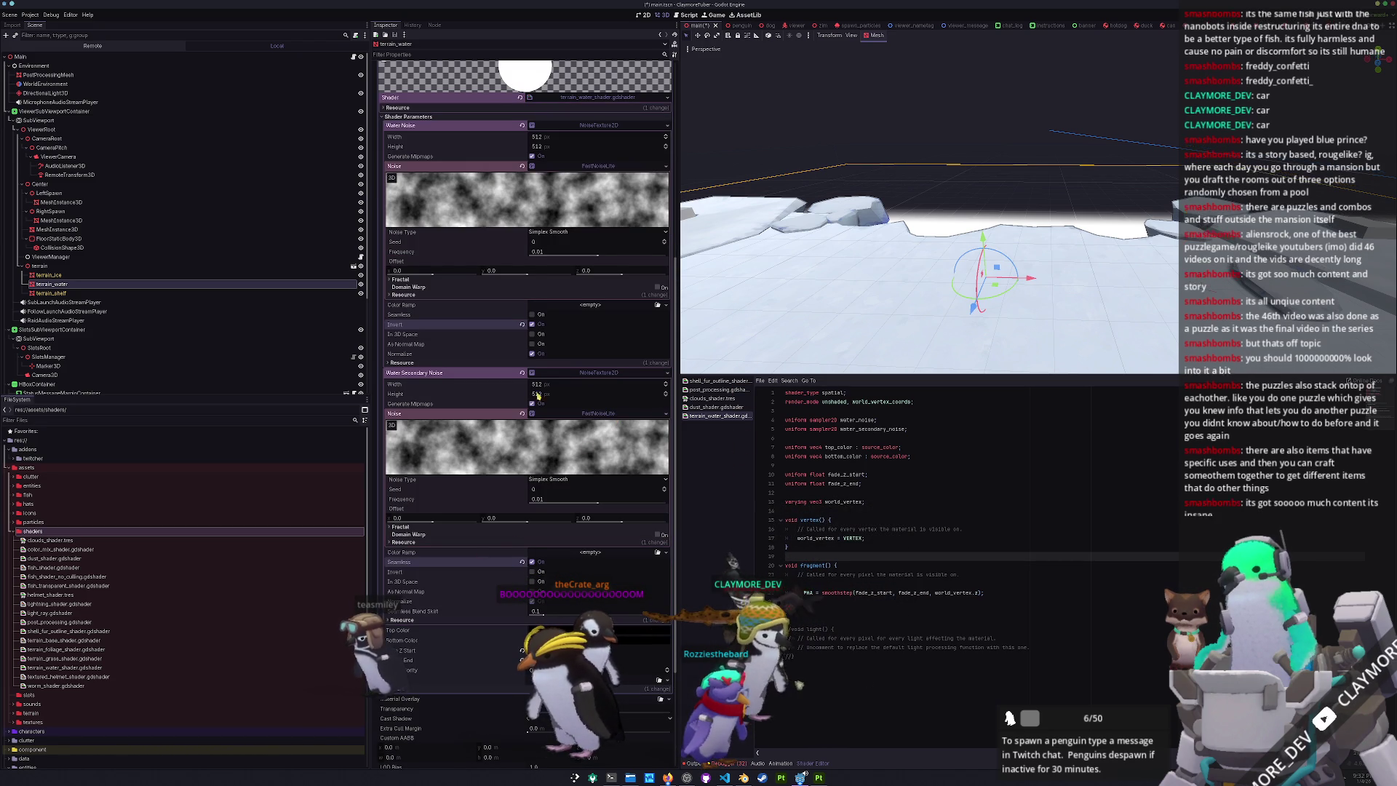
{"action": "mouse_move", "coordinate": [595, 507]}
{"action": "left_mouse_down"}
{"action": "mouse_move", "coordinate": [545, 502]}
{"action": "mouse_move", "coordinate": [558, 505]}
{"action": "left_mouse_up"}
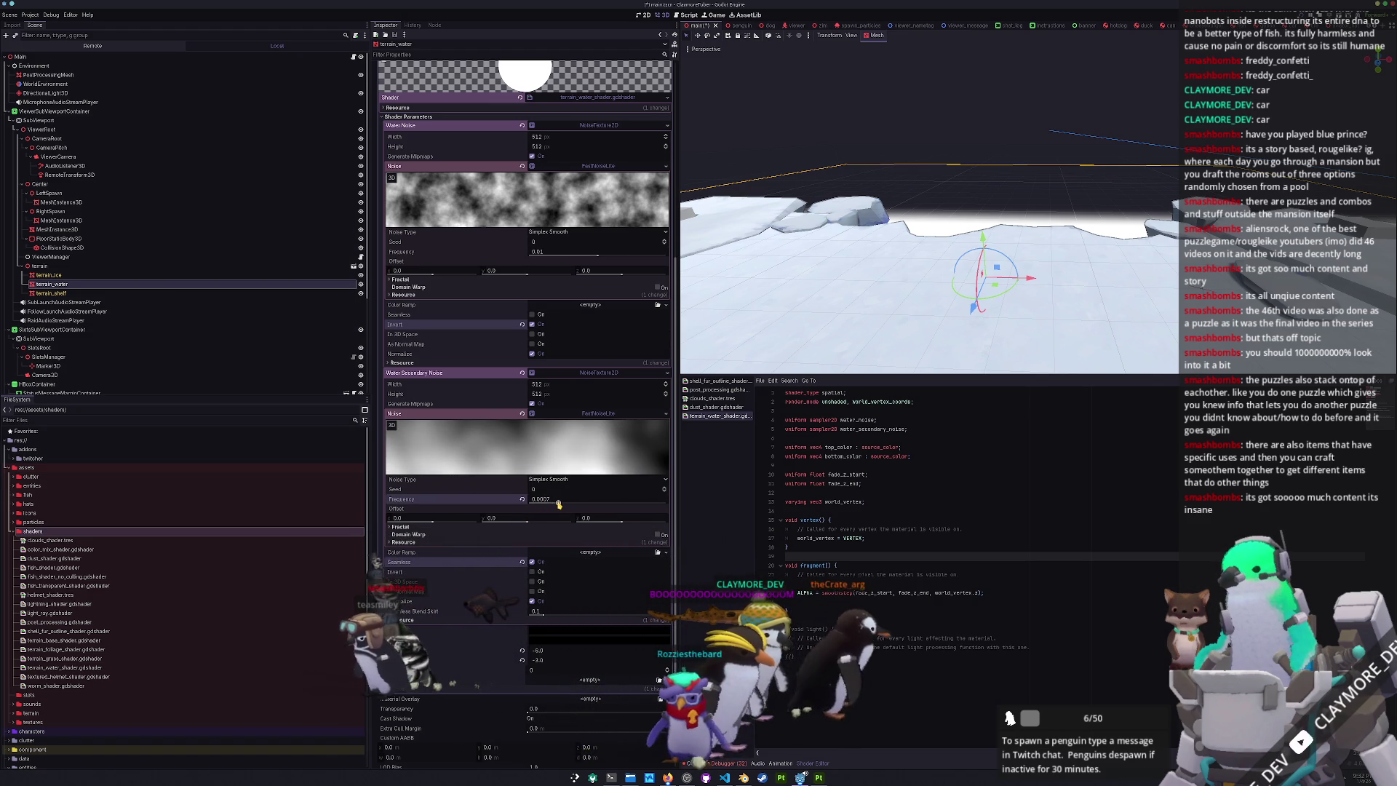
{"action": "key", "text": "BackSpace"}
{"action": "key", "text": "BackSpace"}
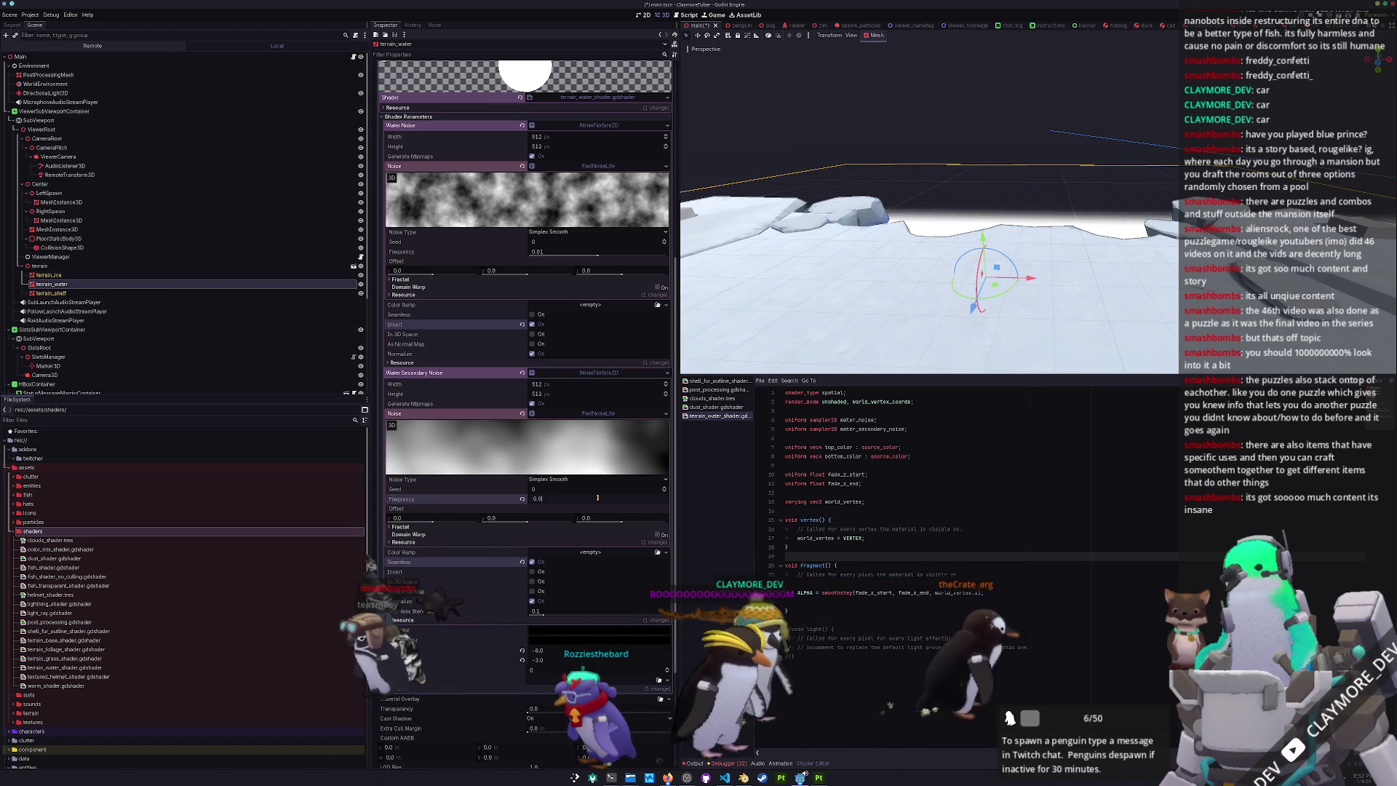
{"action": "type", "text": "1"}
{"action": "key", "text": "Return"}
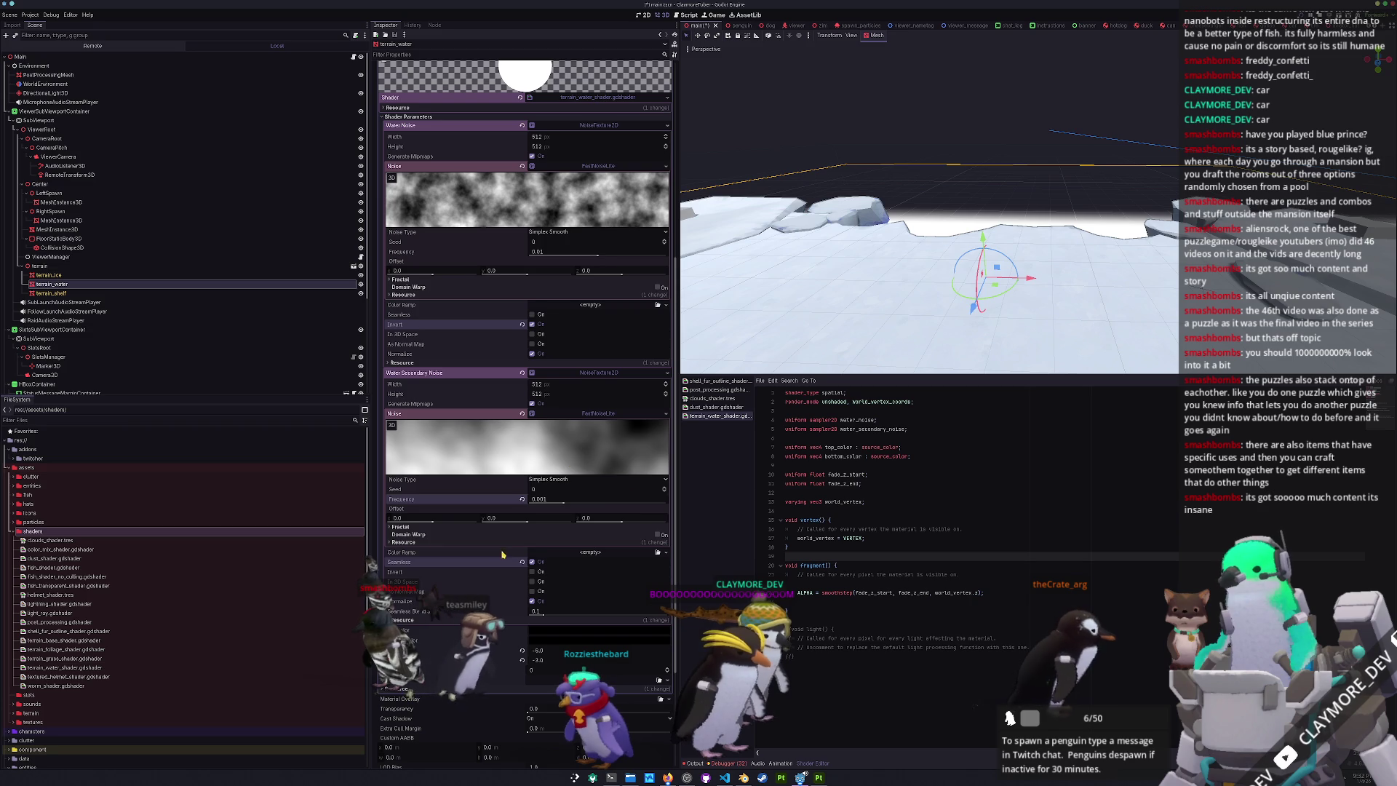
{"action": "scroll", "coordinate": [509, 558], "scroll_direction": "down", "scroll_amount": 3}
{"action": "scroll", "coordinate": [508, 559], "scroll_direction": "down", "scroll_amount": 2}
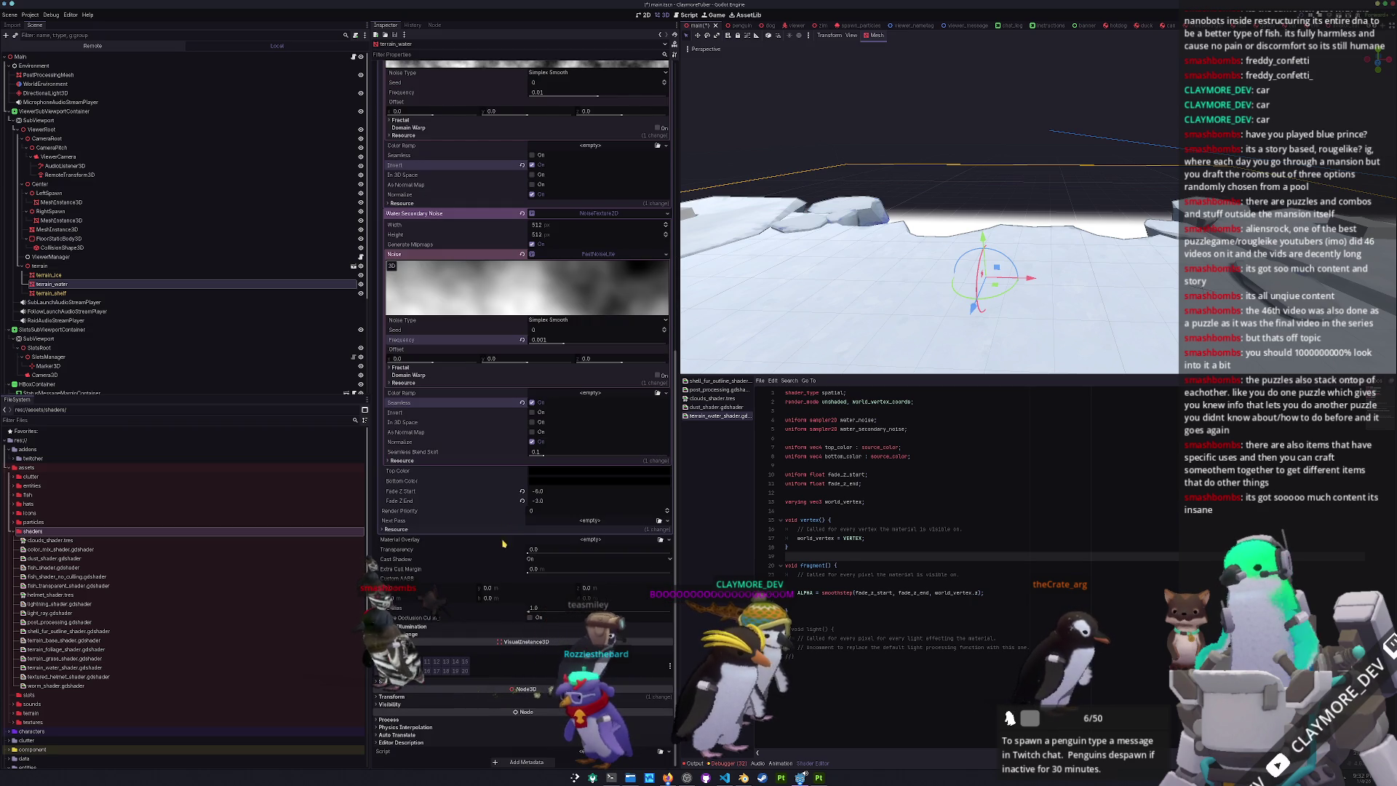
{"action": "scroll", "coordinate": [495, 558], "scroll_direction": "up", "scroll_amount": 5}
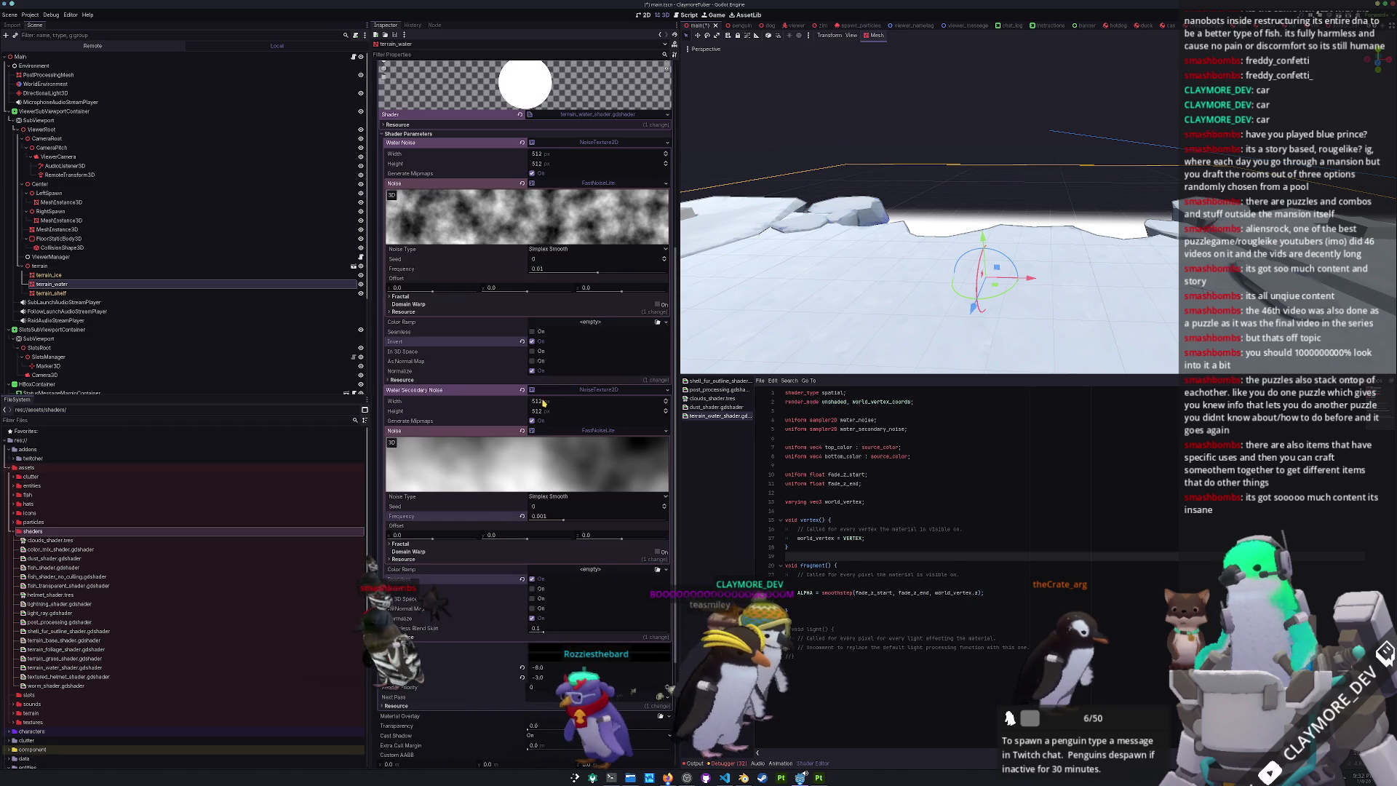
{"action": "scroll", "coordinate": [543, 402], "scroll_direction": "up", "scroll_amount": 5}
{"action": "scroll", "coordinate": [545, 356], "scroll_direction": "down", "scroll_amount": 5}
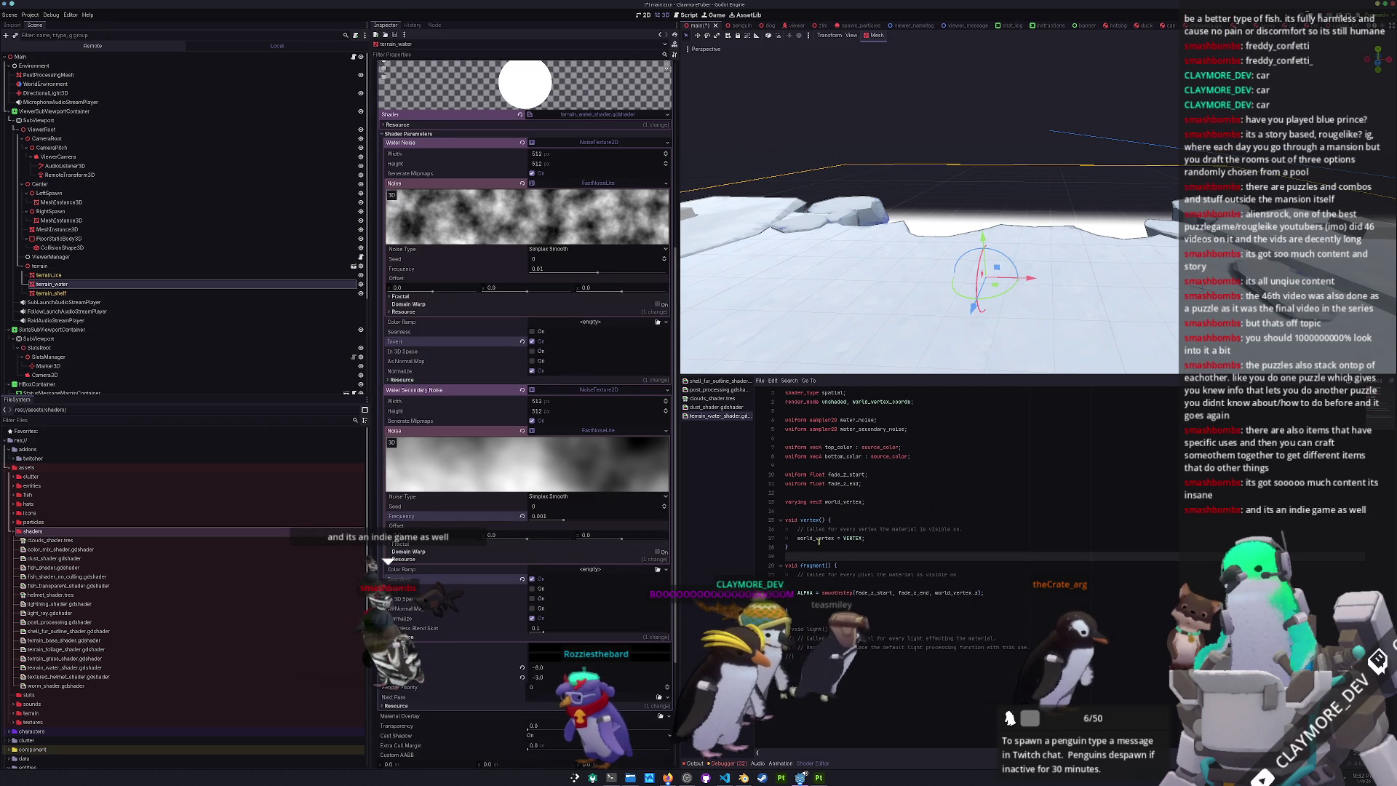
- Declare a water_noise_scale float uniform among the shader's uniforms
{"action": "key", "text": "Up"}
{"action": "key", "text": "Up"}
{"action": "key", "text": "Up"}
{"action": "key", "text": "Return"}
{"action": "key", "text": "Down"}
{"action": "key", "text": "Down"}
{"action": "key", "text": "Down"}
{"action": "key", "text": "Return"}
{"action": "key", "text": "Return"}
{"action": "key", "text": "Return"}
{"action": "key", "text": "Up"}
{"action": "key", "text": "Up"}
{"action": "key", "text": "Up"}
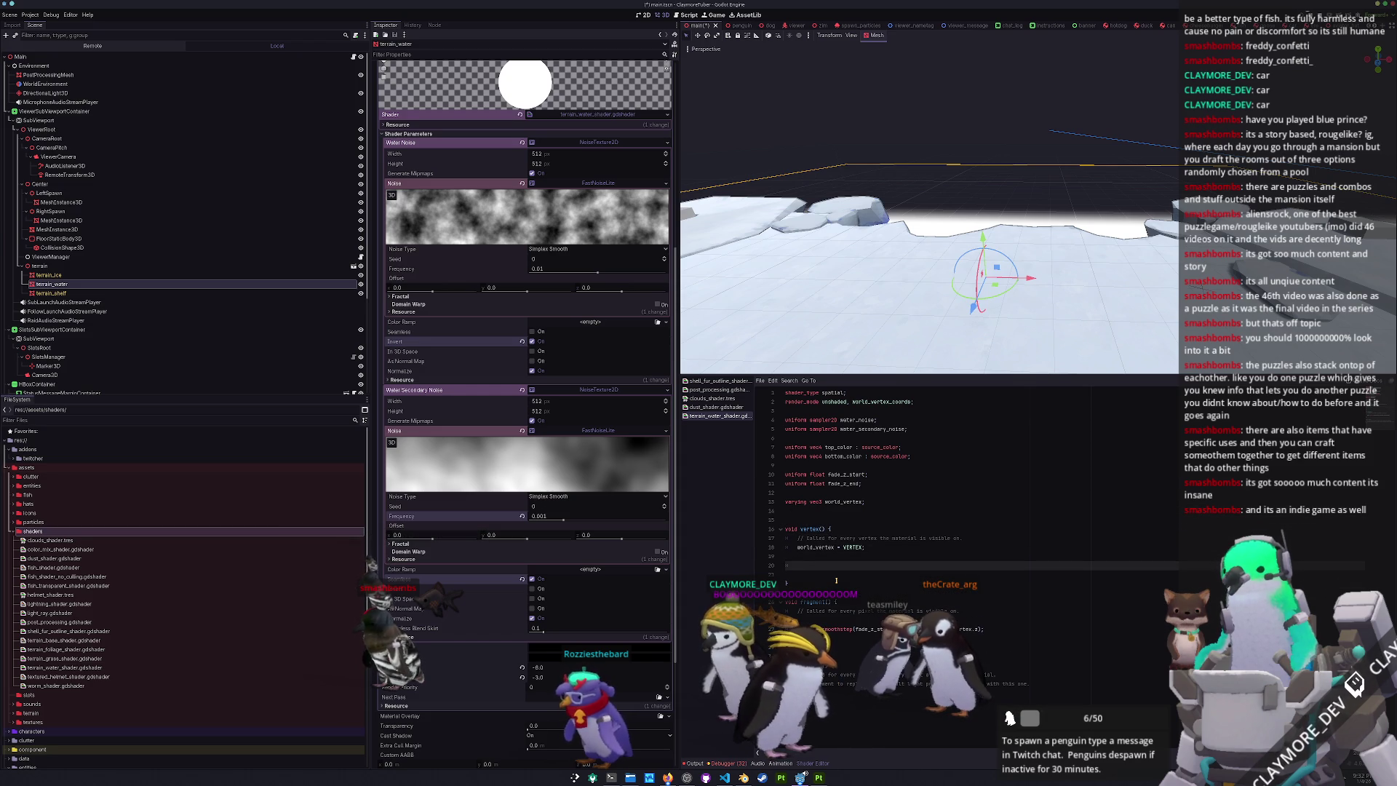
{"action": "key", "text": "Up"}
{"action": "key", "text": "Up"}
{"action": "key", "text": "Up"}
{"action": "key", "text": "Up"}
{"action": "key", "text": "Return"}
{"action": "key", "text": "Up"}
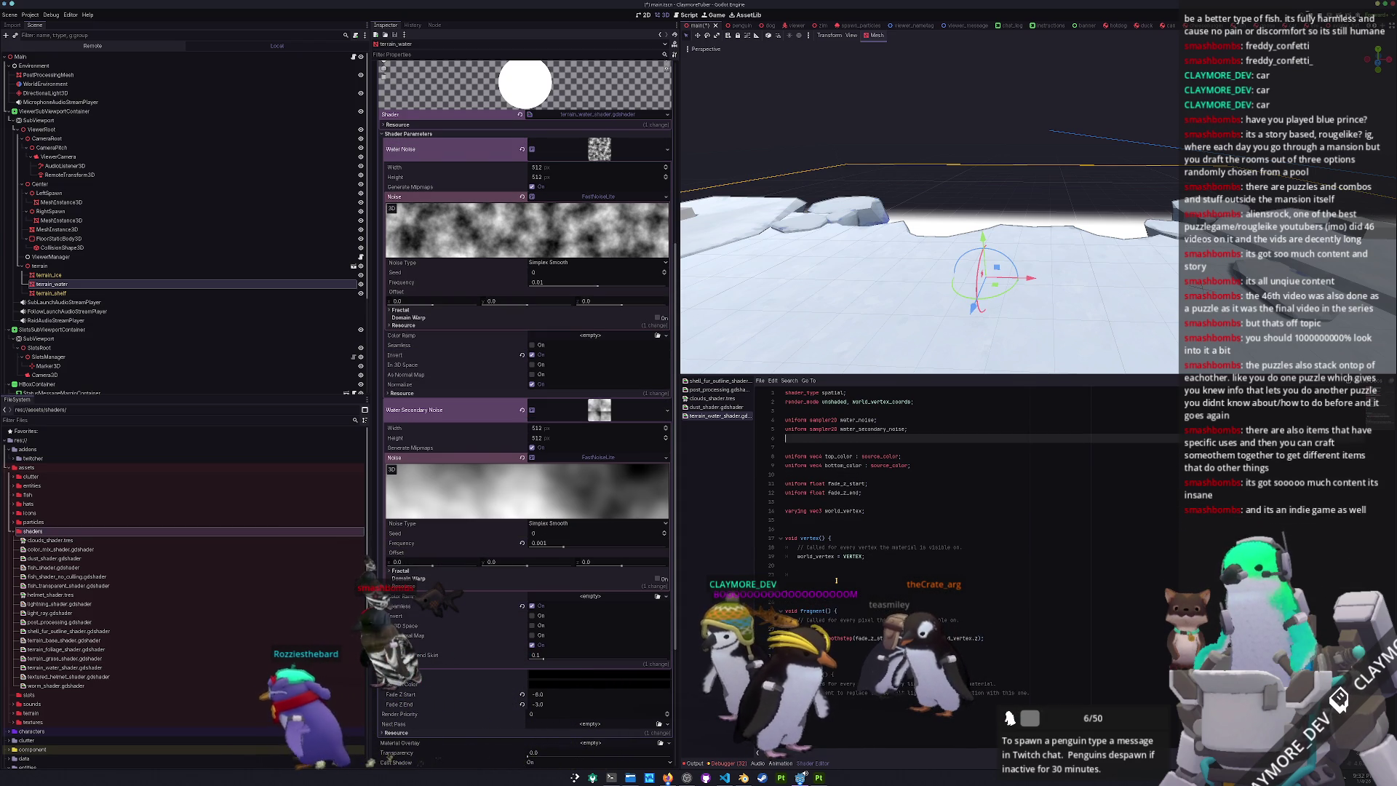
{"action": "type", "text": "uniform float w"}
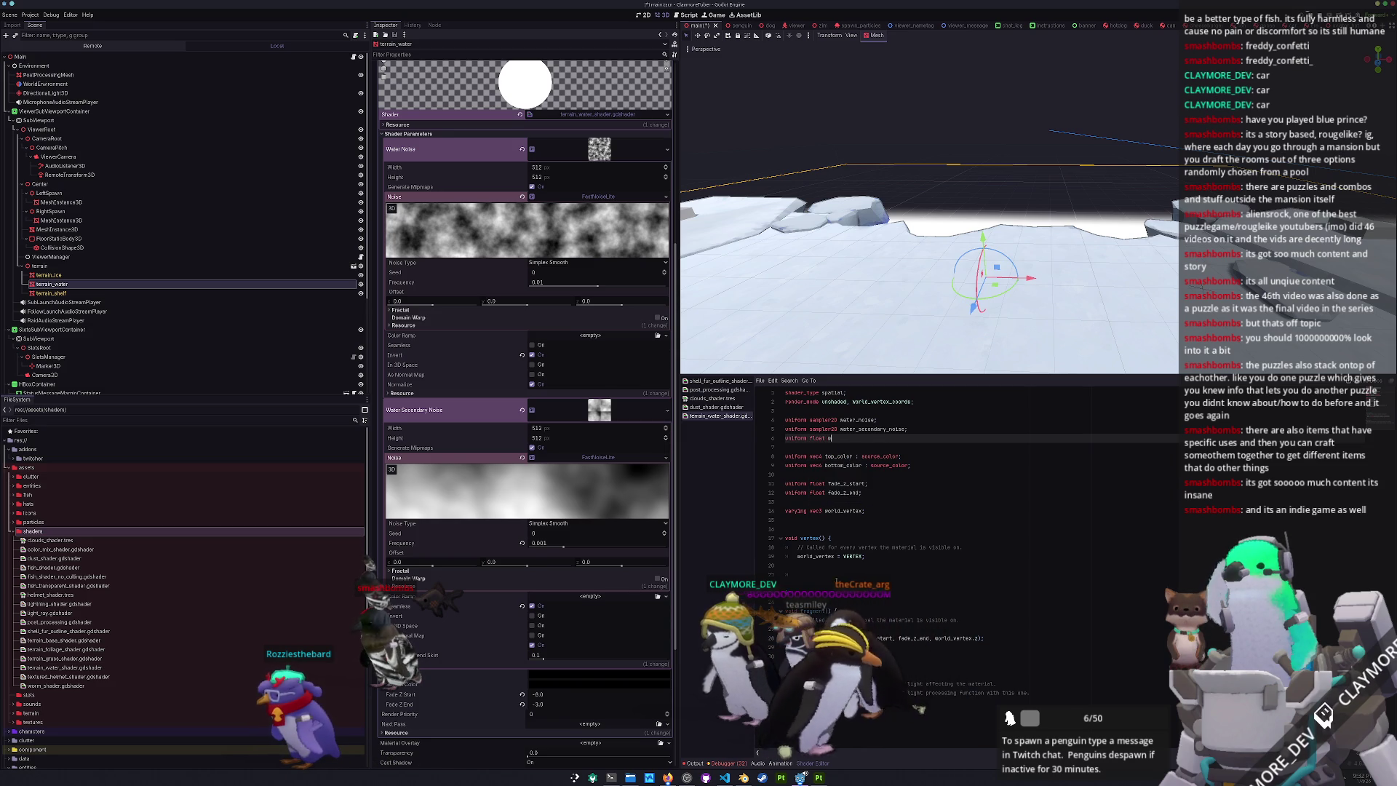
{"action": "type", "text": "_scale : f"}
{"action": "key", "text": "BackSpace"}
{"action": "key", "text": "BackSpace"}
{"action": "key", "text": "BackSpace"}
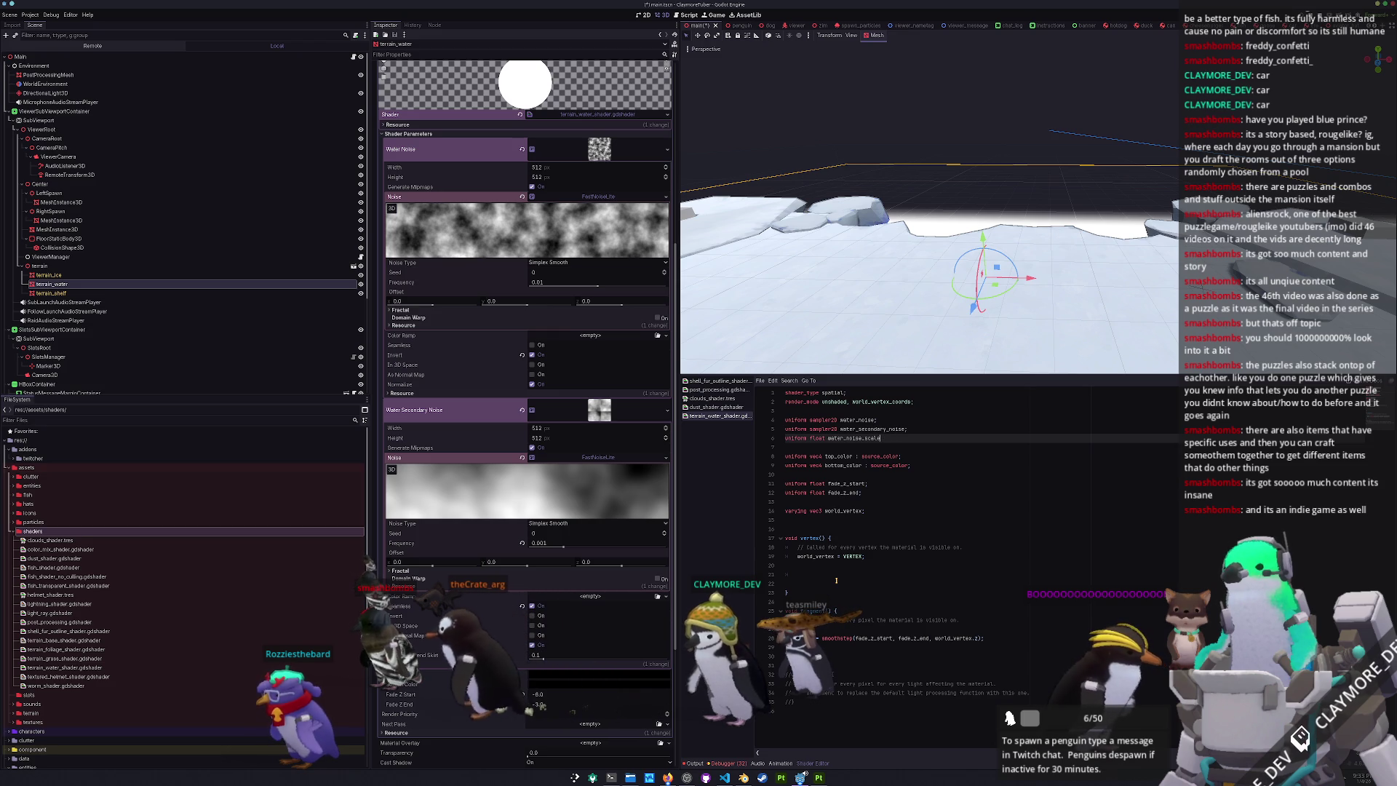
{"action": "type", "text": "= "}
{"action": "type", "text": "1.0;"}
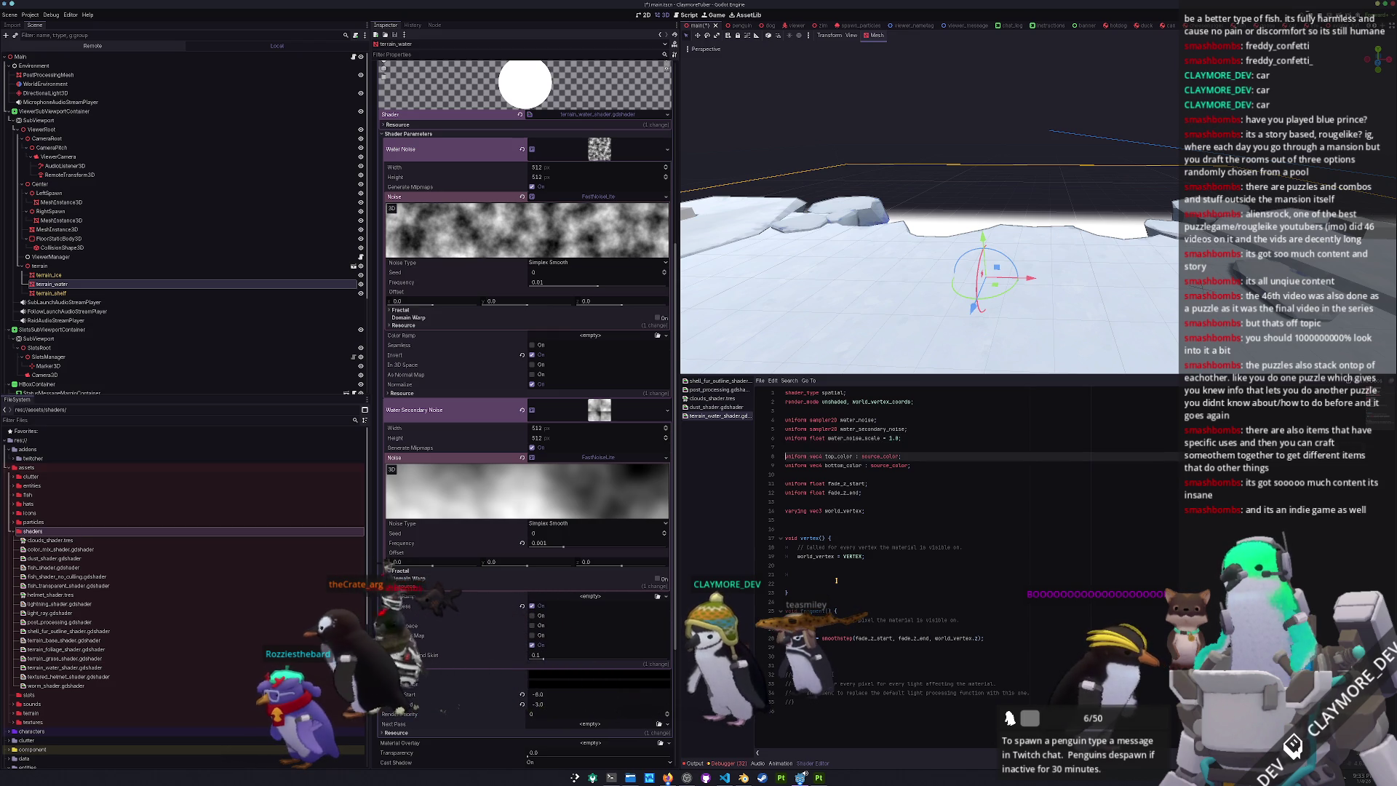
{"action": "key", "text": "Down"}
{"action": "key", "text": "Down"}
{"action": "key", "text": "Down"}
- In vertex(), sample water_noise at VERTEX.xz * water_noise_scale into primary_noise, starting a secondary_noise line
{"action": "key", "text": "Up"}
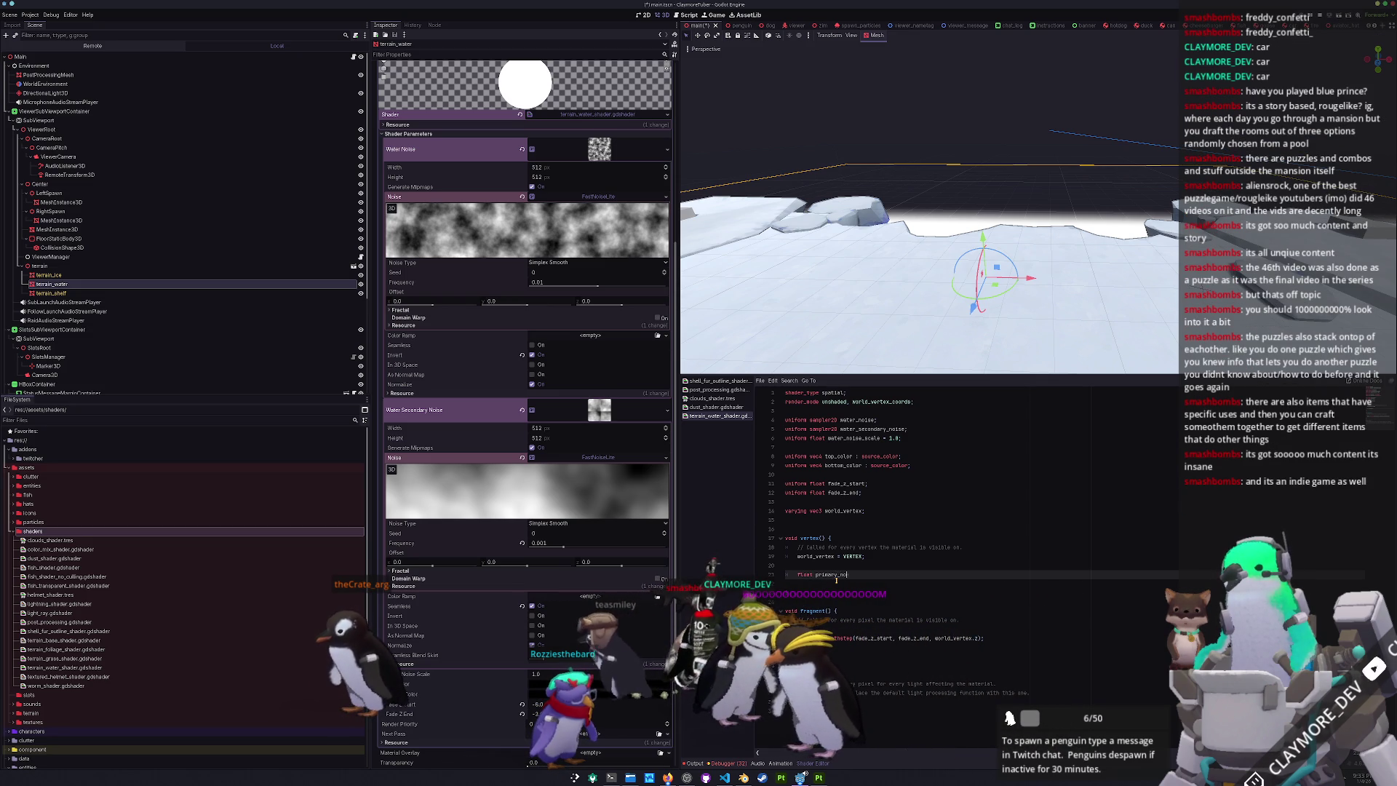
{"action": "type", "text": "ise = textur"}
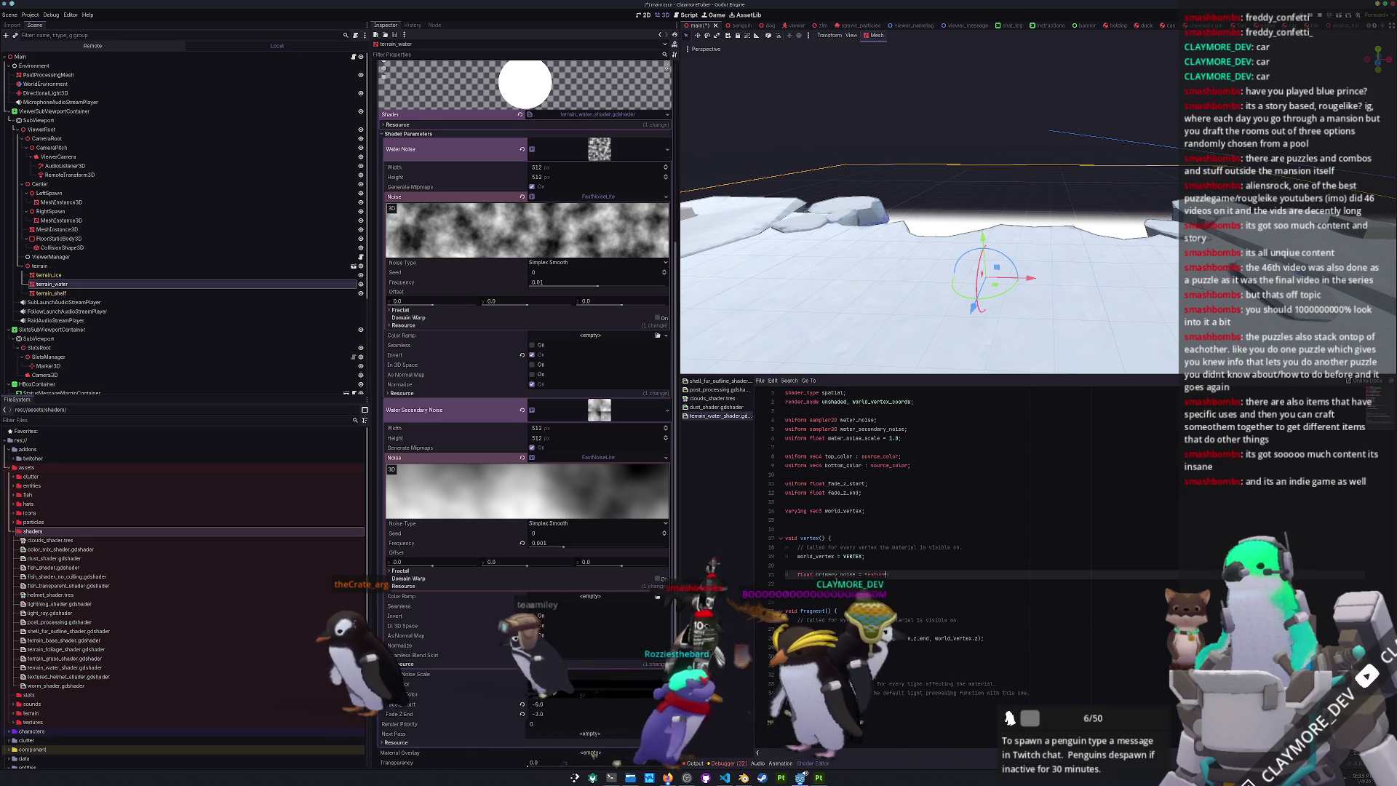
{"action": "type", "text": "e(water_noise, "}
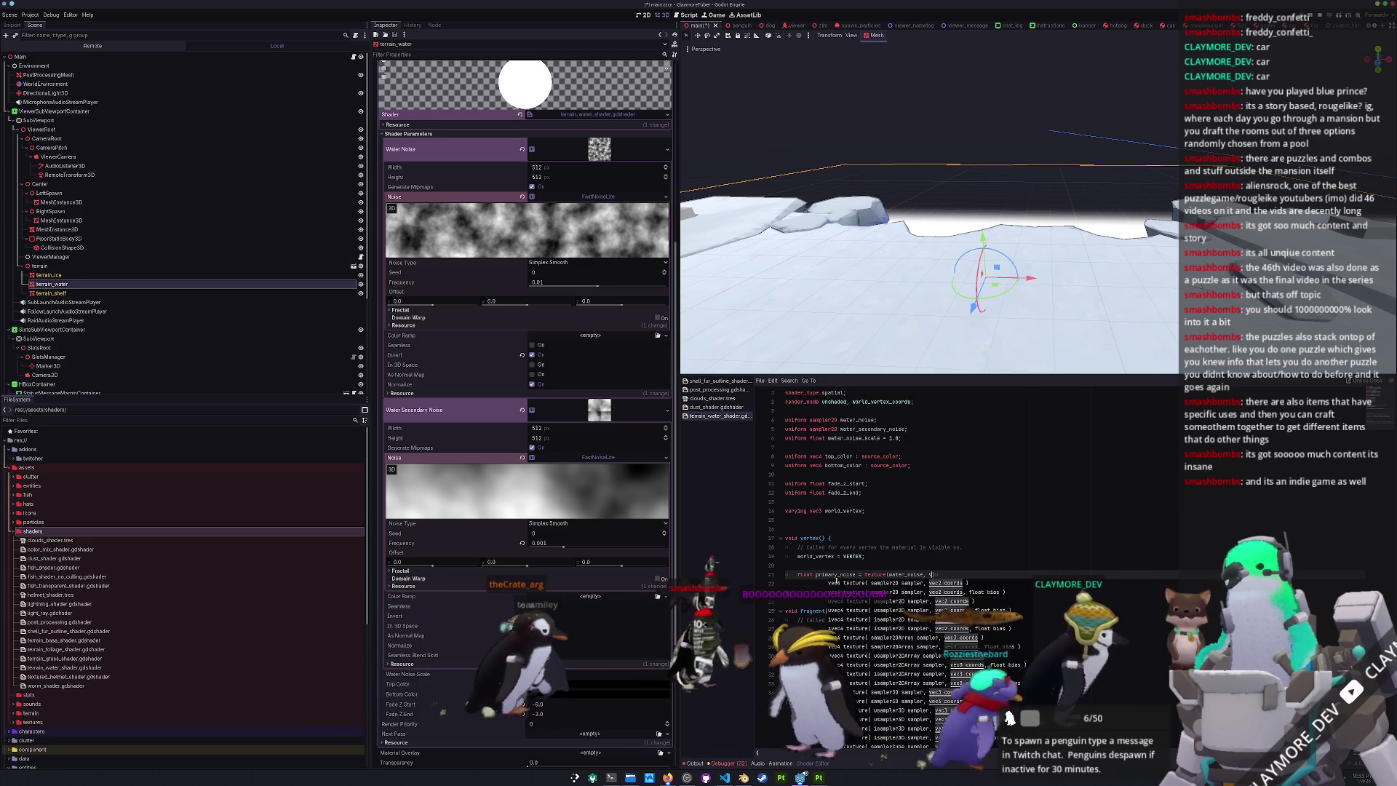
{"action": "type", "text": "VERTEX."}
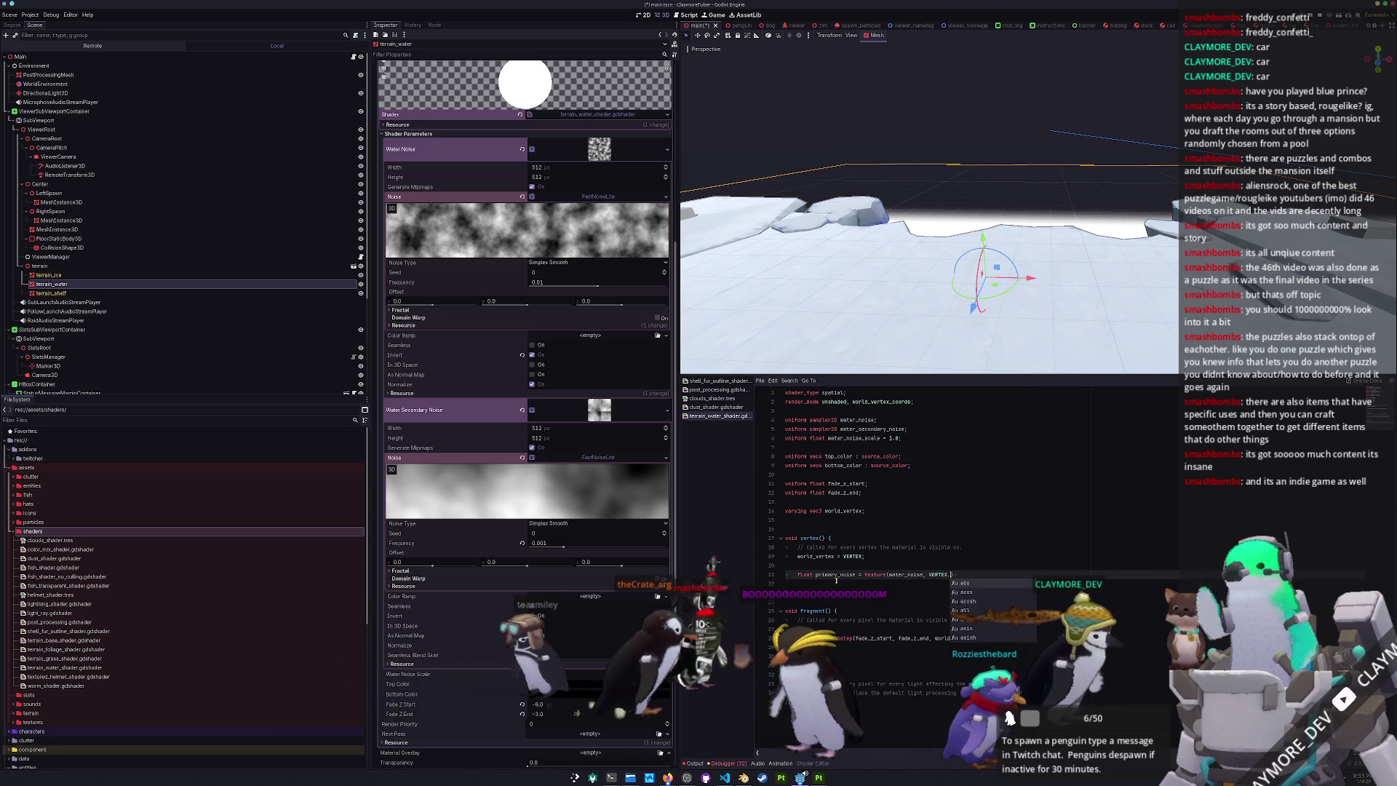
{"action": "type", "text": "xz * v"}
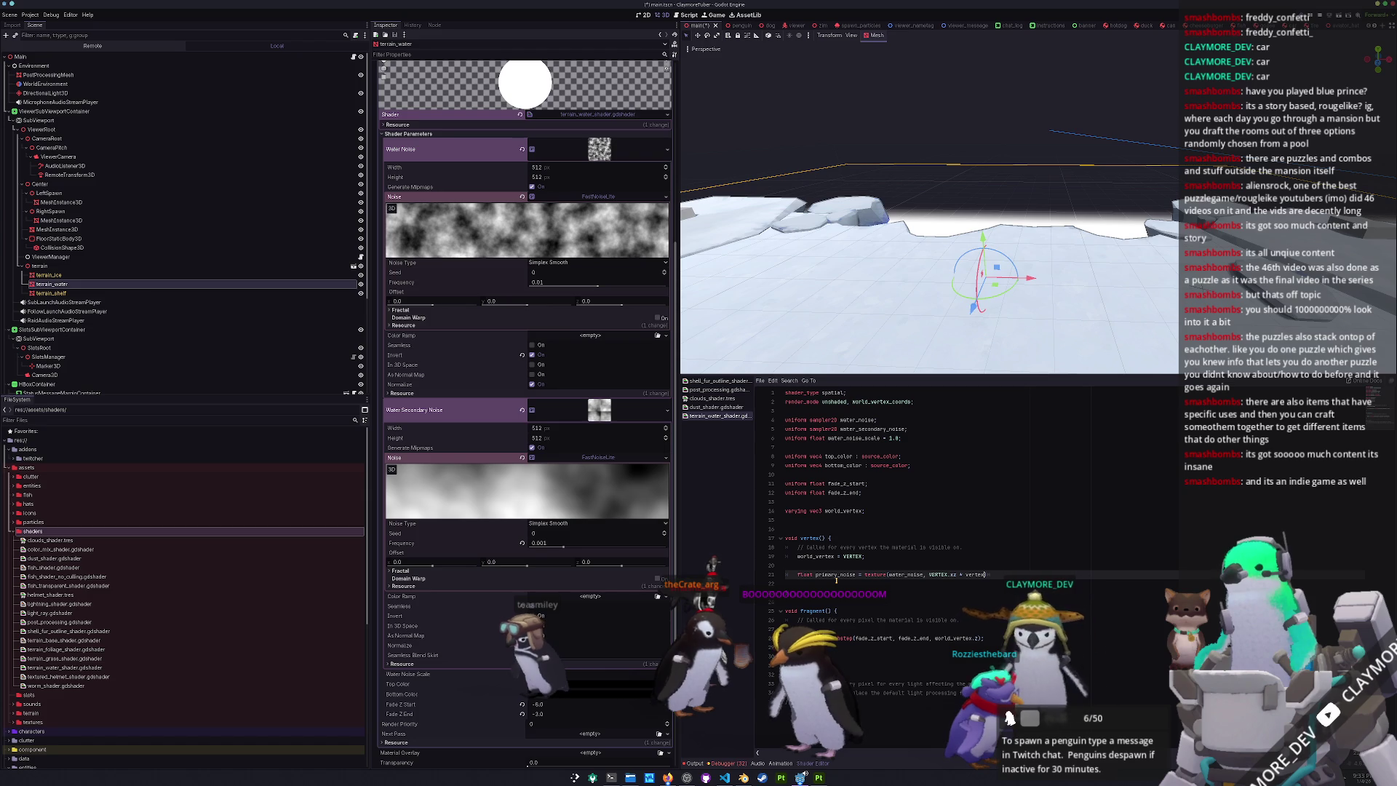
{"action": "key", "text": "BackSpace"}
{"action": "type", "text": "noise"}
{"action": "key", "text": "Down"}
{"action": "key", "text": "Return"}
{"action": "type", "text": ").r;"}
{"action": "key", "text": "Return"}
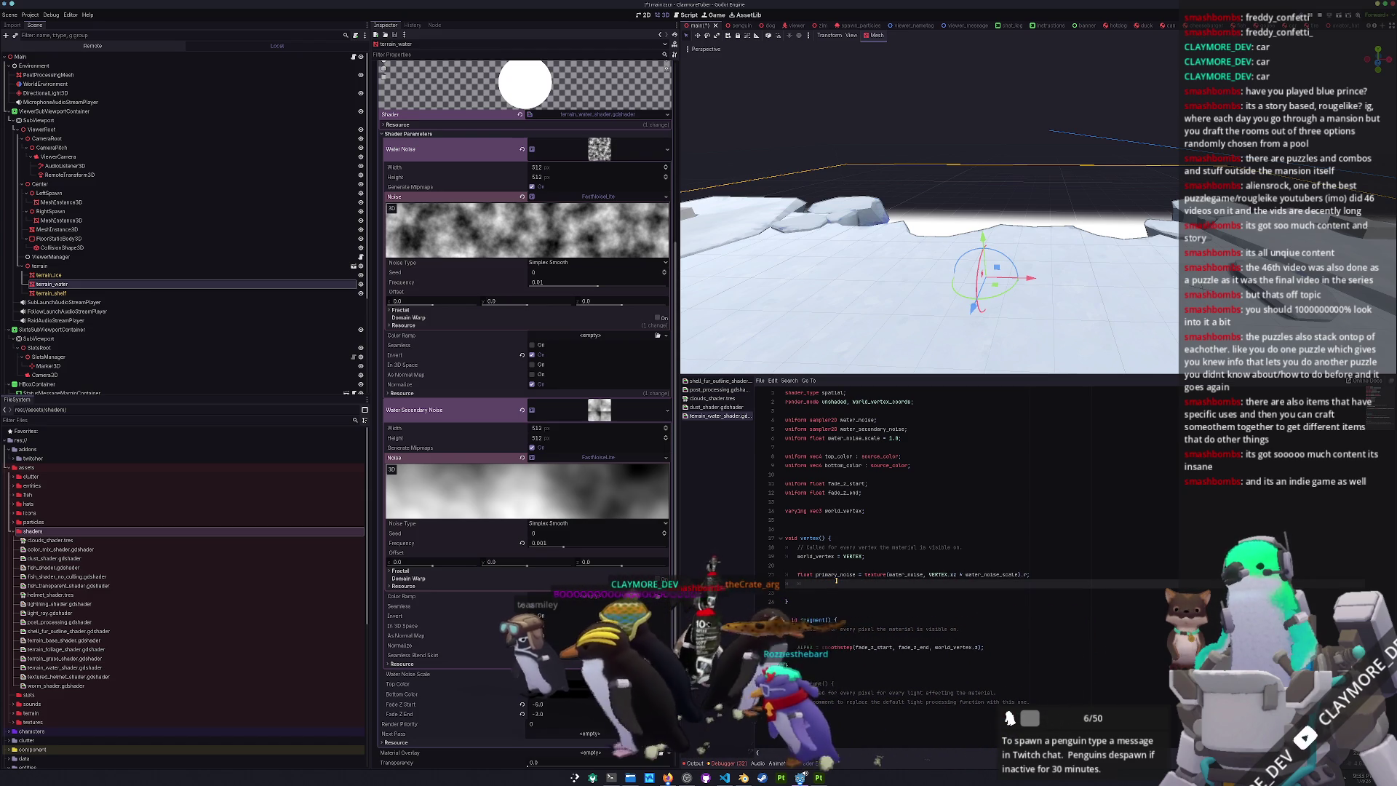
{"action": "type", "text": "float secondary_"}
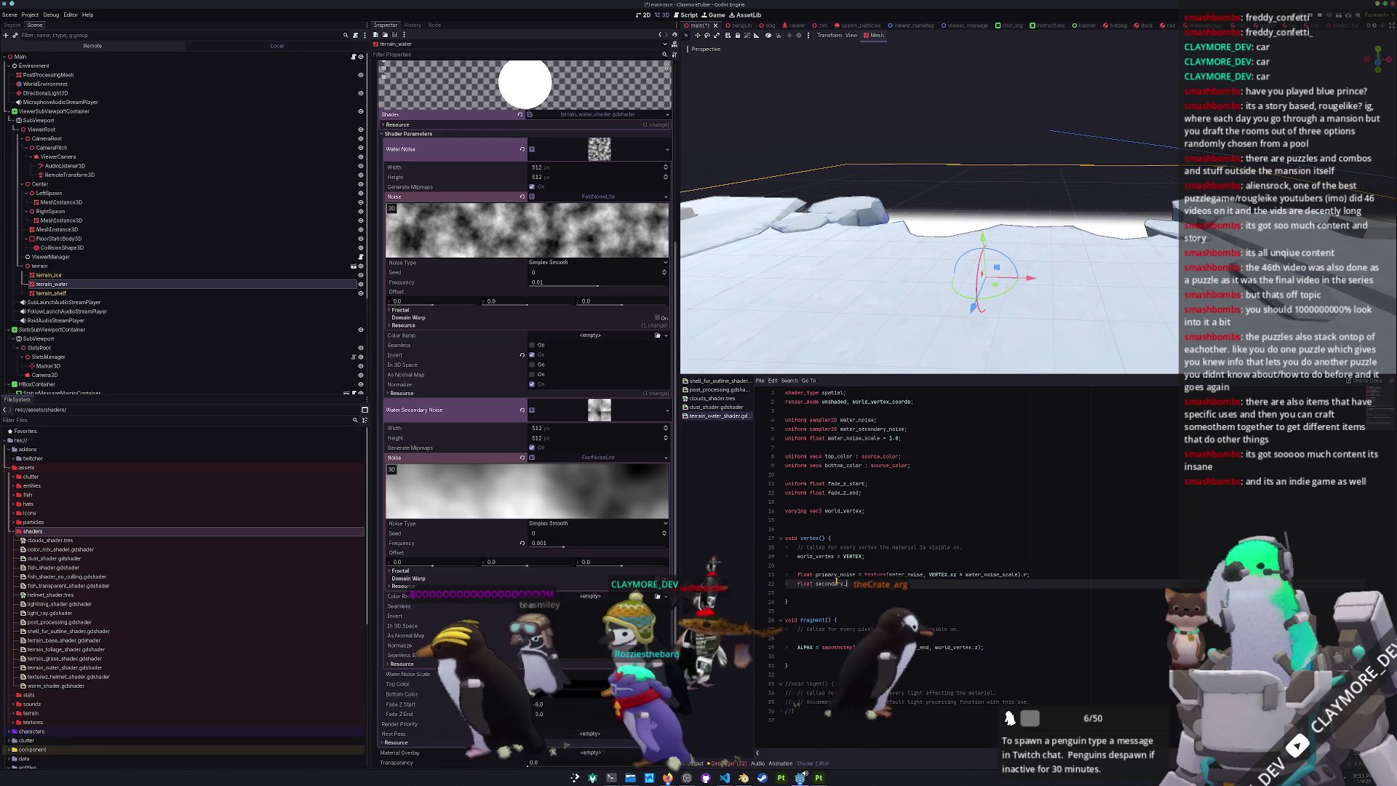
{"action": "type", "text": "noise = texture("}
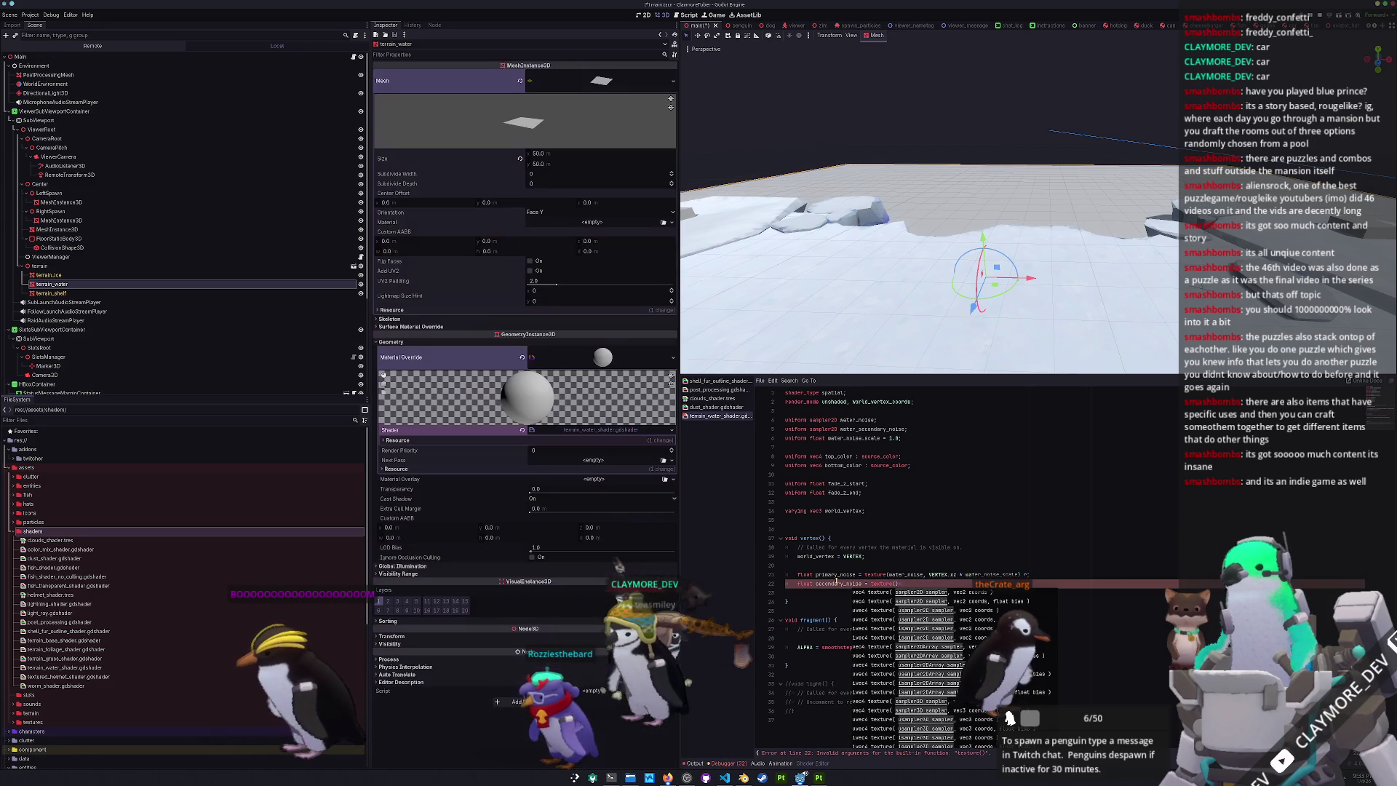
- Replace the unfinished secondary noise line with 'VERTEX.y += primary_noise * water_noise_magnitude;'
{"action": "key", "text": "ctrl+space"}
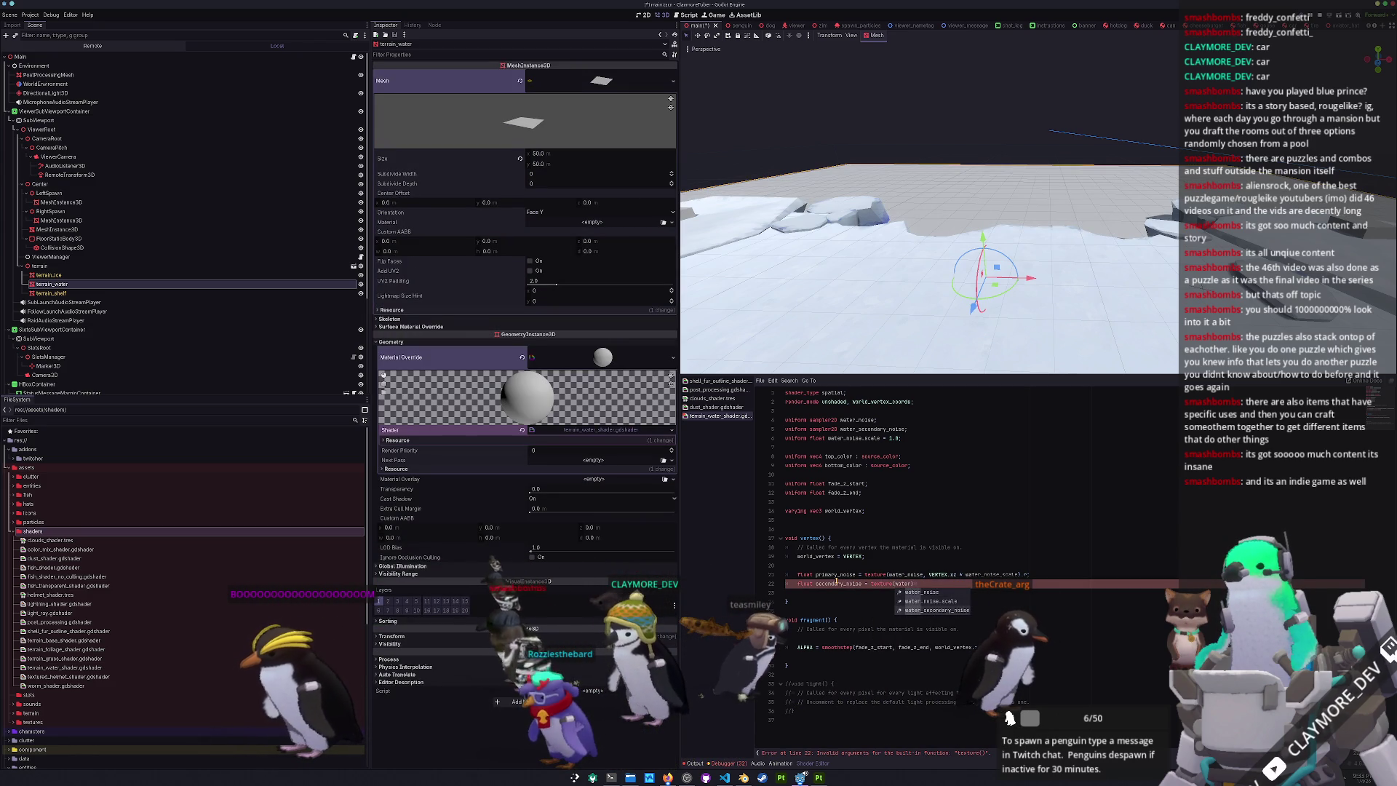
{"action": "key", "text": "Down"}
{"action": "key", "text": "Down"}
{"action": "key", "text": "Return"}
{"action": "double_click", "coordinate": [836, 583]}
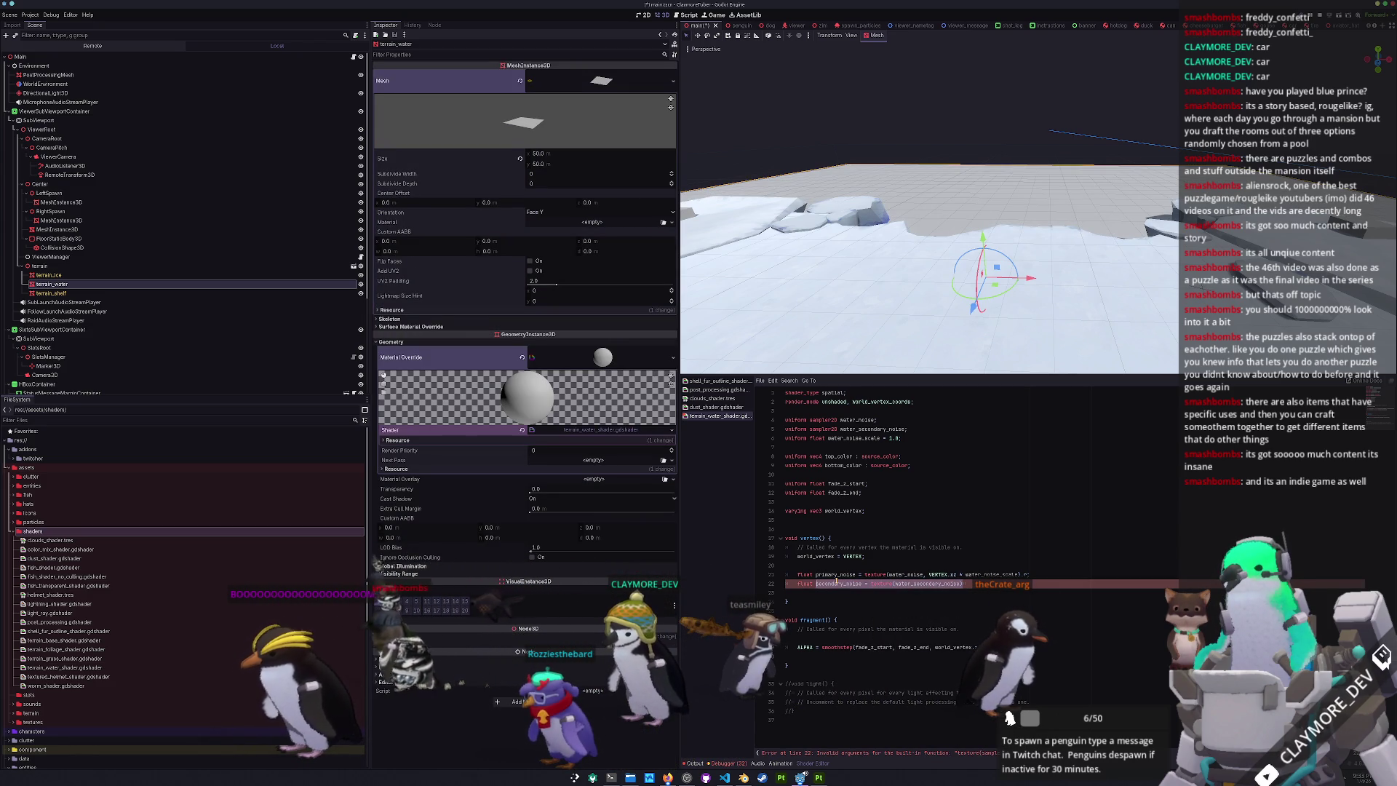
{"action": "key", "text": "BackSpace"}
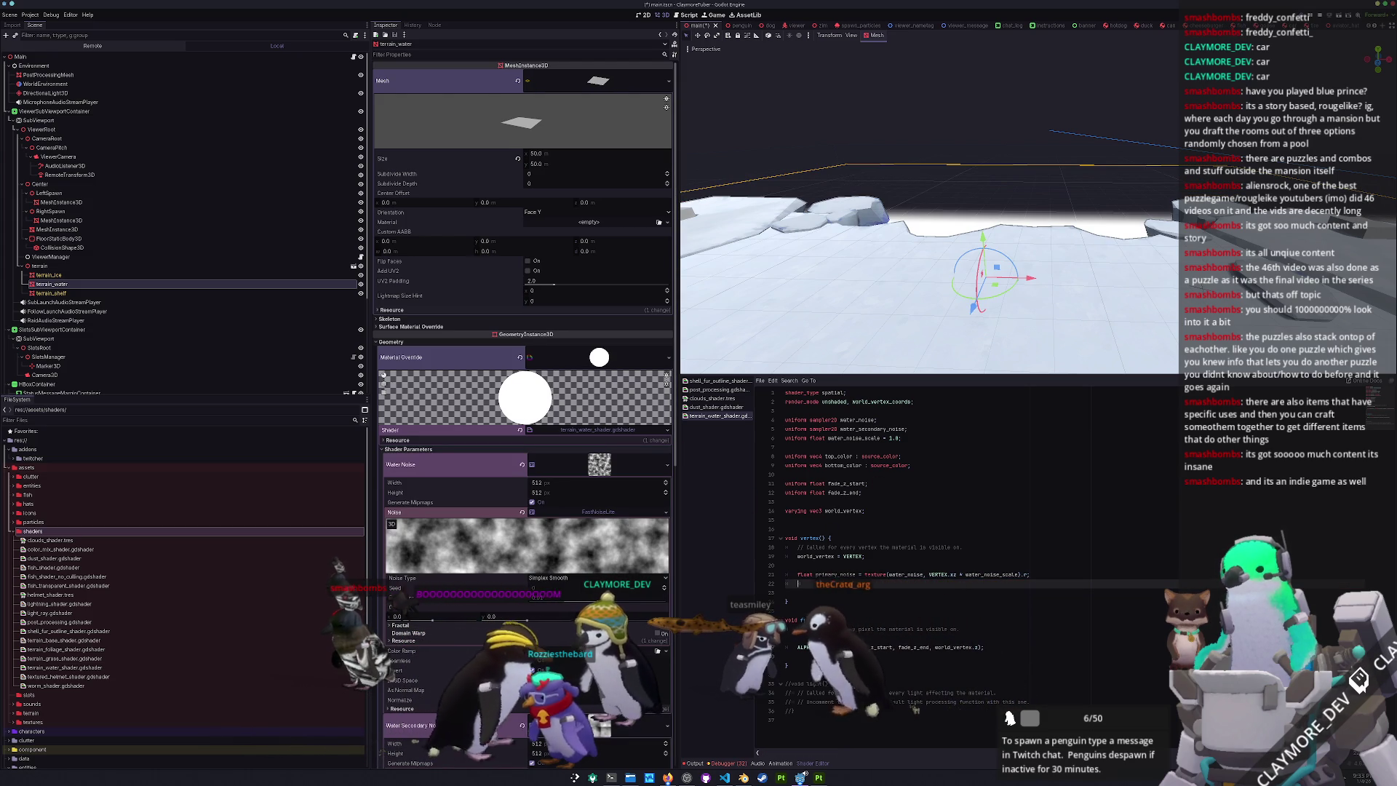
{"action": "key", "text": "Return"}
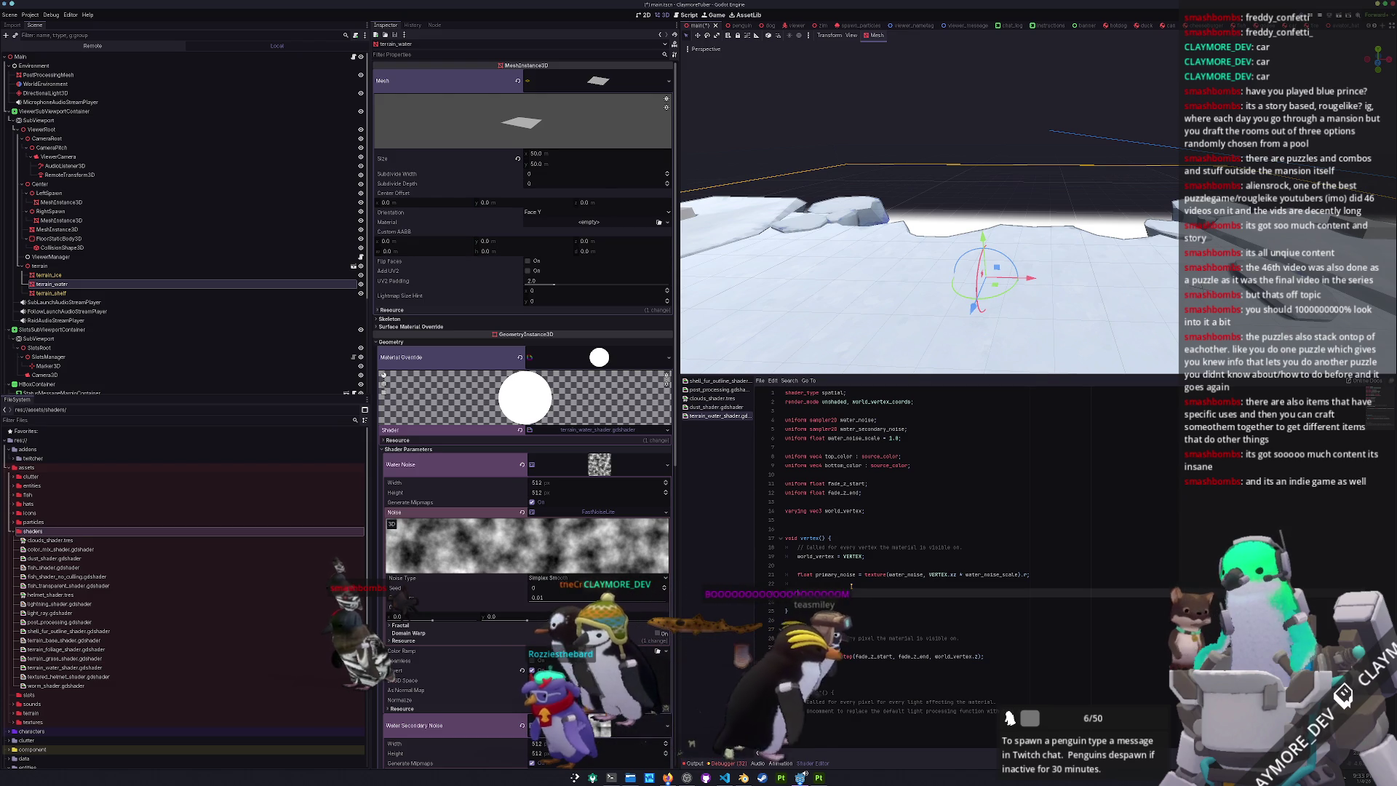
{"action": "type", "text": "VERTEX.y += primary_noise * water_noise_"}
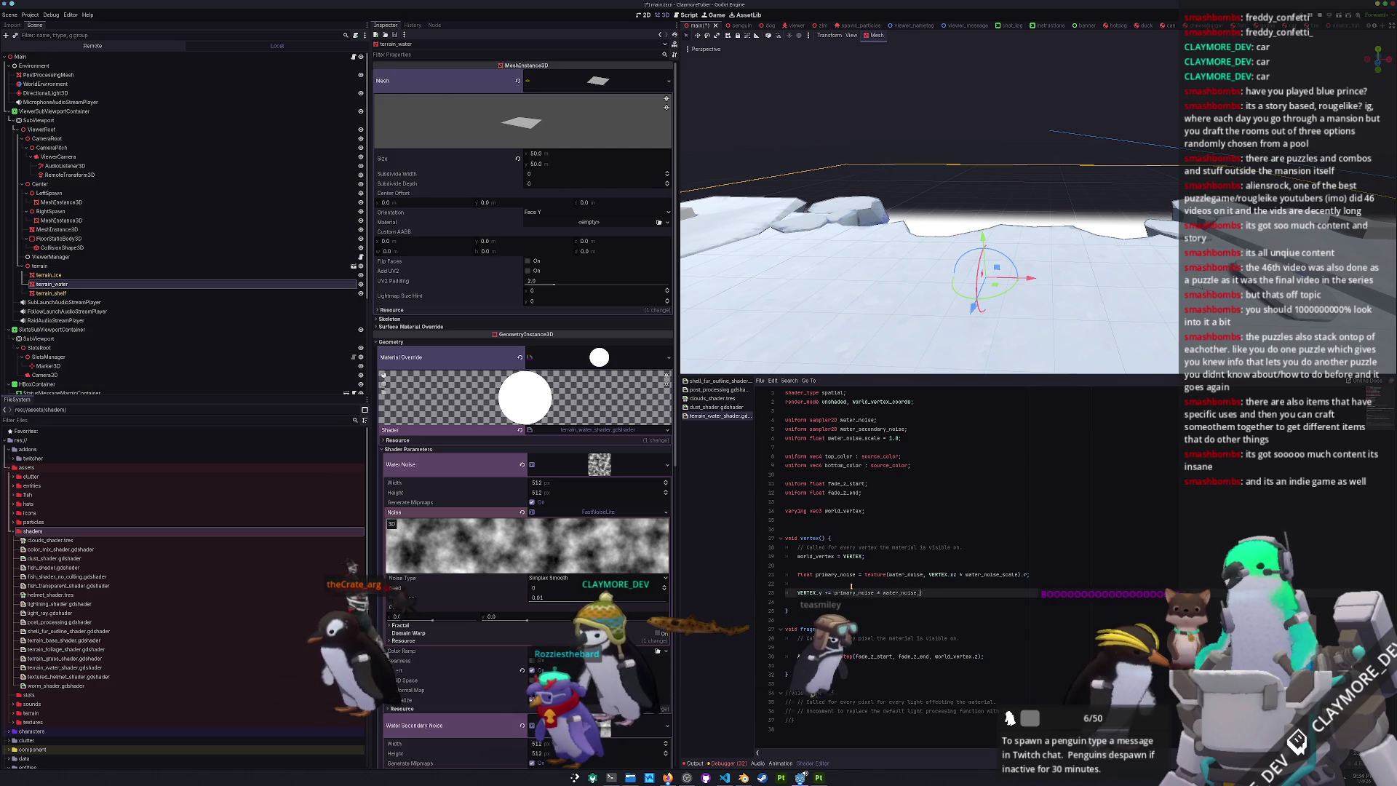
{"action": "type", "text": "magnitude;"}
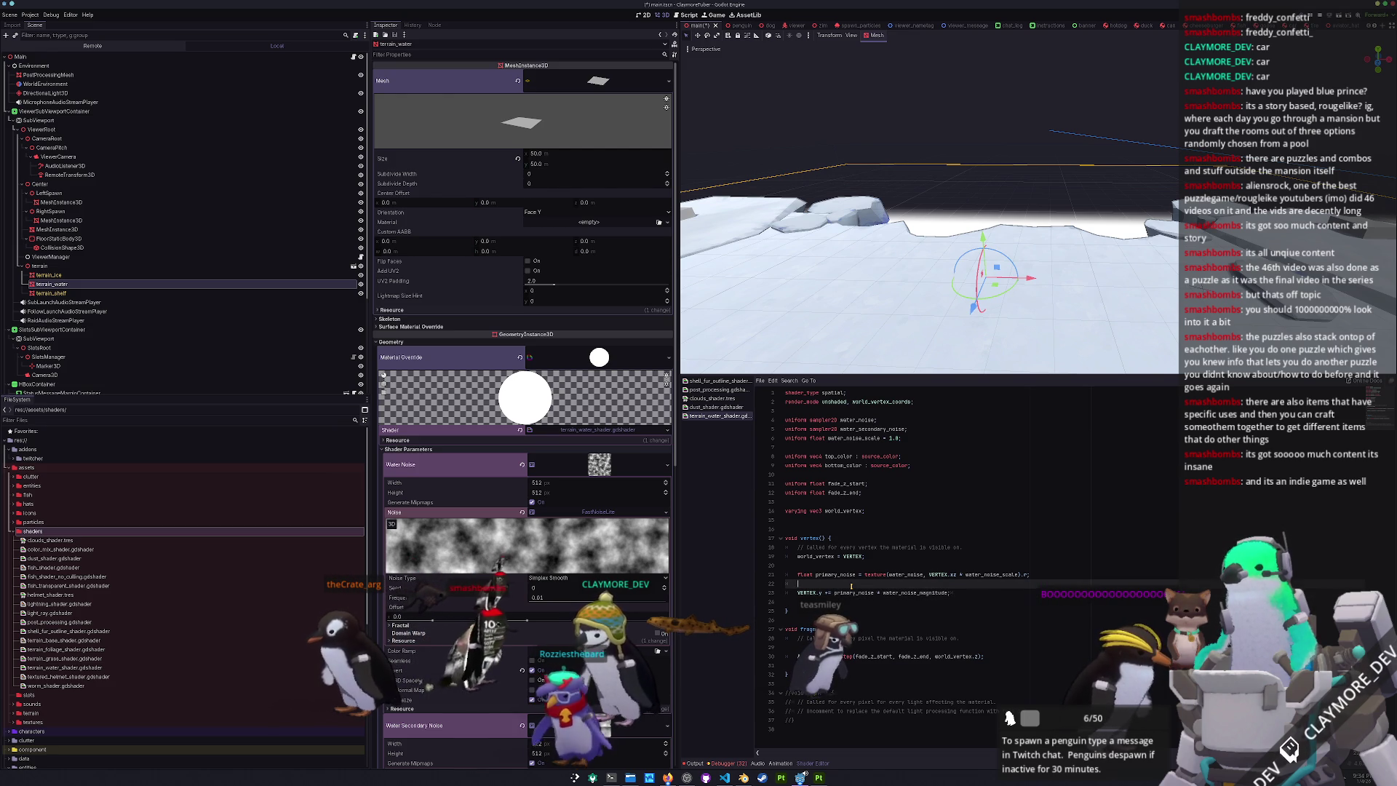
- Declare 'uniform float water_noise_magnitude = 1.0;' below the noise scale uniform and save the shader
{"action": "key", "text": "Up"}
{"action": "key", "text": "Up"}
{"action": "key", "text": "Up"}
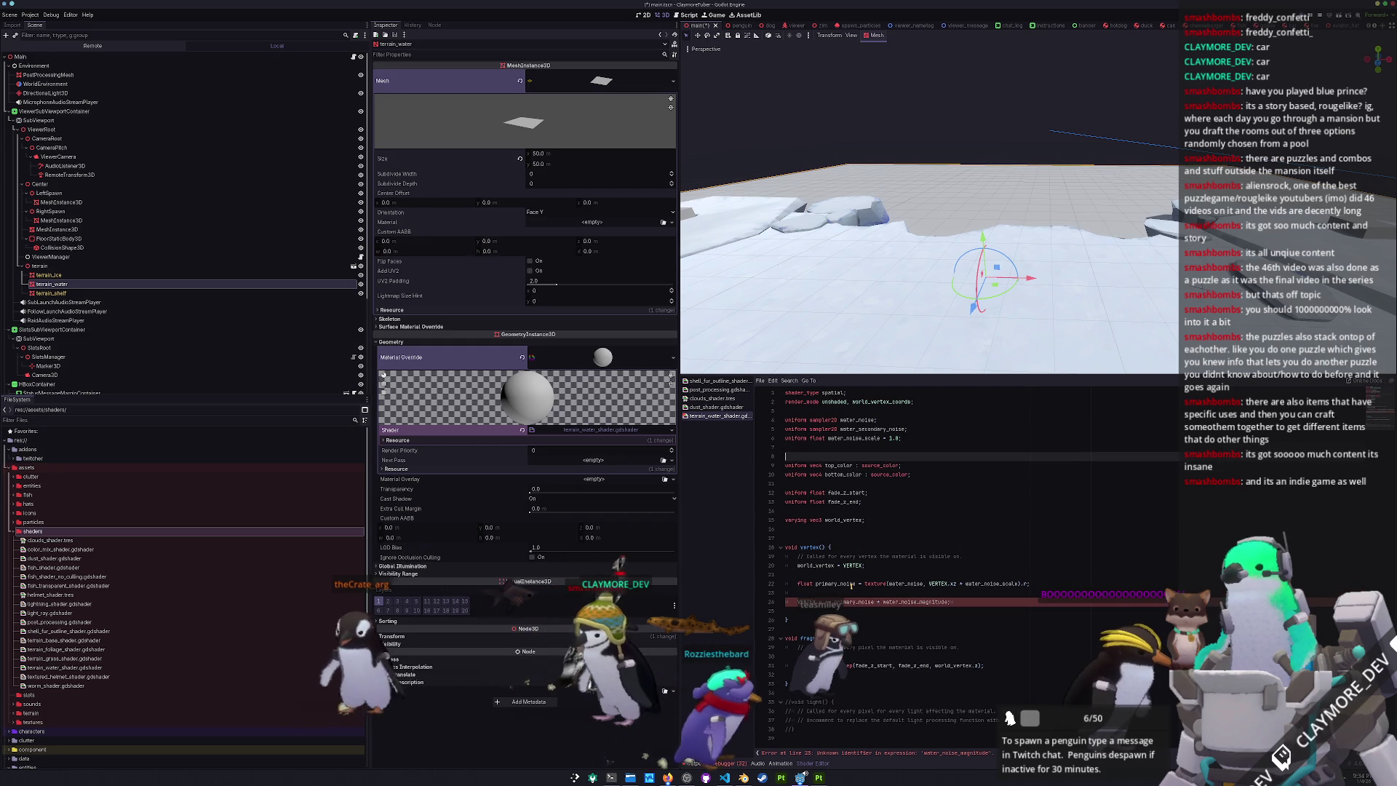
{"action": "key", "text": "End"}
{"action": "key", "text": "Return"}
{"action": "type", "text": "uniform float water_noi"}
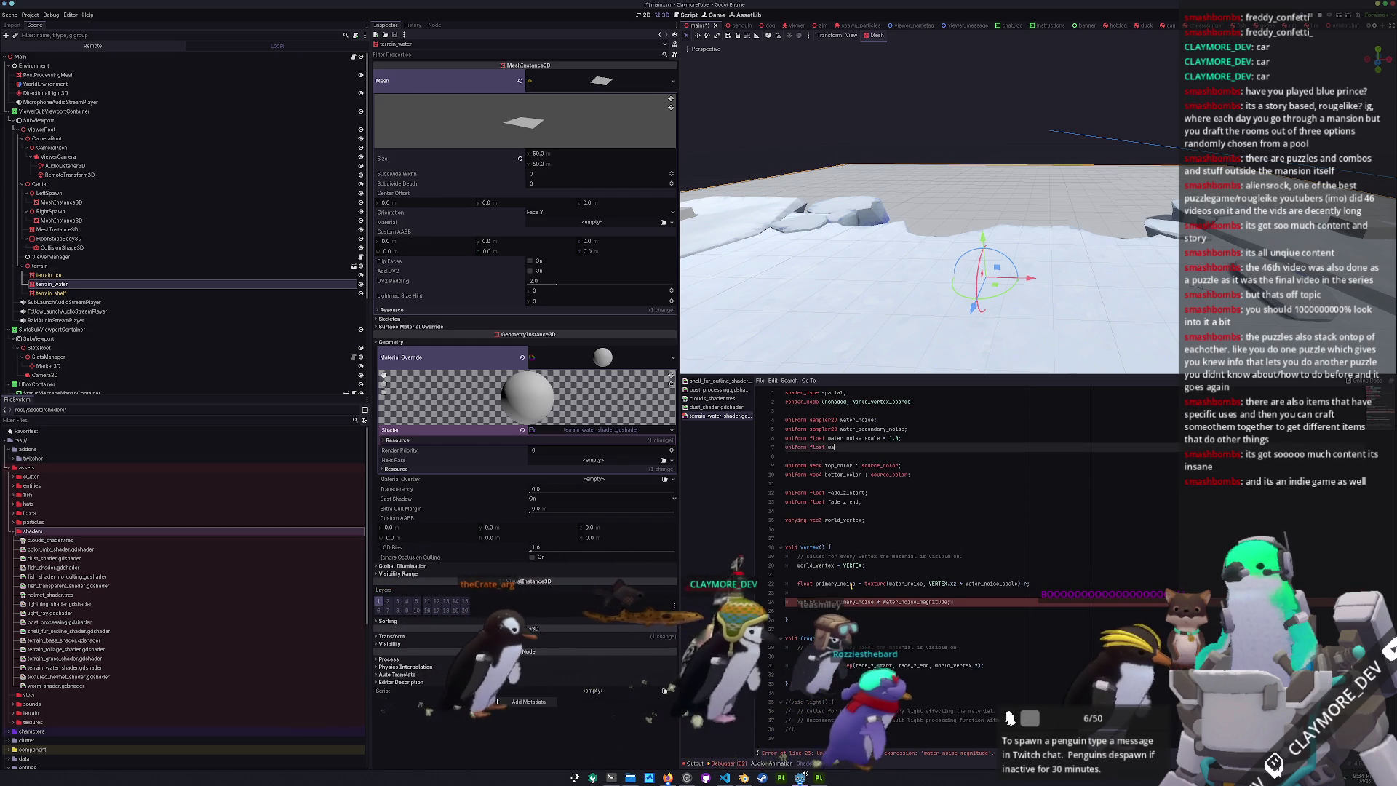
{"action": "type", "text": "se_magni"}
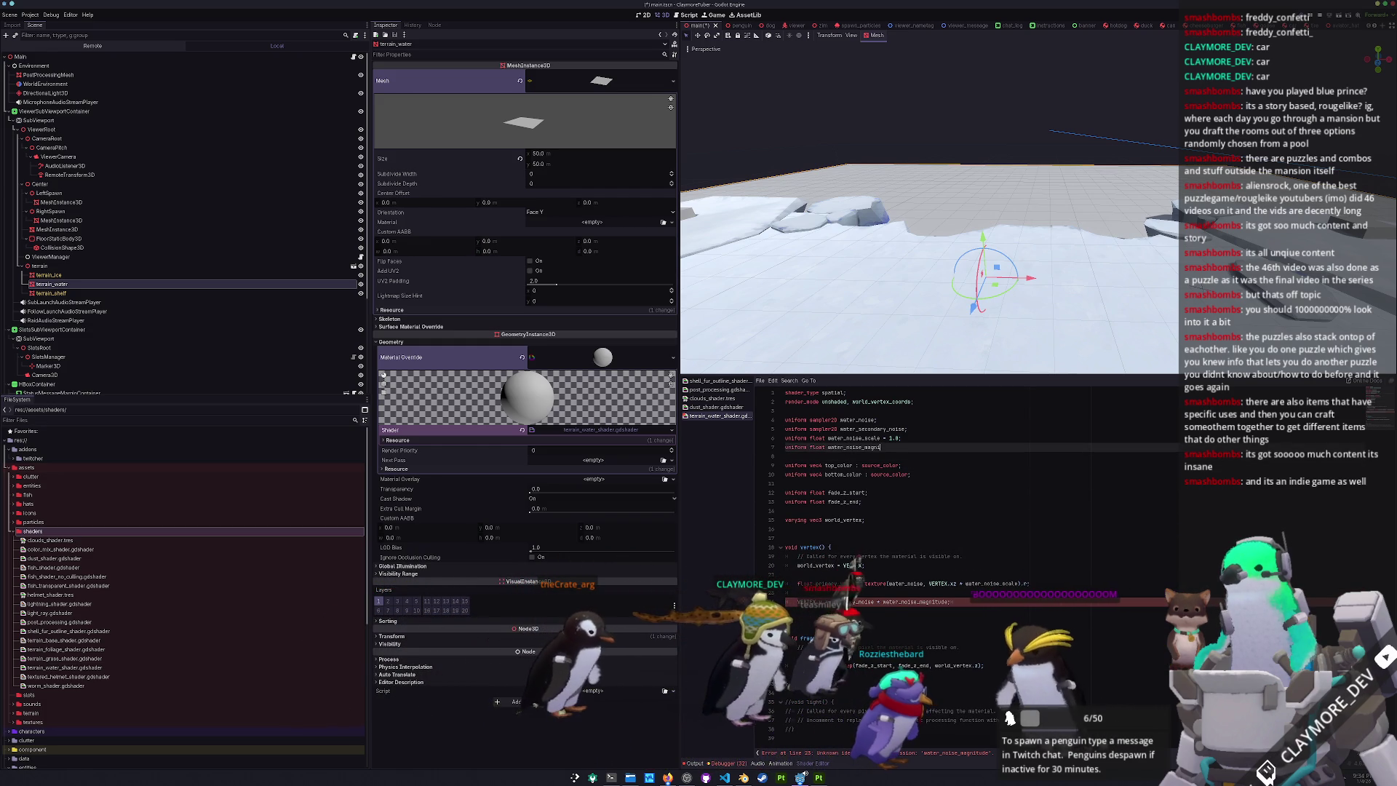
{"action": "type", "text": "tude = 1."}
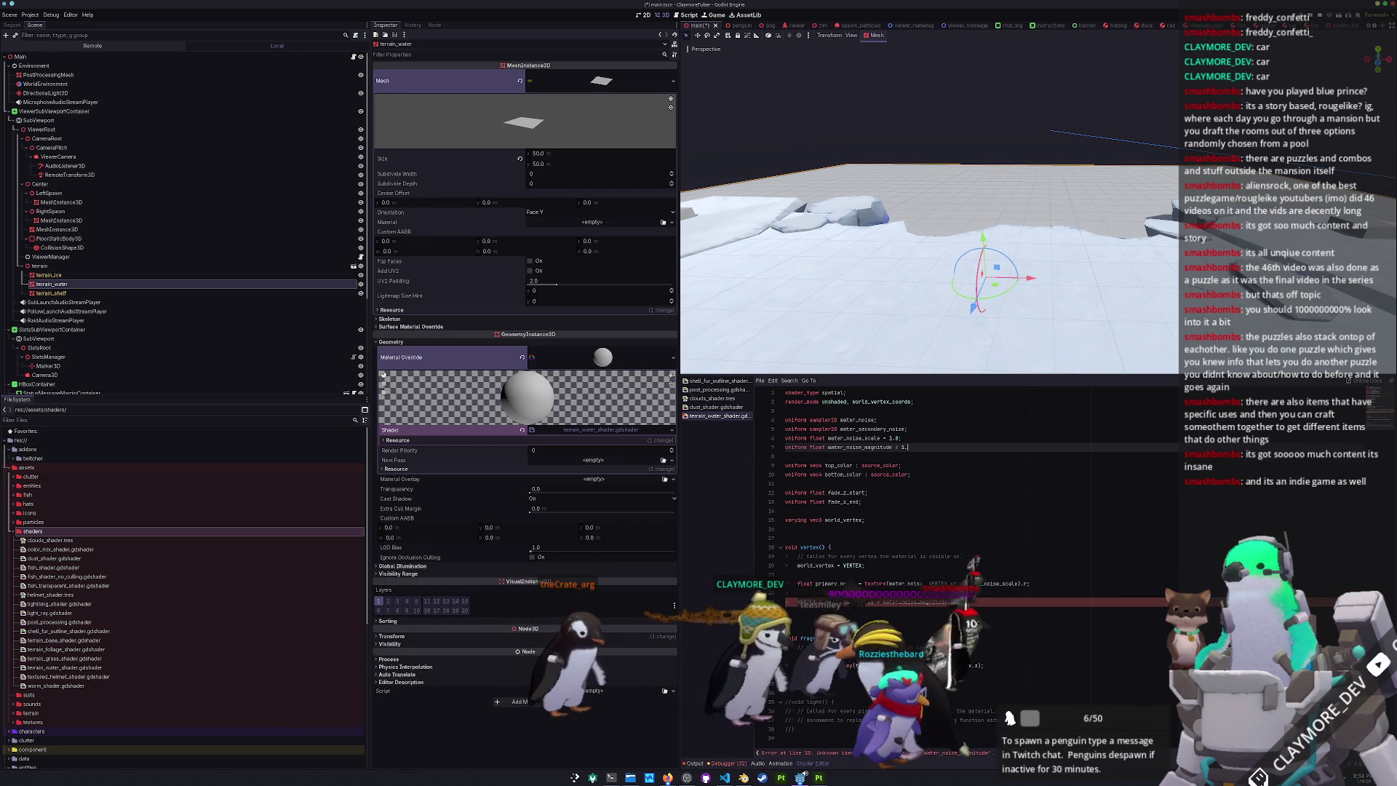
{"action": "type", "text": "0;"}
{"action": "key", "text": "Down"}
{"action": "key", "text": "ctrl+s"}
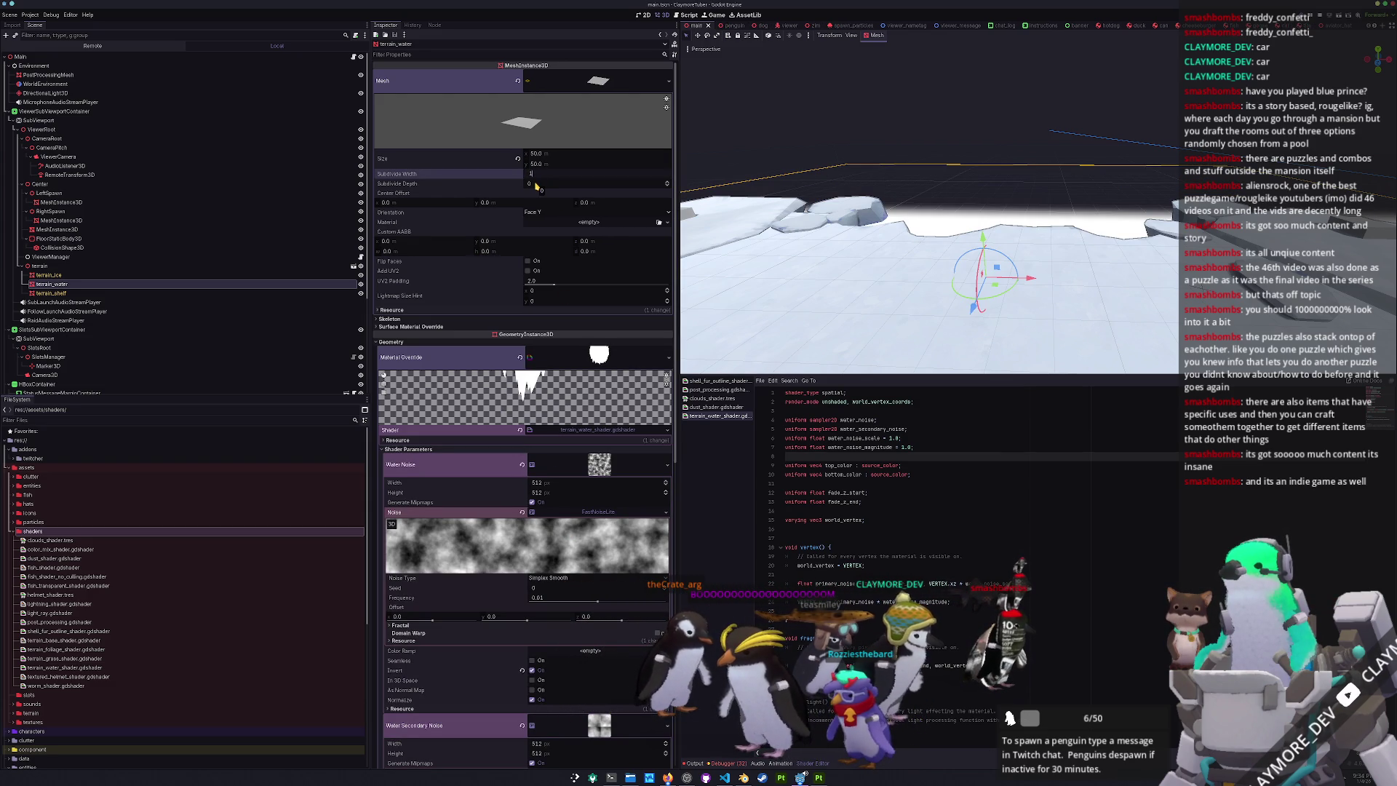
- Set the plane mesh's Subdivide Width and Subdivide Depth to 32 and orbit to inspect the water
{"action": "key", "text": "Return"}
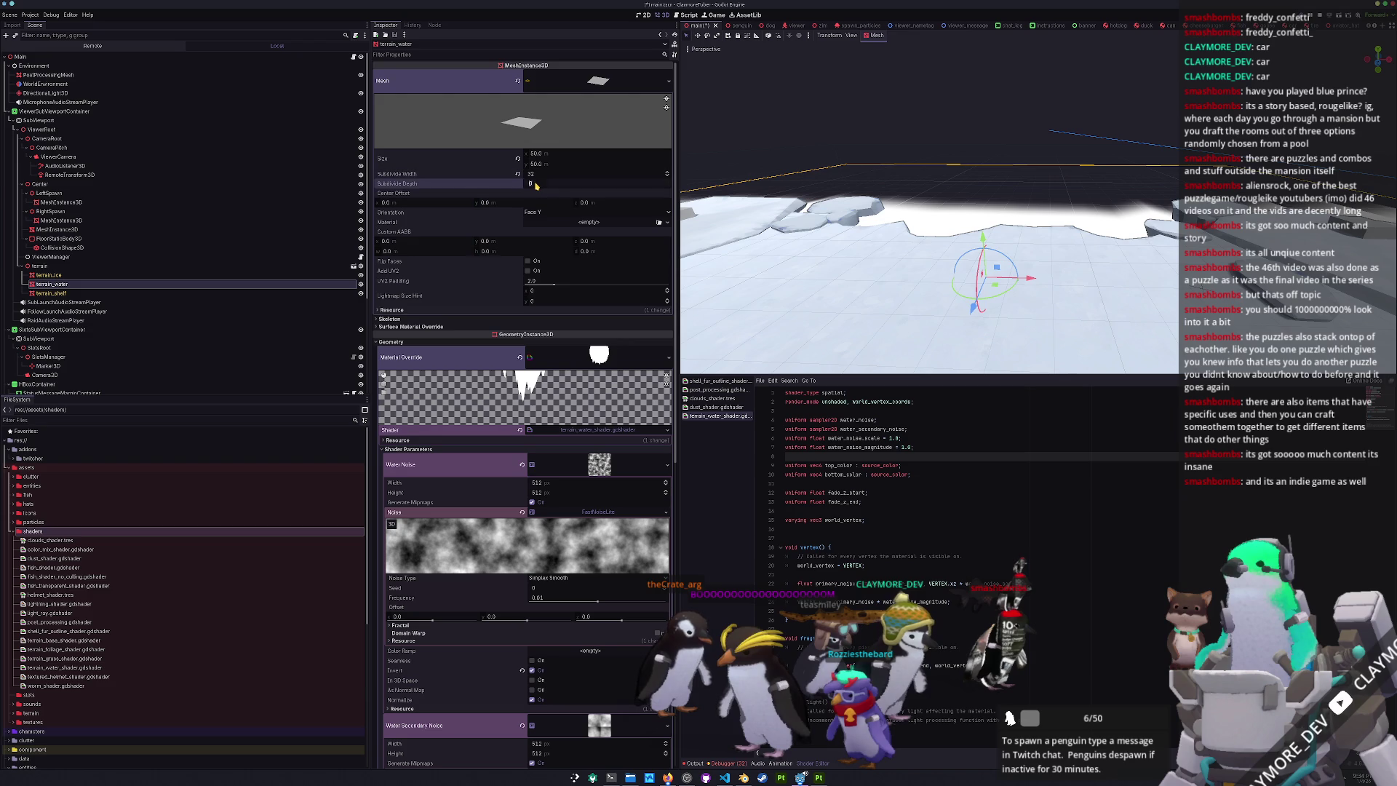
{"action": "type", "text": "32"}
{"action": "key", "text": "Return"}
{"action": "mouse_move", "coordinate": [741, 141]}
{"action": "left_mouse_down"}
{"action": "mouse_move", "coordinate": [937, 239]}
{"action": "mouse_move", "coordinate": [997, 227]}
{"action": "mouse_move", "coordinate": [982, 241]}
{"action": "left_mouse_up"}
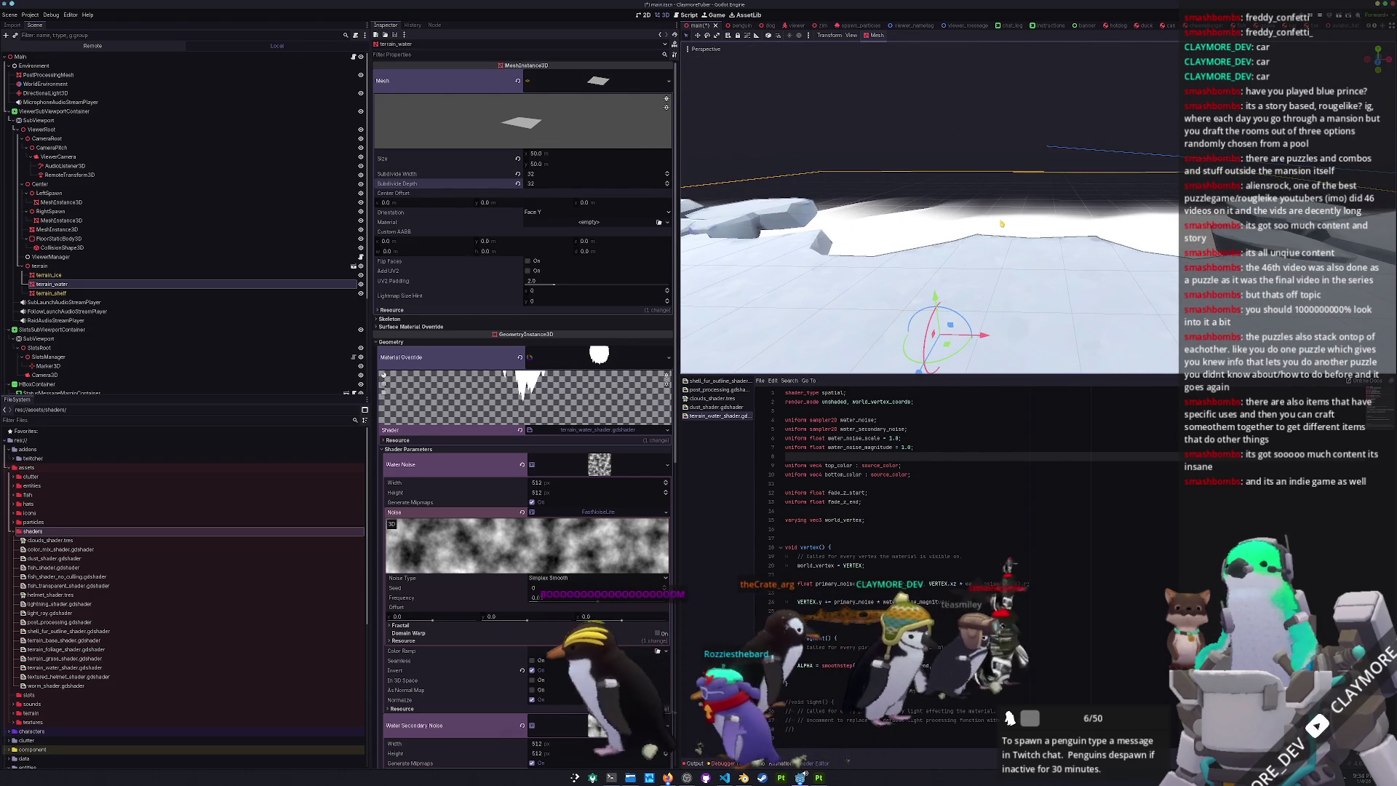
{"action": "left_click", "coordinate": [815, 511]}
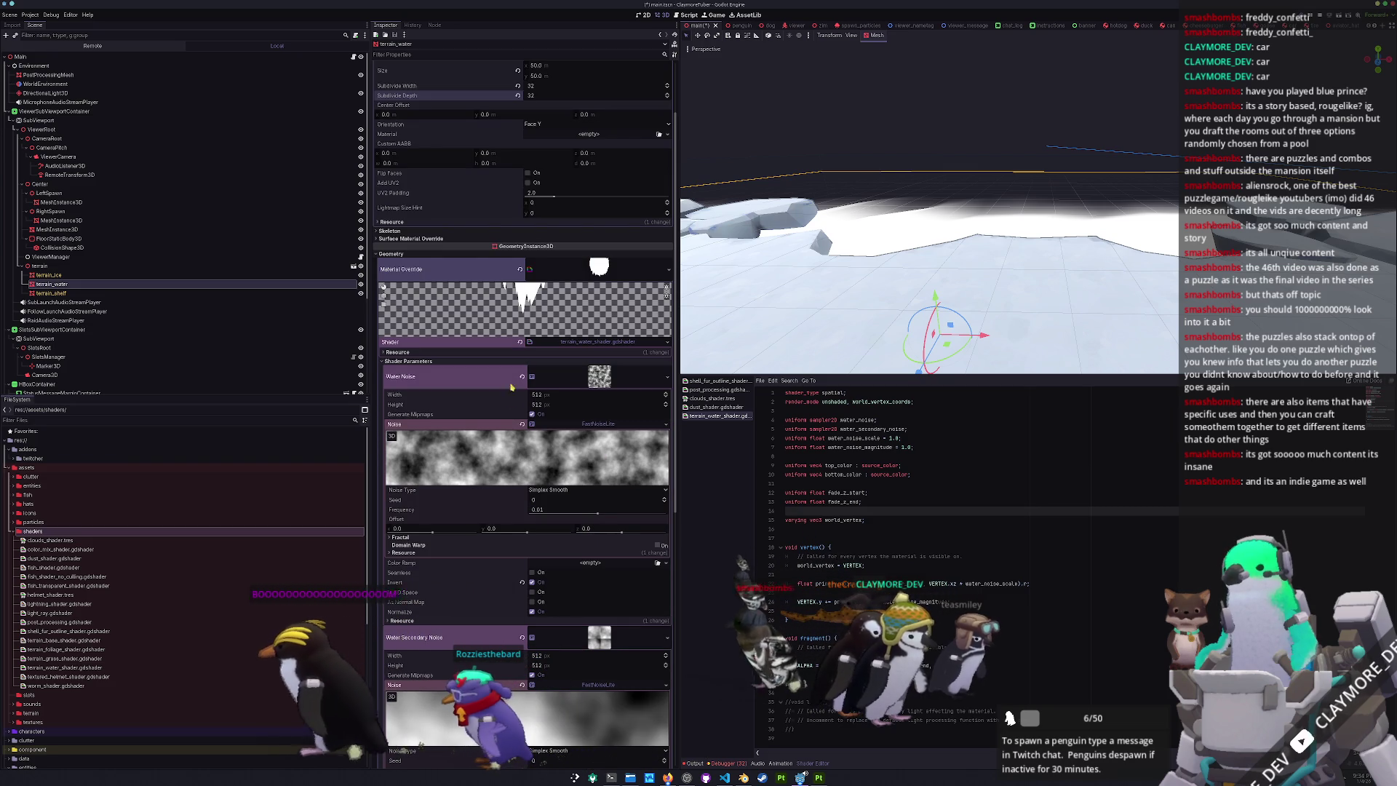
{"action": "scroll", "coordinate": [470, 540], "scroll_direction": "down", "scroll_amount": 6}
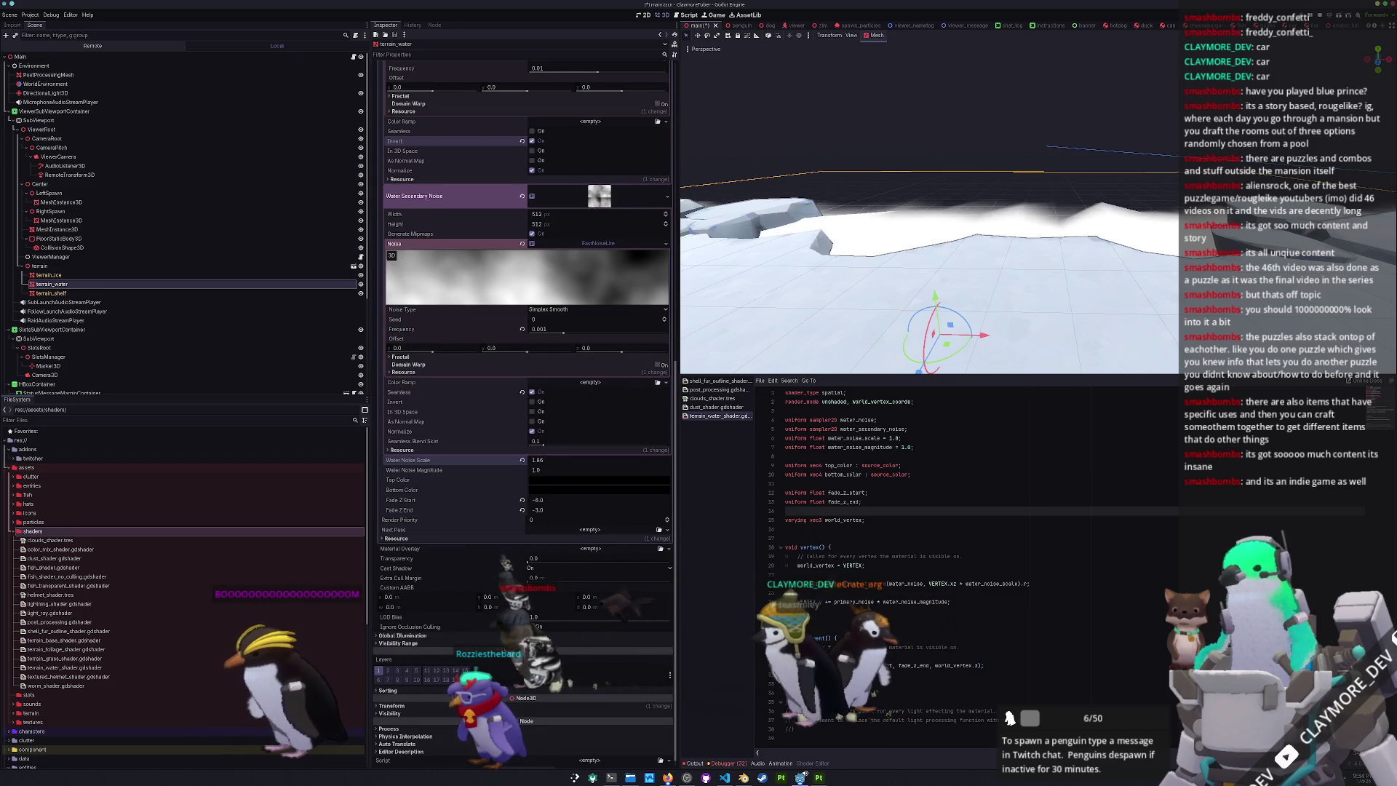
- Nudge Water Noise Magnitude to test displacement, then add 'uniform float water_noise_speed = 1.0;' below it
{"action": "mouse_move", "coordinate": [539, 469]}
{"action": "left_mouse_down"}
{"action": "mouse_move", "coordinate": [553, 470]}
{"action": "mouse_move", "coordinate": [541, 471]}
{"action": "left_mouse_up"}
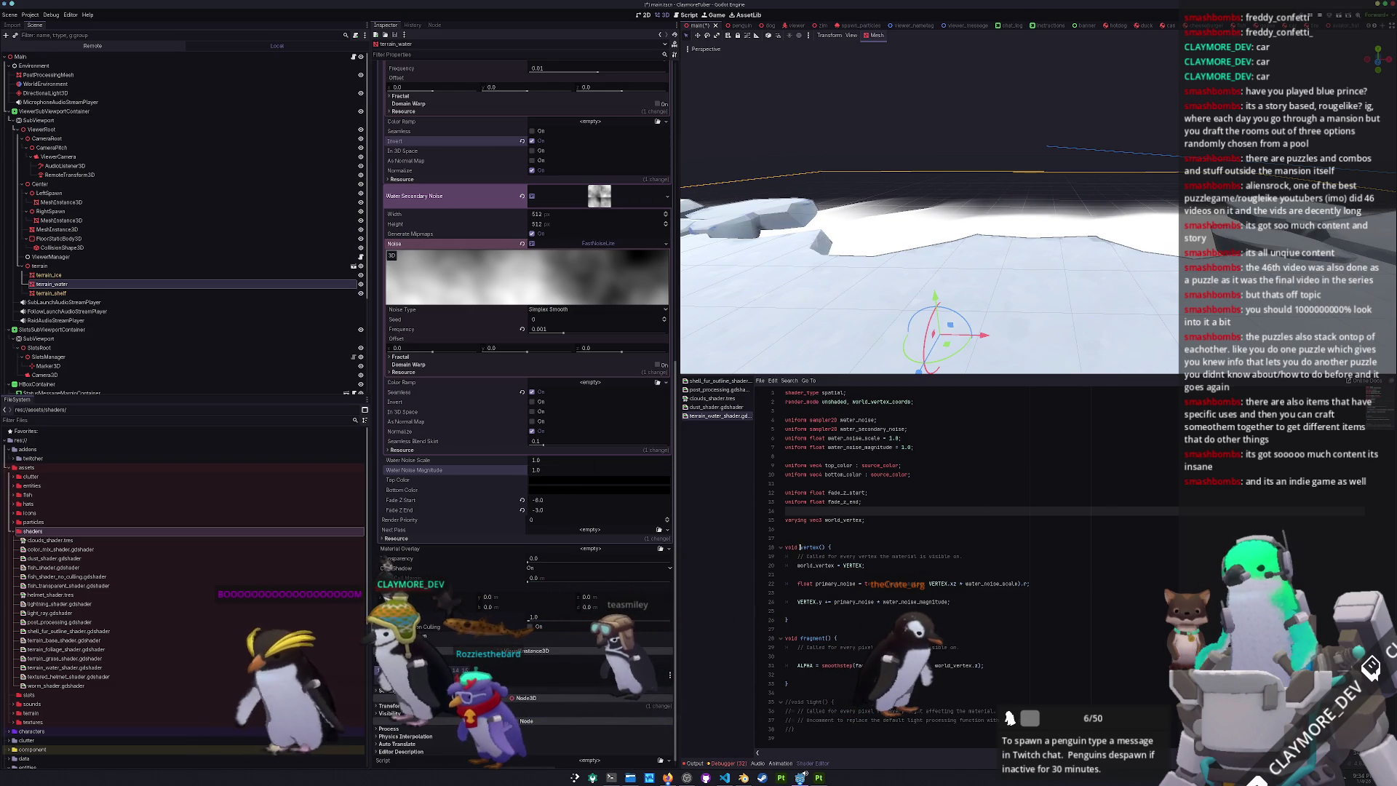
{"action": "left_click", "coordinate": [815, 529]}
{"action": "left_click", "coordinate": [797, 456]}
{"action": "key", "text": "Return"}
{"action": "type", "text": "uniform float wate"}
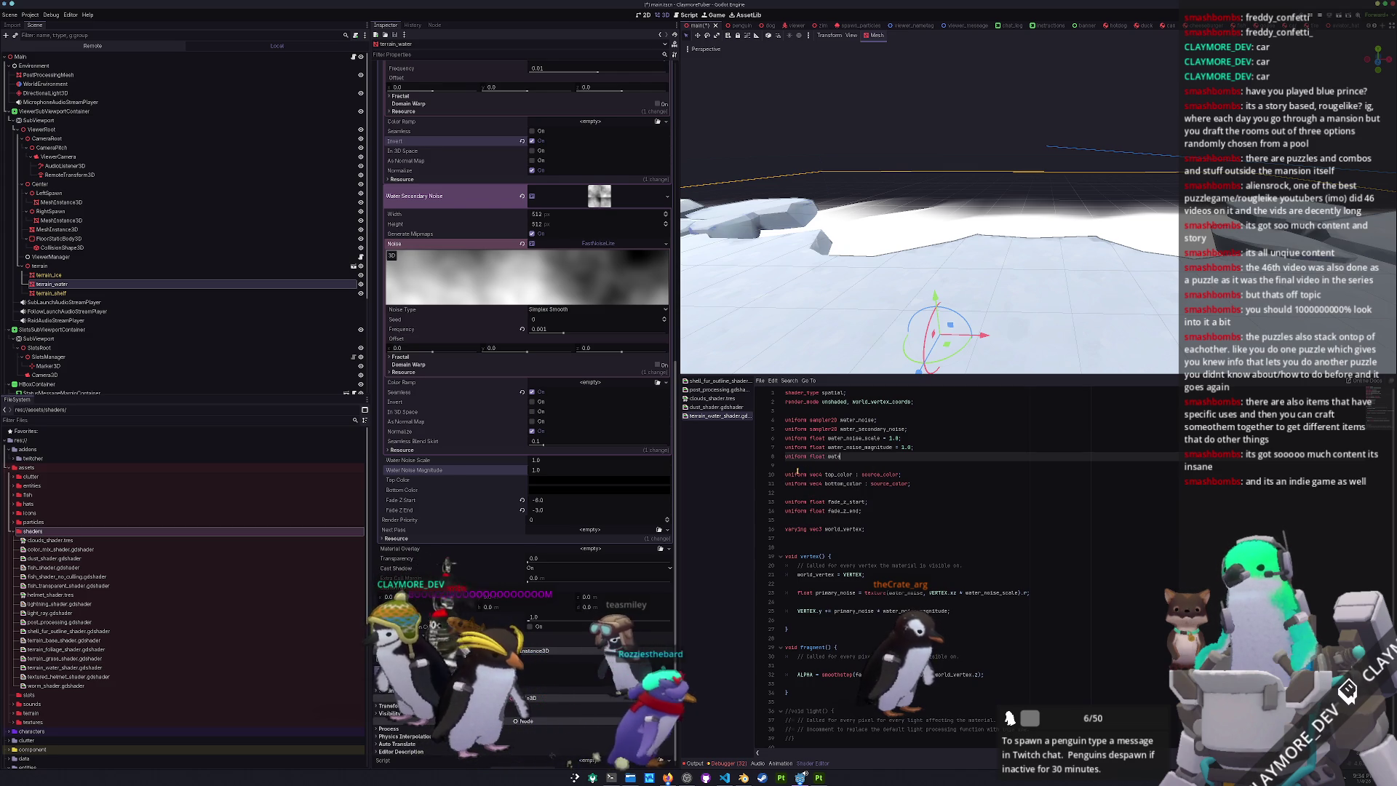
{"action": "type", "text": "r_noise_speed = 1.0"}
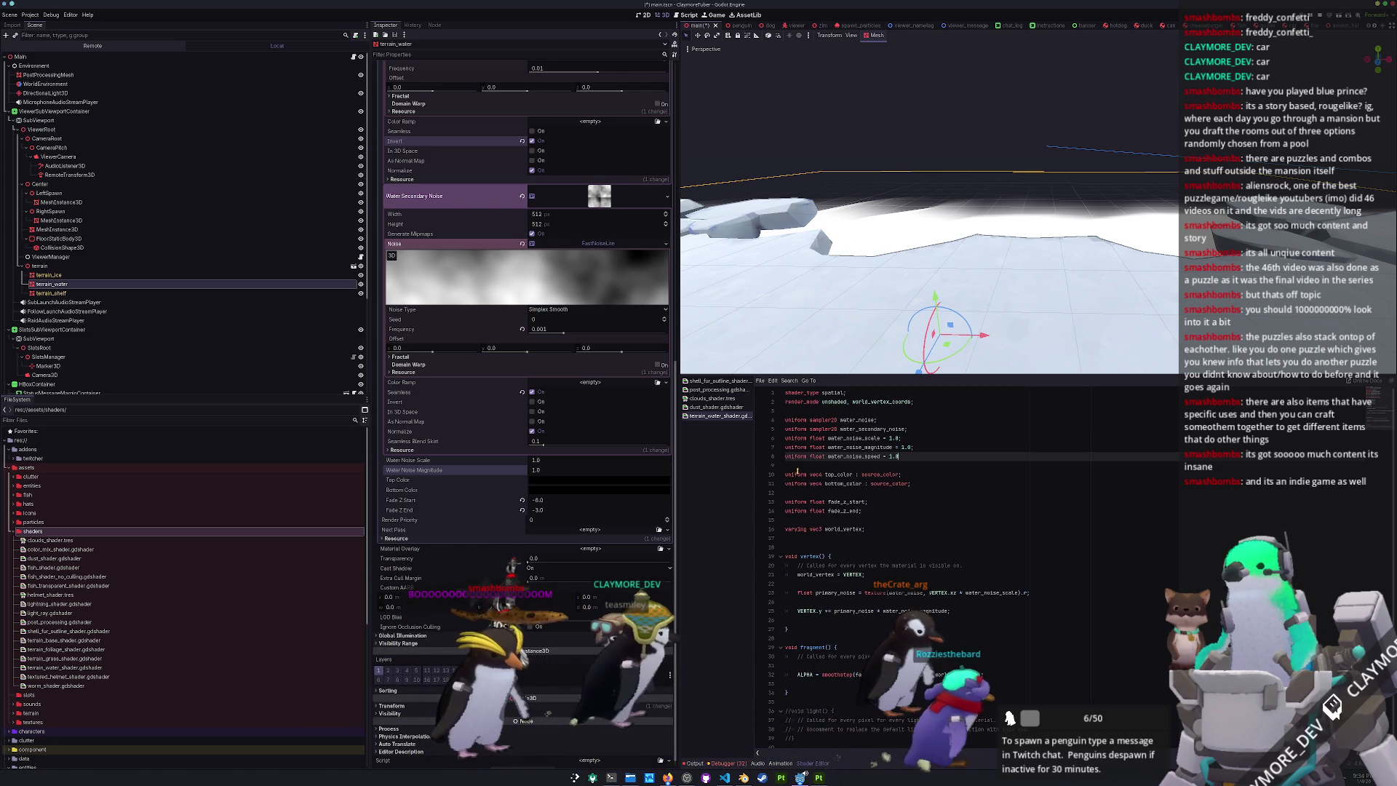
{"action": "type", "text": ";"}
- Offset the noise UV by vec2(0.0,1.0) * TIME * water_noise_speed and save
{"action": "key", "text": "Down"}
{"action": "key", "text": "Down"}
{"action": "key", "text": "Down"}
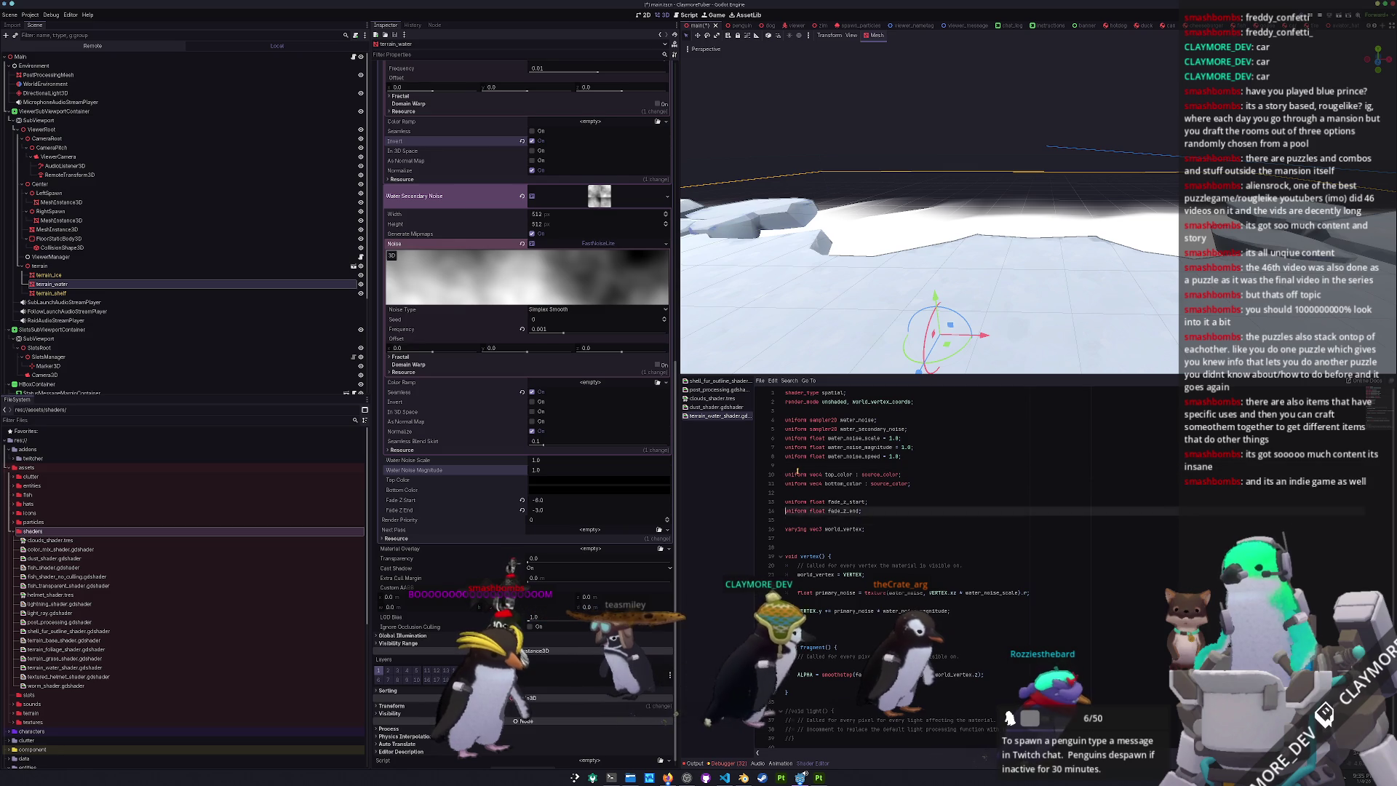
{"action": "key", "text": "Down"}
{"action": "key", "text": "Down"}
{"action": "key", "text": "Down"}
{"action": "key", "text": "End"}
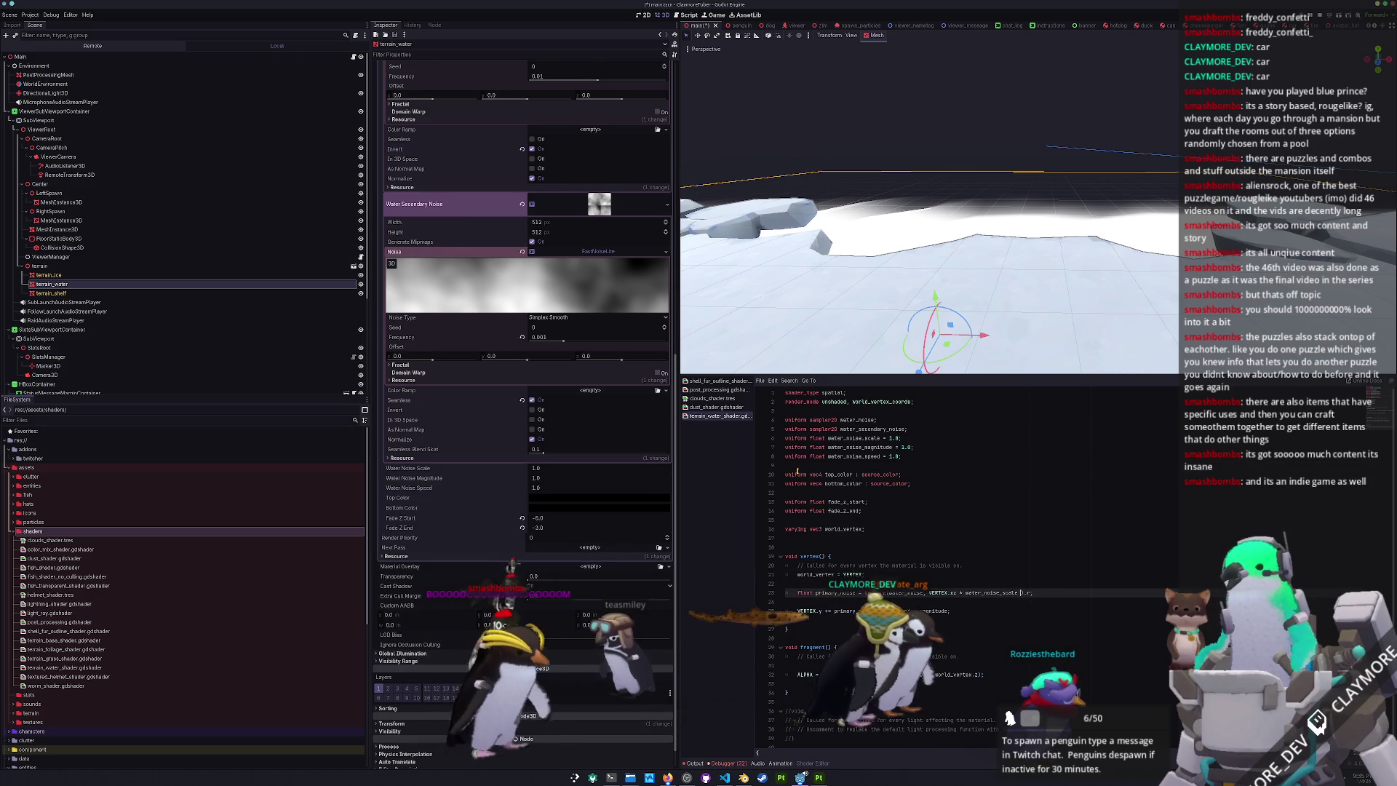
{"action": "type", "text": "+ TIME * water_nois"}
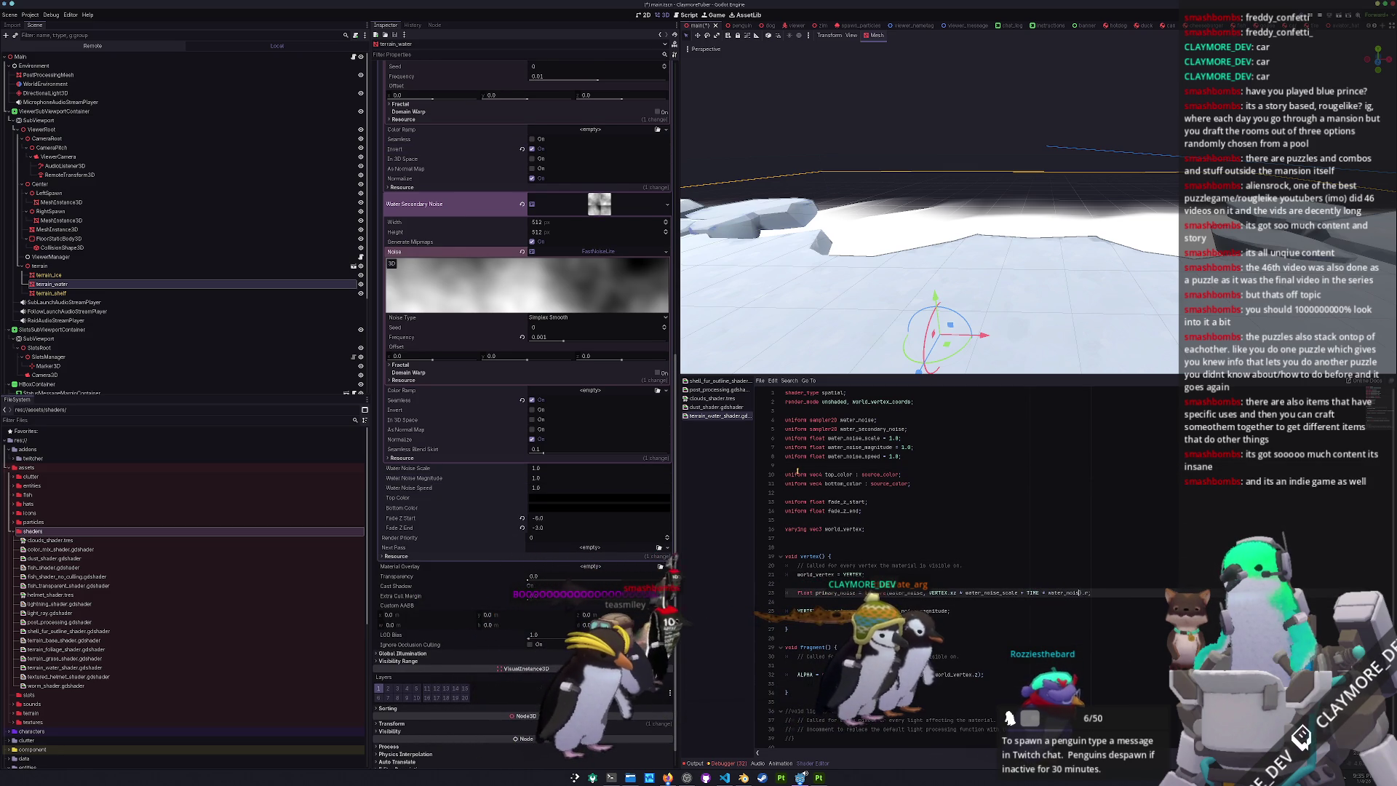
{"action": "type", "text": "d"}
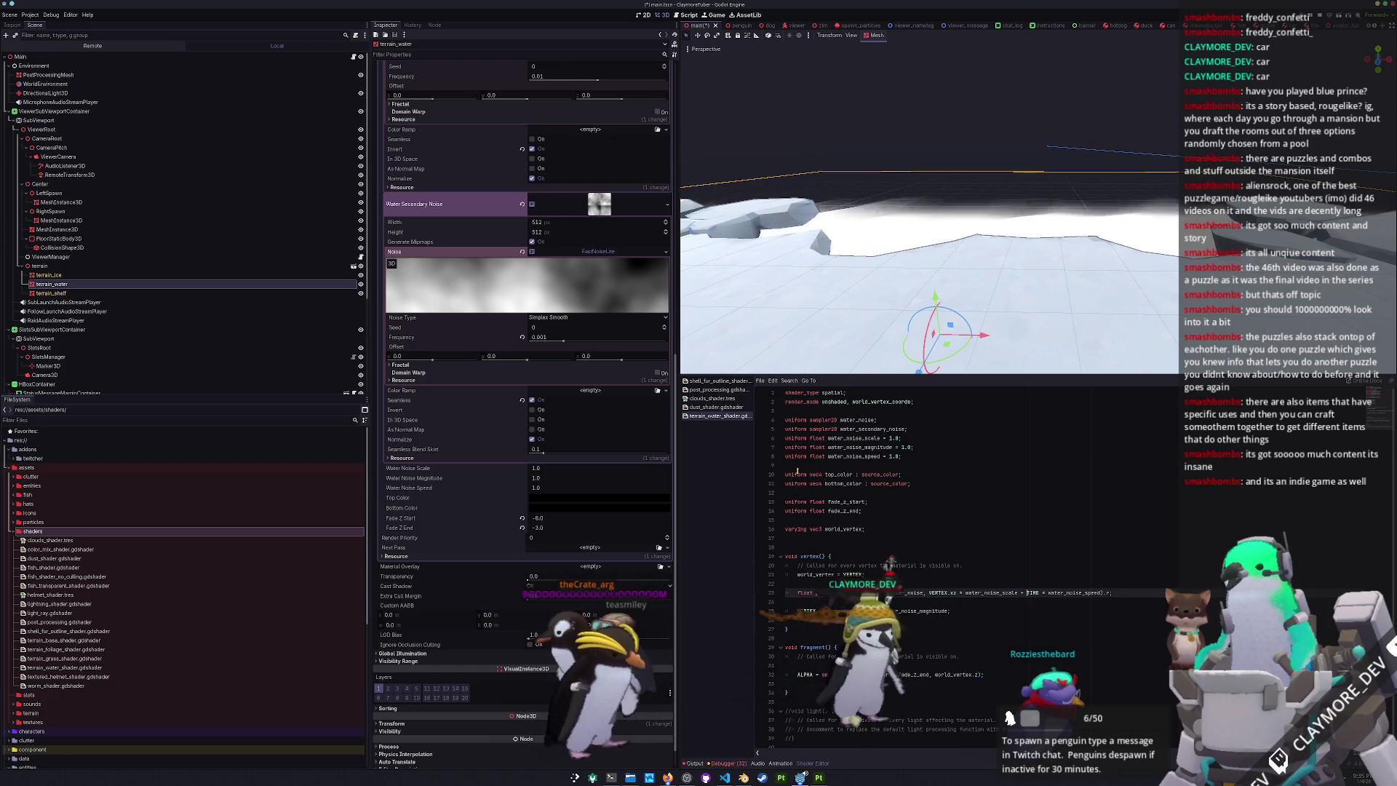
{"action": "type", "text": "c2(0.0,1.0"}
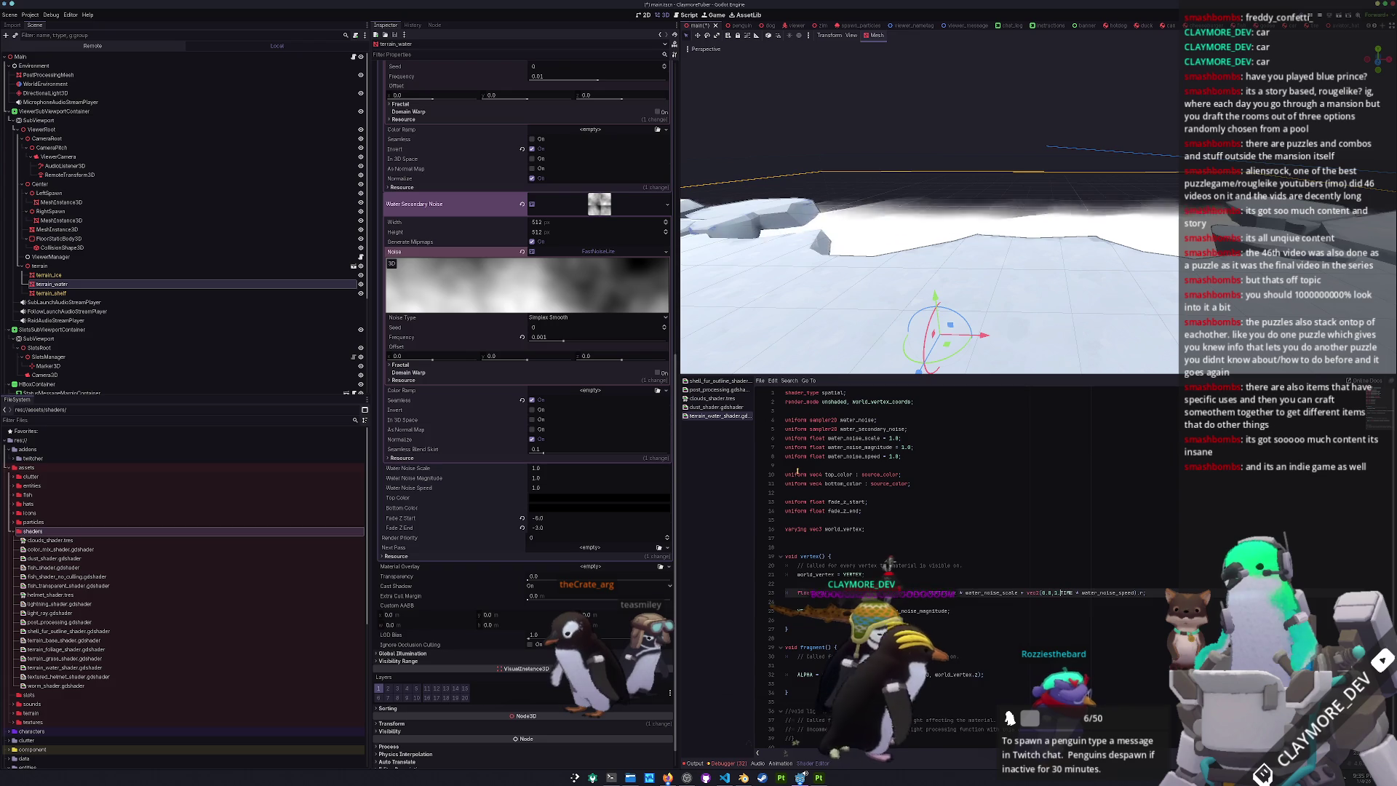
{"action": "type", "text": "*"}
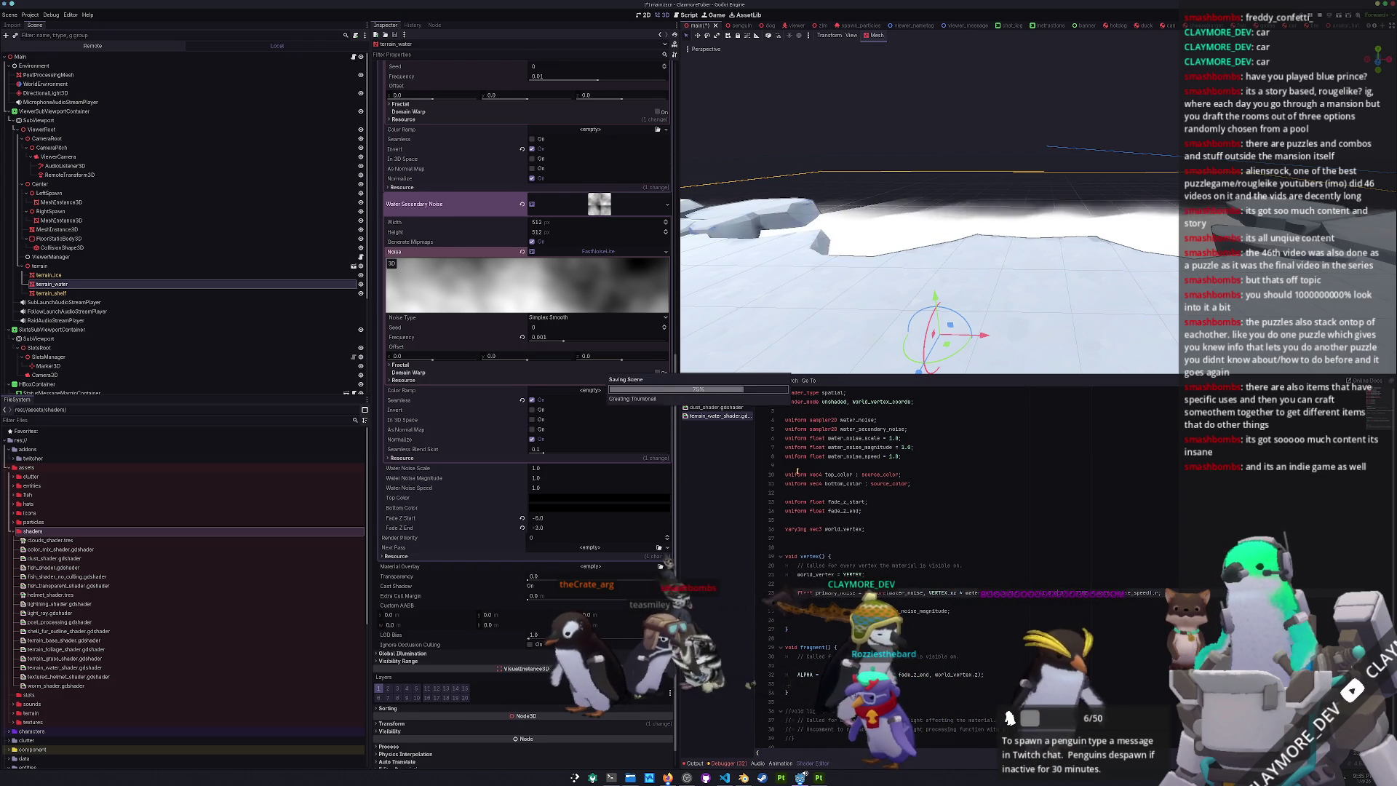
{"action": "key", "text": "ctrl+s"}
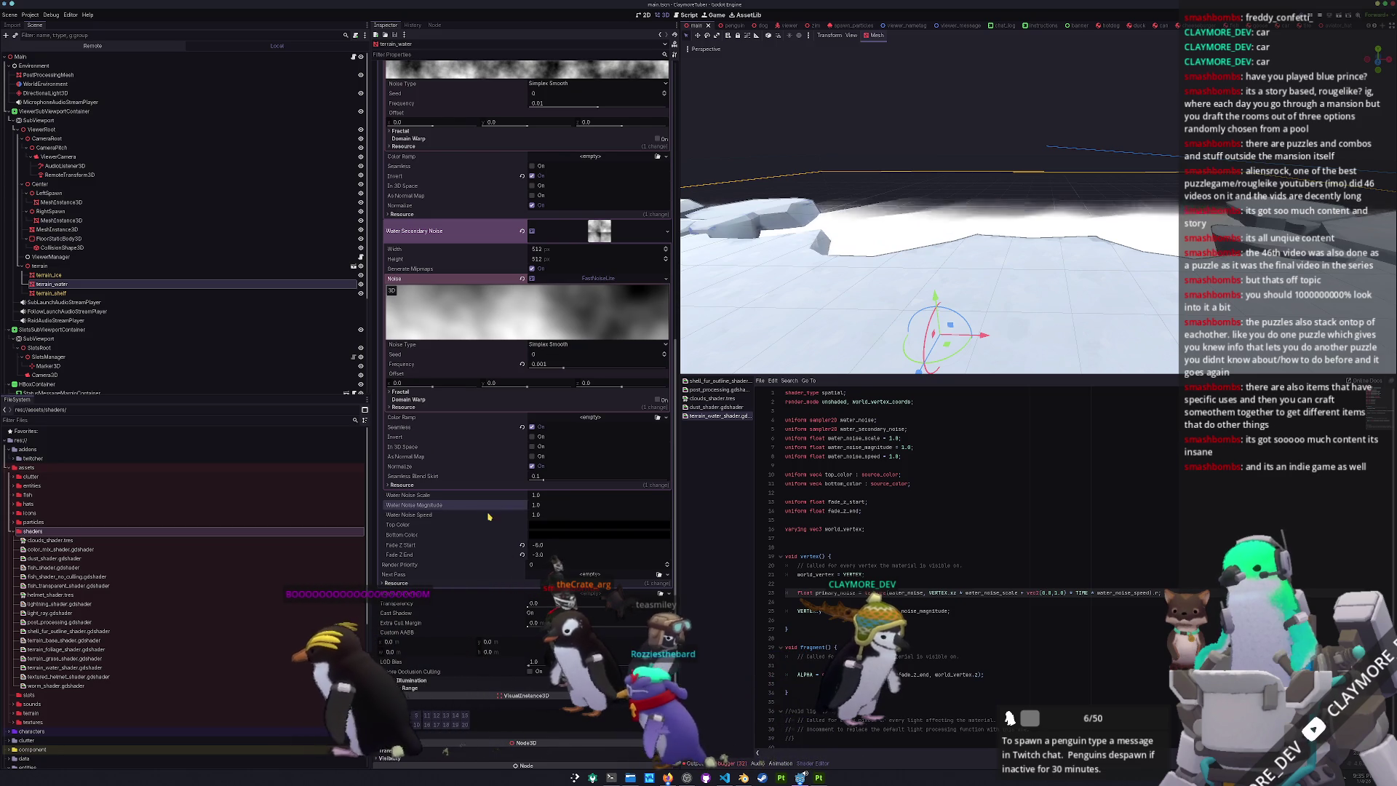
- Set Water Noise Speed to 0.1, then 0.01, checking the slower scrolling in the viewport
{"action": "left_click", "coordinate": [553, 515]}
{"action": "type", "text": "0.1"}
{"action": "key", "text": "Return"}
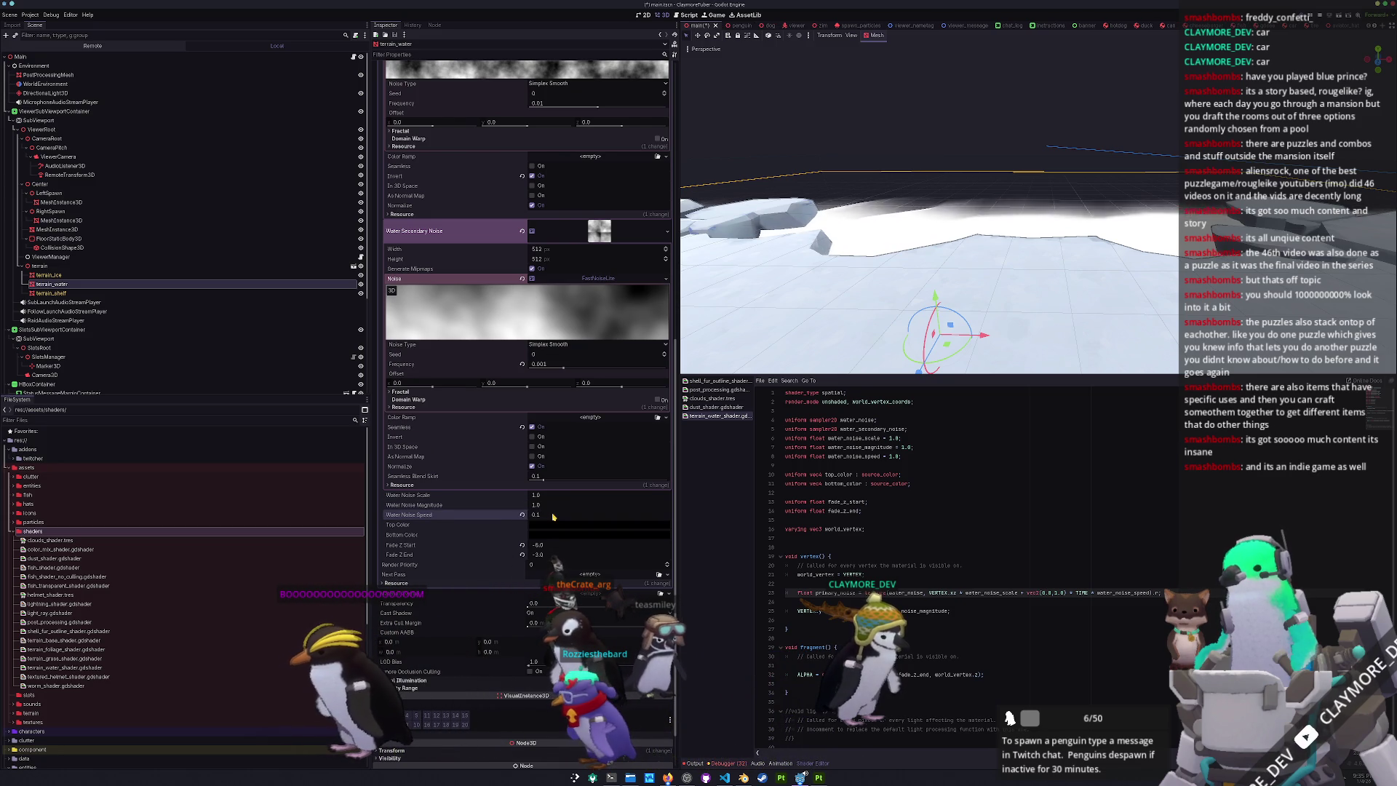
{"action": "scroll", "coordinate": [854, 268], "scroll_direction": "up", "scroll_amount": 3}
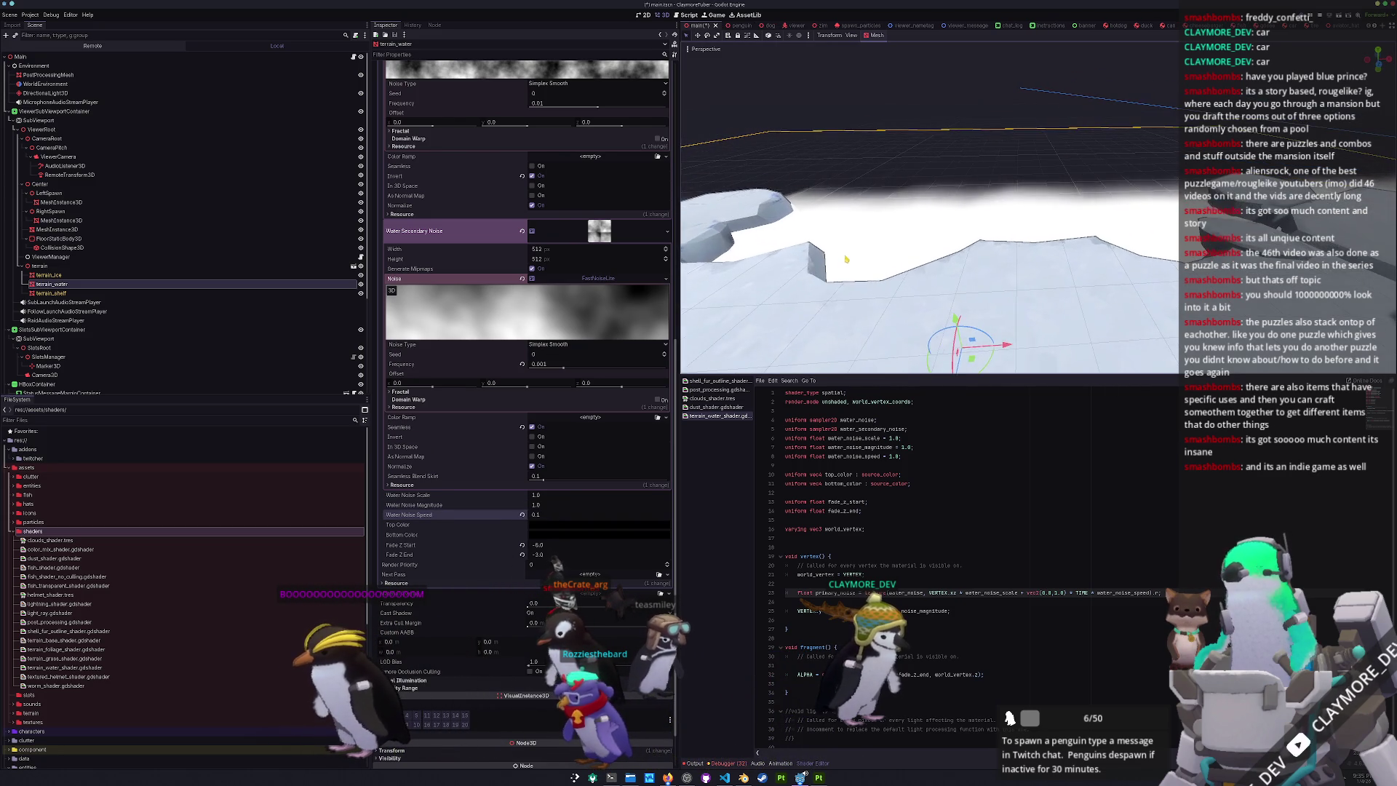
{"action": "scroll", "coordinate": [848, 268], "scroll_direction": "up", "scroll_amount": 2}
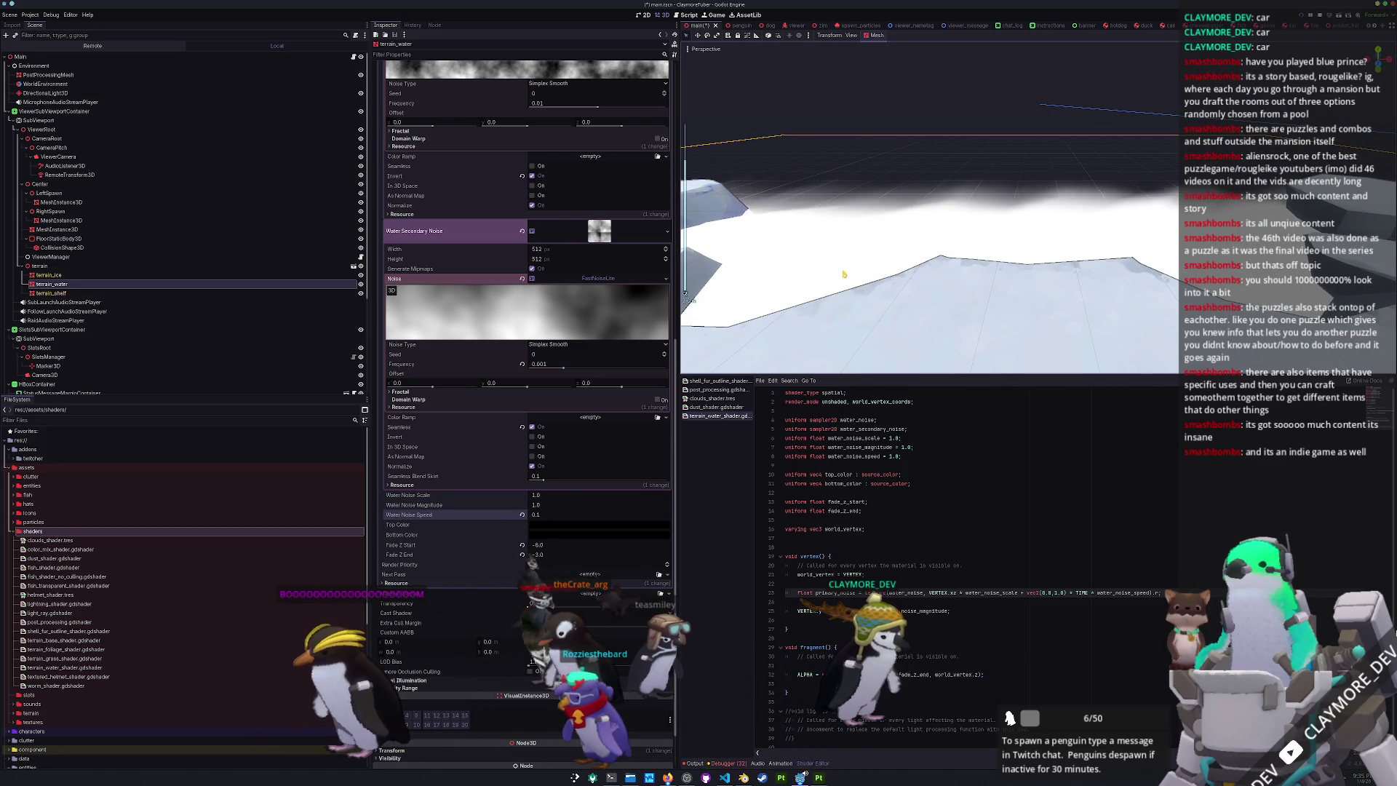
{"action": "type", "text": "0.01"}
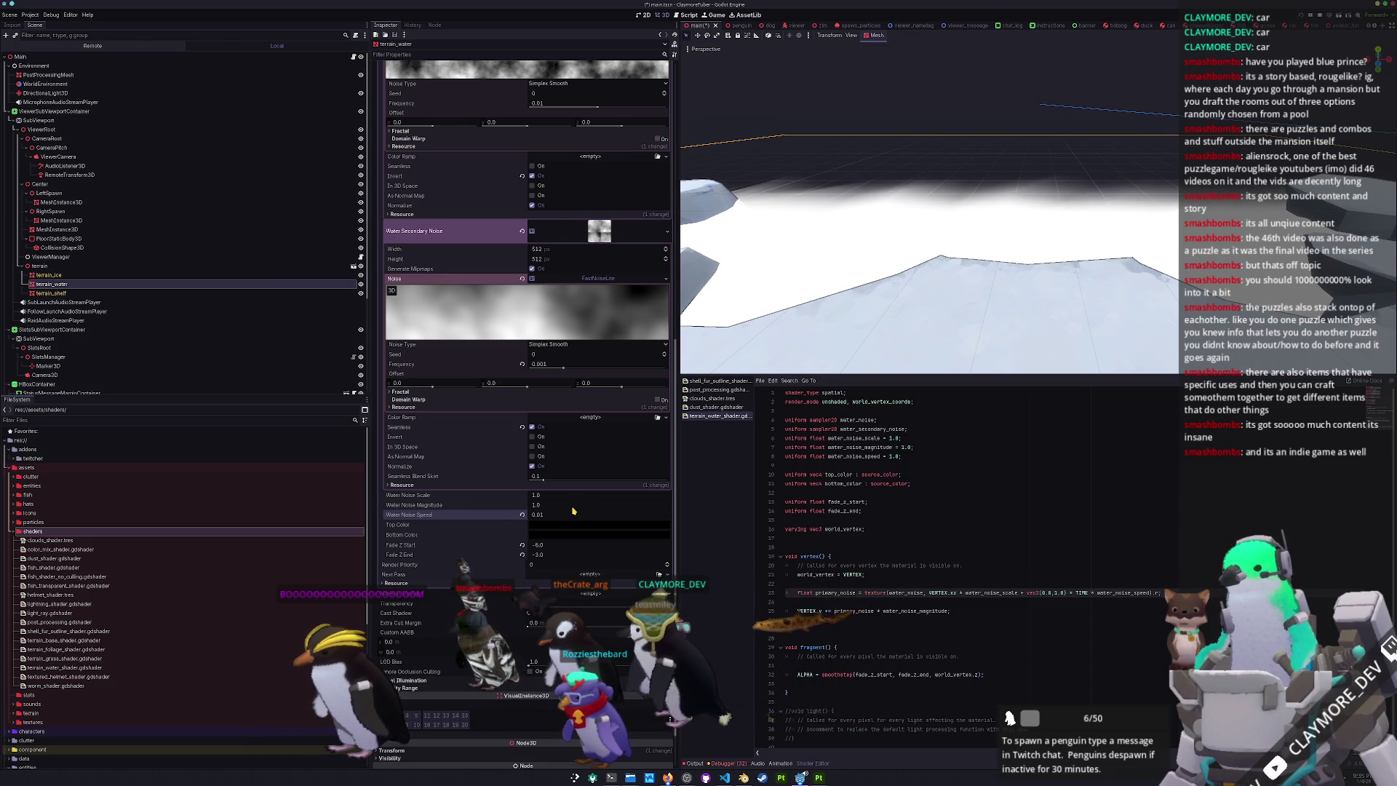
{"action": "scroll", "coordinate": [864, 253], "scroll_direction": "down", "scroll_amount": 5}
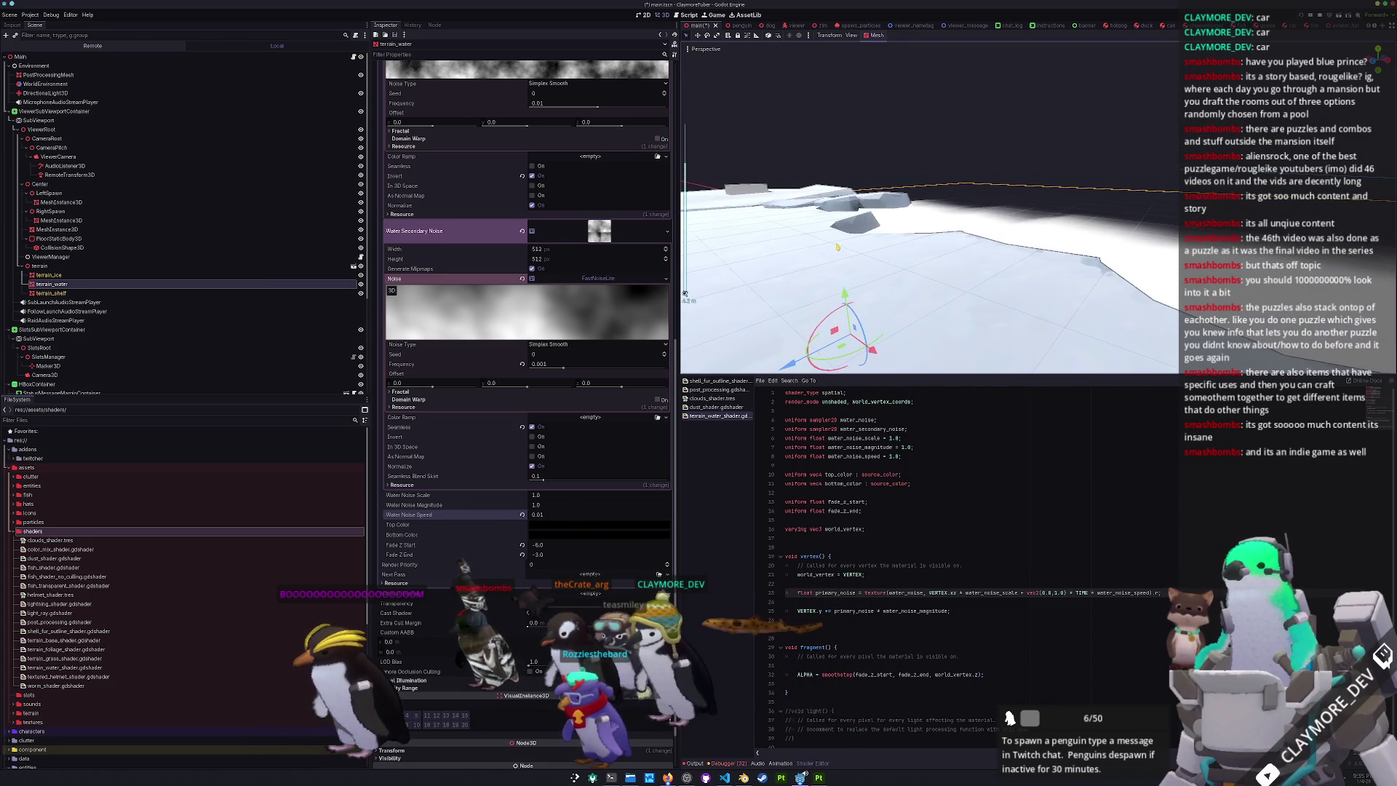
{"action": "scroll", "coordinate": [927, 249], "scroll_direction": "up", "scroll_amount": 3}
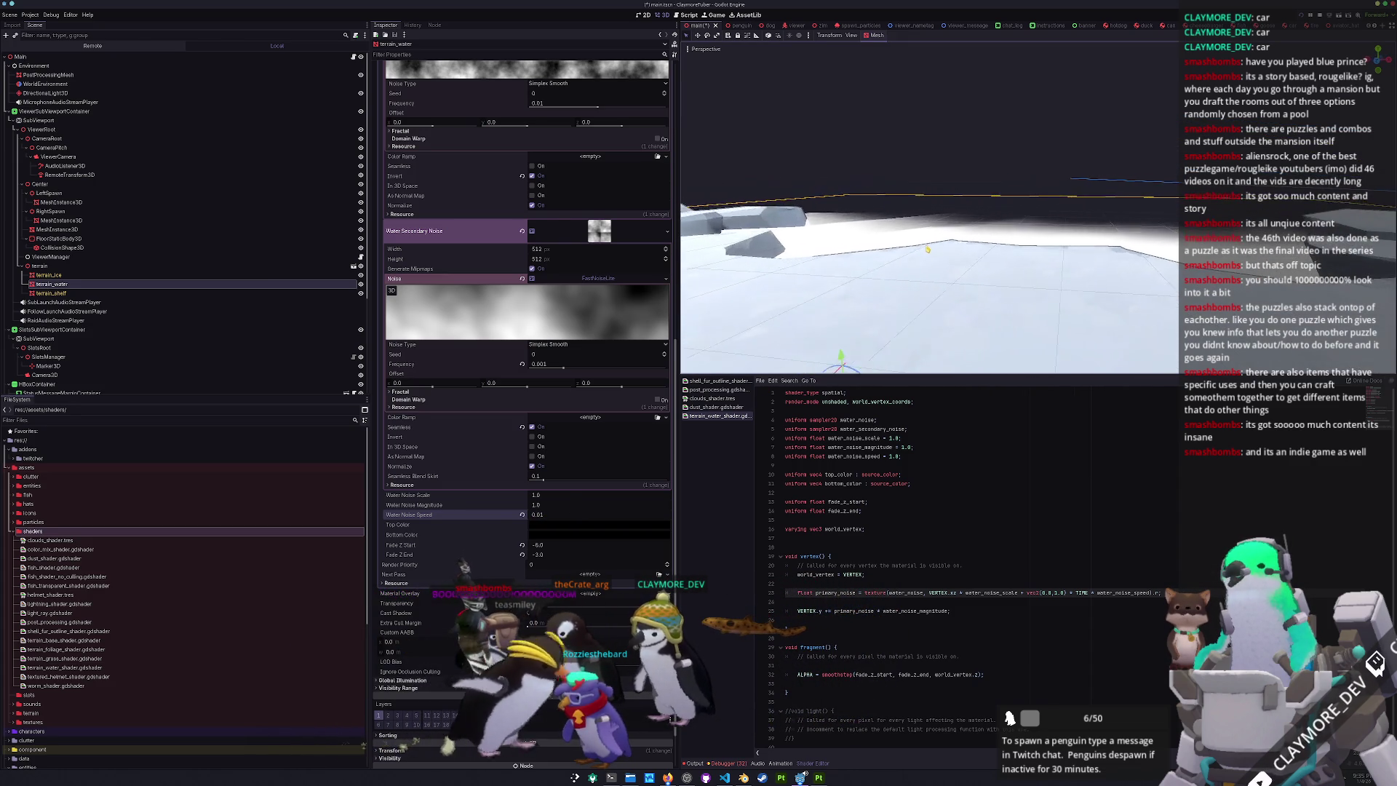
{"action": "scroll", "coordinate": [991, 241], "scroll_direction": "down", "scroll_amount": 5}
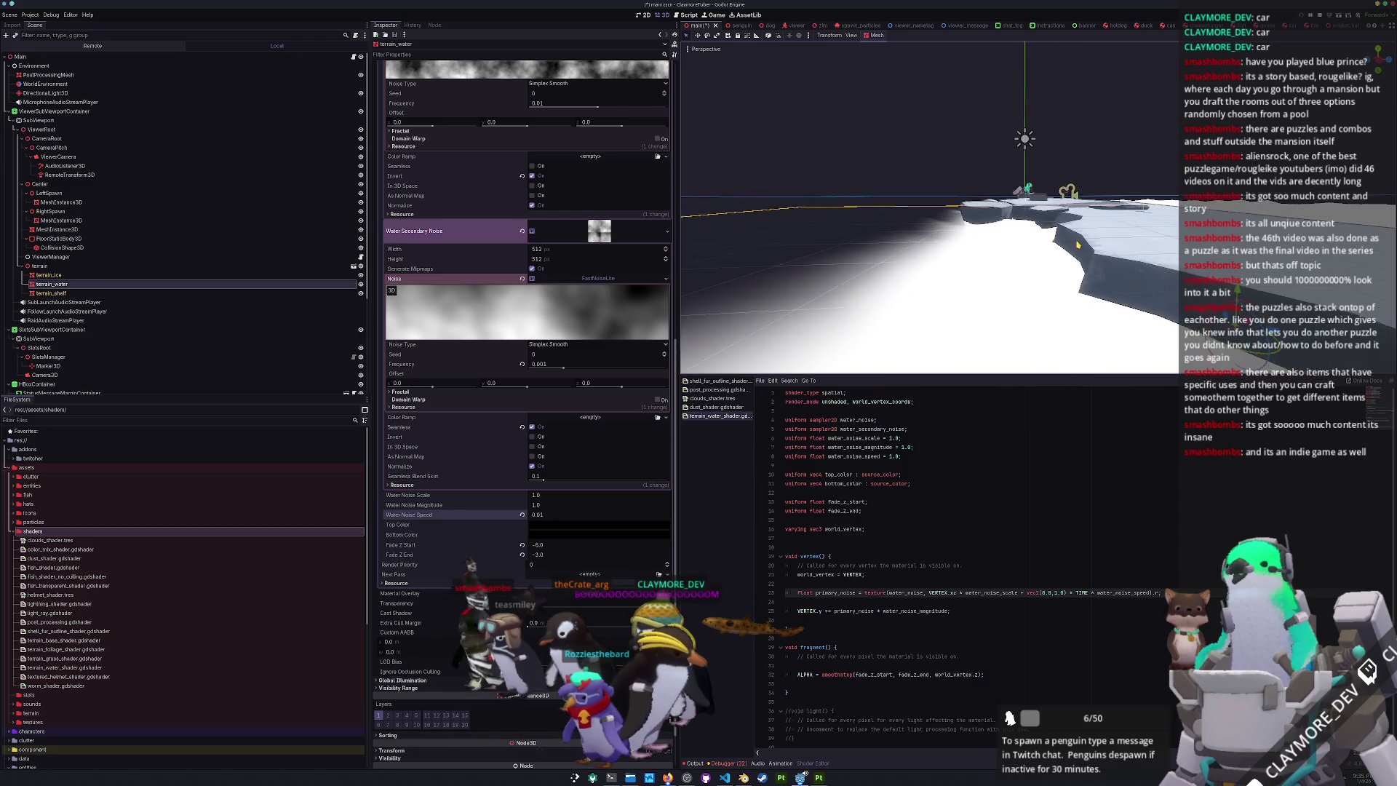
{"action": "scroll", "coordinate": [1096, 260], "scroll_direction": "up", "scroll_amount": 5}
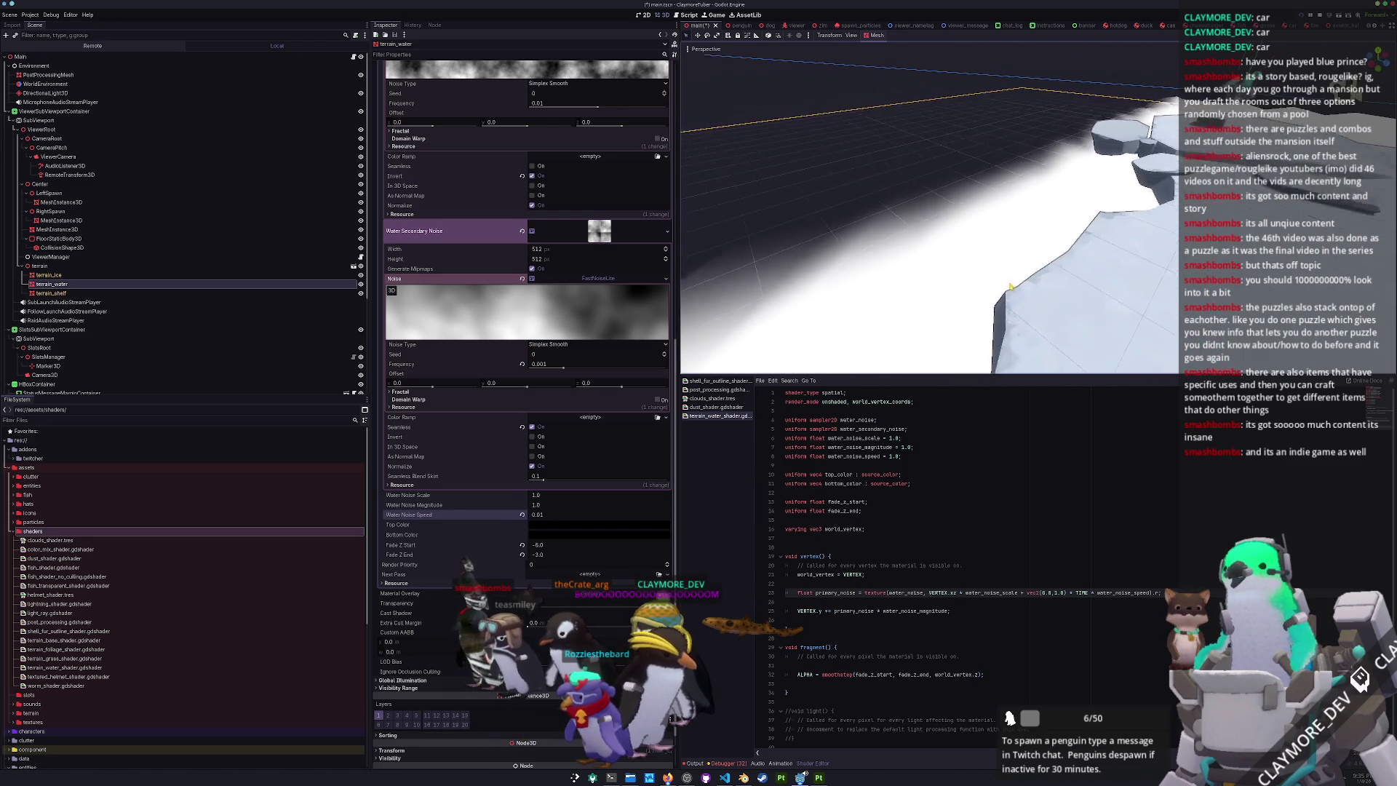
{"action": "scroll", "coordinate": [929, 218], "scroll_direction": "down", "scroll_amount": 1}
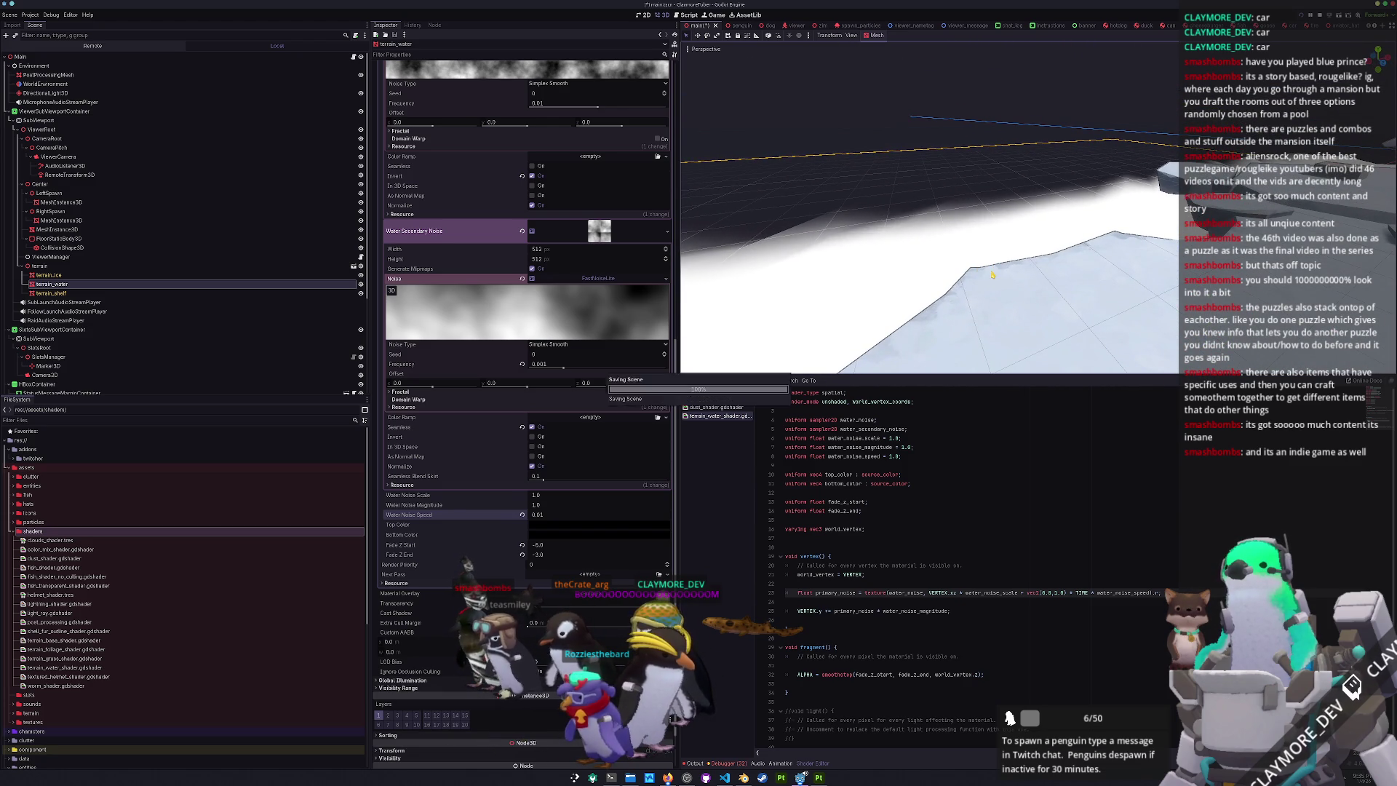
{"action": "scroll", "coordinate": [992, 275], "scroll_direction": "down", "scroll_amount": 4}
{"action": "scroll", "coordinate": [972, 293], "scroll_direction": "down", "scroll_amount": 3}
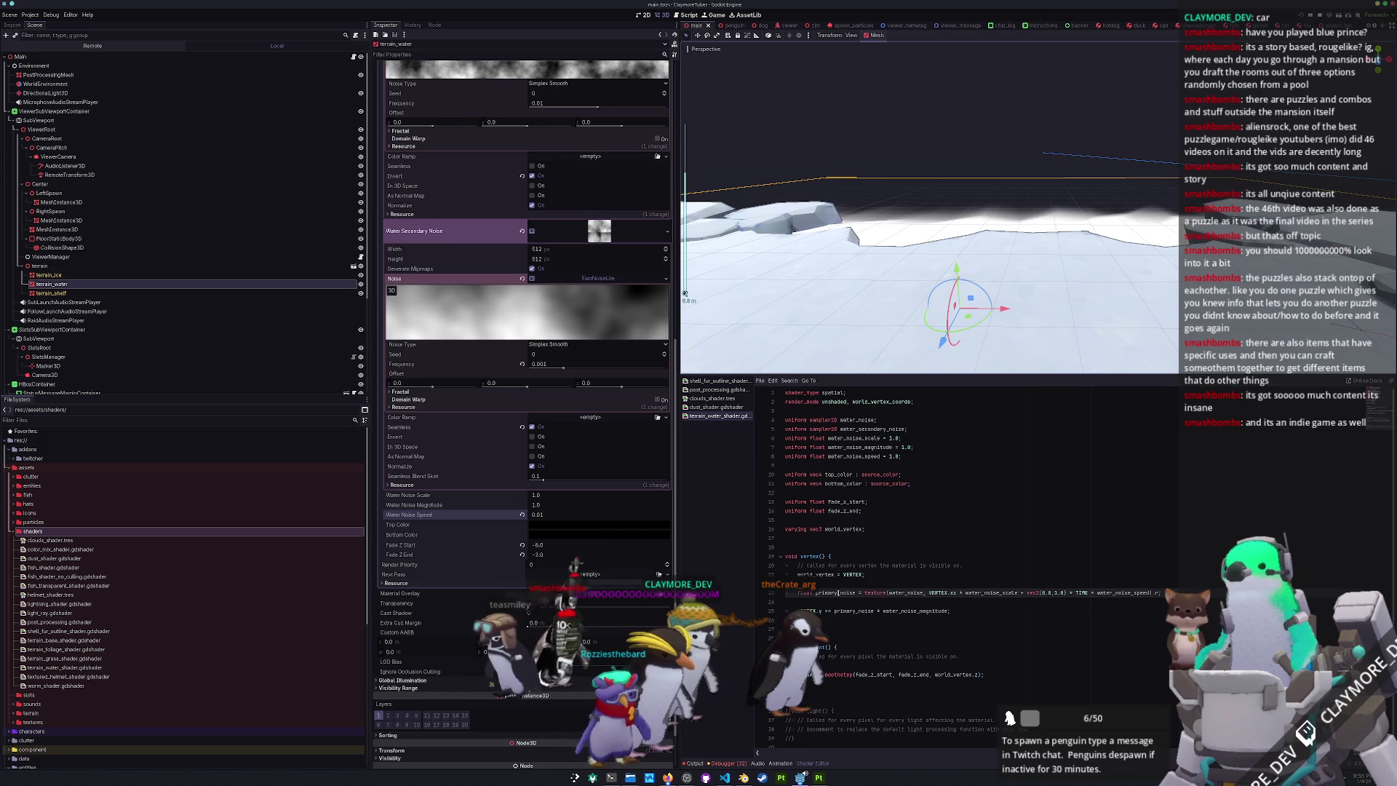
{"action": "left_click", "coordinate": [824, 600]}
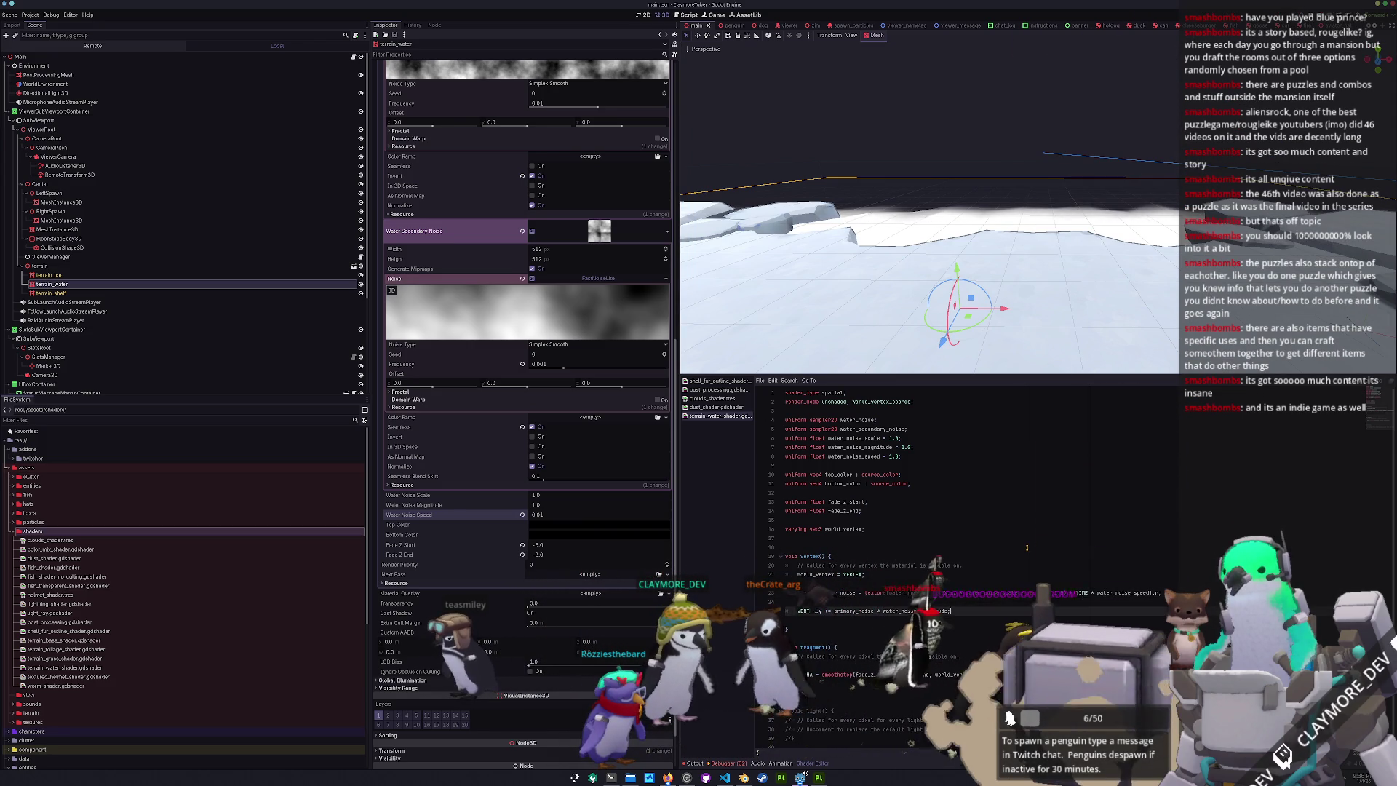
- Move water_noise_magnitude onto the primary_noise line, leaving VERTEX.y += primary_noise, and paste that line into fragment()
{"action": "left_click_drag", "start_coordinate": [834, 611], "coordinate": [948, 611]}
{"action": "type", "text": "primary_noise"}
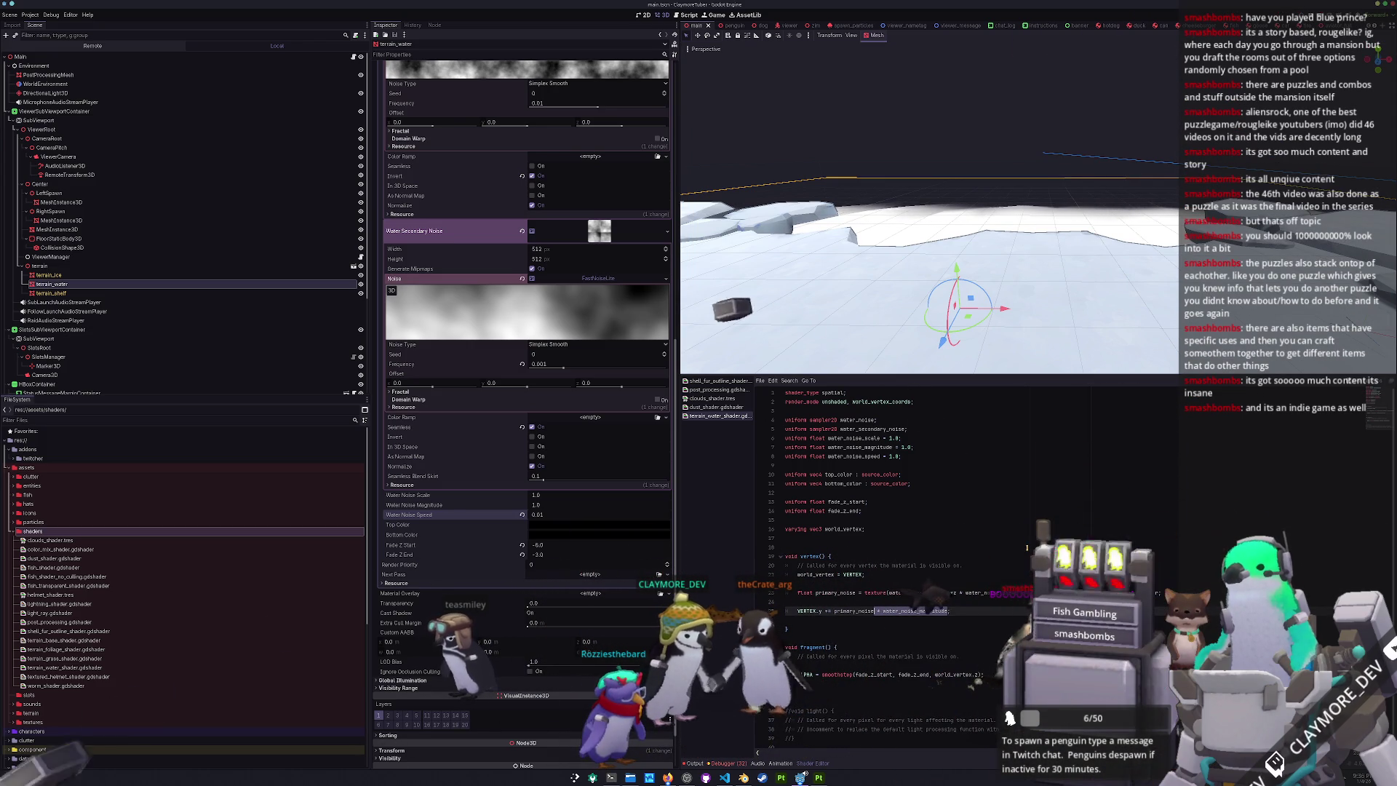
{"action": "key", "text": "Up"}
{"action": "key", "text": "Up"}
{"action": "key", "text": "Up"}
{"action": "key", "text": "End"}
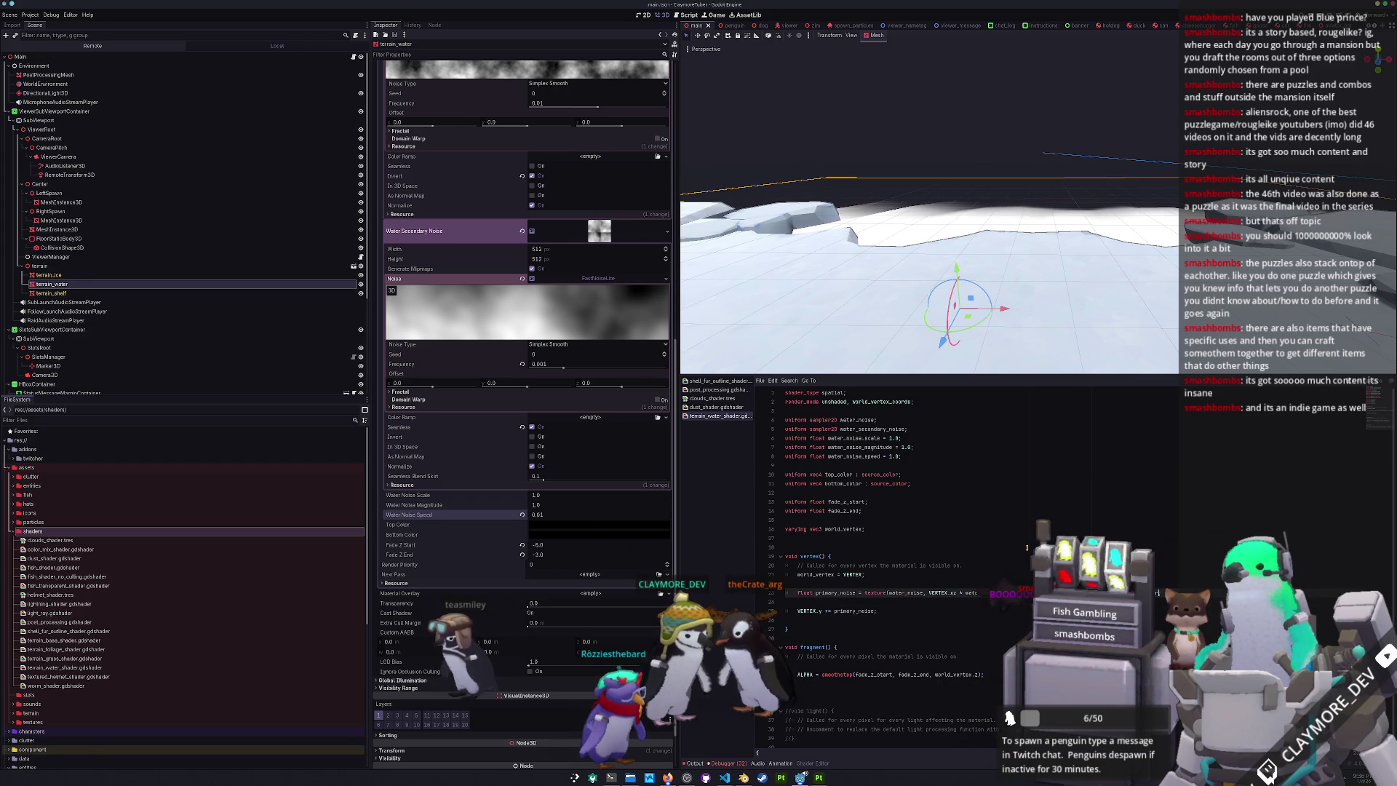
{"action": "type", "text": "* water_noise_magnitude"}
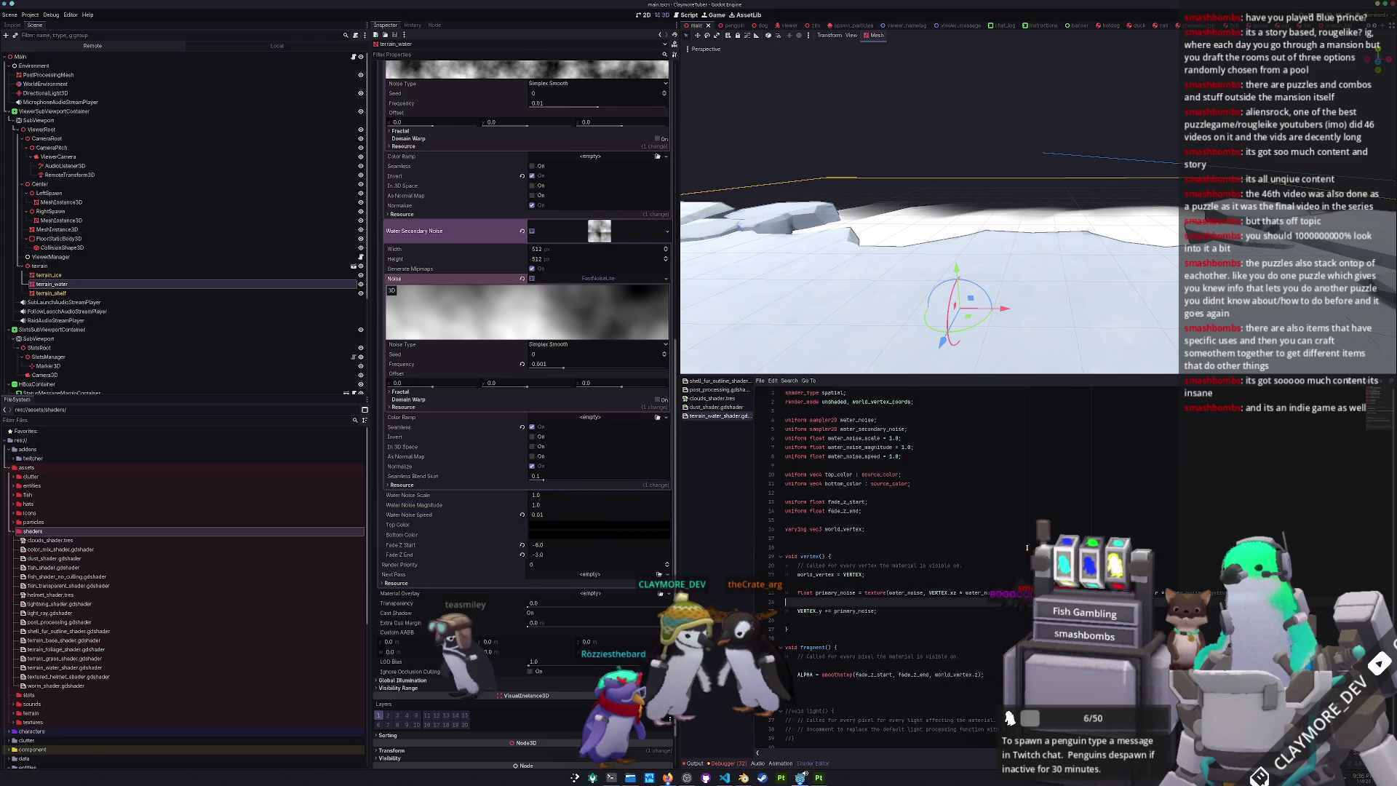
{"action": "key", "text": "Up"}
{"action": "key", "text": "Up"}
{"action": "key", "text": "Up"}
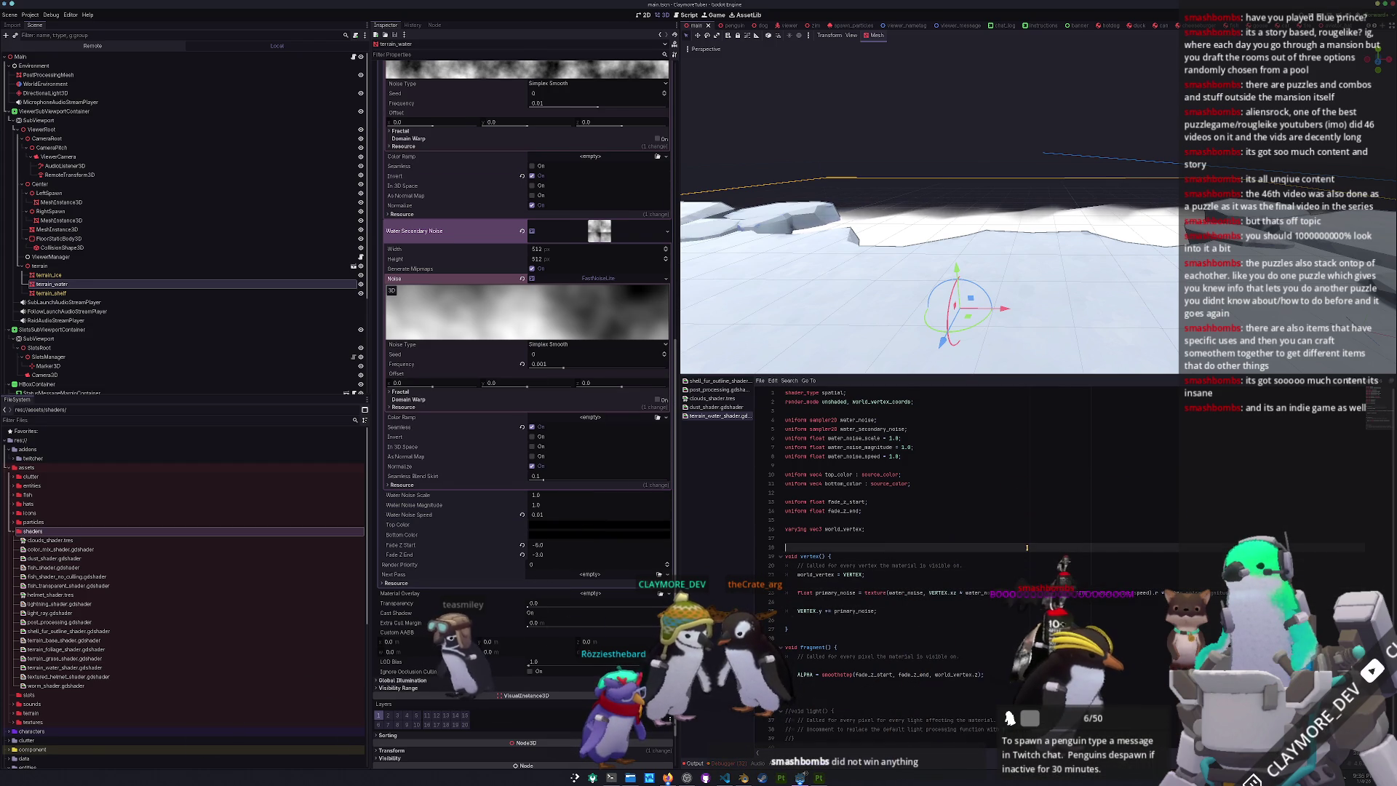
{"action": "key", "text": "Down"}
{"action": "key", "text": "Down"}
{"action": "key", "text": "Down"}
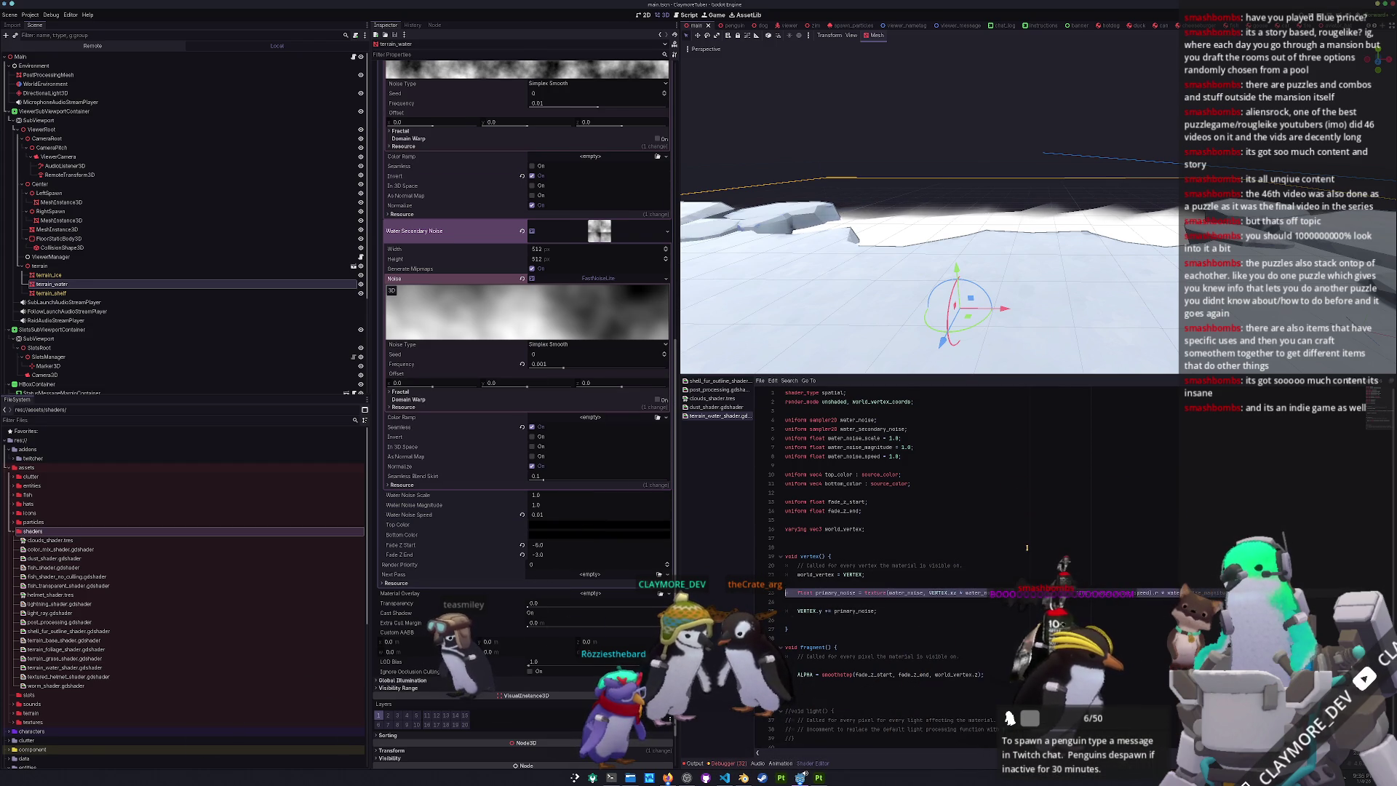
{"action": "key", "text": "Down"}
{"action": "key", "text": "Down"}
{"action": "key", "text": "Down"}
{"action": "key", "text": "ctrl+v"}
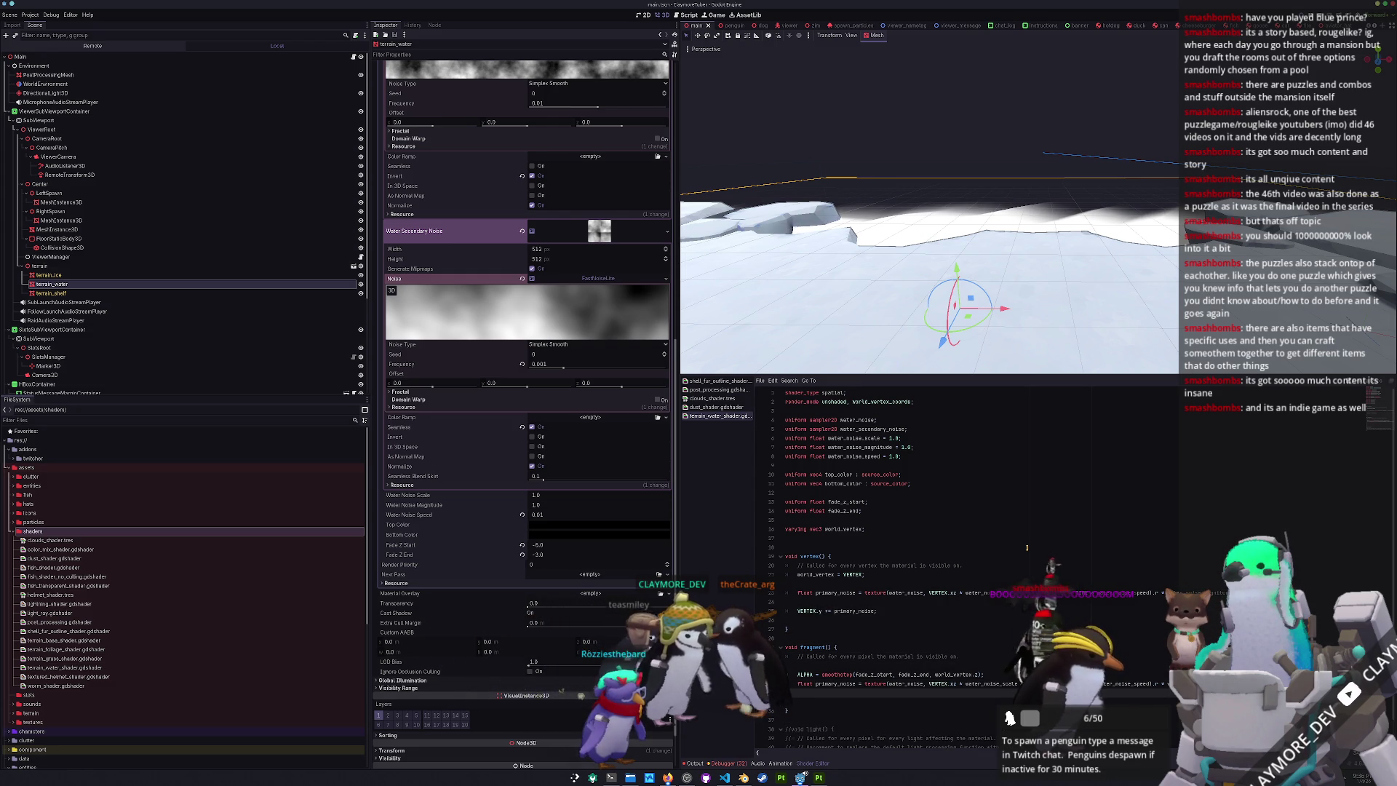
- Begin an 'ALBEDO.rgb = mix(top_color, bottom_color, primary_noise);' line in fragment(), below the noise line
{"action": "key", "text": "Return"}
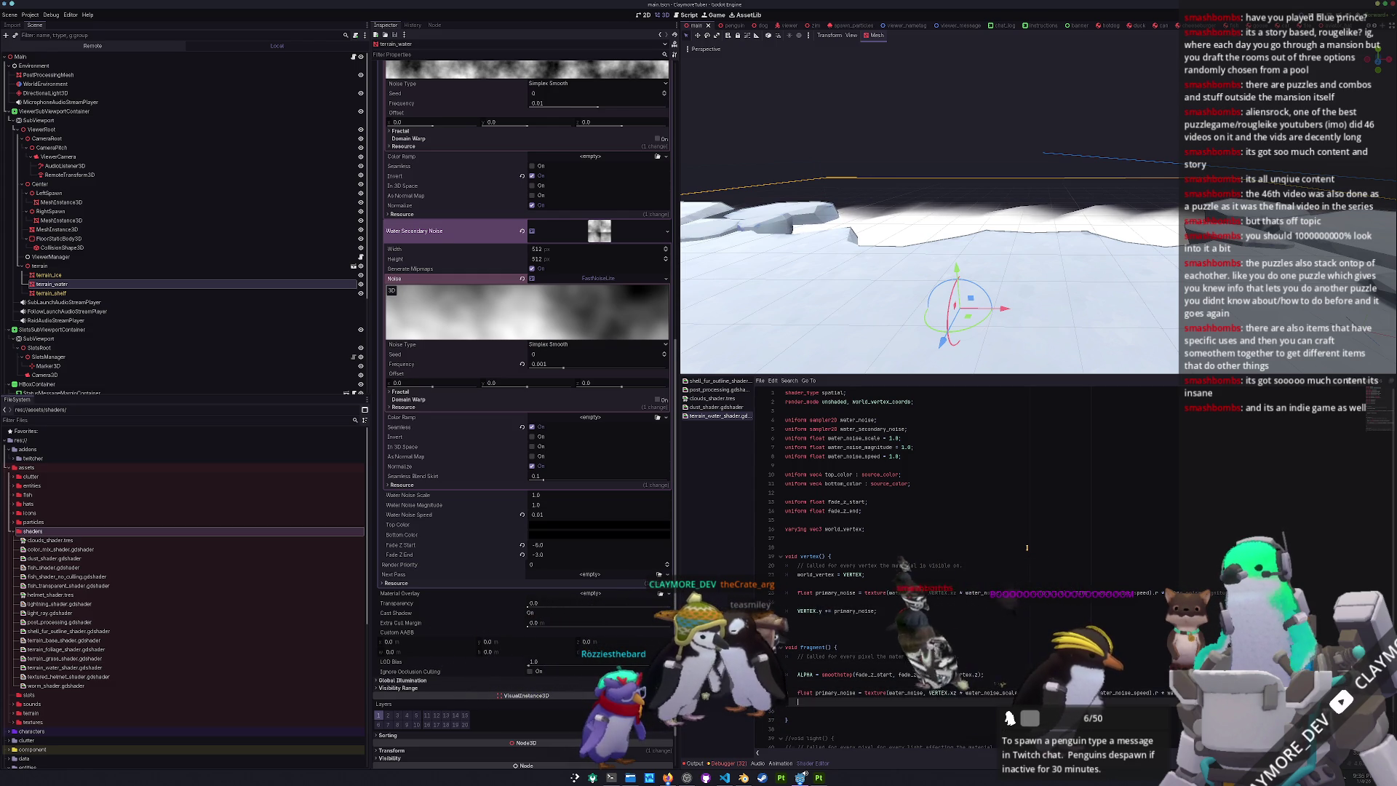
{"action": "type", "text": "ALBEDO.rg"}
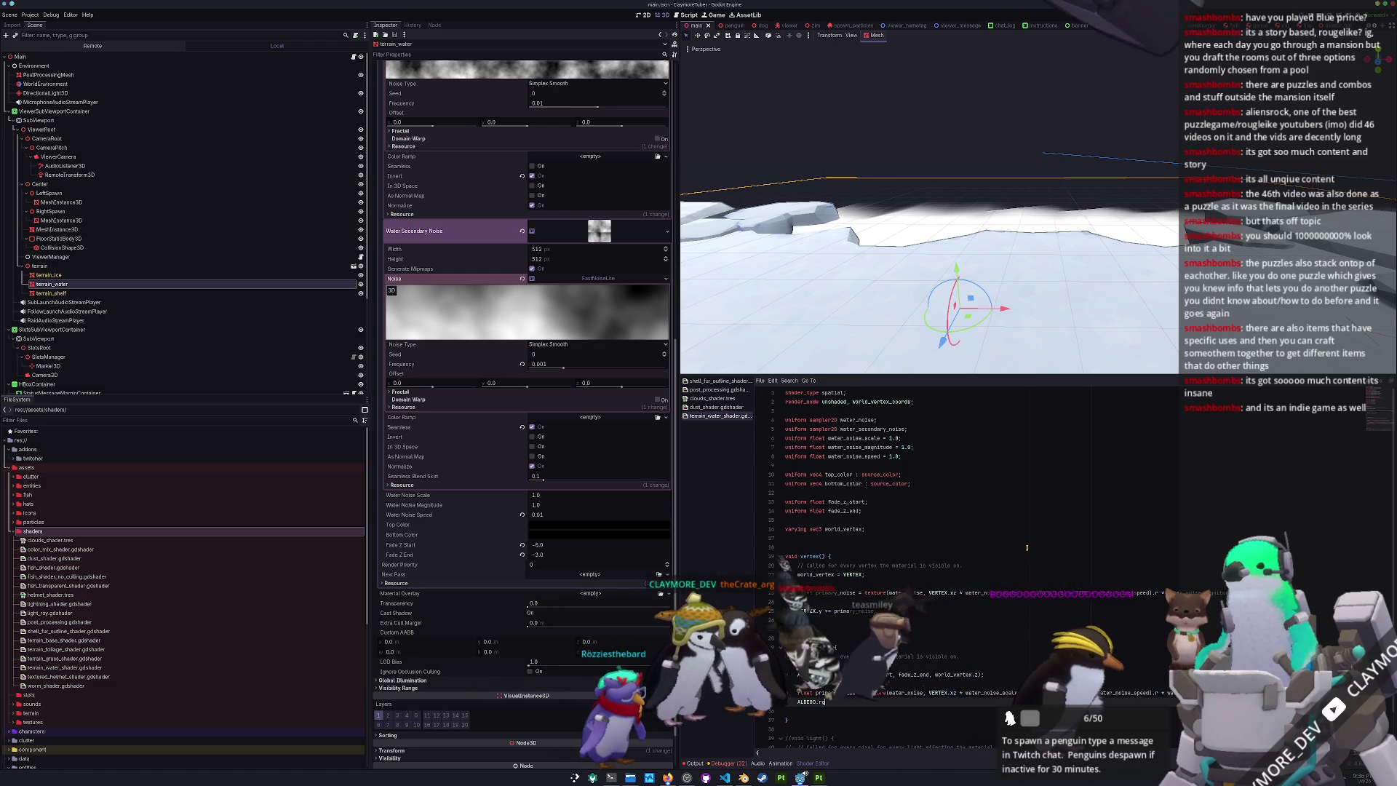
{"action": "type", "text": "b = mix("}
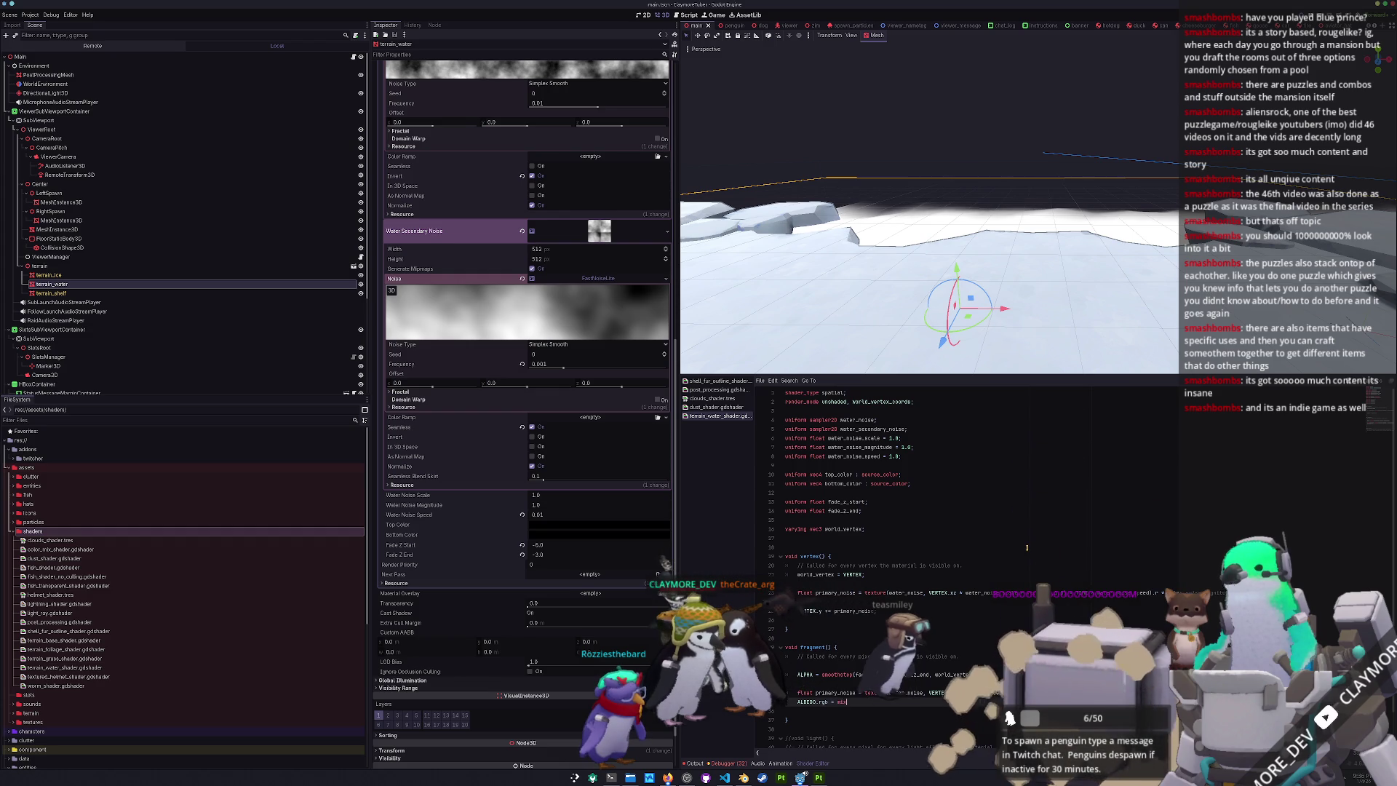
{"action": "type", "text": "primary_noi"}
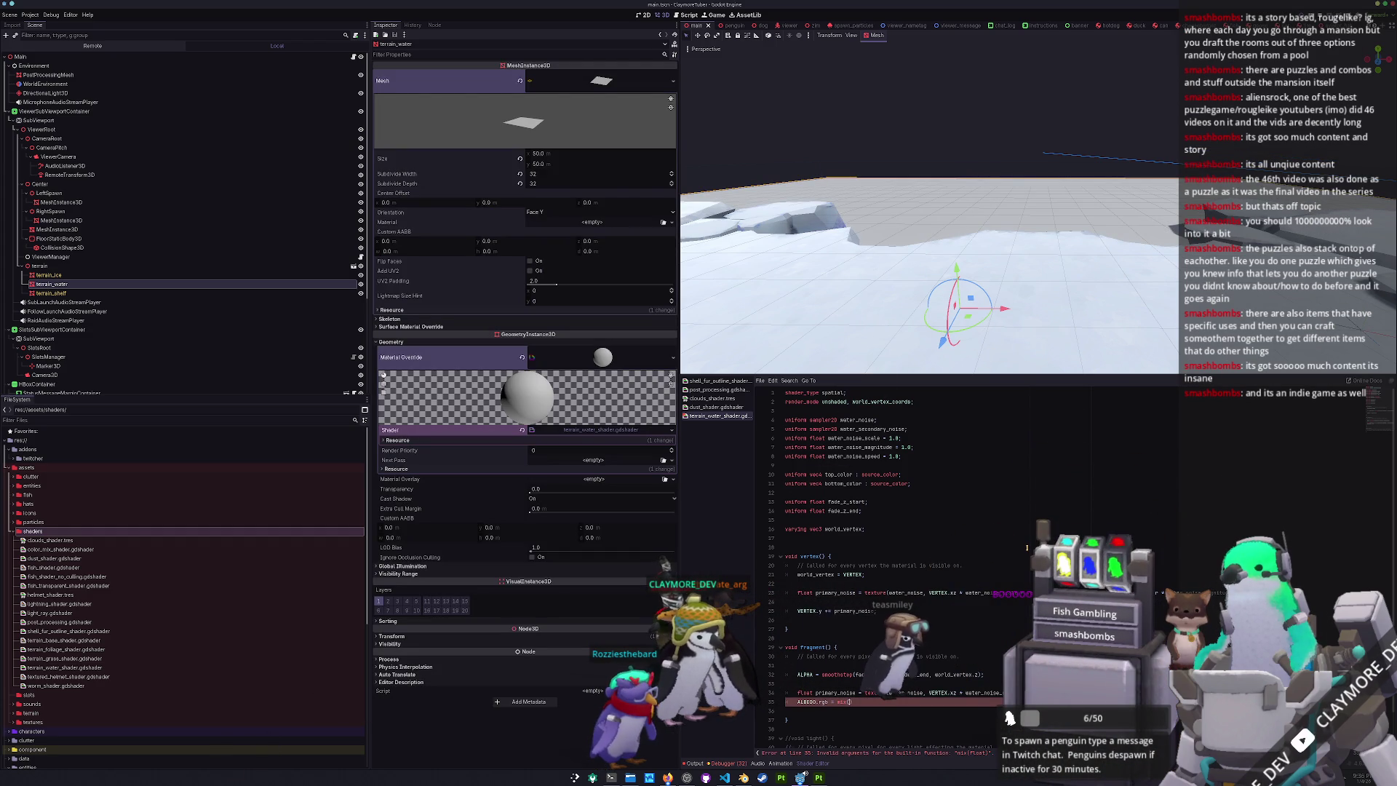
{"action": "type", "text": "top_co"}
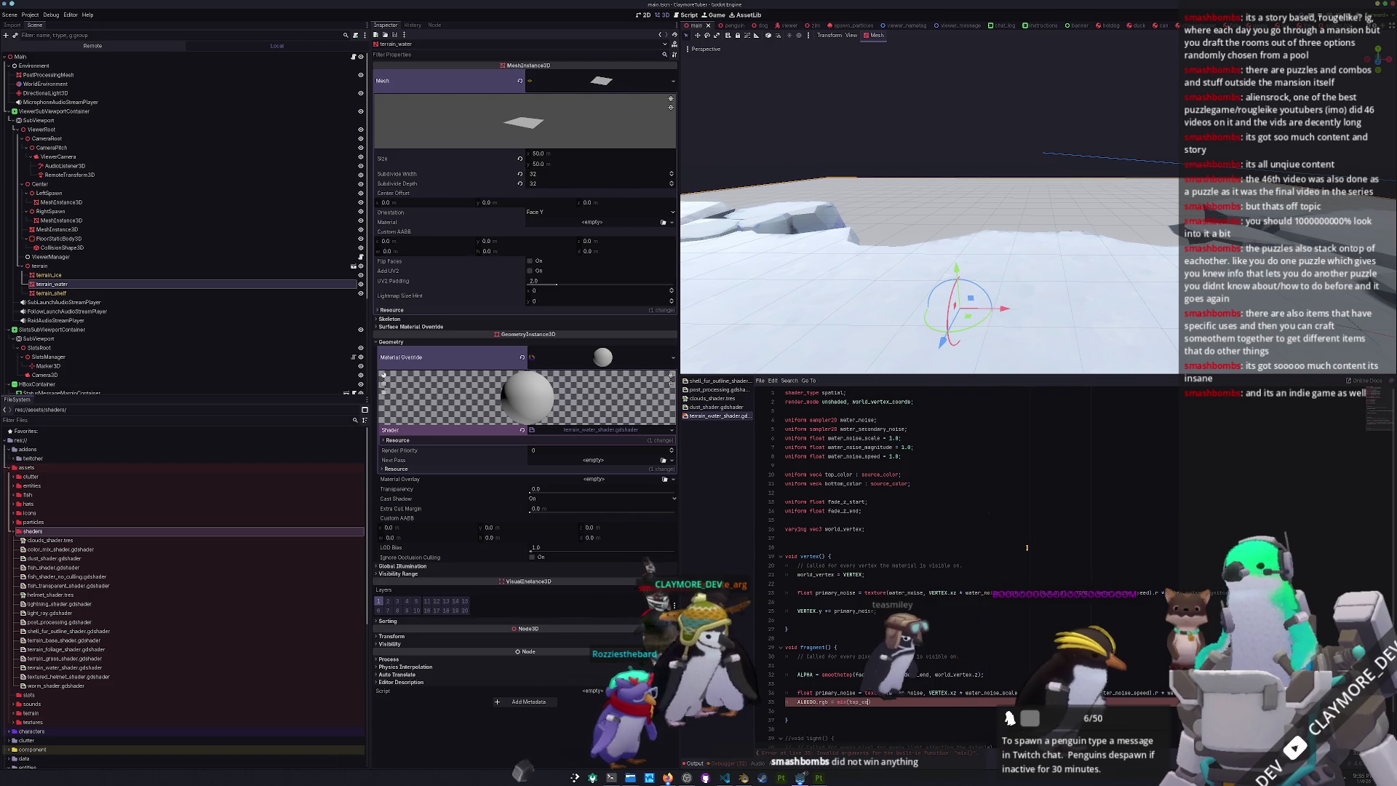
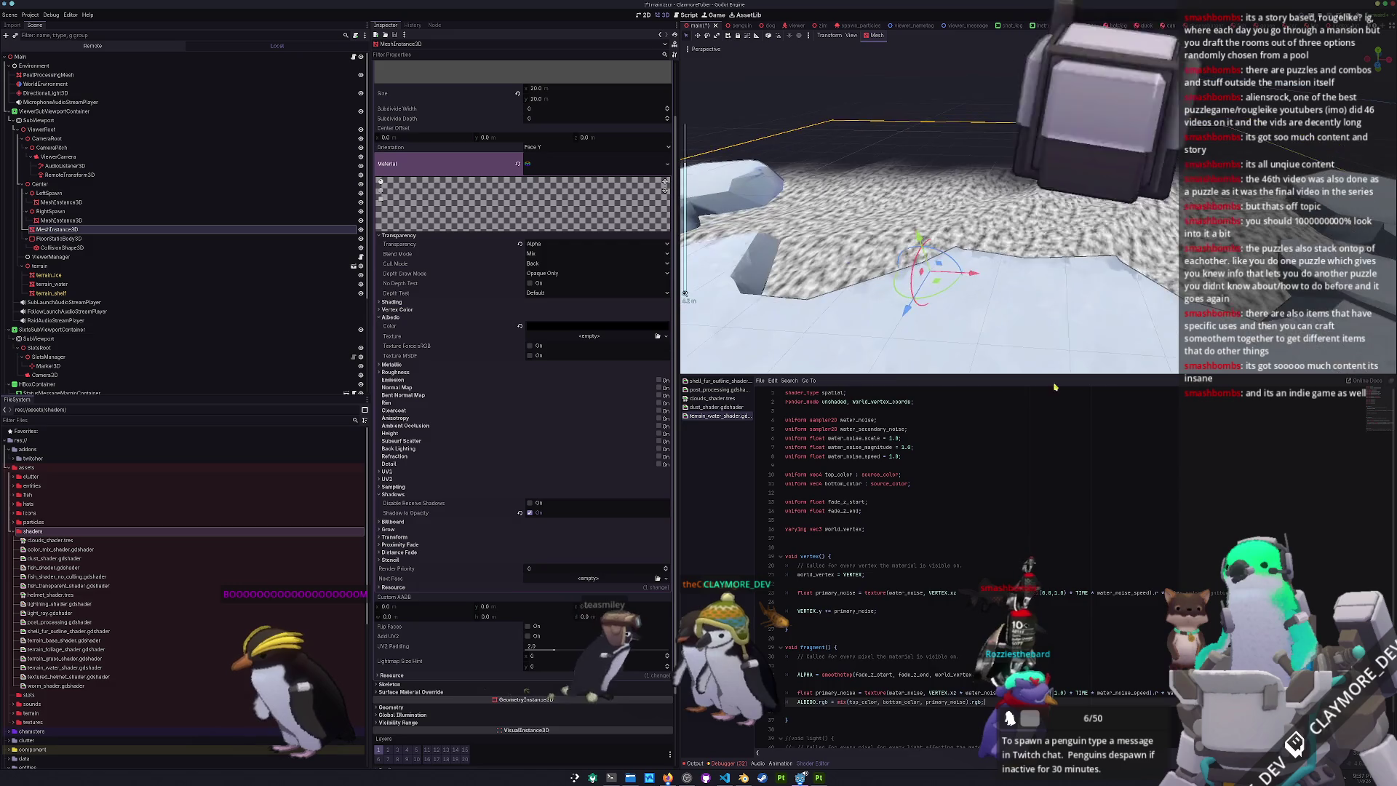
- Select the word VERTEX in the water shader code and save the scene
{"action": "scroll", "coordinate": [899, 657], "scroll_direction": "down", "scroll_amount": 2}
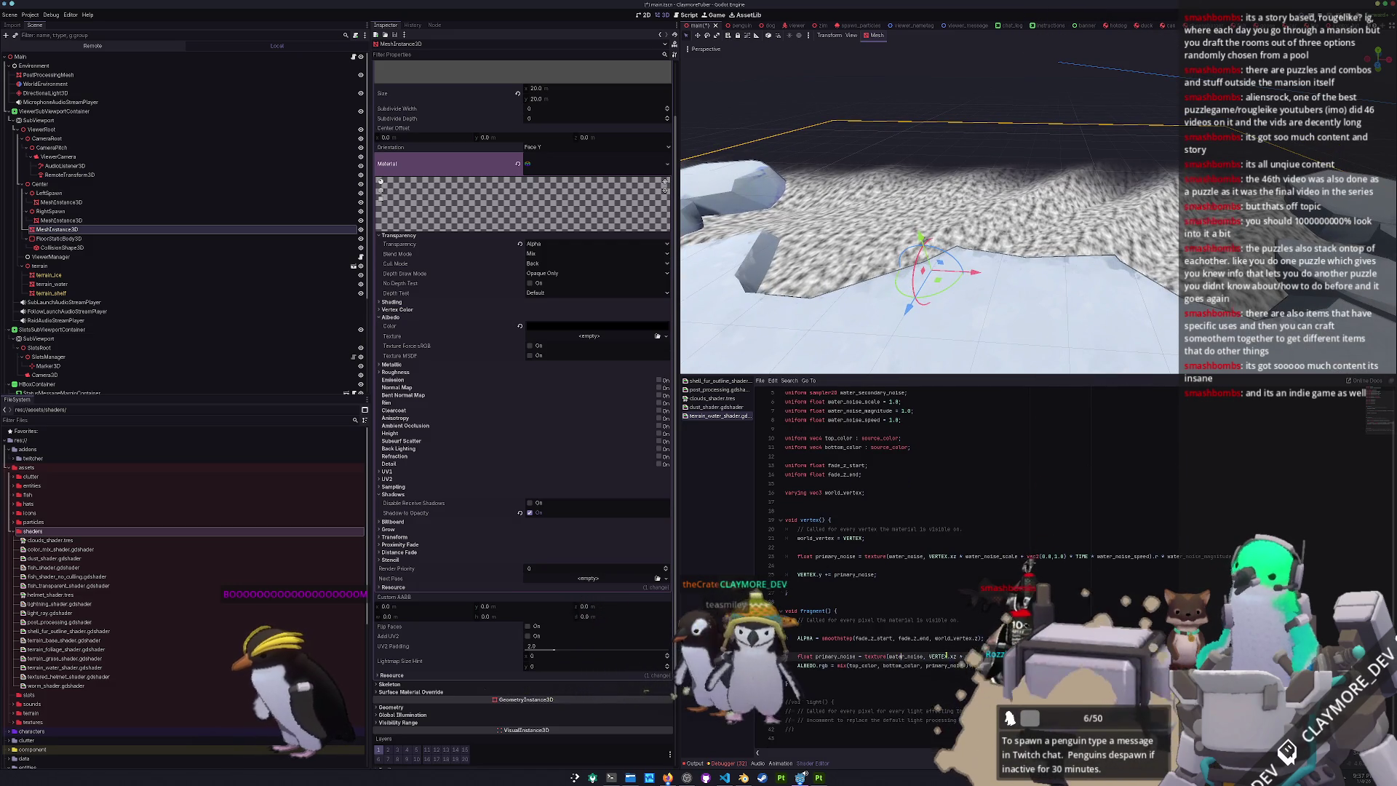
{"action": "double_click", "coordinate": [938, 656]}
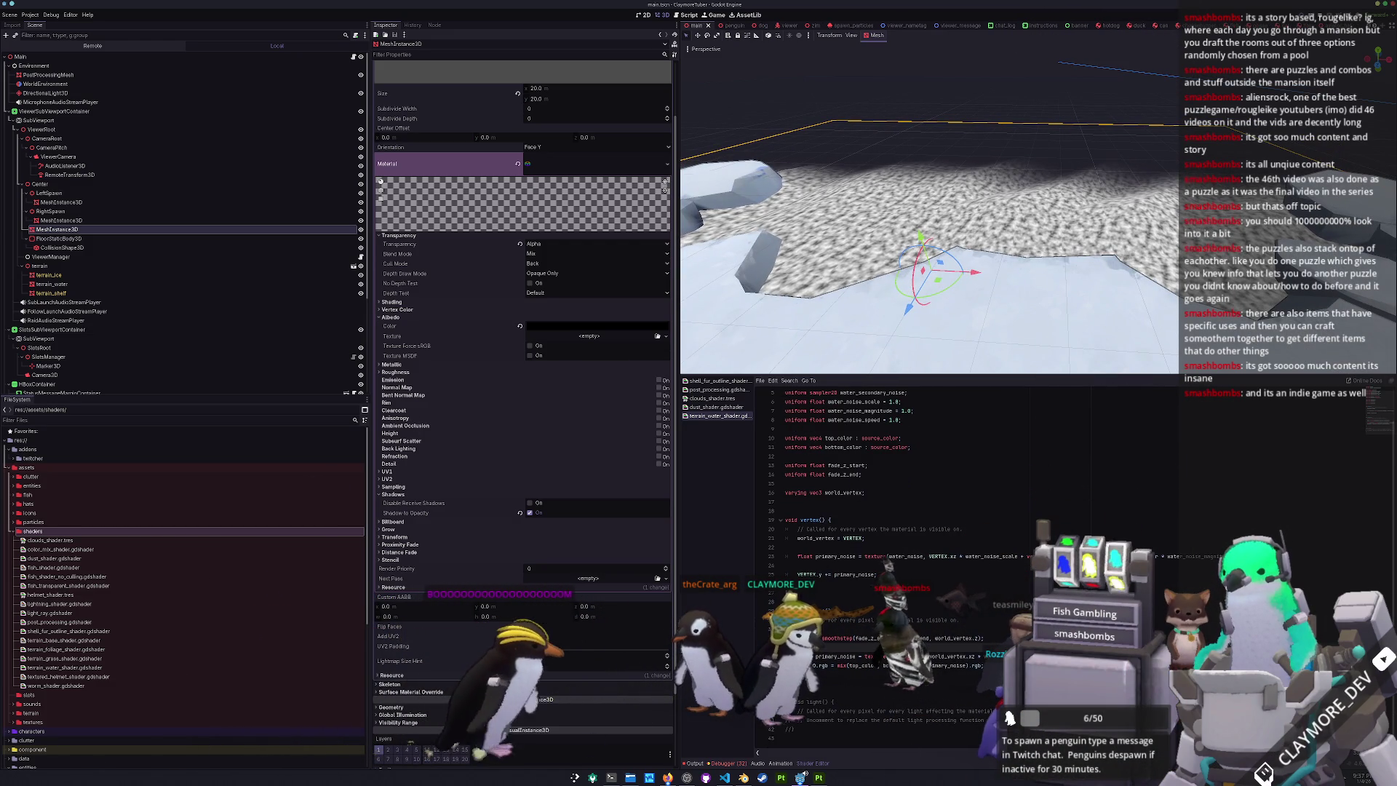
{"action": "key", "text": "ctrl+s"}
{"action": "left_click_drag", "start_coordinate": [1002, 307], "coordinate": [1047, 323]}
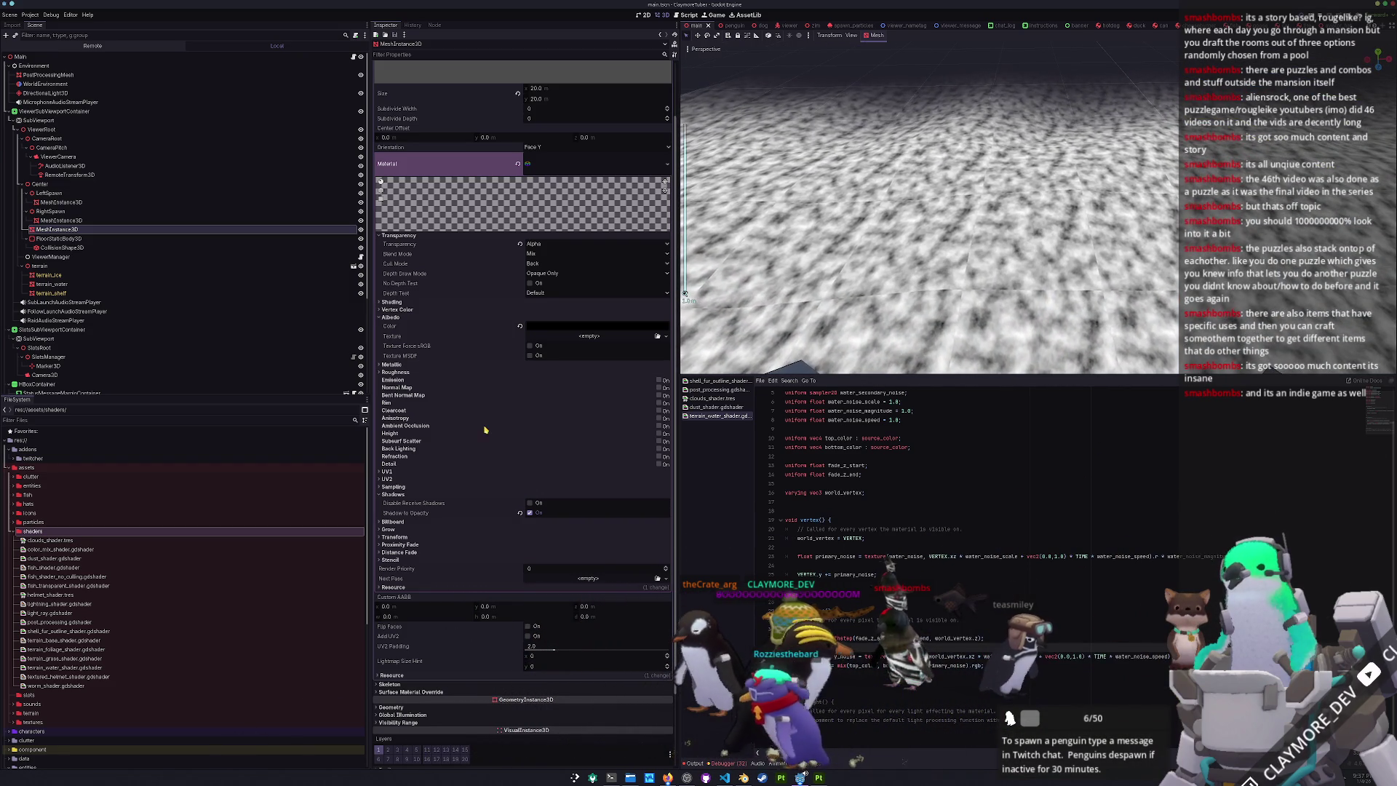
- Select the terrain_water node and bring up its properties in the Inspector
{"action": "scroll", "coordinate": [529, 461], "scroll_direction": "up", "scroll_amount": 2}
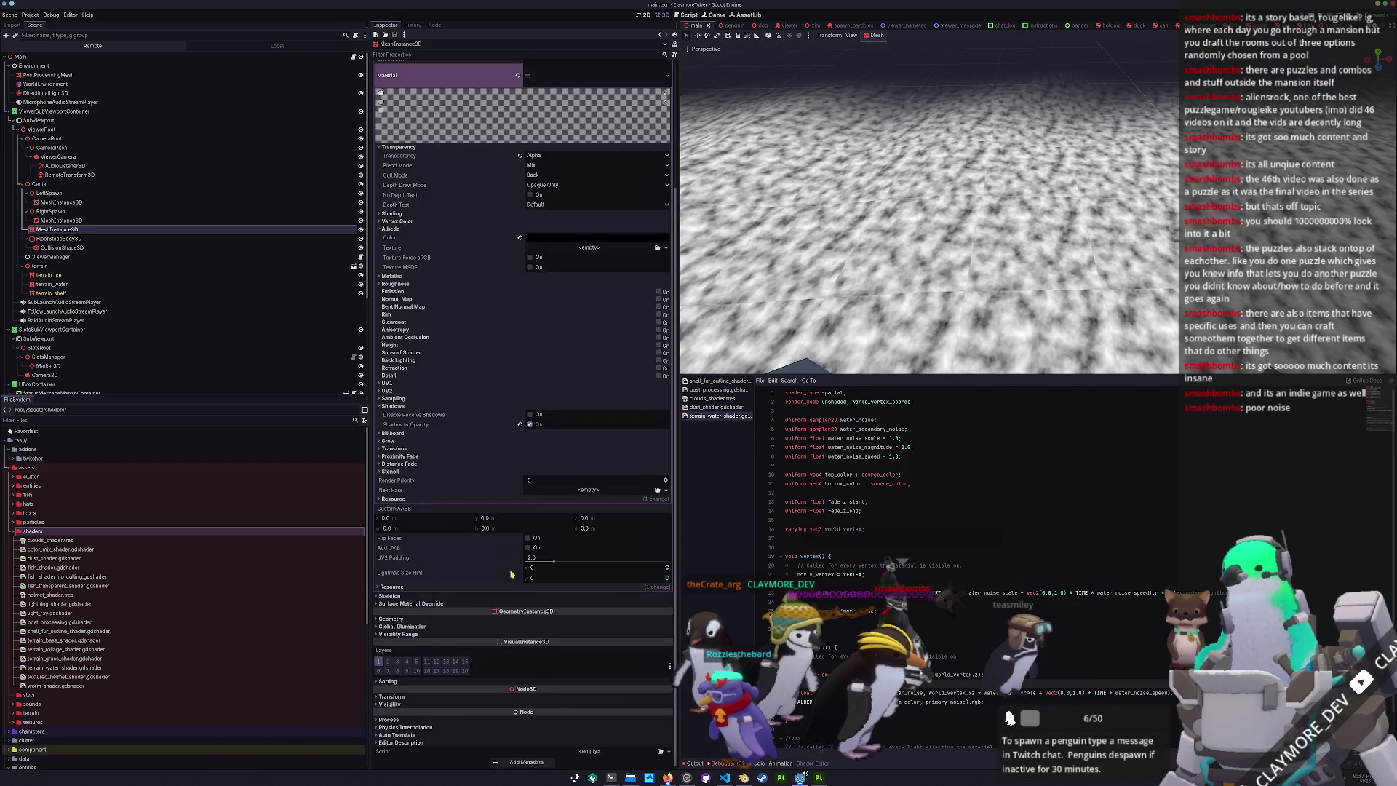
{"action": "scroll", "coordinate": [503, 380], "scroll_direction": "down", "scroll_amount": 5}
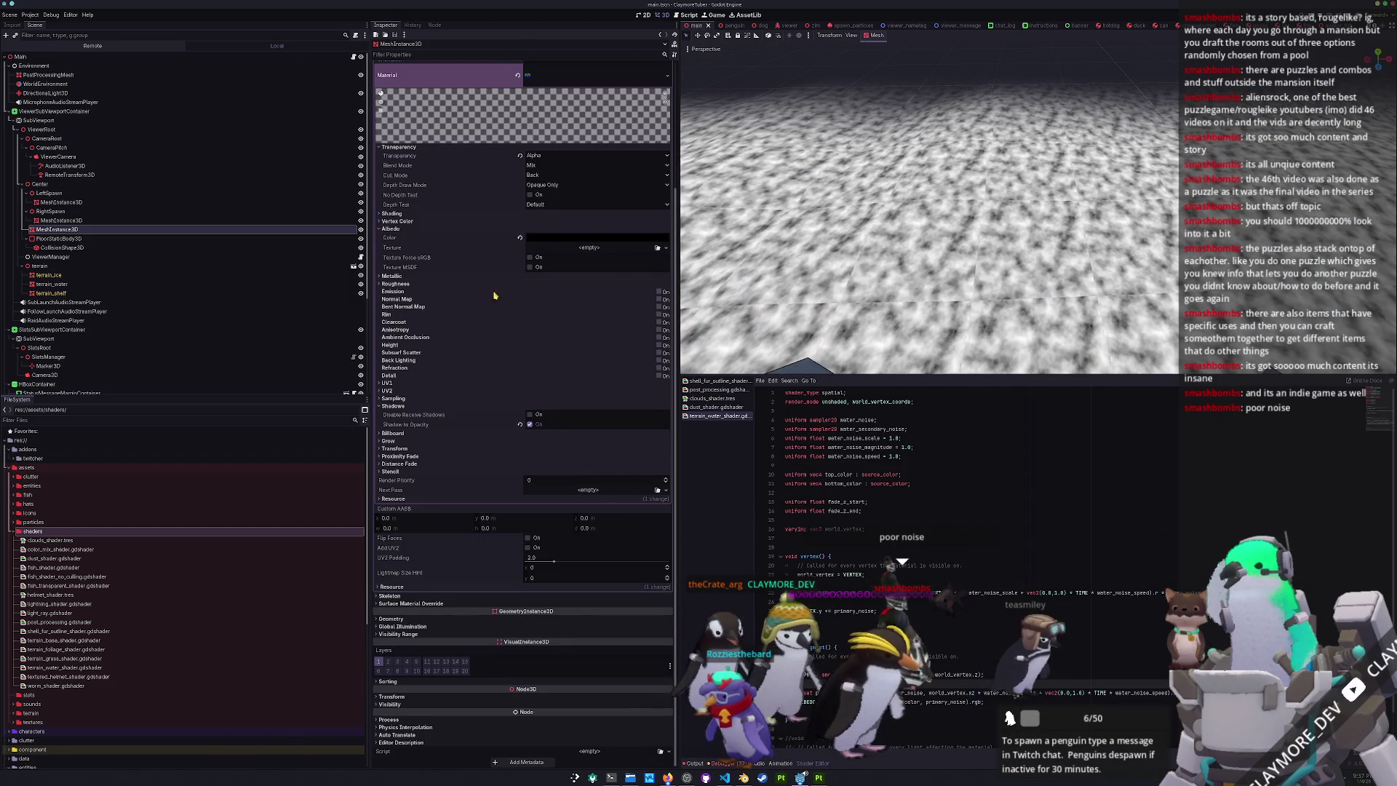
{"action": "scroll", "coordinate": [502, 282], "scroll_direction": "up", "scroll_amount": 5}
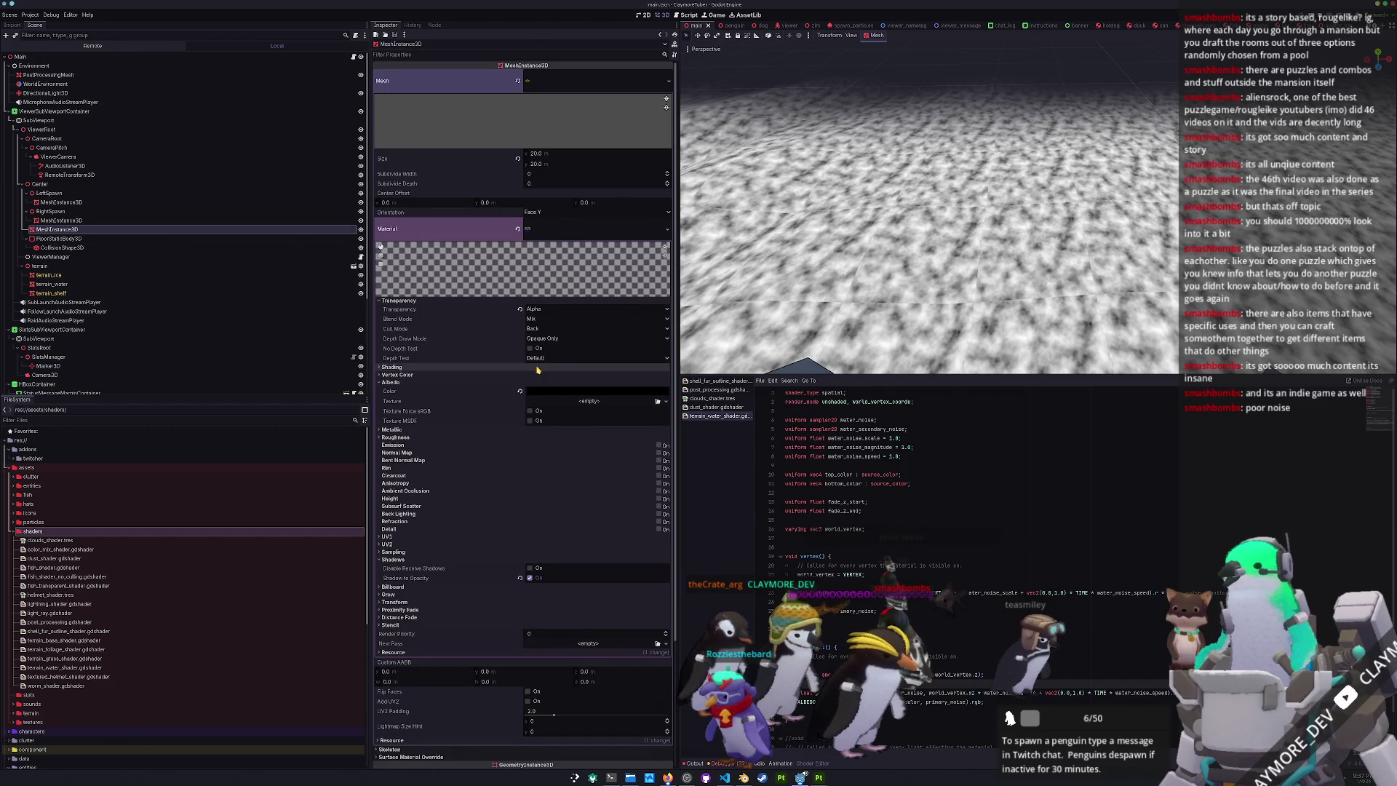
{"action": "scroll", "coordinate": [494, 439], "scroll_direction": "down", "scroll_amount": 5}
{"action": "scroll", "coordinate": [529, 383], "scroll_direction": "up", "scroll_amount": 5}
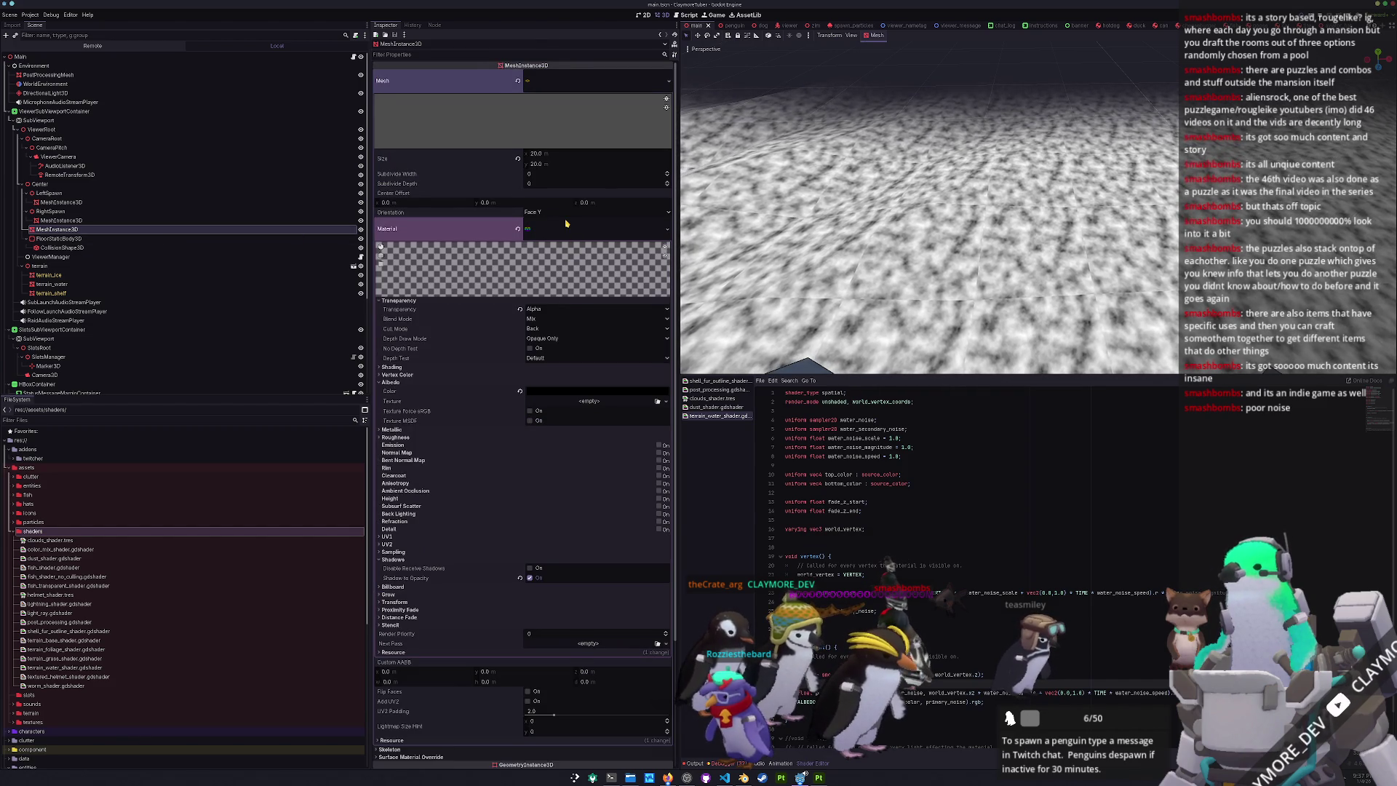
{"action": "left_click", "coordinate": [566, 223]}
{"action": "left_click", "coordinate": [66, 286]}
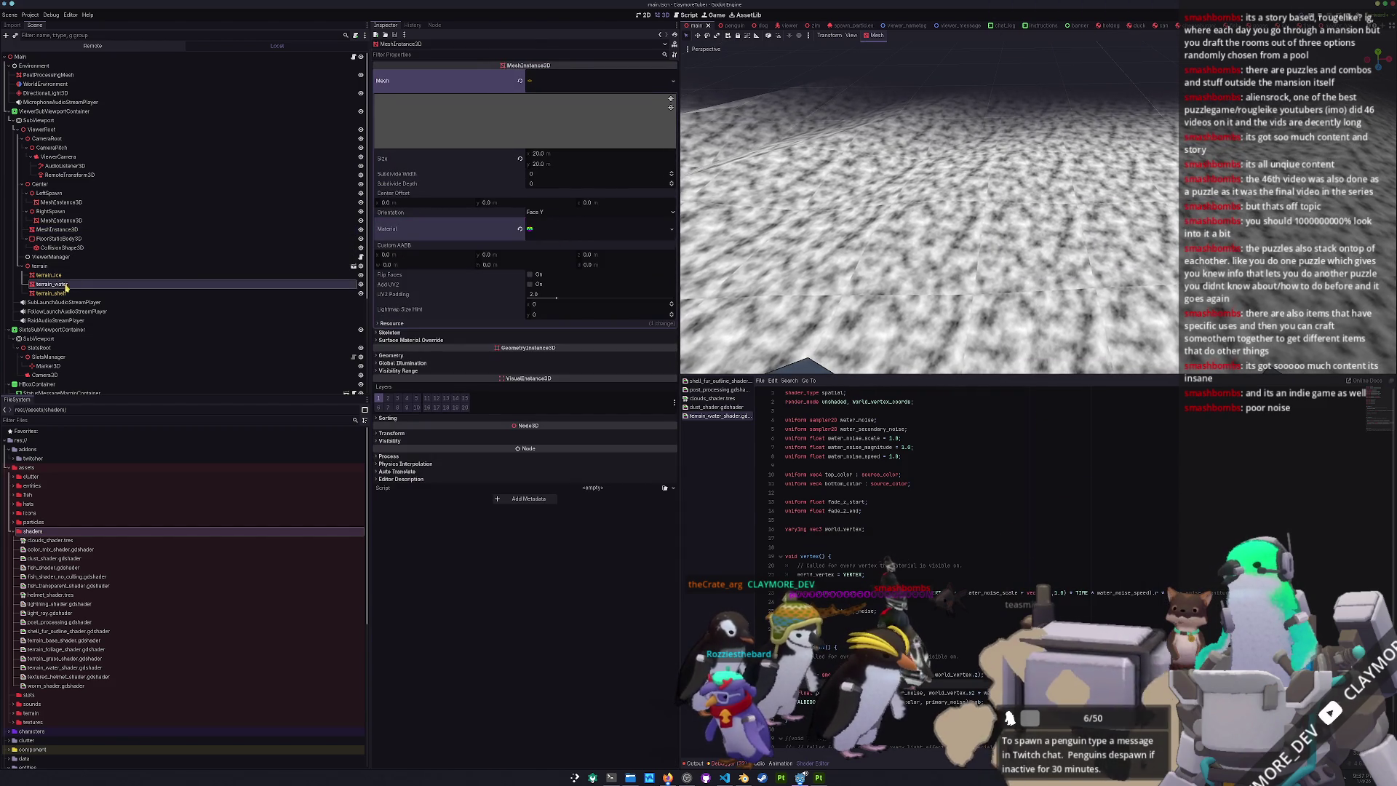
- Clear the water's secondary noise texture
{"action": "scroll", "coordinate": [507, 353], "scroll_direction": "down", "scroll_amount": 5}
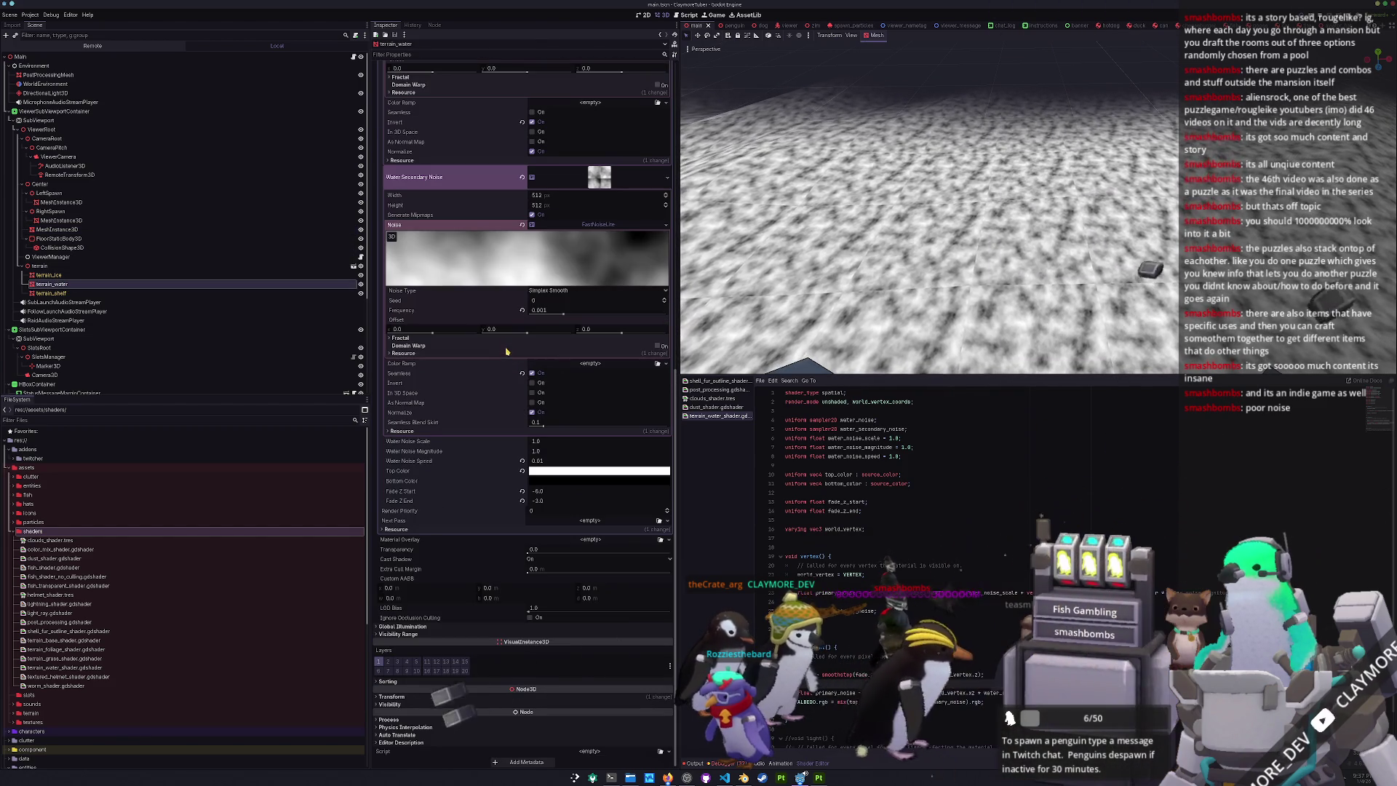
{"action": "left_click", "coordinate": [533, 373]}
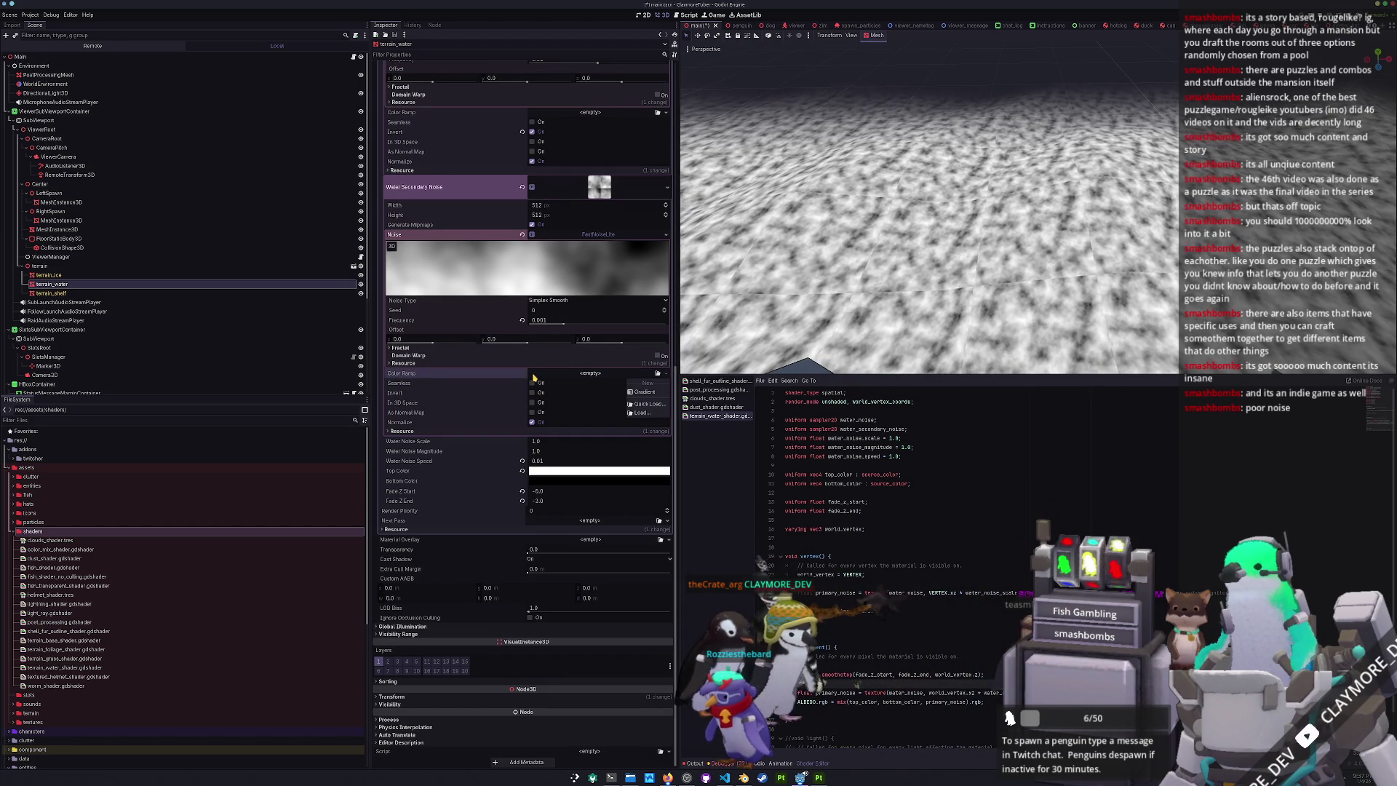
{"action": "left_click", "coordinate": [532, 384]}
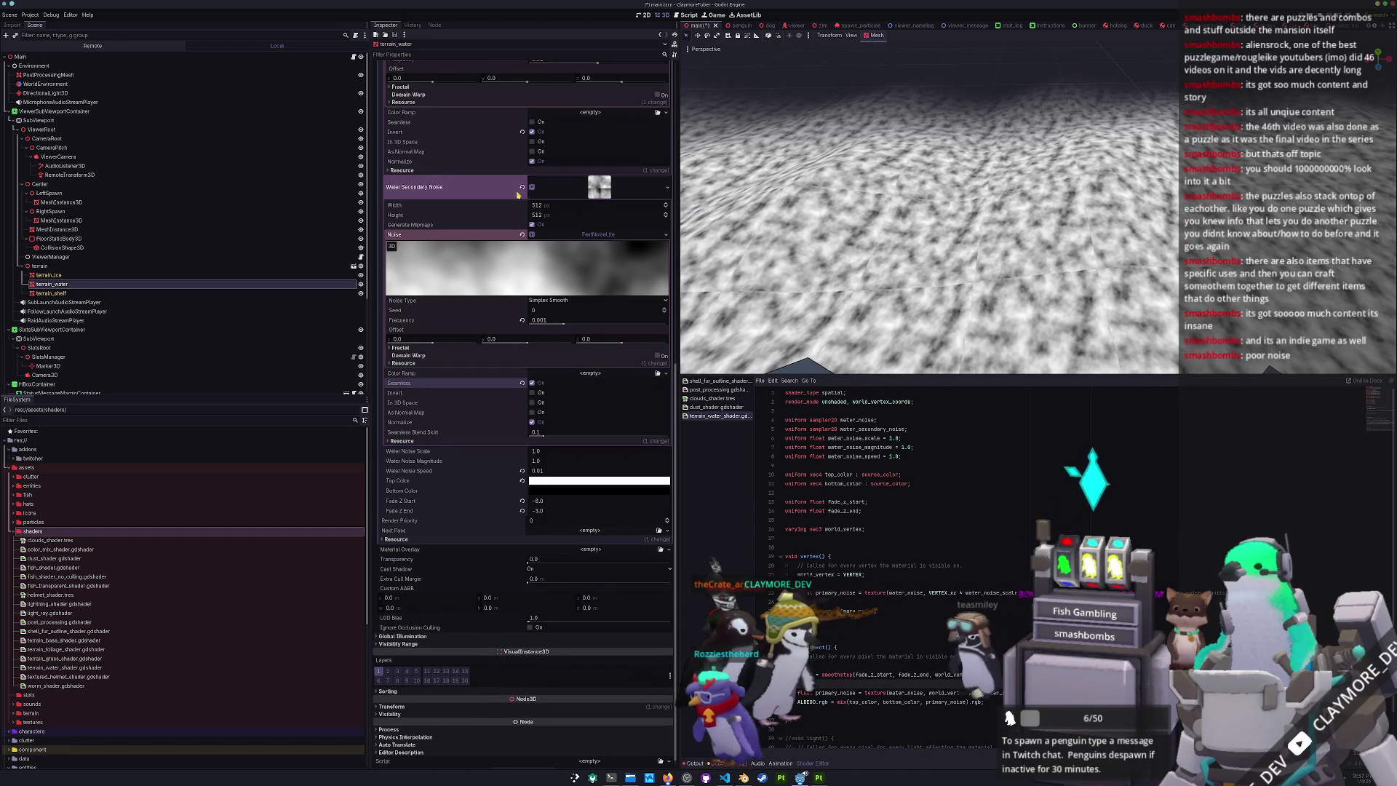
{"action": "scroll", "coordinate": [559, 215], "scroll_direction": "up", "scroll_amount": 5}
{"action": "left_click", "coordinate": [523, 472]}
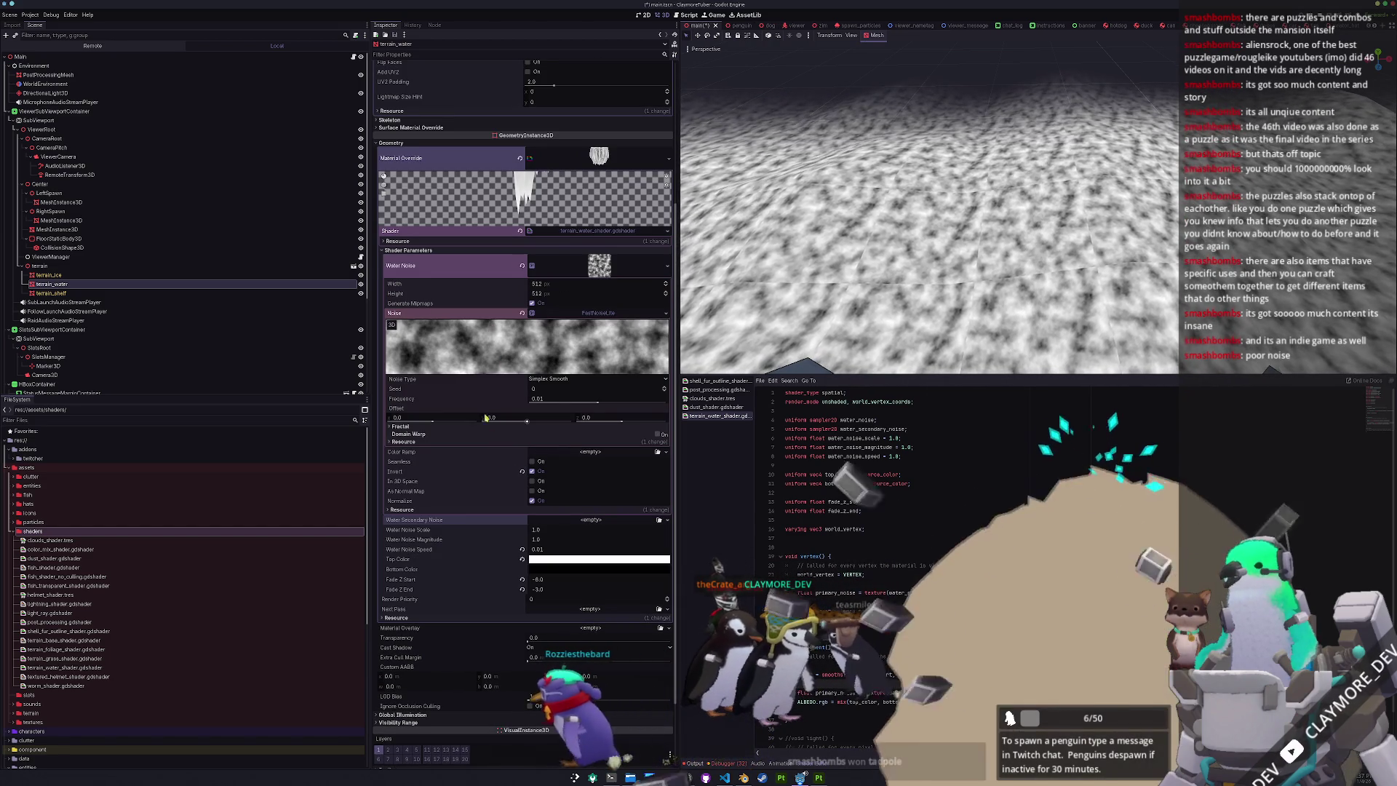
- Make the main water noise seamless and inverted, and lower its frequency
{"action": "left_click", "coordinate": [532, 461]}
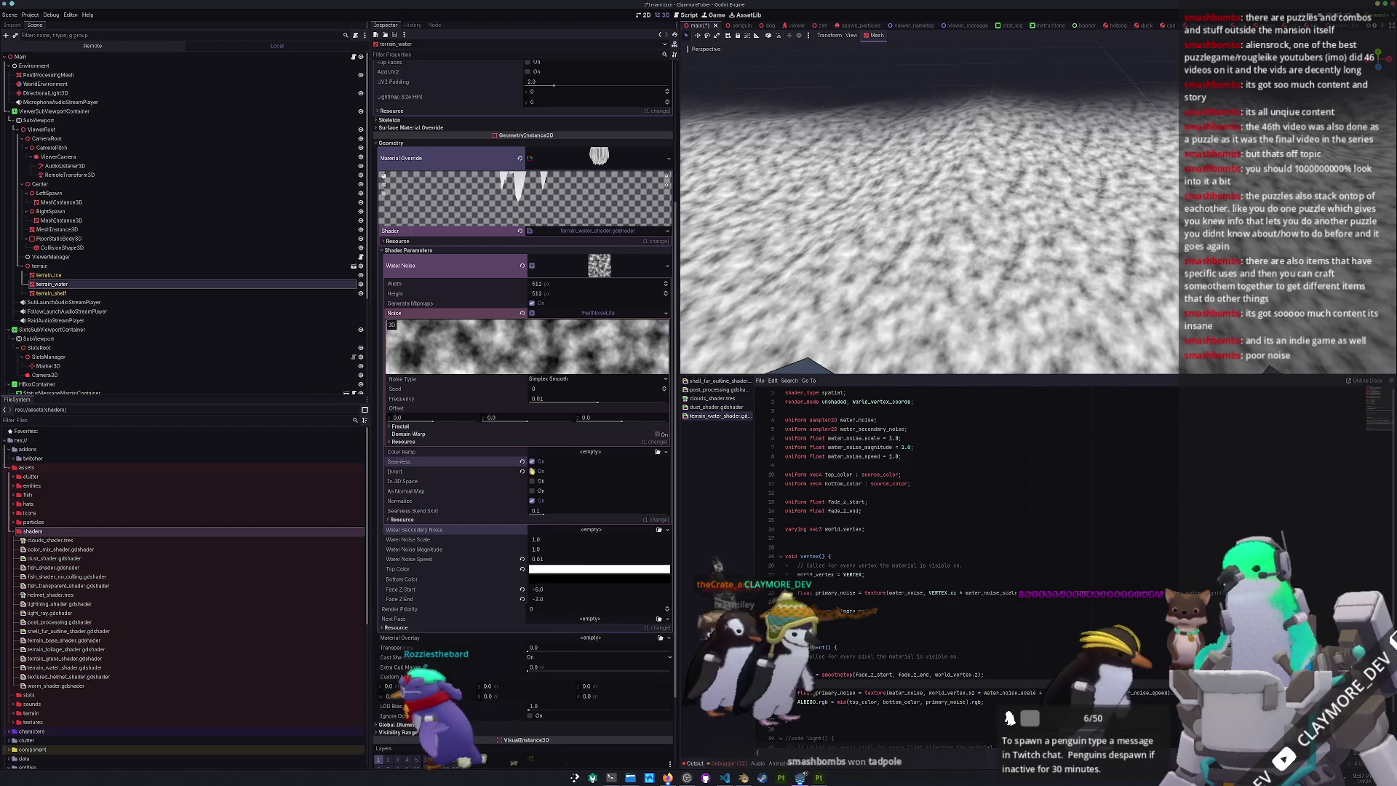
{"action": "left_click", "coordinate": [531, 471]}
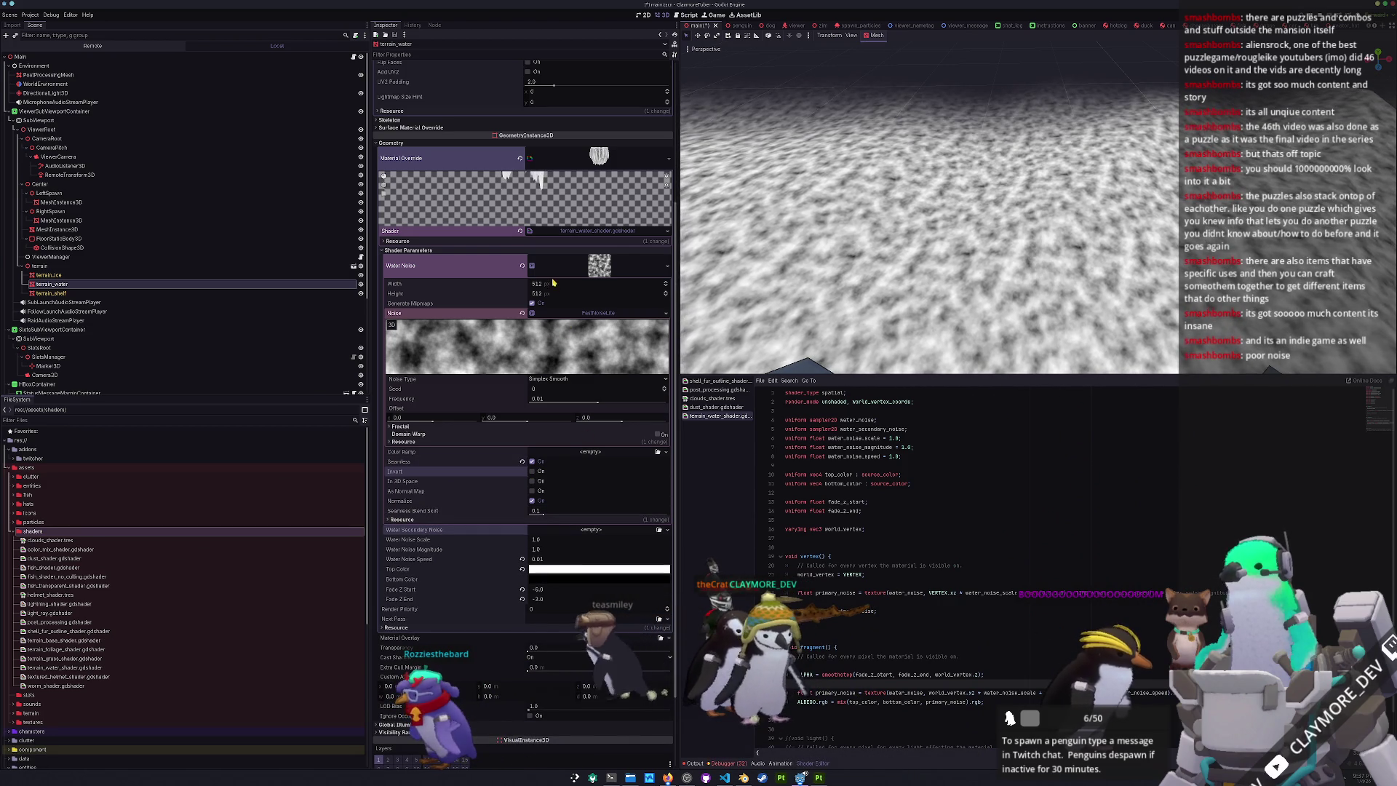
{"action": "left_click_drag", "start_coordinate": [597, 403], "coordinate": [584, 404]}
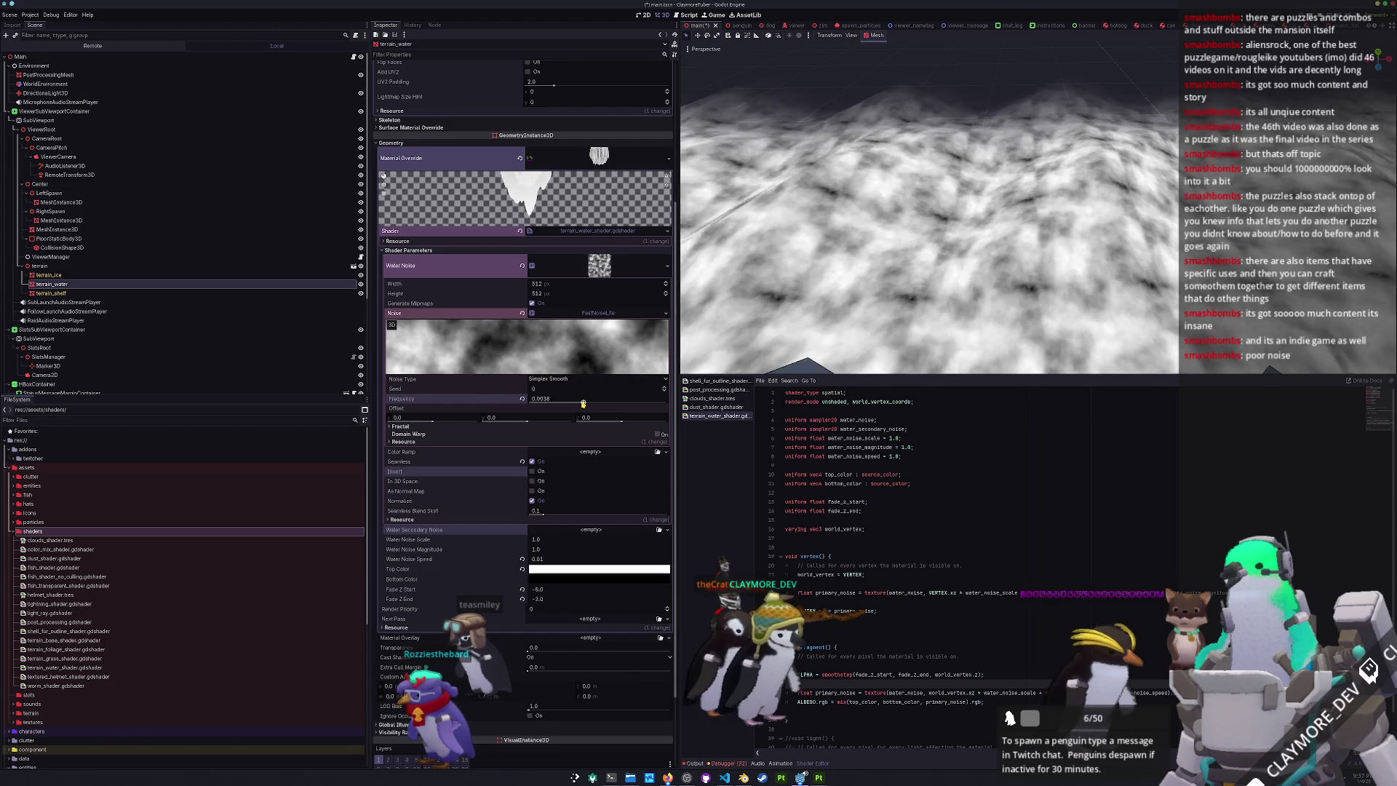
{"action": "left_click", "coordinate": [546, 399]}
- Enter a water noise frequency of 0.01 and a Water Noise Scale of 0.1
{"action": "type", "text": "0.0"}
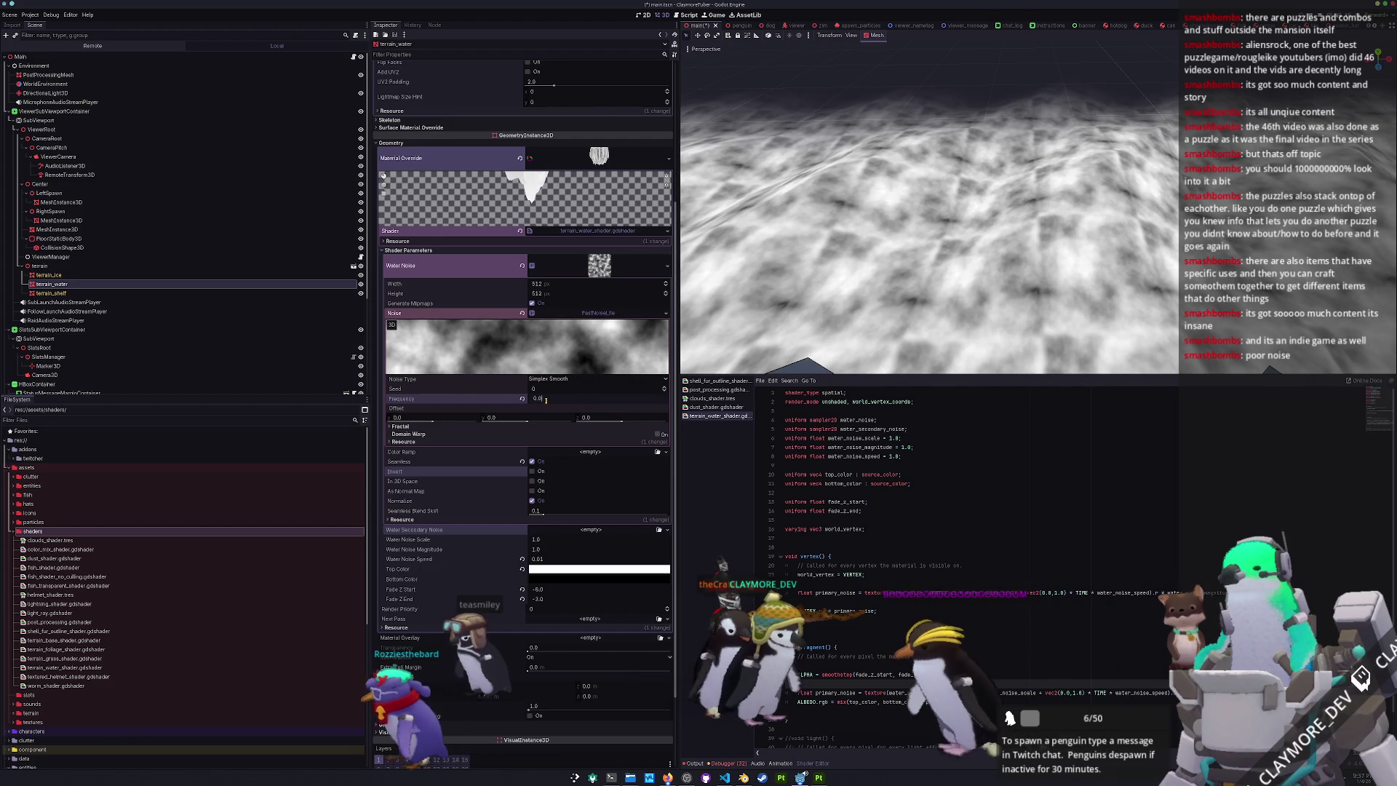
{"action": "type", "text": "1"}
{"action": "key", "text": "Return"}
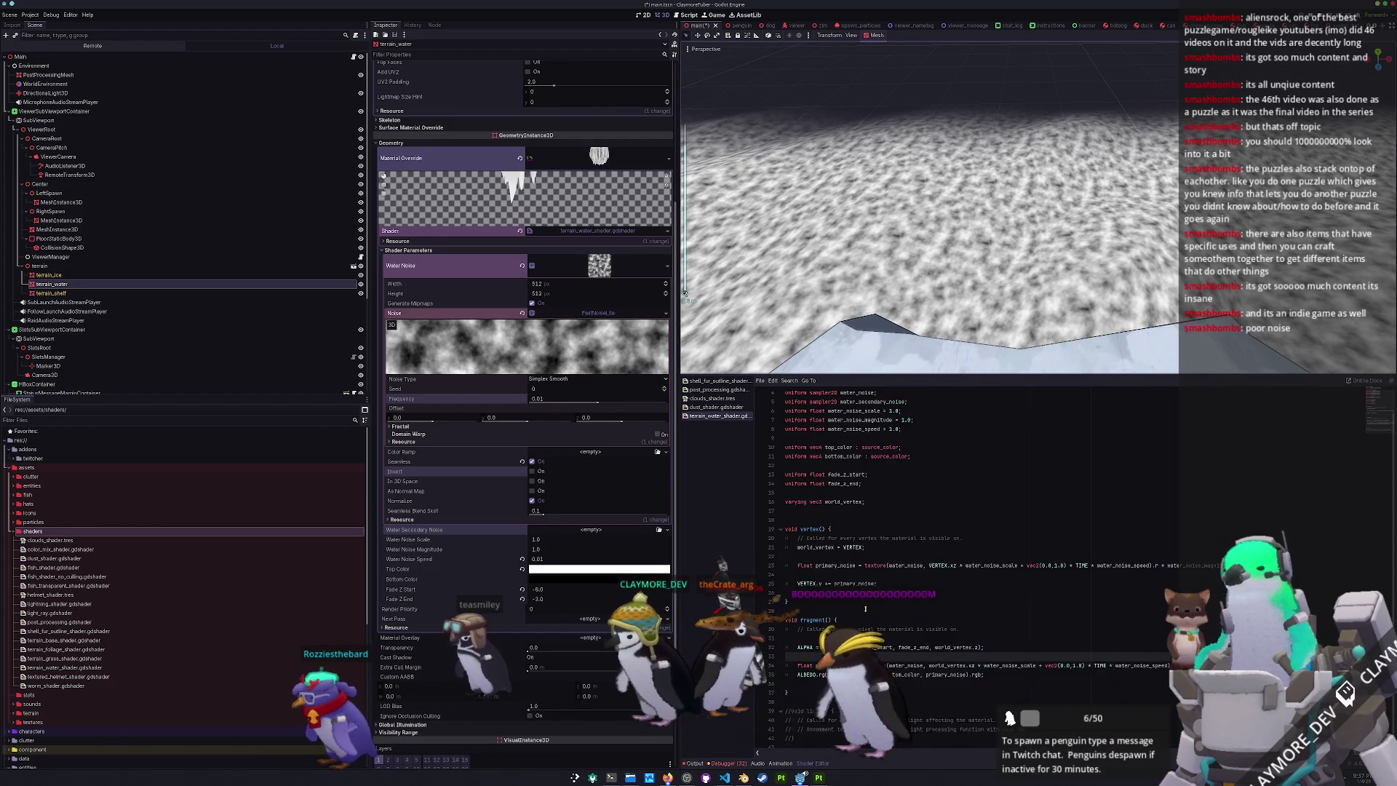
{"action": "scroll", "coordinate": [466, 539], "scroll_direction": "down", "scroll_amount": 3}
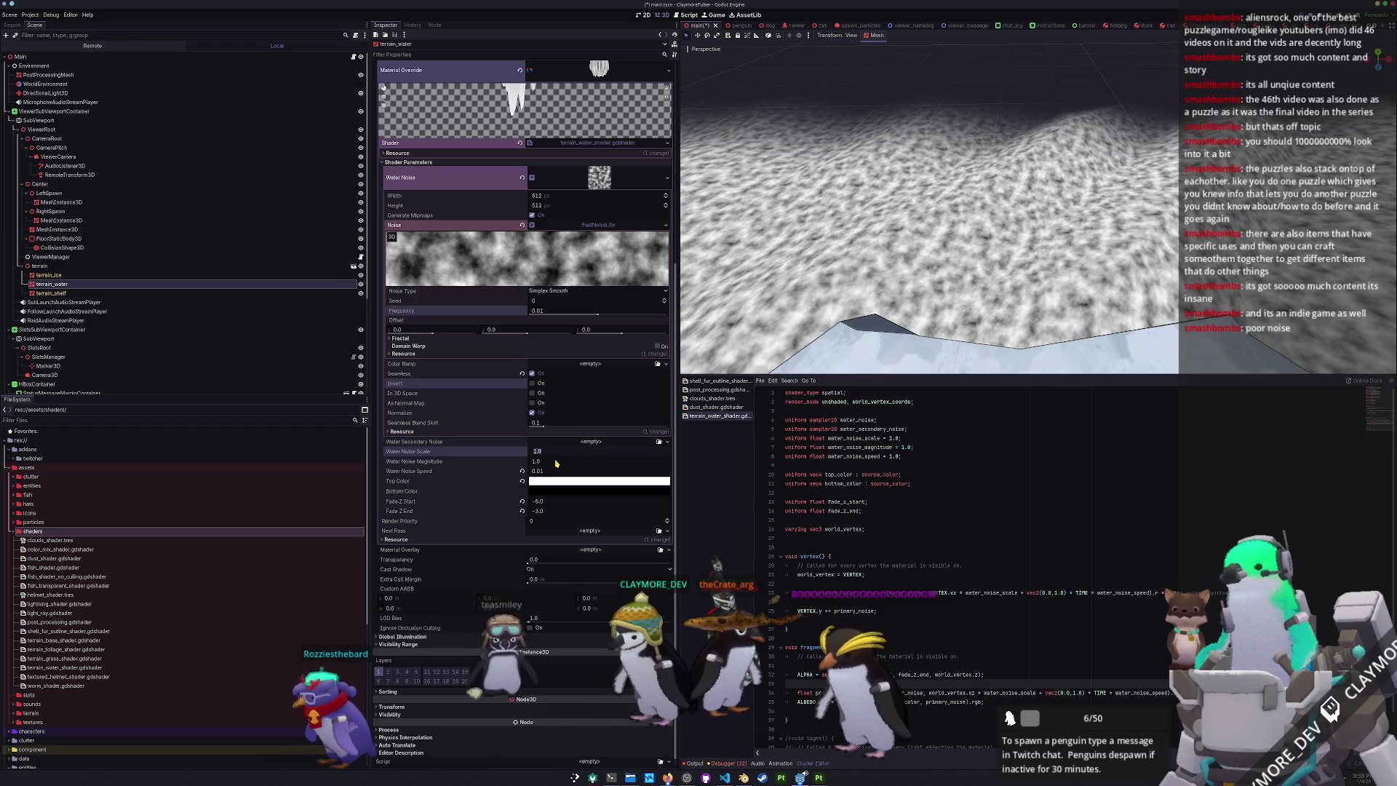
{"action": "type", "text": "0.1"}
{"action": "key", "text": "Return"}
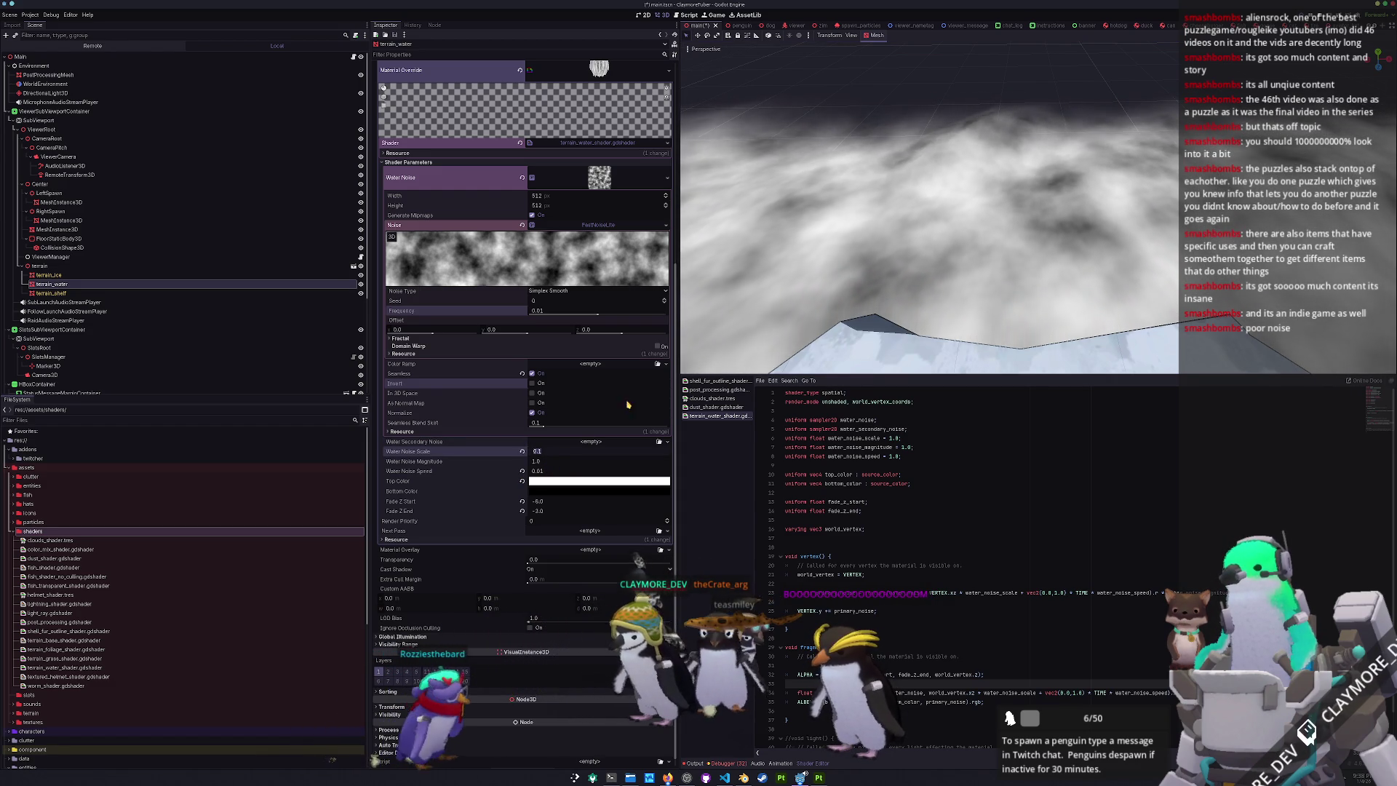
{"action": "scroll", "coordinate": [938, 239], "scroll_direction": "up", "scroll_amount": 3}
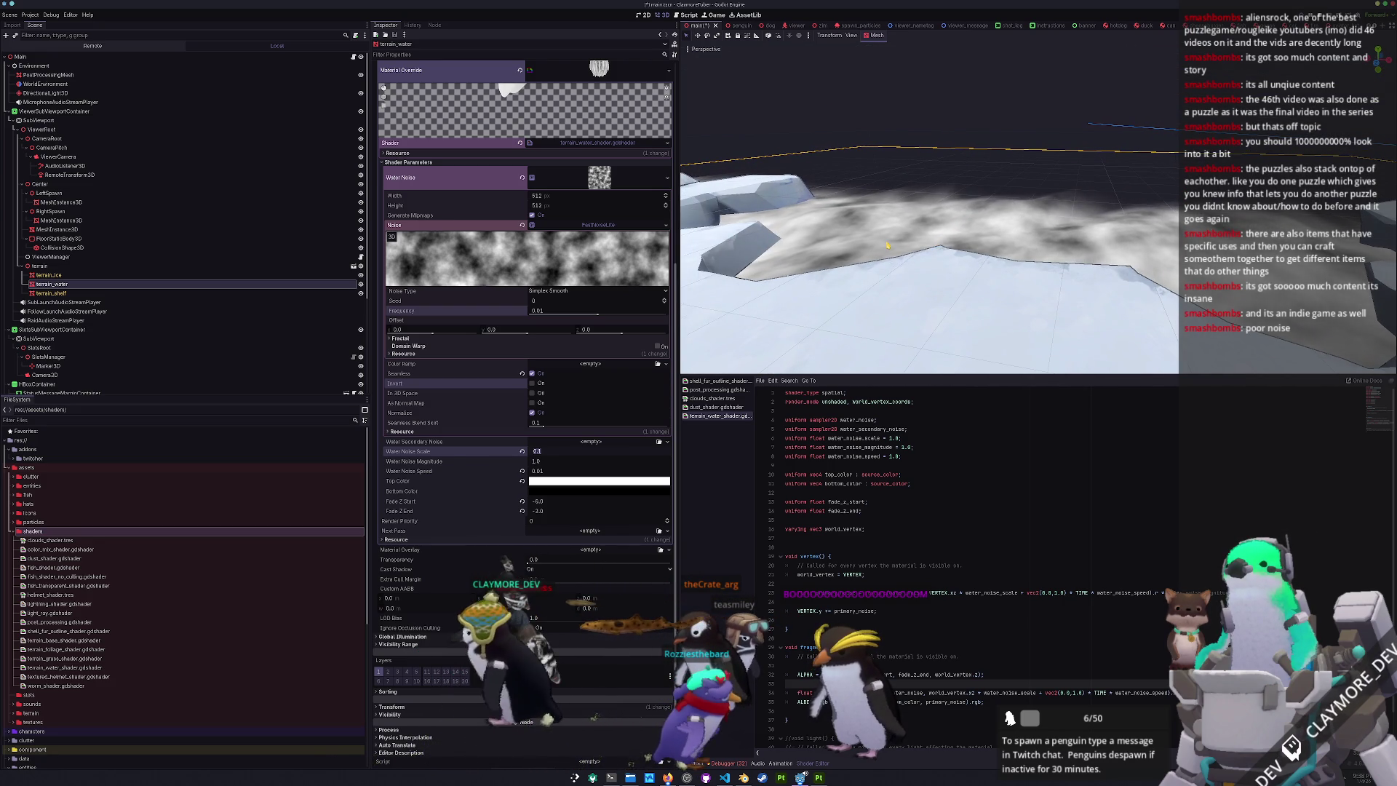
{"action": "scroll", "coordinate": [509, 241], "scroll_direction": "up", "scroll_amount": 4}
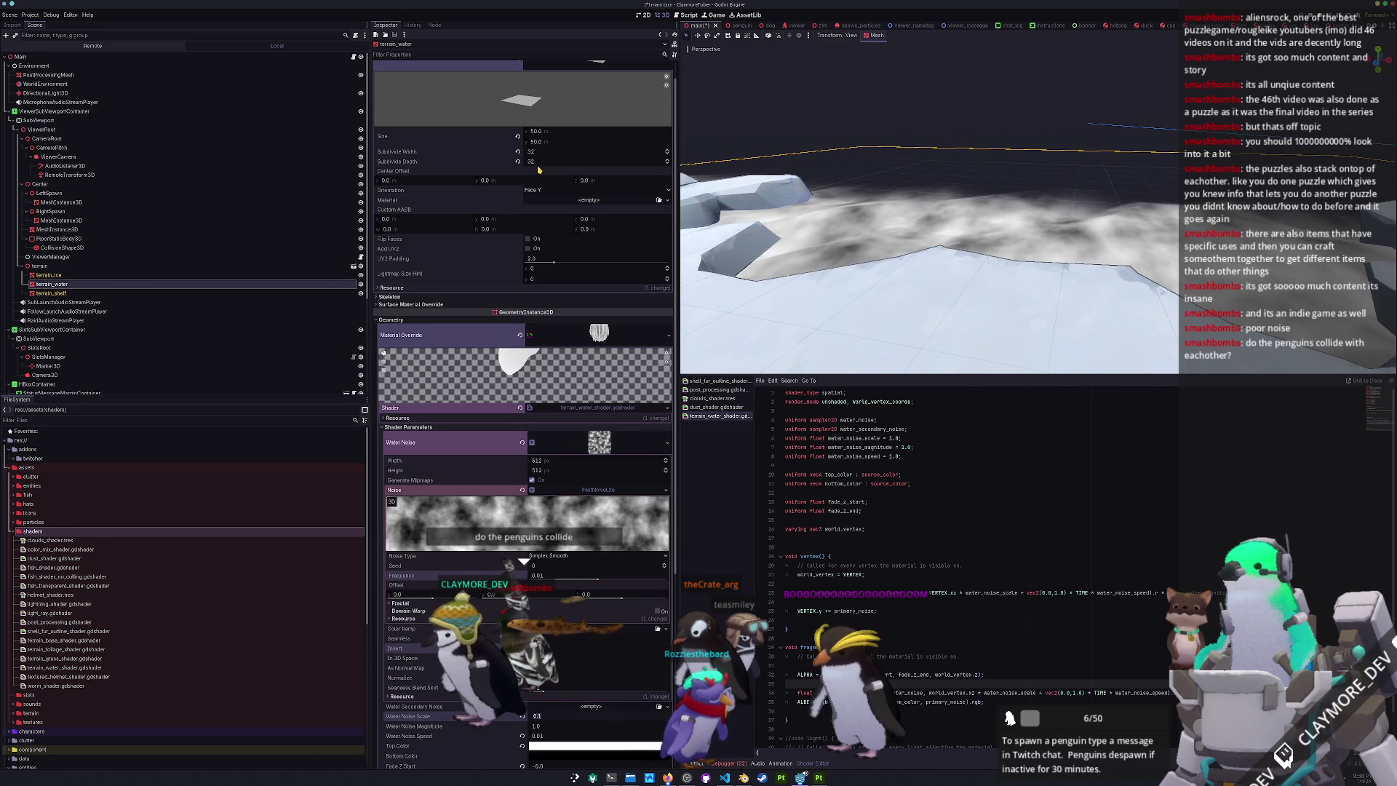
- Set the water PlaneMesh's Subdivide Width and Subdivide Depth both to 64
{"action": "type", "text": "4"}
{"action": "key", "text": "Return"}
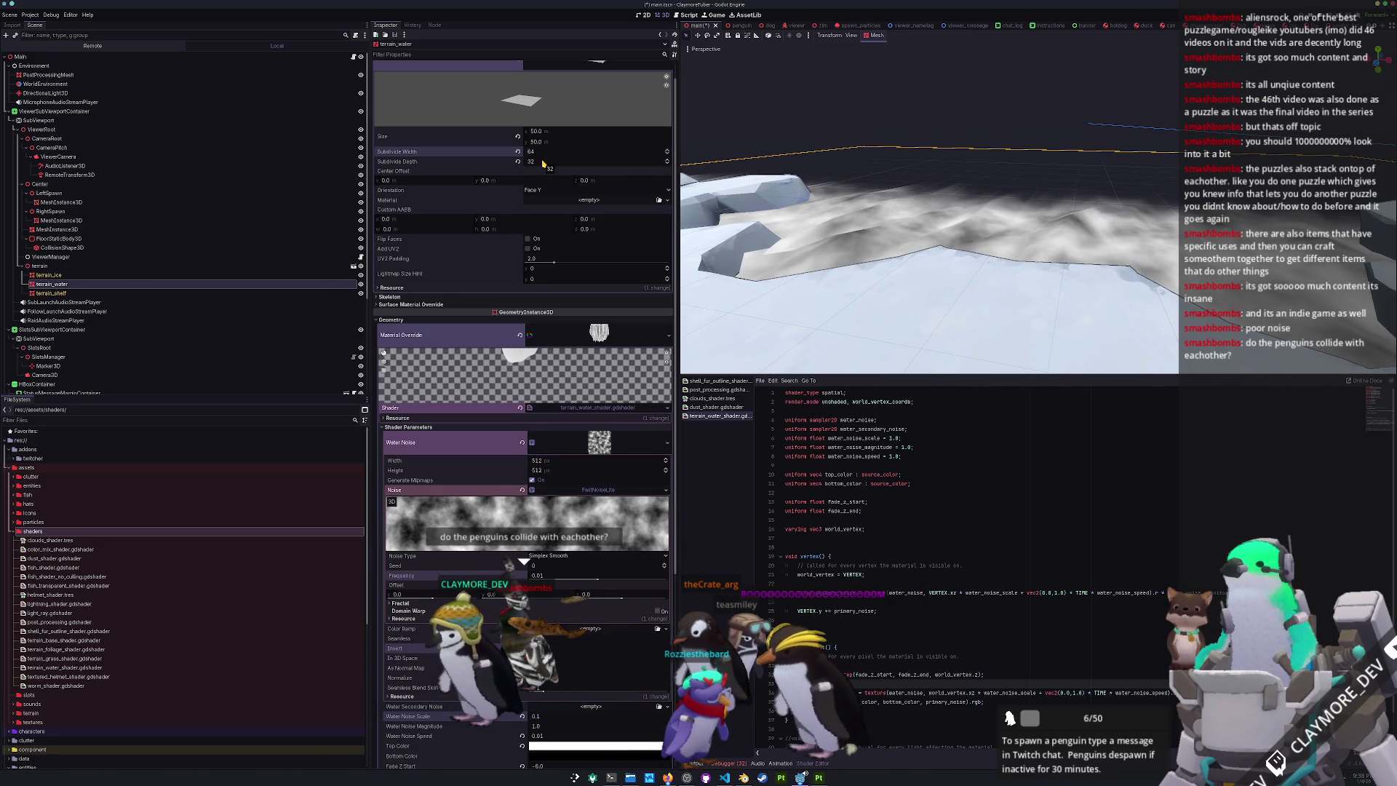
{"action": "type", "text": "64"}
{"action": "key", "text": "Return"}
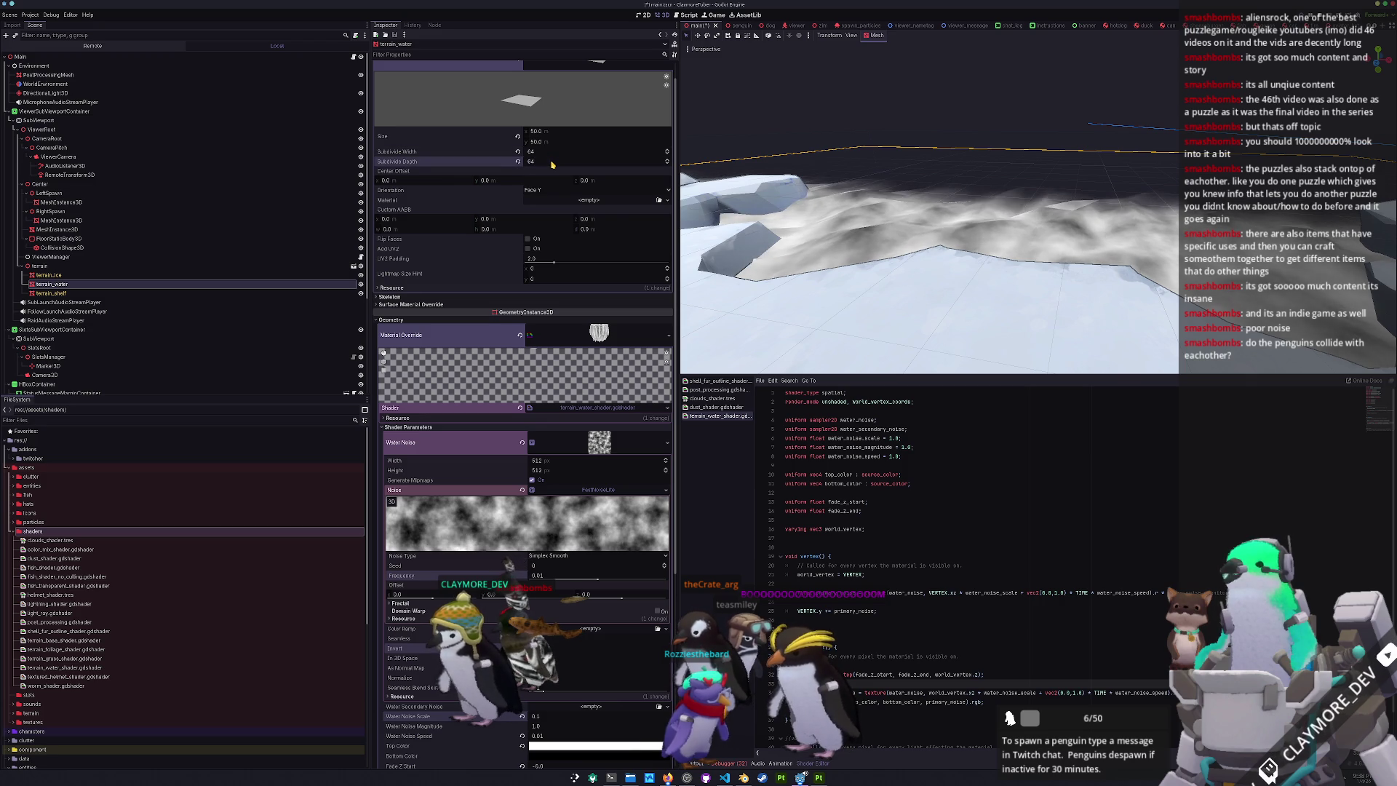
{"action": "left_click_drag", "start_coordinate": [702, 221], "coordinate": [993, 271]}
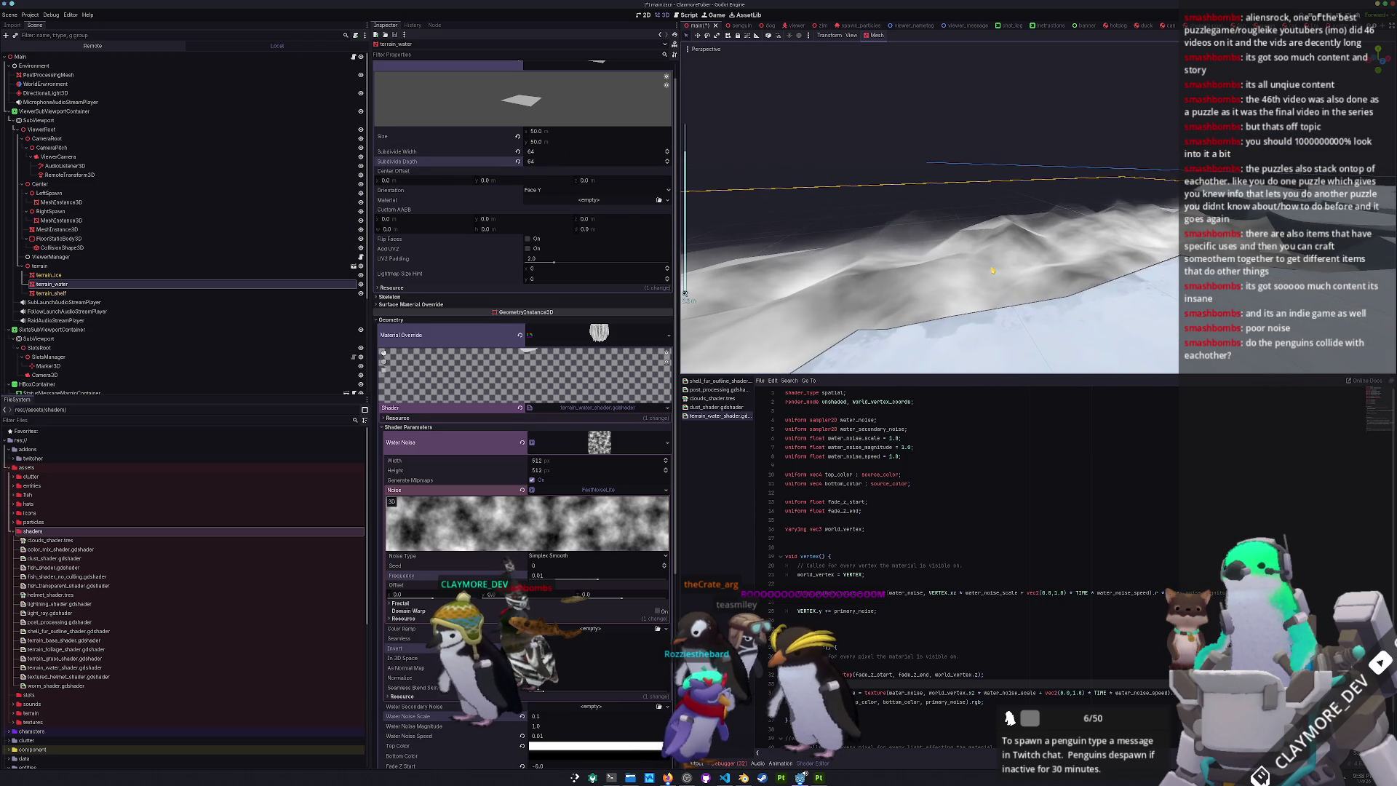
{"action": "scroll", "coordinate": [491, 521], "scroll_direction": "down", "scroll_amount": 5}
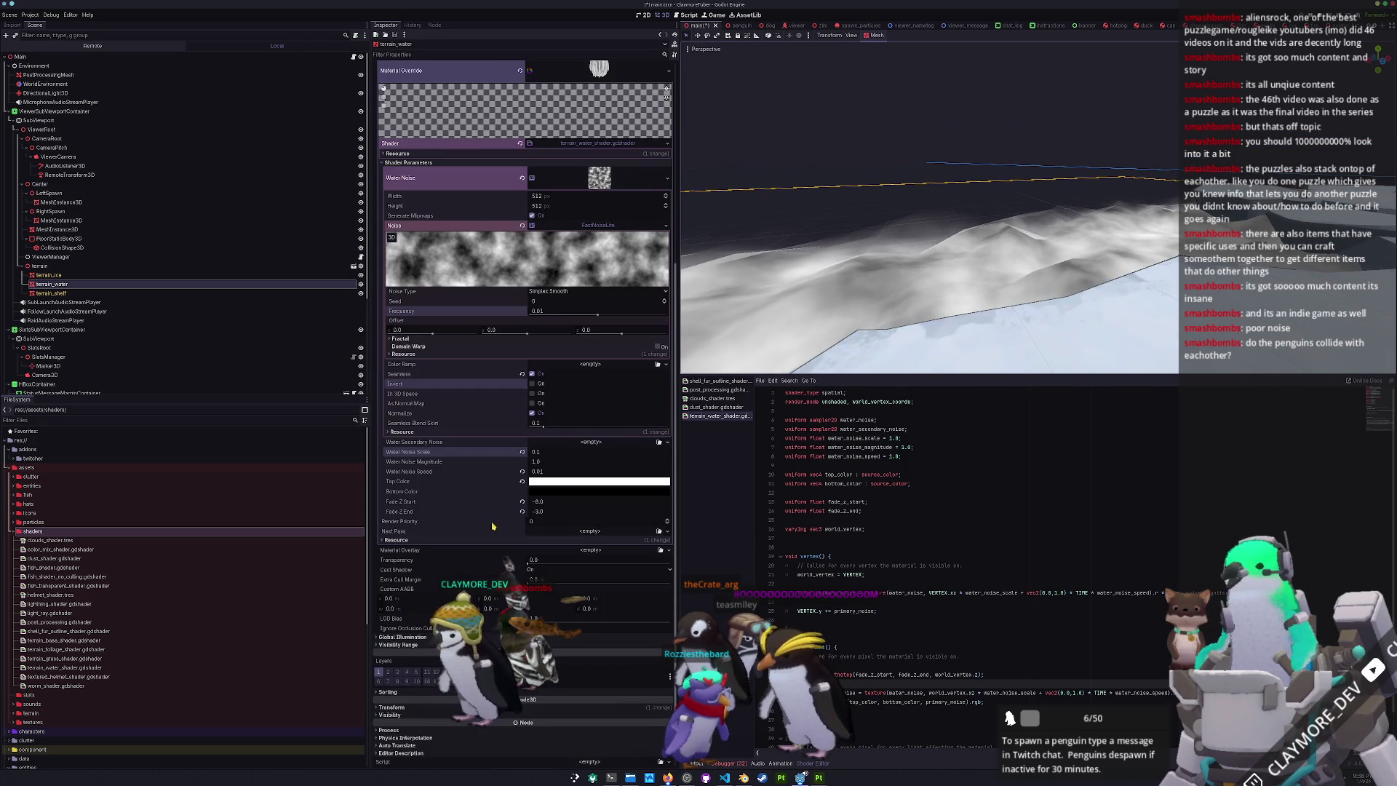
{"action": "left_click", "coordinate": [551, 462]}
{"action": "type", "text": "0"}
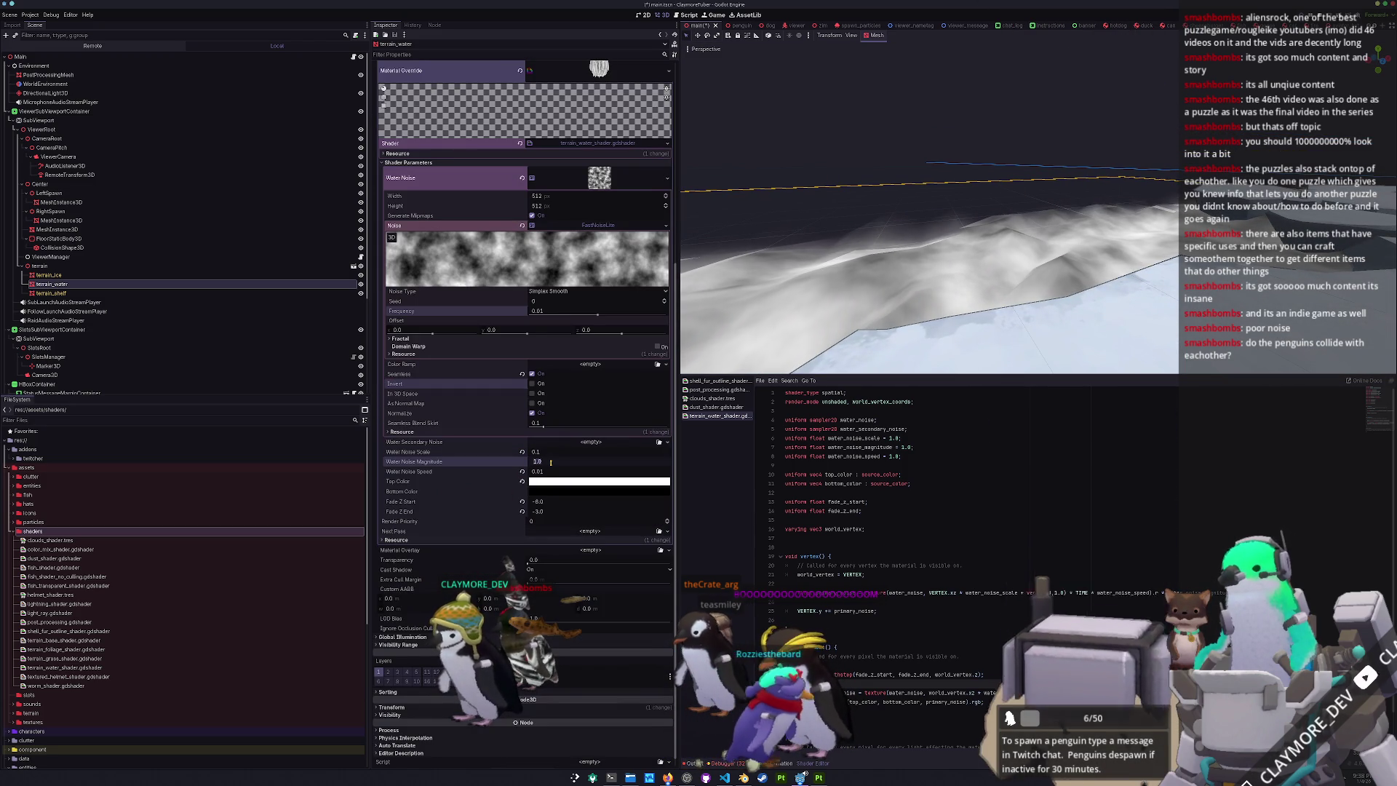
{"action": "type", "text": ".25"}
{"action": "key", "text": "Return"}
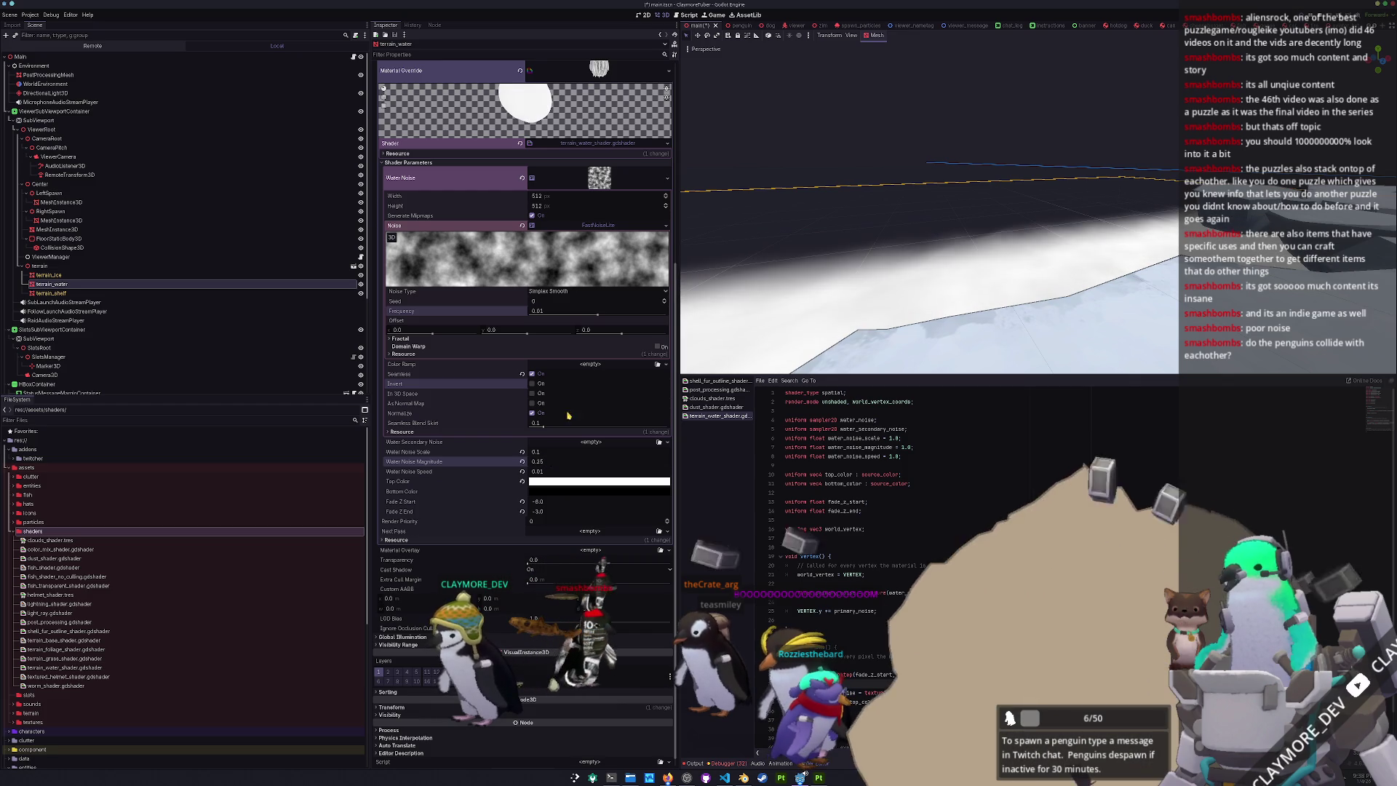
{"action": "mouse_move", "coordinate": [551, 461]}
{"action": "left_mouse_down"}
{"action": "mouse_move", "coordinate": [597, 461]}
{"action": "mouse_move", "coordinate": [540, 461]}
{"action": "left_mouse_up"}
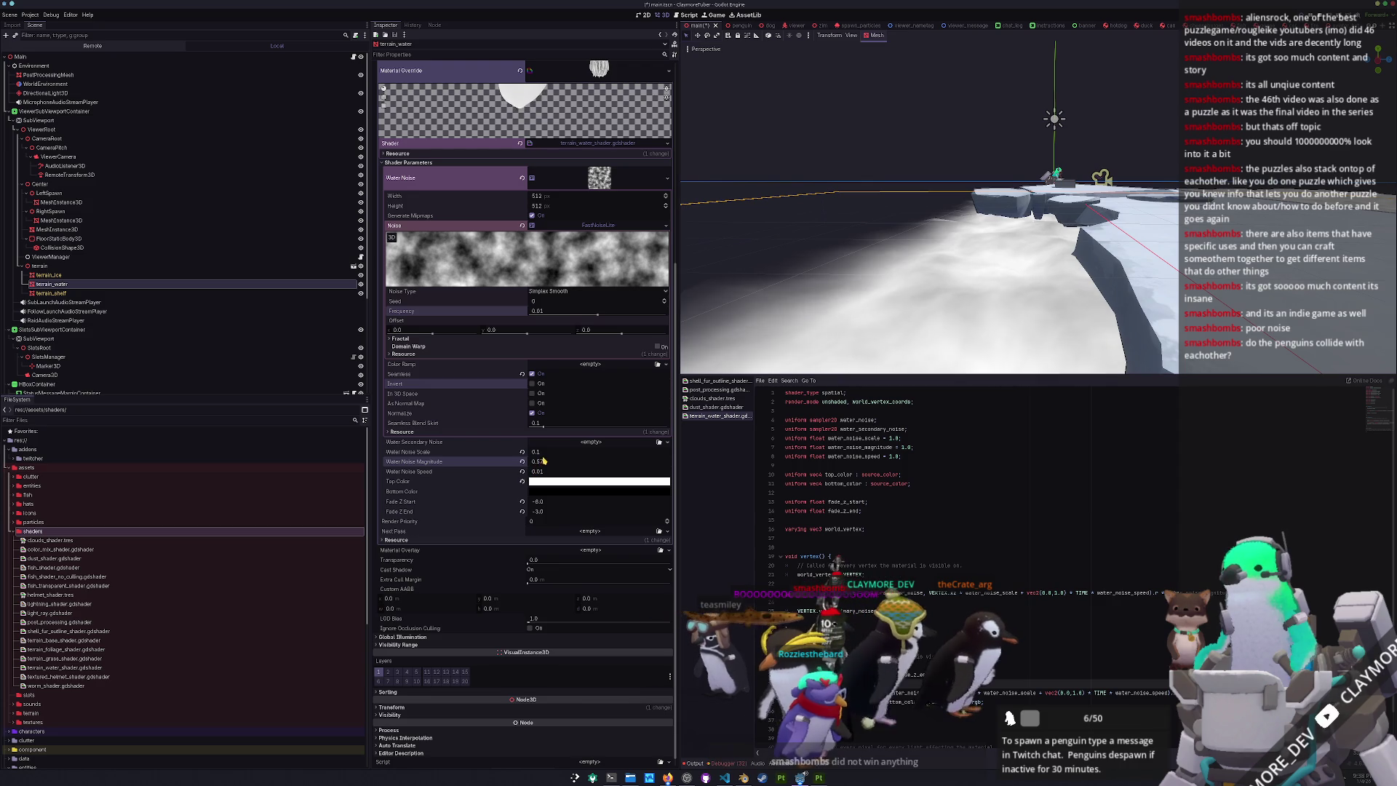
{"action": "left_click_drag", "start_coordinate": [542, 462], "coordinate": [575, 461]}
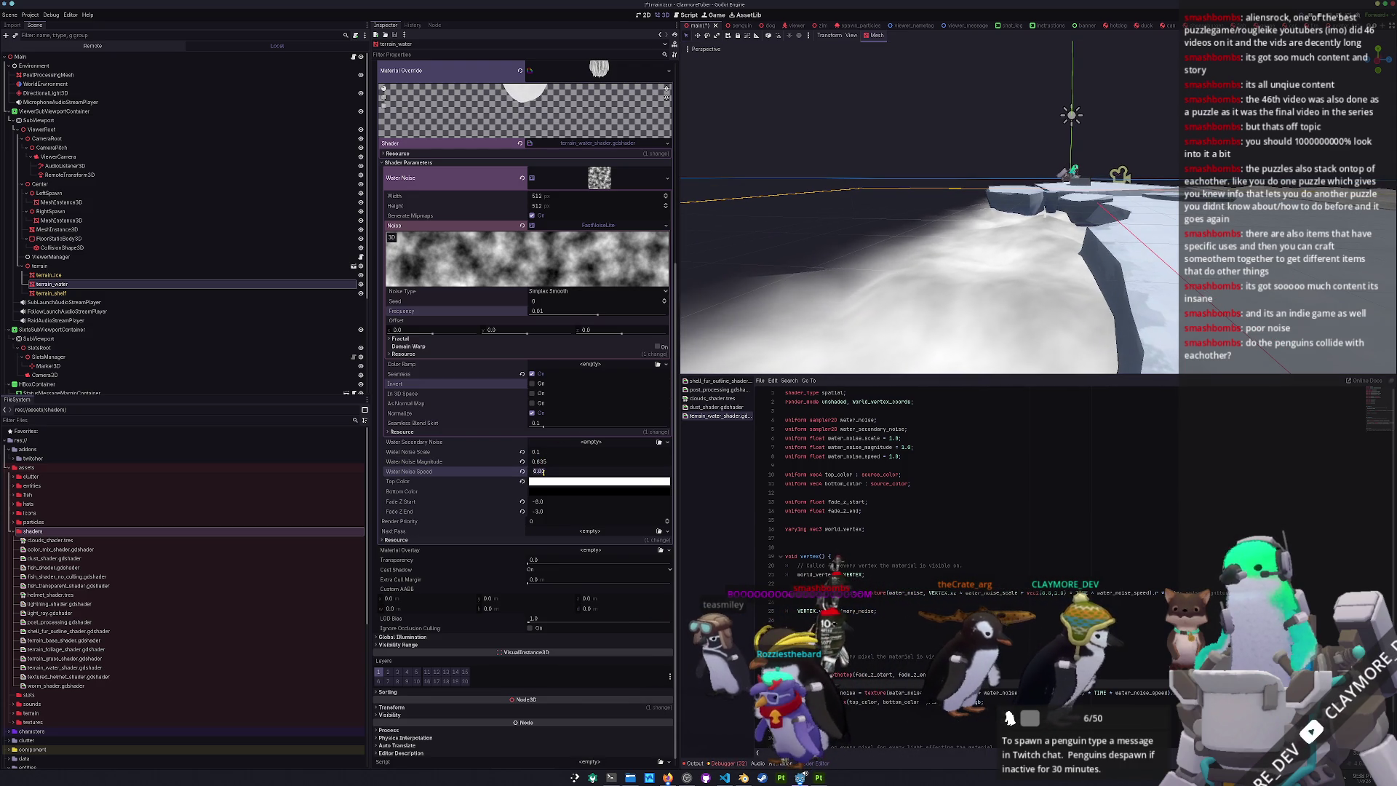
{"action": "type", "text": "1"}
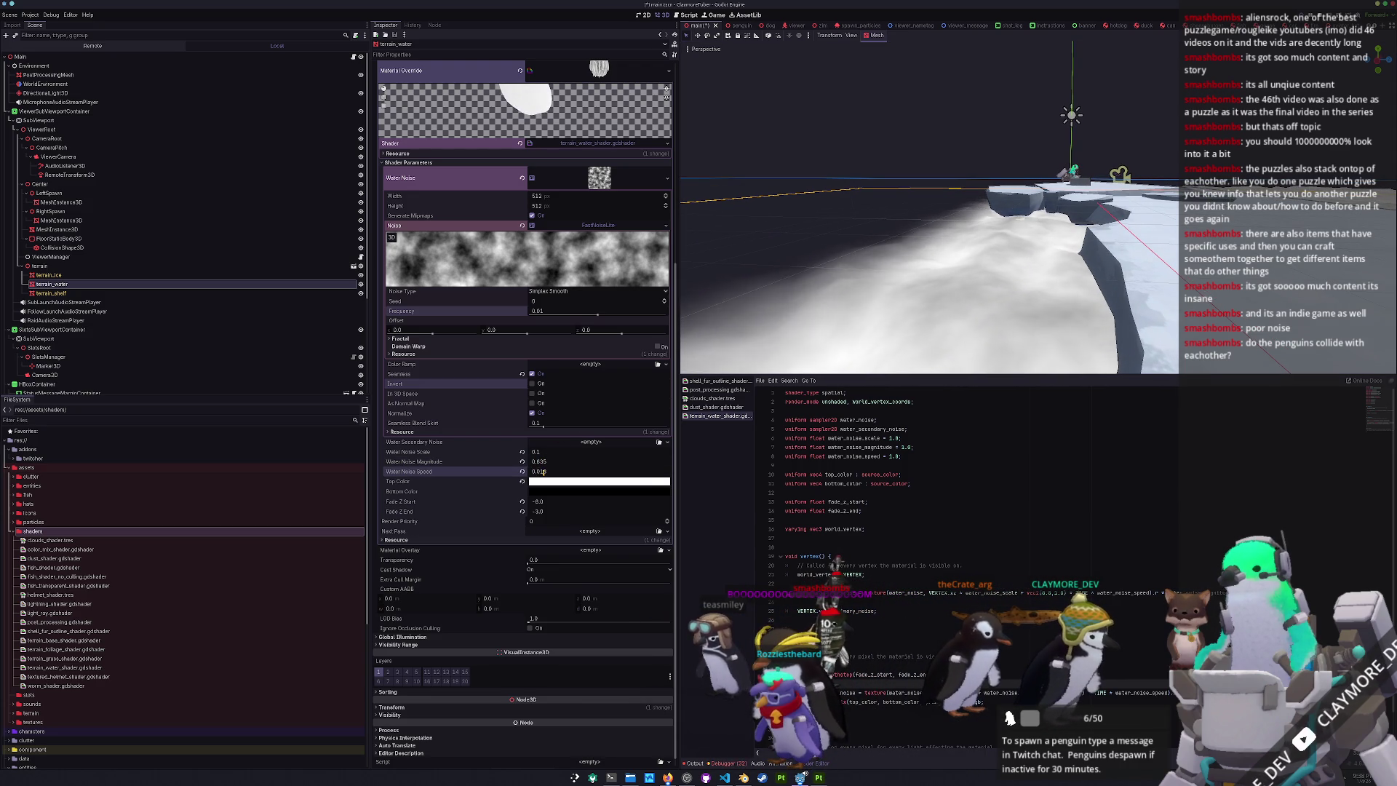
{"action": "type", "text": "3"}
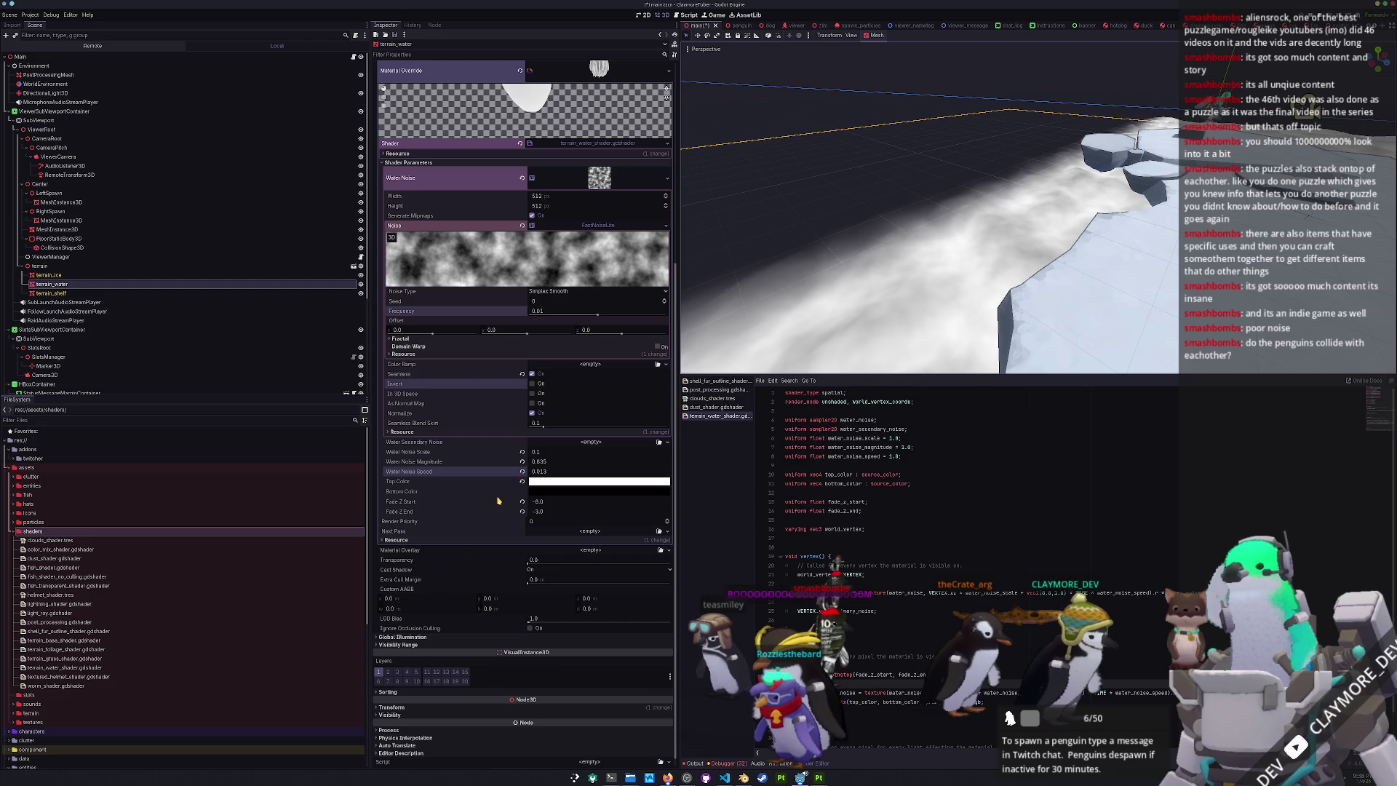
{"action": "scroll", "coordinate": [889, 647], "scroll_direction": "down", "scroll_amount": 2}
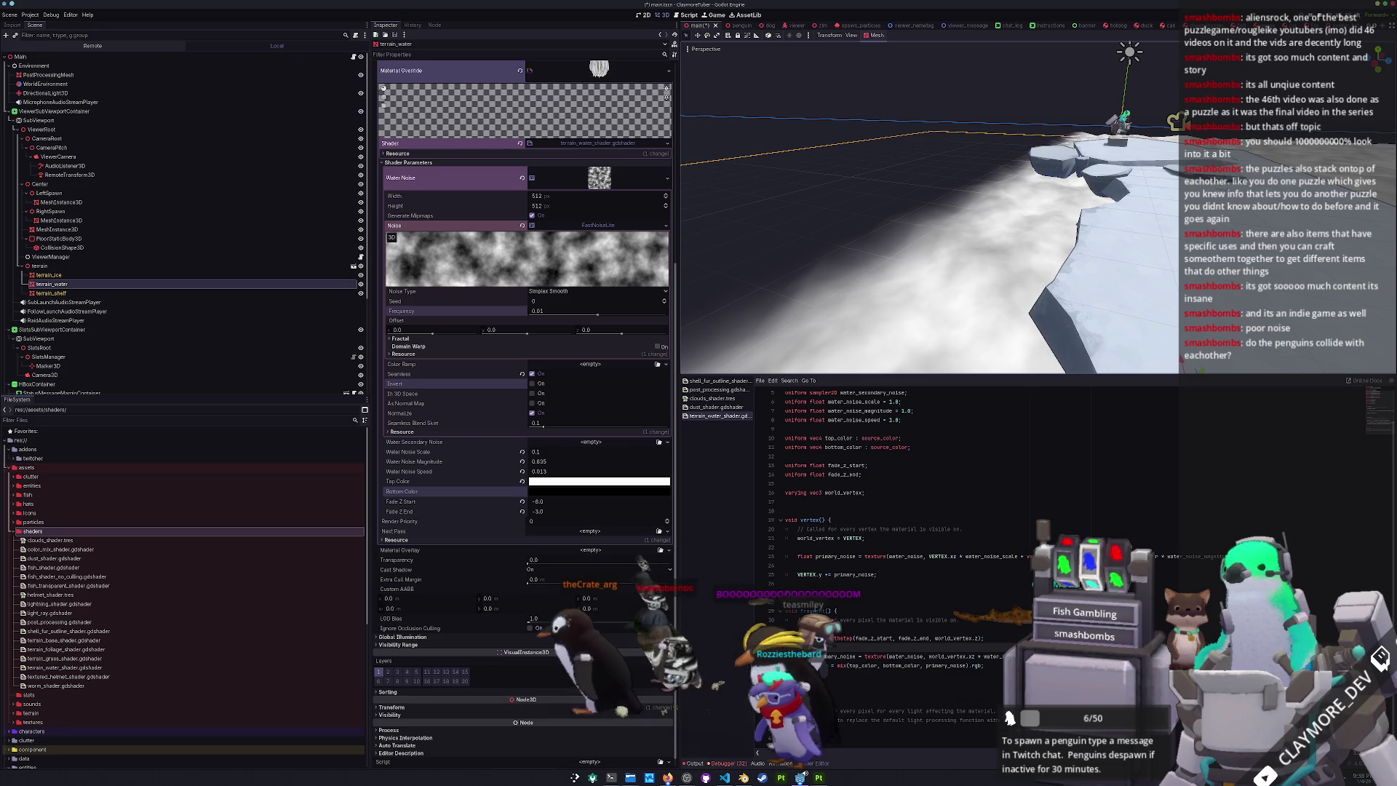
{"action": "left_click", "coordinate": [823, 502]}
{"action": "type", "text": "varying ve"}
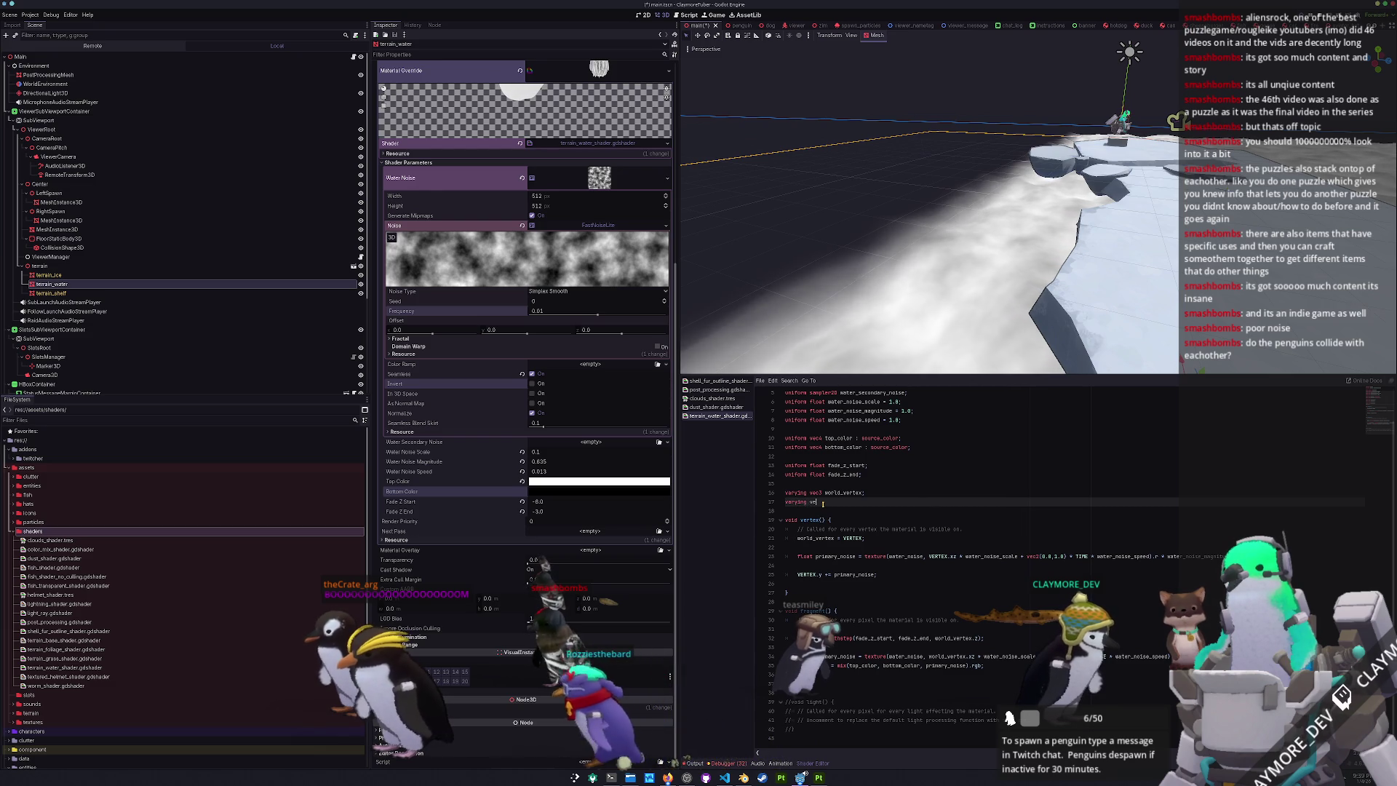
- Declare the water_displacement varying and assign it primary_noise in vertex()
{"action": "key", "text": "BackSpace"}
{"action": "type", "text": "float verte"}
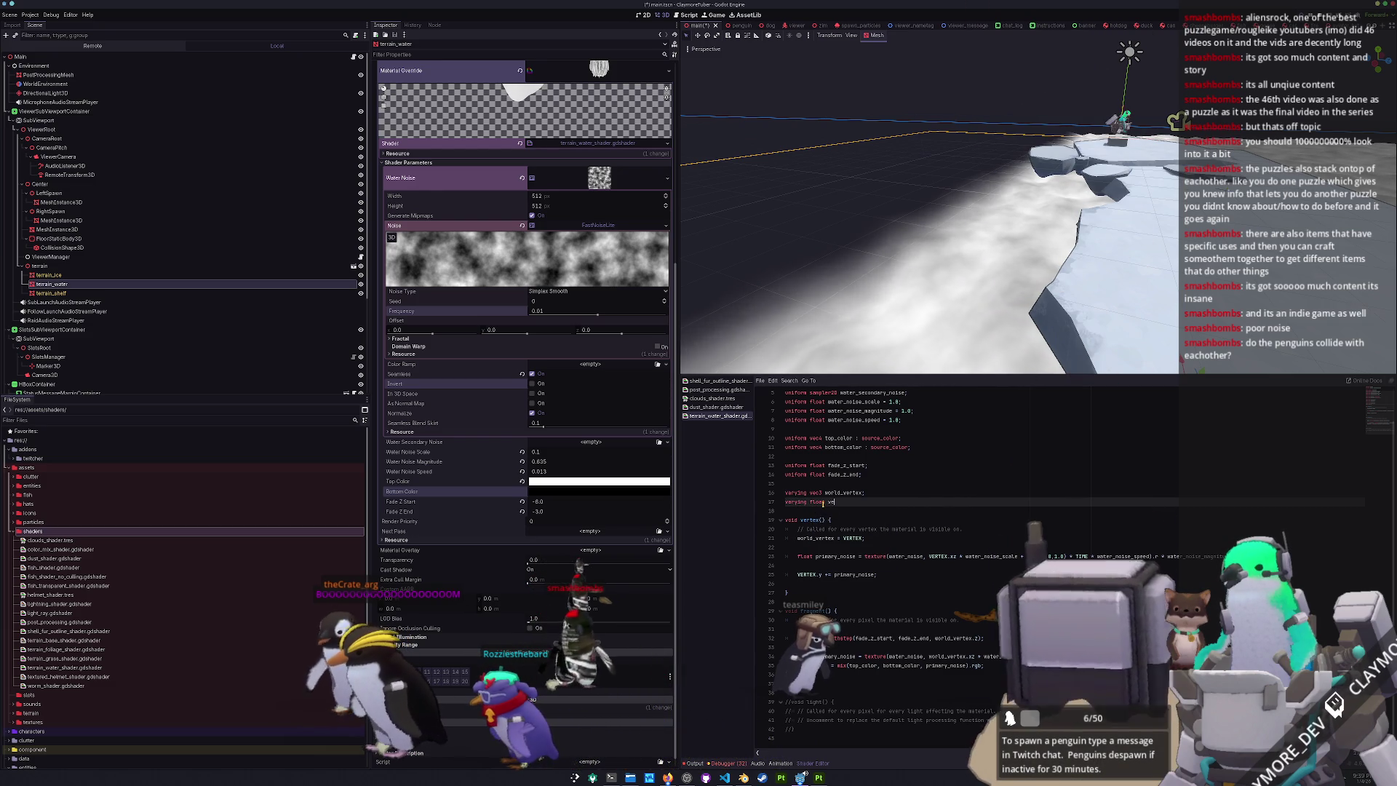
{"action": "key", "text": "BackSpace"}
{"action": "key", "text": "BackSpace"}
{"action": "key", "text": "BackSpace"}
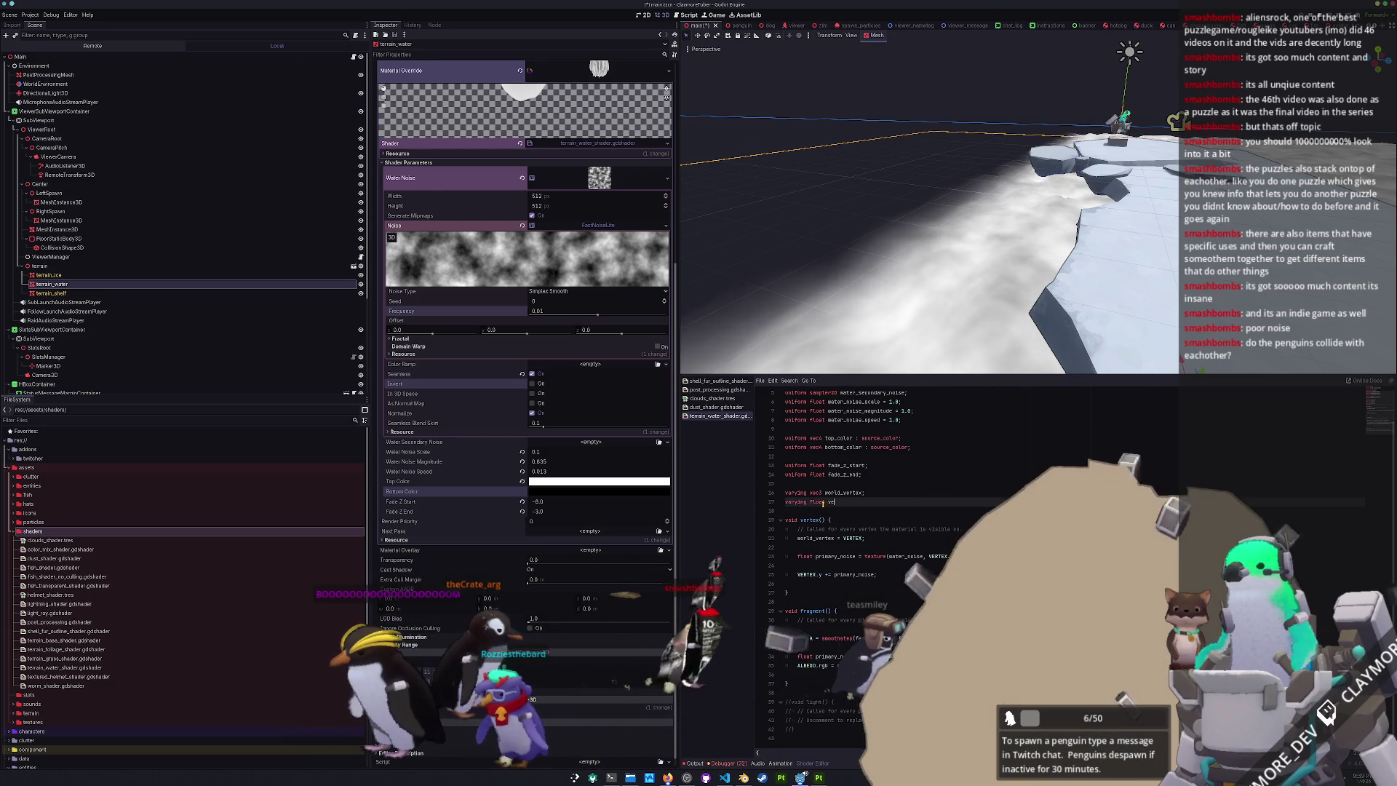
{"action": "key", "text": "BackSpace"}
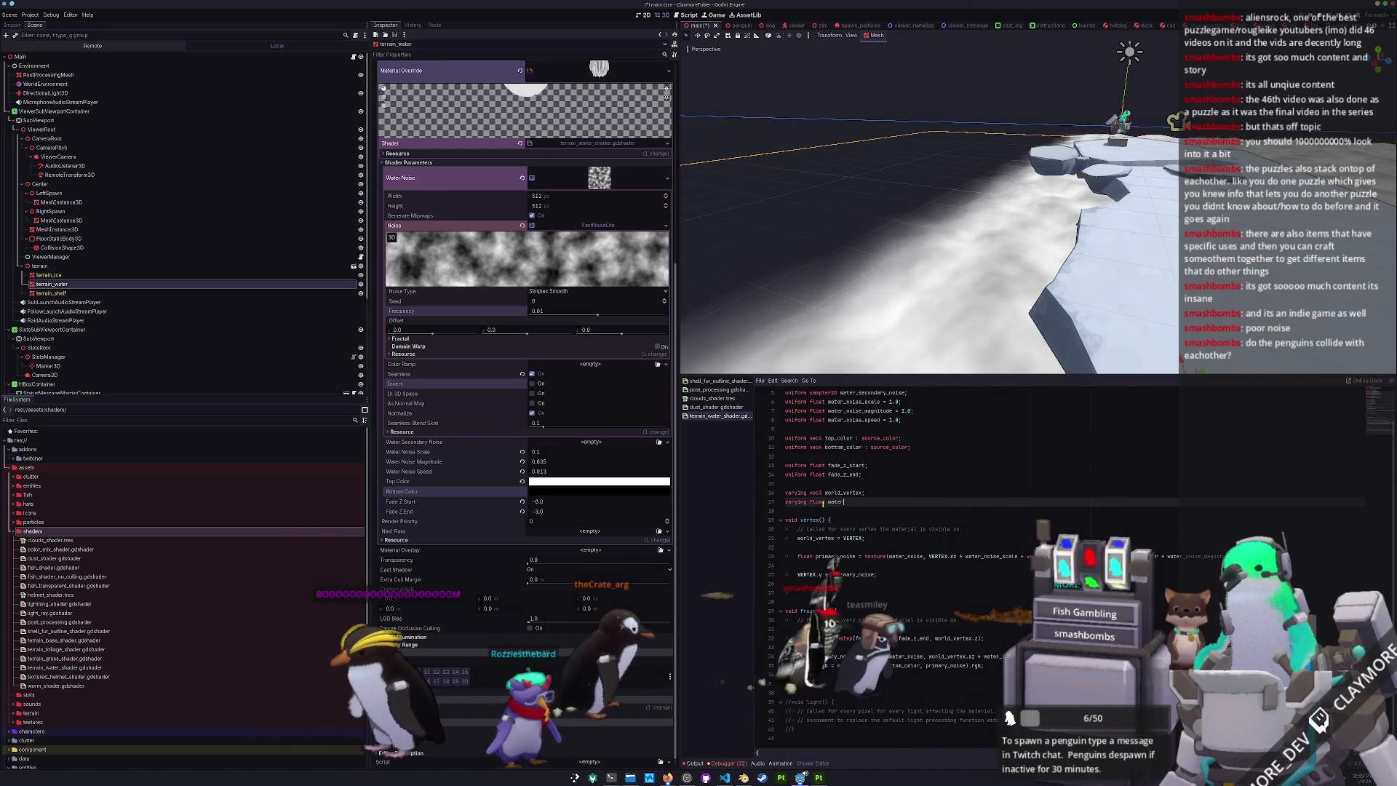
{"action": "type", "text": "water_"}
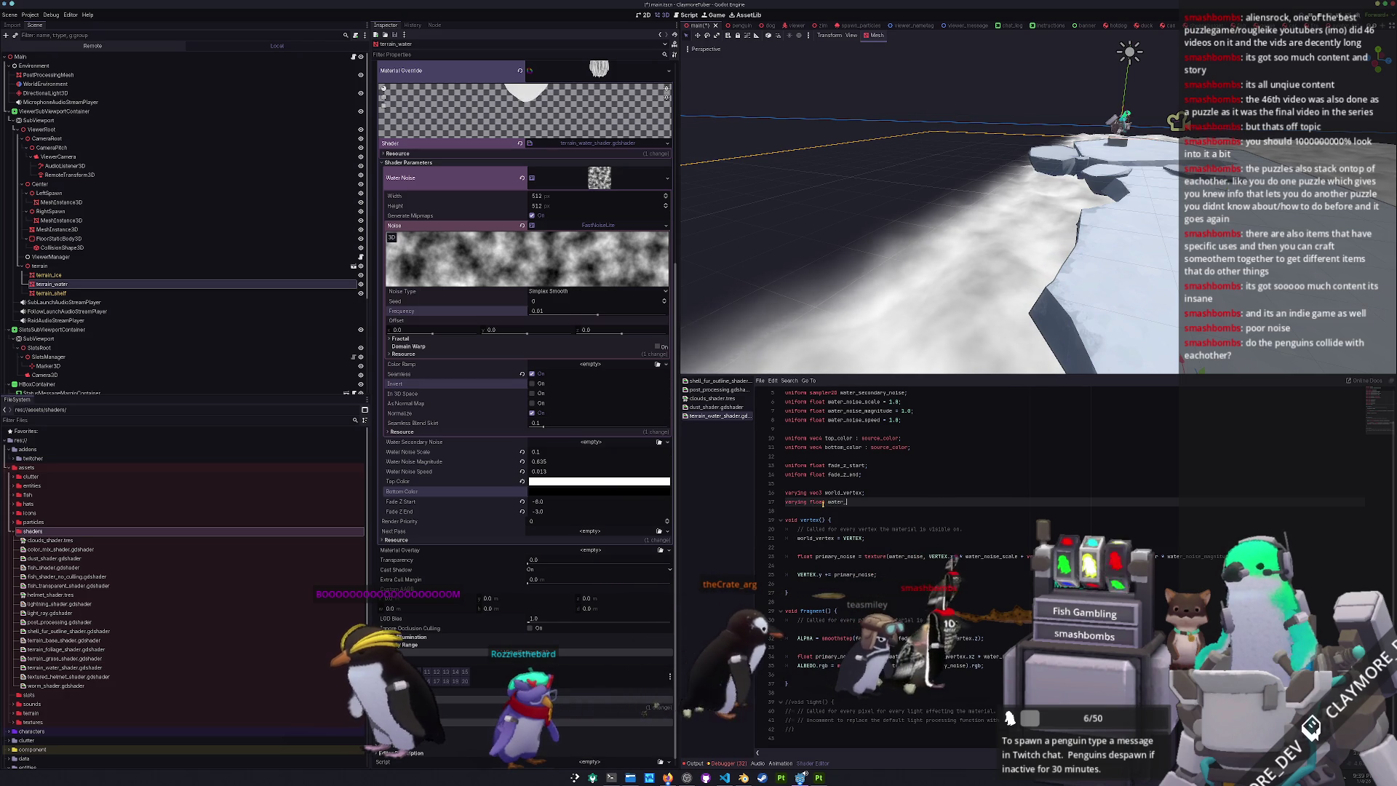
{"action": "type", "text": "noise"}
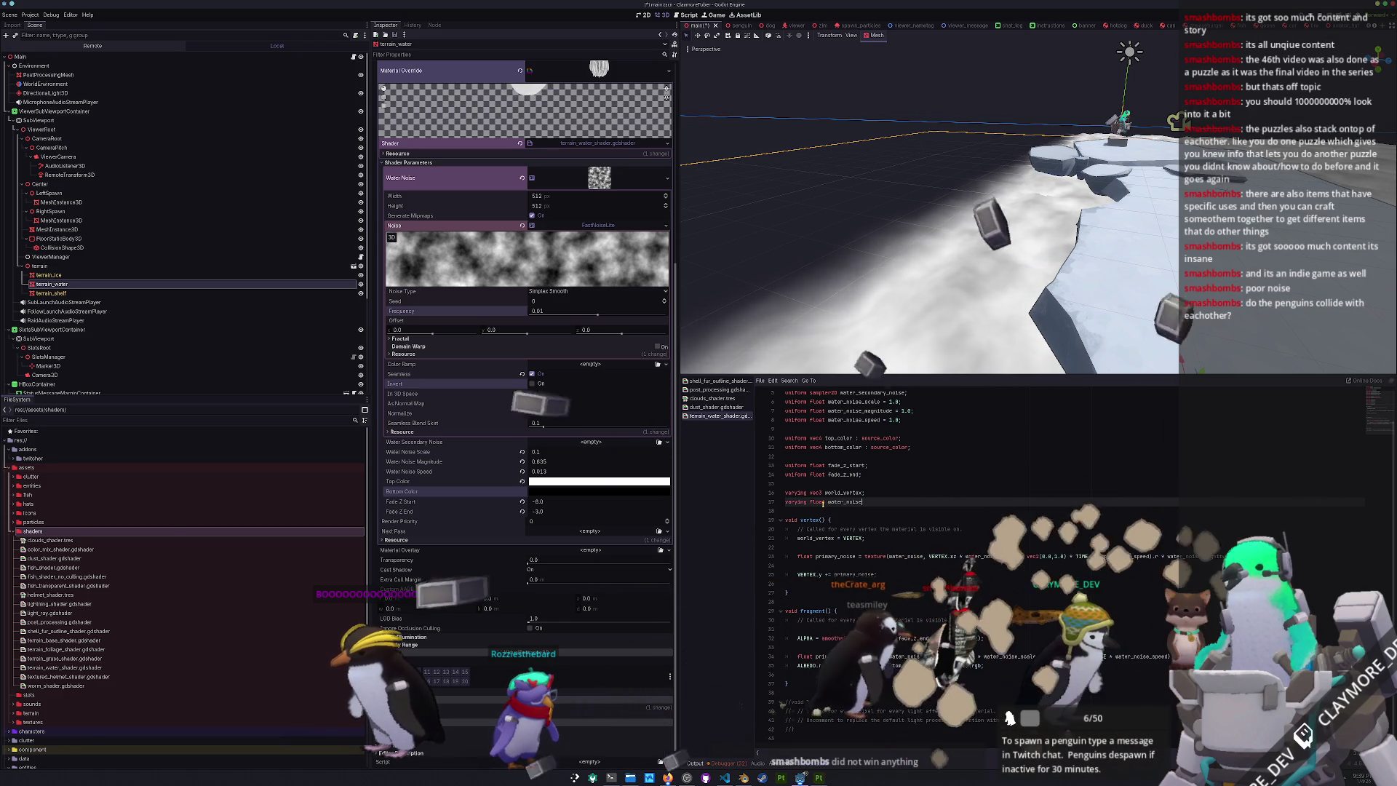
{"action": "key", "text": "BackSpace"}
{"action": "key", "text": "BackSpace"}
{"action": "type", "text": "displacement;"}
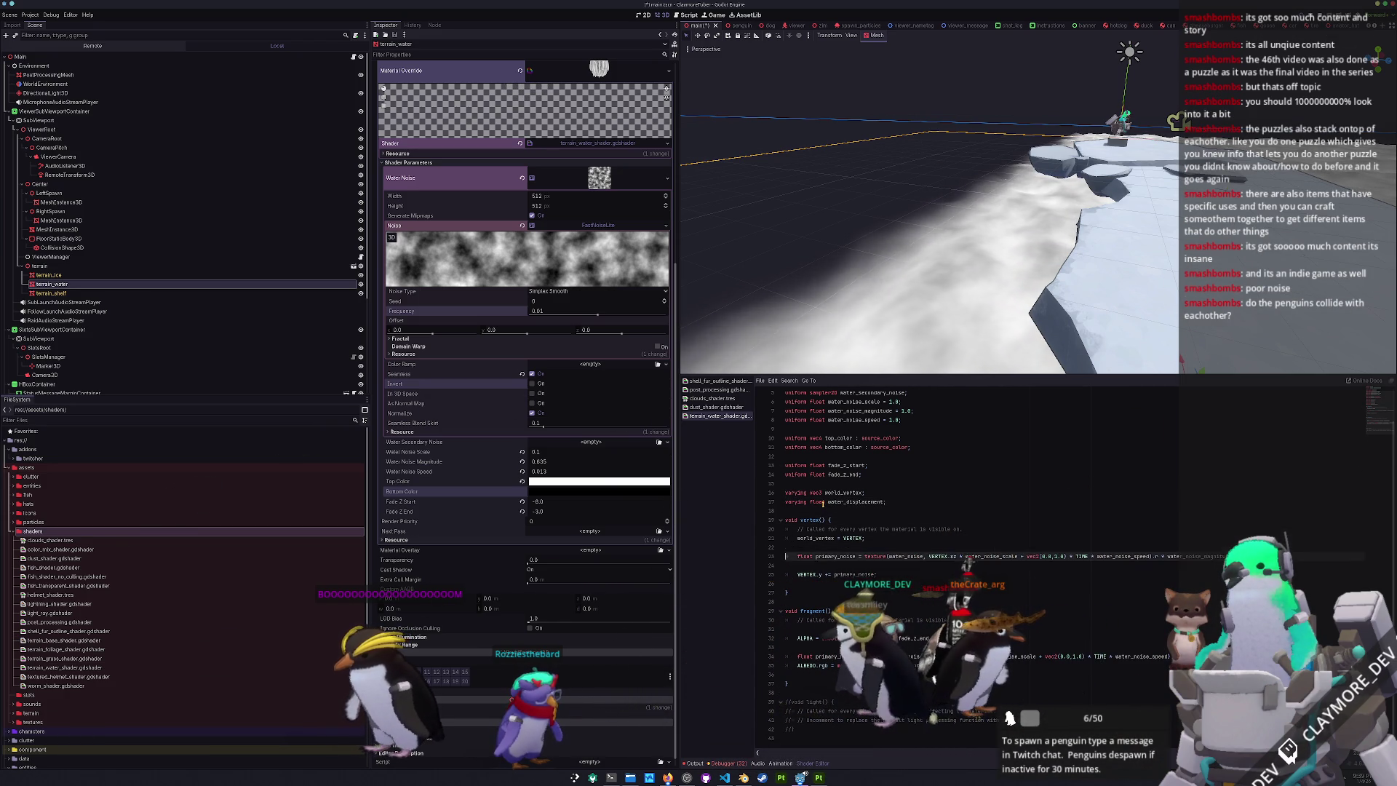
{"action": "key", "text": "Return"}
{"action": "type", "text": "water_displa"}
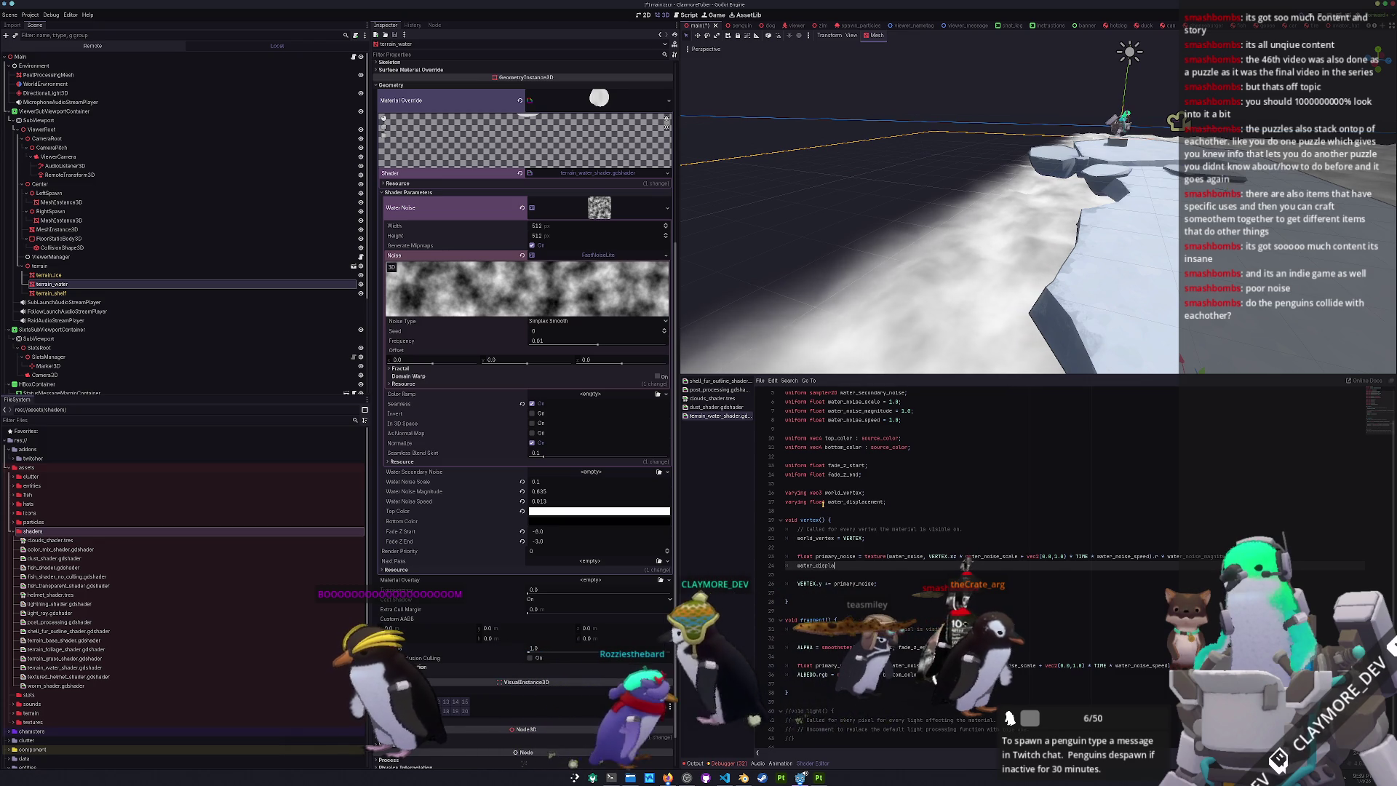
{"action": "type", "text": "cement = primary"}
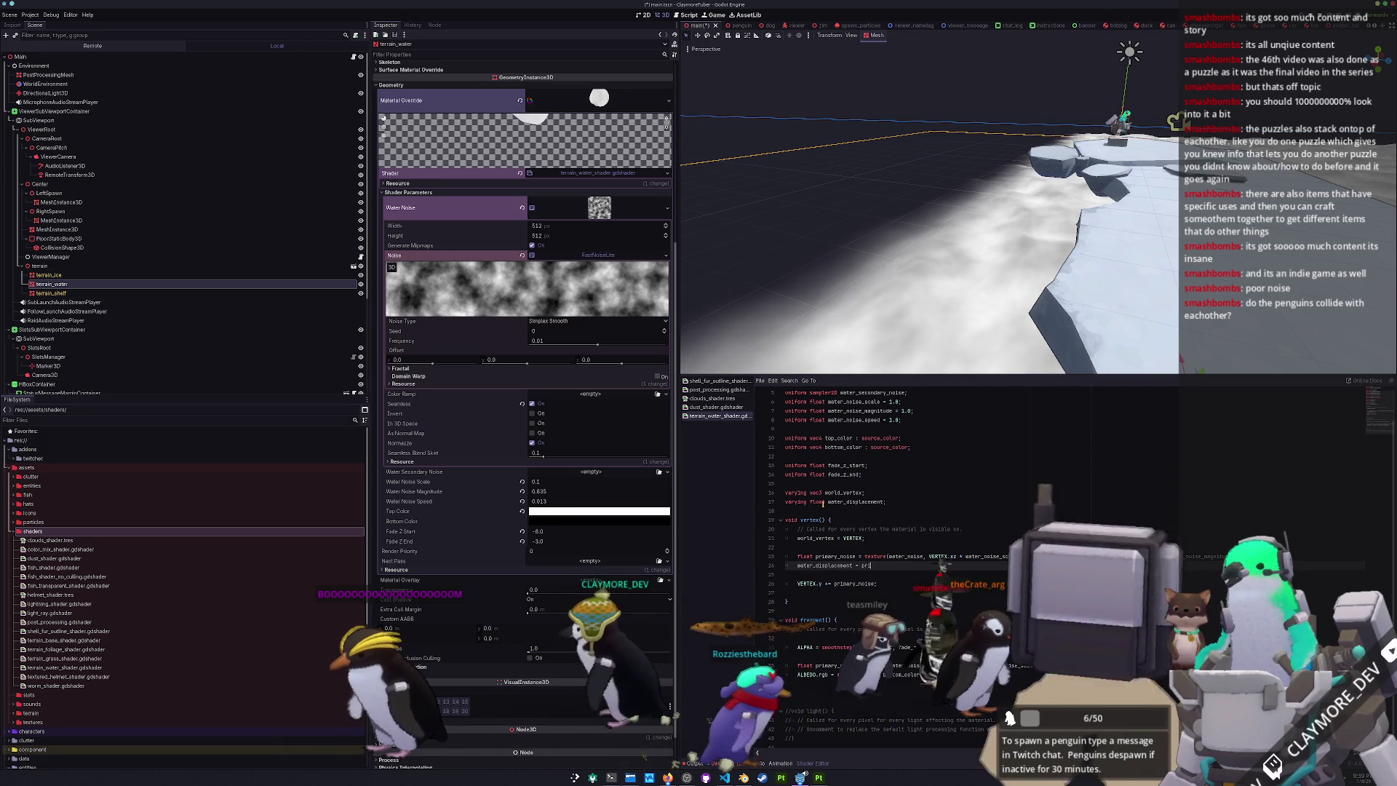
{"action": "type", "text": "_noise;"}
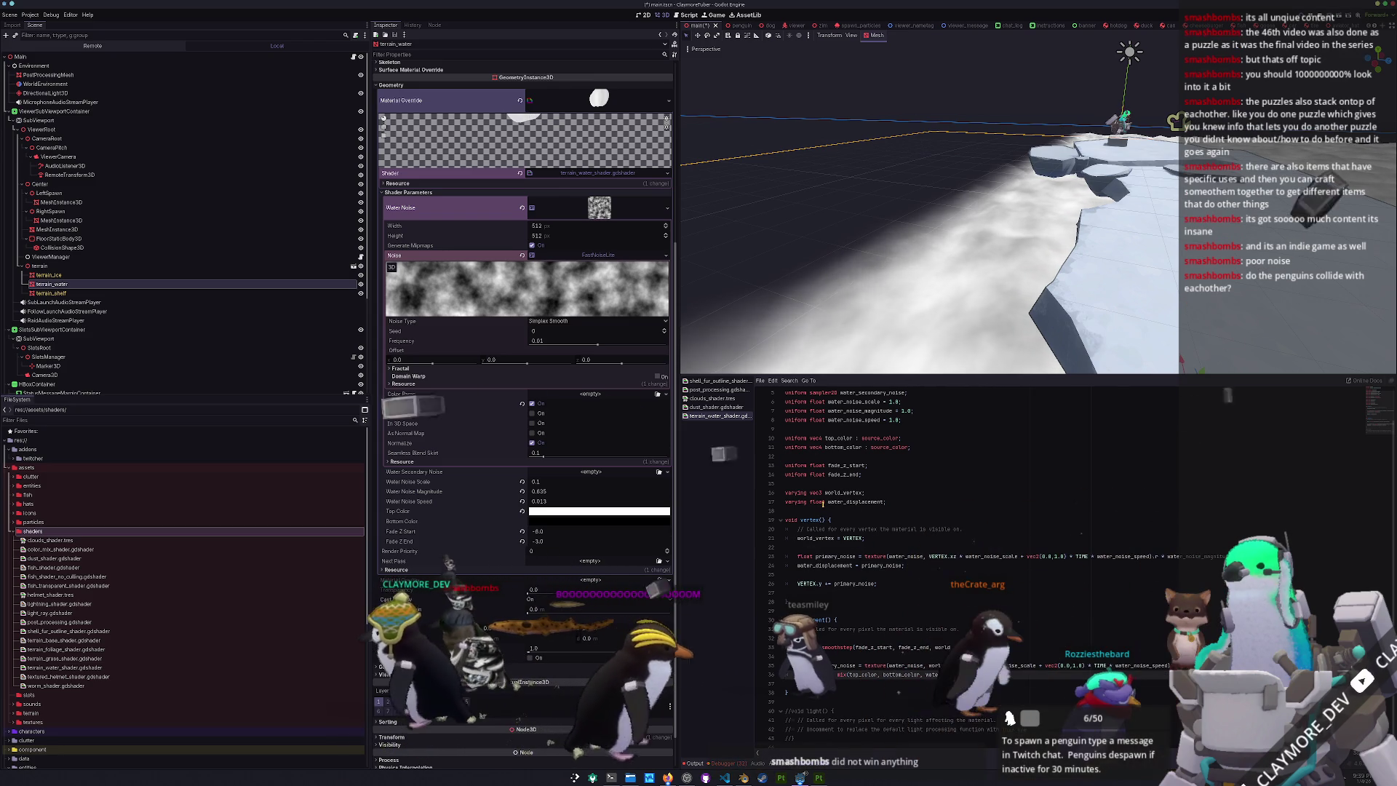
- Save the scene and orbit to look down on the ice shelf
{"action": "key", "text": "ctrl+s"}
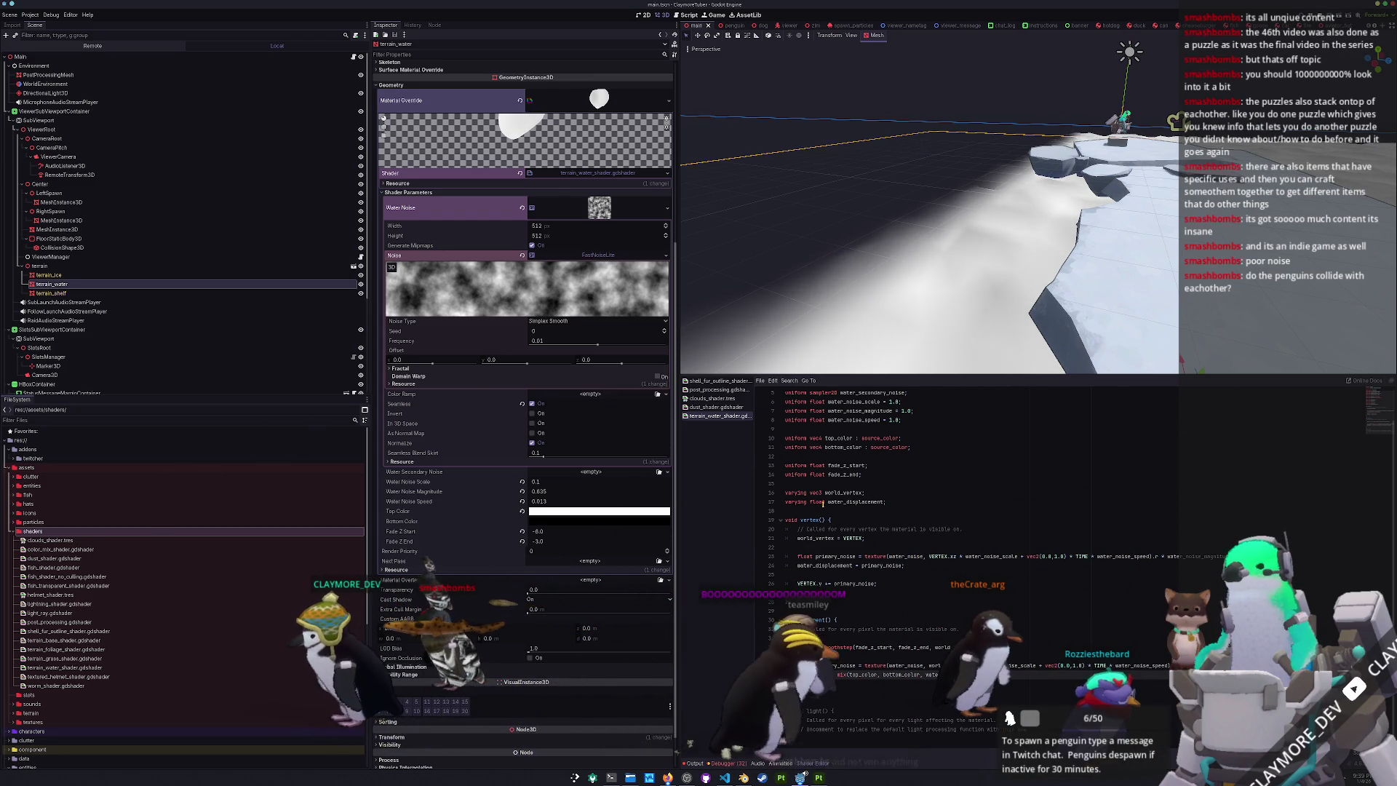
{"action": "scroll", "coordinate": [879, 251], "scroll_direction": "up", "scroll_amount": 8}
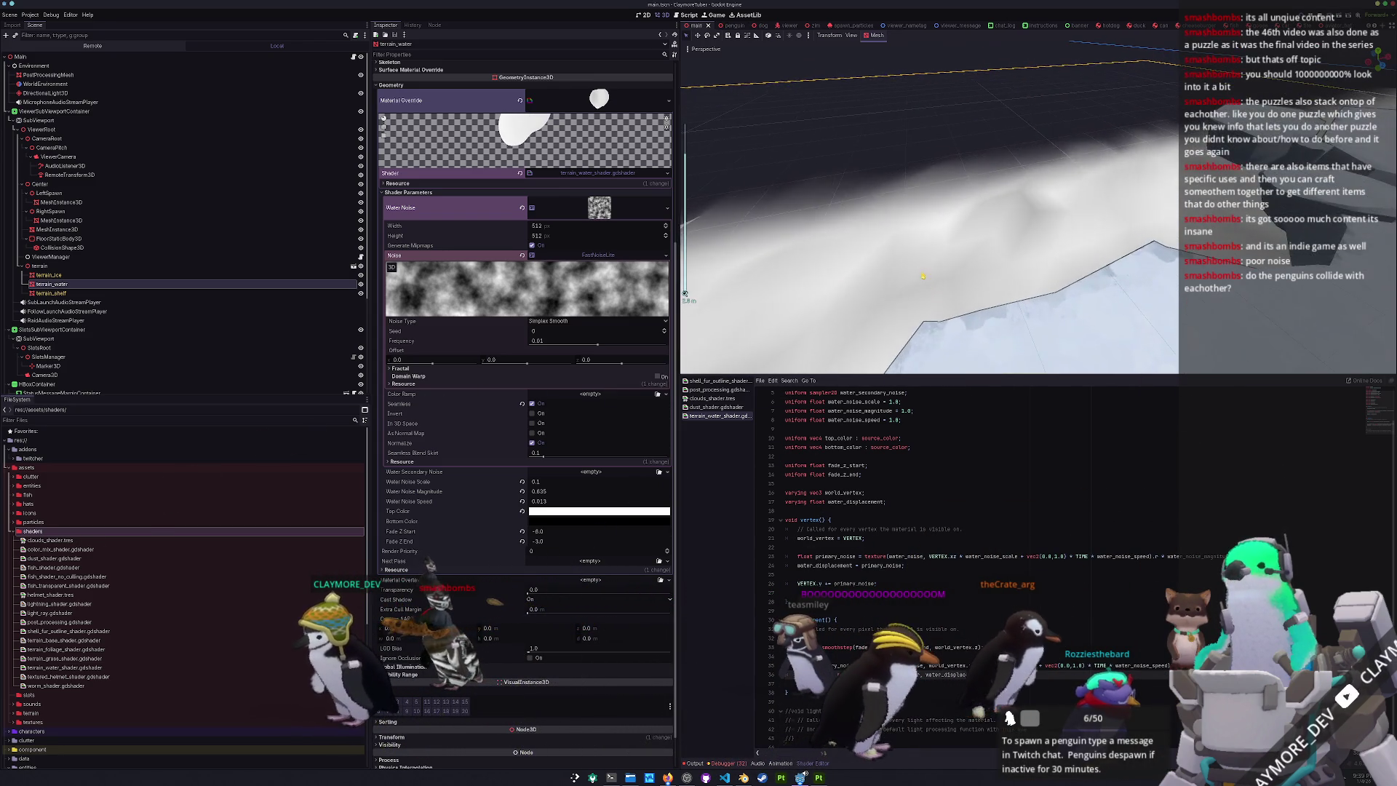
{"action": "mouse_move", "coordinate": [879, 251]}
{"action": "left_mouse_down"}
{"action": "mouse_move", "coordinate": [873, 319]}
{"action": "mouse_move", "coordinate": [1022, 338]}
{"action": "mouse_move", "coordinate": [1020, 235]}
{"action": "mouse_move", "coordinate": [912, 254]}
{"action": "mouse_move", "coordinate": [1043, 272]}
{"action": "left_mouse_up"}
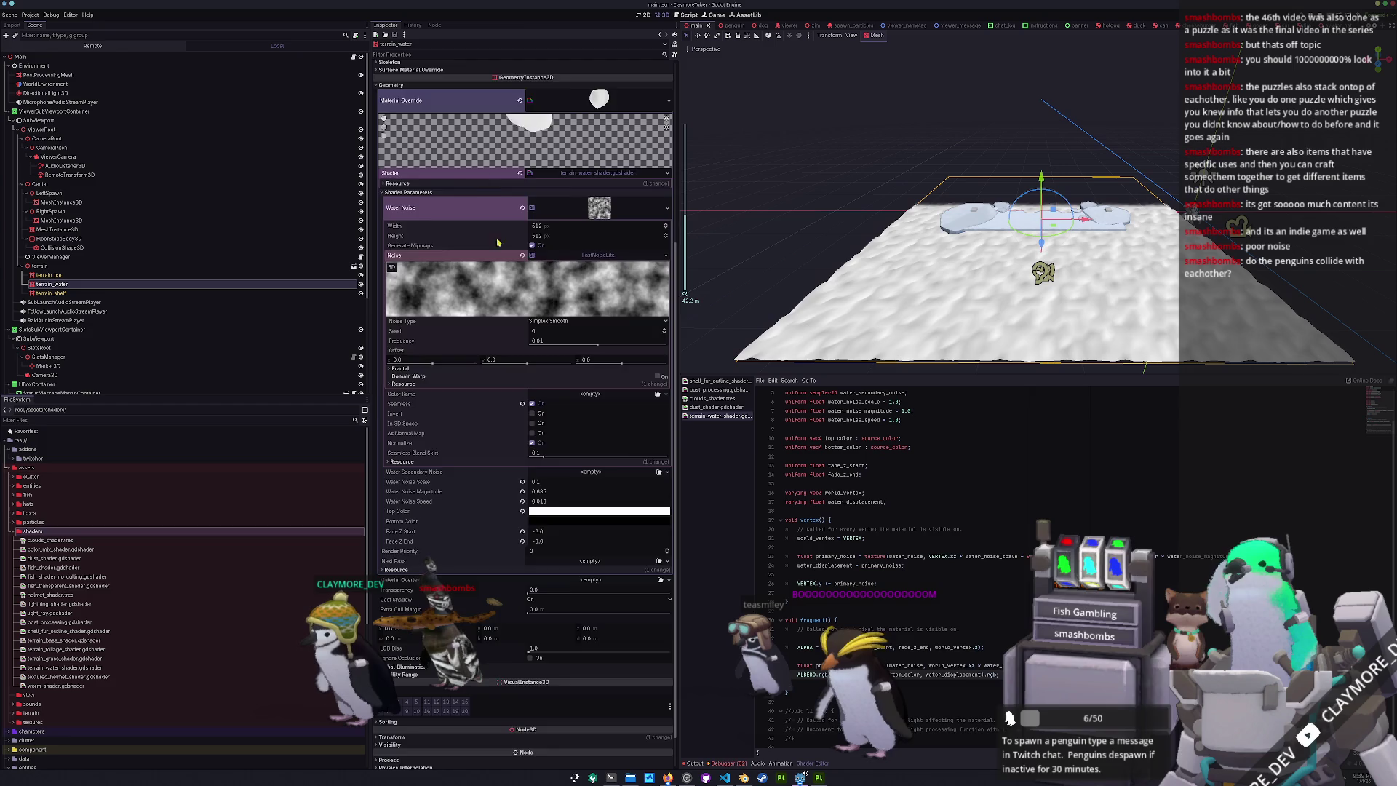
{"action": "scroll", "coordinate": [500, 226], "scroll_direction": "up", "scroll_amount": 5}
{"action": "left_click_drag", "start_coordinate": [539, 156], "coordinate": [531, 162]}
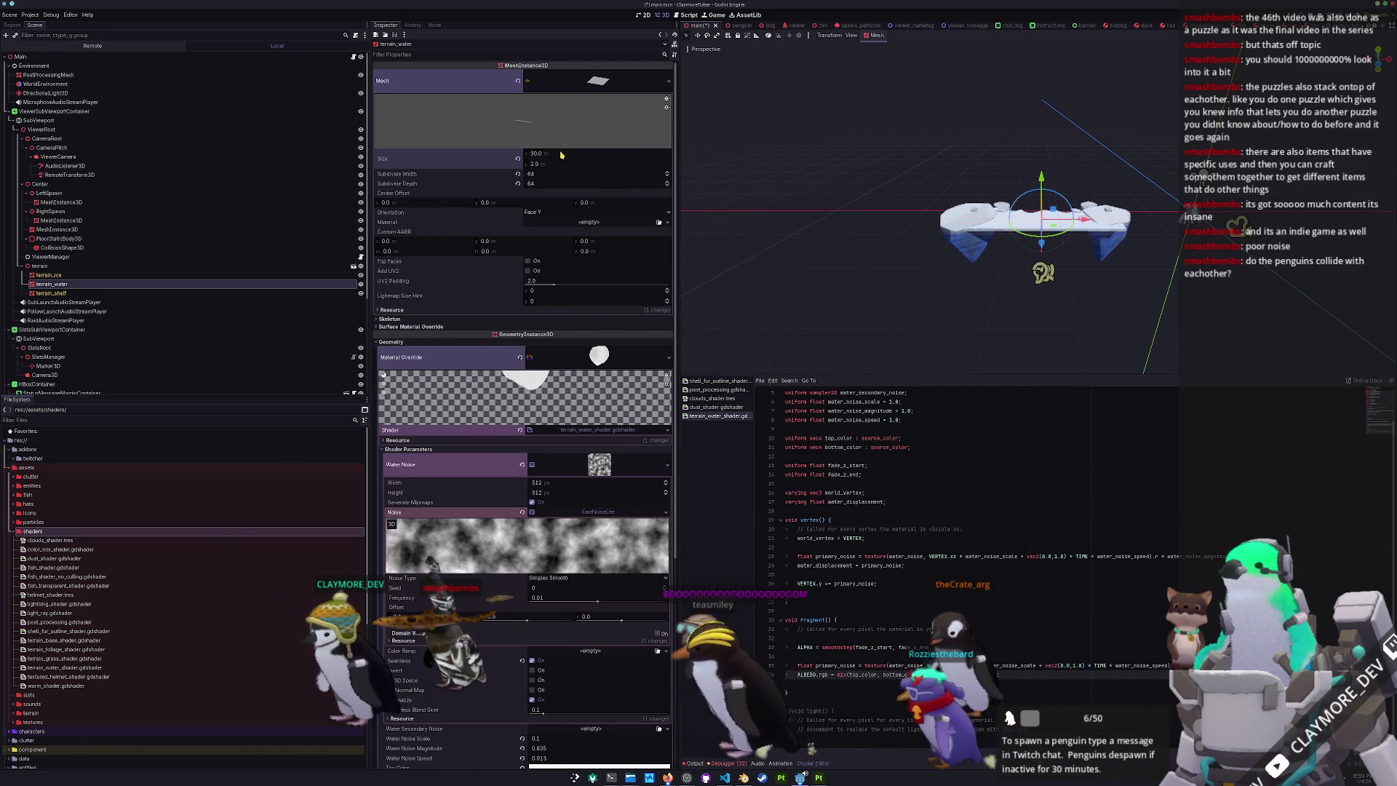
- Resize the water PlaneMesh to 40 × 40 m
{"action": "left_click", "coordinate": [541, 165]}
{"action": "key", "text": "Return"}
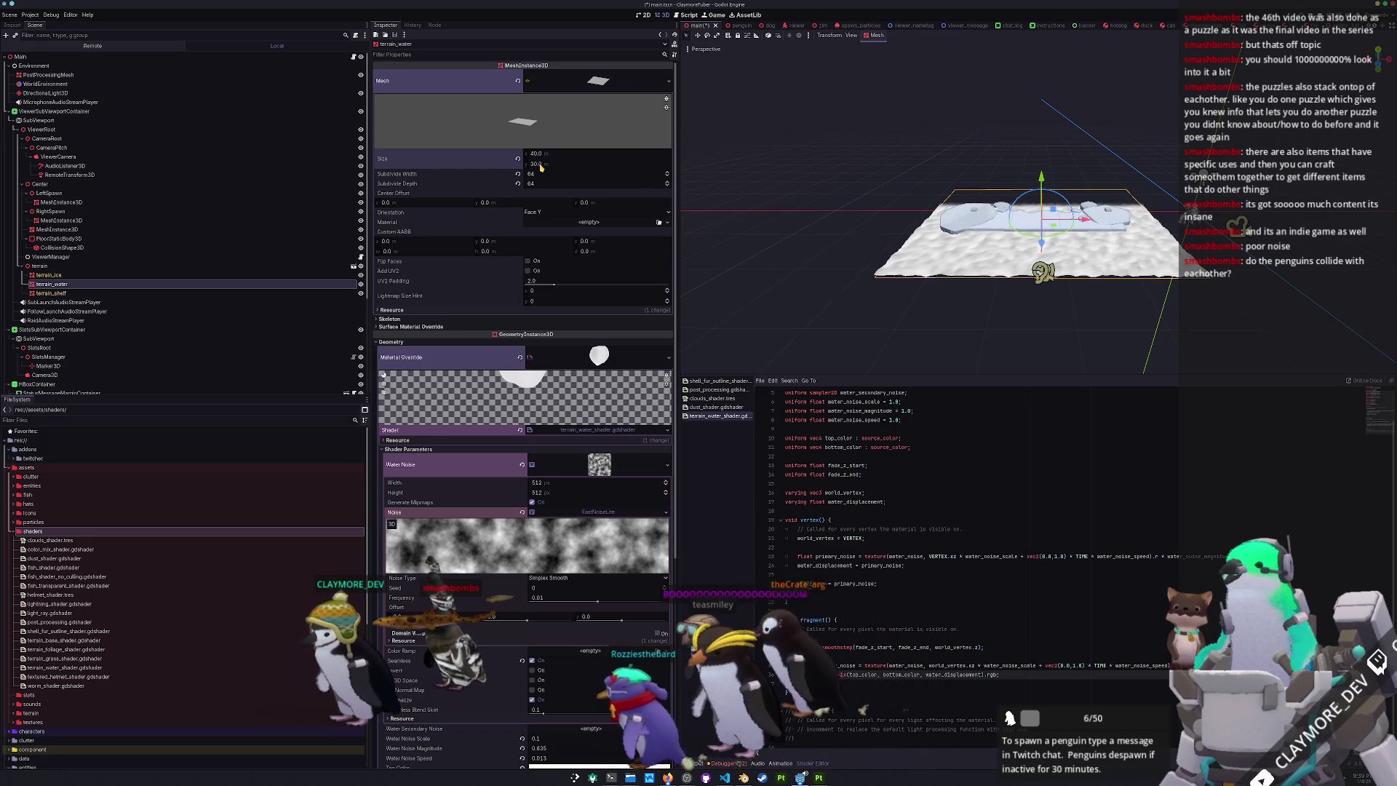
{"action": "left_click", "coordinate": [541, 166]}
{"action": "type", "text": "10"}
{"action": "key", "text": "Return"}
{"action": "scroll", "coordinate": [992, 191], "scroll_direction": "up", "scroll_amount": 2}
{"action": "mouse_move", "coordinate": [993, 191]}
{"action": "left_mouse_down"}
{"action": "mouse_move", "coordinate": [995, 248]}
{"action": "mouse_move", "coordinate": [1073, 215]}
{"action": "left_mouse_up"}
{"action": "scroll", "coordinate": [995, 248], "scroll_direction": "up", "scroll_amount": 2}
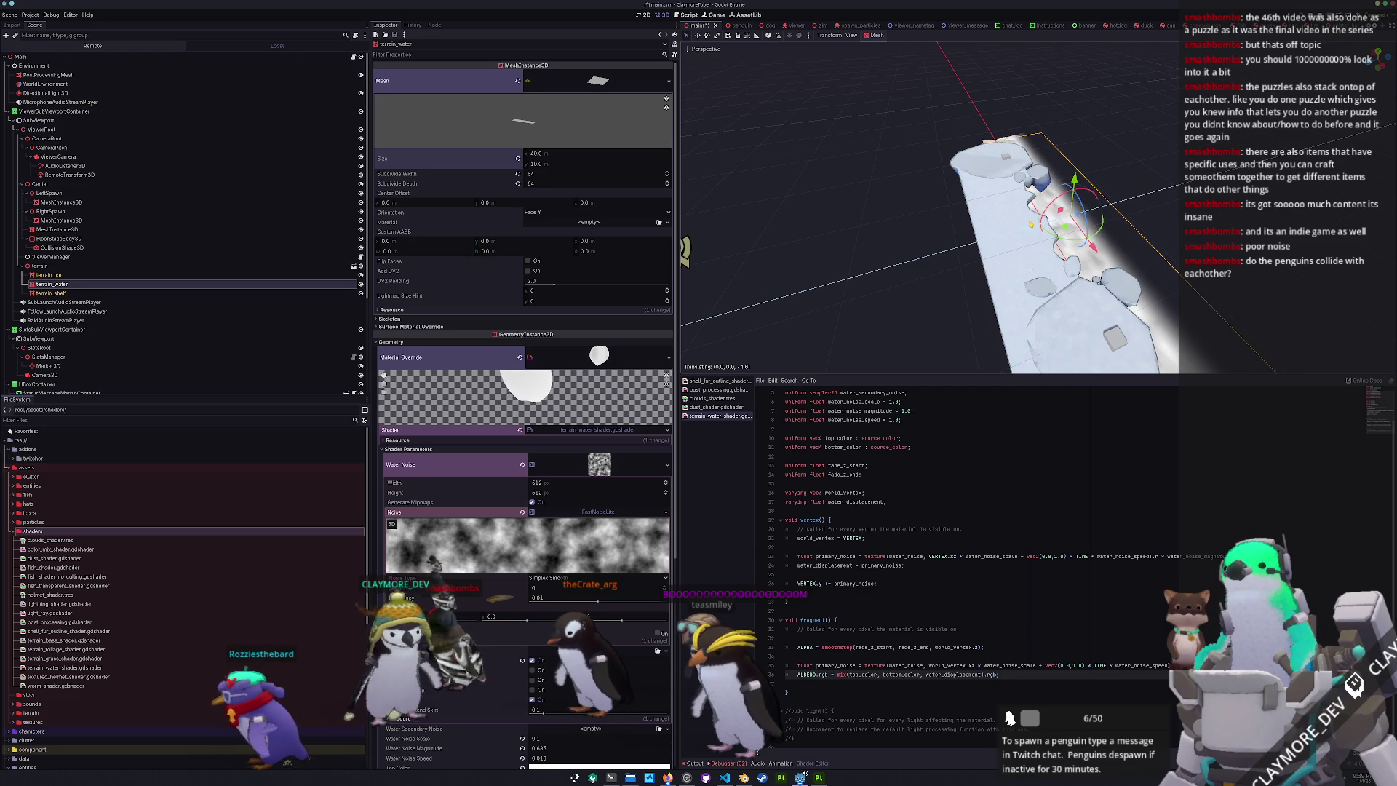
{"action": "mouse_move", "coordinate": [1029, 270]}
{"action": "left_mouse_down"}
{"action": "mouse_move", "coordinate": [1019, 225]}
{"action": "mouse_move", "coordinate": [959, 240]}
{"action": "mouse_move", "coordinate": [935, 224]}
{"action": "mouse_move", "coordinate": [1020, 135]}
{"action": "mouse_move", "coordinate": [603, 205]}
{"action": "left_mouse_up"}
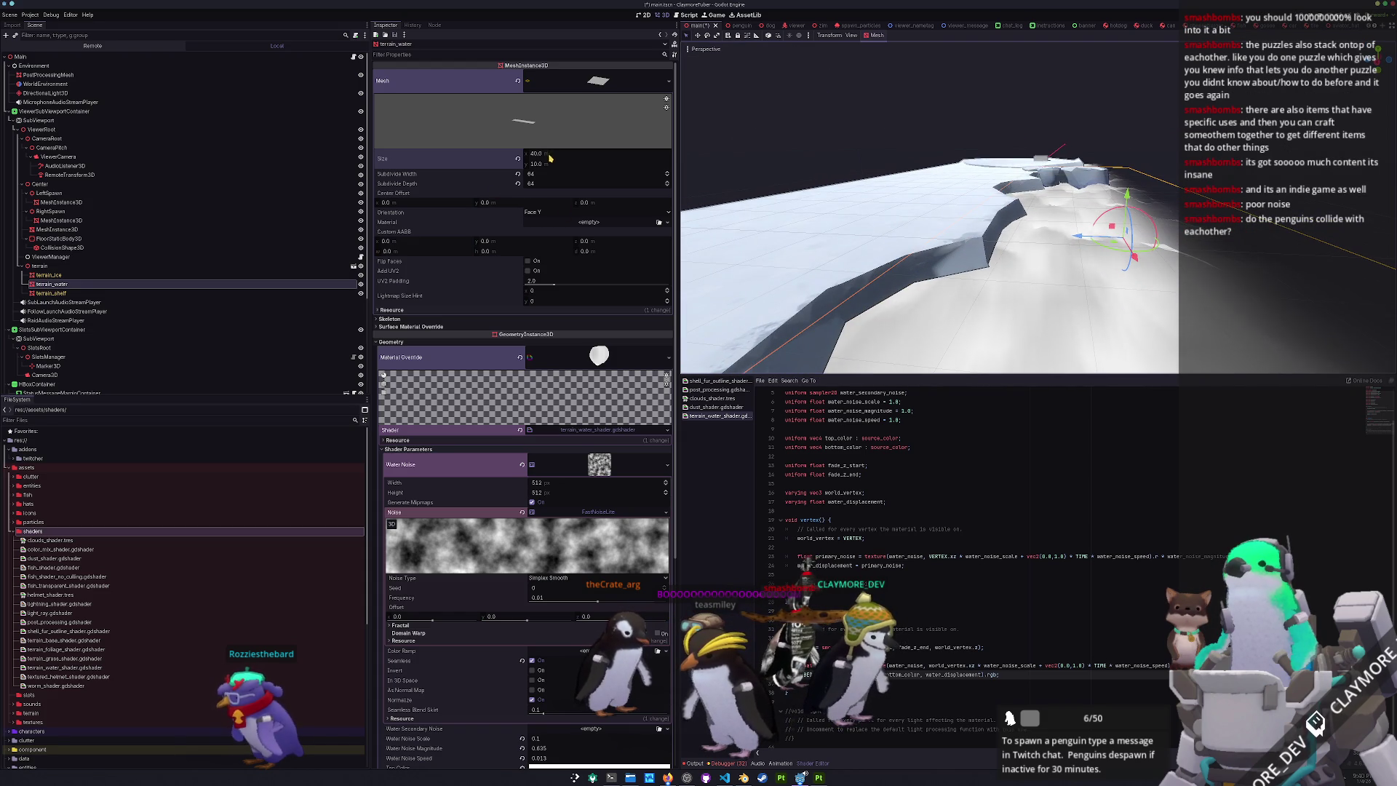
{"action": "key", "text": "Return"}
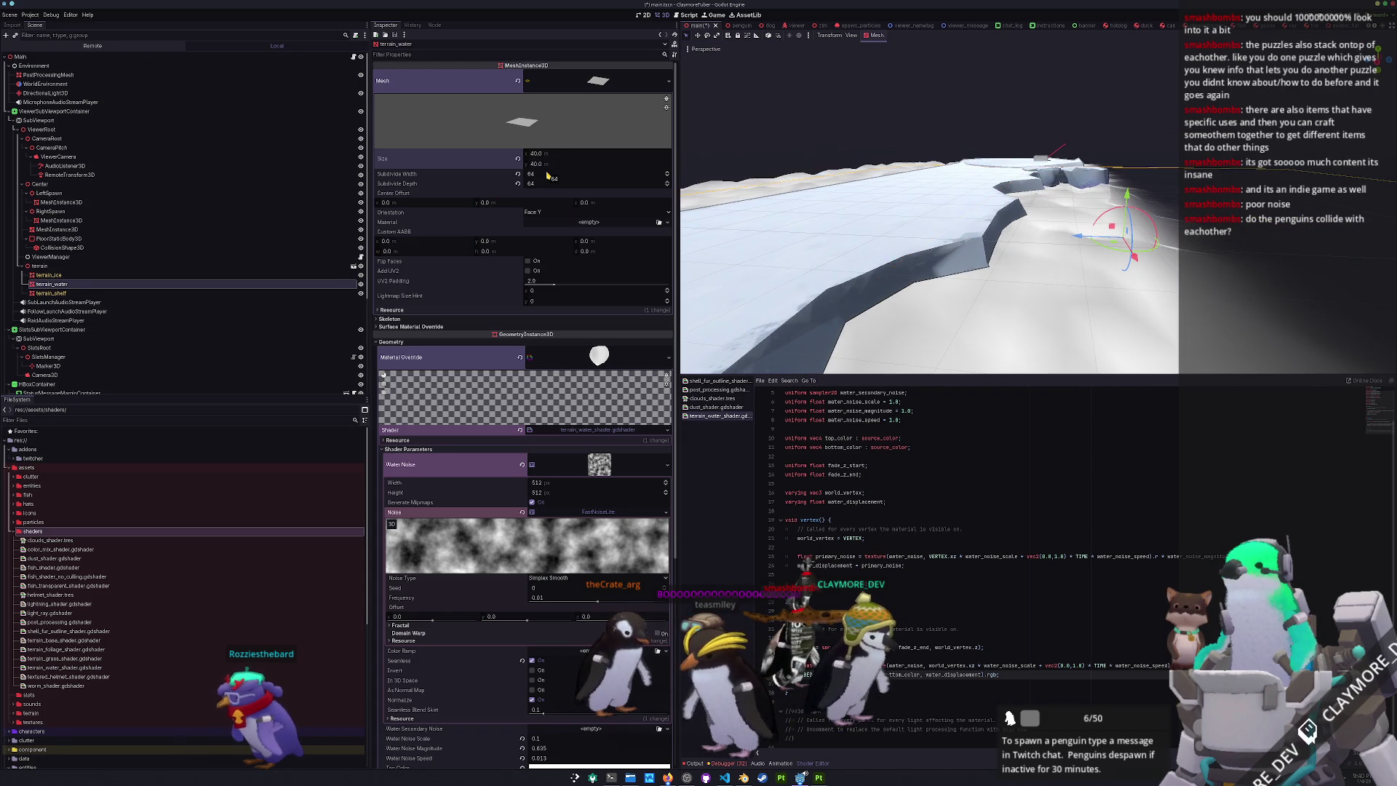
- Slide the water plane 11 m along Z beneath the ice shelf
{"action": "left_click_drag", "start_coordinate": [902, 240], "coordinate": [930, 245]}
{"action": "left_click_drag", "start_coordinate": [685, 293], "coordinate": [687, 324]}
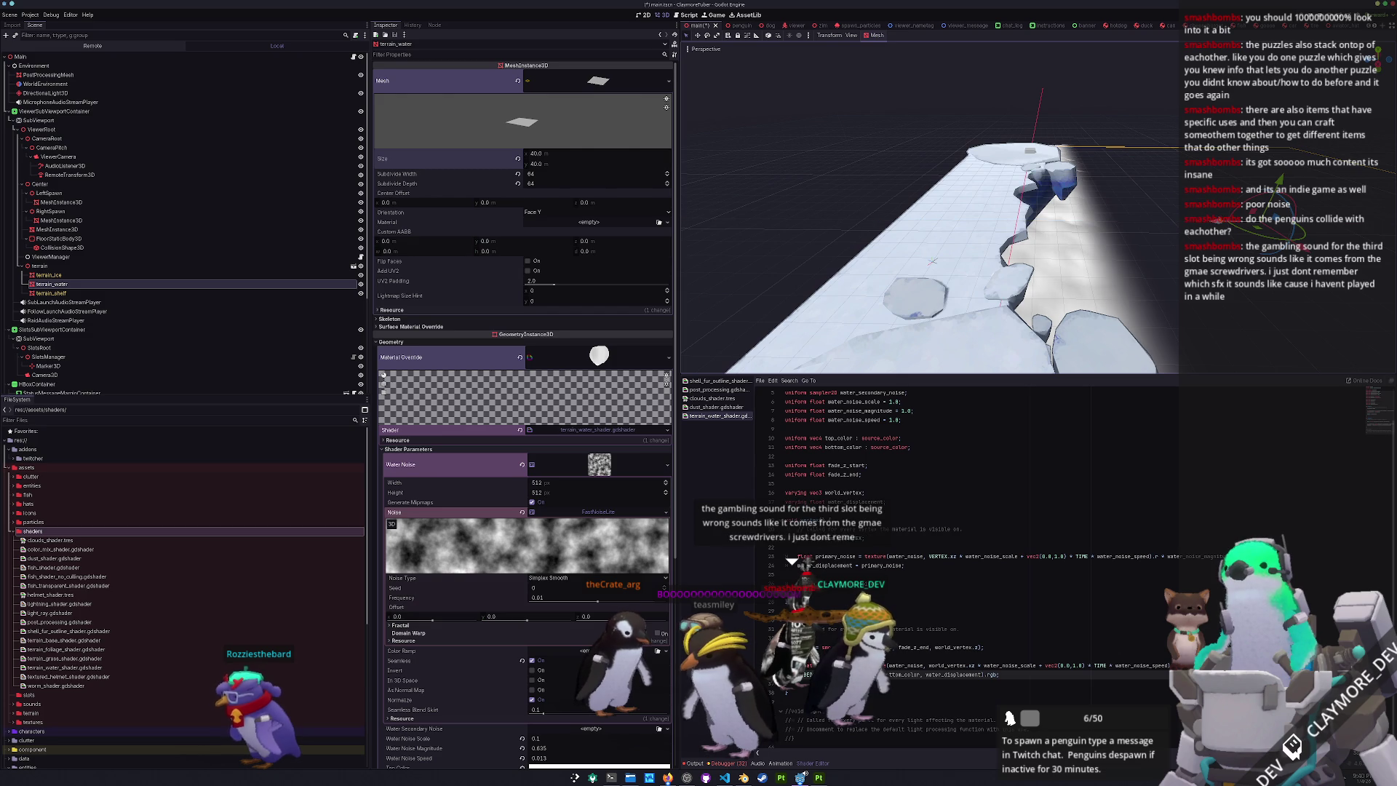
{"action": "mouse_move", "coordinate": [933, 260]}
{"action": "left_mouse_down"}
{"action": "mouse_move", "coordinate": [1067, 286]}
{"action": "mouse_move", "coordinate": [1150, 264]}
{"action": "left_mouse_up"}
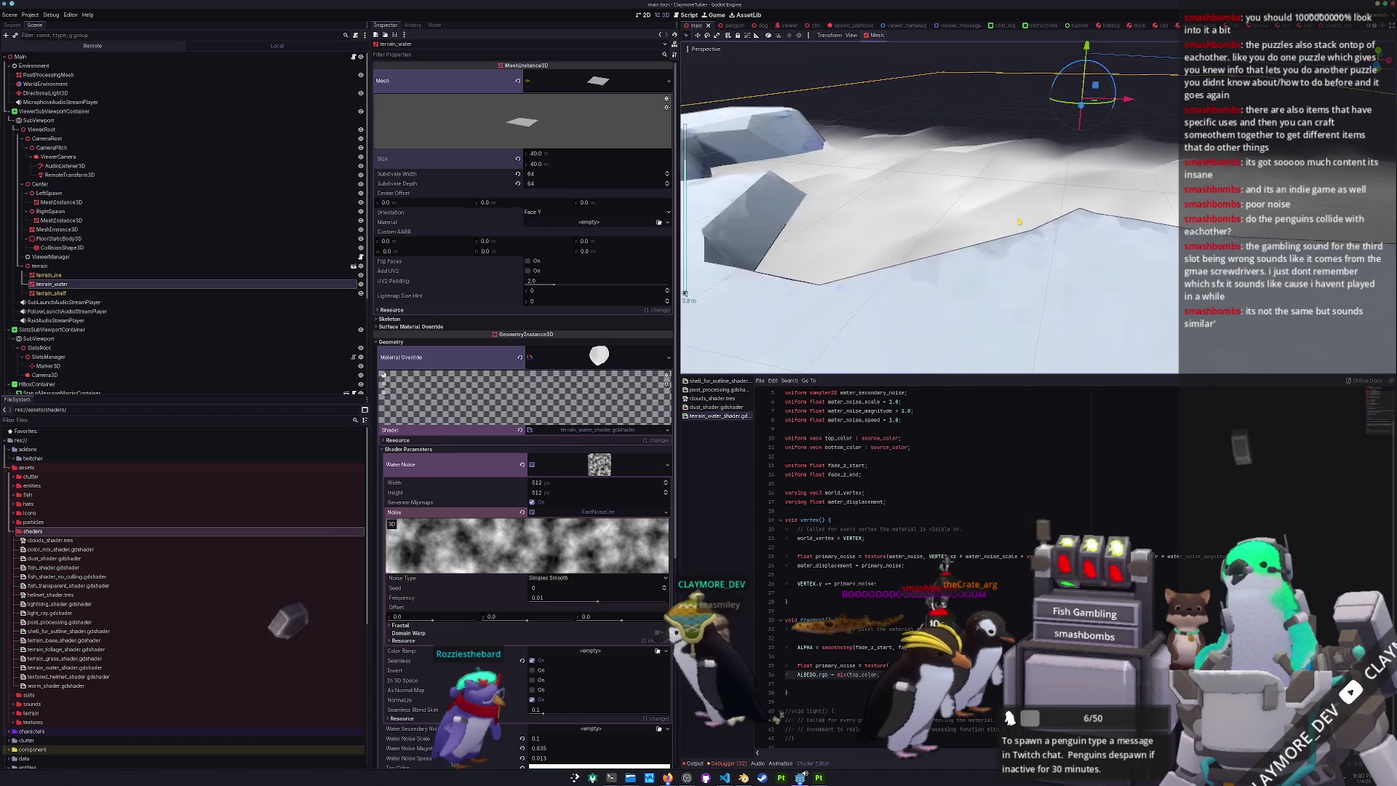
- Make the water shader's Bottom Color a bright, saturated blue
{"action": "scroll", "coordinate": [573, 512], "scroll_direction": "down", "scroll_amount": 5}
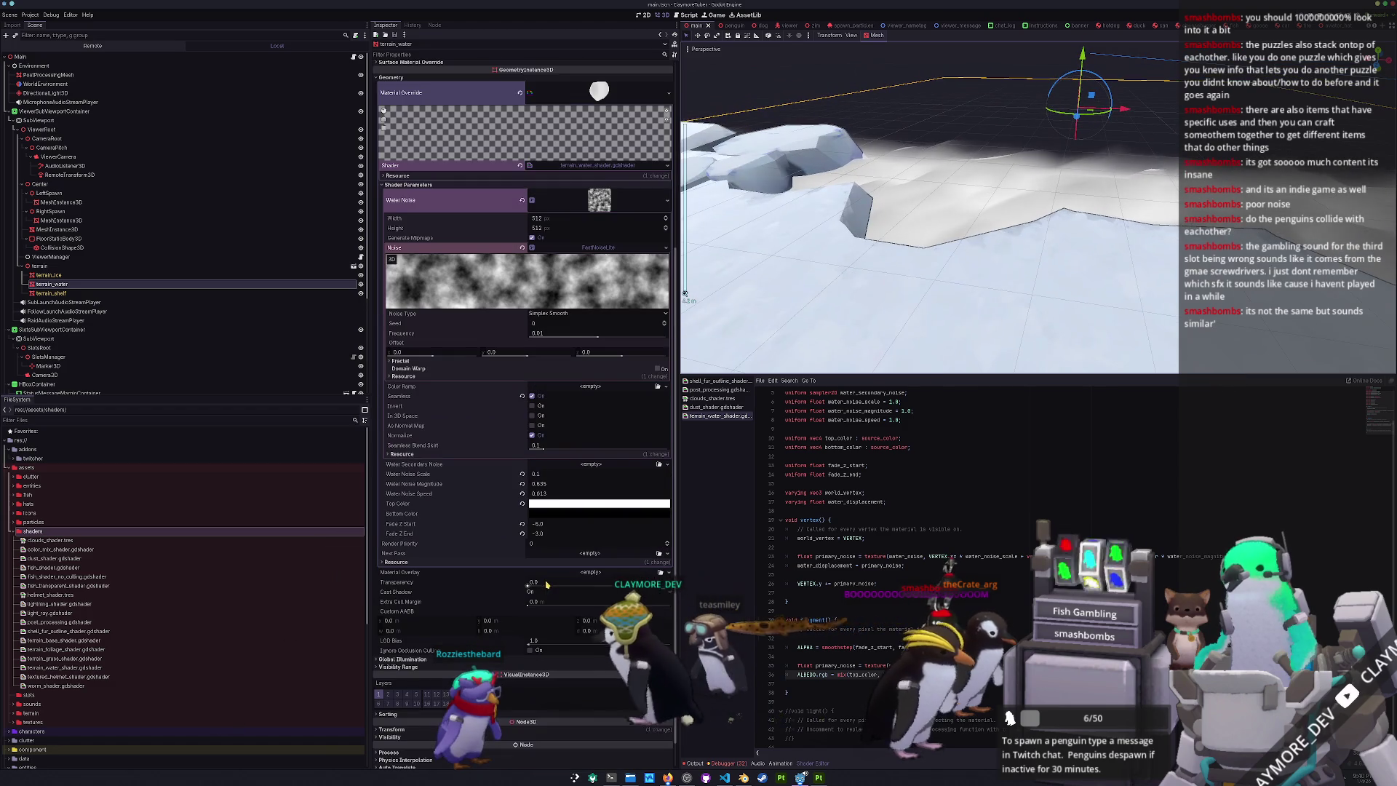
{"action": "left_click", "coordinate": [573, 512]}
{"action": "left_click", "coordinate": [646, 542]}
{"action": "mouse_move", "coordinate": [647, 542]}
{"action": "left_mouse_down"}
{"action": "mouse_move", "coordinate": [584, 522]}
{"action": "mouse_move", "coordinate": [593, 534]}
{"action": "left_mouse_up"}
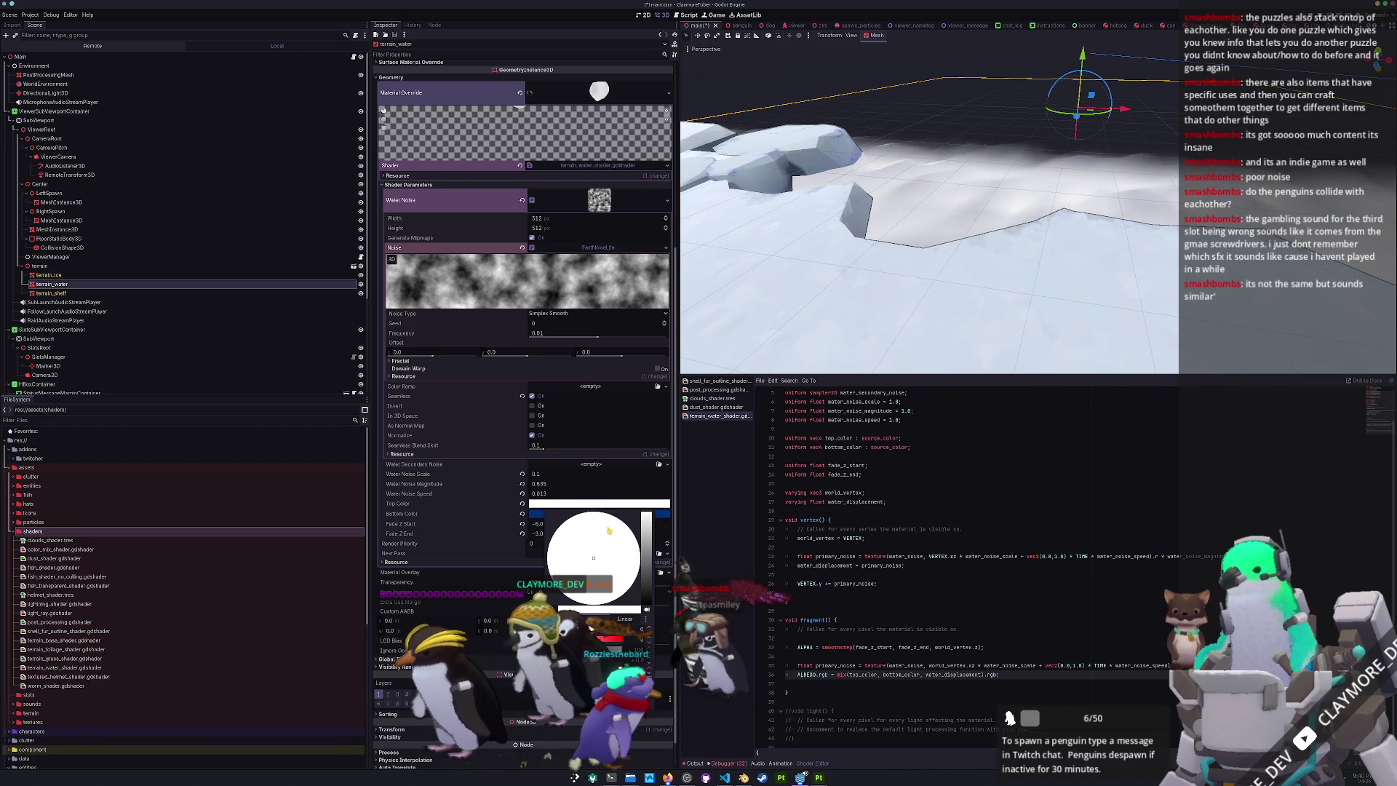
- Darken the Top Color to a deeper blue and close the colour picker
{"action": "mouse_move", "coordinate": [646, 577]}
{"action": "left_mouse_down"}
{"action": "mouse_move", "coordinate": [649, 537]}
{"action": "mouse_move", "coordinate": [574, 516]}
{"action": "left_mouse_up"}
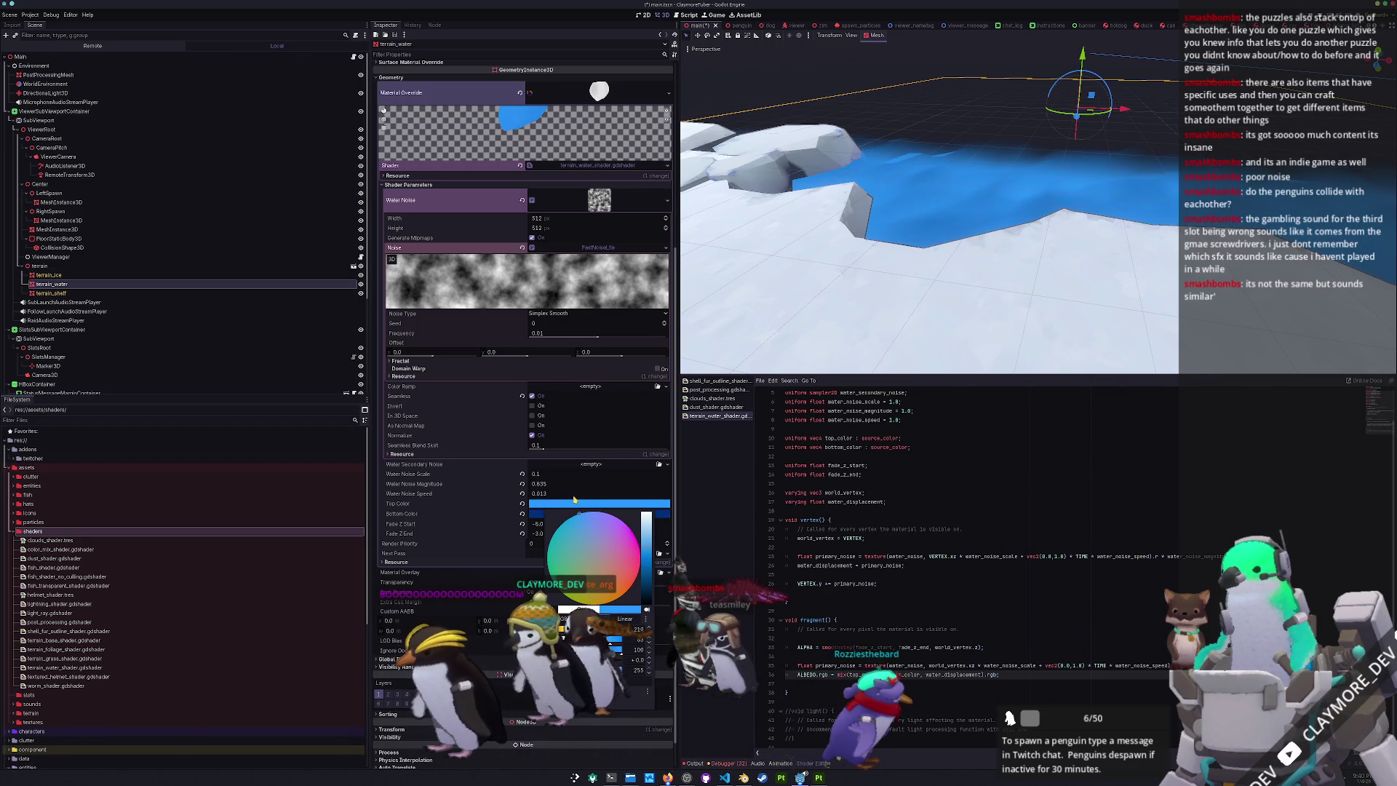
{"action": "left_click_drag", "start_coordinate": [645, 554], "coordinate": [645, 561]}
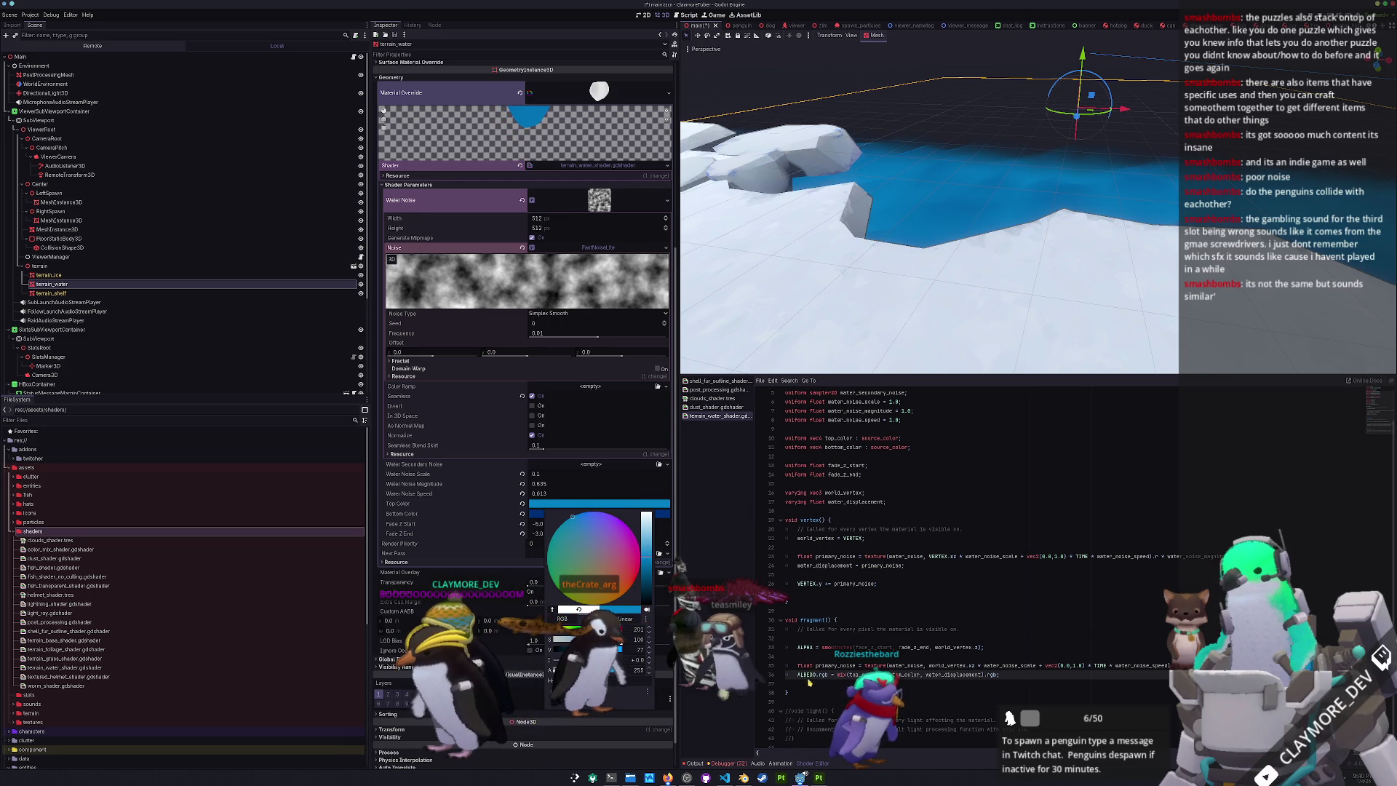
{"action": "left_click", "coordinate": [809, 682]}
{"action": "scroll", "coordinate": [943, 665], "scroll_direction": "down", "scroll_amount": 1}
{"action": "left_click", "coordinate": [981, 665]}
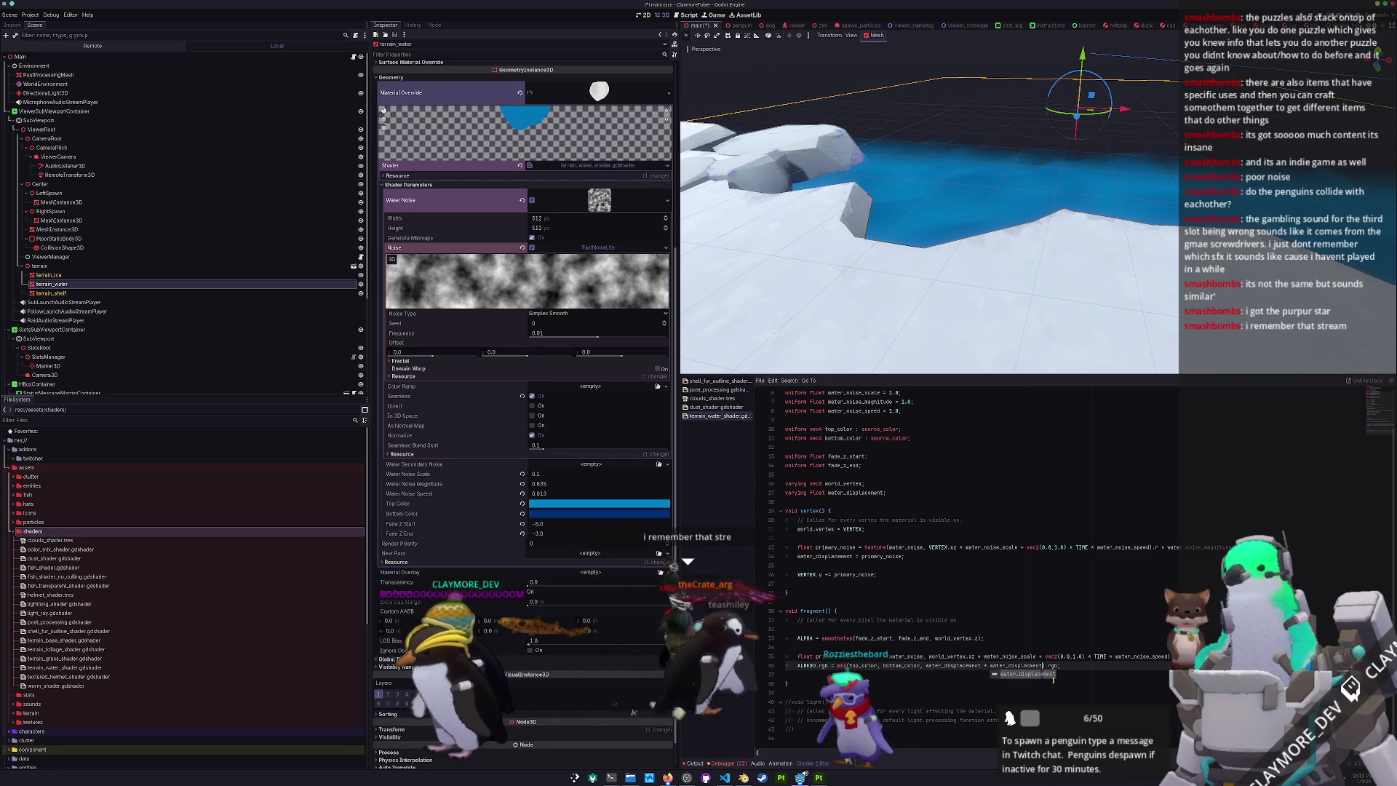
- Save main.tscn and select the floor mesh beside the water
{"action": "key", "text": "ctrl+s"}
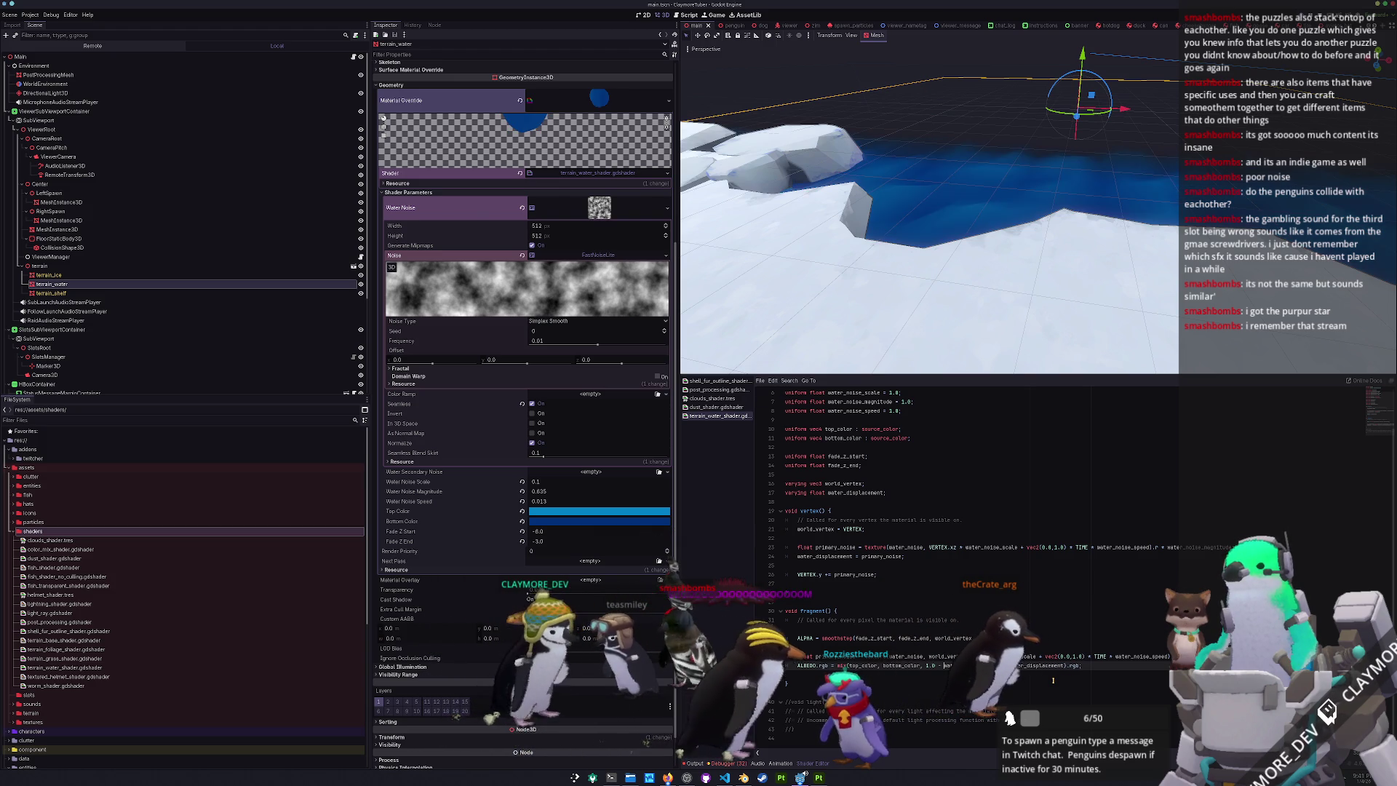
{"action": "mouse_move", "coordinate": [894, 284]}
{"action": "left_mouse_down"}
{"action": "mouse_move", "coordinate": [960, 281]}
{"action": "mouse_move", "coordinate": [958, 320]}
{"action": "mouse_move", "coordinate": [919, 271]}
{"action": "left_mouse_up"}
{"action": "left_click", "coordinate": [580, 521]}
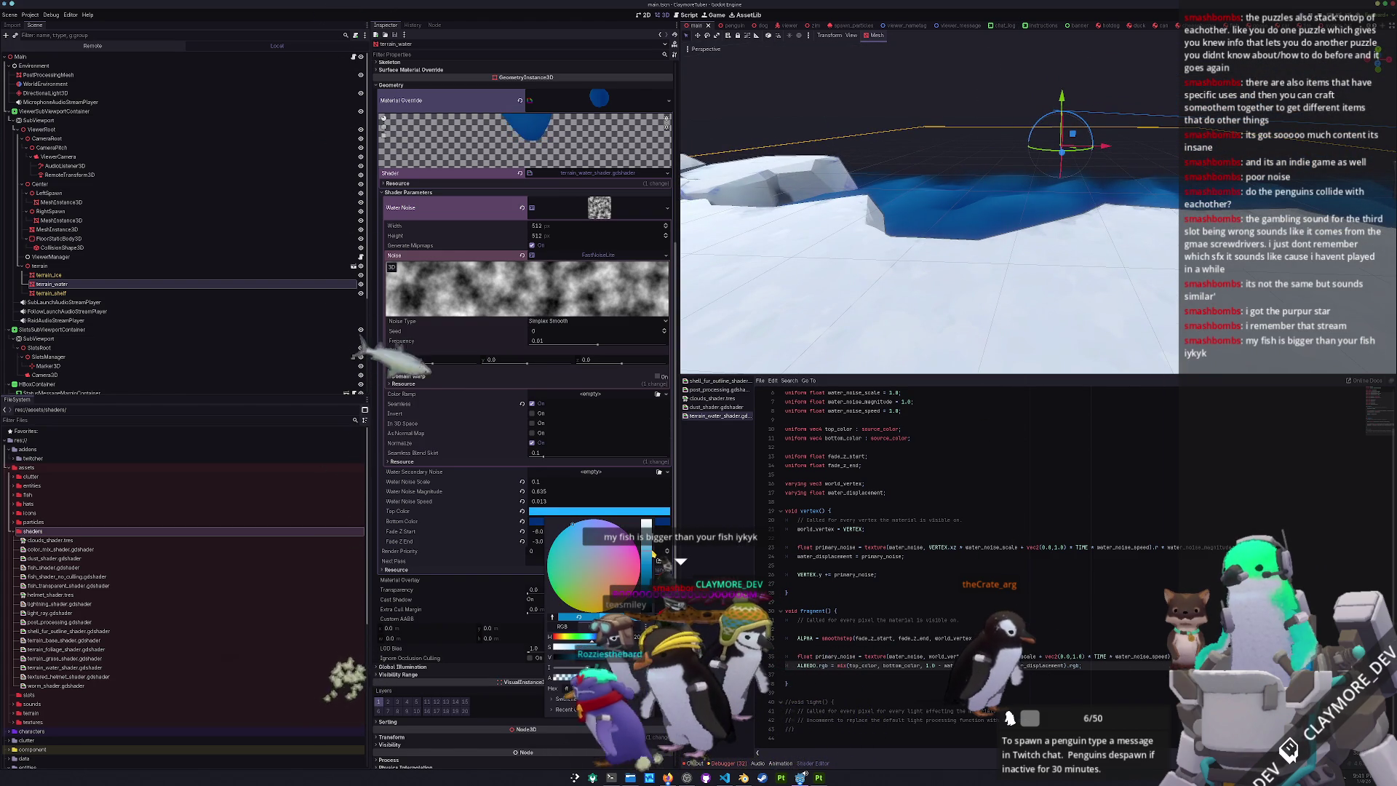
{"action": "left_click", "coordinate": [977, 274]}
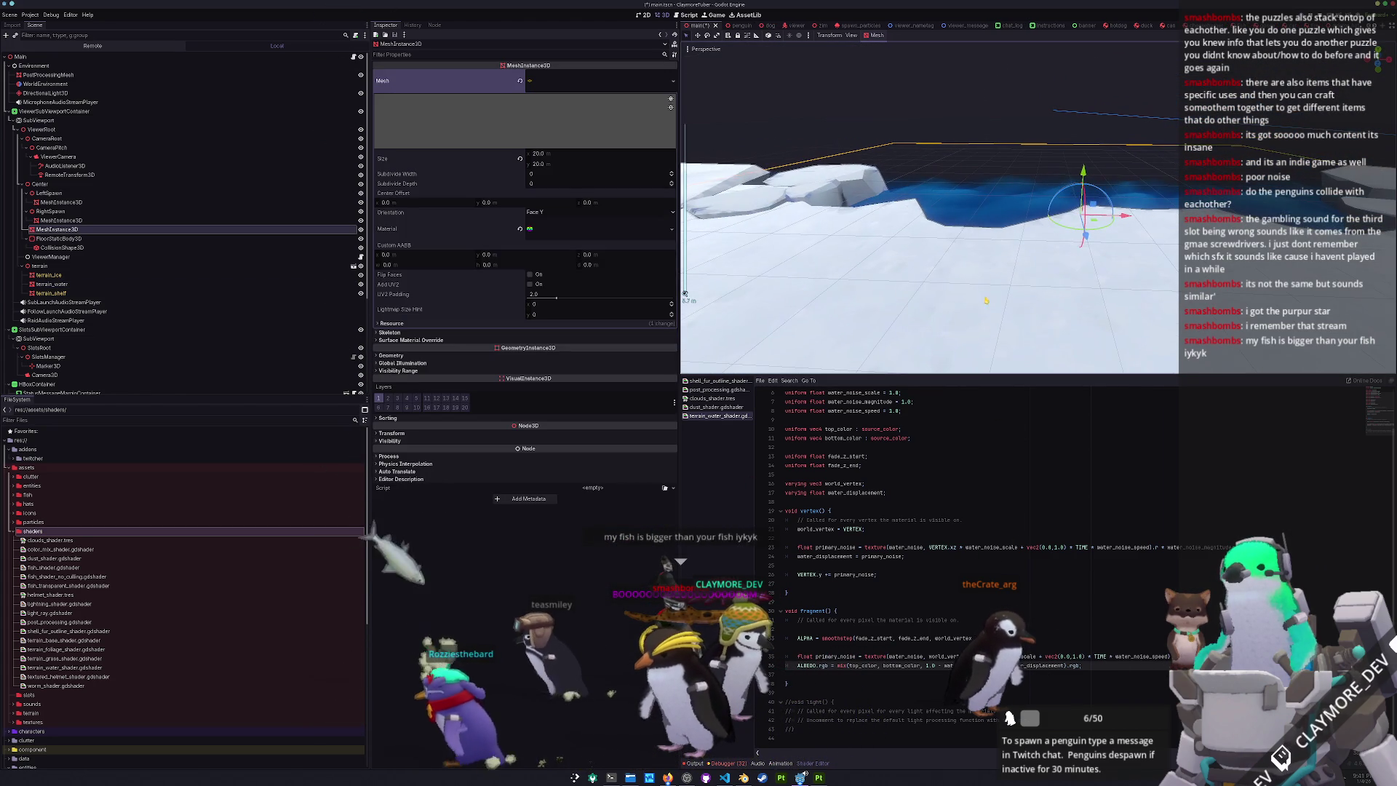
- Save the scene again and launch the game with F5 to test the terrain
{"action": "left_click_drag", "start_coordinate": [1006, 209], "coordinate": [944, 283]}
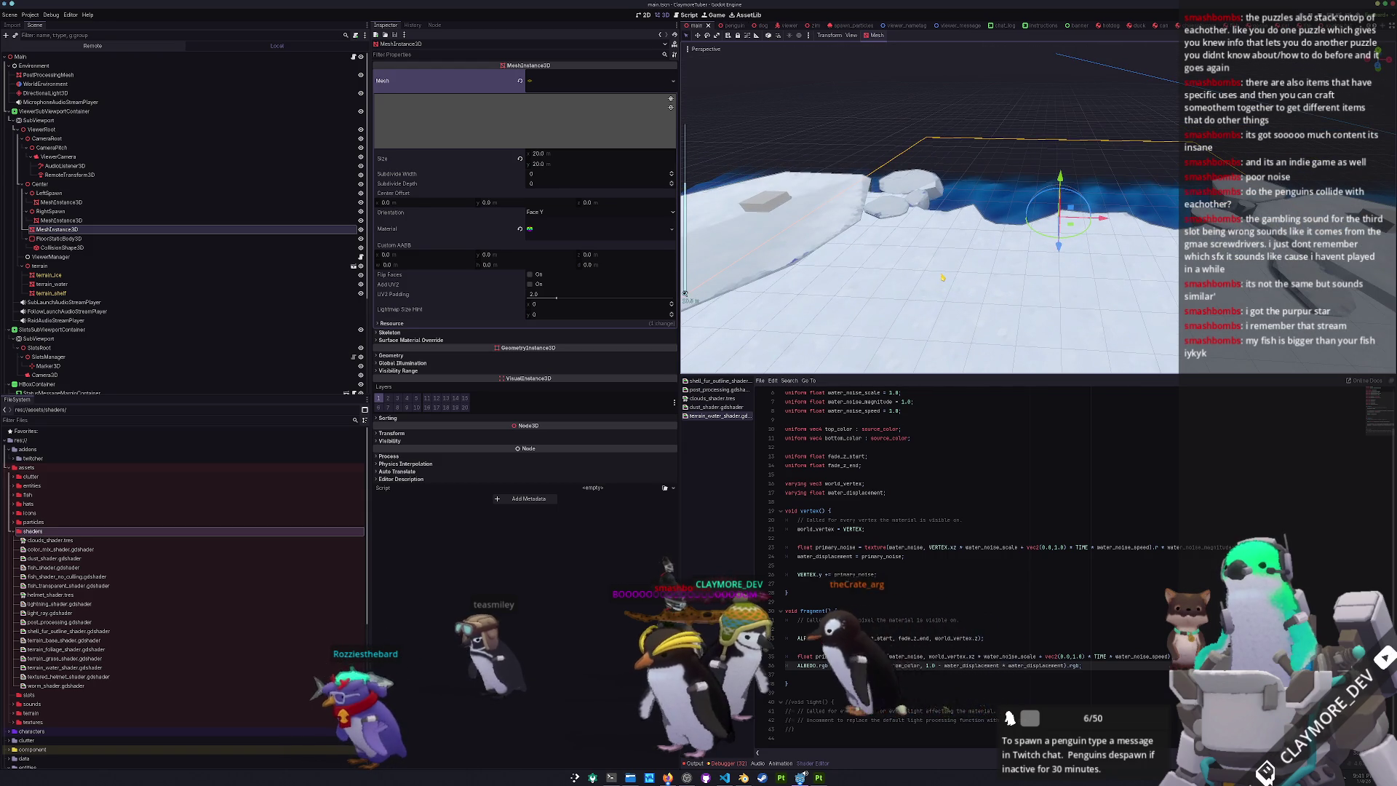
{"action": "key", "text": "ctrl+s"}
{"action": "key", "text": "F5"}
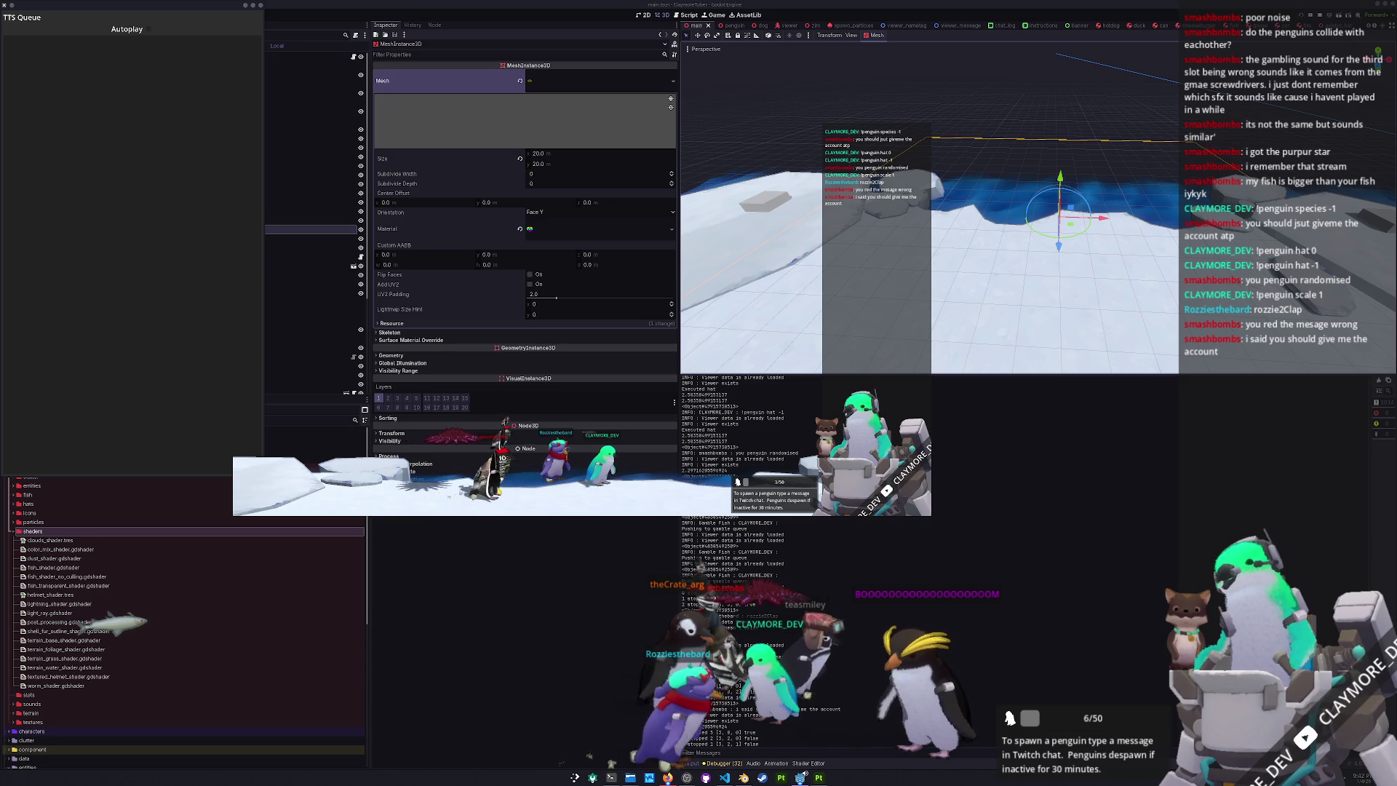
- Nudge terrain_water's Fade Z Start to -5.736 and save the scene
{"action": "left_click", "coordinate": [964, 194]}
{"action": "mouse_move", "coordinate": [964, 194]}
{"action": "left_mouse_down"}
{"action": "mouse_move", "coordinate": [976, 166]}
{"action": "mouse_move", "coordinate": [926, 190]}
{"action": "left_mouse_up"}
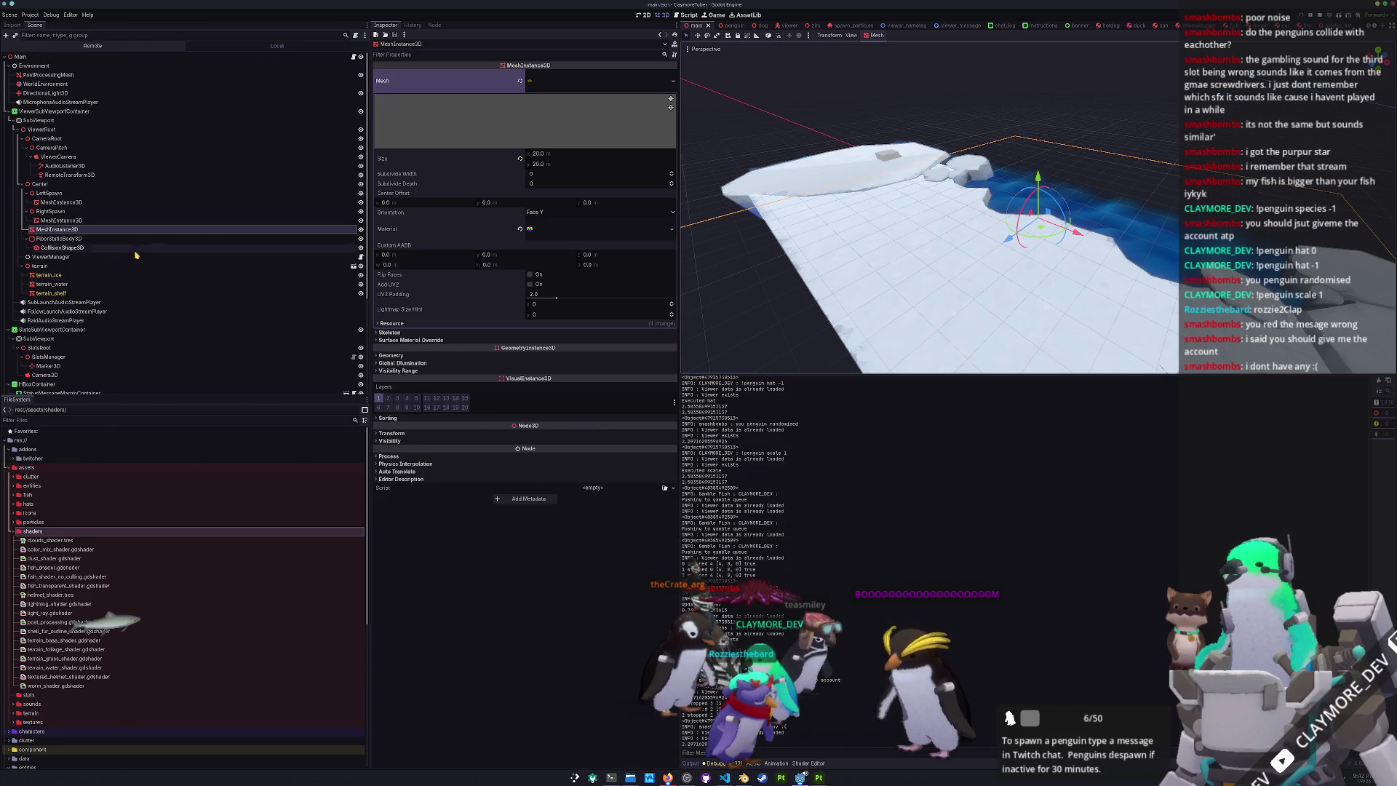
{"action": "left_click", "coordinate": [109, 283]}
{"action": "scroll", "coordinate": [467, 444], "scroll_direction": "down", "scroll_amount": 1}
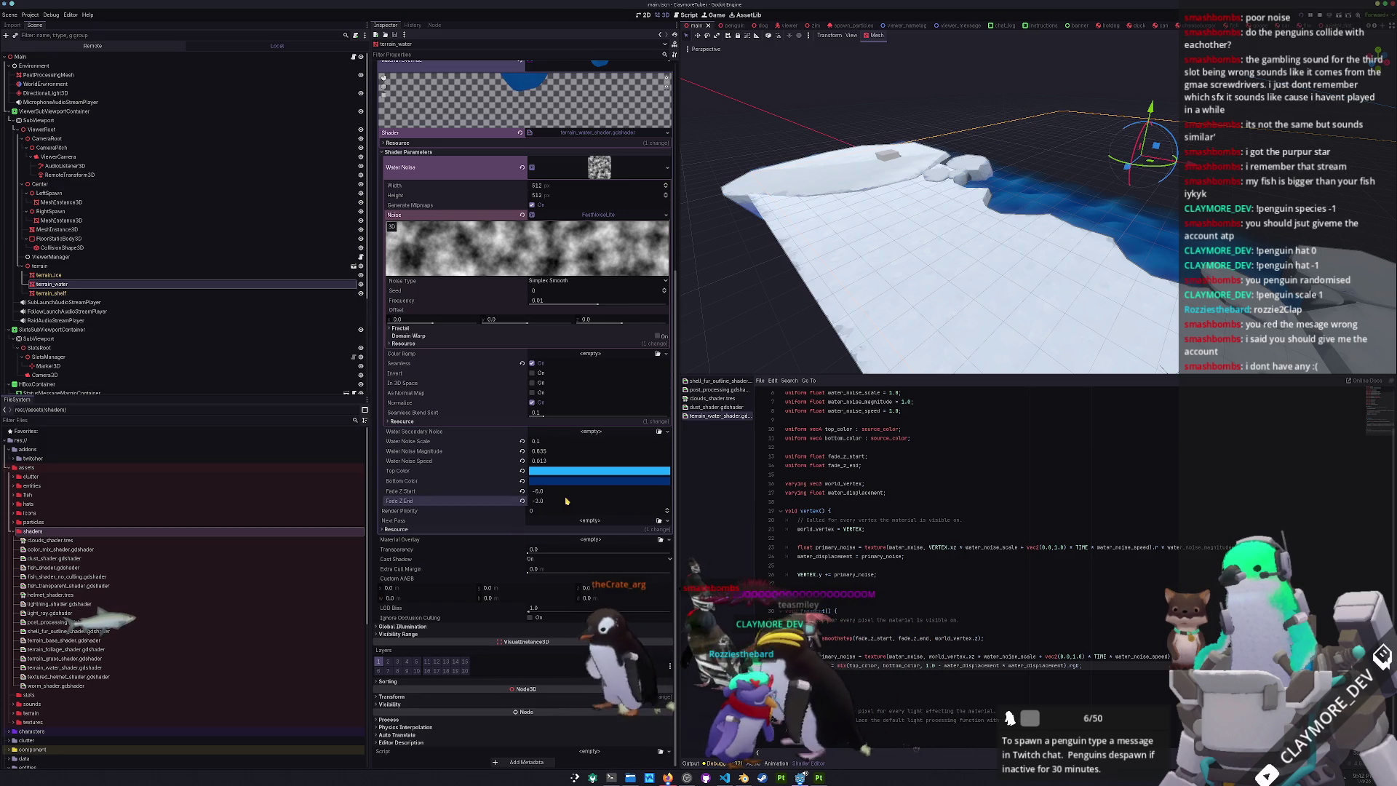
{"action": "mouse_move", "coordinate": [566, 491]}
{"action": "left_mouse_down"}
{"action": "mouse_move", "coordinate": [582, 491]}
{"action": "mouse_move", "coordinate": [551, 489]}
{"action": "left_mouse_up"}
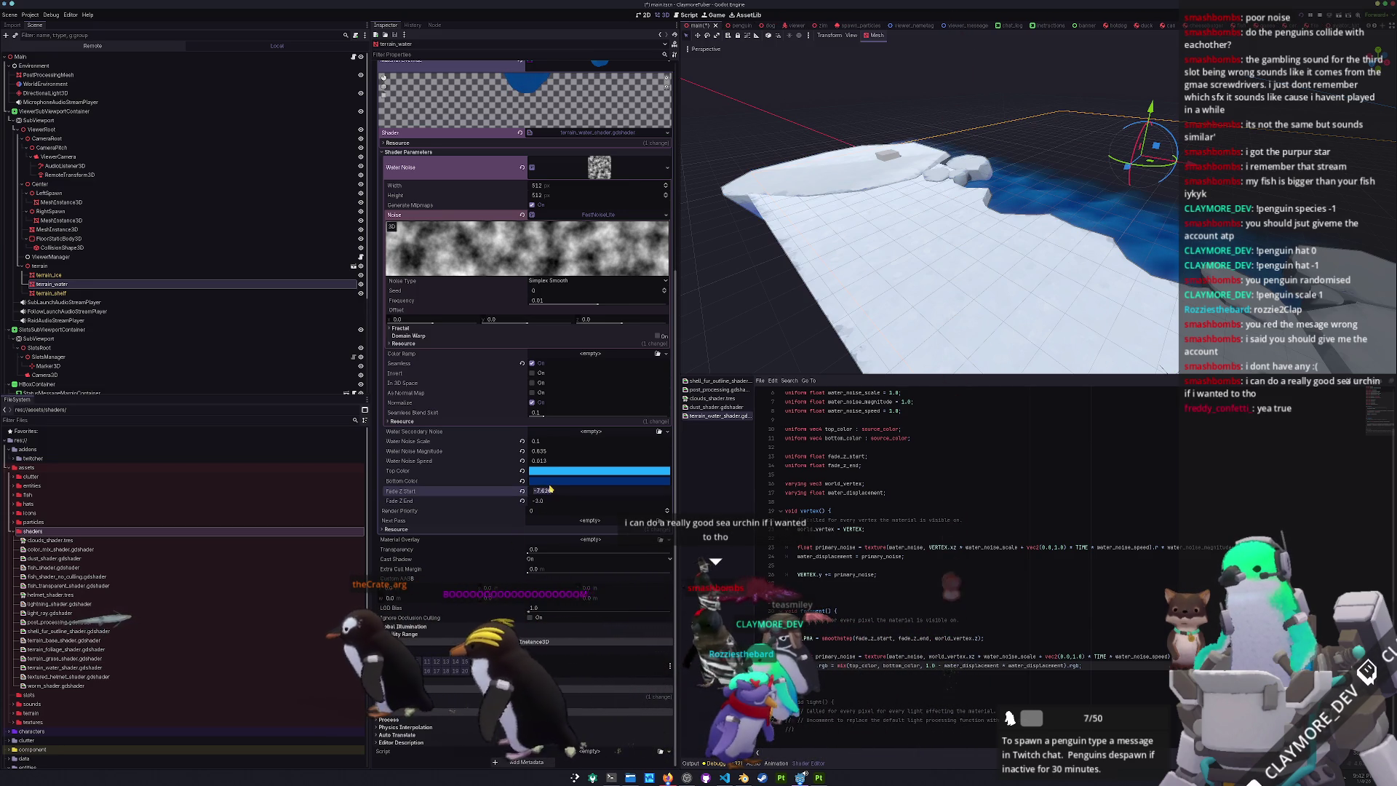
{"action": "key", "text": "ctrl+s"}
- Go to the shader line adding noise to VERTEX.y and orbit toward the water
{"action": "key", "text": "alt+Tab"}
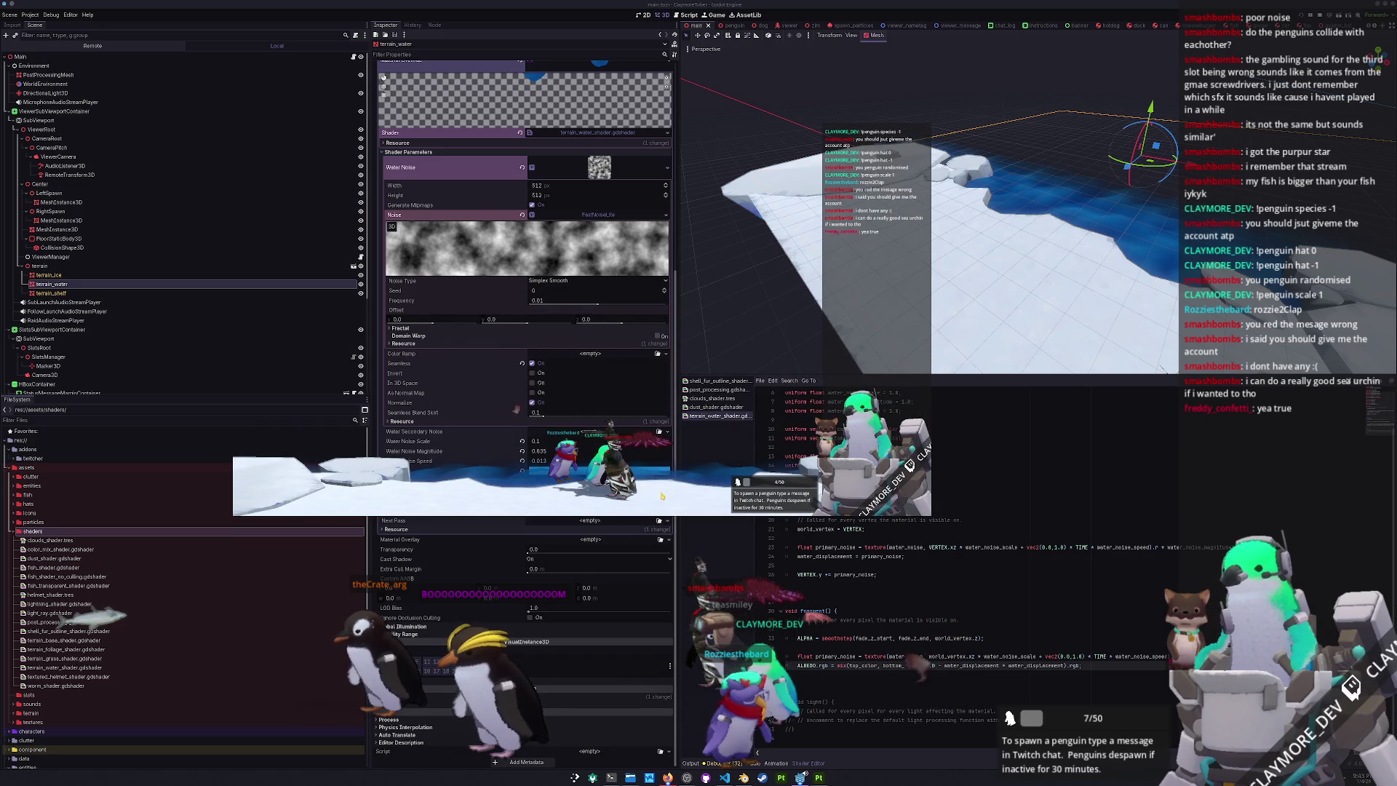
{"action": "left_click", "coordinate": [865, 574]}
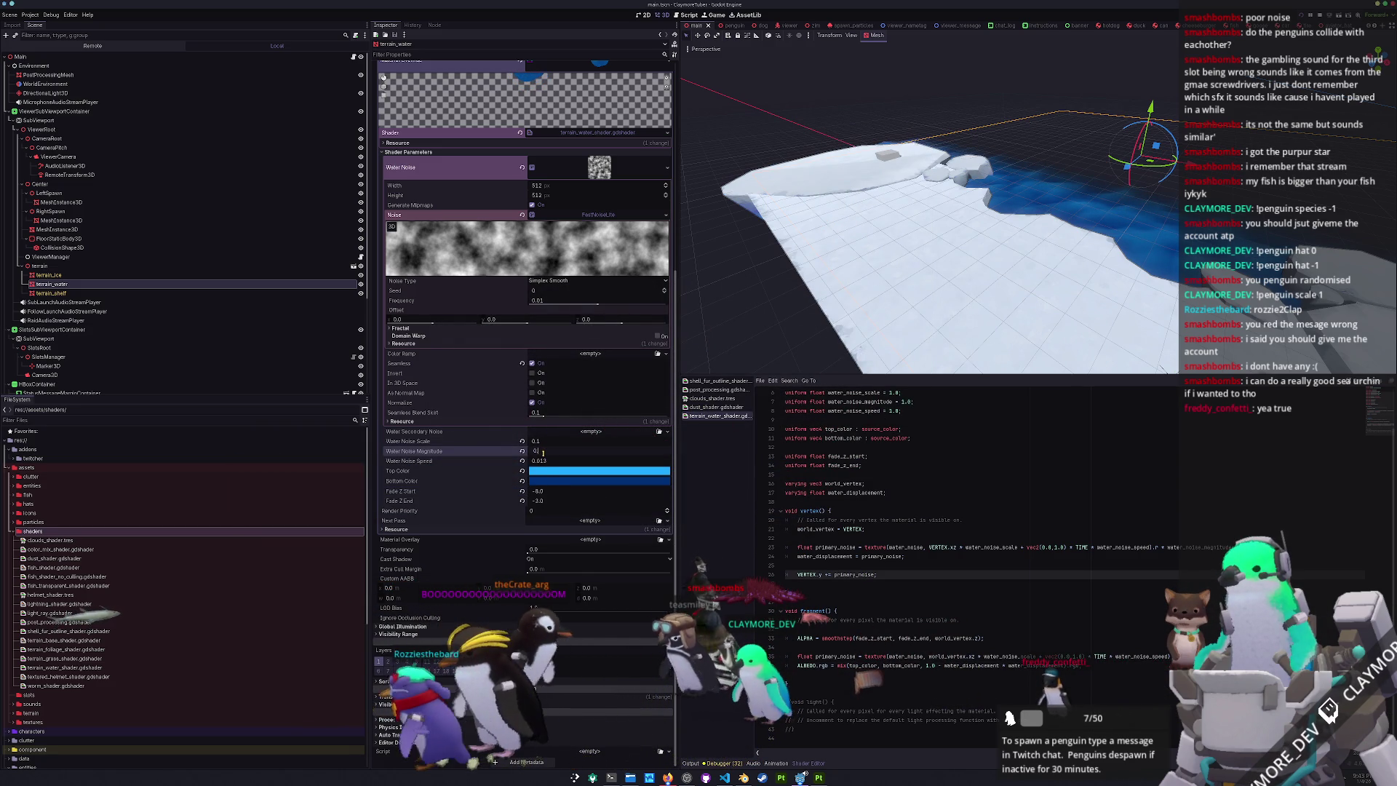
{"action": "left_click_drag", "start_coordinate": [910, 218], "coordinate": [974, 200]}
{"action": "scroll", "coordinate": [975, 200], "scroll_direction": "up", "scroll_amount": 3}
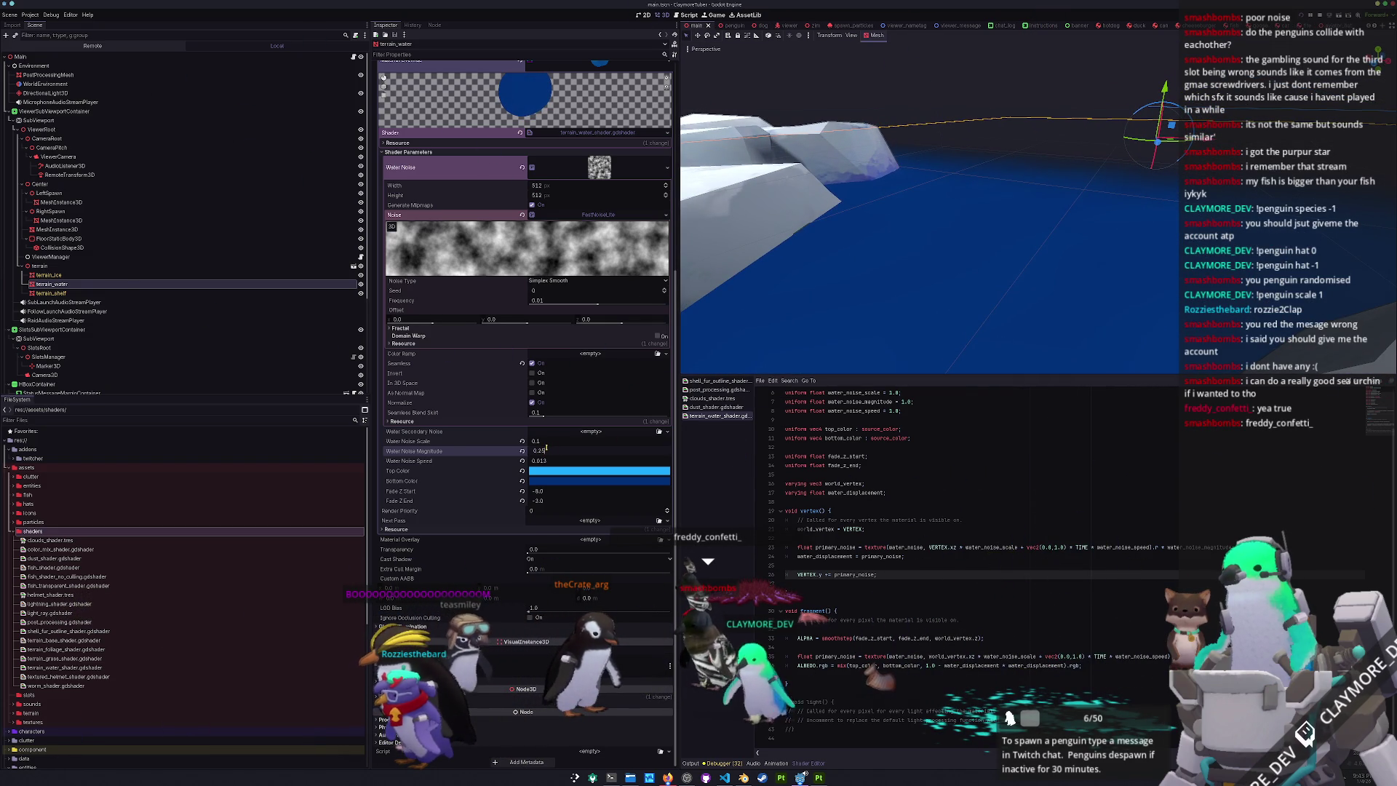
- Run the game and shift the Top Color bluer, pushing its brightness to full
{"action": "key", "text": "F5"}
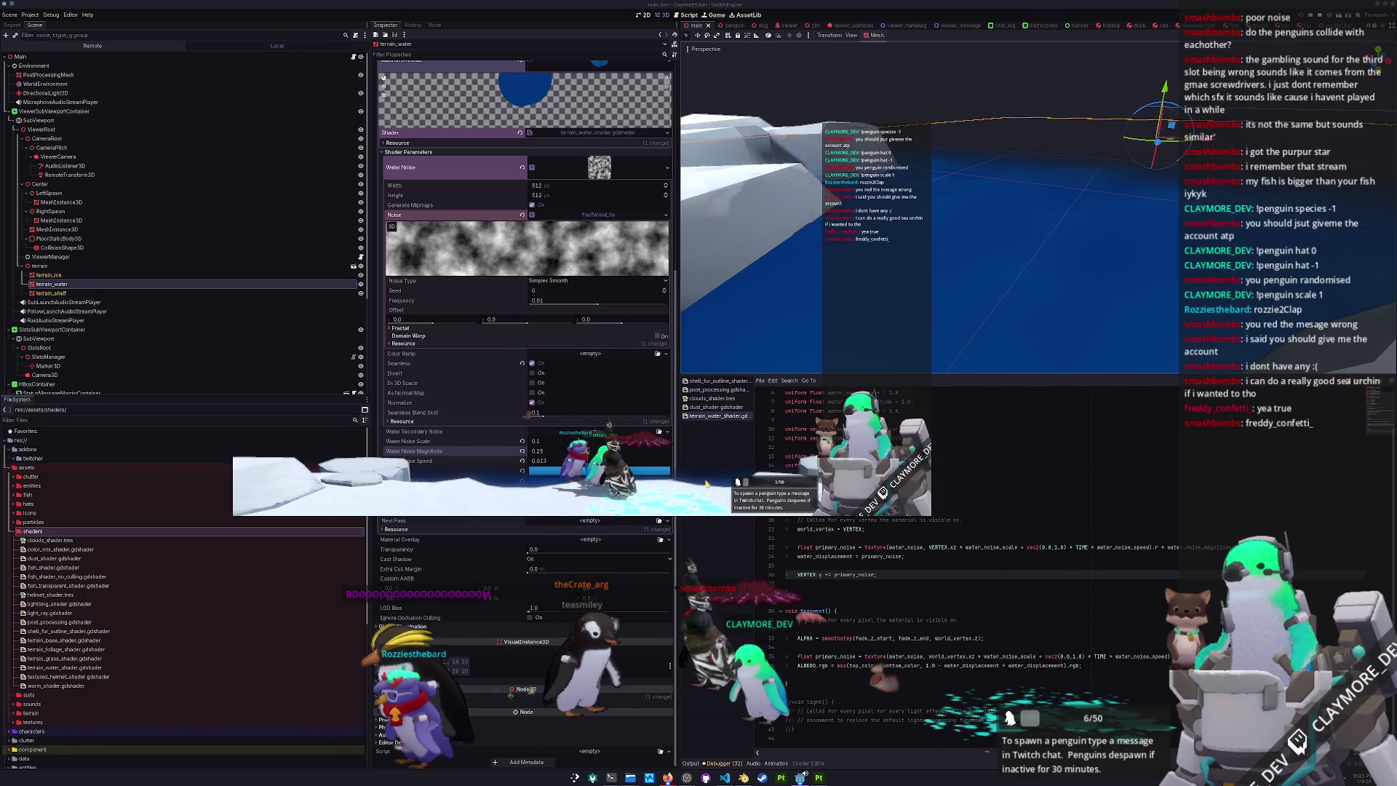
{"action": "left_click", "coordinate": [551, 481]}
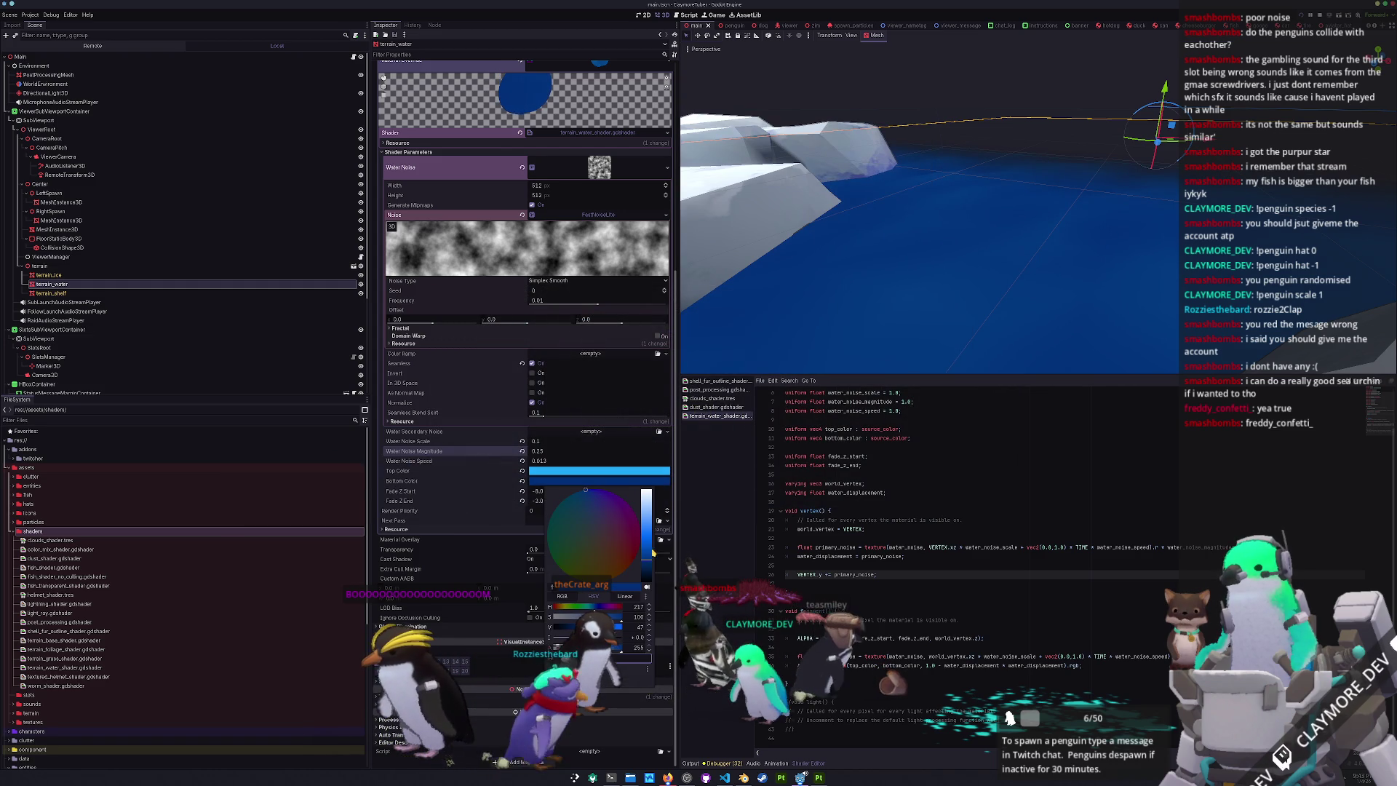
{"action": "left_click_drag", "start_coordinate": [647, 509], "coordinate": [646, 550]}
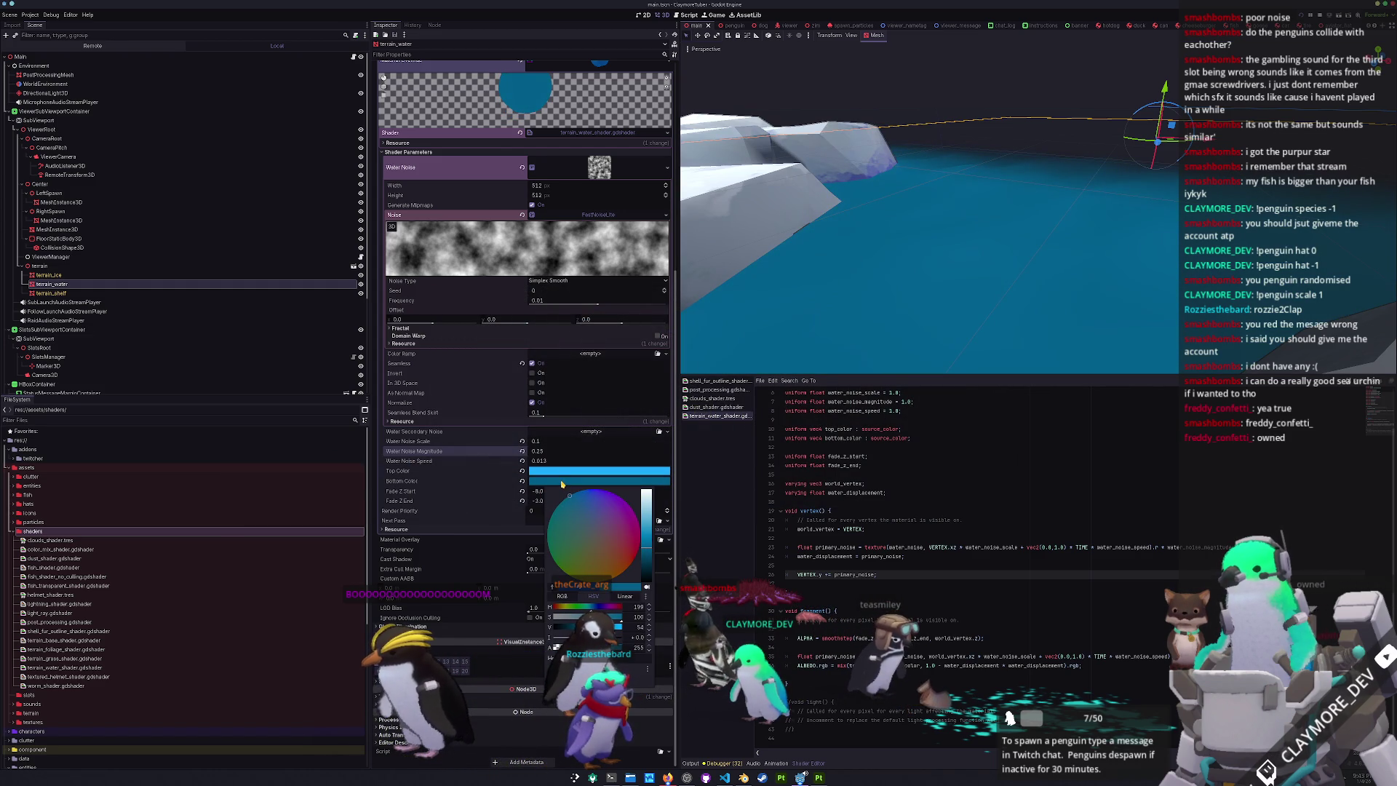
{"action": "left_click_drag", "start_coordinate": [647, 540], "coordinate": [645, 544]}
{"action": "left_click_drag", "start_coordinate": [570, 495], "coordinate": [577, 494]}
{"action": "mouse_move", "coordinate": [645, 542]}
{"action": "left_mouse_down"}
{"action": "mouse_move", "coordinate": [644, 484]}
{"action": "mouse_move", "coordinate": [735, 508]}
{"action": "left_mouse_up"}
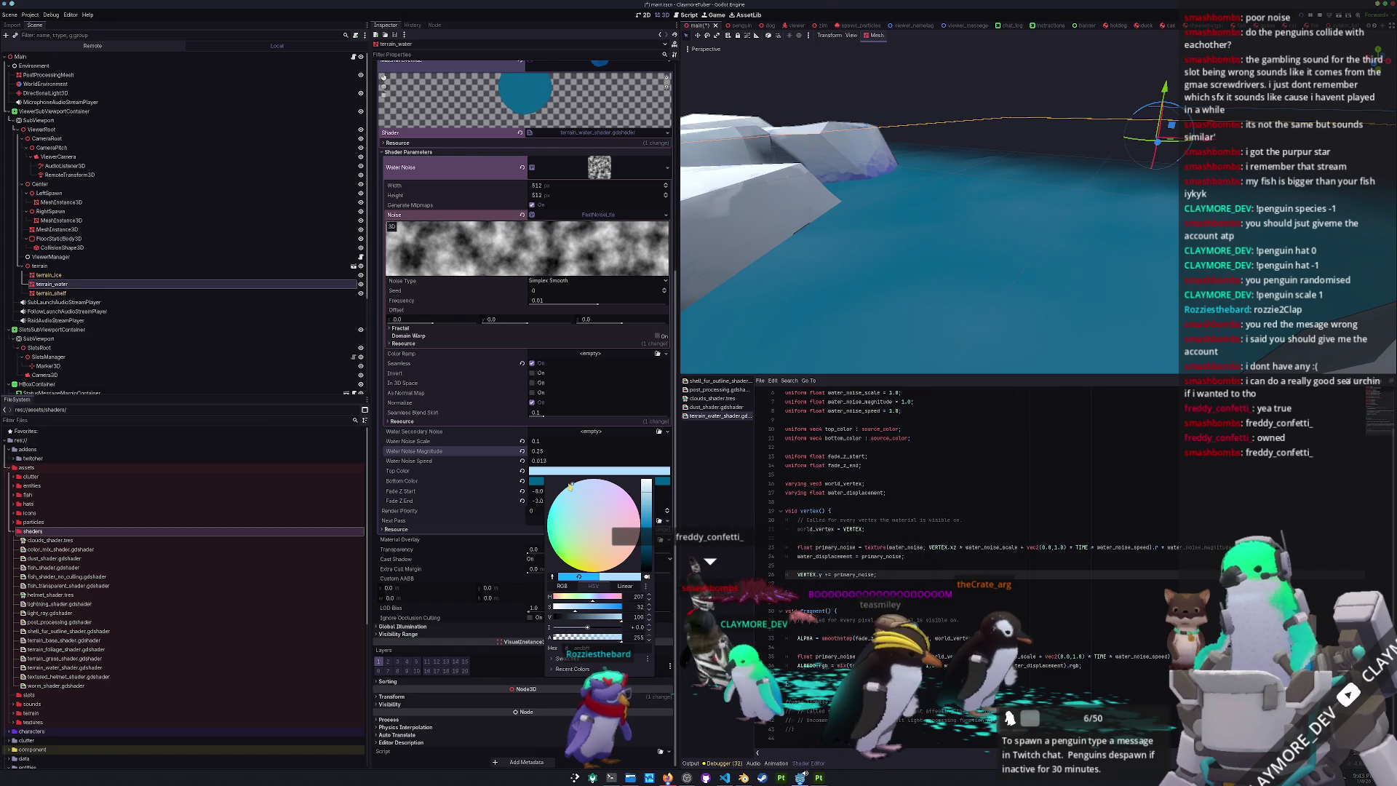
{"action": "left_click", "coordinate": [534, 485]}
- Brighten the Bottom Color slightly and make the Top Color a more saturated cyan
{"action": "left_click_drag", "start_coordinate": [649, 551], "coordinate": [649, 544]}
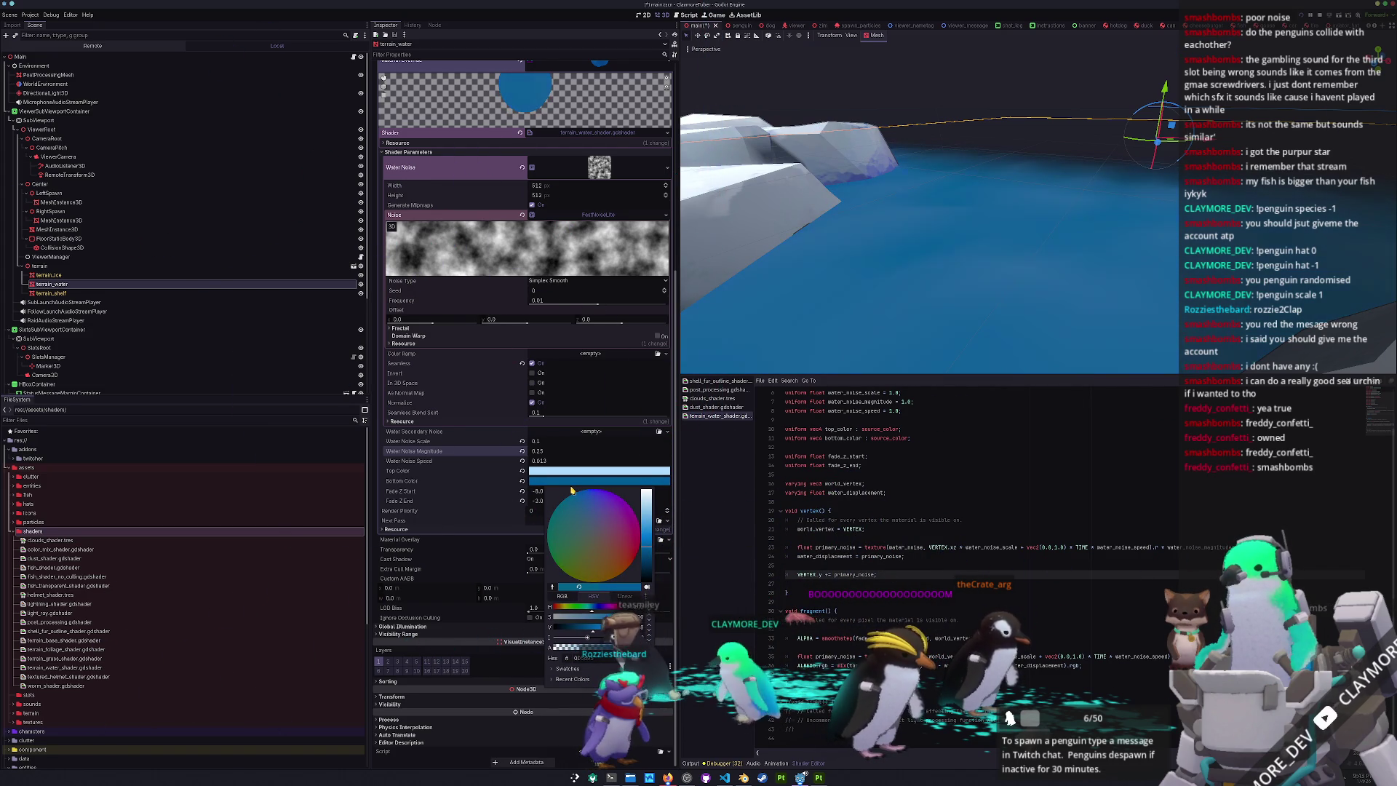
{"action": "left_click", "coordinate": [563, 472]}
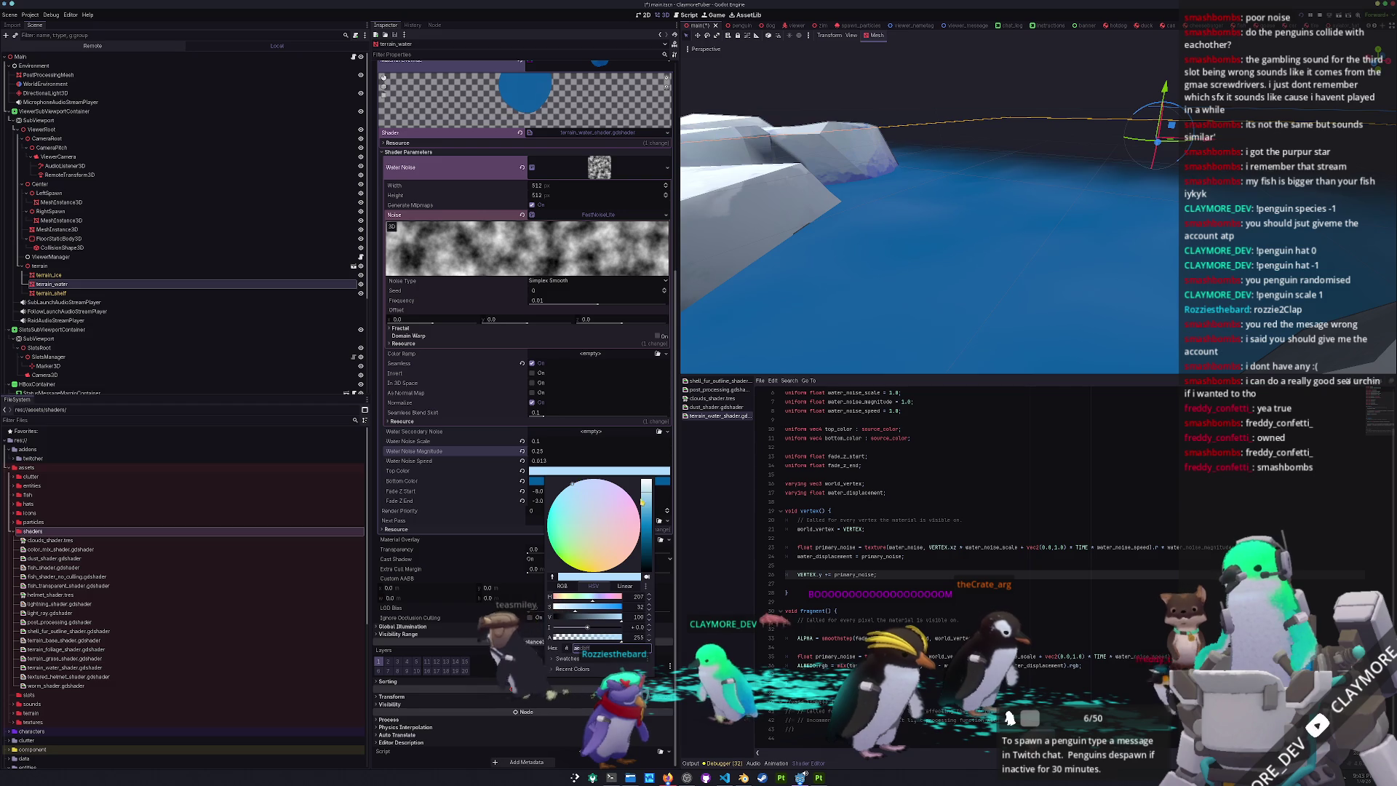
{"action": "mouse_move", "coordinate": [645, 502]}
{"action": "left_mouse_down"}
{"action": "mouse_move", "coordinate": [644, 549]}
{"action": "mouse_move", "coordinate": [645, 502]}
{"action": "left_mouse_up"}
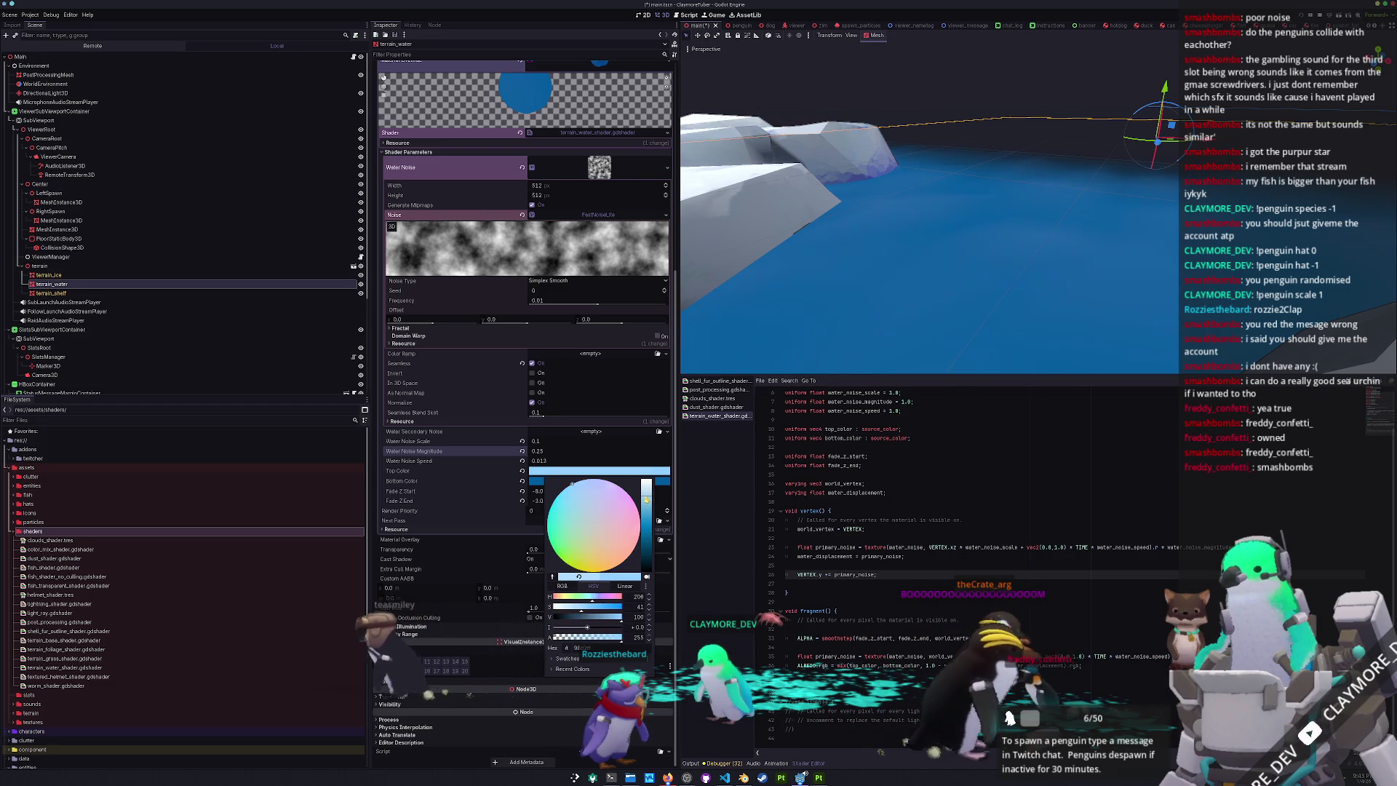
{"action": "left_click", "coordinate": [964, 96]}
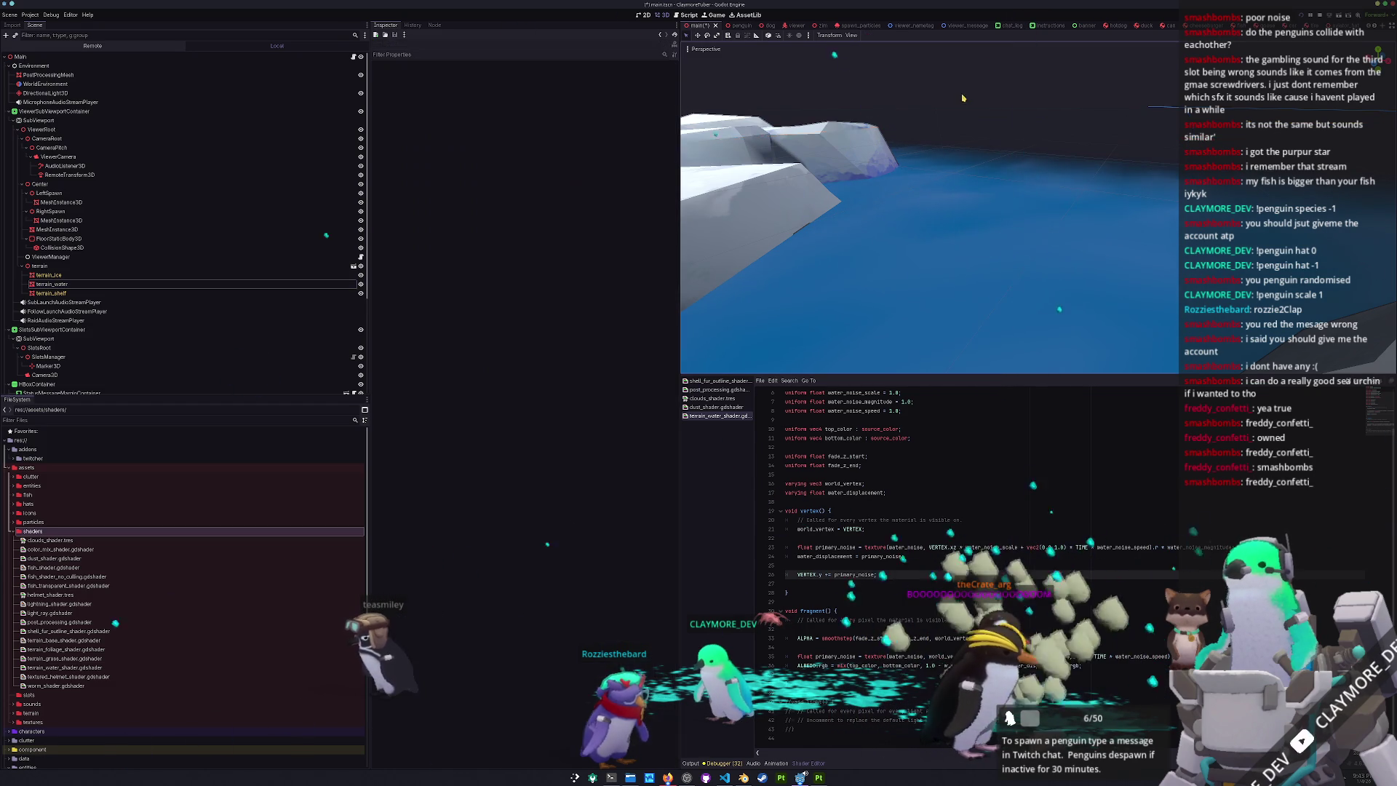
- Save the scene with the new deep blue water colours
{"action": "key", "text": "ctrl+s"}
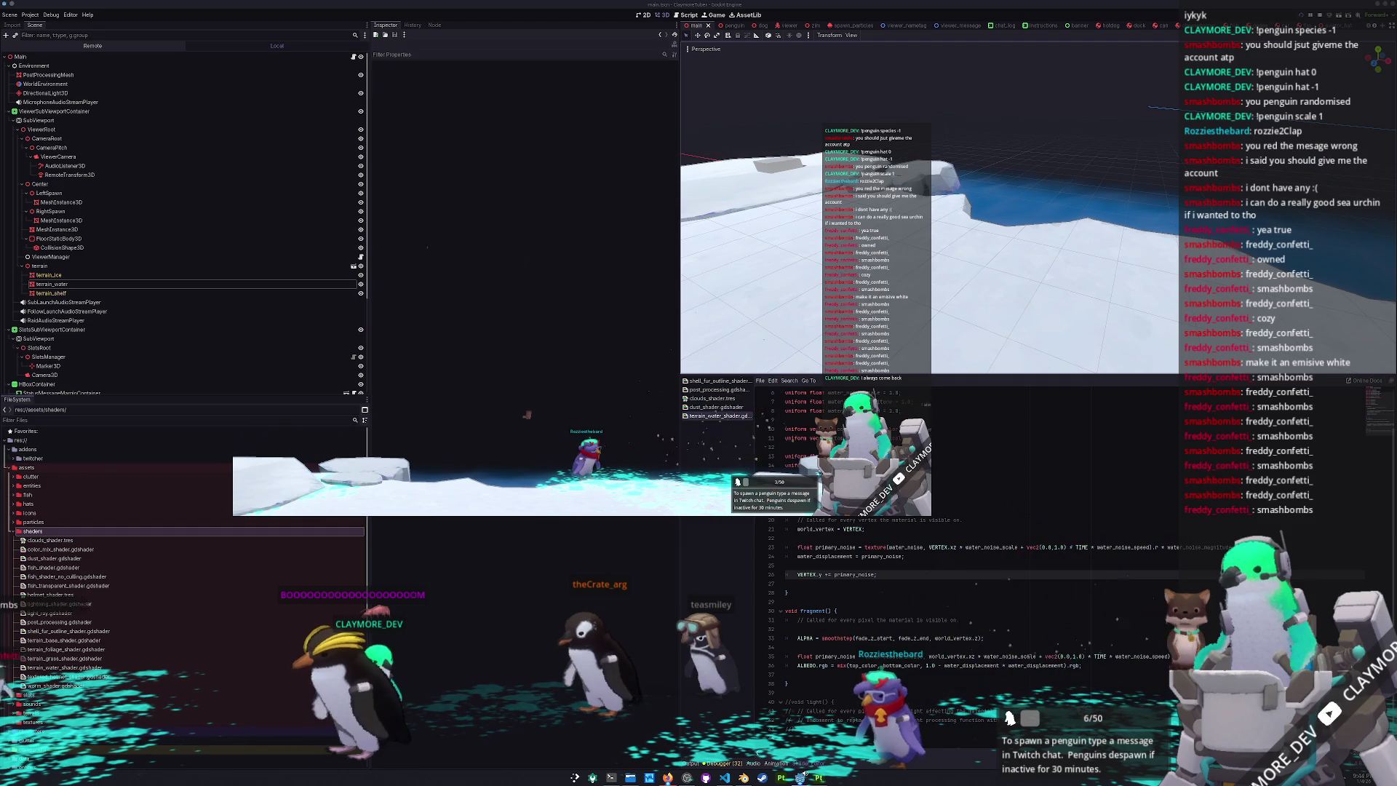
- Select the terrain_ice piece and save the scene
{"action": "left_click", "coordinate": [48, 275]}
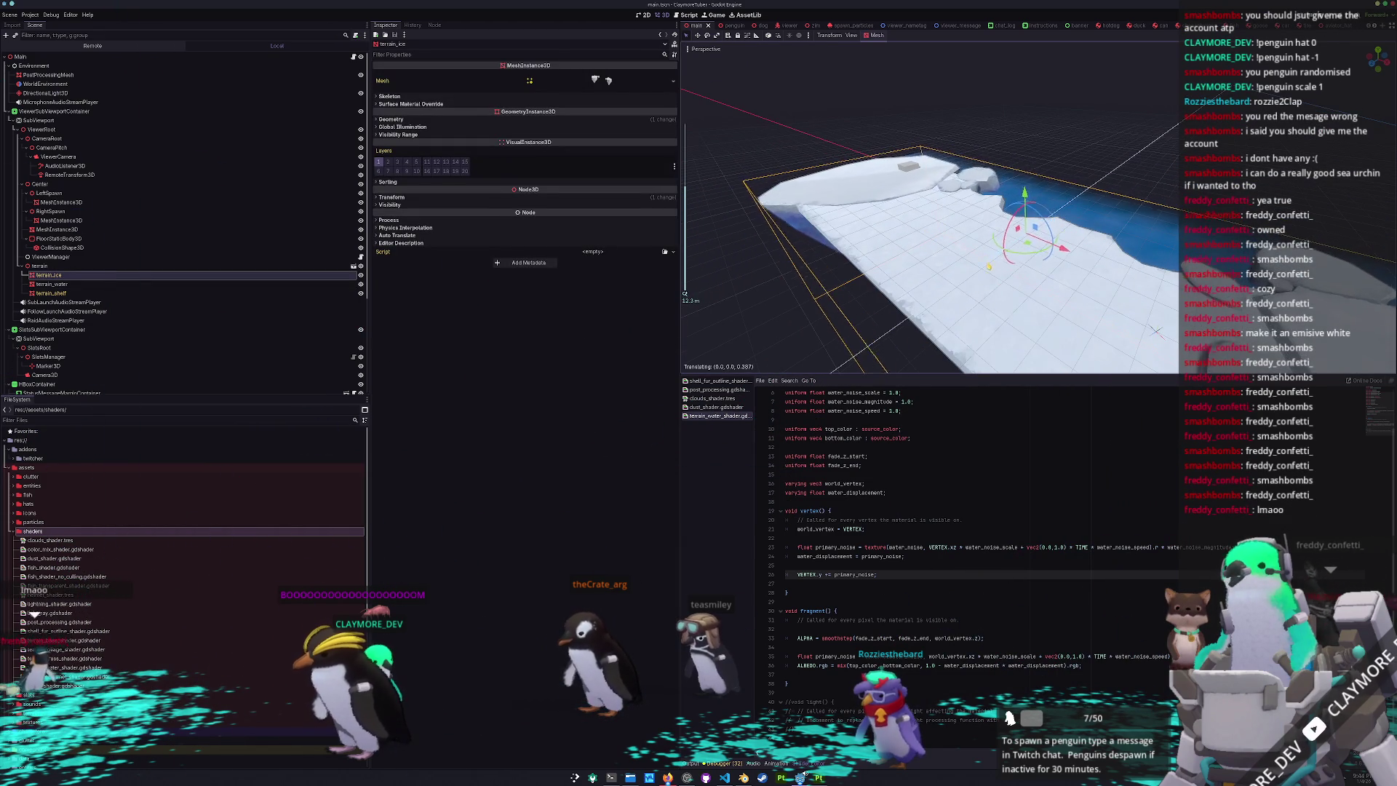
{"action": "key", "text": "ctrl+s"}
{"action": "key", "text": "alt+Tab"}
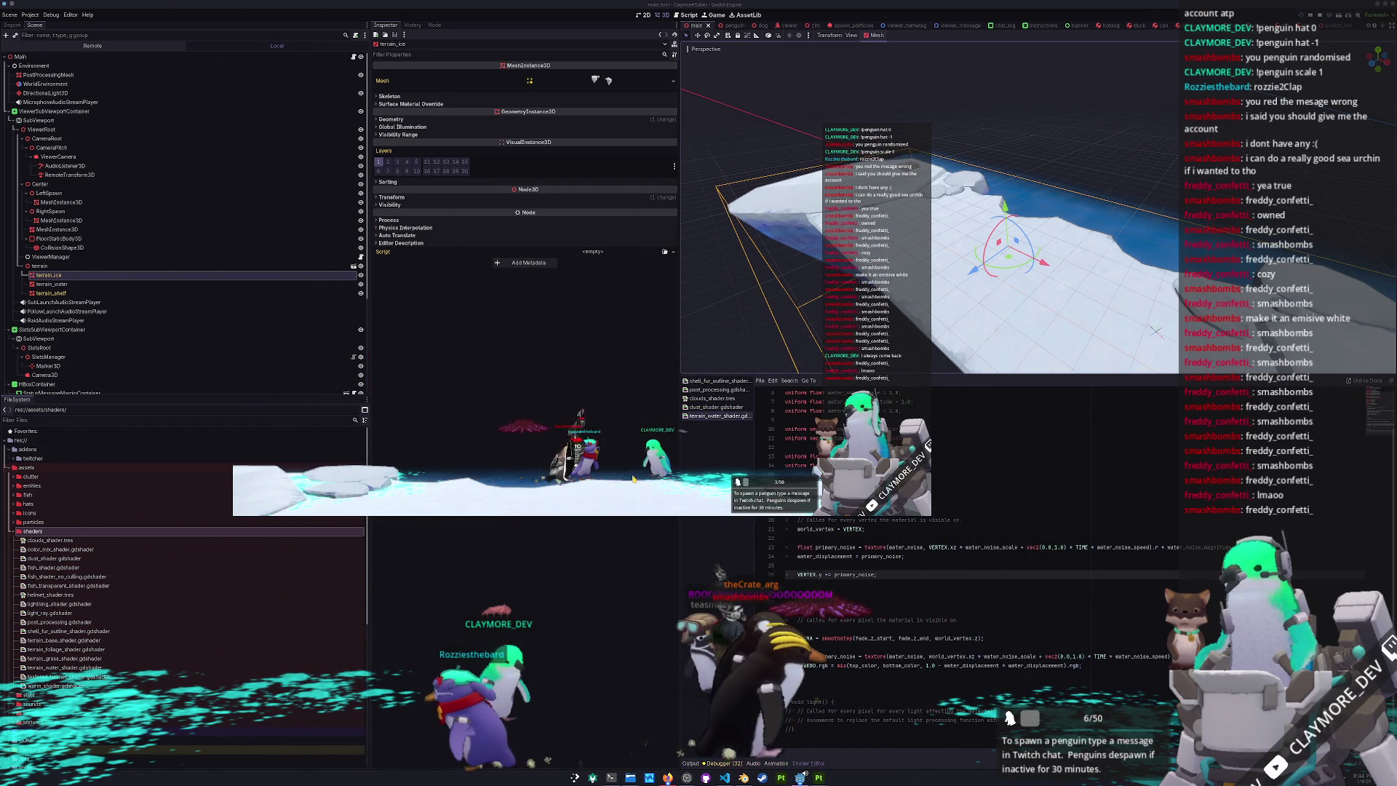
- Inspect the floor mesh from a new angle and nudge terrain_shelf slightly sideways
{"action": "left_click", "coordinate": [942, 327]}
{"action": "left_click_drag", "start_coordinate": [929, 211], "coordinate": [864, 208]}
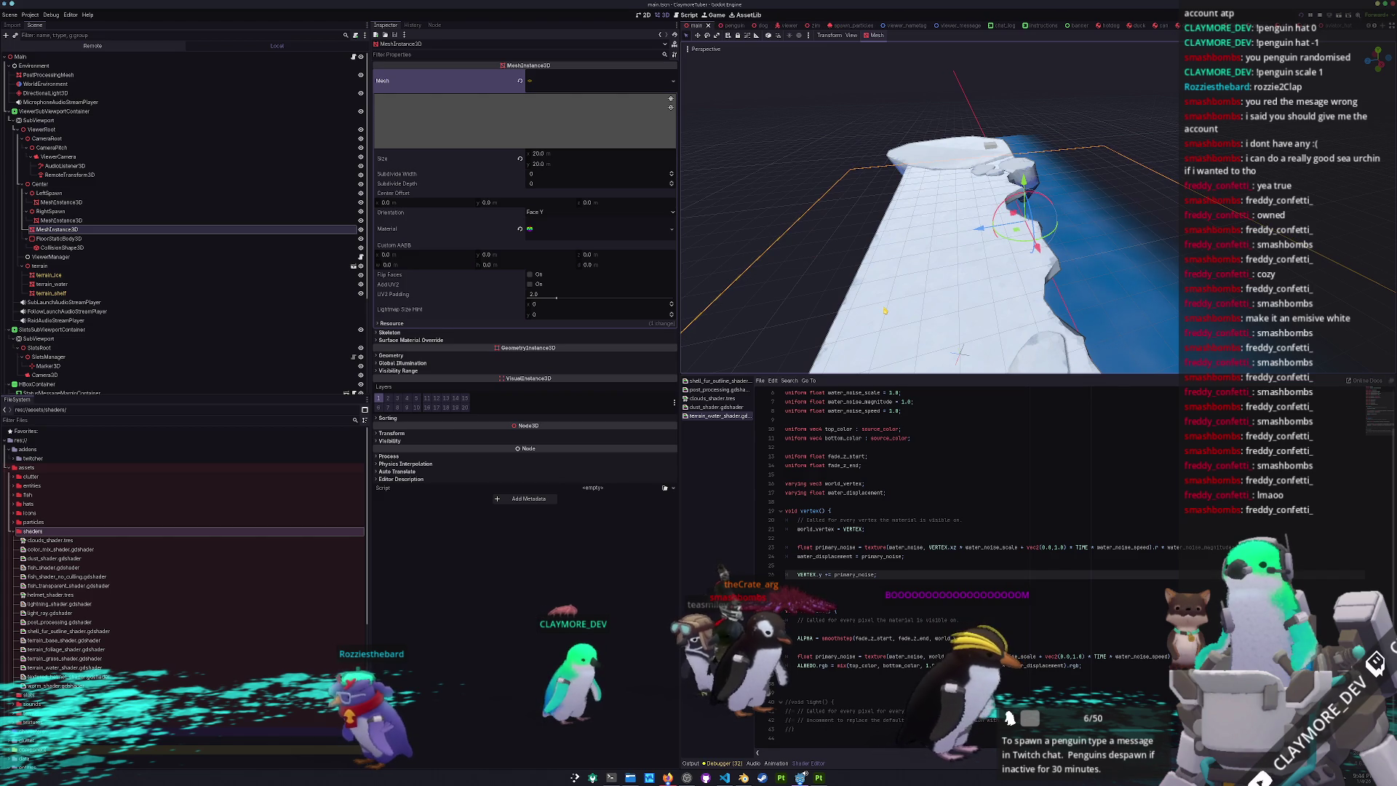
{"action": "left_click", "coordinate": [50, 293]}
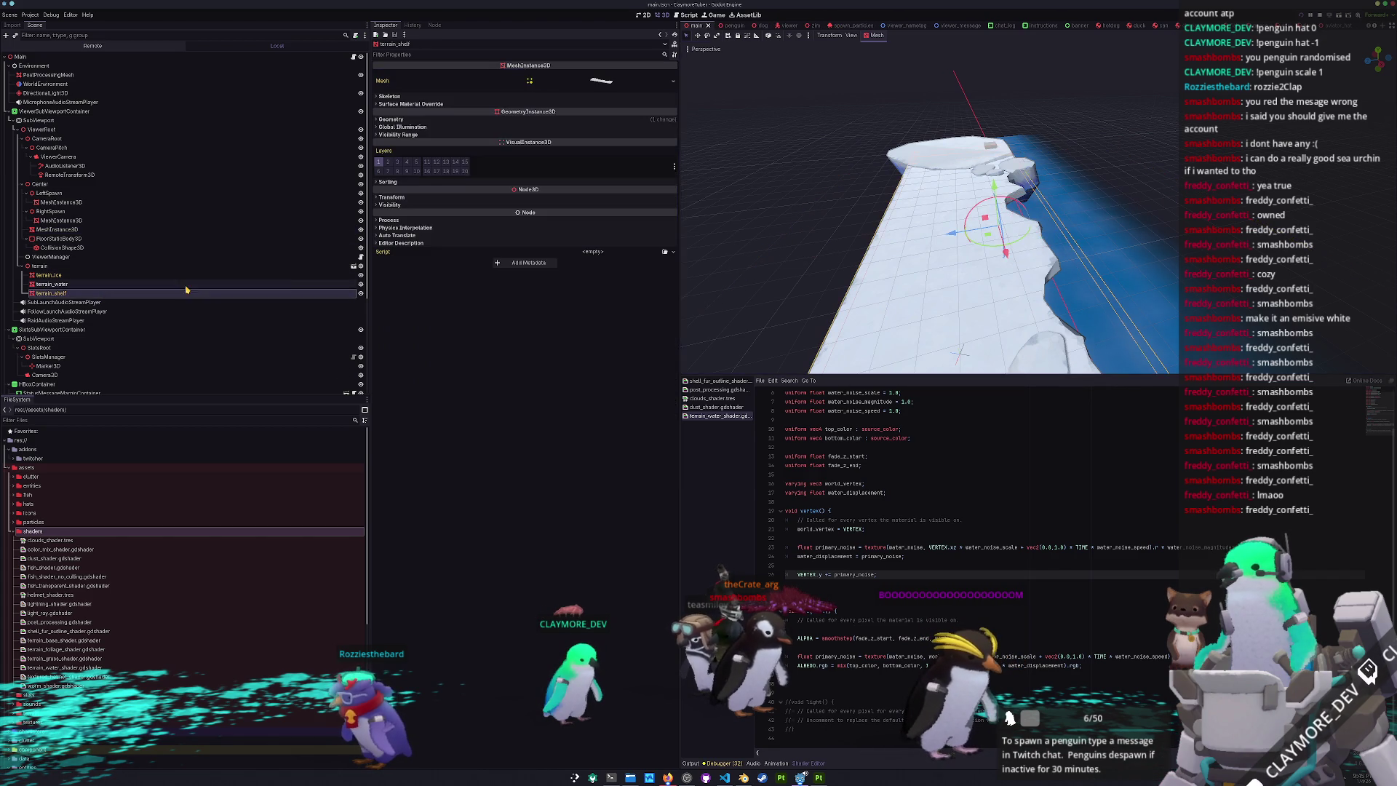
{"action": "left_click_drag", "start_coordinate": [953, 238], "coordinate": [975, 232]}
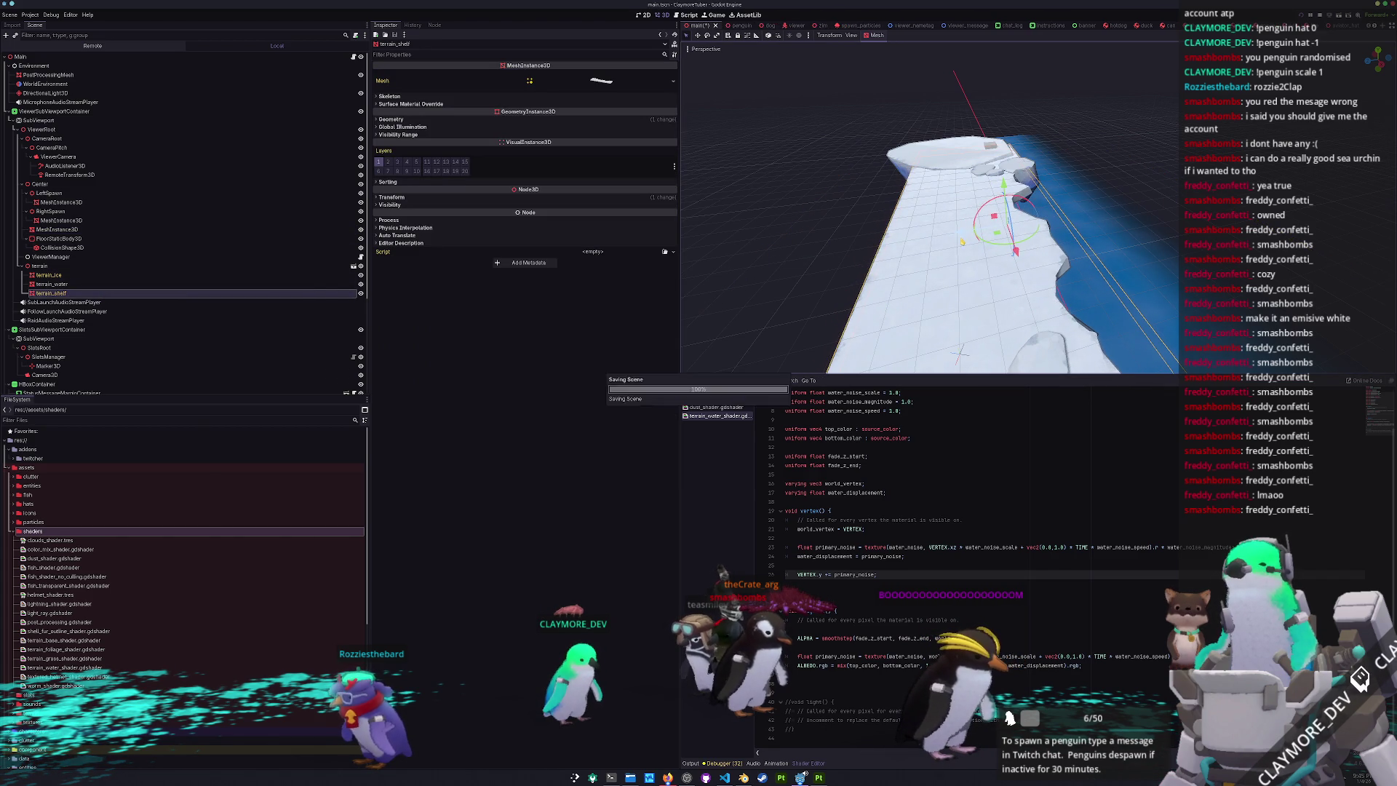
- Stop the running penguin game and relaunch the project with F5
{"action": "key", "text": "alt+Tab"}
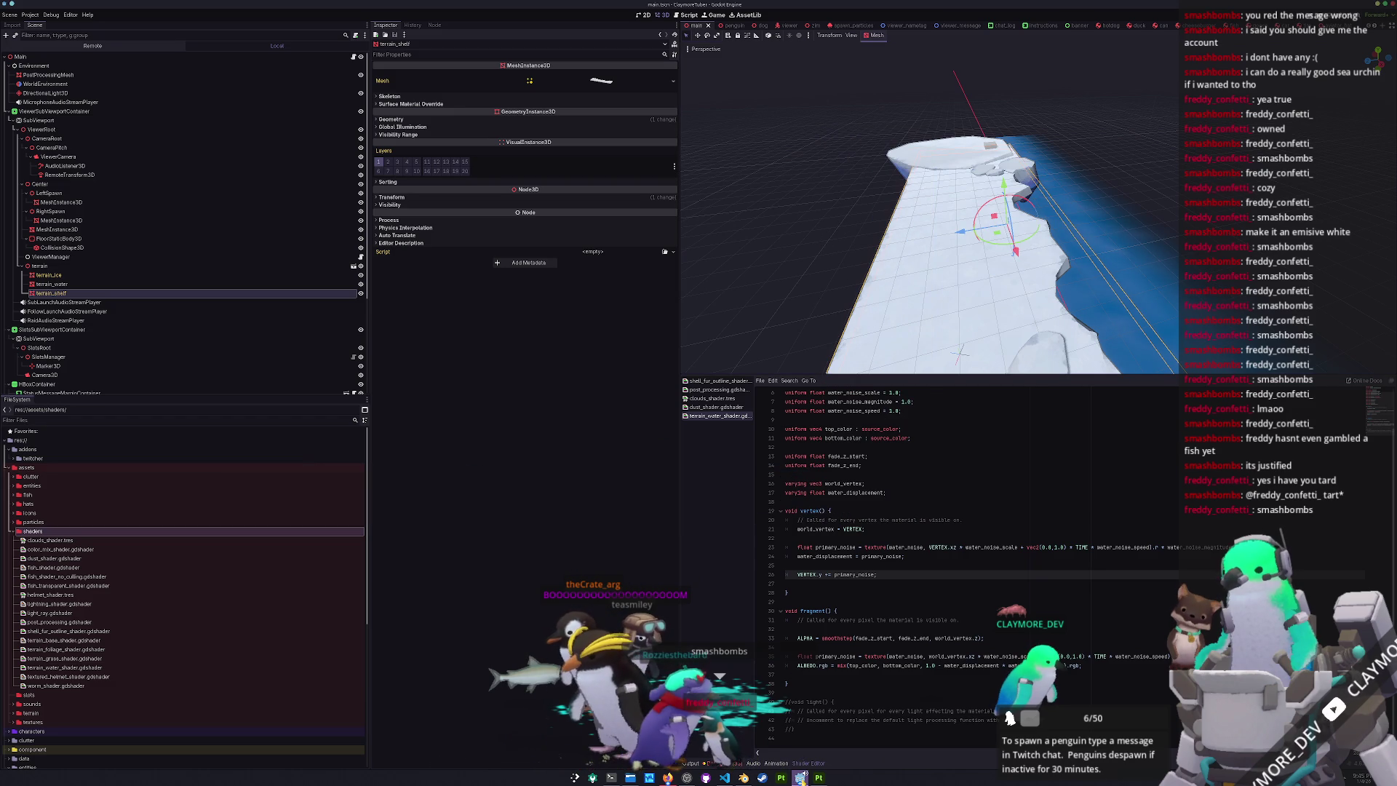
{"action": "mouse_move", "coordinate": [800, 777]}
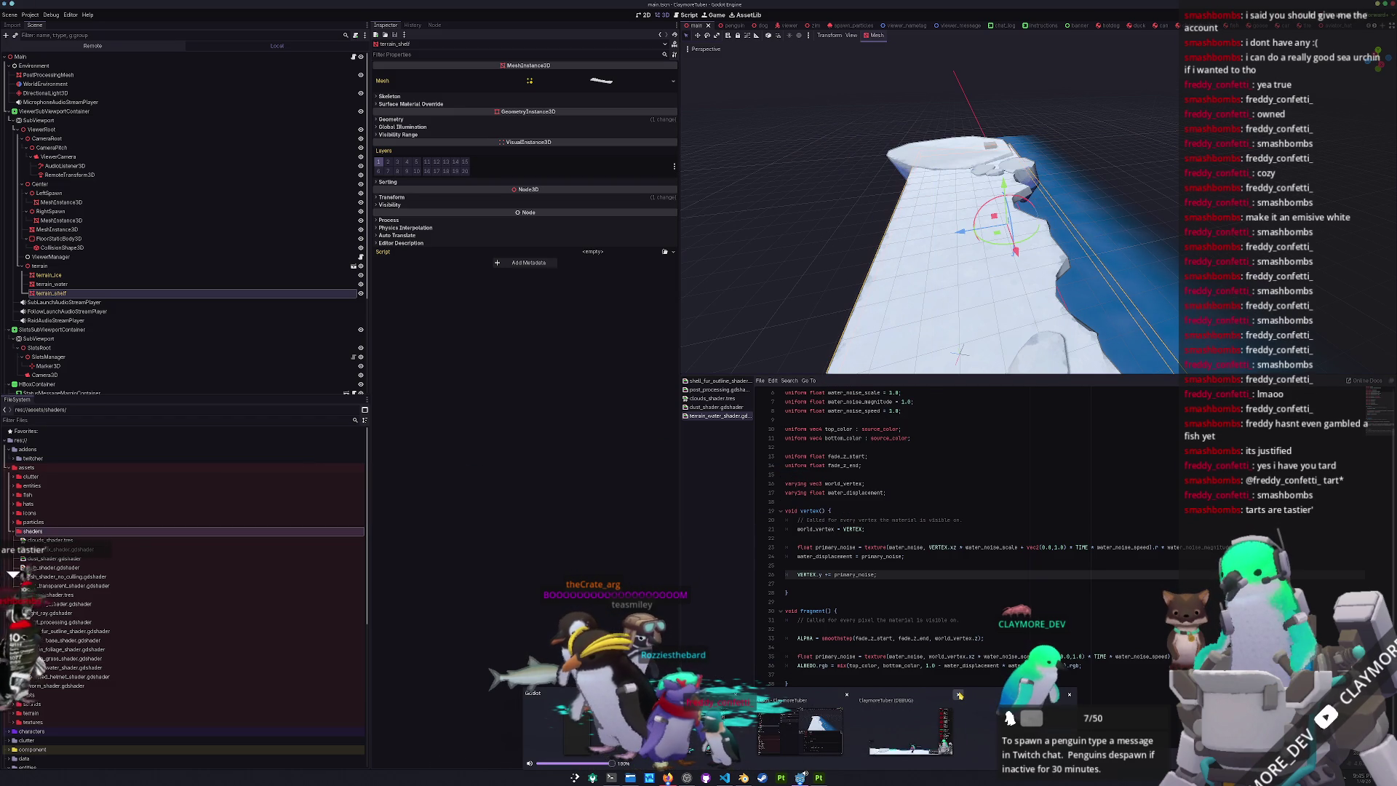
{"action": "left_click", "coordinate": [959, 695]}
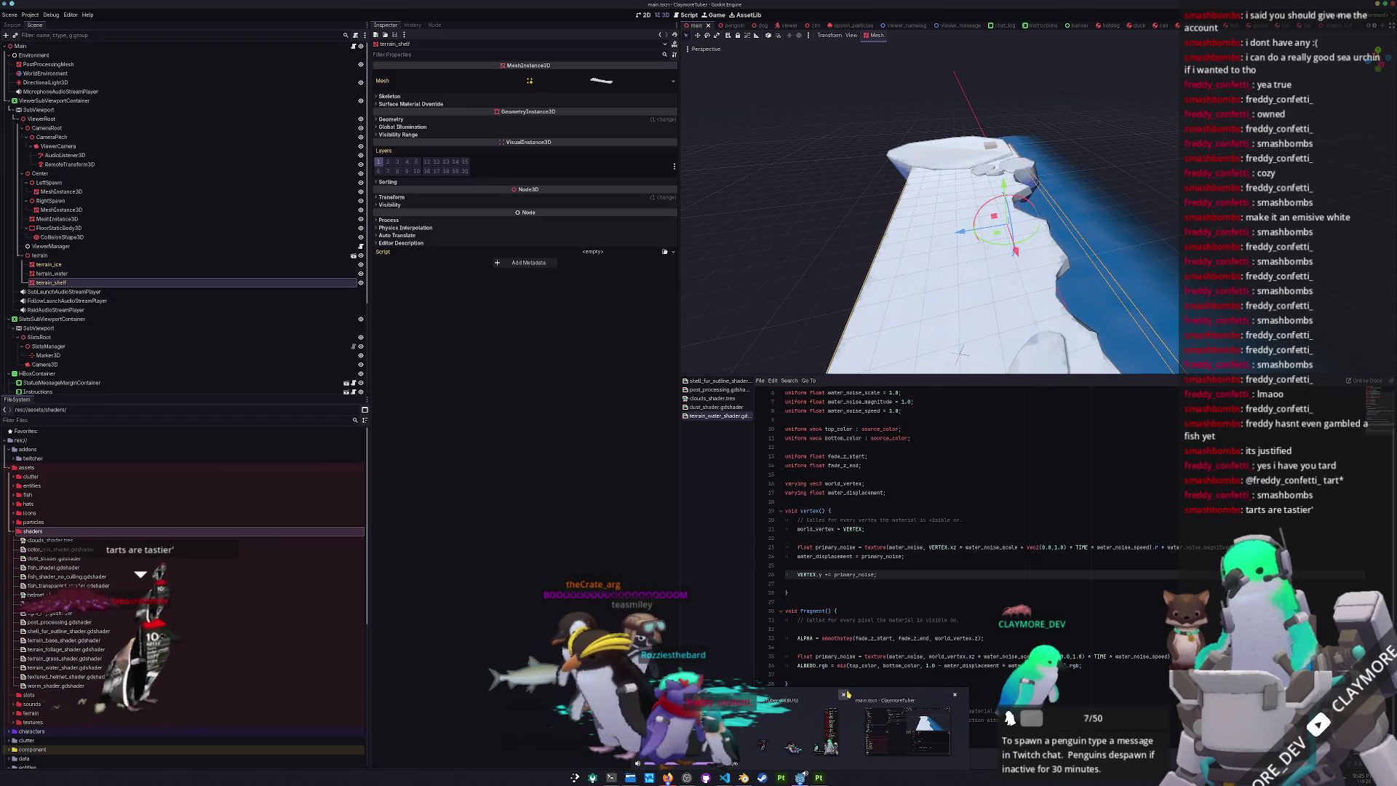
{"action": "left_click", "coordinate": [898, 684]}
{"action": "key", "text": "F5"}
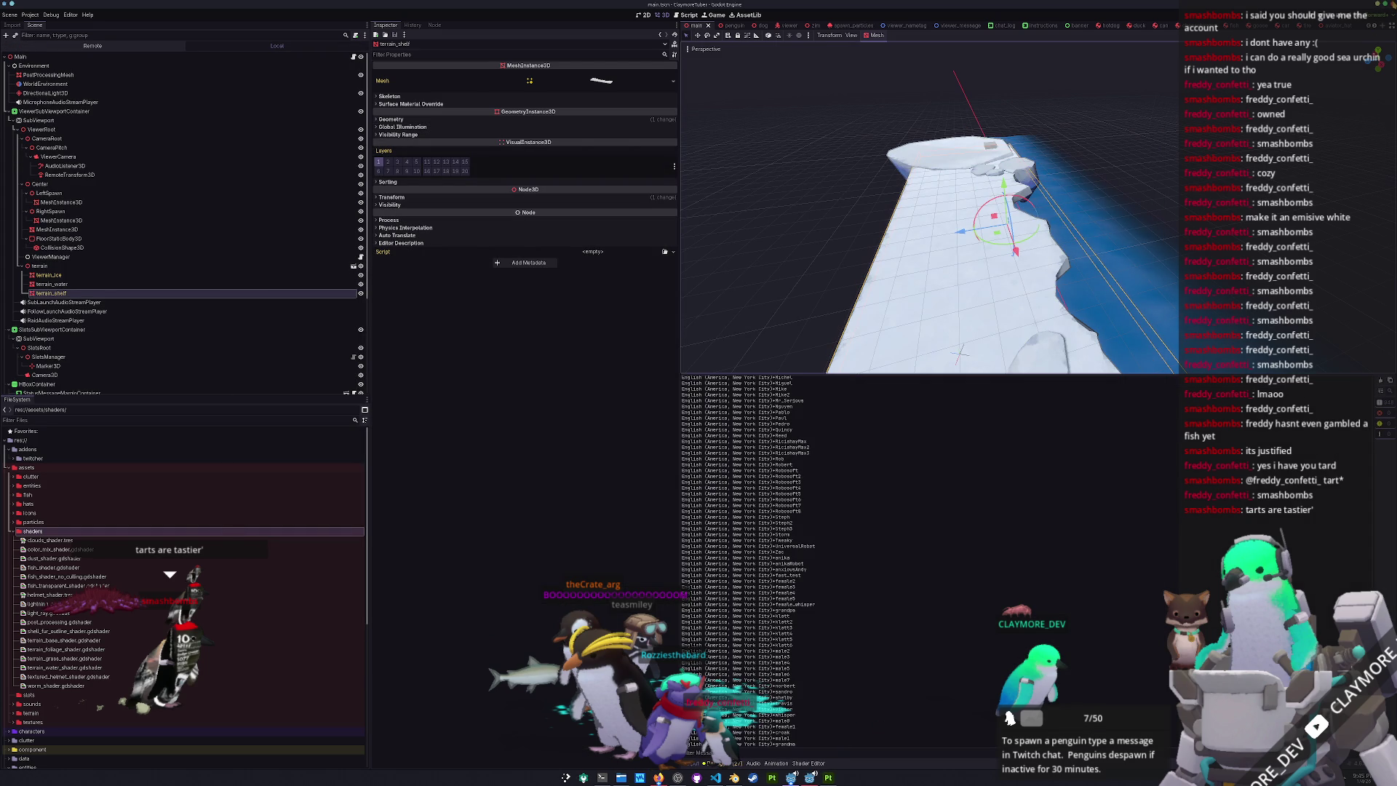
- Quit the editor via Stop & Quit and reopen ClaymoreTuber from the Project Manager
{"action": "key", "text": "ctrl+q"}
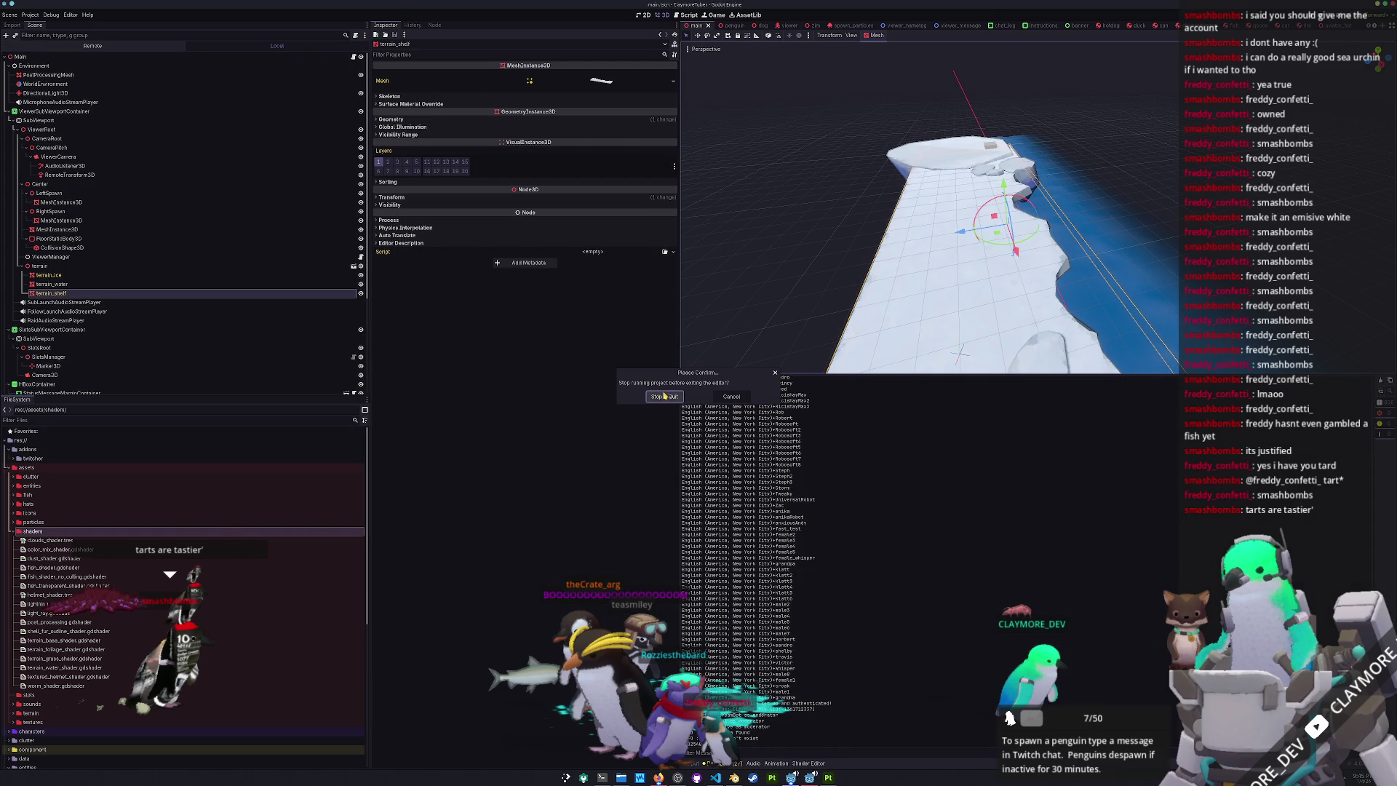
{"action": "left_click", "coordinate": [664, 396]}
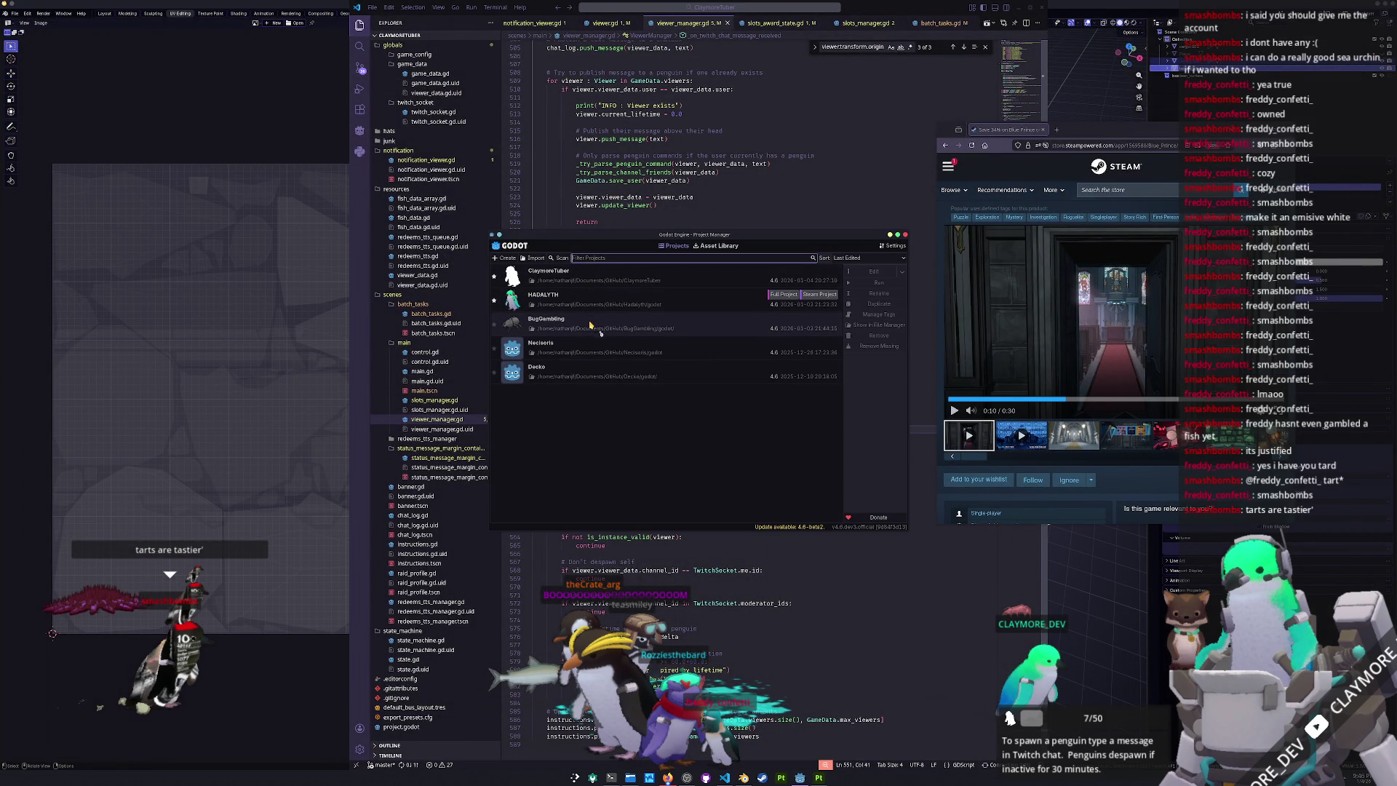
{"action": "left_click", "coordinate": [613, 300]}
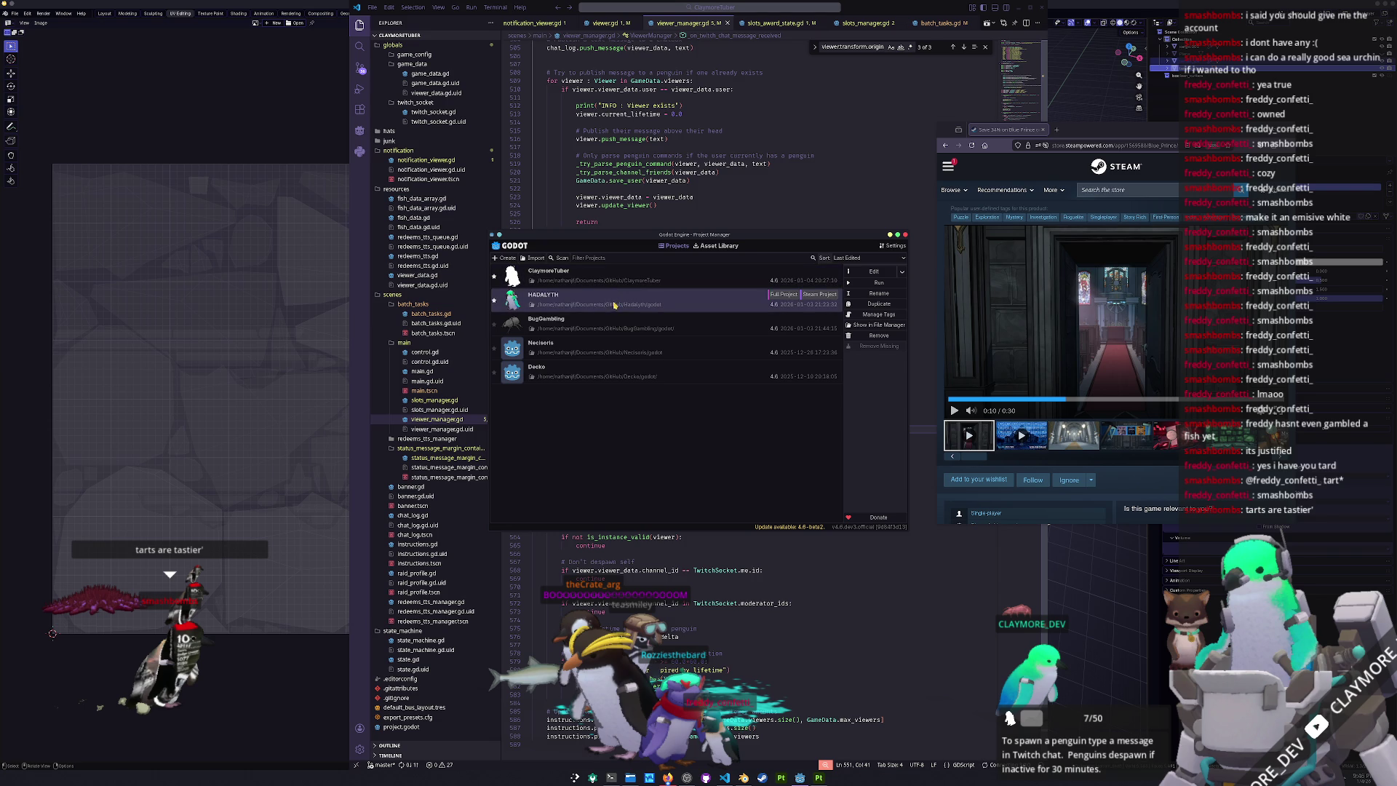
{"action": "left_click", "coordinate": [691, 287]}
{"action": "left_click", "coordinate": [875, 271]}
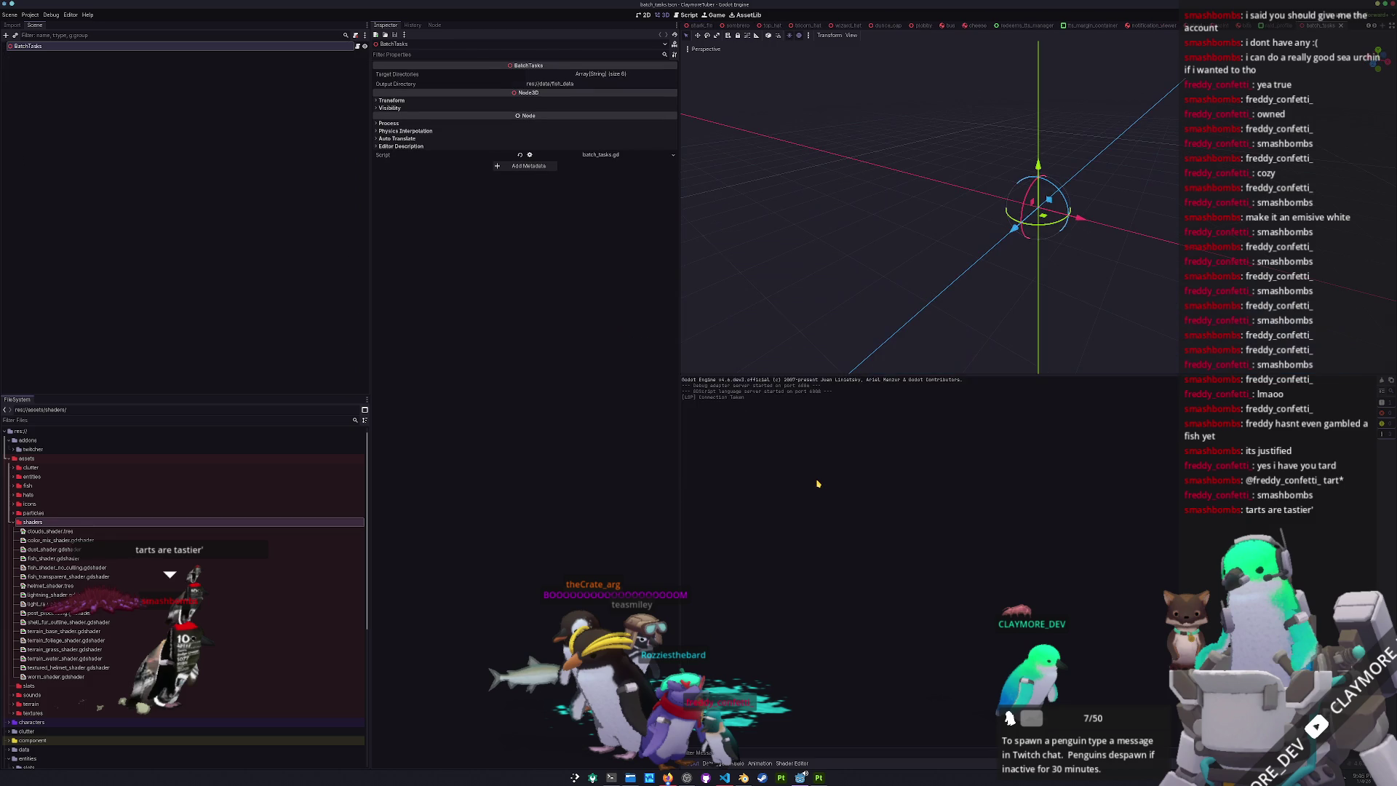
- Run the BatchTasks scene twice with F6 to list the fish models and textures
{"action": "key", "text": "F6"}
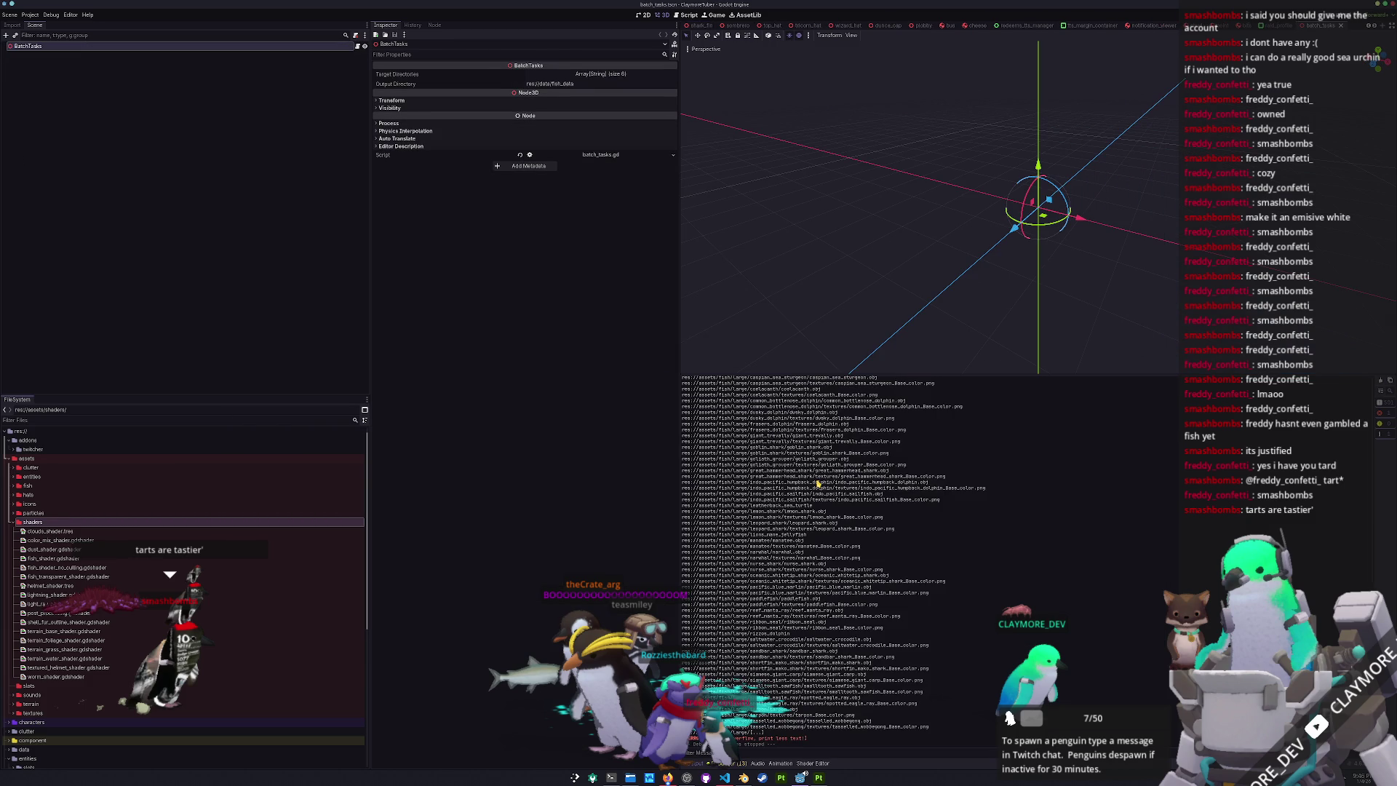
{"action": "key", "text": "F6"}
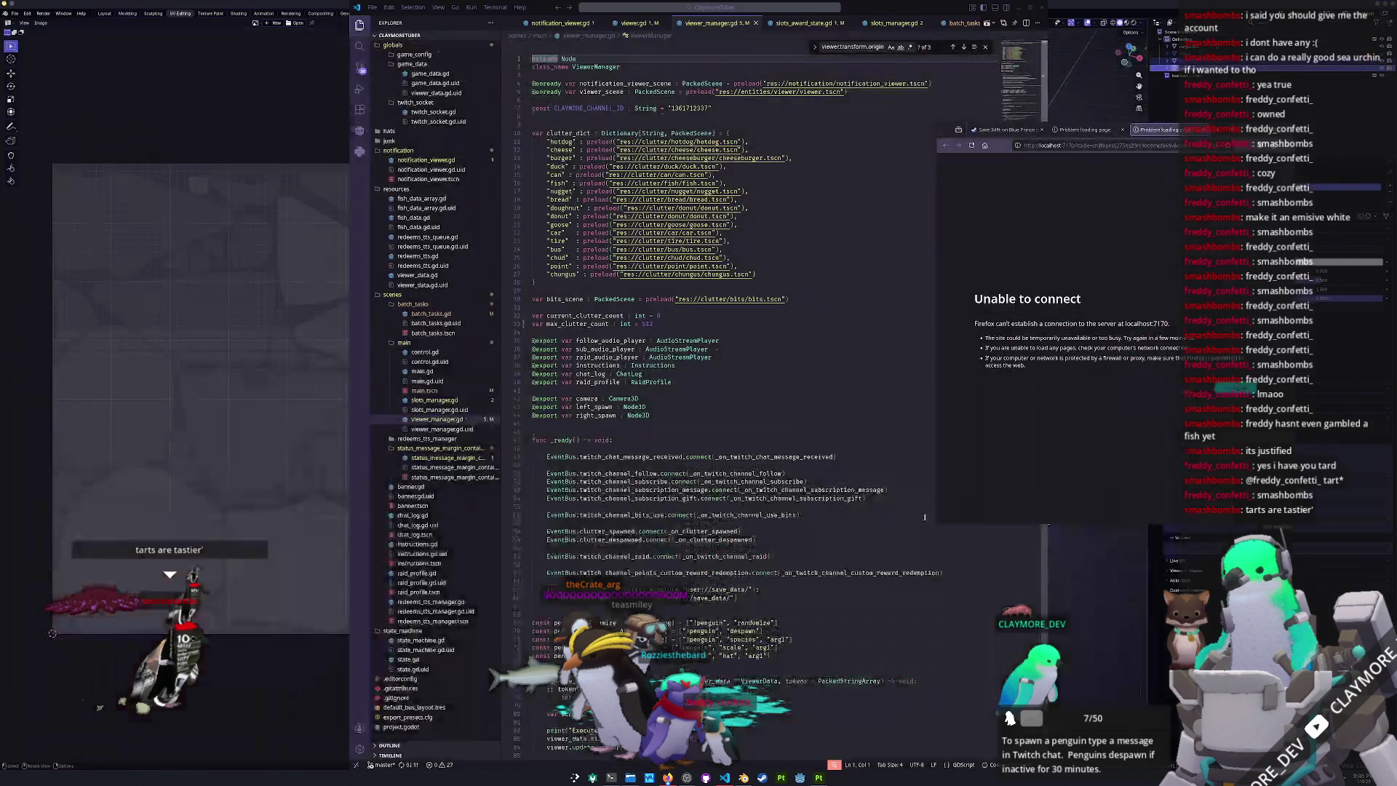
- Switch Firefox to the Steam tab, raise Blender, and select ClaymoreTuber in the Project Manager
{"action": "left_click", "coordinate": [1125, 130]}
{"action": "left_click", "coordinate": [1070, 616]}
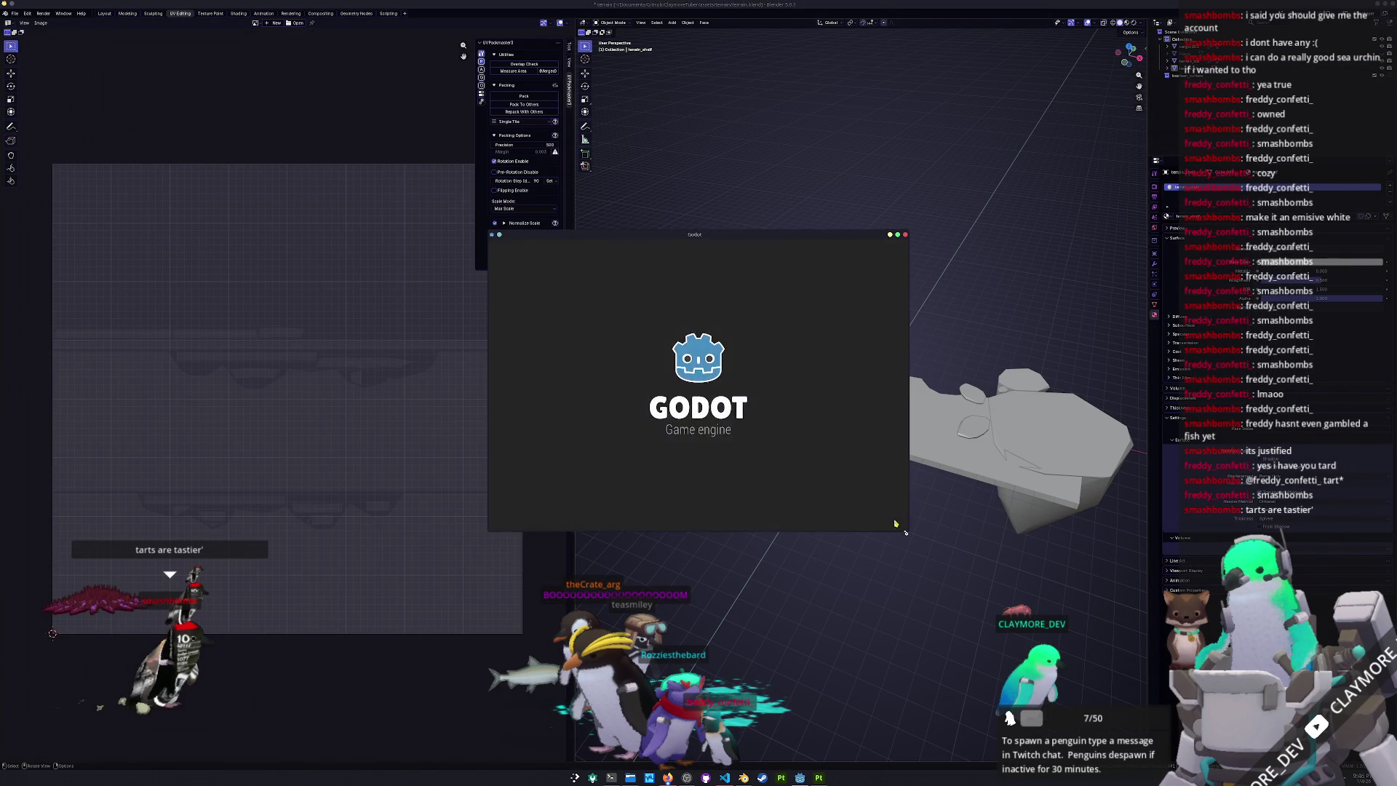
{"action": "left_click", "coordinate": [720, 284]}
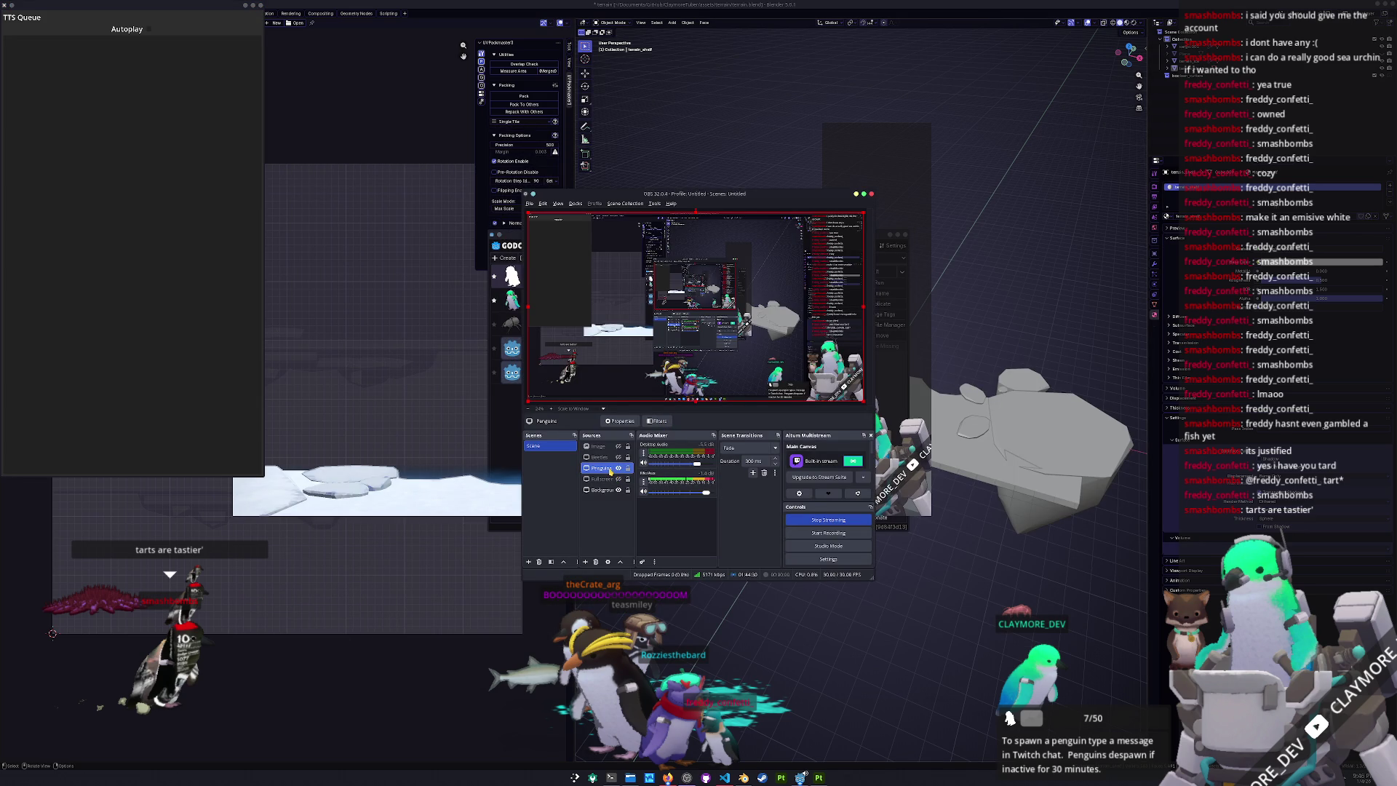
- Point the OBS Penguins source at the ClaymoreTuber game window and confirm its properties
{"action": "double_click", "coordinate": [610, 472]}
{"action": "left_click", "coordinate": [570, 393]}
{"action": "left_click", "coordinate": [658, 332]}
{"action": "scroll", "coordinate": [741, 434], "scroll_direction": "down", "scroll_amount": 5}
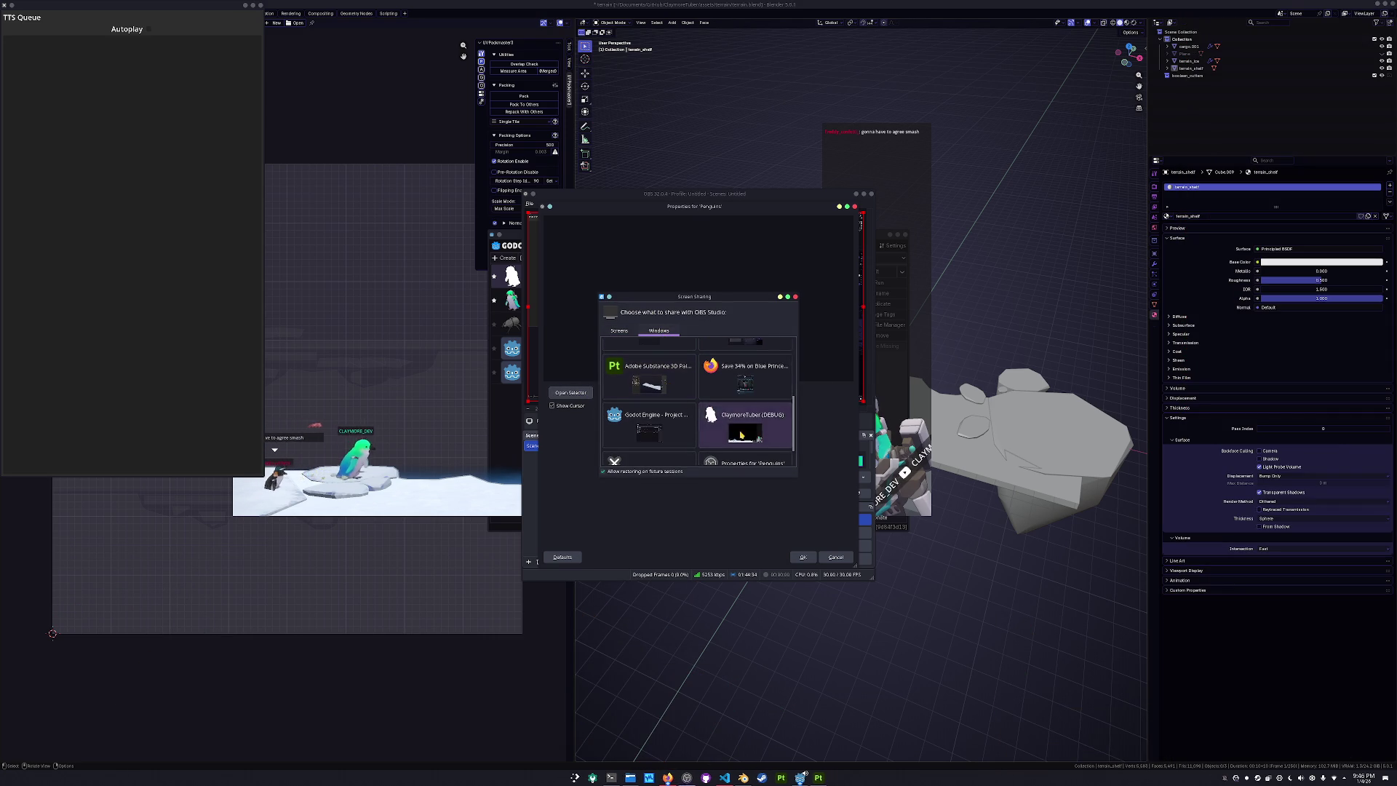
{"action": "double_click", "coordinate": [741, 434]}
{"action": "left_click", "coordinate": [803, 557]}
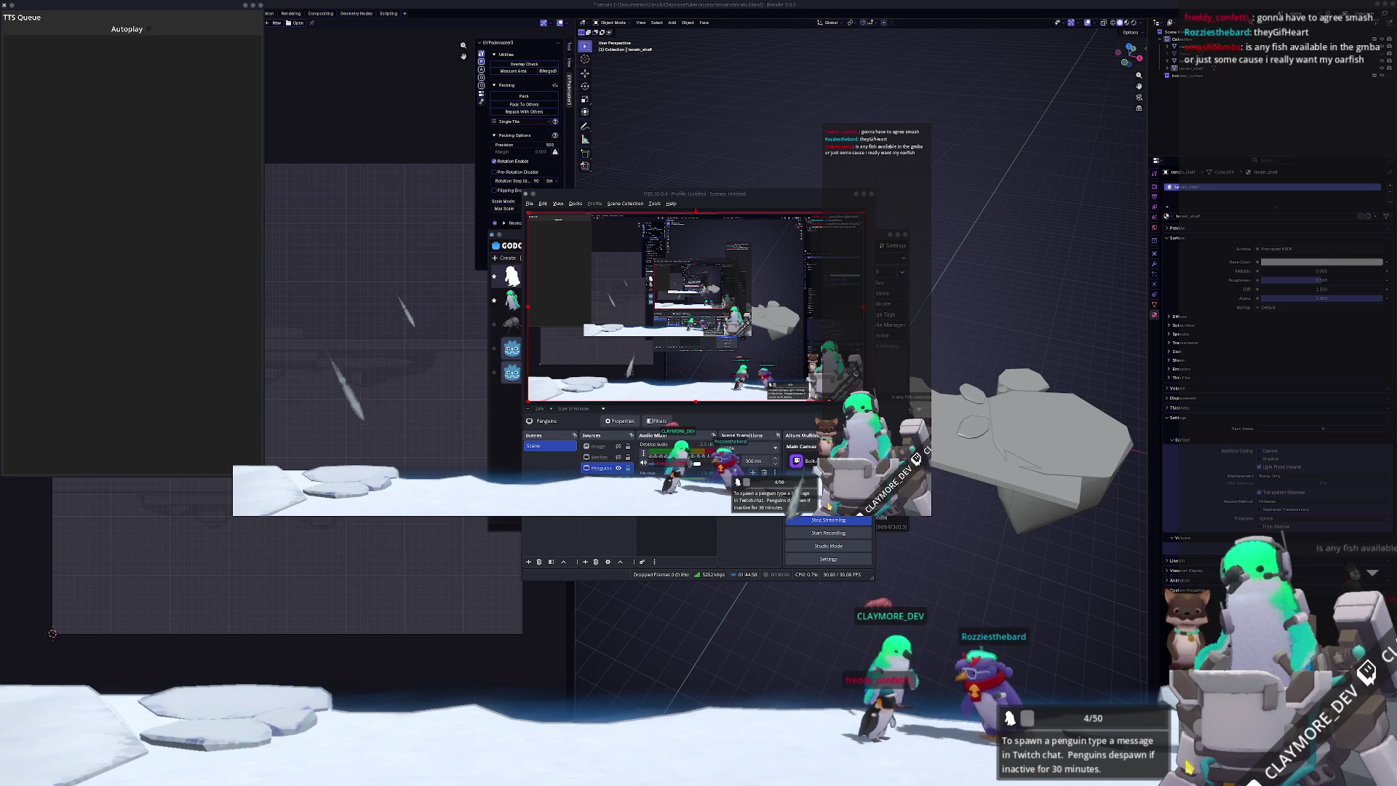
- Open the ClaymoreTuber project for editing from the Godot project list
{"action": "left_click", "coordinate": [759, 549]}
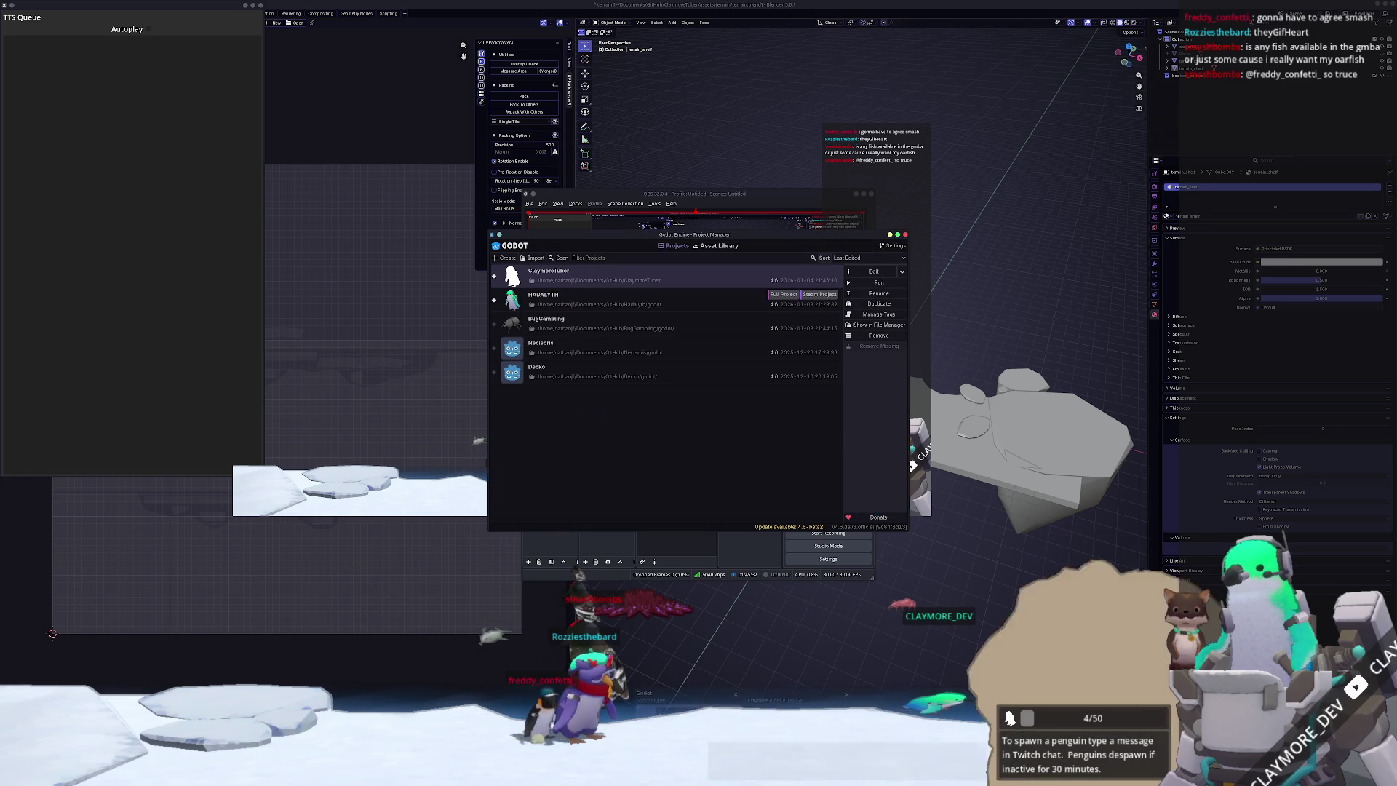
{"action": "left_click", "coordinate": [762, 278]}
{"action": "left_click", "coordinate": [874, 272]}
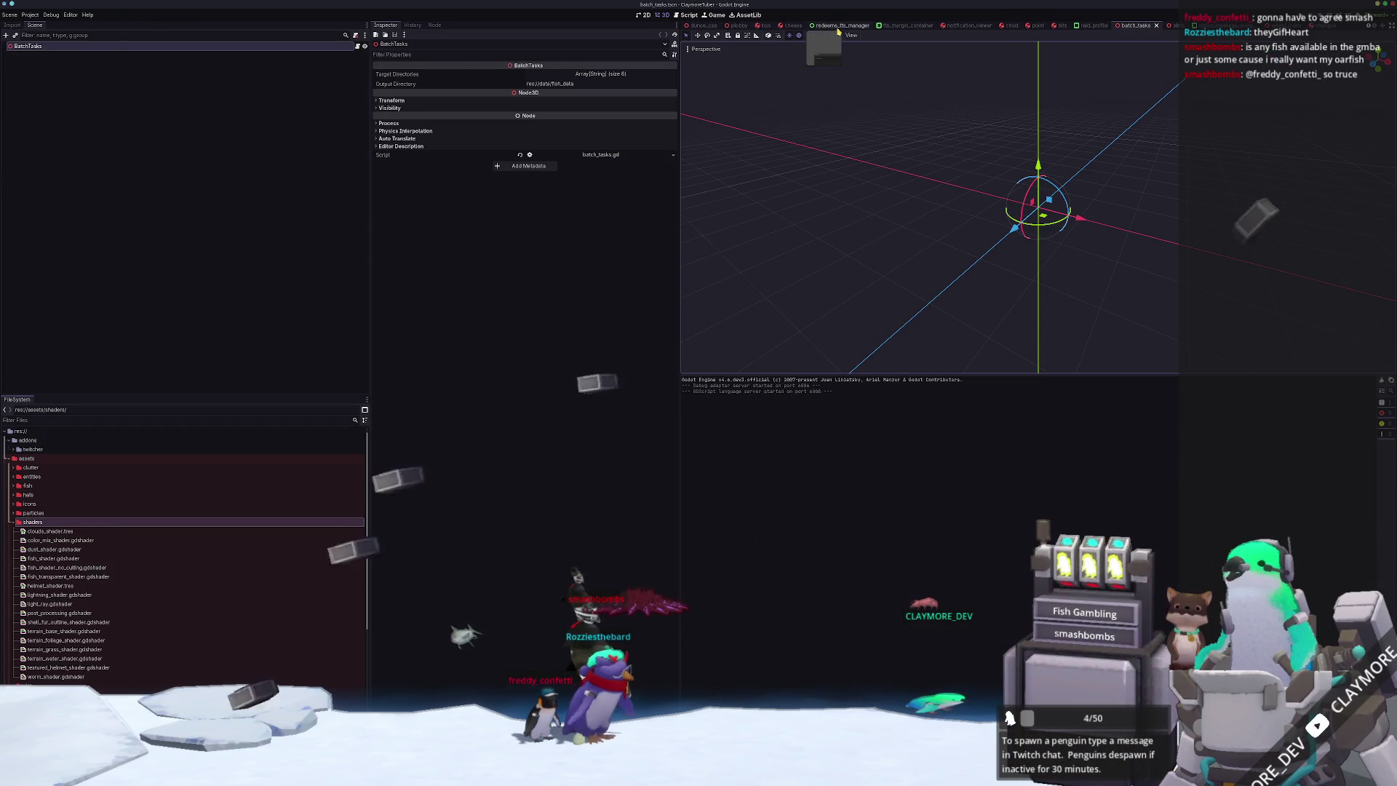
- Open main.tscn through quick open and select SubViewport, then ViewerSubViewportContainer
{"action": "scroll", "coordinate": [695, 27], "scroll_direction": "up", "scroll_amount": 5}
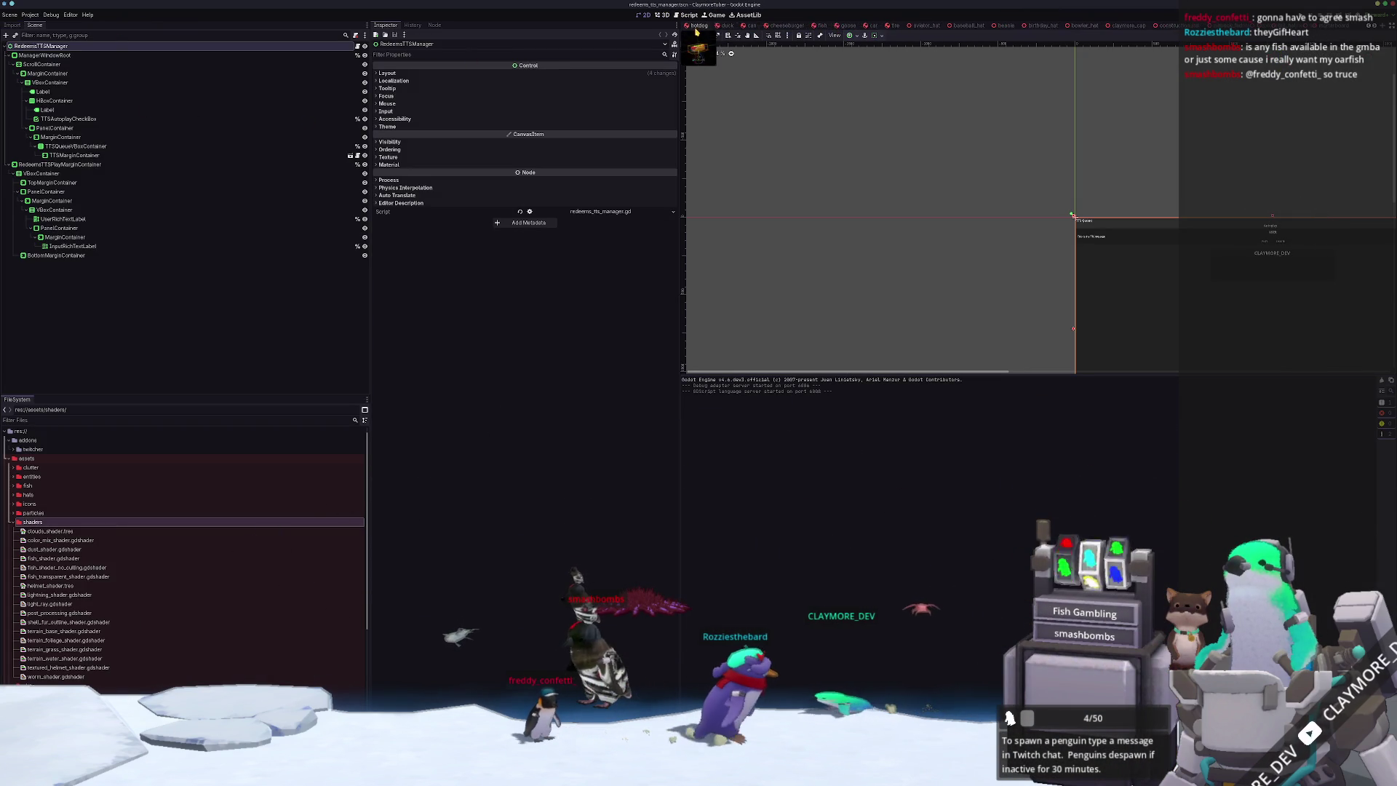
{"action": "scroll", "coordinate": [694, 29], "scroll_direction": "down", "scroll_amount": 5}
{"action": "left_click", "coordinate": [699, 27]}
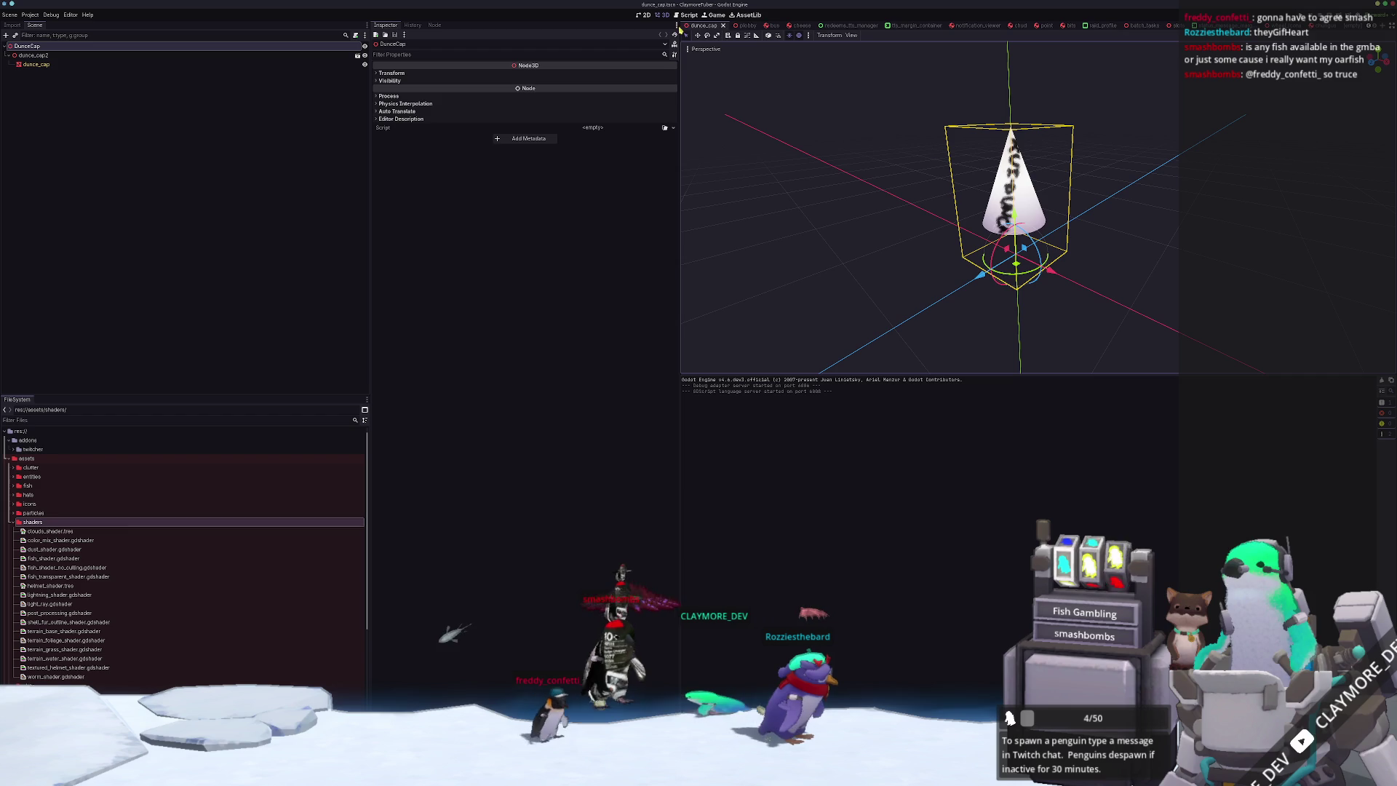
{"action": "key", "text": "alt+shift+o"}
{"action": "type", "text": "main"}
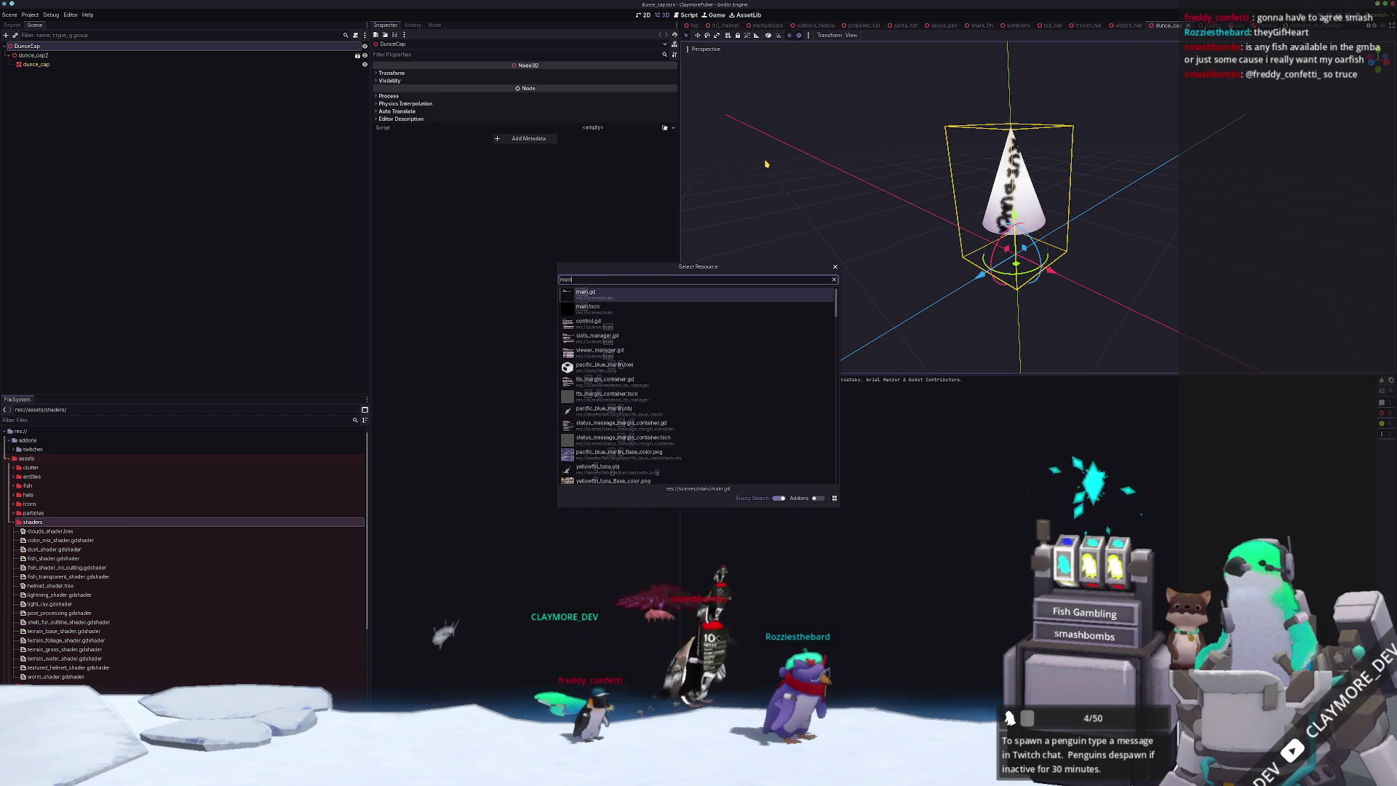
{"action": "key", "text": "Down"}
{"action": "key", "text": "Return"}
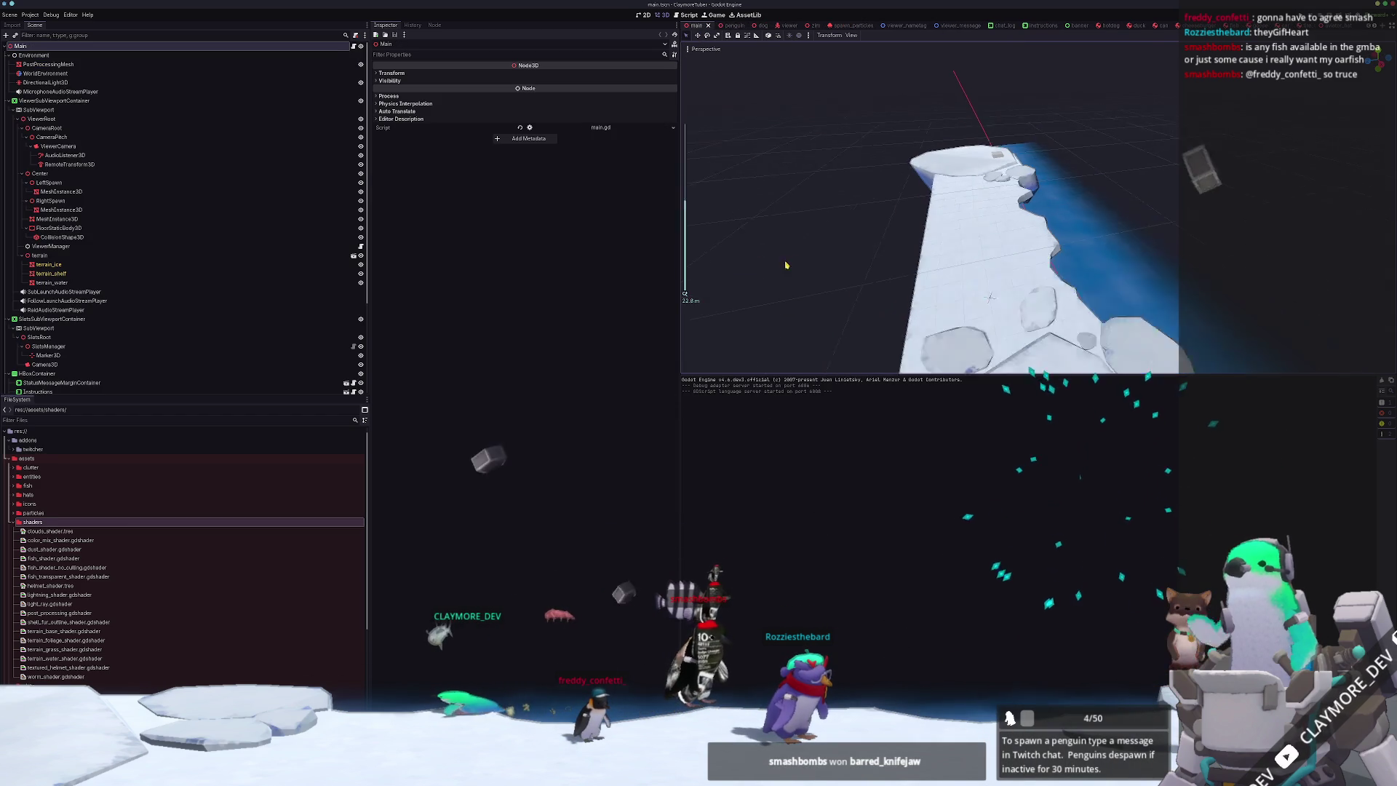
{"action": "left_click", "coordinate": [42, 109]}
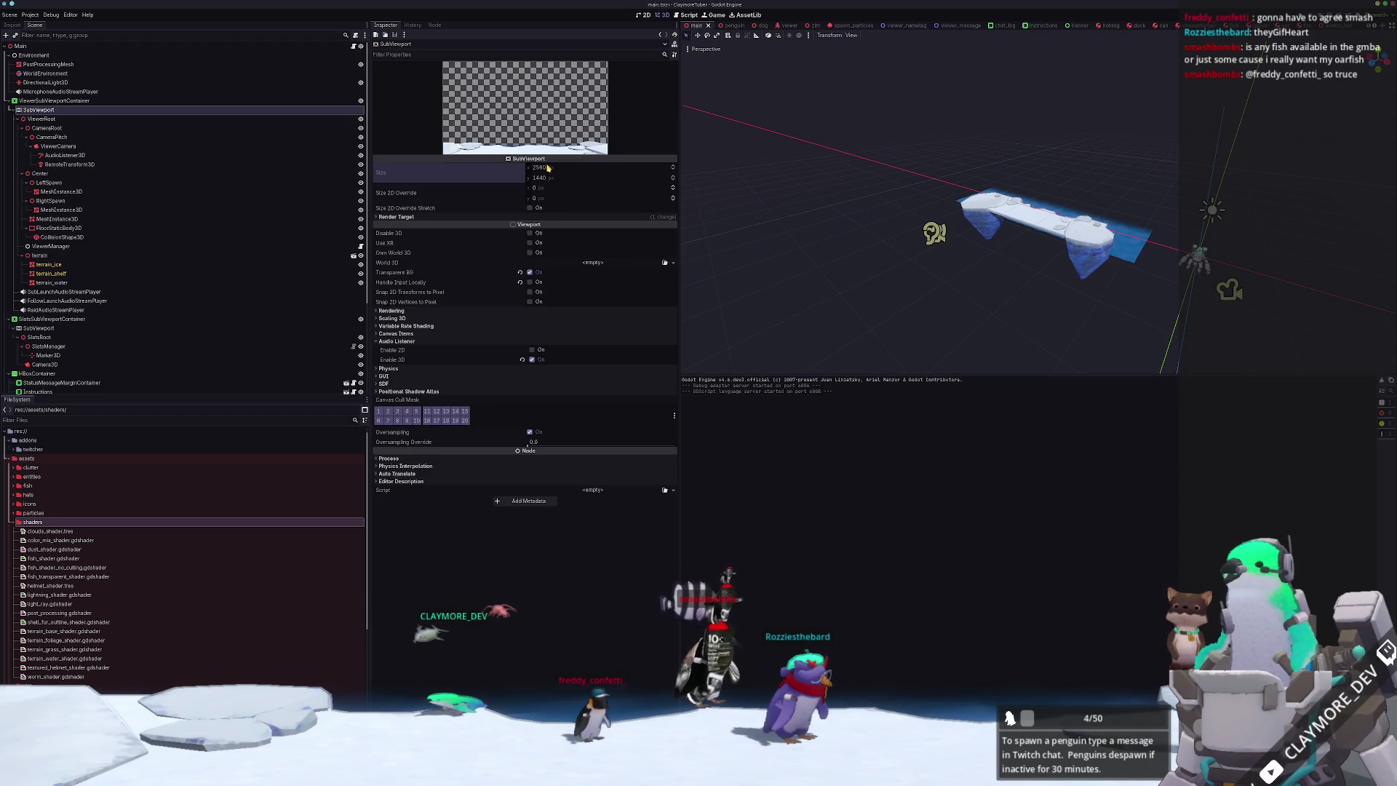
{"action": "left_click", "coordinate": [85, 100]}
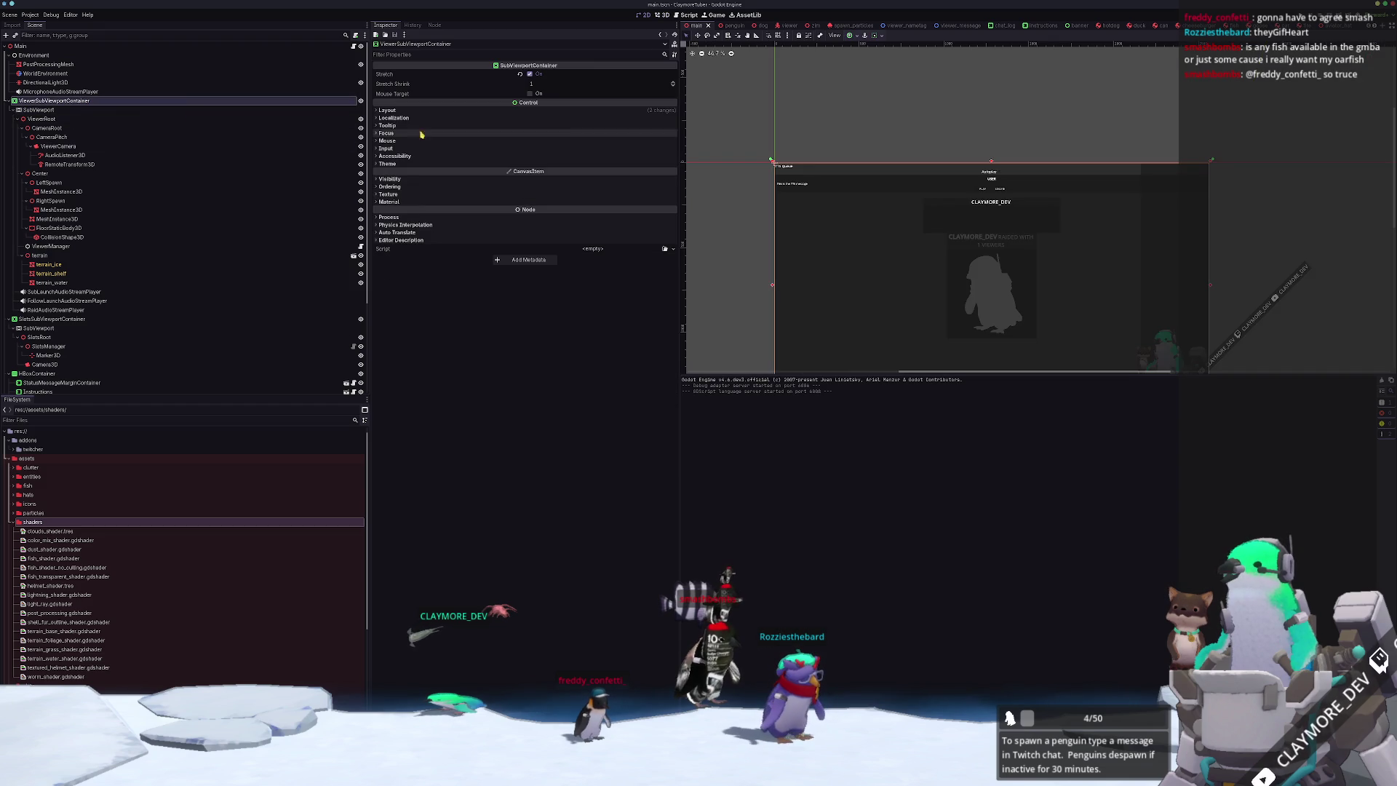
- Set the container's Anchors Preset to Bottom Left
{"action": "left_click", "coordinate": [598, 110]}
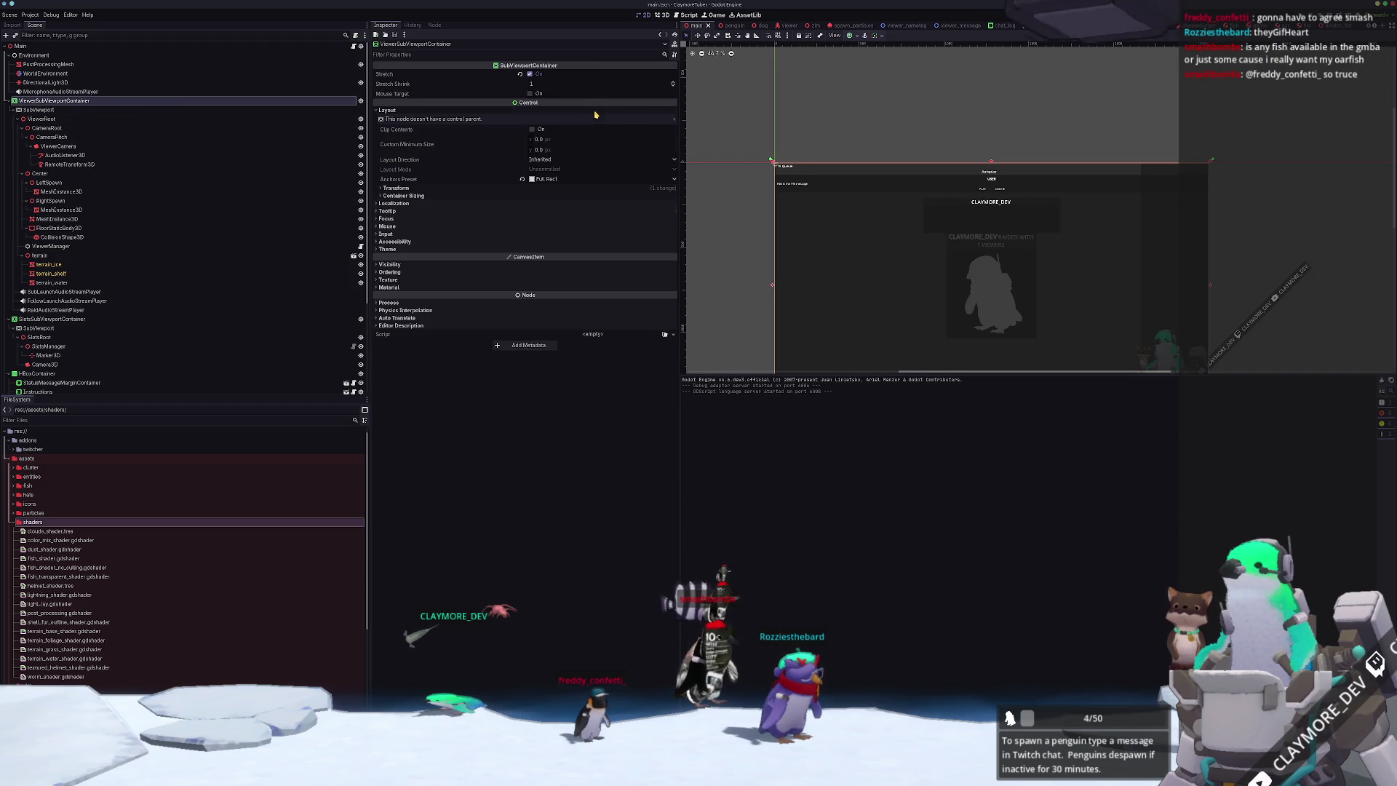
{"action": "left_click", "coordinate": [559, 180]}
{"action": "left_click", "coordinate": [553, 213]}
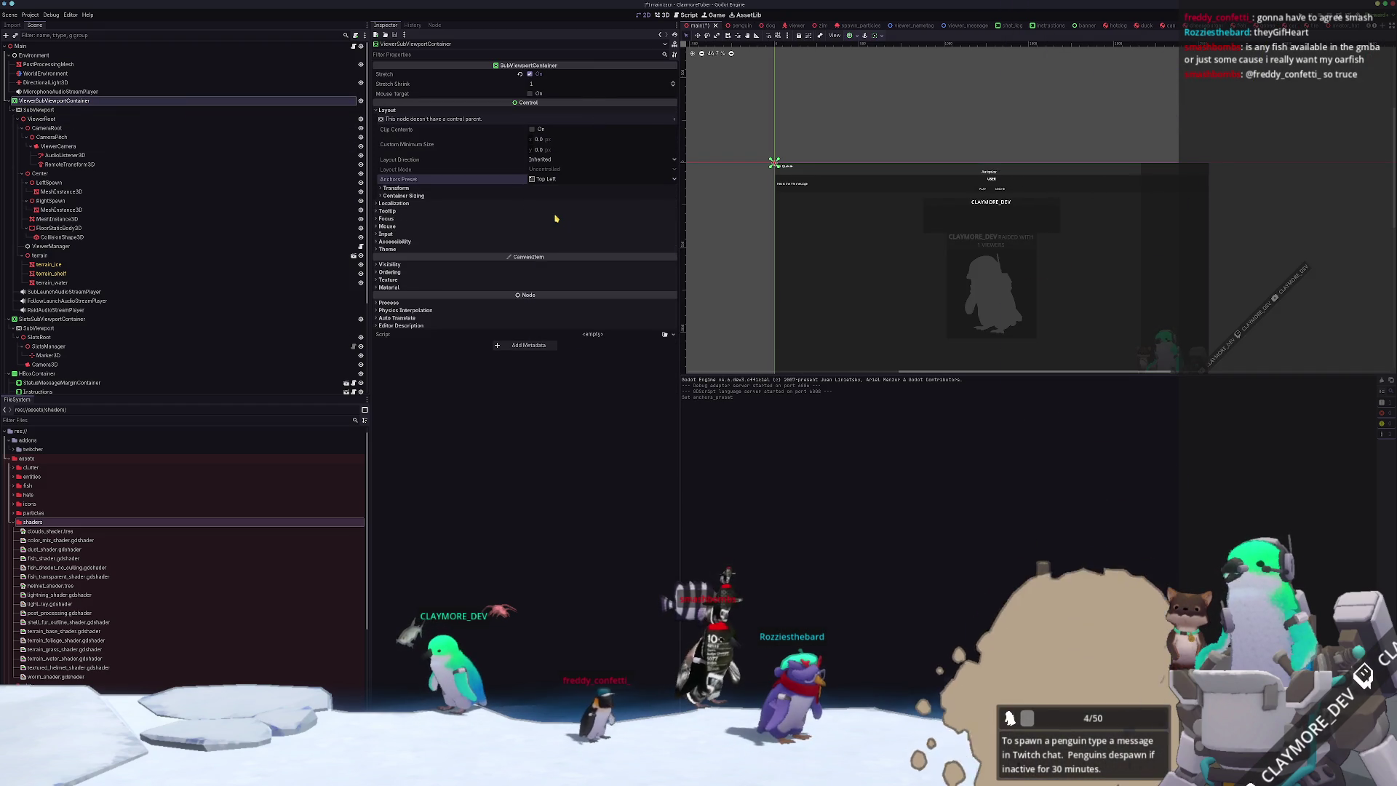
{"action": "left_click", "coordinate": [544, 179]}
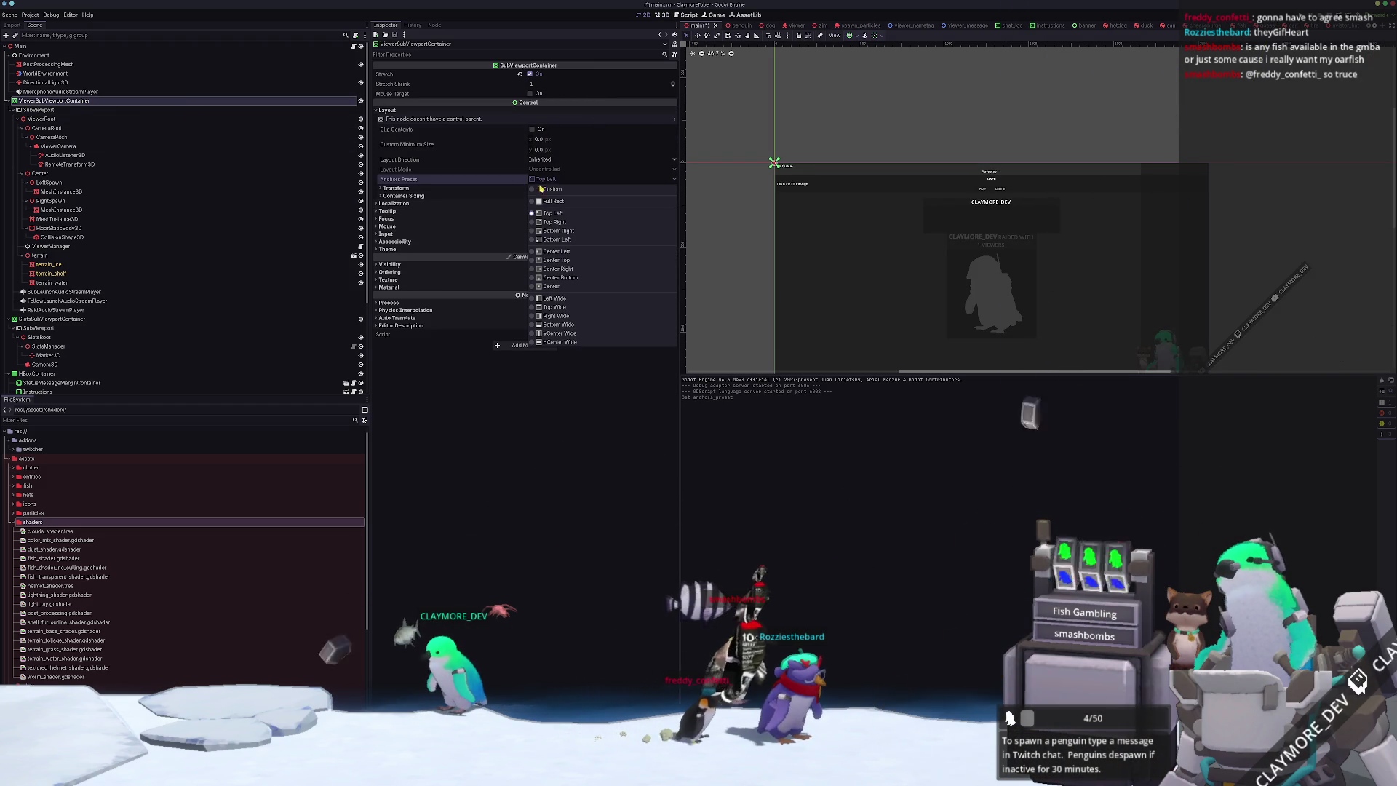
{"action": "left_click", "coordinate": [539, 241]}
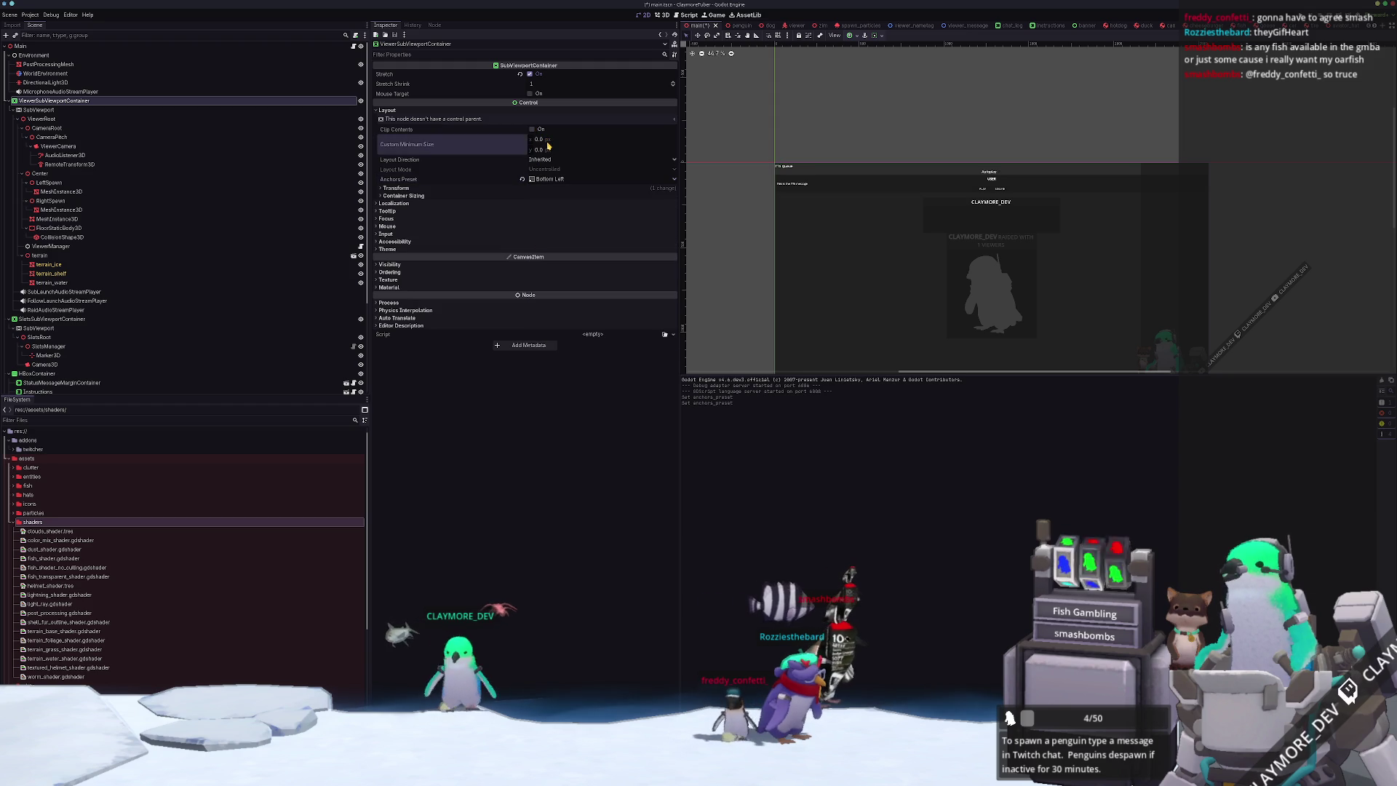
- Give the container a 2560×1440 custom minimum size, then revert it to zero
{"action": "scroll", "coordinate": [723, 182], "scroll_direction": "down", "scroll_amount": 3}
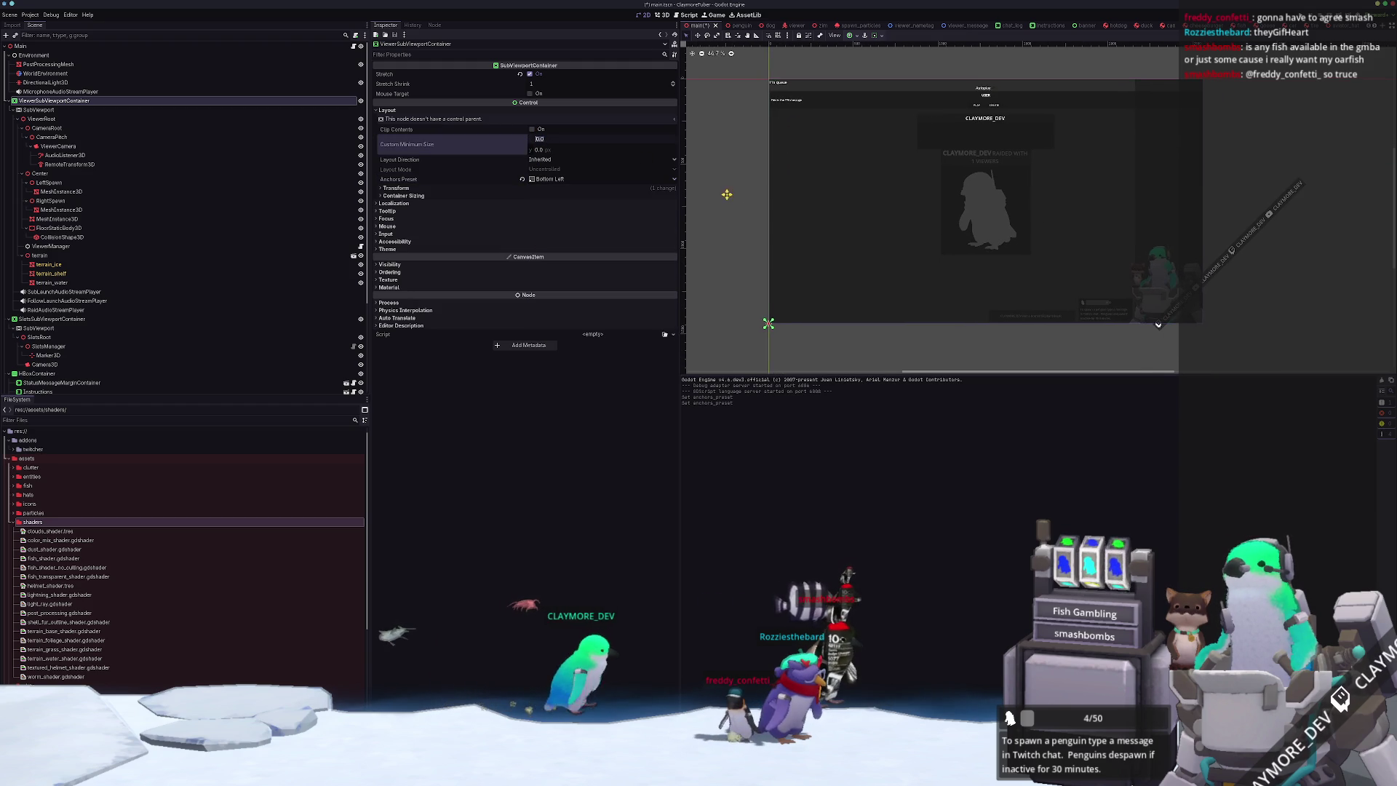
{"action": "type", "text": "256"}
{"action": "key", "text": "Tab"}
{"action": "type", "text": "1440"}
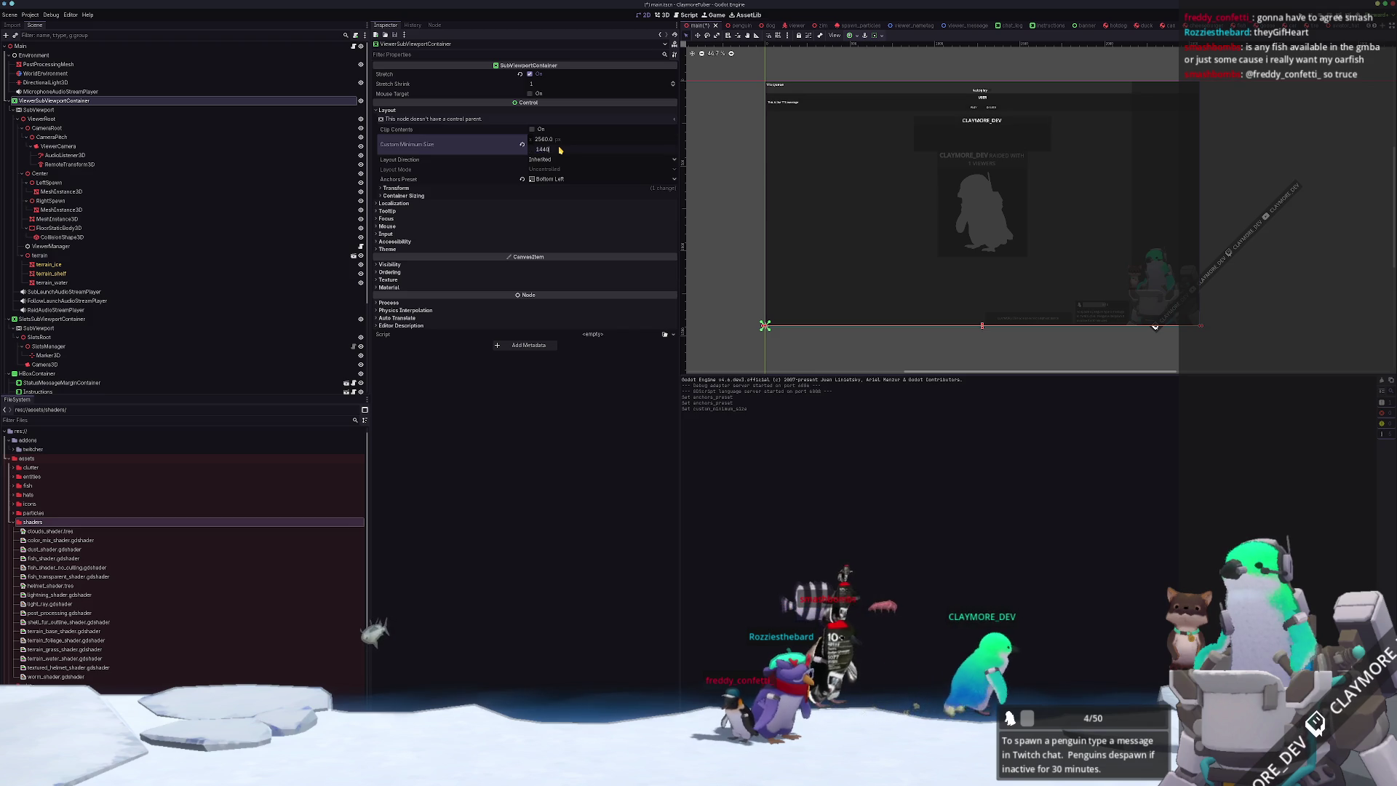
{"action": "key", "text": "Return"}
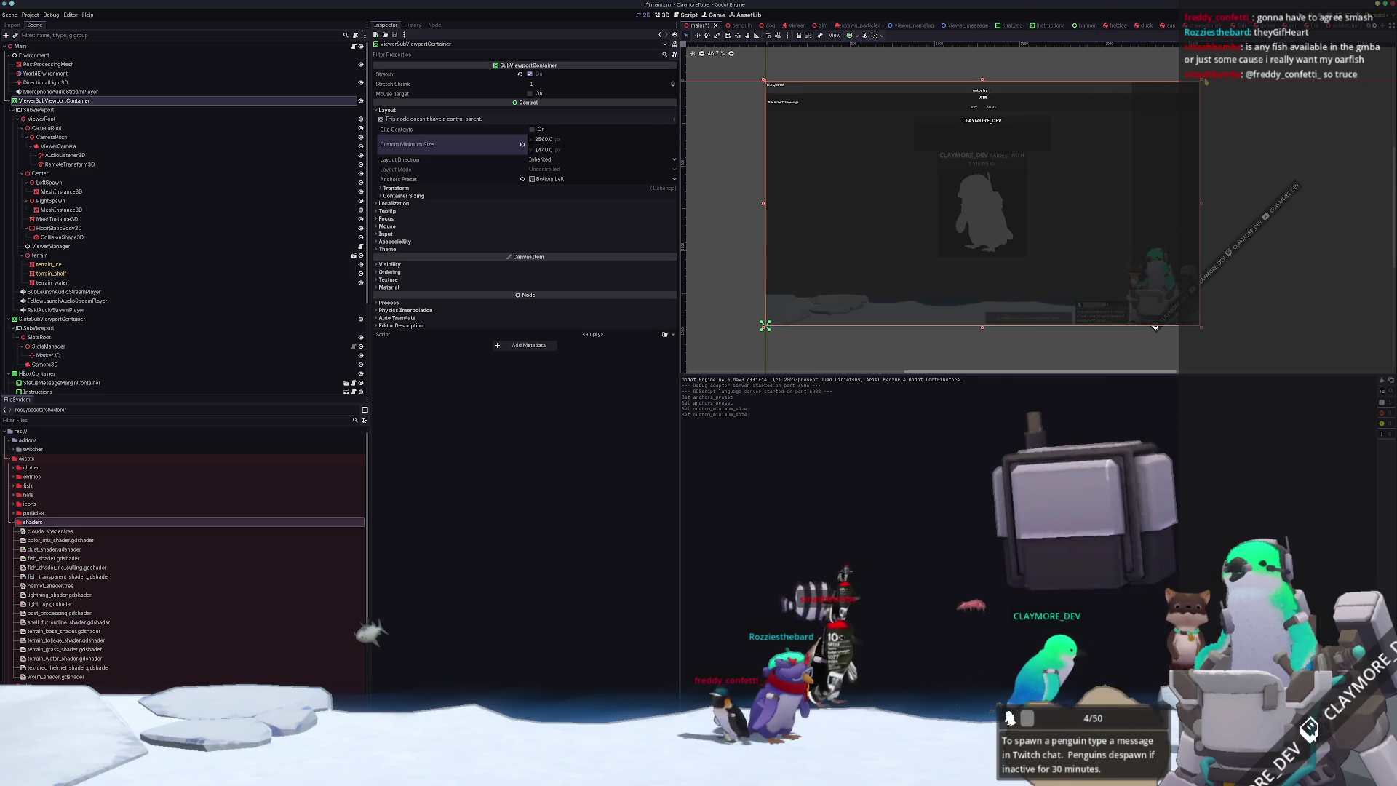
{"action": "left_click", "coordinate": [1155, 327]}
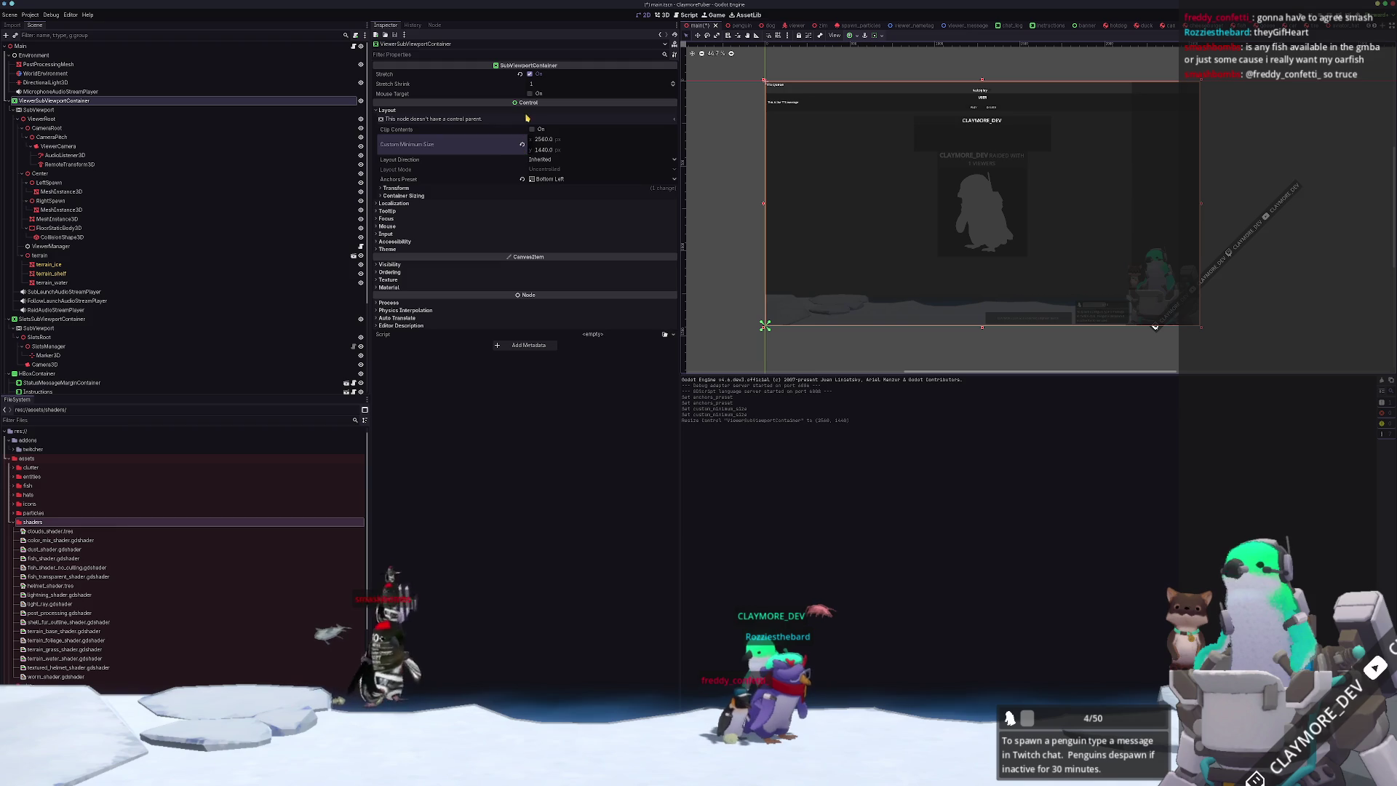
{"action": "left_click", "coordinate": [437, 188]}
{"action": "left_click", "coordinate": [522, 145]}
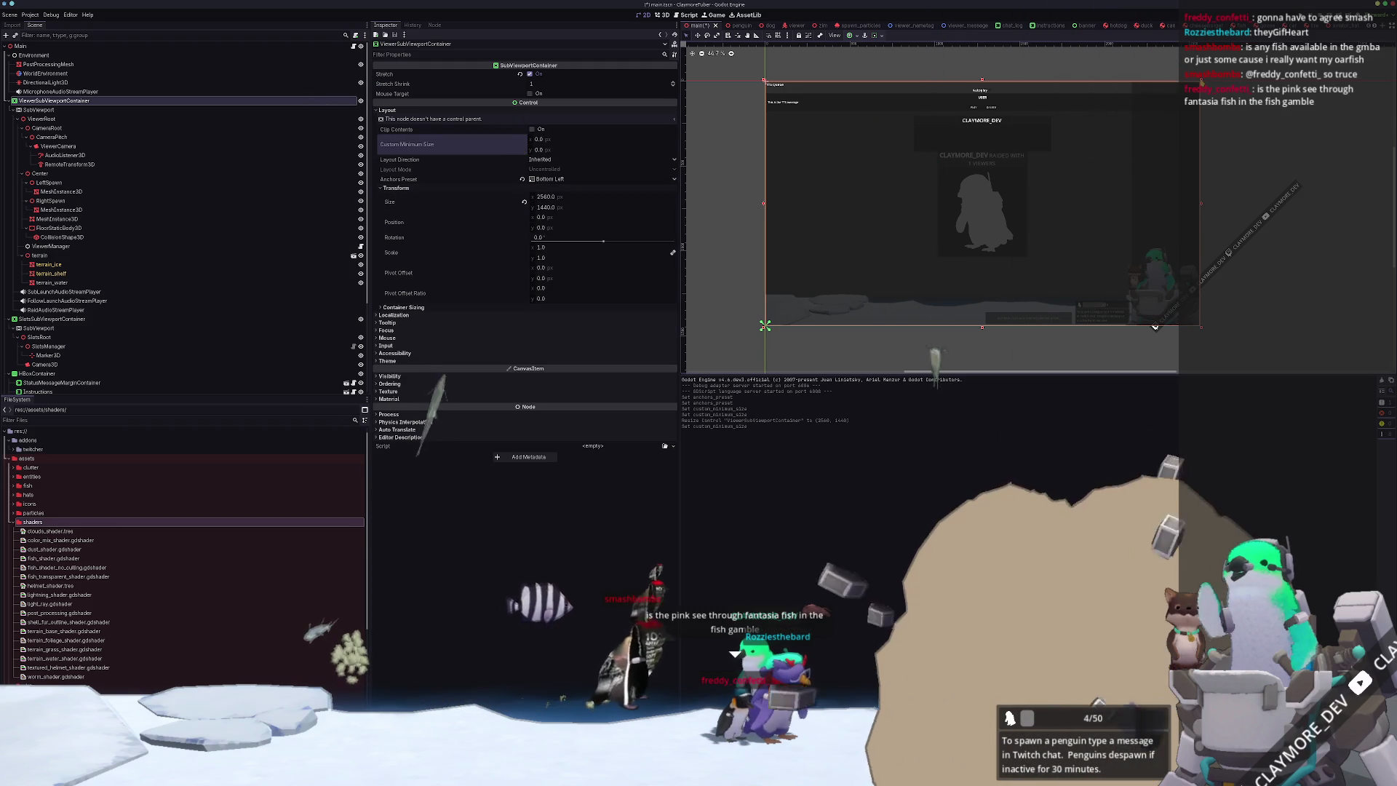
{"action": "left_click_drag", "start_coordinate": [1155, 327], "coordinate": [1155, 326]}
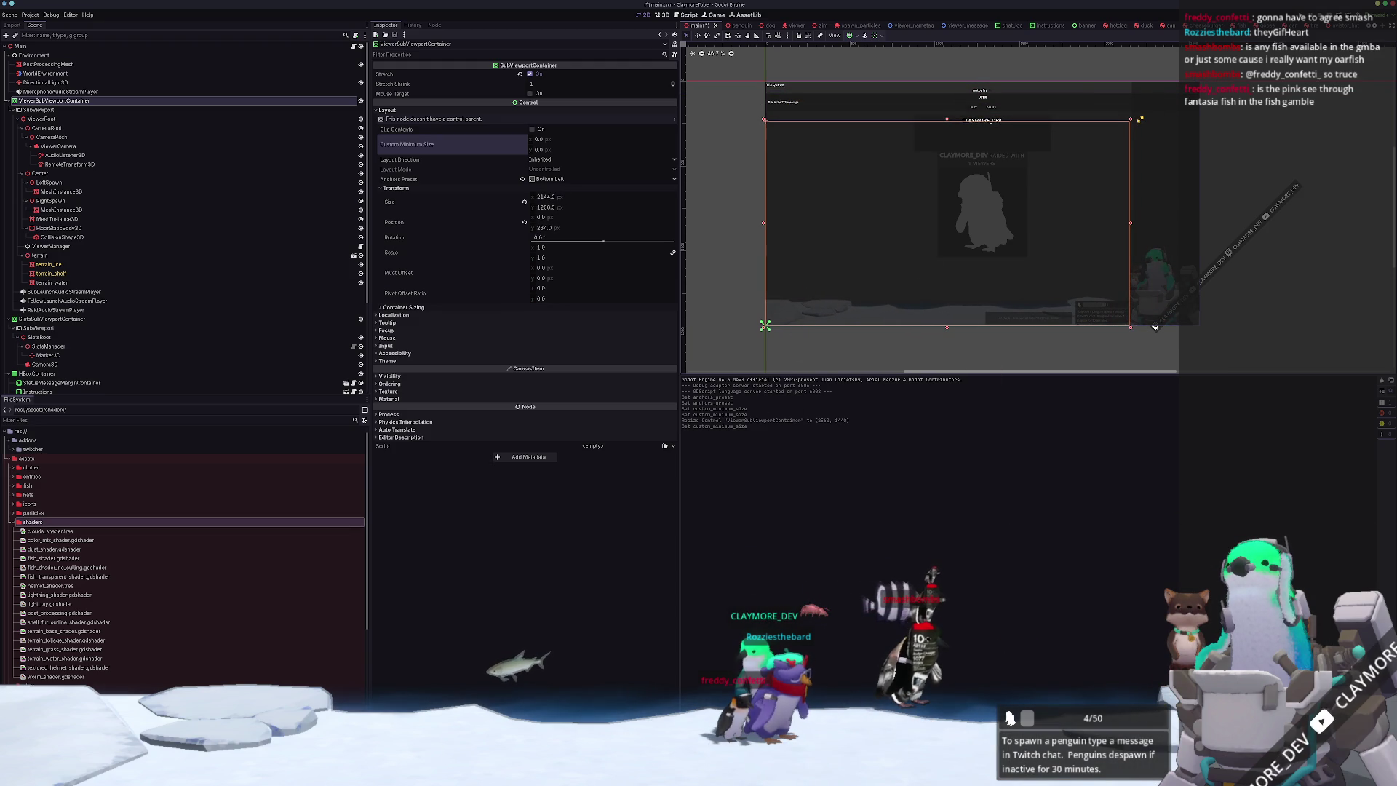
{"action": "left_click_drag", "start_coordinate": [1155, 327], "coordinate": [1155, 326]}
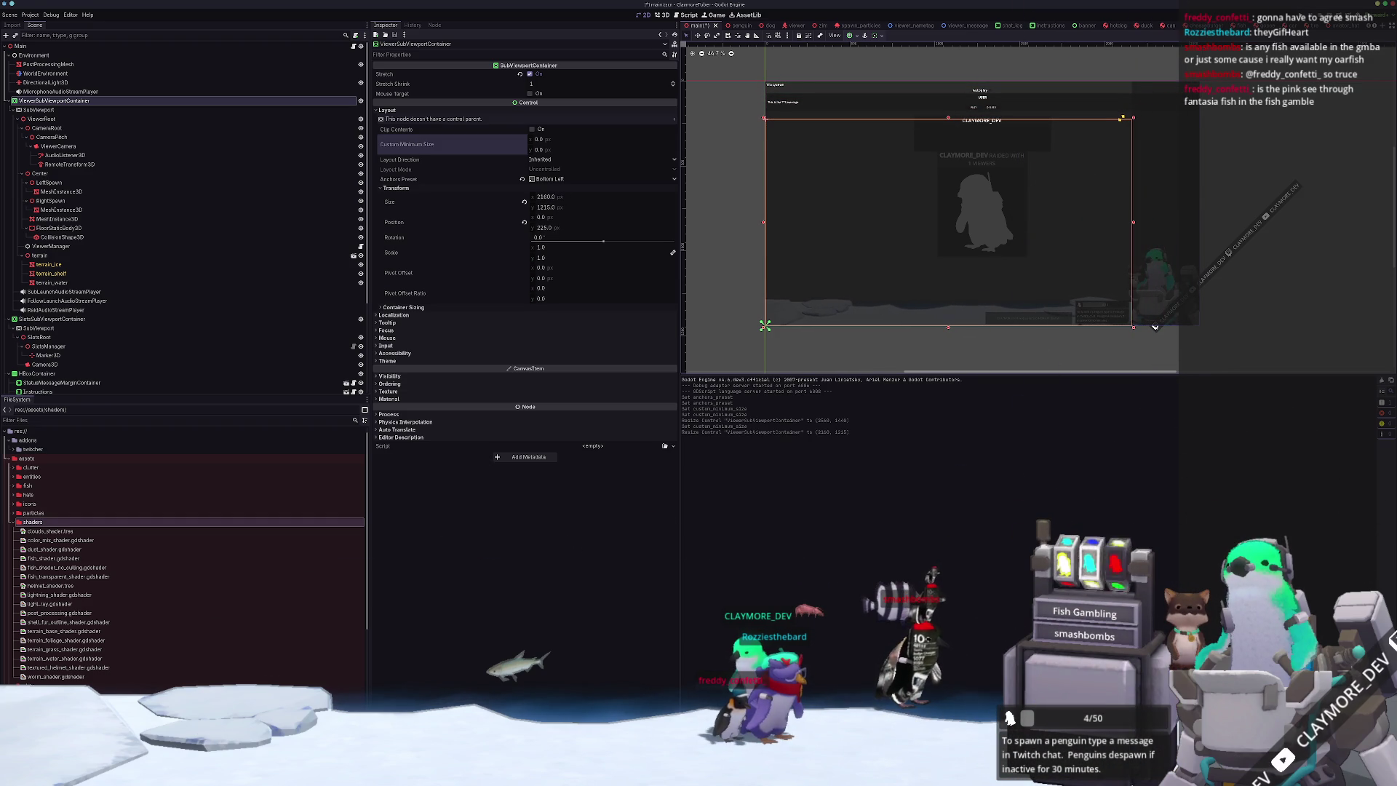
{"action": "scroll", "coordinate": [1155, 327], "scroll_direction": "up", "scroll_amount": 8}
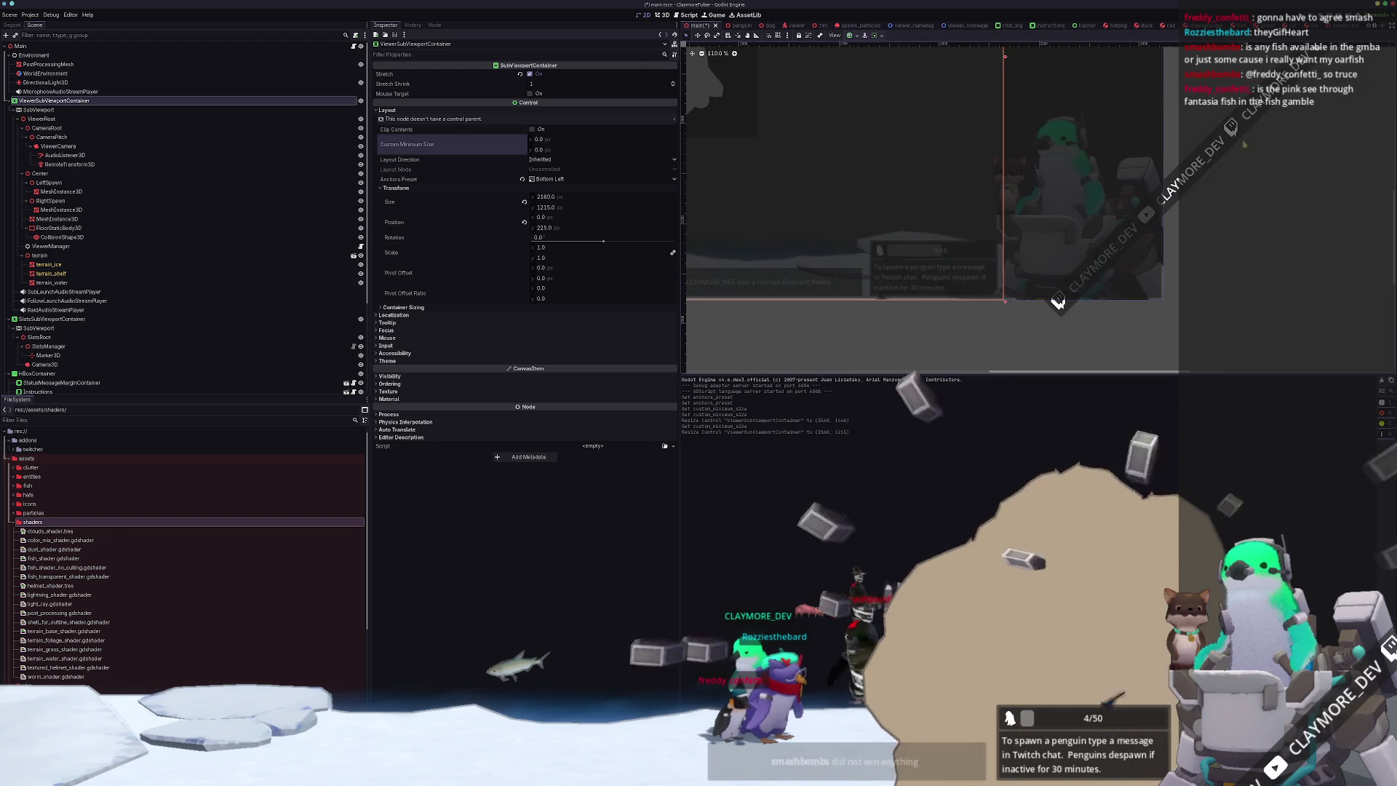
{"action": "scroll", "coordinate": [1069, 182], "scroll_direction": "up", "scroll_amount": 2}
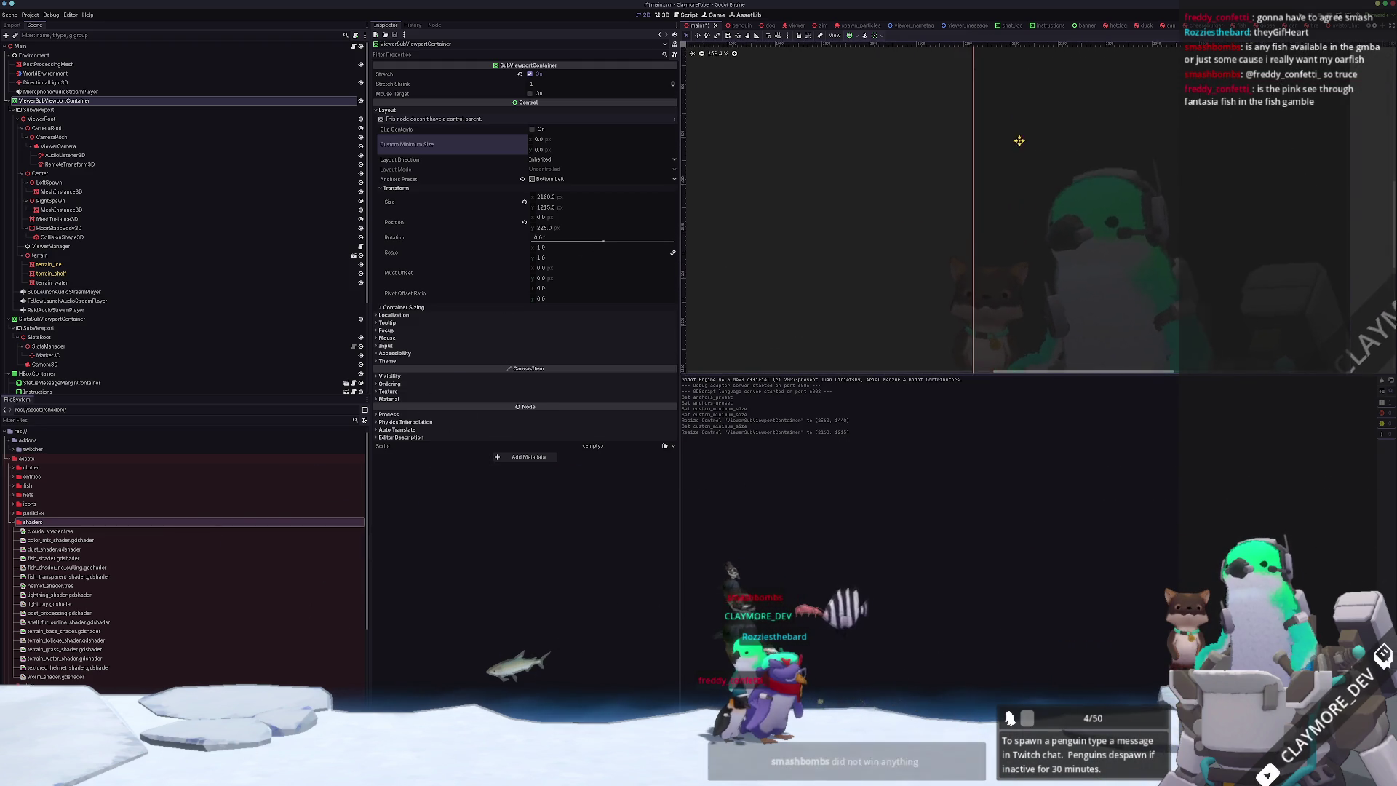
{"action": "scroll", "coordinate": [1155, 203], "scroll_direction": "down", "scroll_amount": 9}
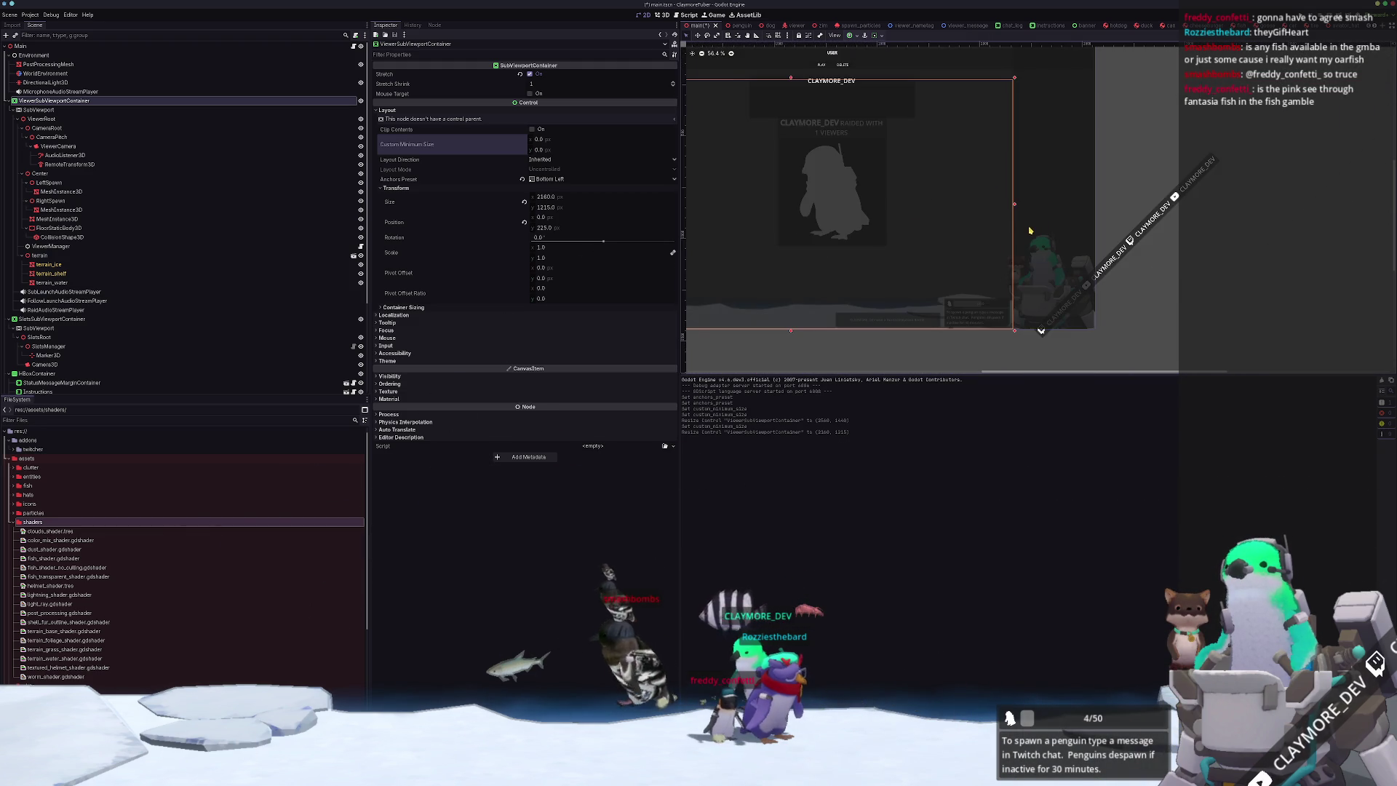
{"action": "scroll", "coordinate": [1164, 211], "scroll_direction": "down", "scroll_amount": 2}
{"action": "left_click", "coordinate": [1278, 287]}
{"action": "scroll", "coordinate": [1245, 277], "scroll_direction": "up", "scroll_amount": 2}
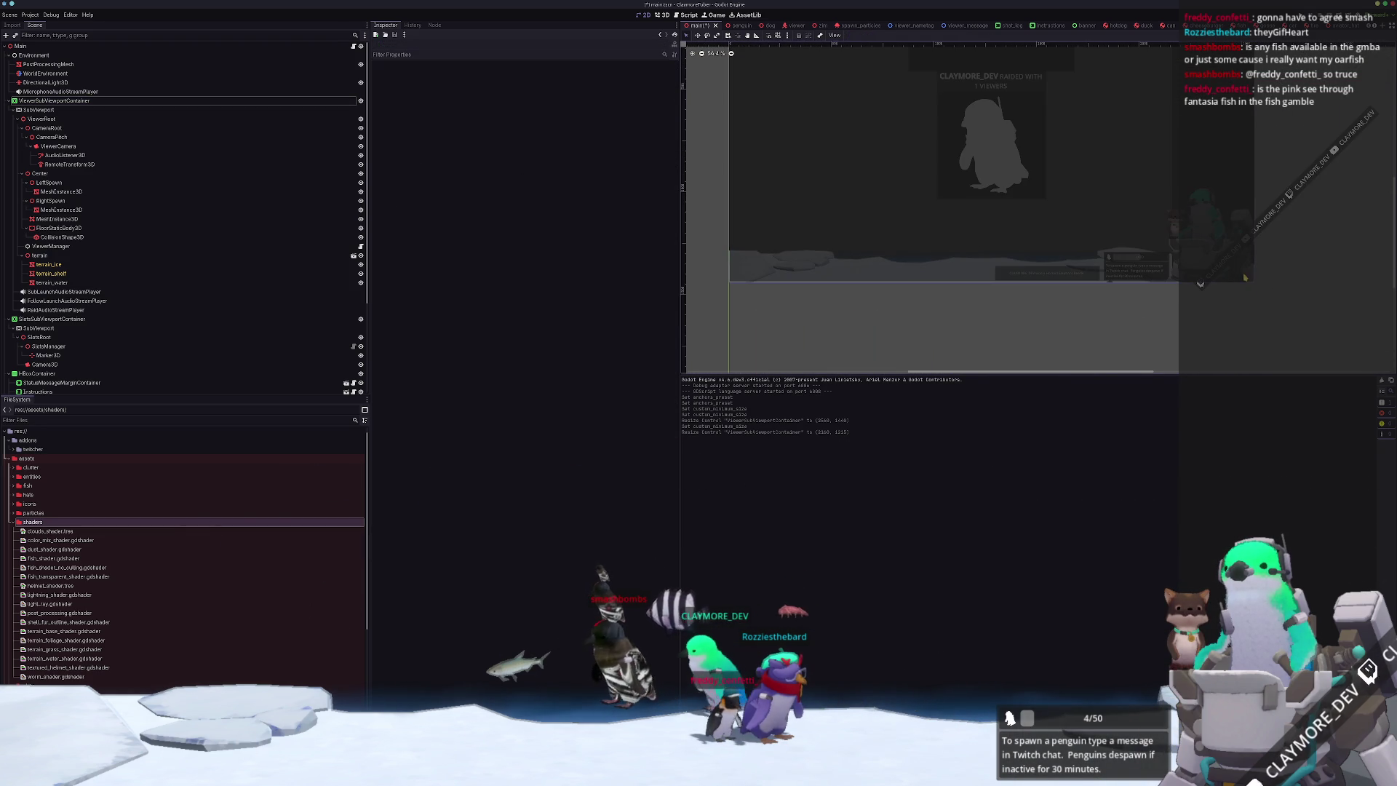
{"action": "scroll", "coordinate": [1040, 157], "scroll_direction": "up", "scroll_amount": 1}
{"action": "scroll", "coordinate": [36, 342], "scroll_direction": "down", "scroll_amount": 5}
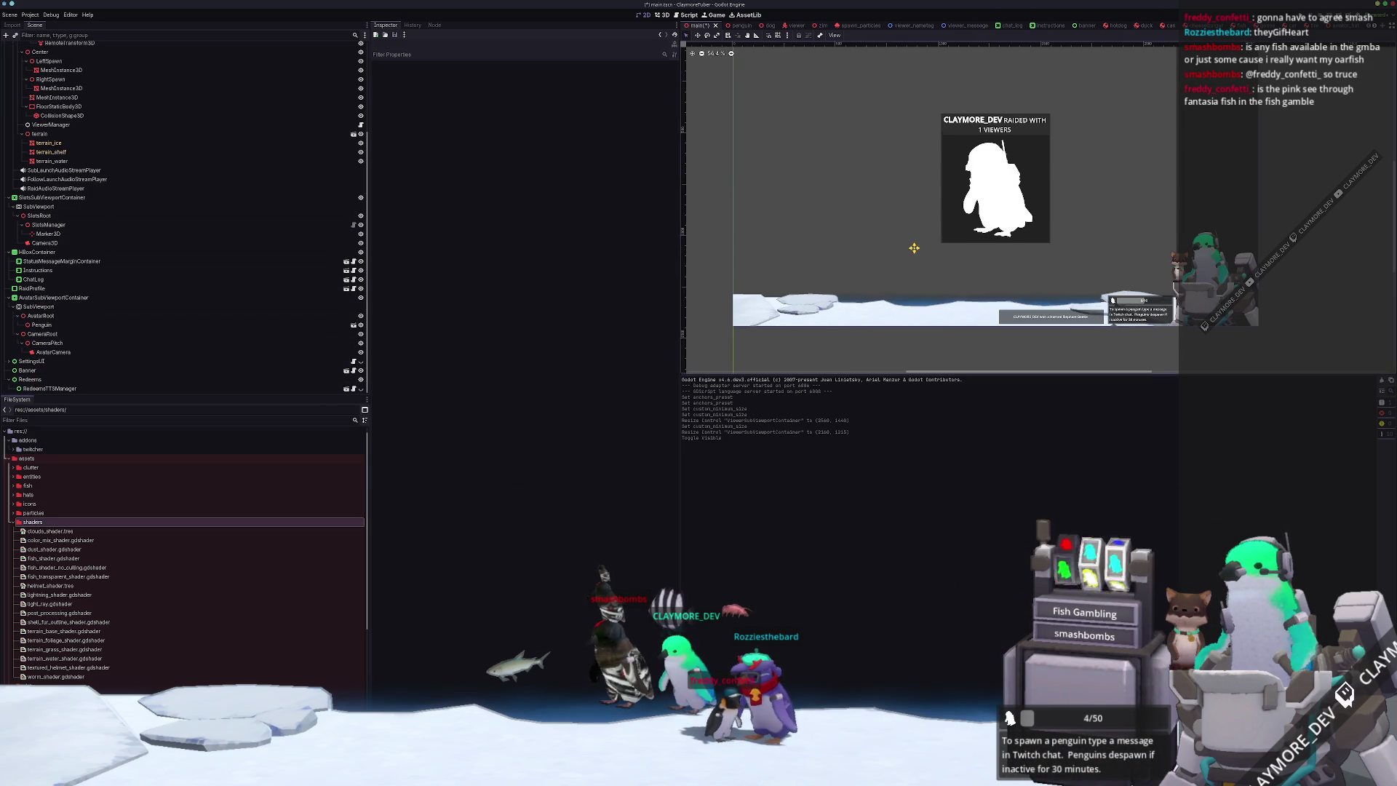
{"action": "scroll", "coordinate": [1026, 339], "scroll_direction": "up", "scroll_amount": 6}
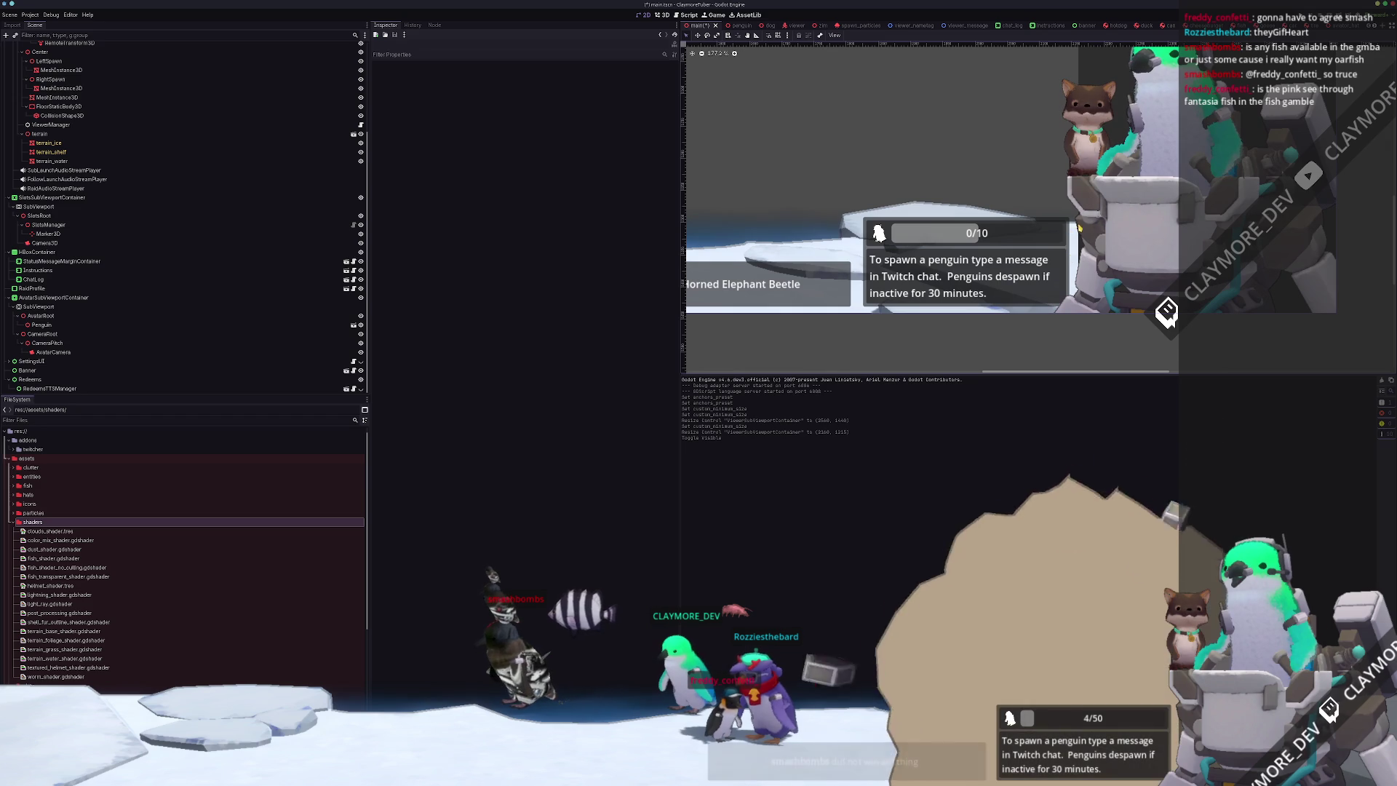
{"action": "scroll", "coordinate": [1063, 278], "scroll_direction": "down", "scroll_amount": 3}
{"action": "scroll", "coordinate": [1063, 278], "scroll_direction": "down", "scroll_amount": 4}
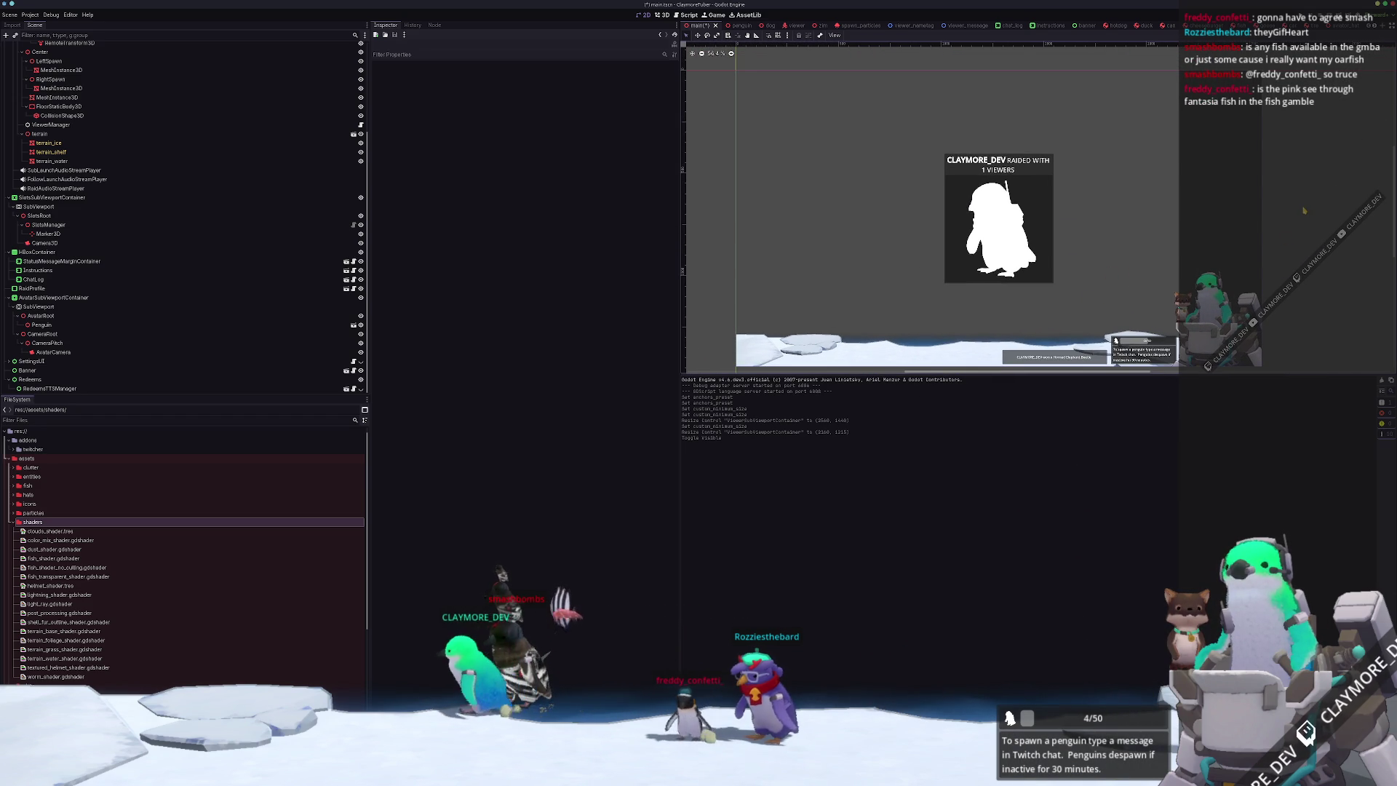
{"action": "scroll", "coordinate": [1091, 294], "scroll_direction": "down", "scroll_amount": 1}
{"action": "key", "text": "ctrl+s"}
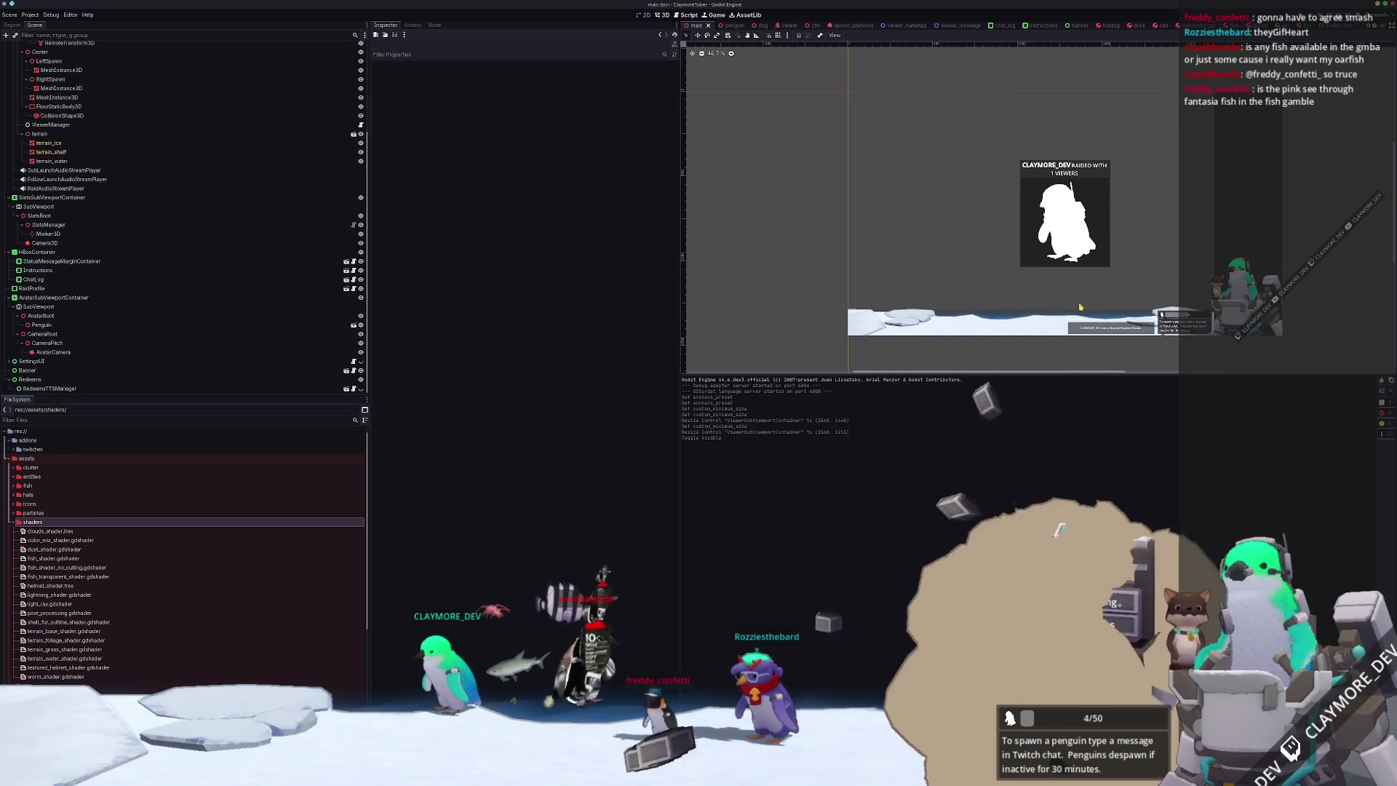
{"action": "scroll", "coordinate": [1045, 305], "scroll_direction": "up", "scroll_amount": 6}
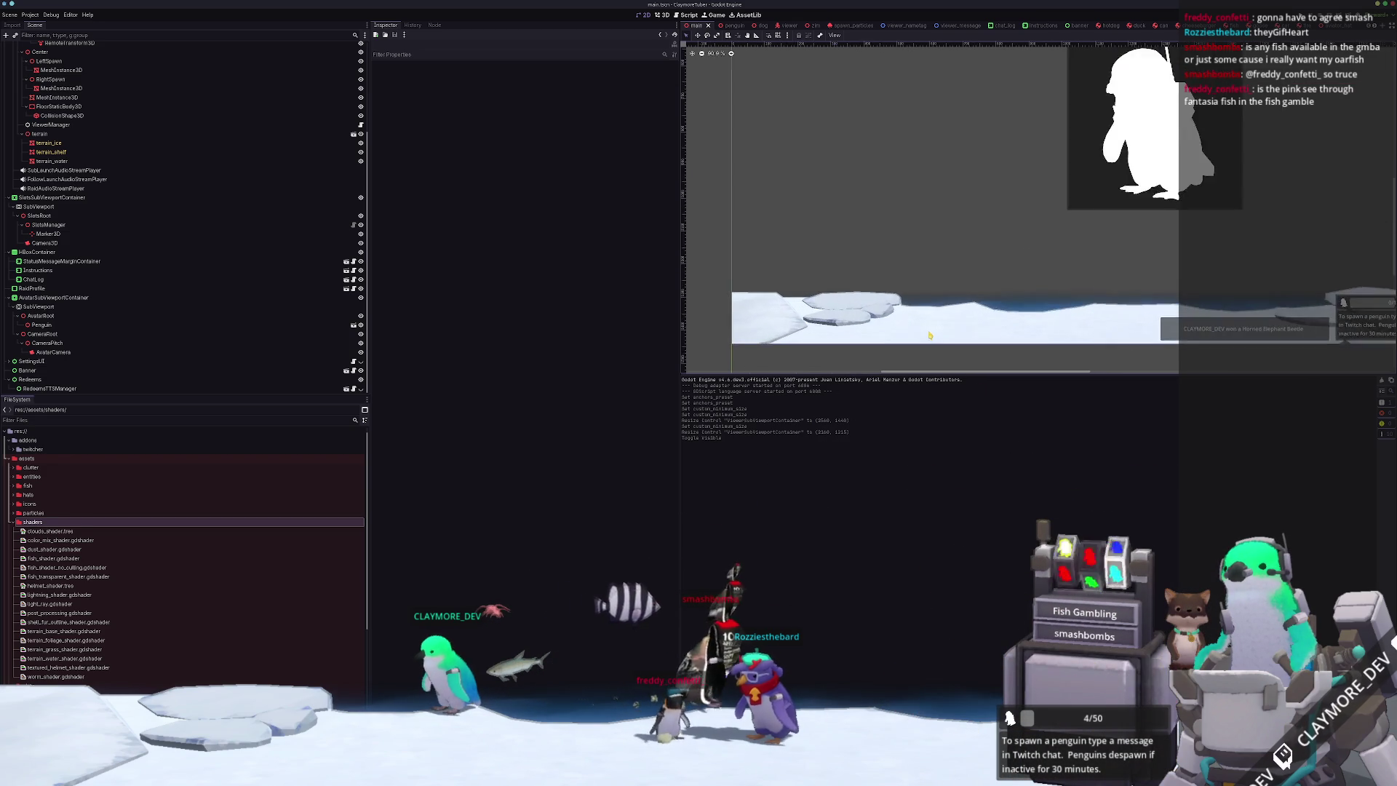
{"action": "left_click", "coordinate": [892, 323]}
{"action": "scroll", "coordinate": [979, 237], "scroll_direction": "down", "scroll_amount": 5}
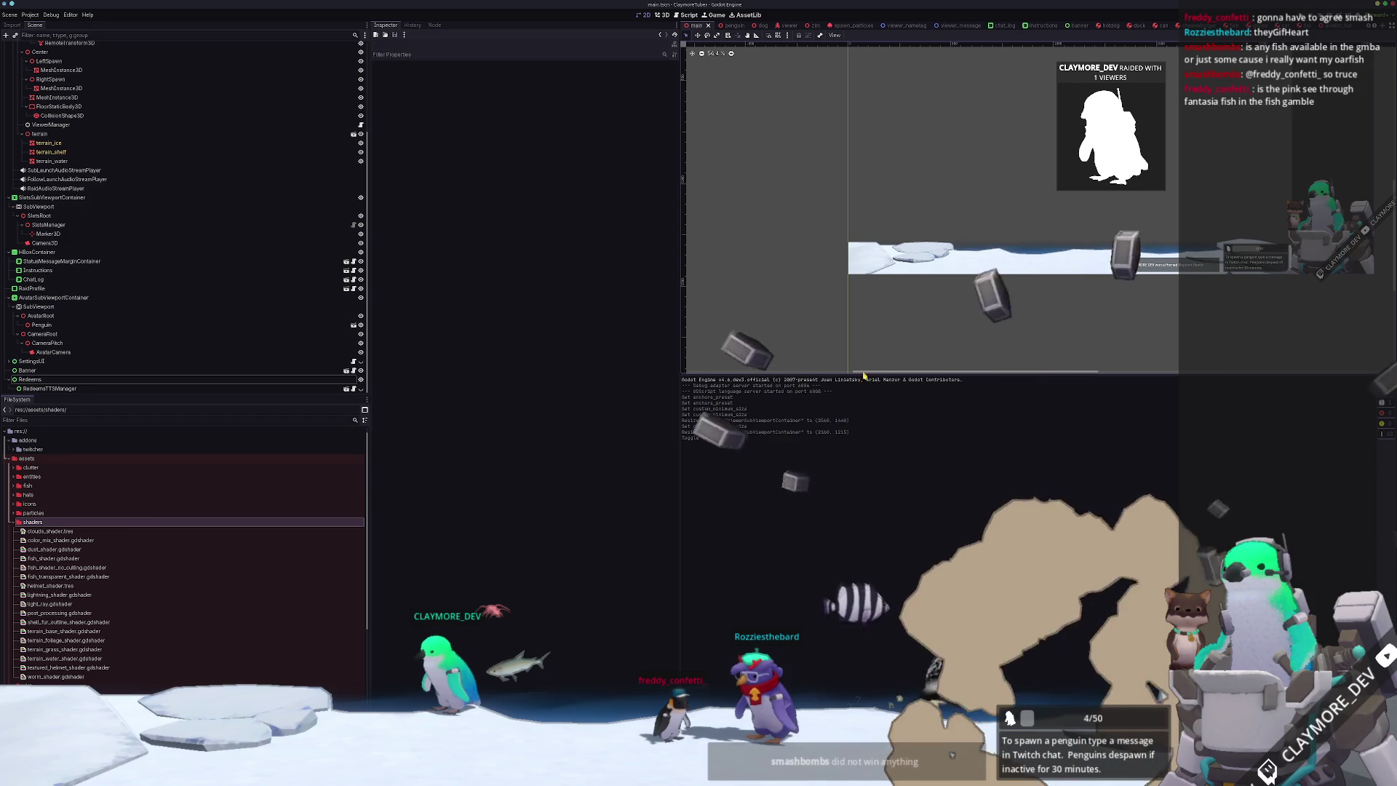
{"action": "key", "text": "alt+Tab"}
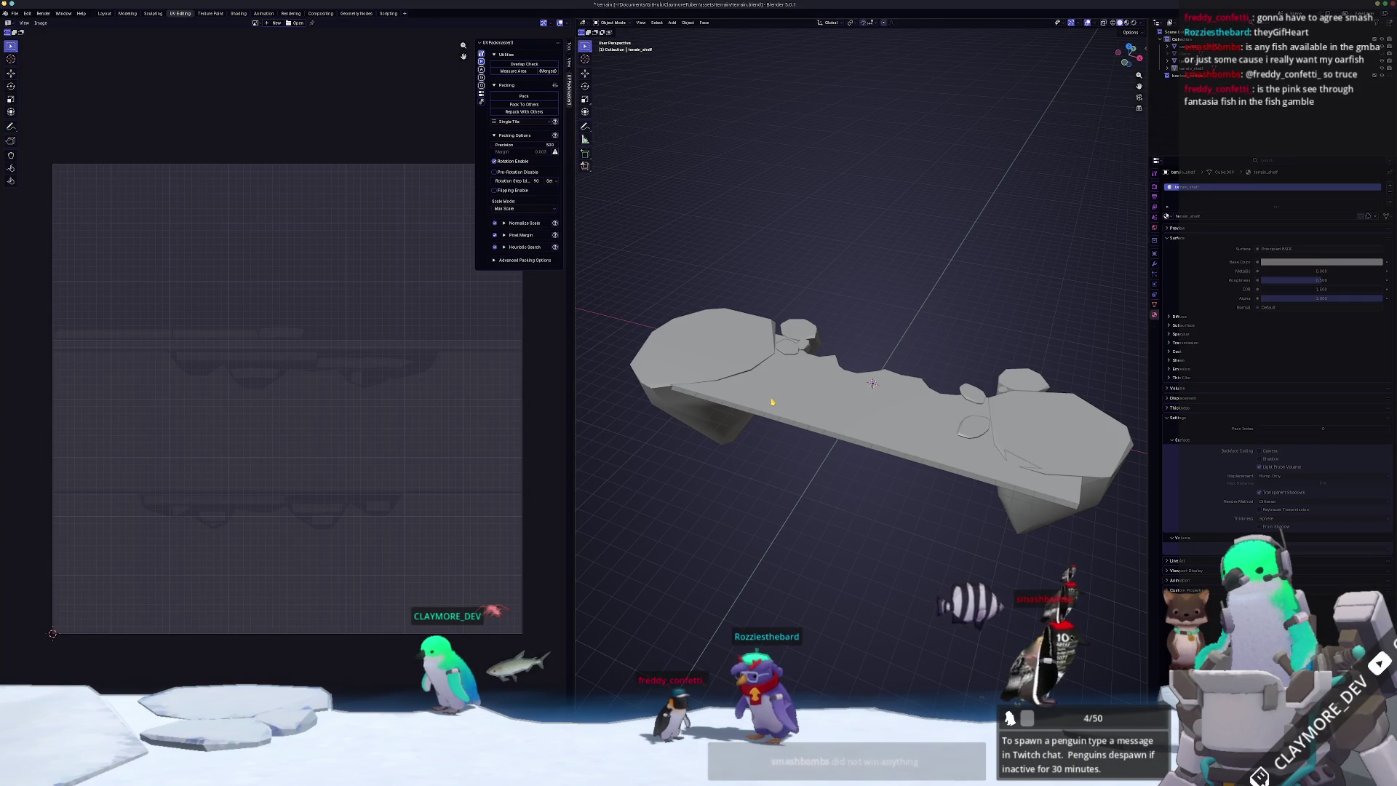
{"action": "left_click", "coordinate": [797, 343]}
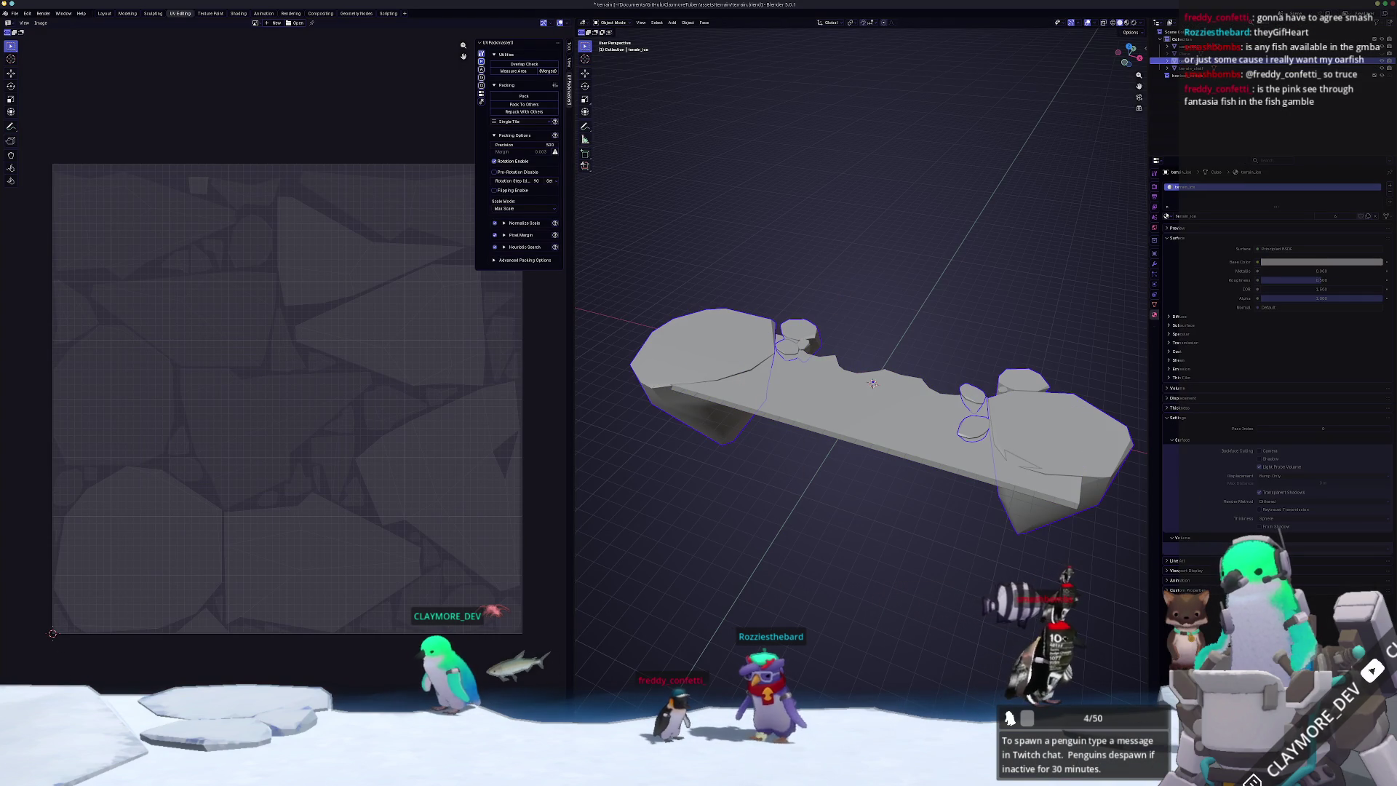
{"action": "key", "text": "alt+Tab"}
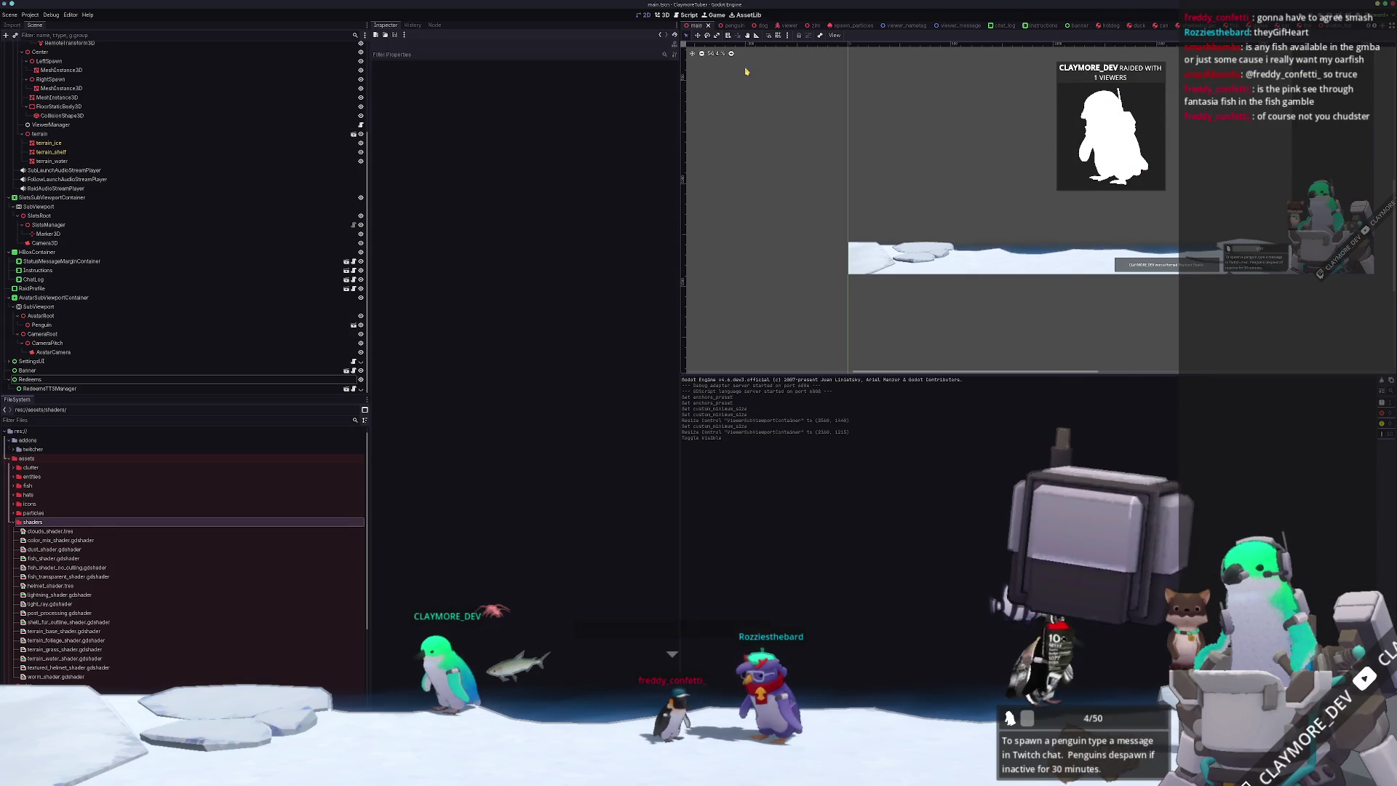
{"action": "key", "text": "ctrl+F2"}
- Set terrain_ice's Transform Position Z to 1.5
{"action": "left_click", "coordinate": [909, 255]}
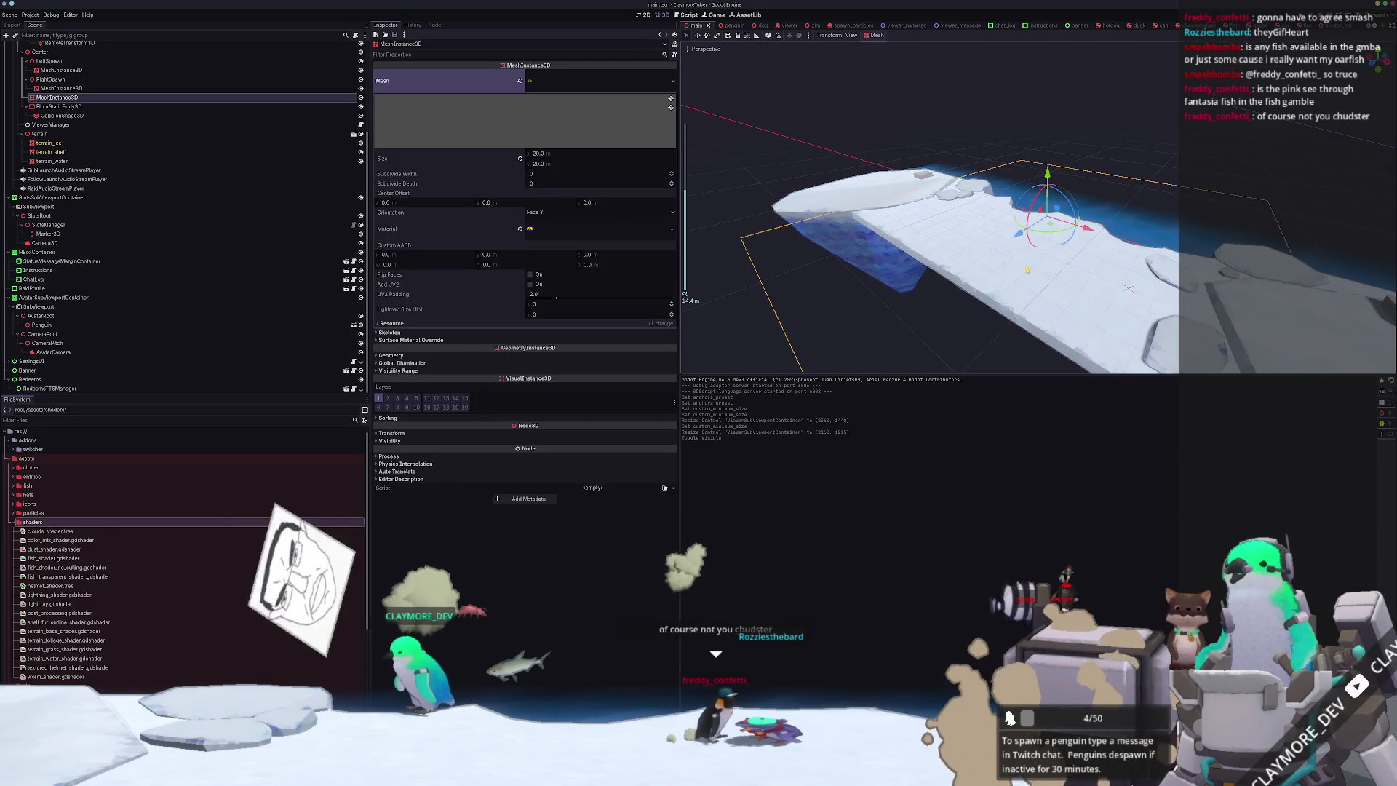
{"action": "scroll", "coordinate": [910, 255], "scroll_direction": "down", "scroll_amount": 4}
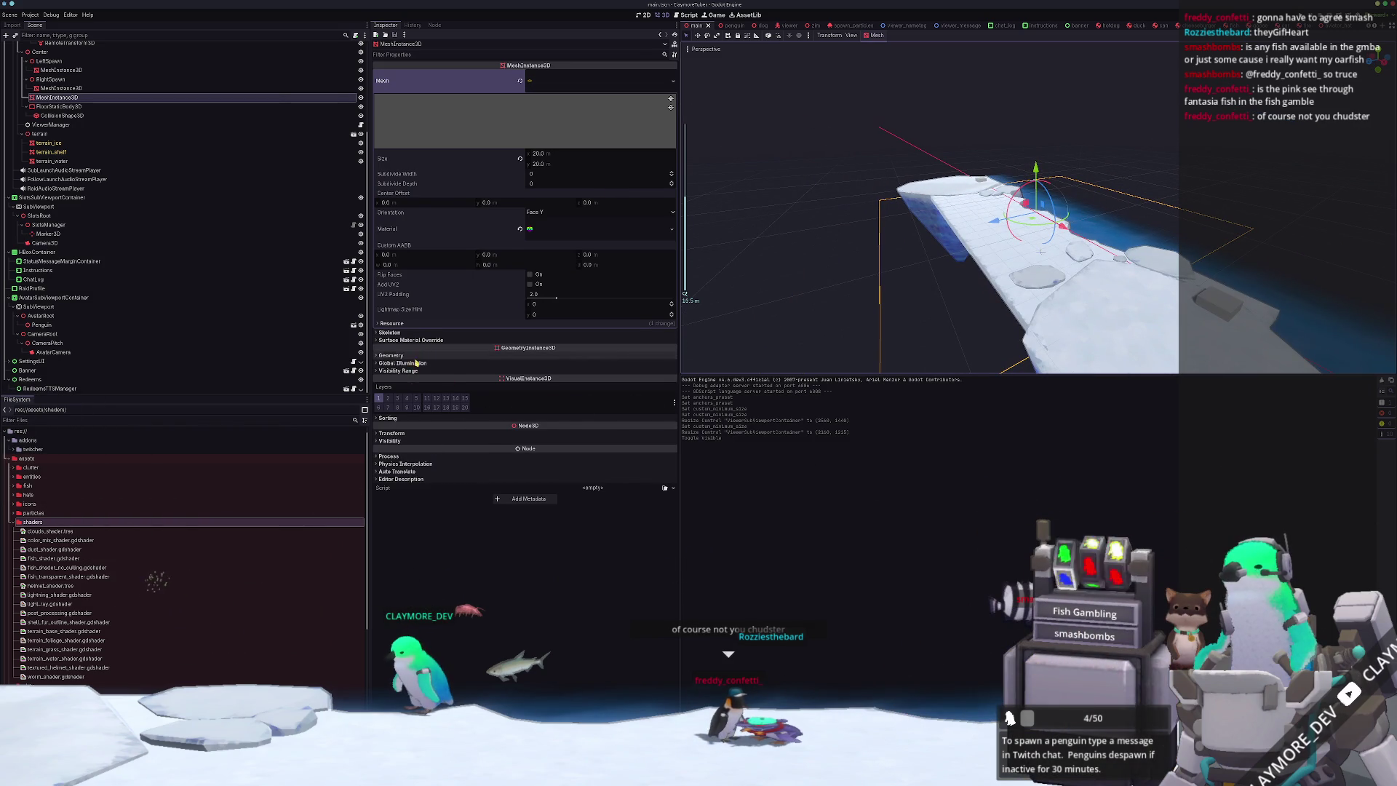
{"action": "left_click", "coordinate": [393, 434]}
{"action": "left_click", "coordinate": [77, 144]}
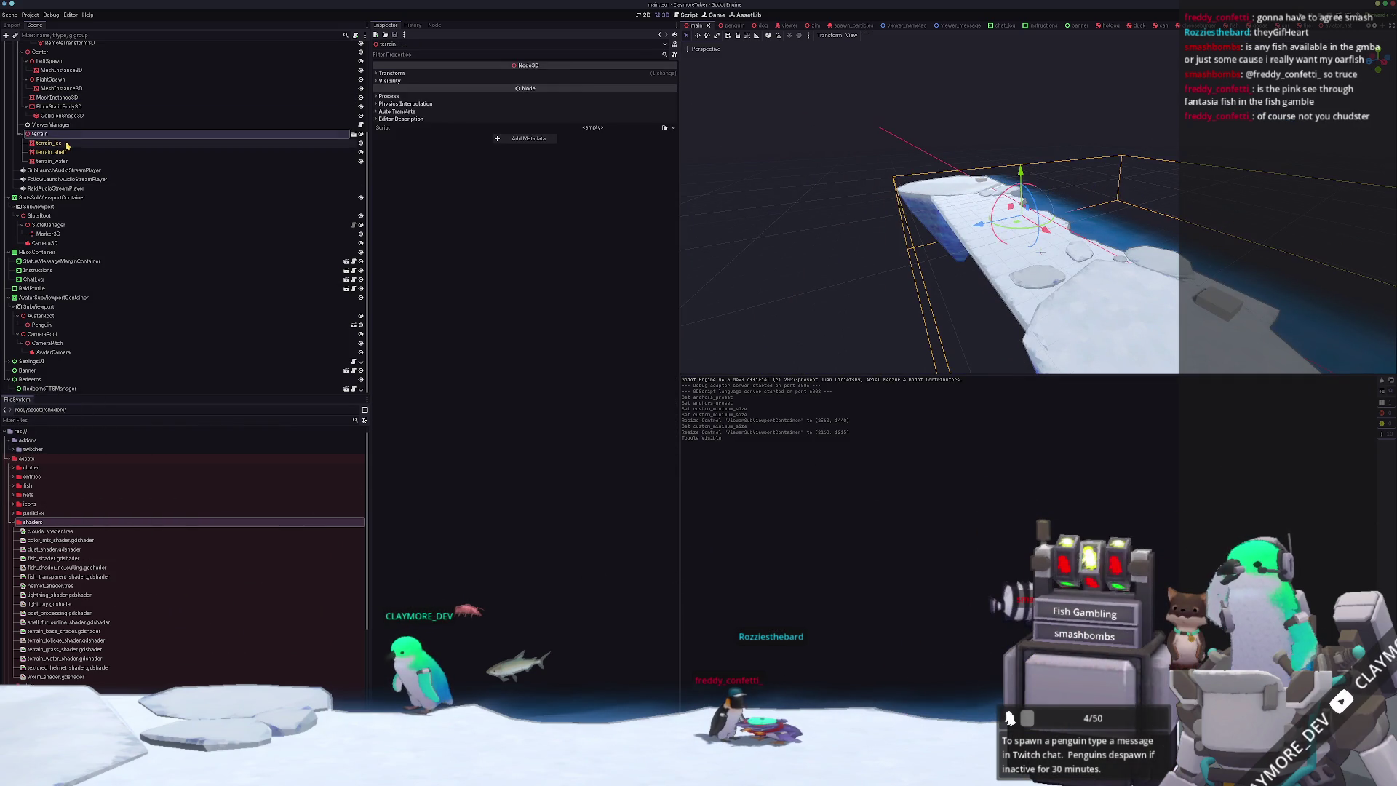
{"action": "left_click", "coordinate": [428, 198]}
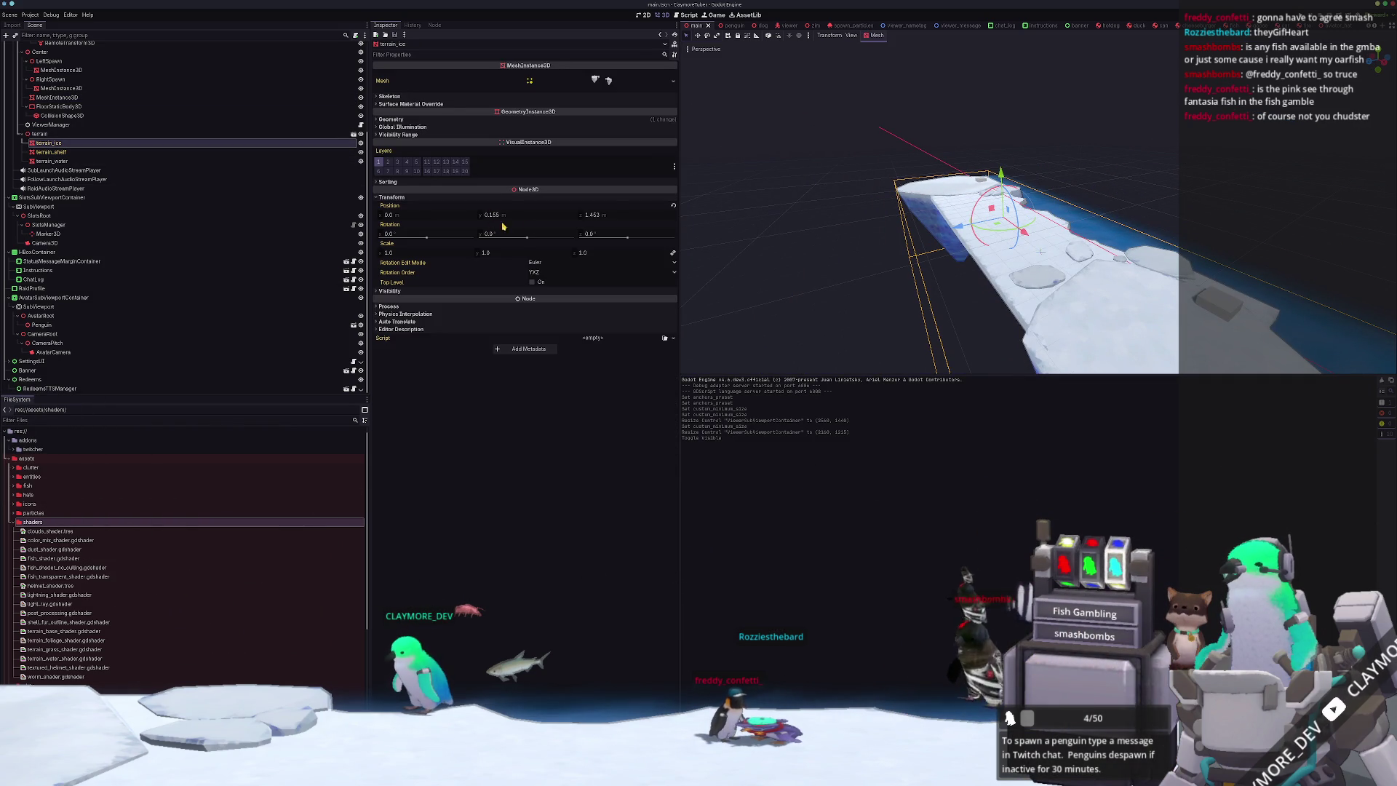
{"action": "left_click", "coordinate": [673, 205]}
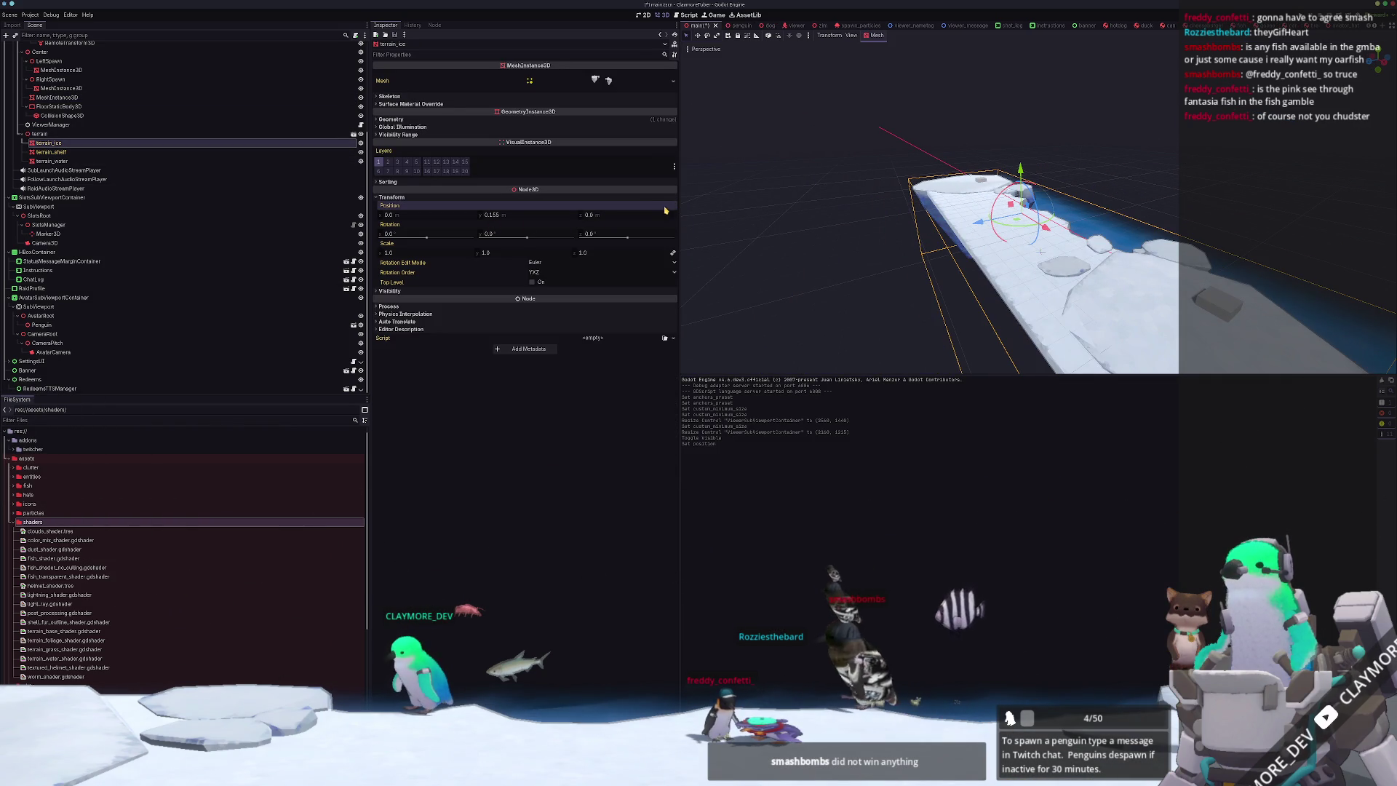
{"action": "key", "text": "ctrl+z"}
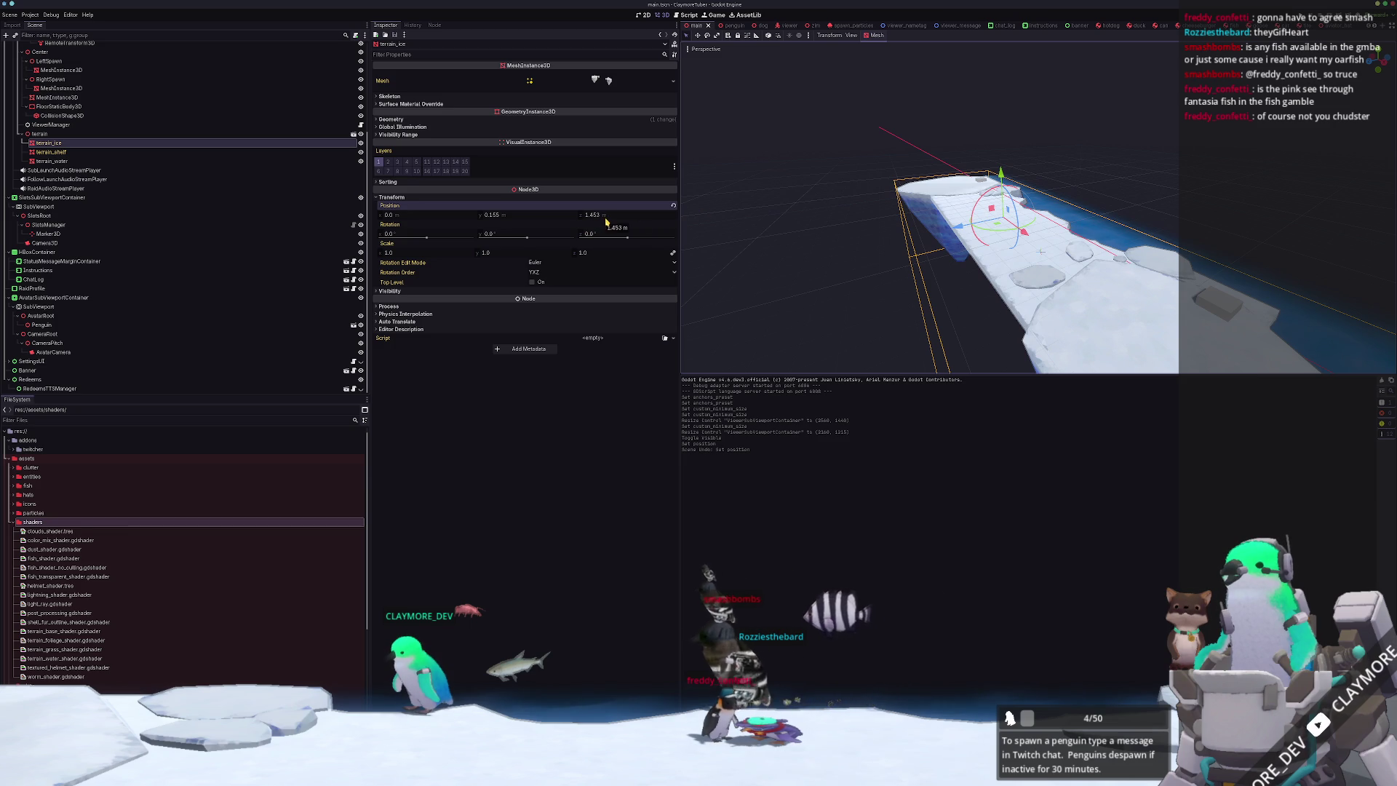
{"action": "type", "text": ".5"}
{"action": "key", "text": "Return"}
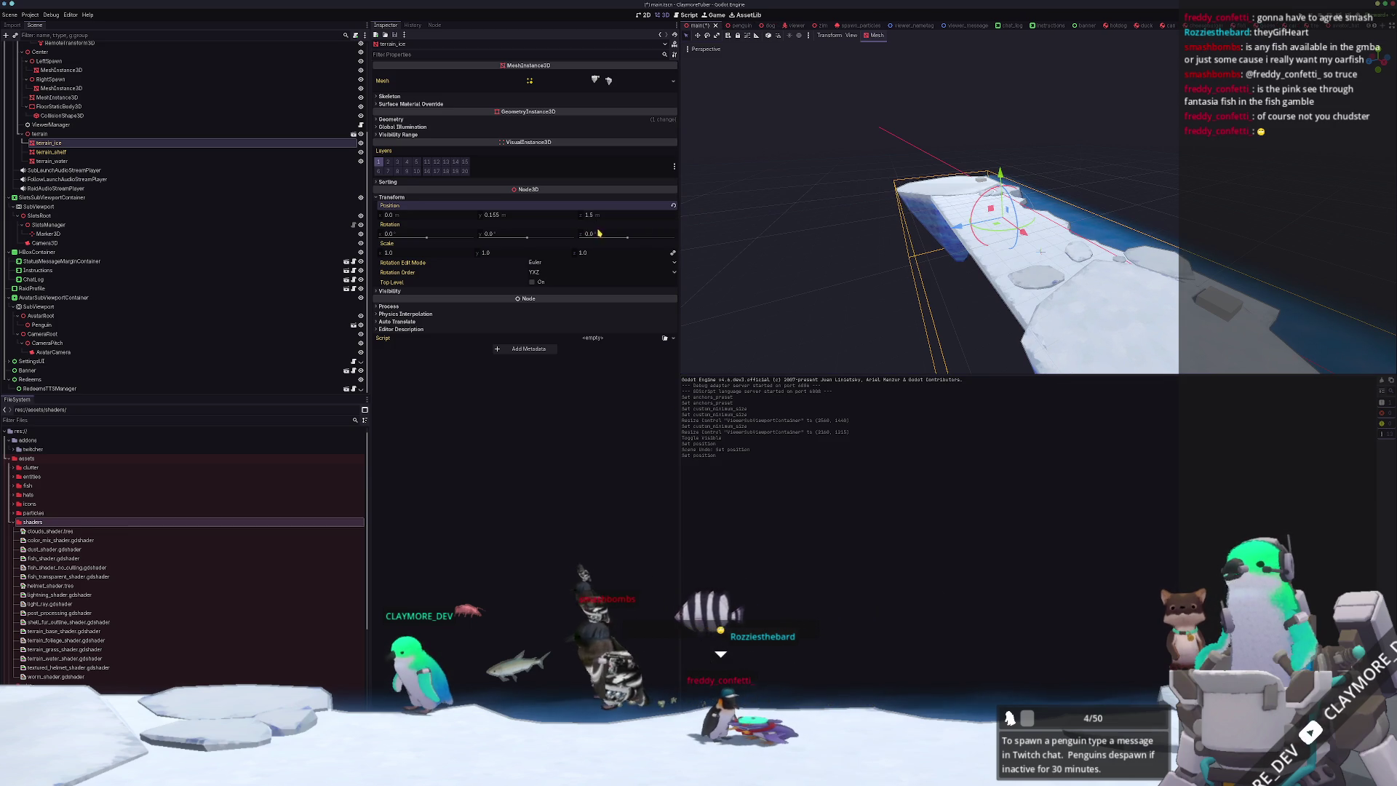
- In Blender, move the terrain 1.5 along Y with G Y 1.5
{"action": "key", "text": "alt+Tab"}
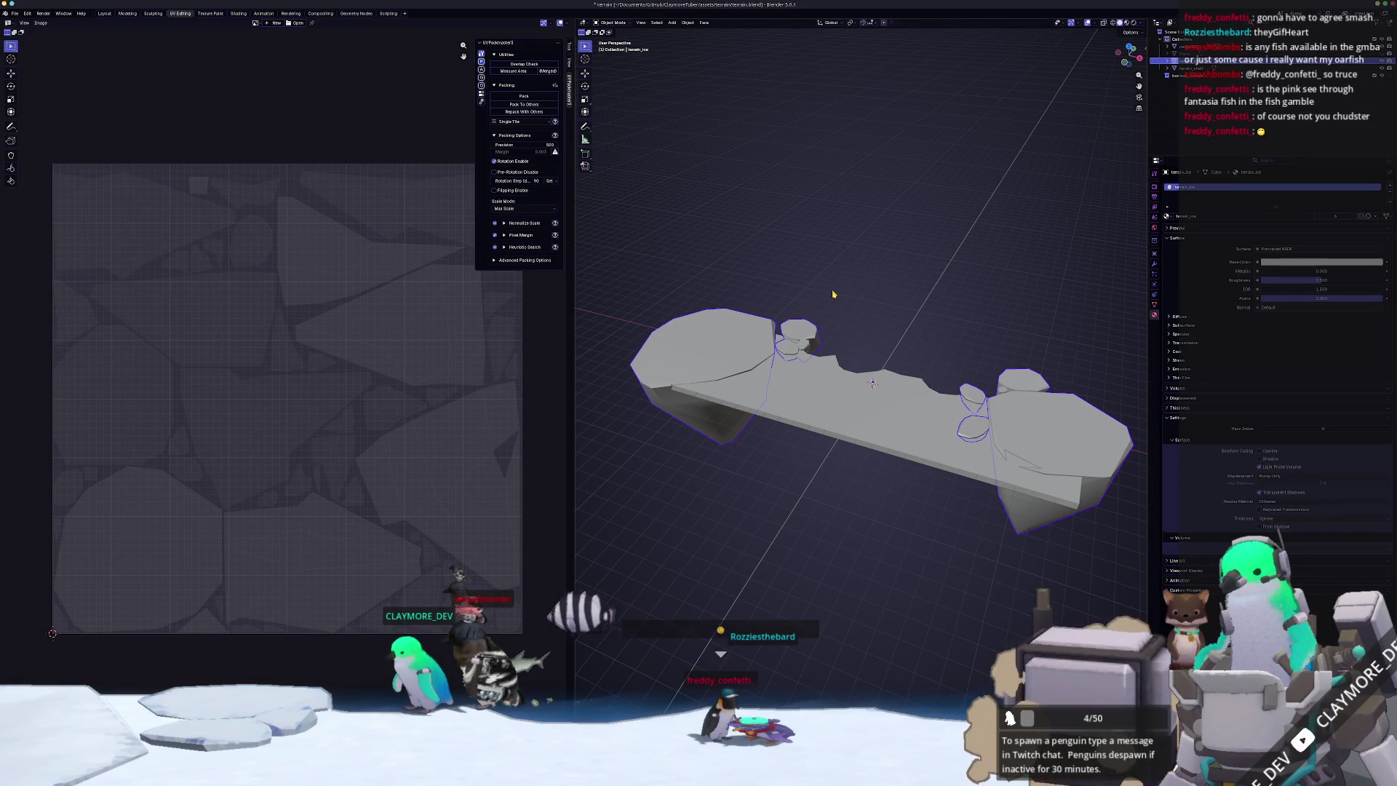
{"action": "type", "text": "gy"}
{"action": "type", "text": "1.5"}
{"action": "key", "text": "Return"}
{"action": "key", "text": "alt+Tab"}
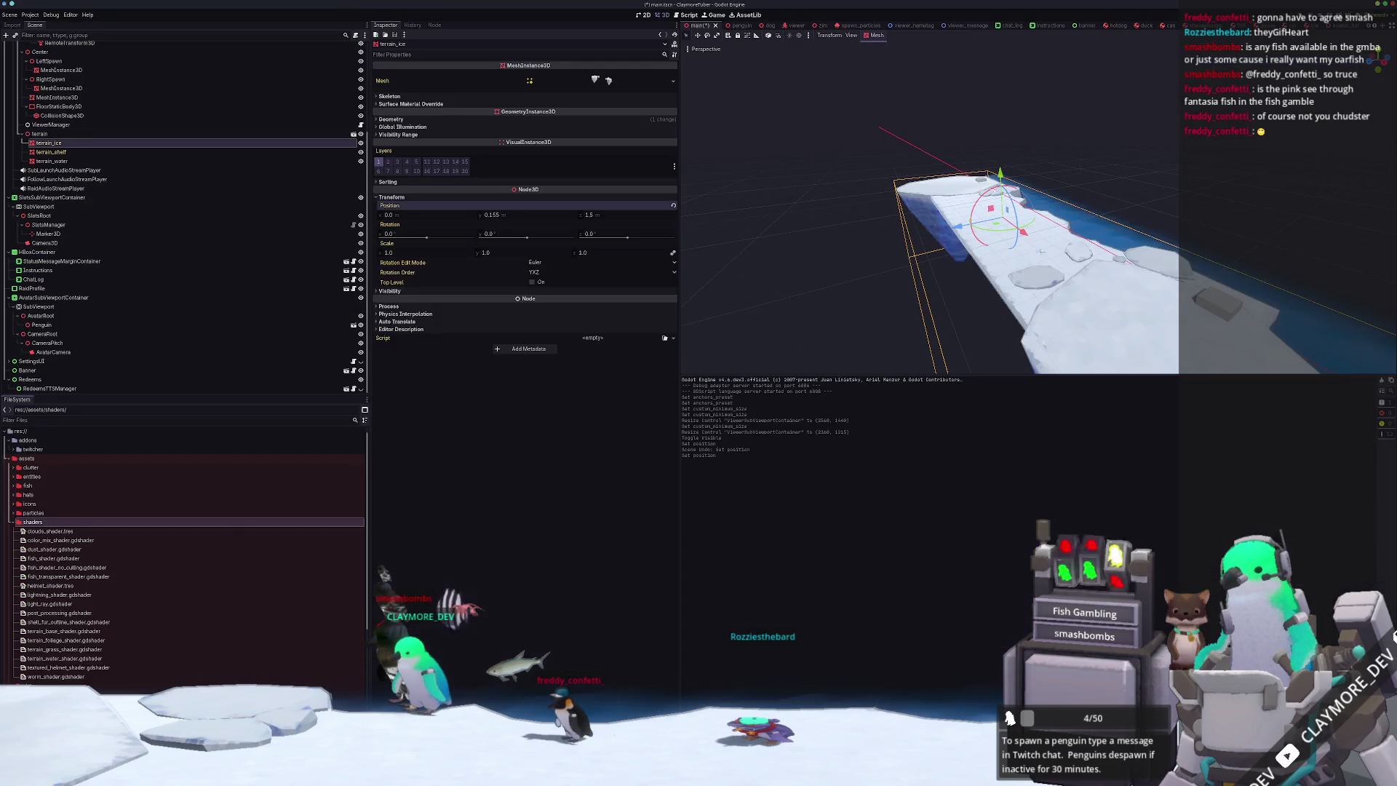
- Set terrain_shelf's Transform Position Z to -0.4
{"action": "left_click", "coordinate": [56, 97]}
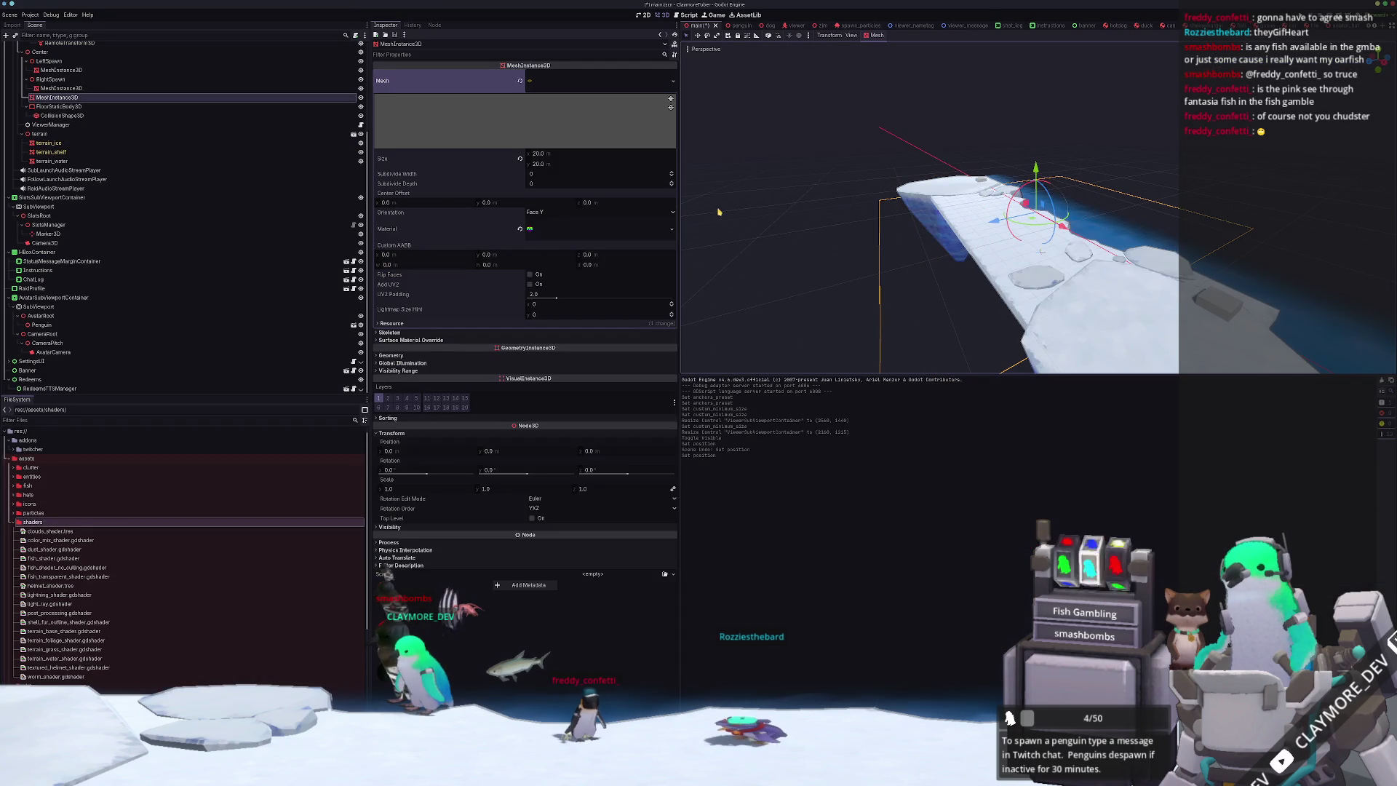
{"action": "left_click", "coordinate": [513, 355]}
{"action": "left_click", "coordinate": [513, 355]}
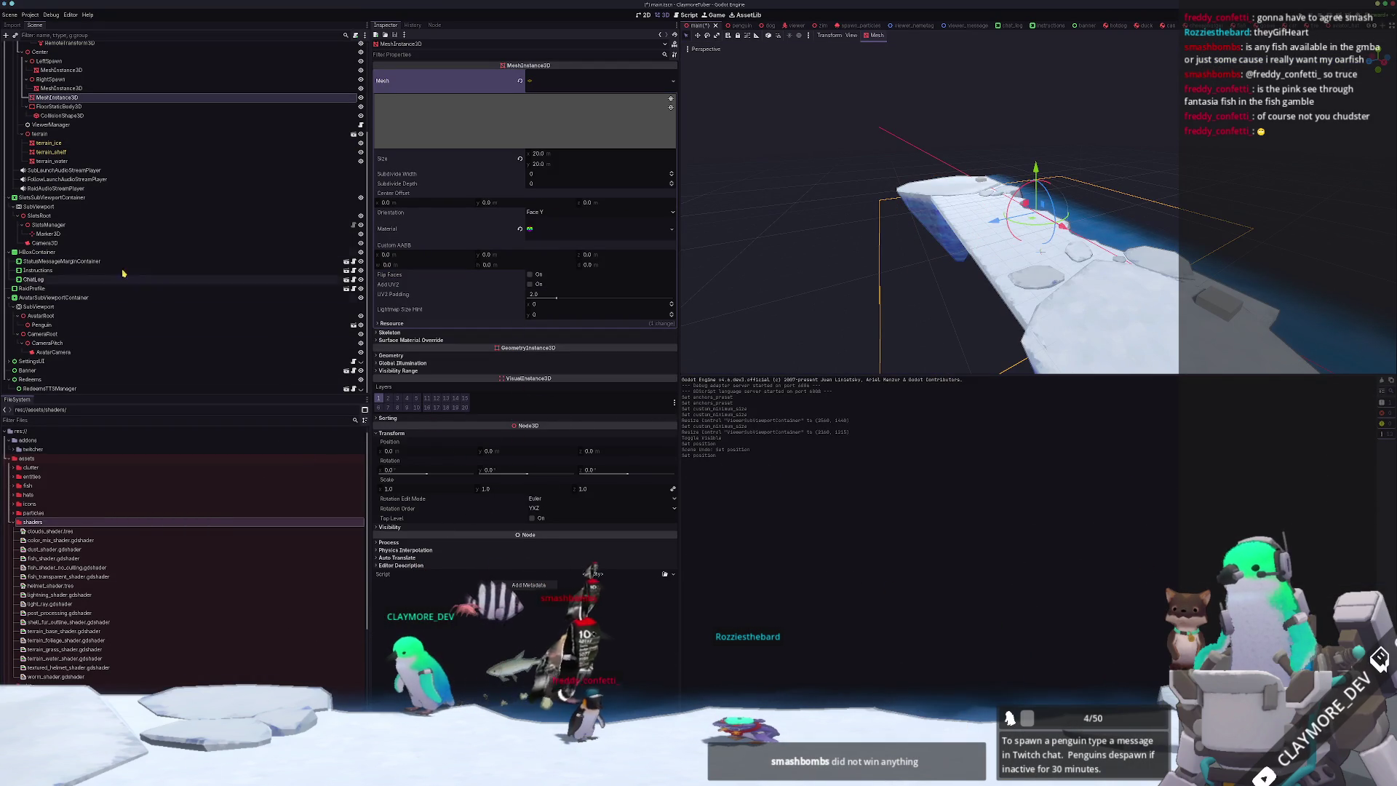
{"action": "left_click", "coordinate": [51, 152]}
{"action": "left_click_drag", "start_coordinate": [604, 216], "coordinate": [617, 219]}
{"action": "left_click", "coordinate": [616, 219]}
{"action": "type", "text": "-0."}
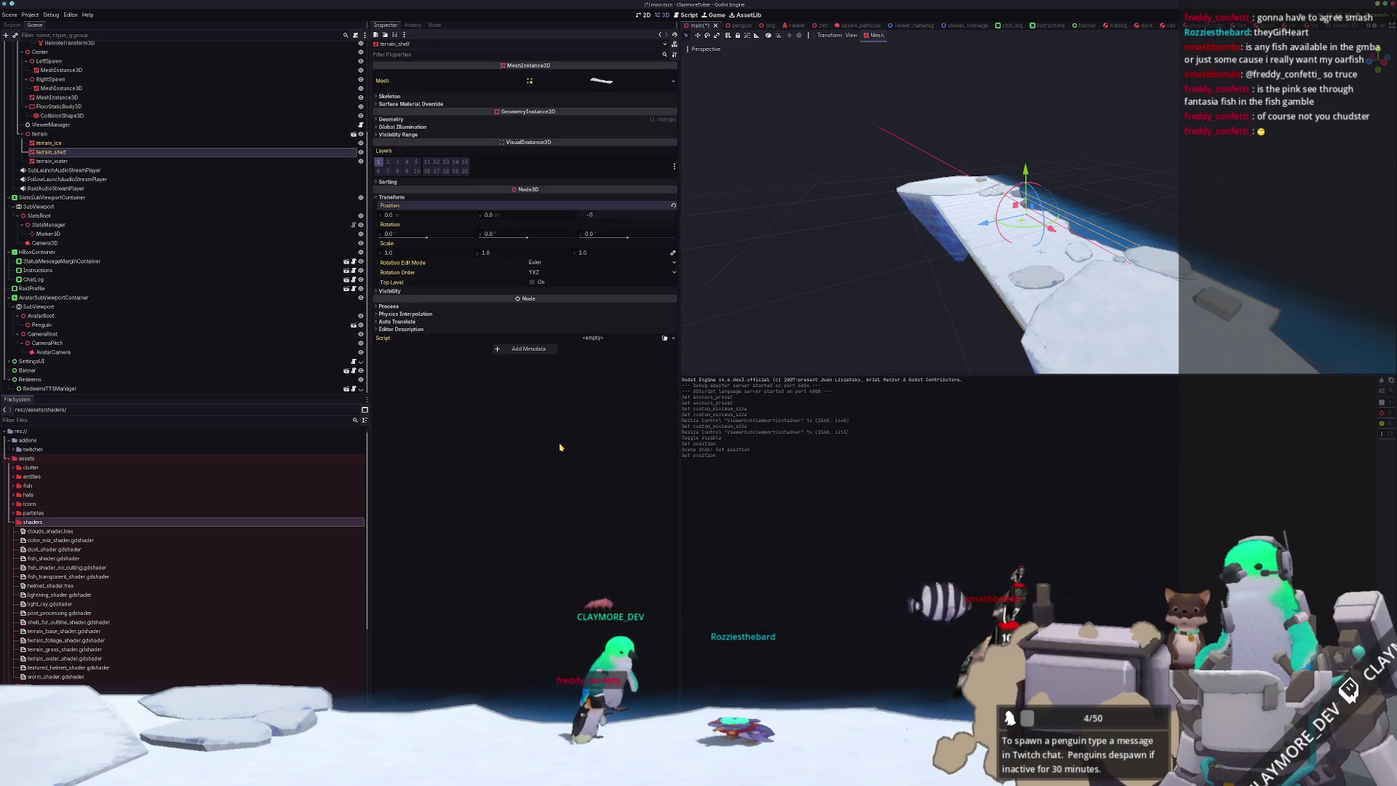
{"action": "type", "text": "4"}
{"action": "key", "text": "Return"}
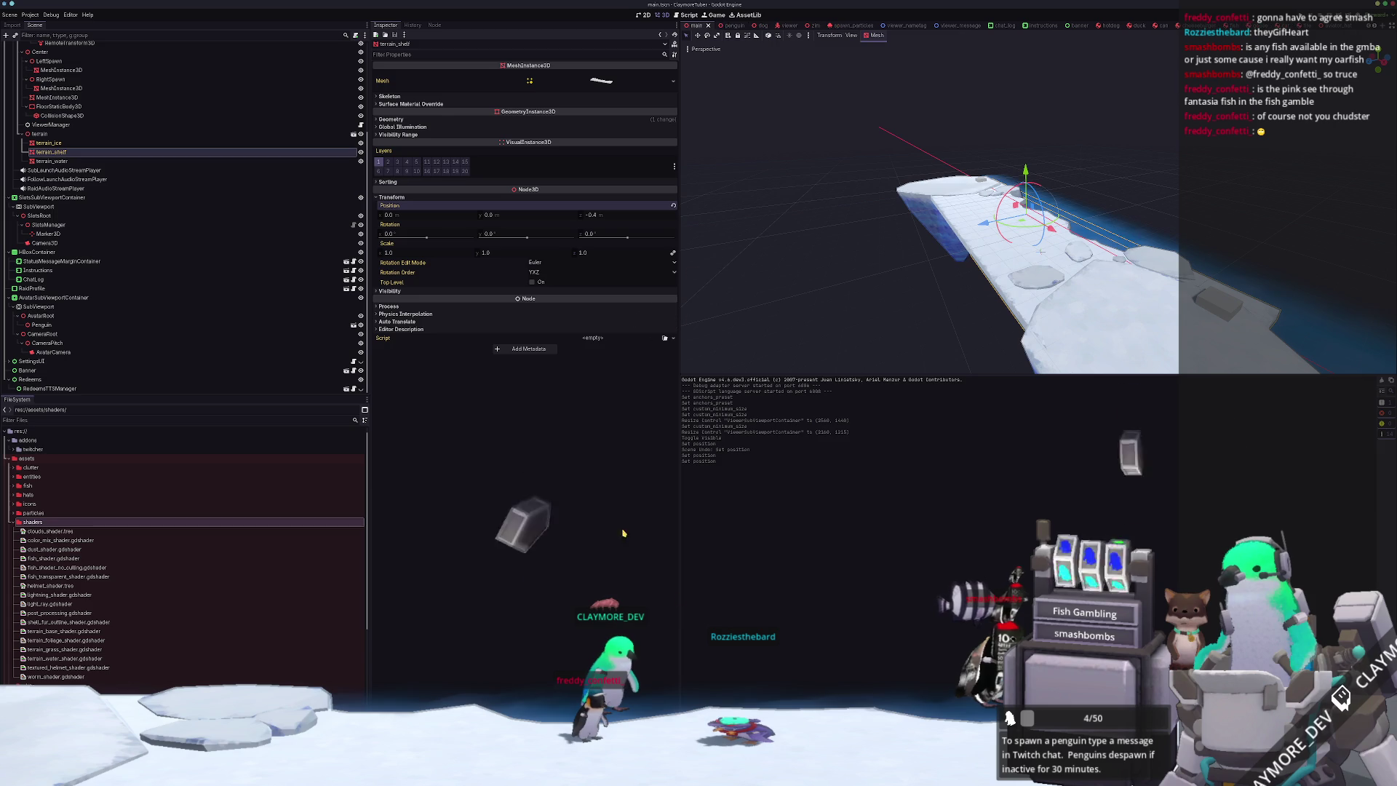
{"action": "key", "text": "alt+Tab"}
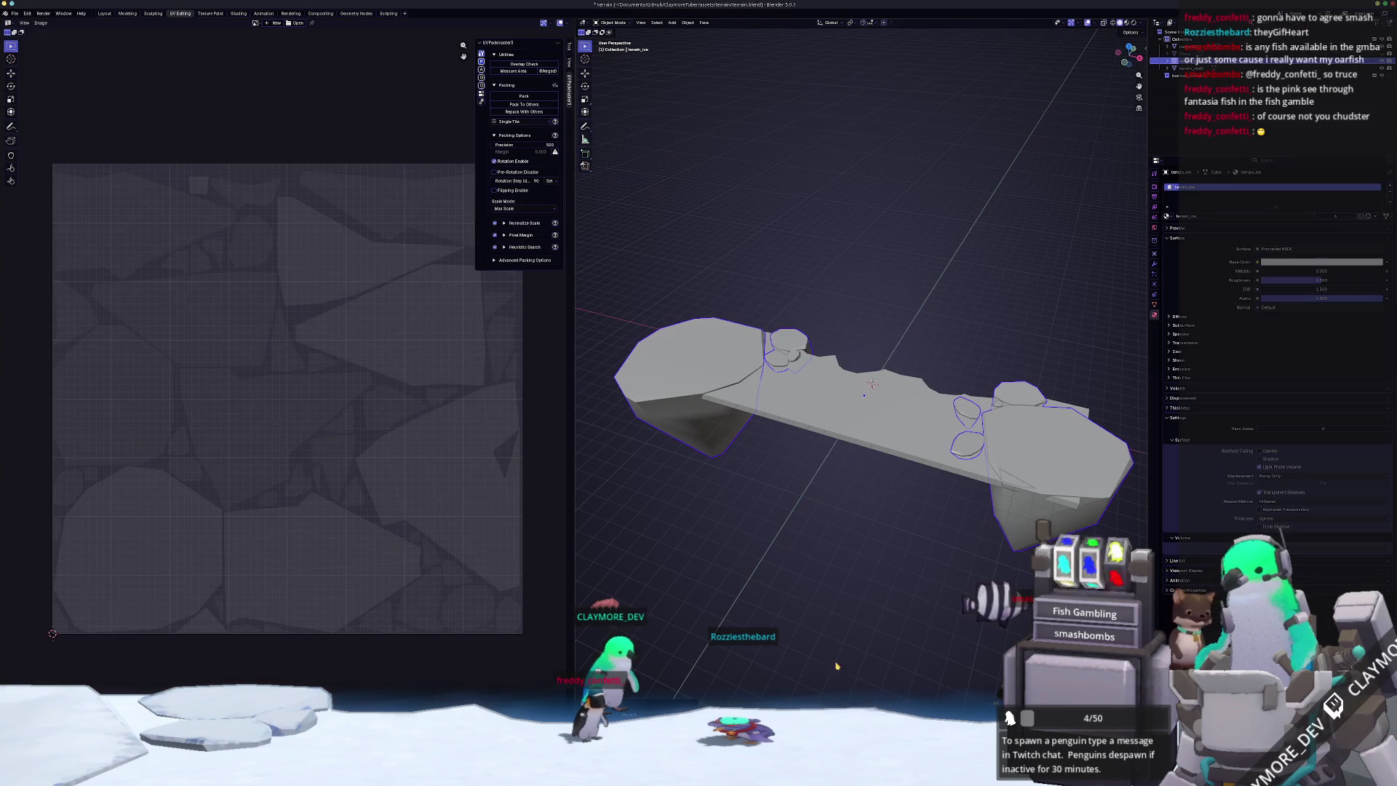
- Move terrain_shelf -0.4 along Y and join it into terrain_ice with Ctrl+J
{"action": "left_click", "coordinate": [837, 428]}
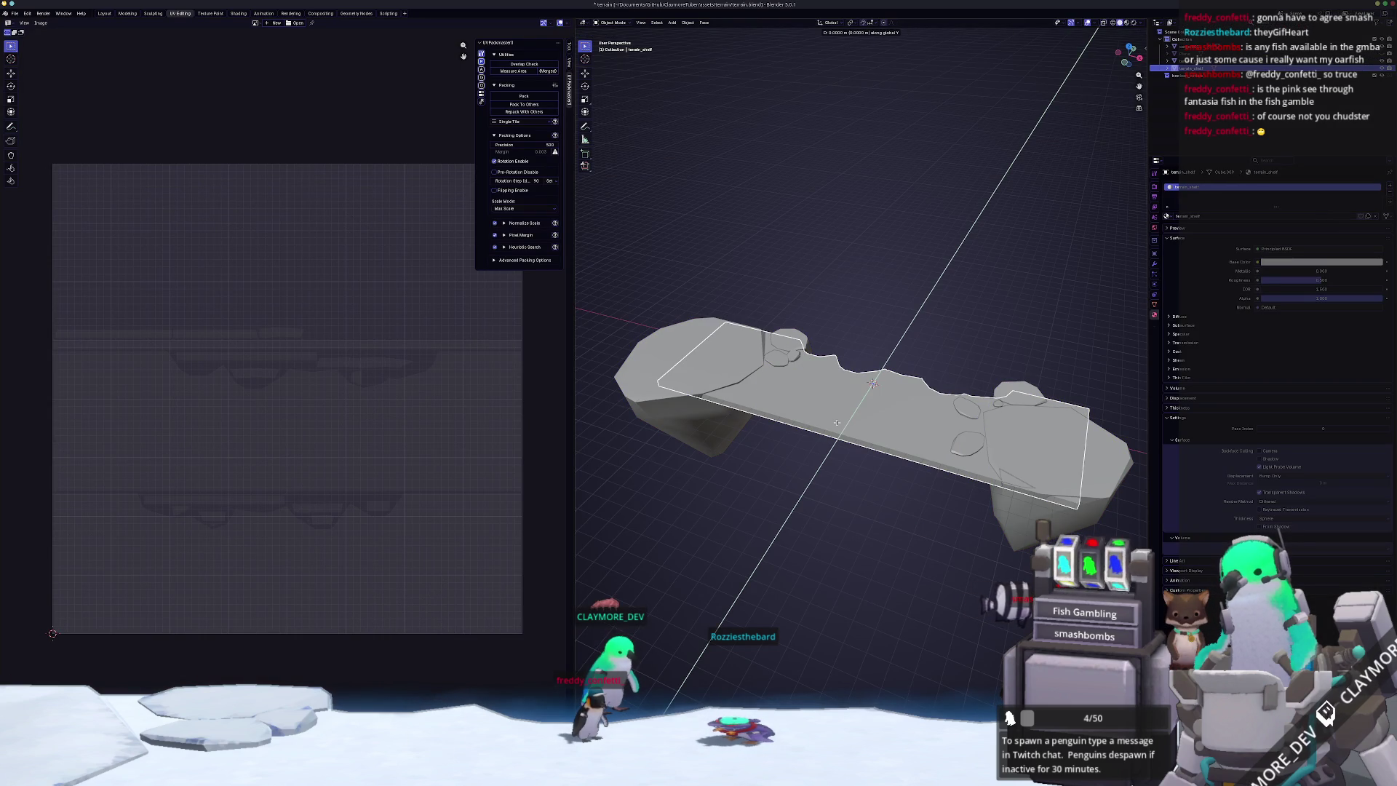
{"action": "type", "text": ".4"}
{"action": "scroll", "coordinate": [838, 425], "scroll_direction": "down", "scroll_amount": 3}
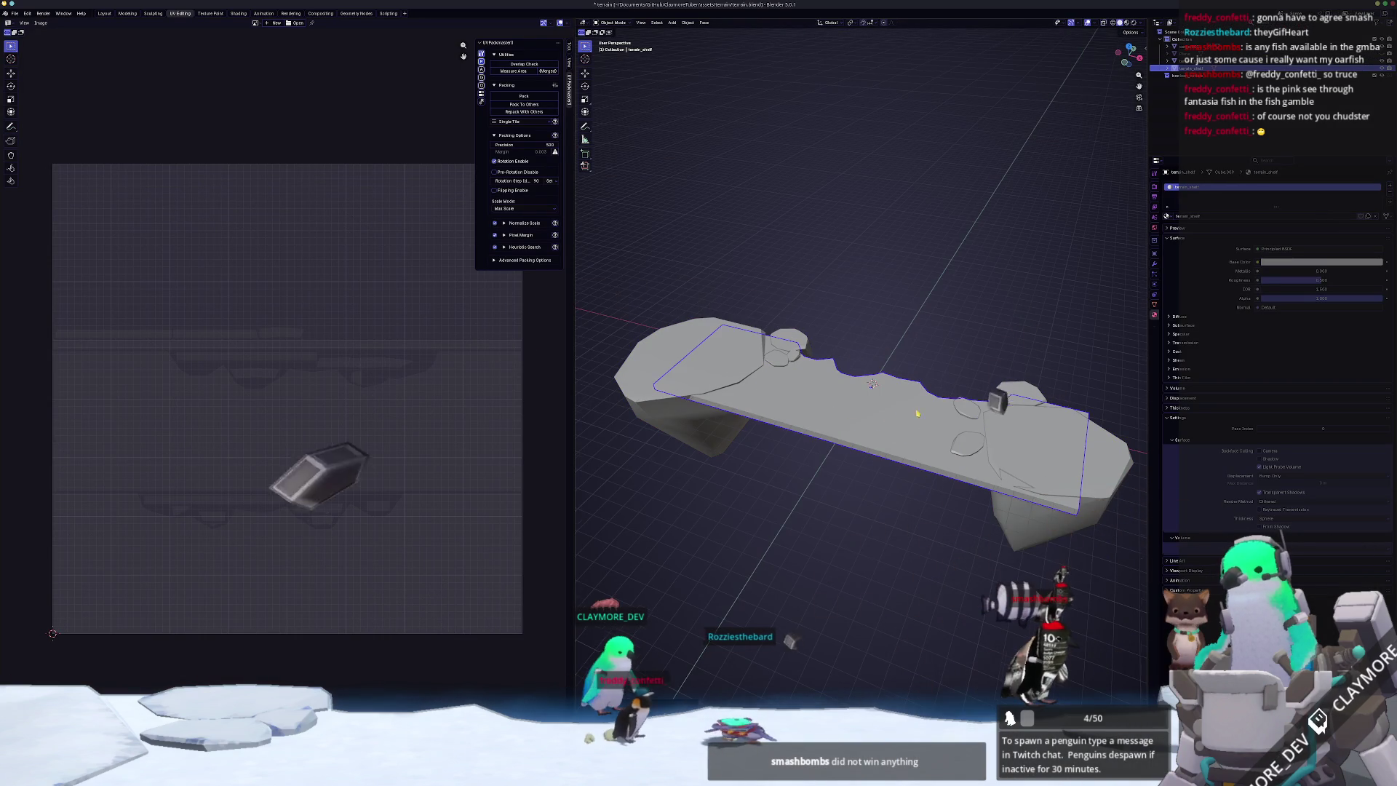
{"action": "left_click", "coordinate": [866, 415]}
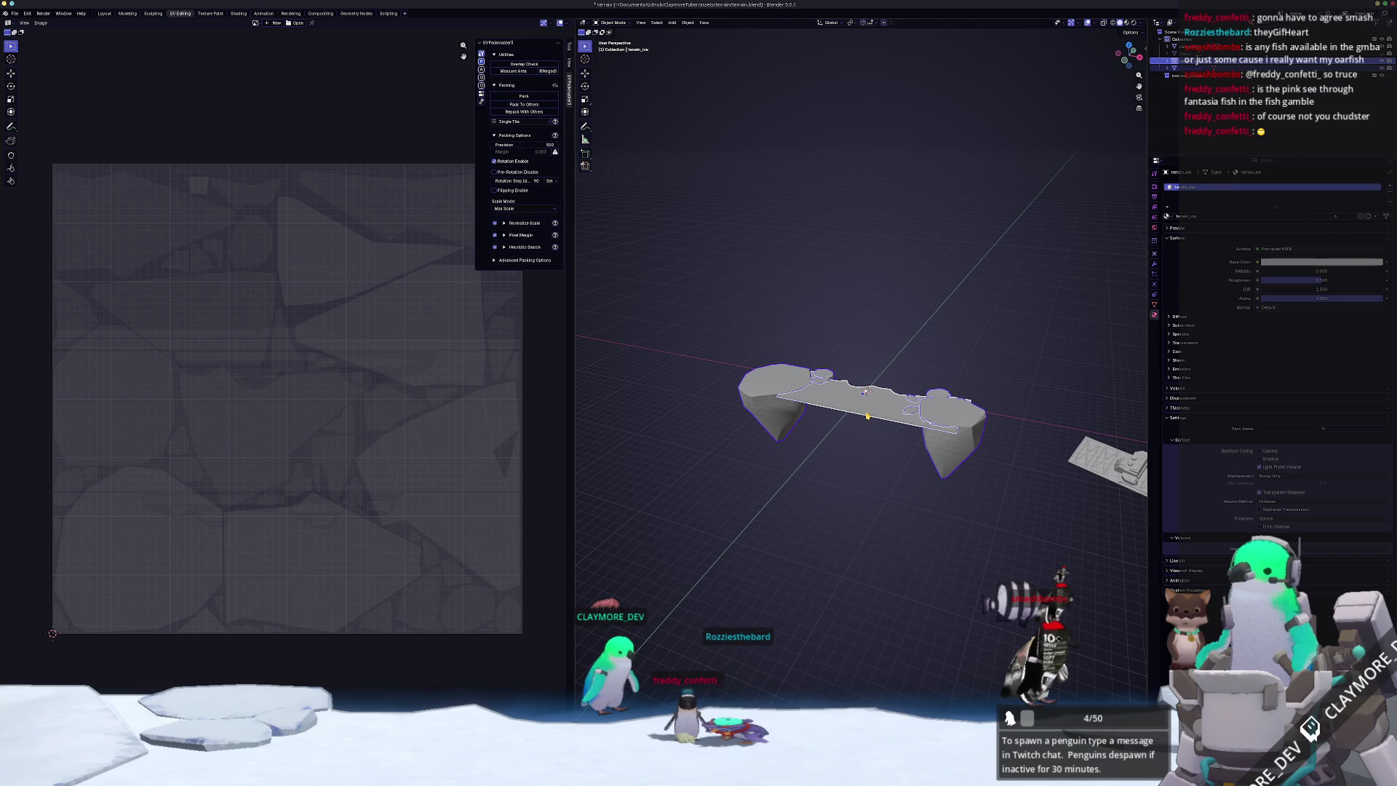
{"action": "key", "text": "ctrl+j"}
- Unwrap the joined terrain mesh with Smart UV Project and pack its UV islands
{"action": "key", "text": "Tab"}
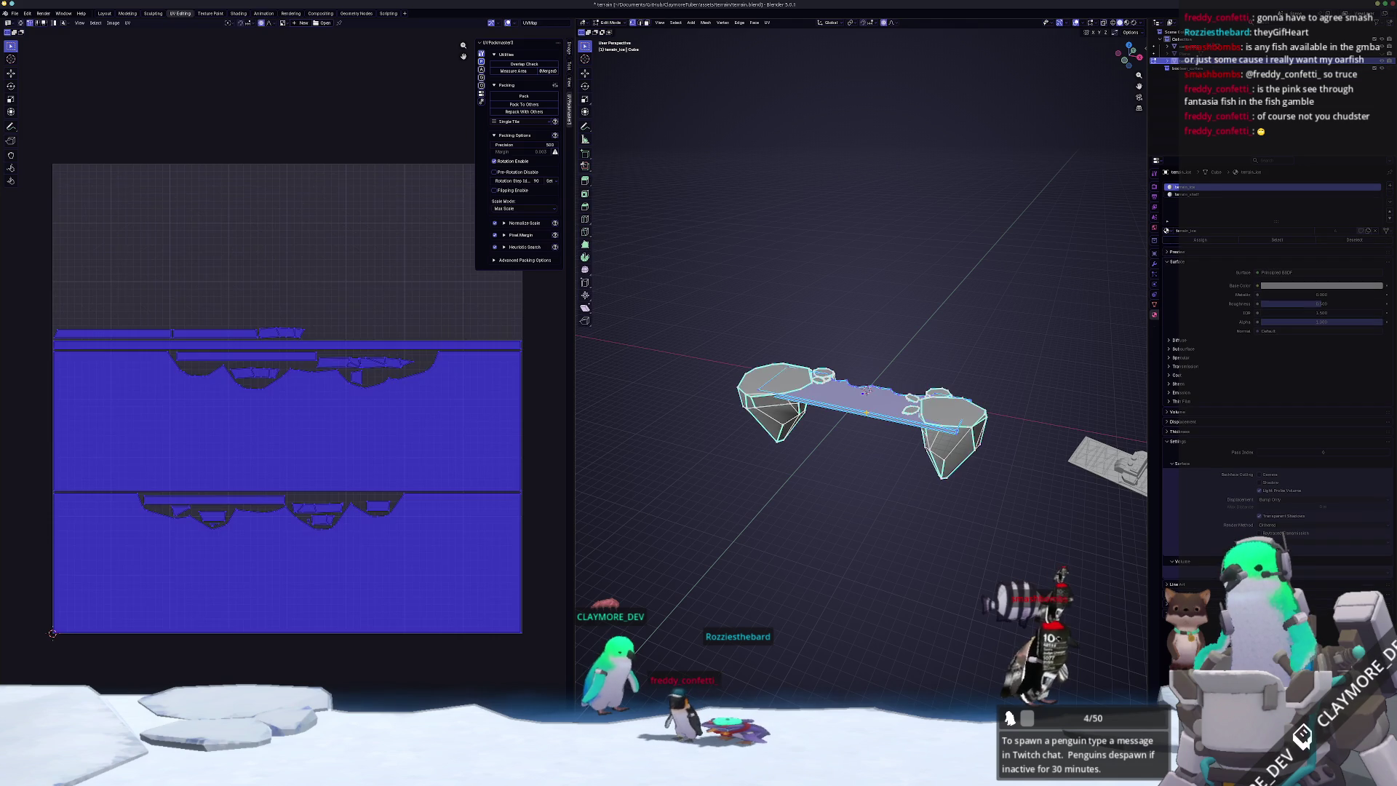
{"action": "left_click", "coordinate": [768, 23]}
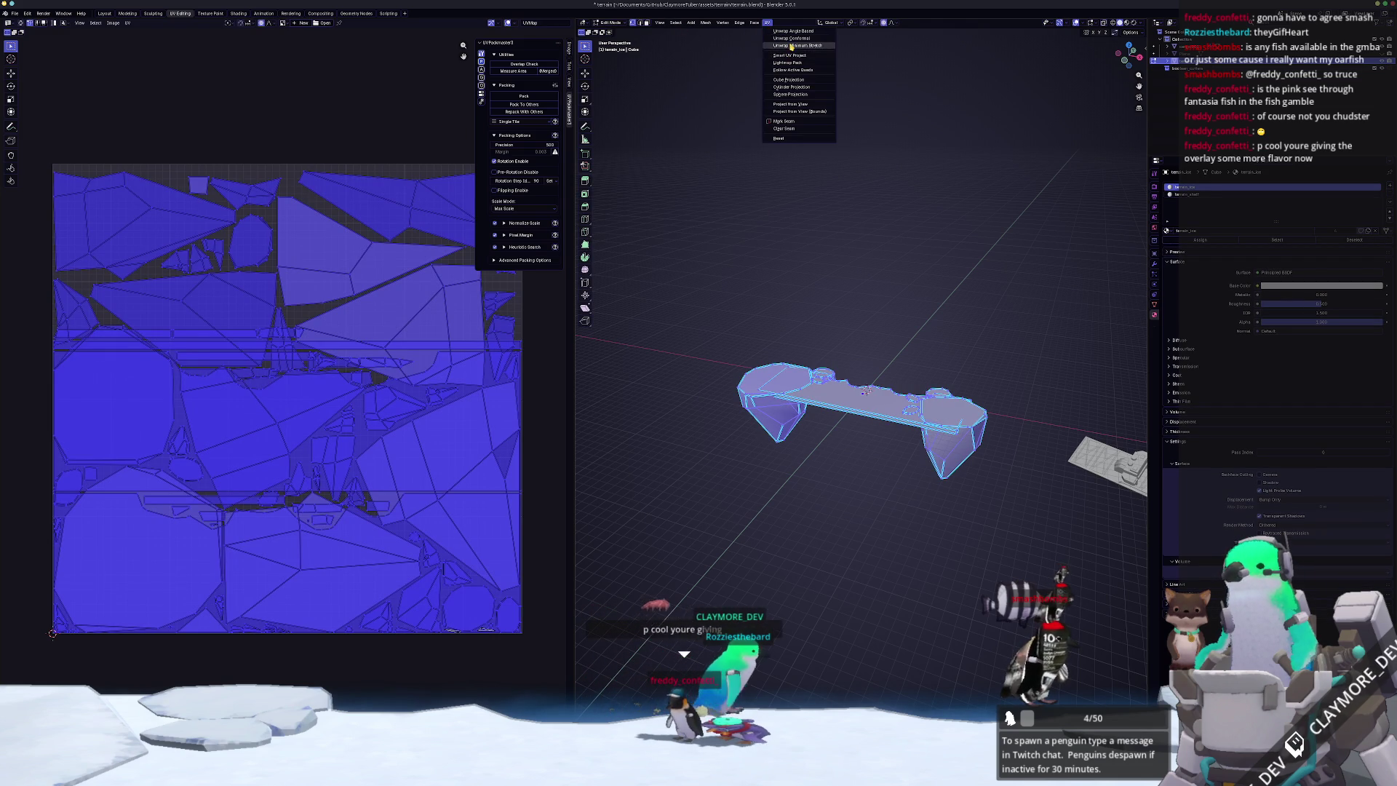
{"action": "left_click", "coordinate": [796, 45]}
{"action": "left_click", "coordinate": [768, 22]}
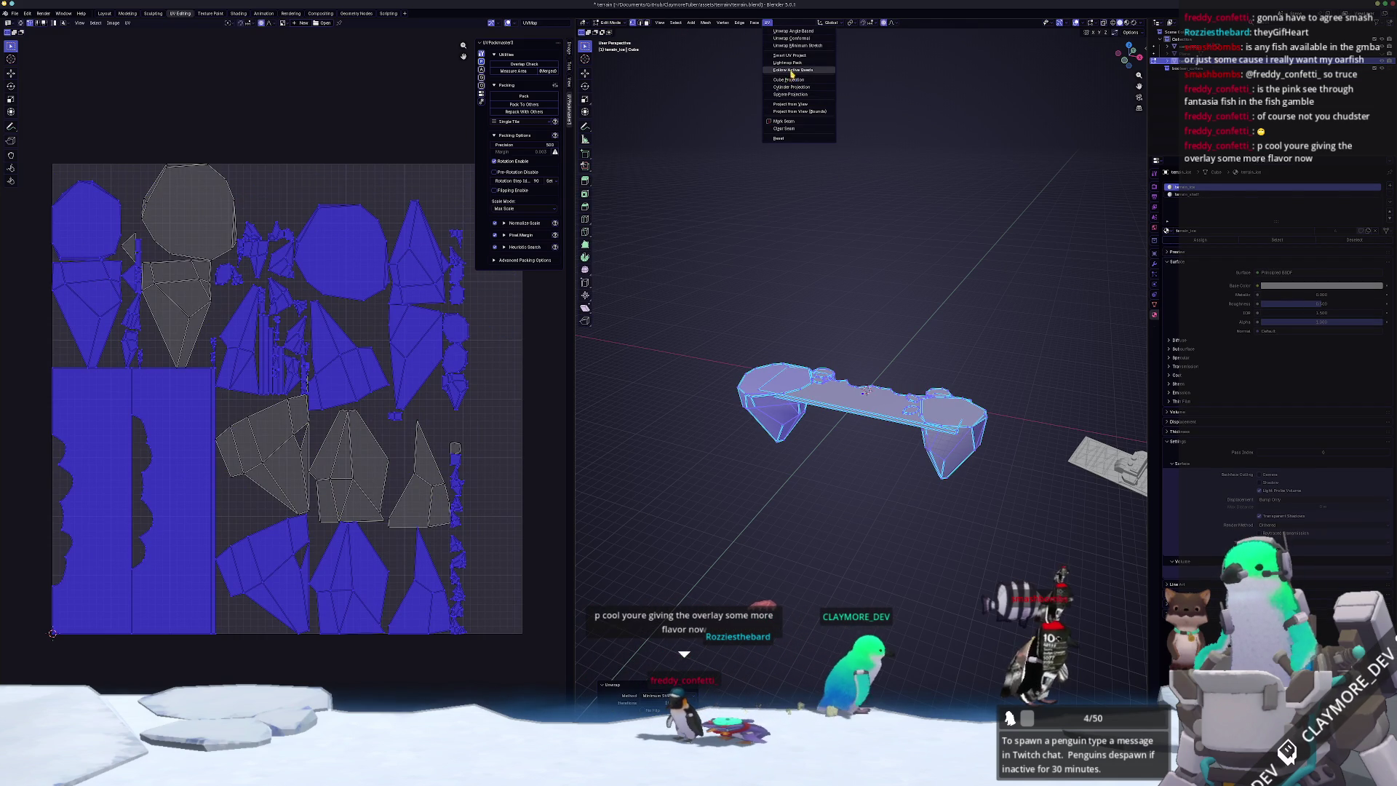
{"action": "left_click", "coordinate": [789, 55]}
{"action": "left_click", "coordinate": [776, 127]}
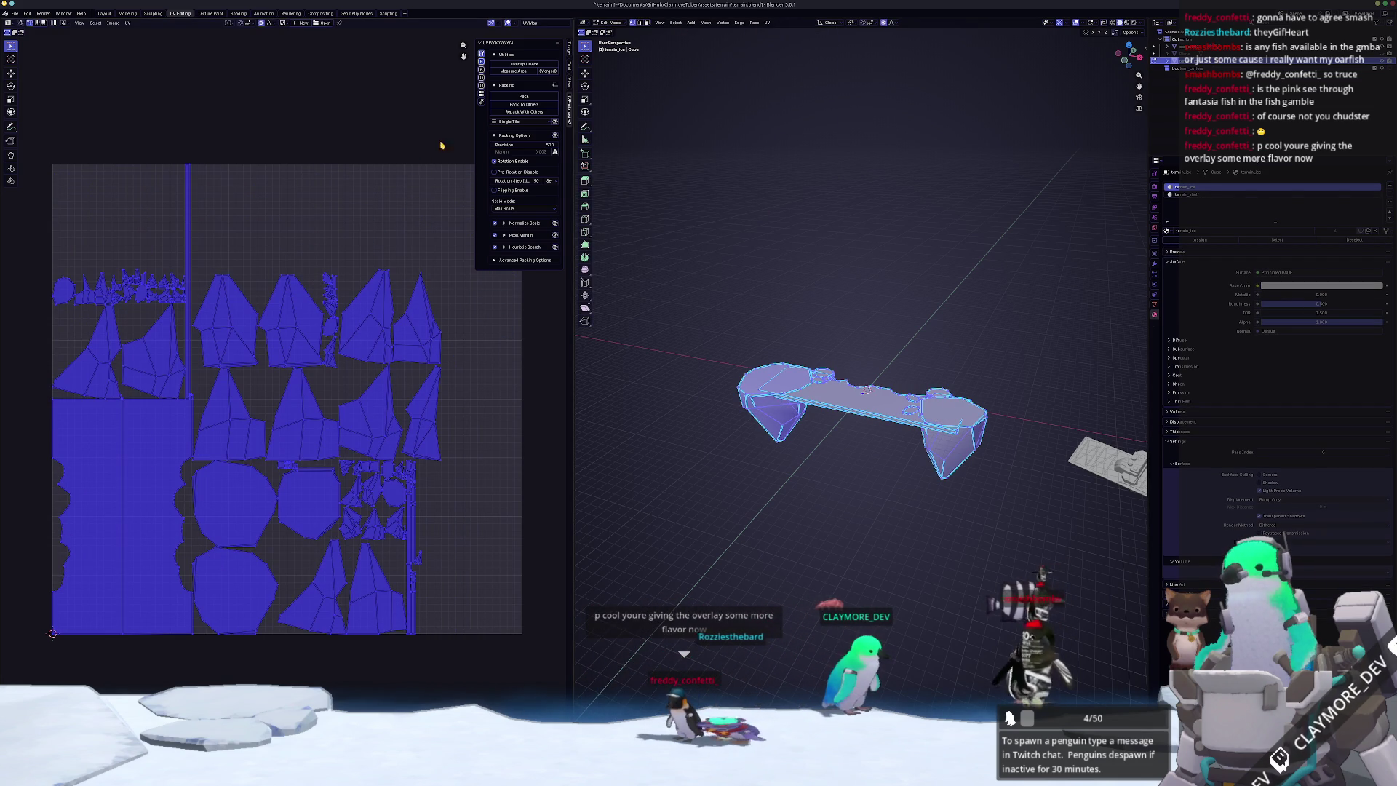
{"action": "left_click", "coordinate": [535, 98]}
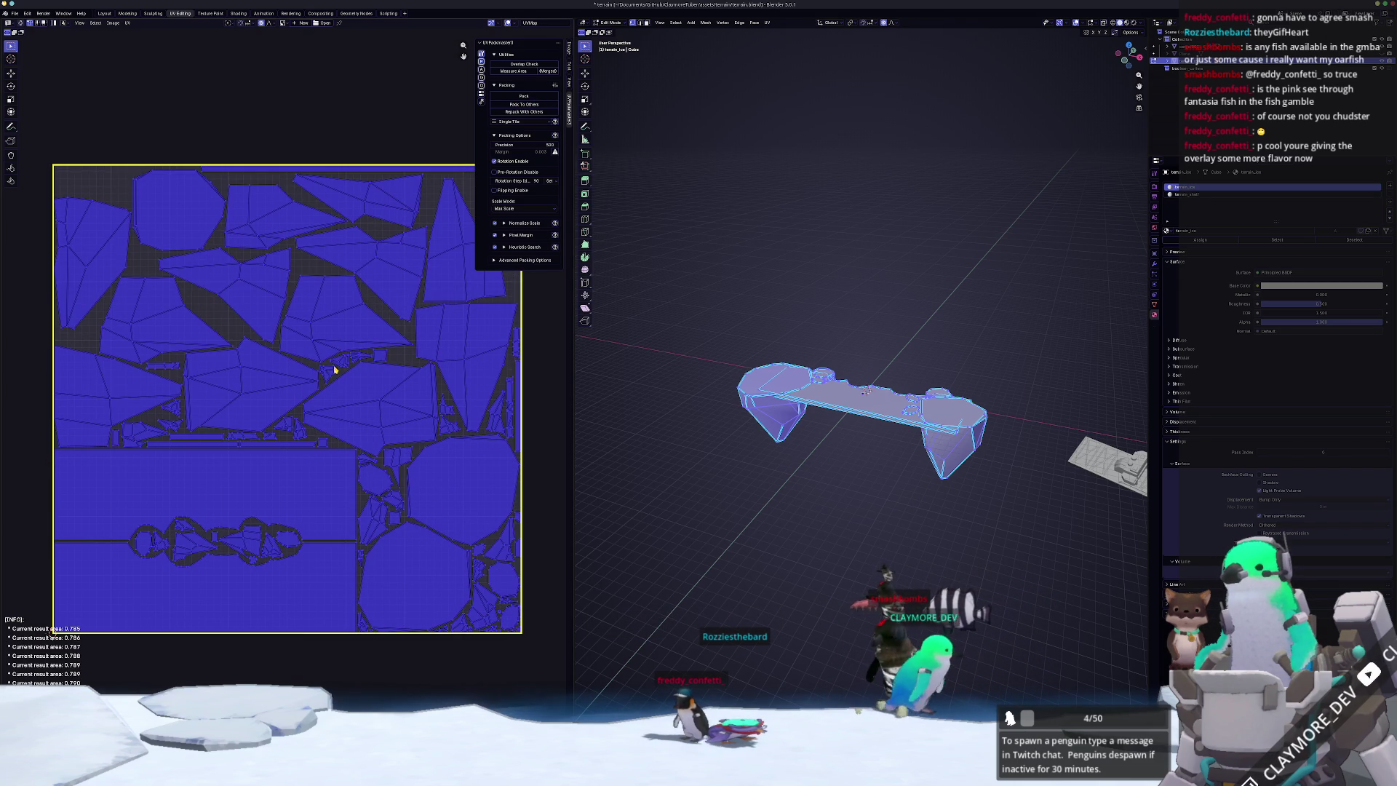
- Frame the ice terrain and delete the selected faces
{"action": "key", "text": "Tab"}
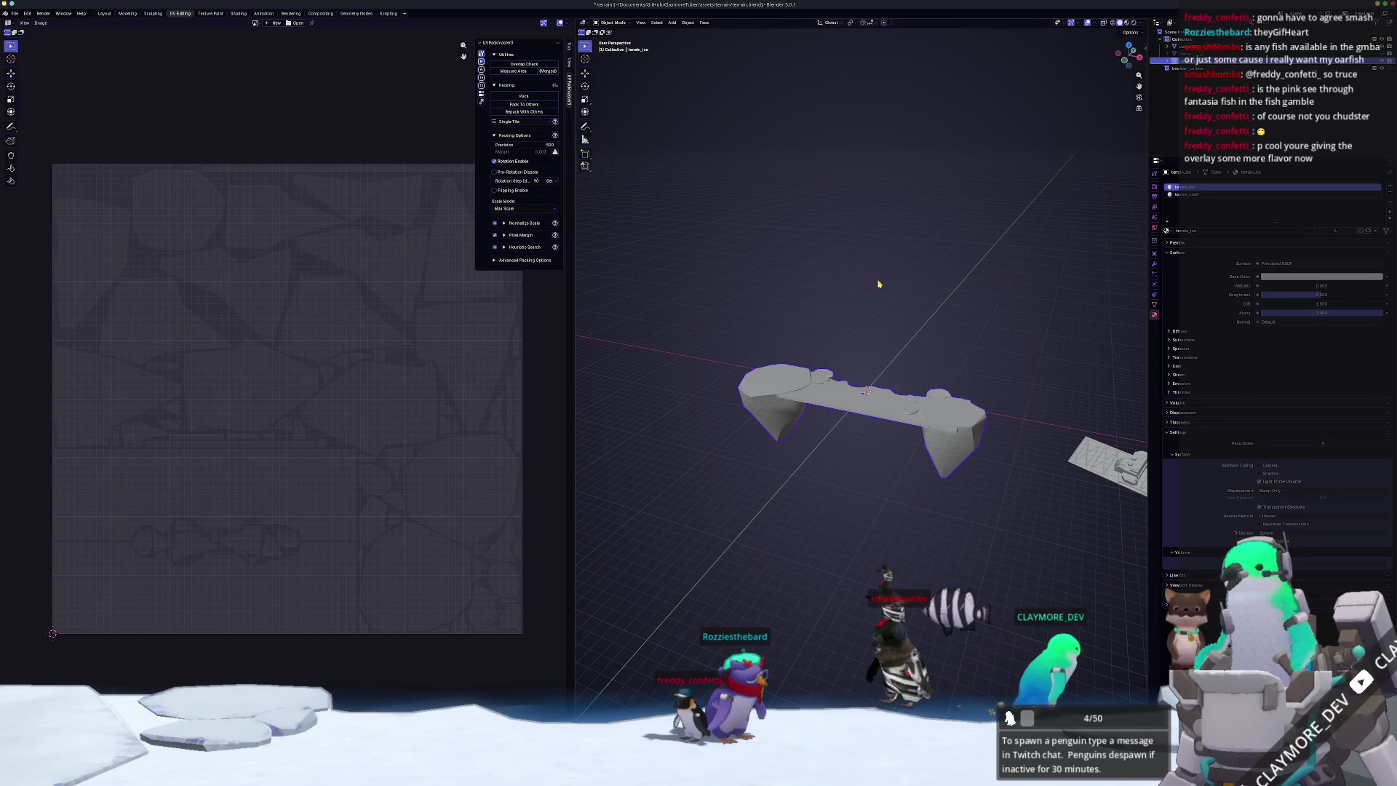
{"action": "key", "text": "KP_Decimal"}
{"action": "key", "text": "Tab"}
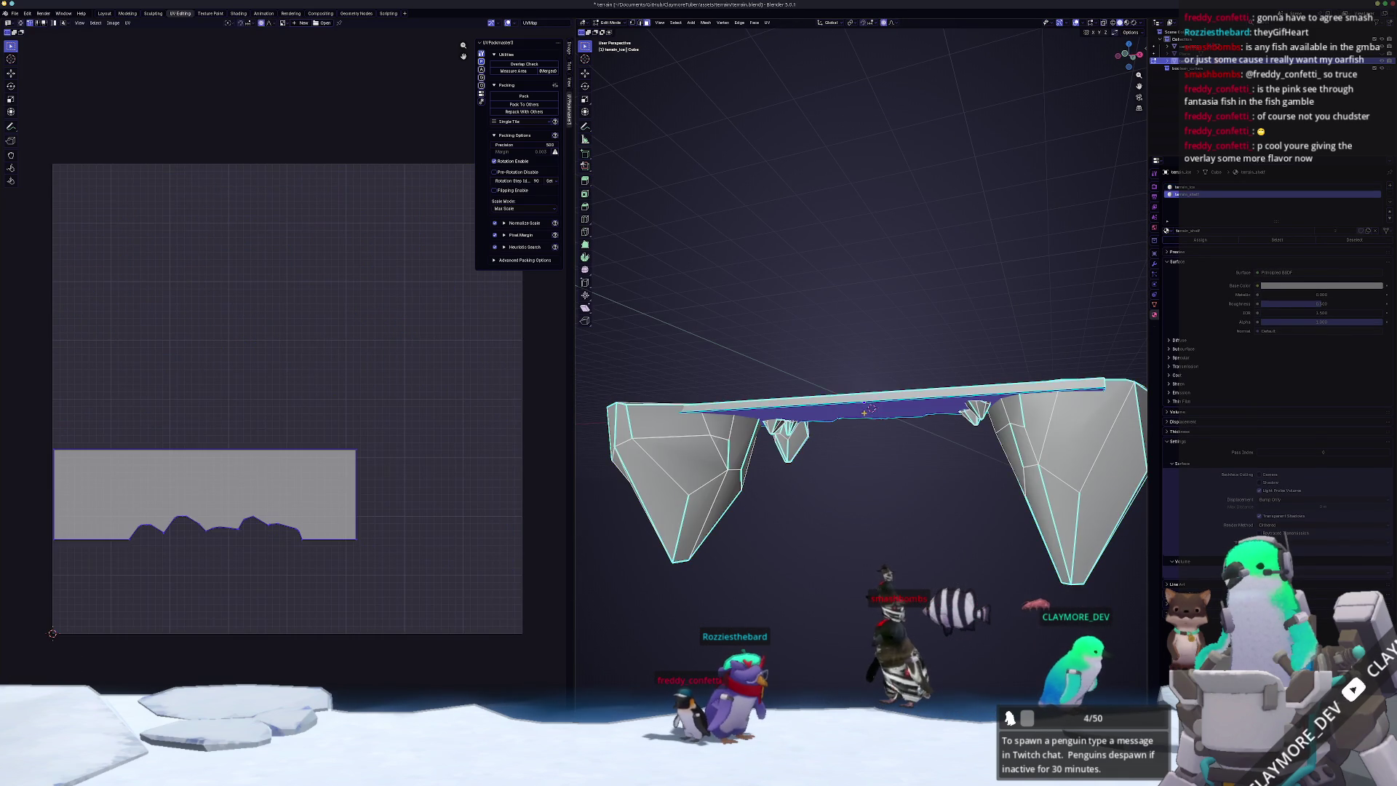
{"action": "key", "text": "x"}
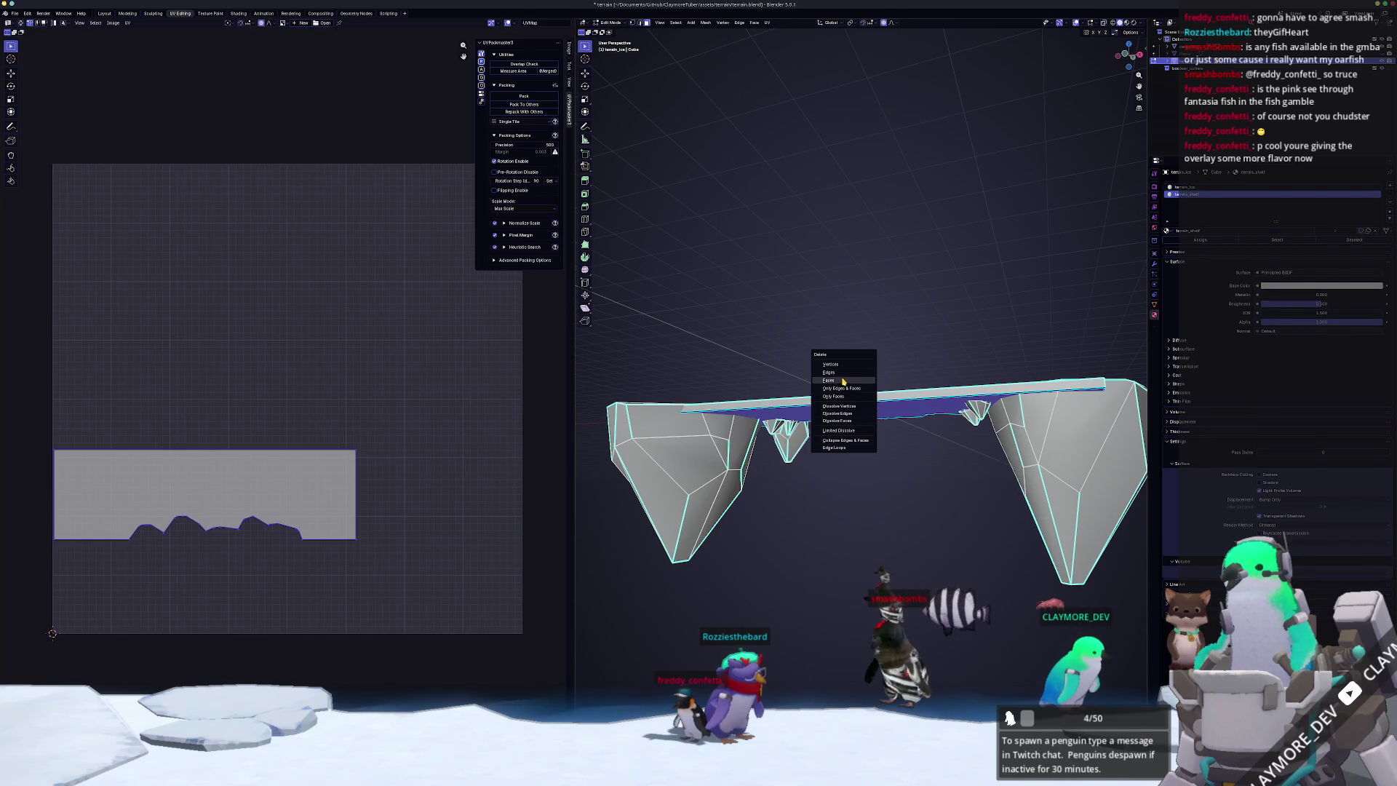
{"action": "left_click", "coordinate": [842, 381]}
- Select all remaining geometry, re-run Smart UV Project and repack the UV islands
{"action": "key", "text": "a"}
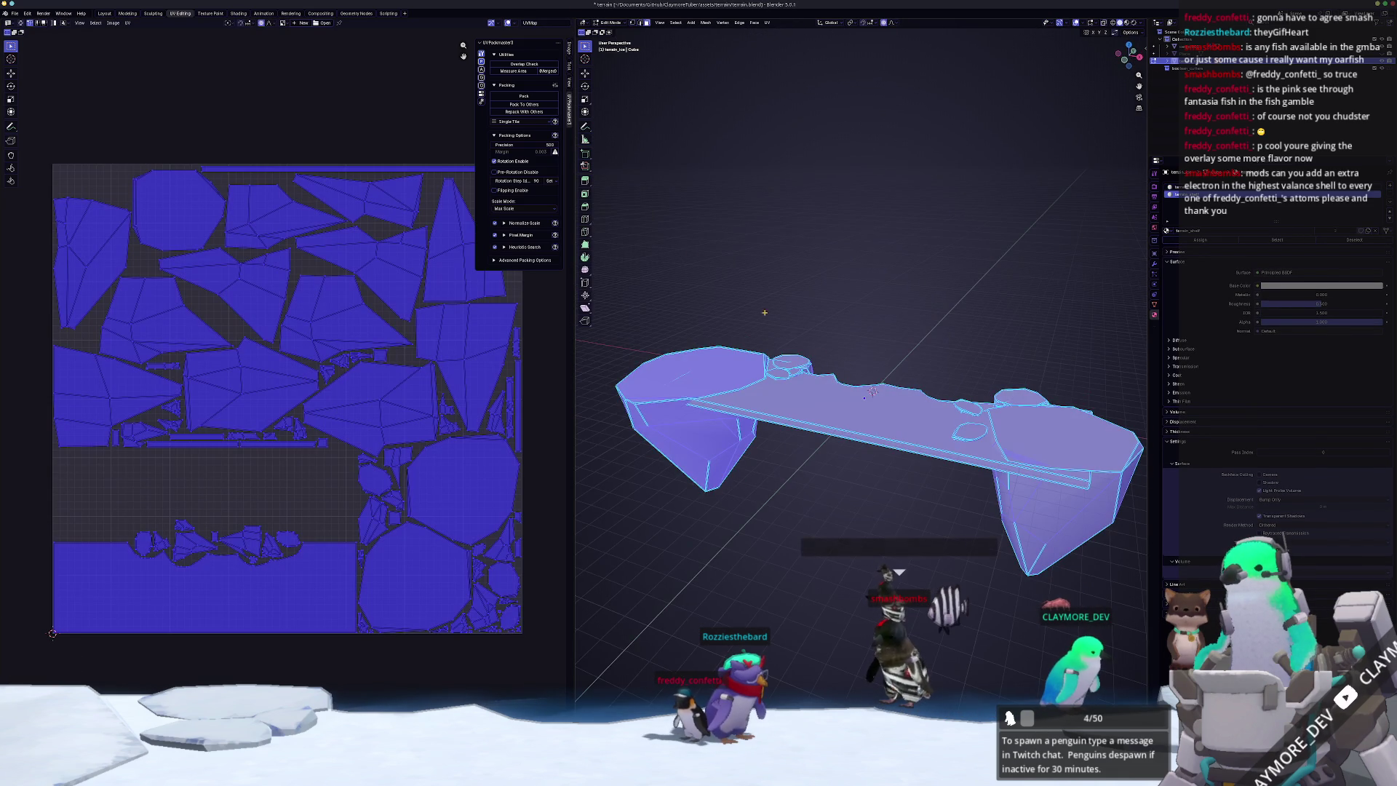
{"action": "left_click", "coordinate": [767, 23]}
{"action": "left_click", "coordinate": [786, 40]}
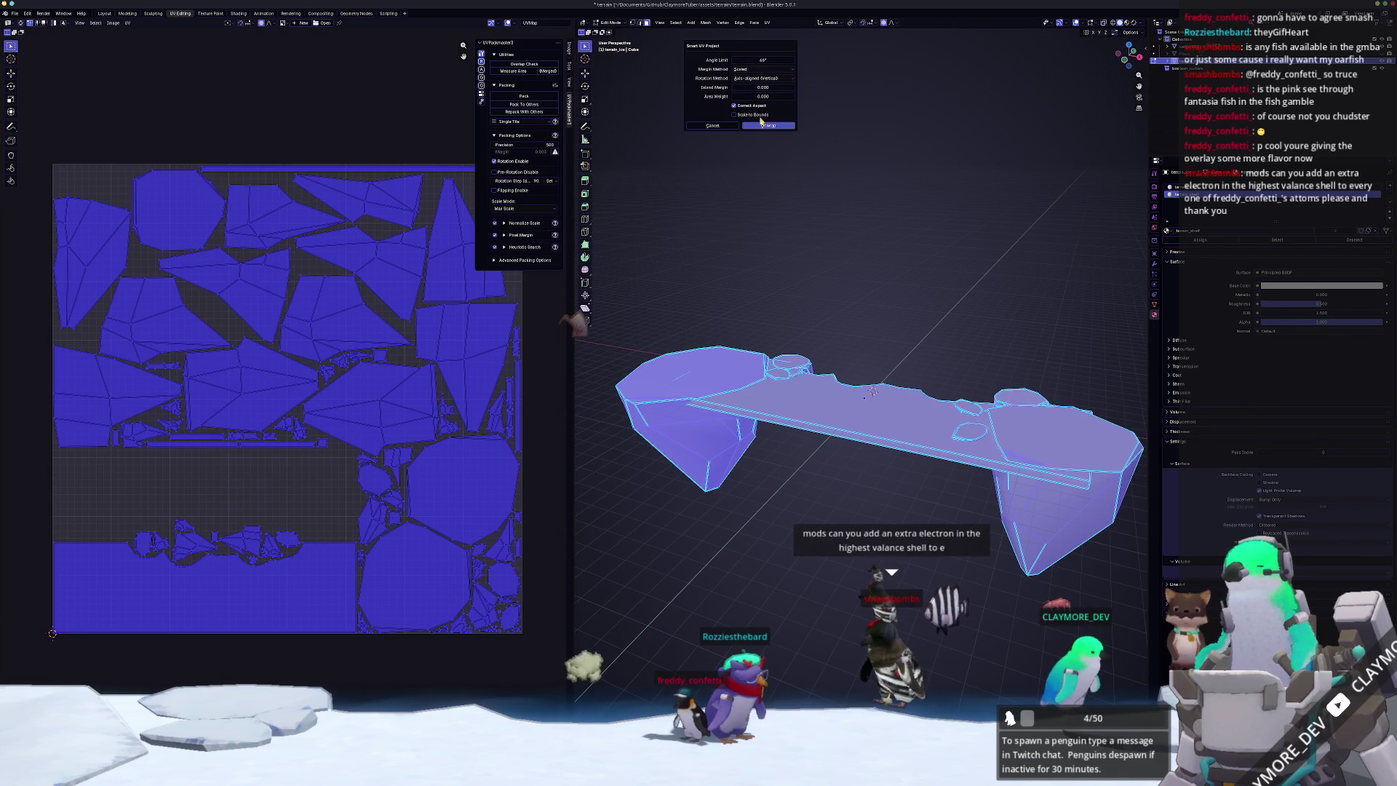
{"action": "left_click", "coordinate": [748, 133]}
{"action": "left_click", "coordinate": [524, 96]}
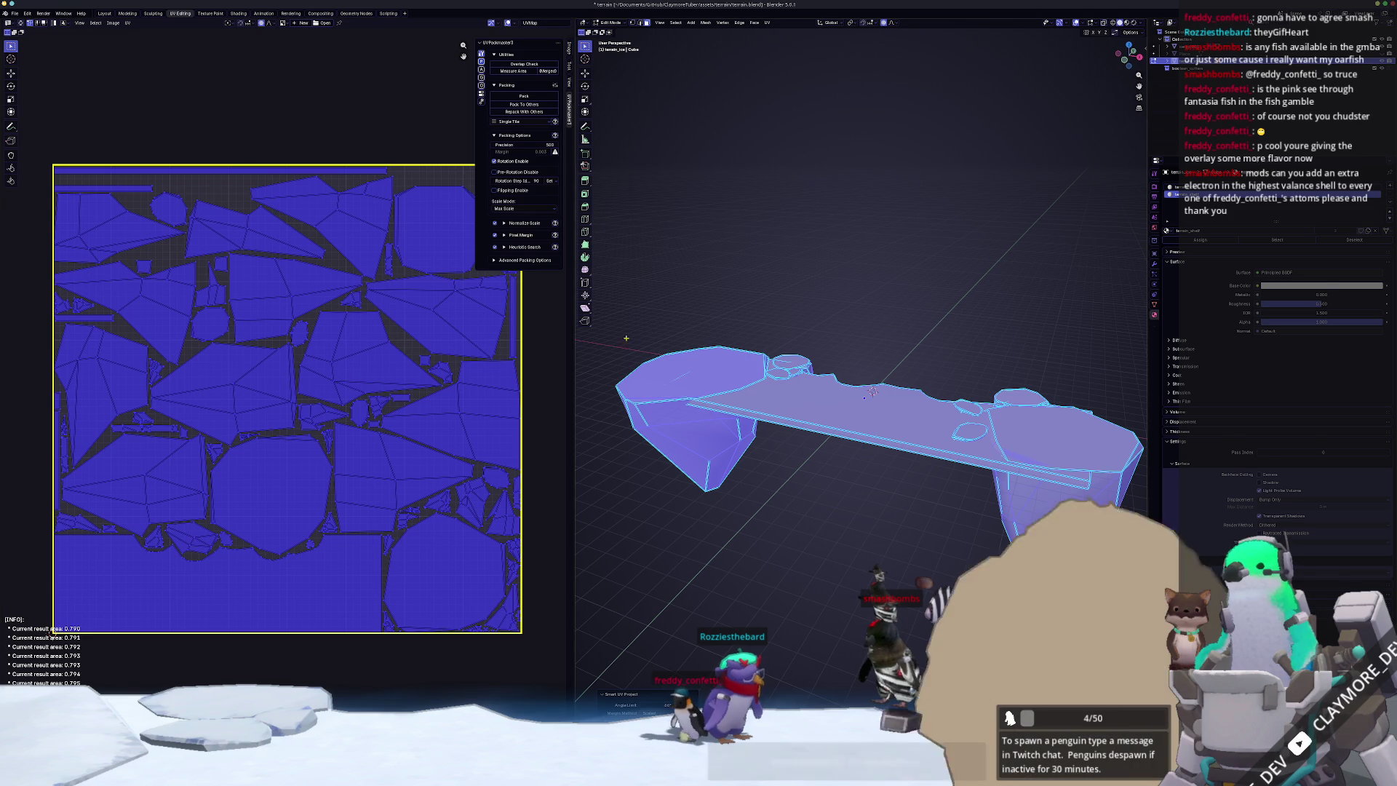
- Return to Object Mode and apply All Transforms to the terrain
{"action": "key", "text": "Tab"}
{"action": "key", "text": "ctrl+a"}
{"action": "left_click", "coordinate": [681, 325]}
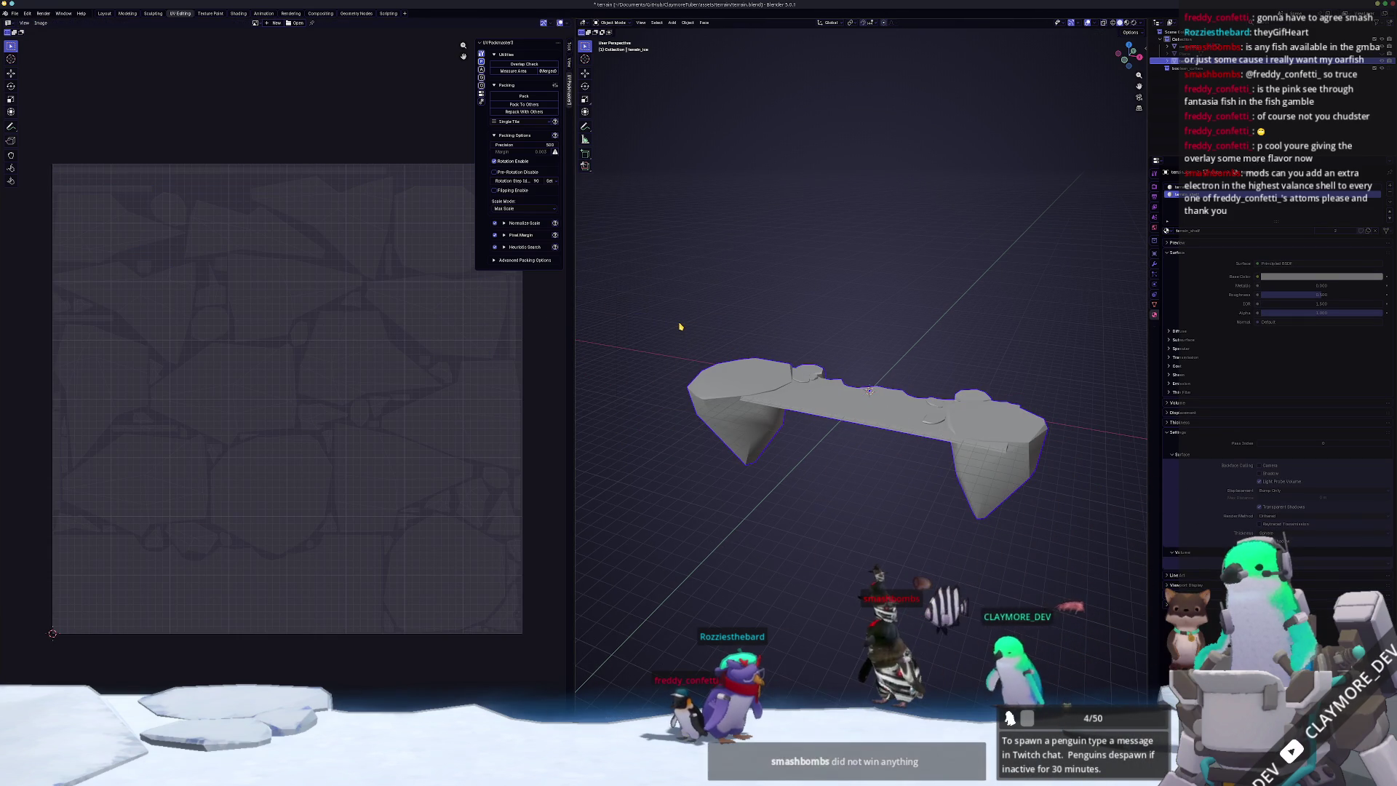
- Export the ice terrain as an FBX file
{"action": "left_click", "coordinate": [15, 13]}
{"action": "mouse_move", "coordinate": [35, 133]}
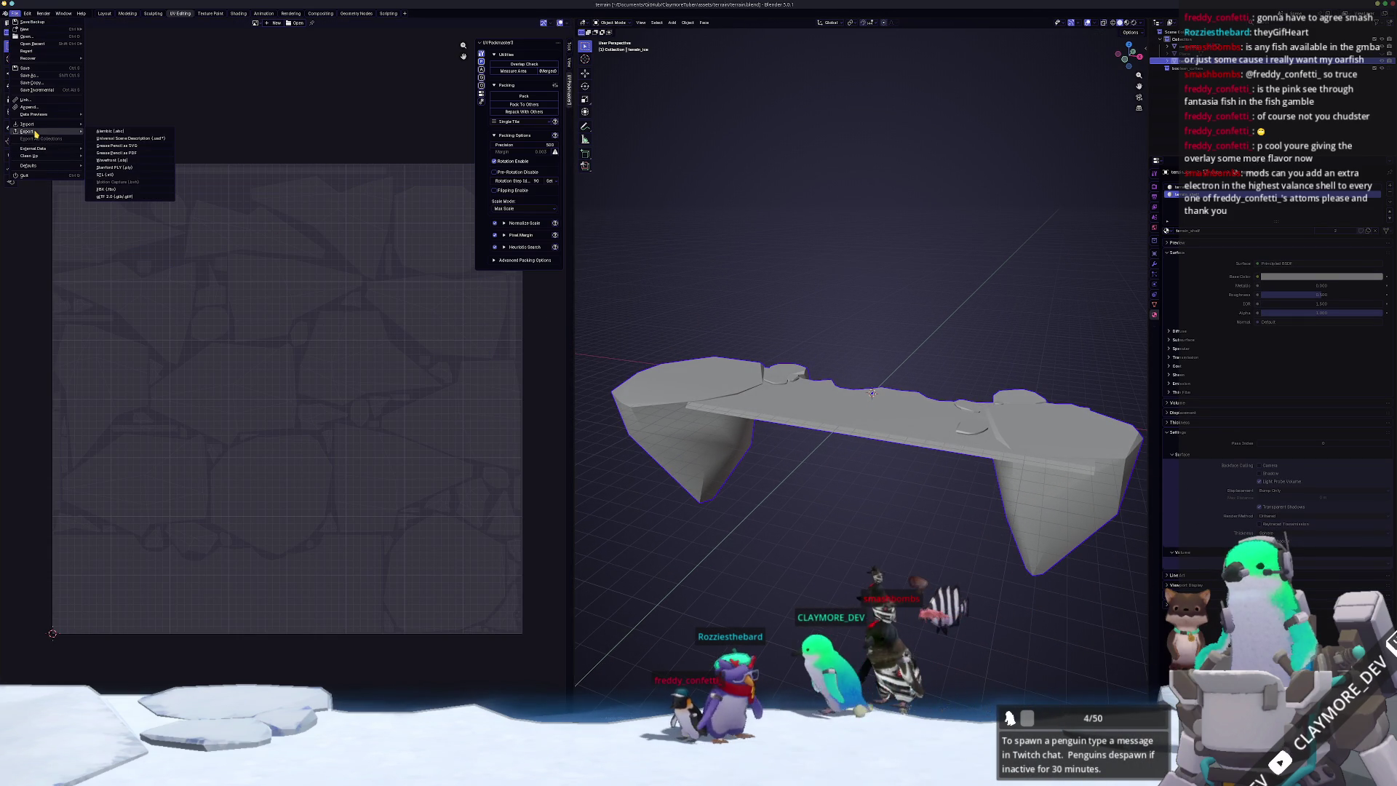
{"action": "left_click", "coordinate": [111, 191]}
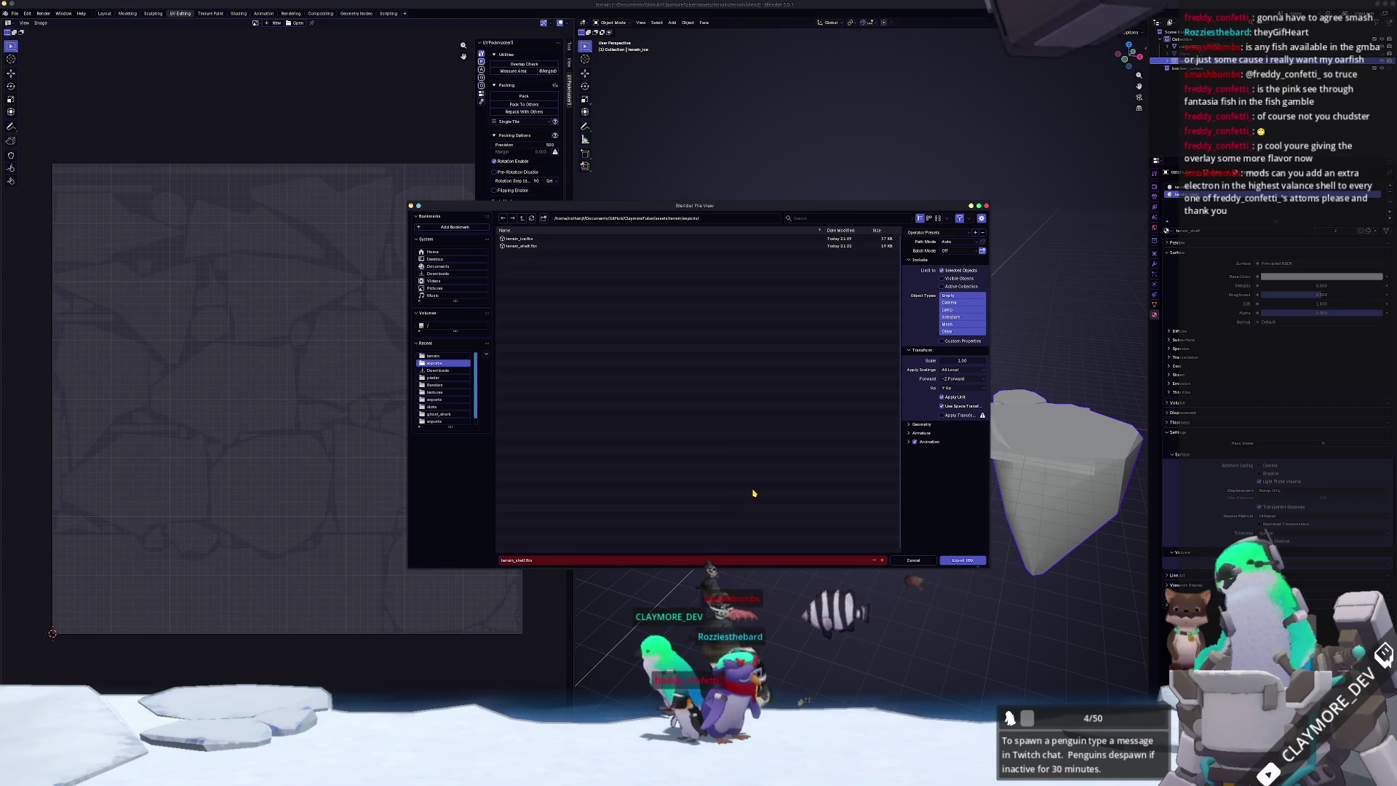
{"action": "left_click", "coordinate": [962, 561]}
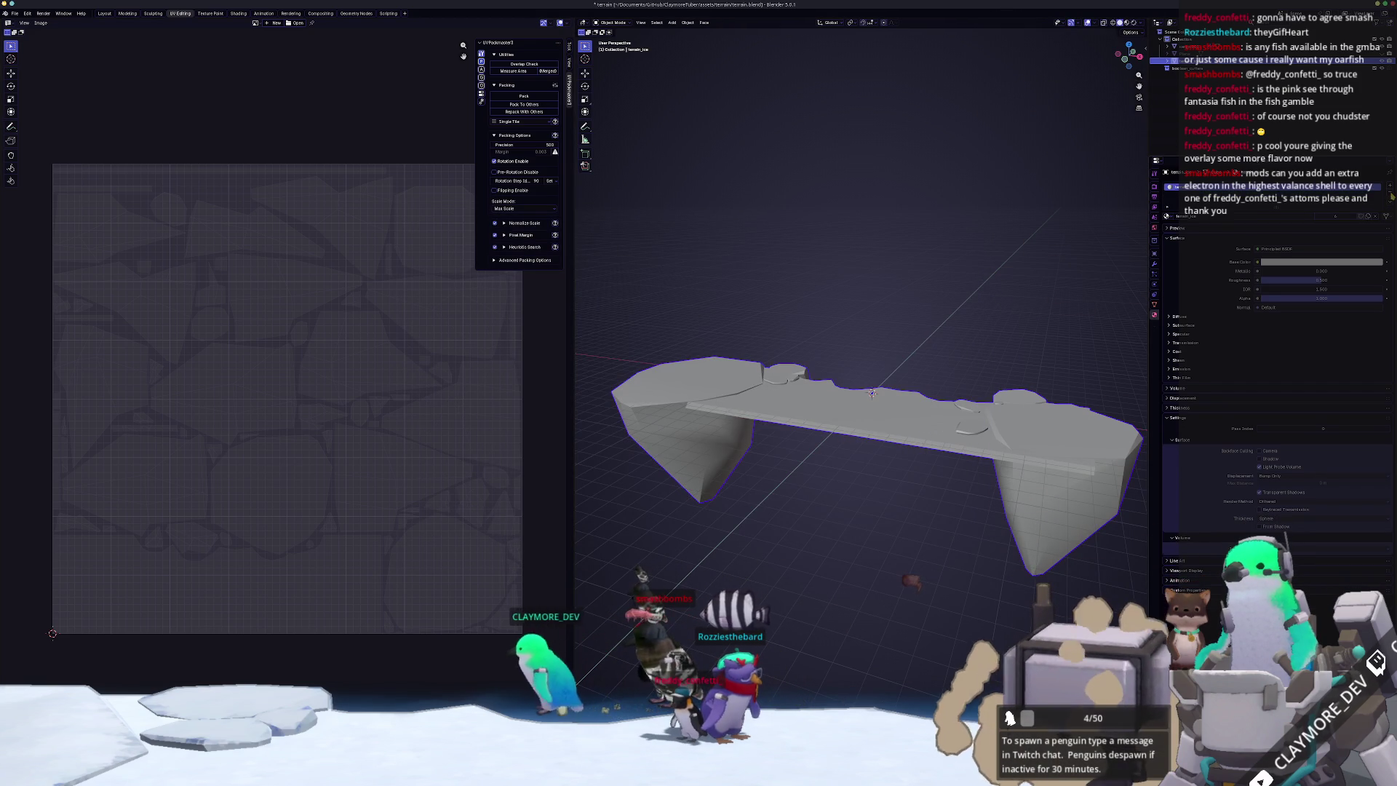
- In Edit Mode top view, select one small floating rock chunk with Ctrl+L
{"action": "left_click", "coordinate": [16, 15]}
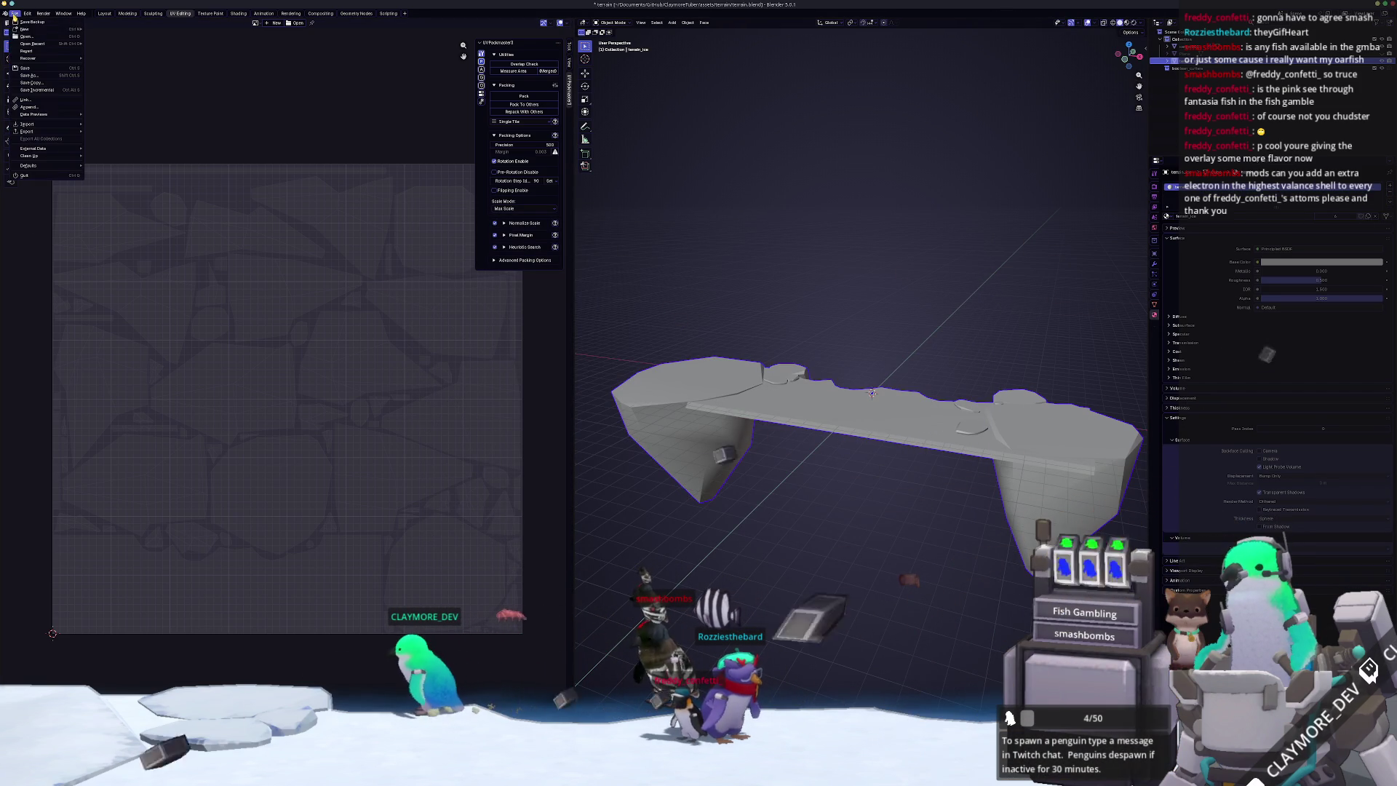
{"action": "mouse_move", "coordinate": [73, 131]}
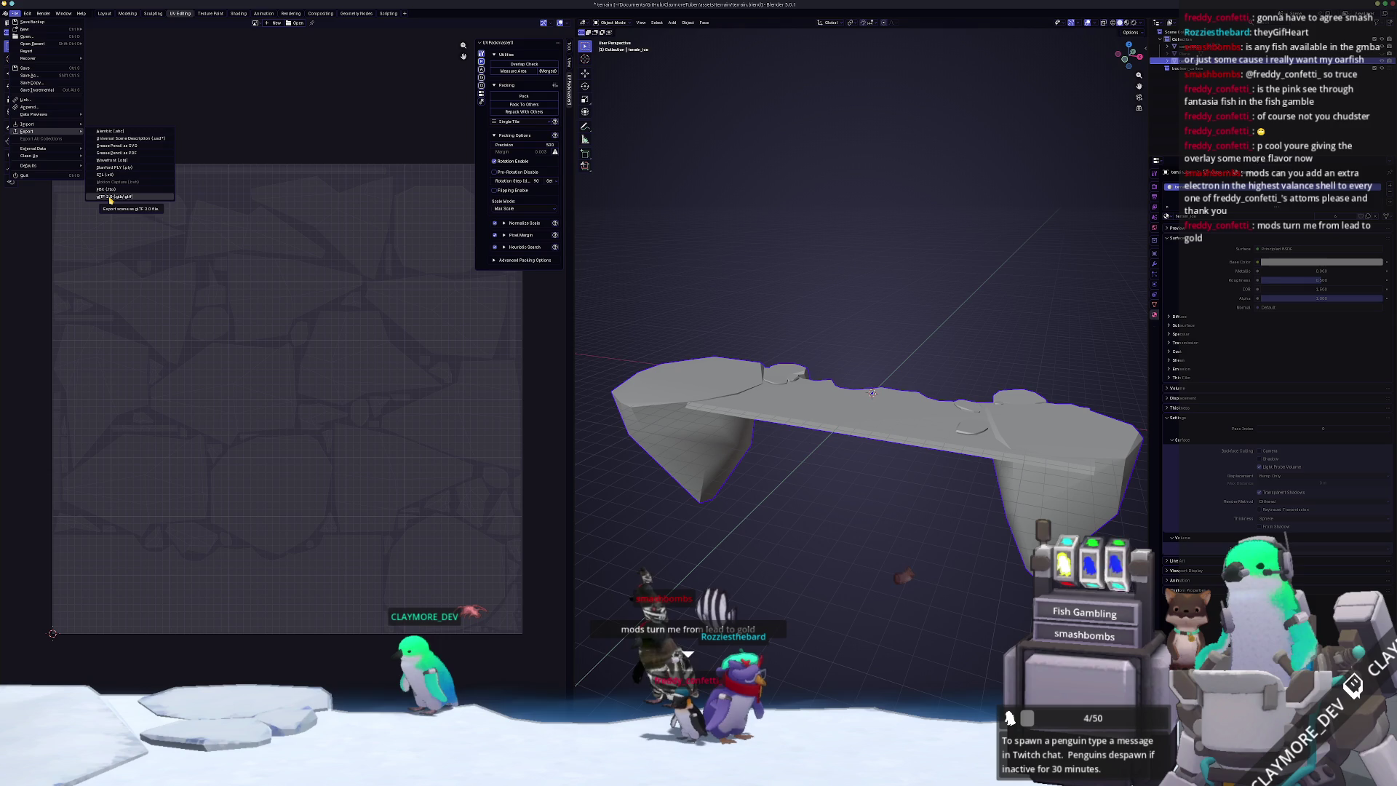
{"action": "key", "text": "Tab"}
{"action": "key", "text": "KP_7"}
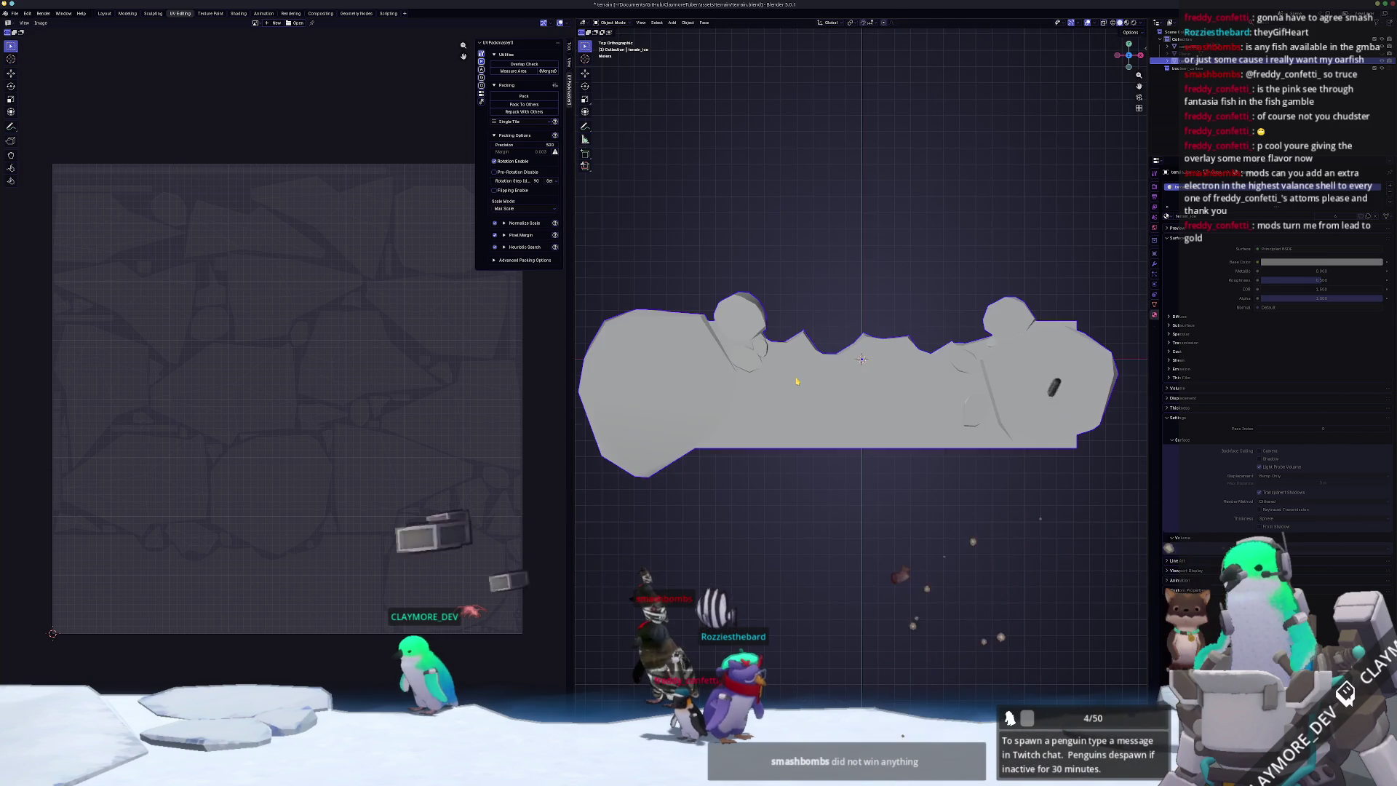
{"action": "left_click", "coordinate": [760, 348]}
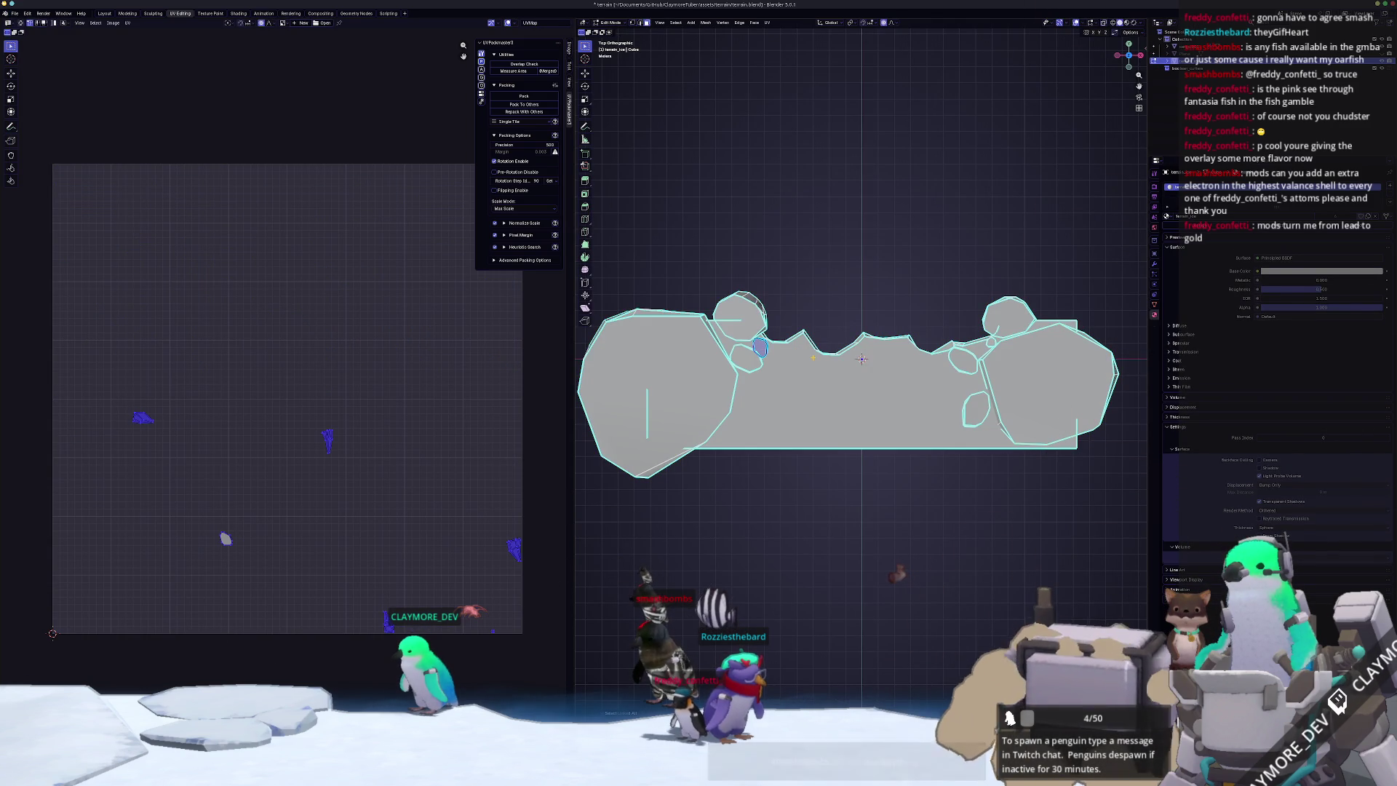
{"action": "key", "text": "ctrl+l"}
- Move, enlarge without changing height, and rotate the selected rock chunk into place
{"action": "key", "text": "g"}
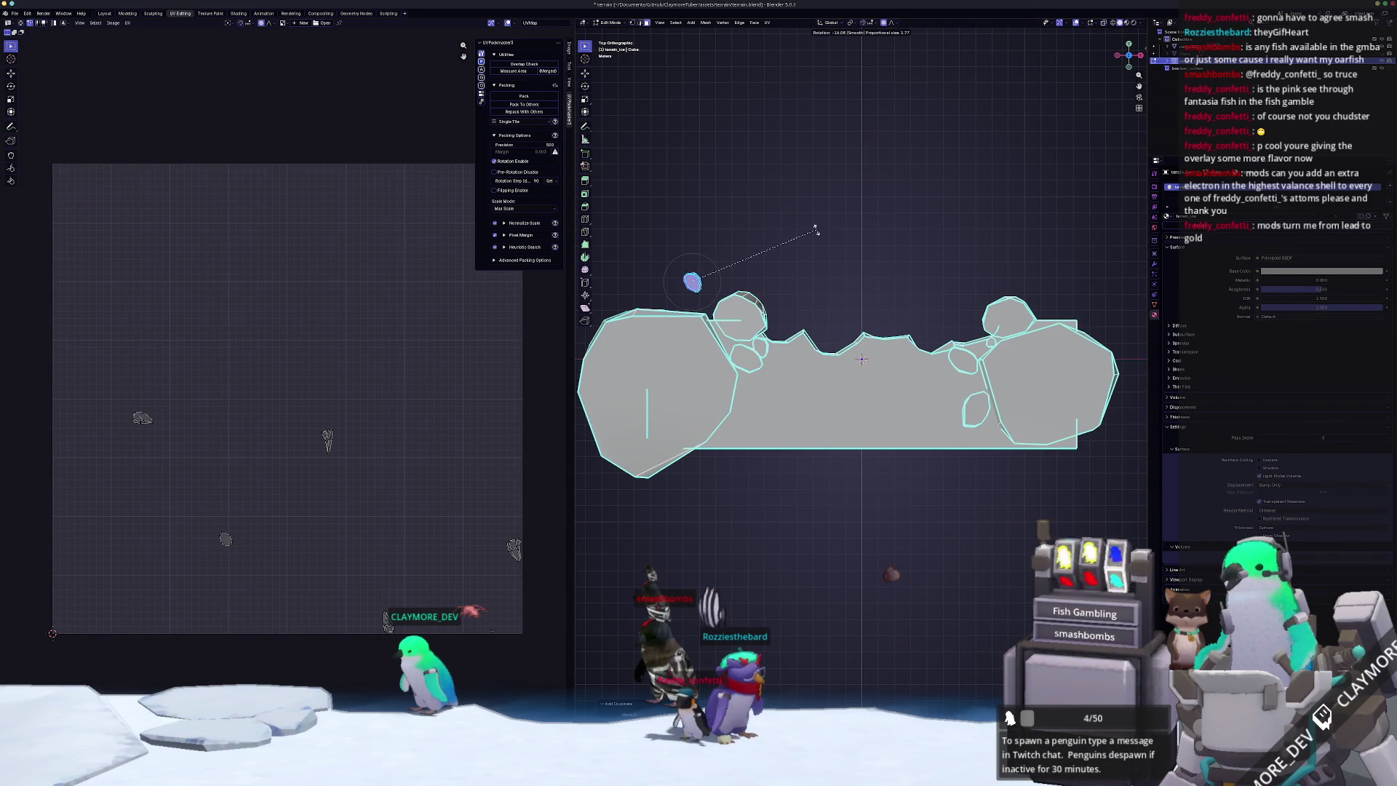
{"action": "left_click", "coordinate": [750, 204]}
{"action": "key", "text": "s"}
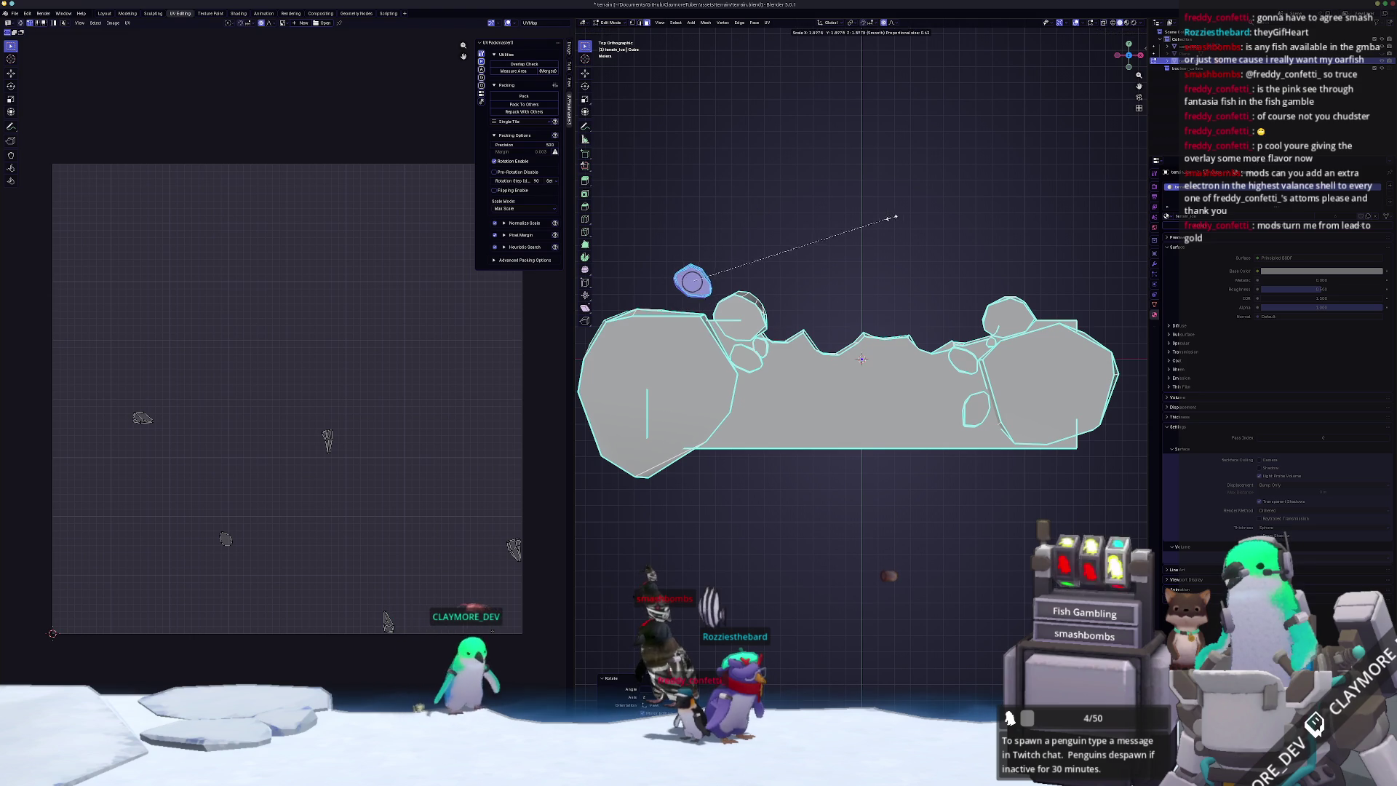
{"action": "key", "text": "shift+z"}
{"action": "left_click", "coordinate": [975, 211]}
{"action": "key", "text": "r"}
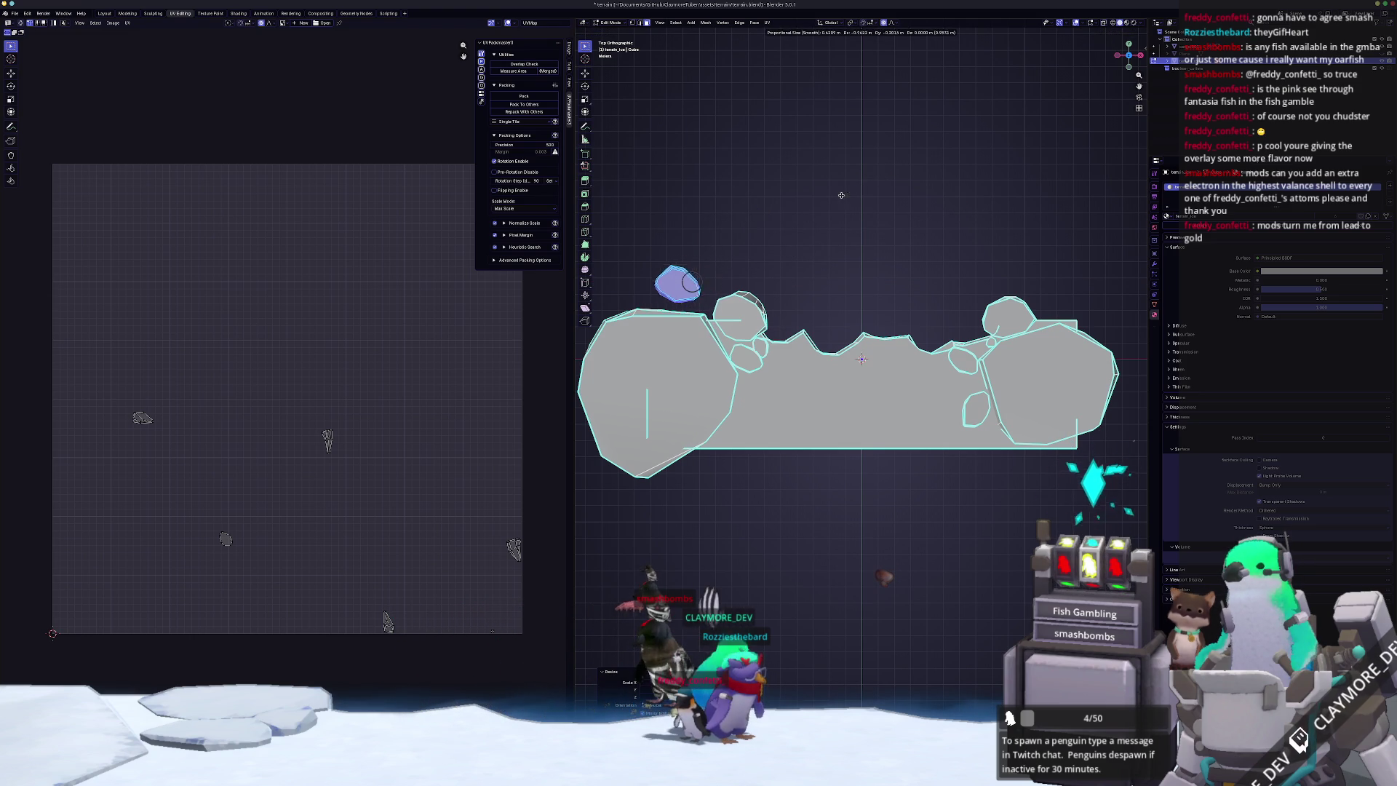
{"action": "scroll", "coordinate": [830, 196], "scroll_direction": "up", "scroll_amount": 12}
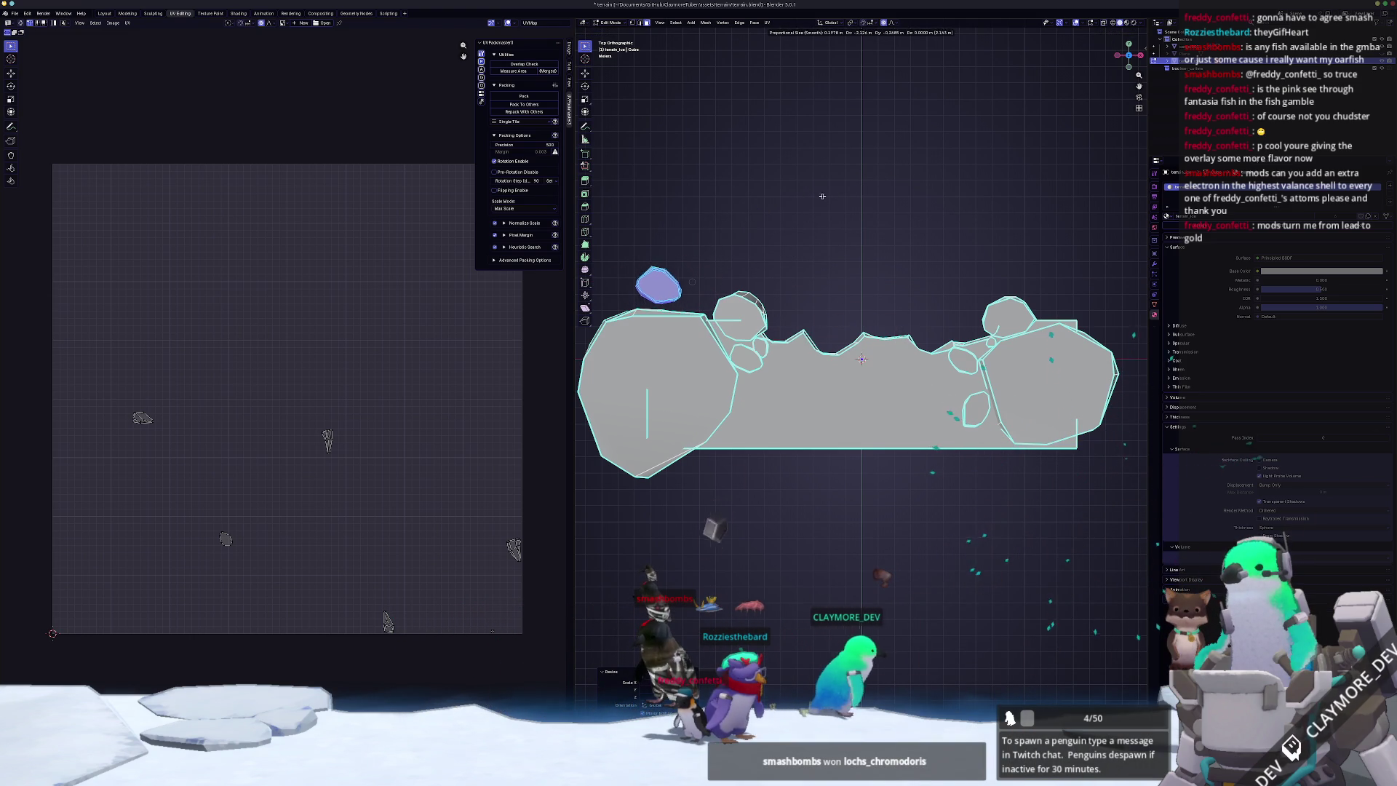
{"action": "key", "text": "r"}
{"action": "left_click", "coordinate": [868, 262]}
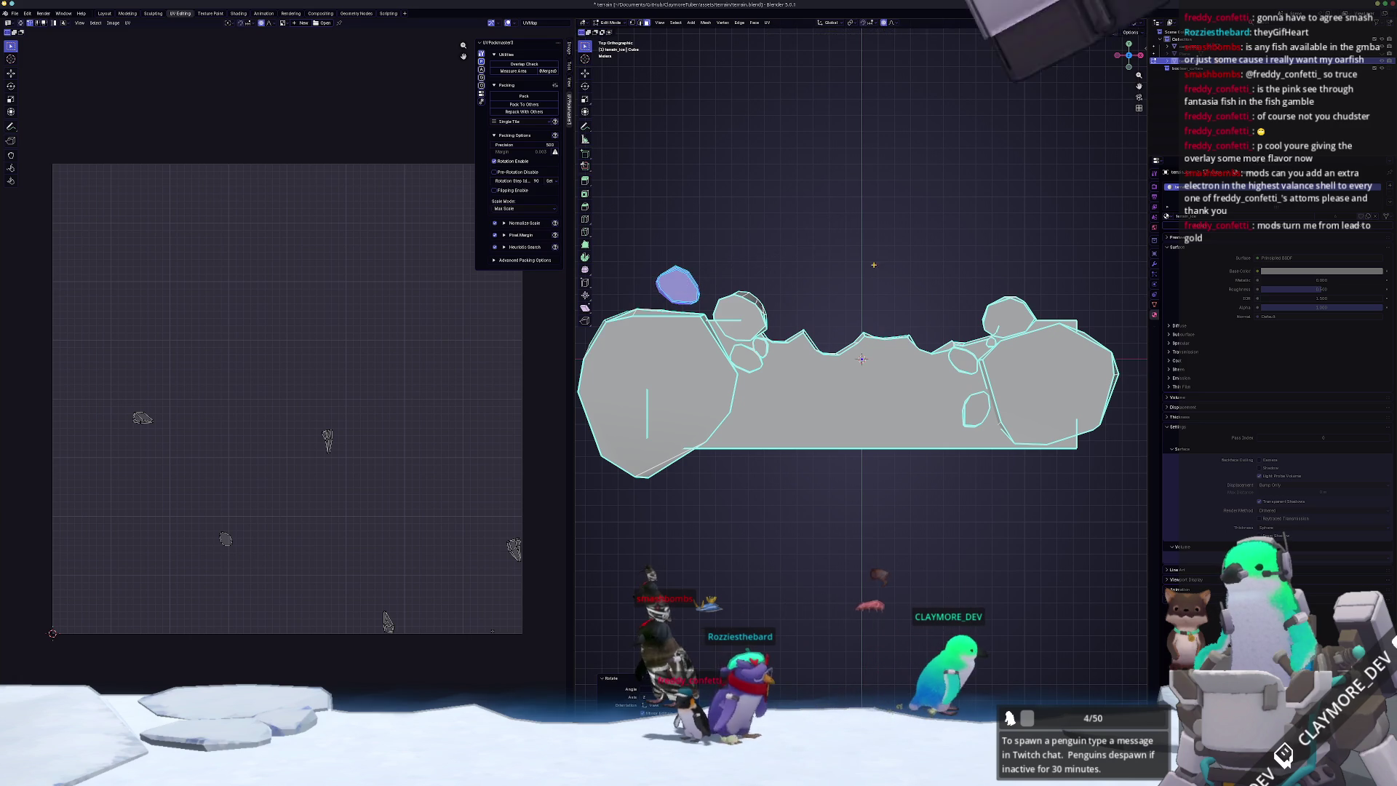
- Duplicate the small rock near the shelf edge, rotating and resizing the copy
{"action": "left_click", "coordinate": [903, 373]}
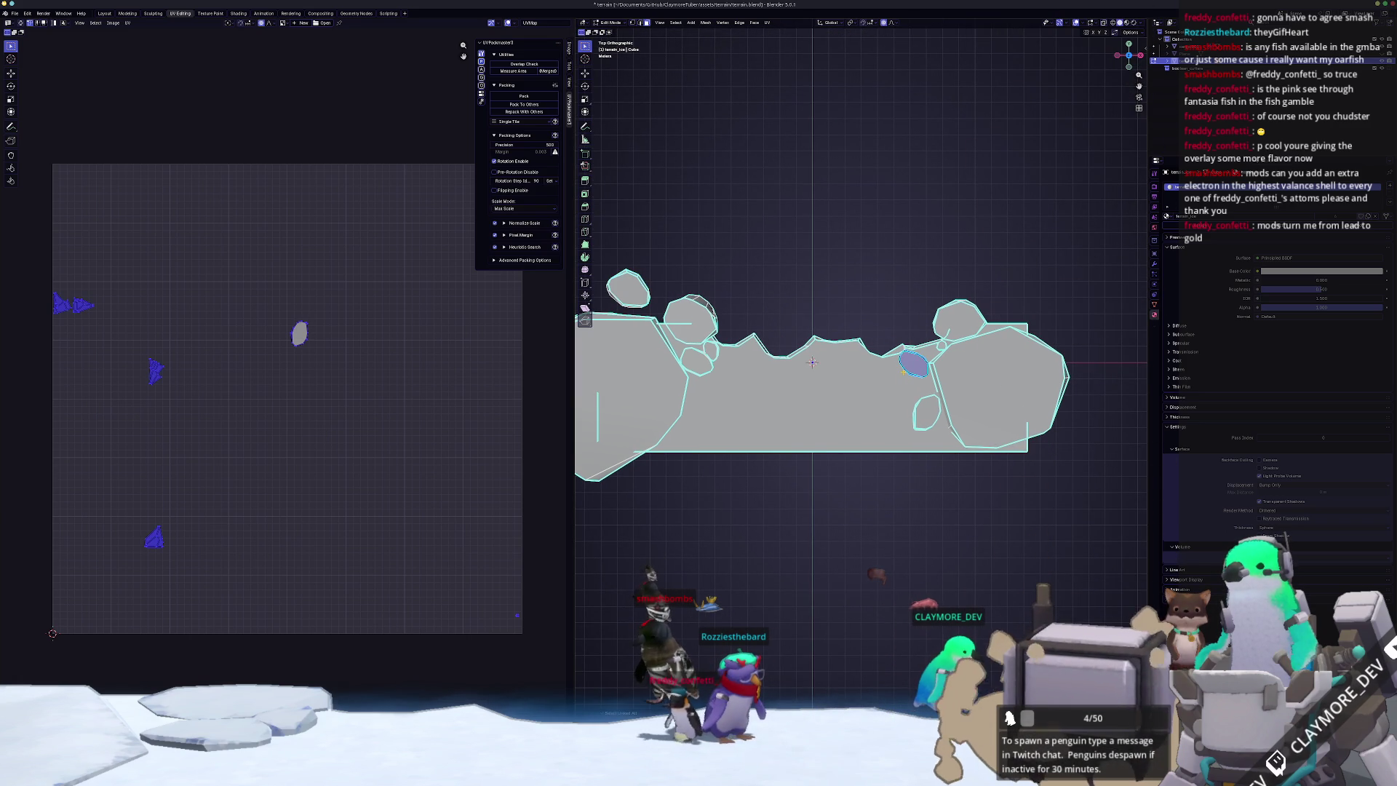
{"action": "key", "text": "shift+d"}
{"action": "key", "text": "r"}
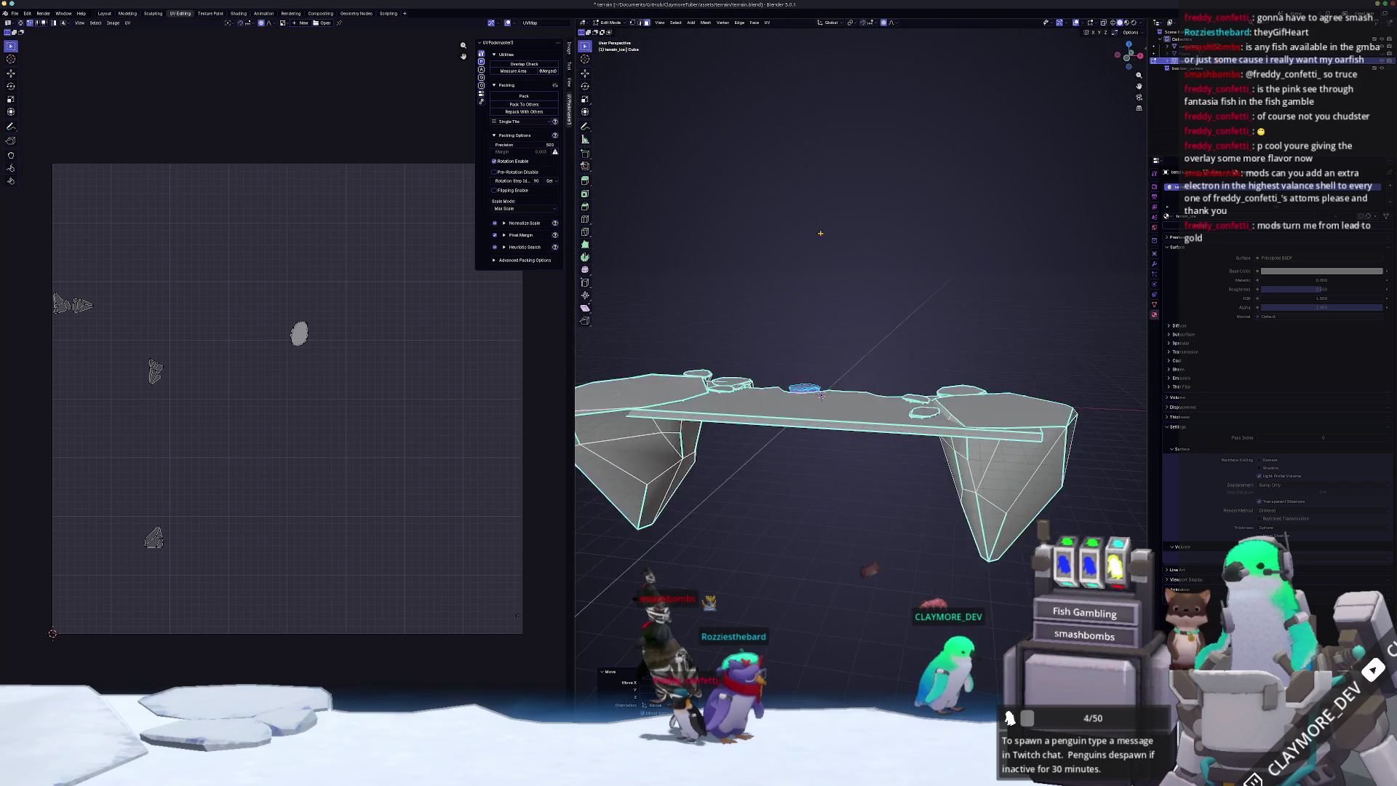
{"action": "key", "text": "s"}
{"action": "key", "text": "shift+z"}
{"action": "left_click", "coordinate": [883, 303]}
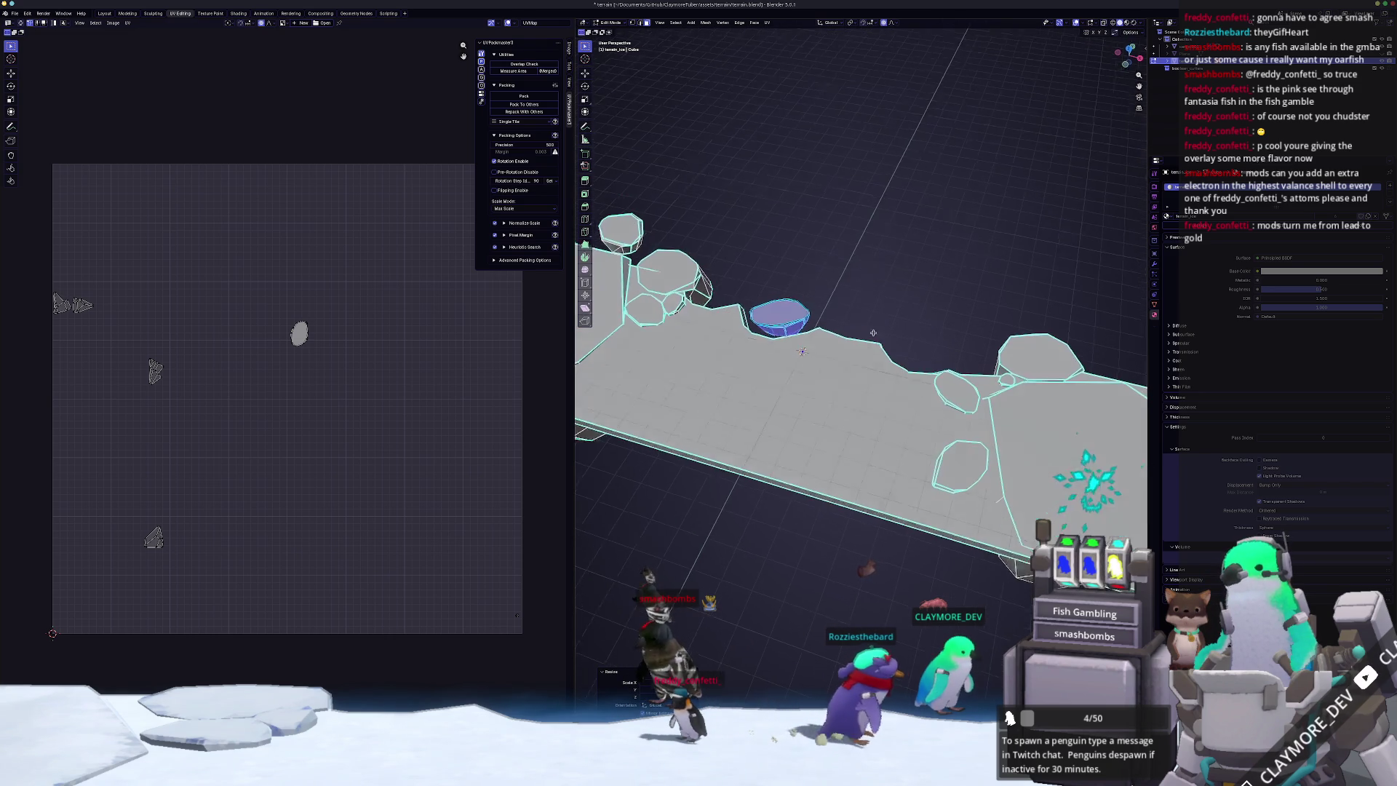
{"action": "key", "text": "KP_7"}
- Add two more shrunken, rotated rock copies up and right, then deselect and orbit
{"action": "key", "text": "shift+d"}
{"action": "key", "text": "s"}
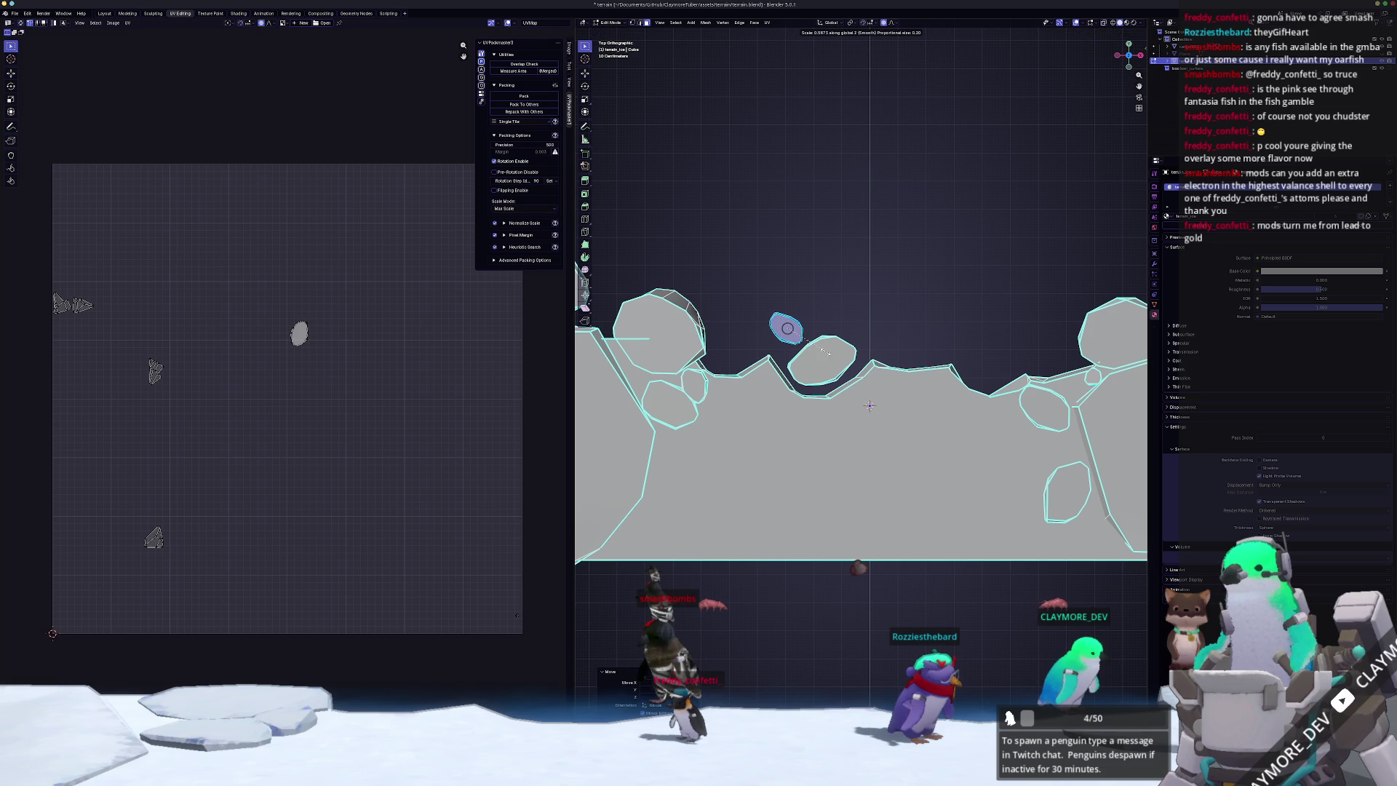
{"action": "key", "text": "shift+d"}
{"action": "left_click", "coordinate": [902, 274]}
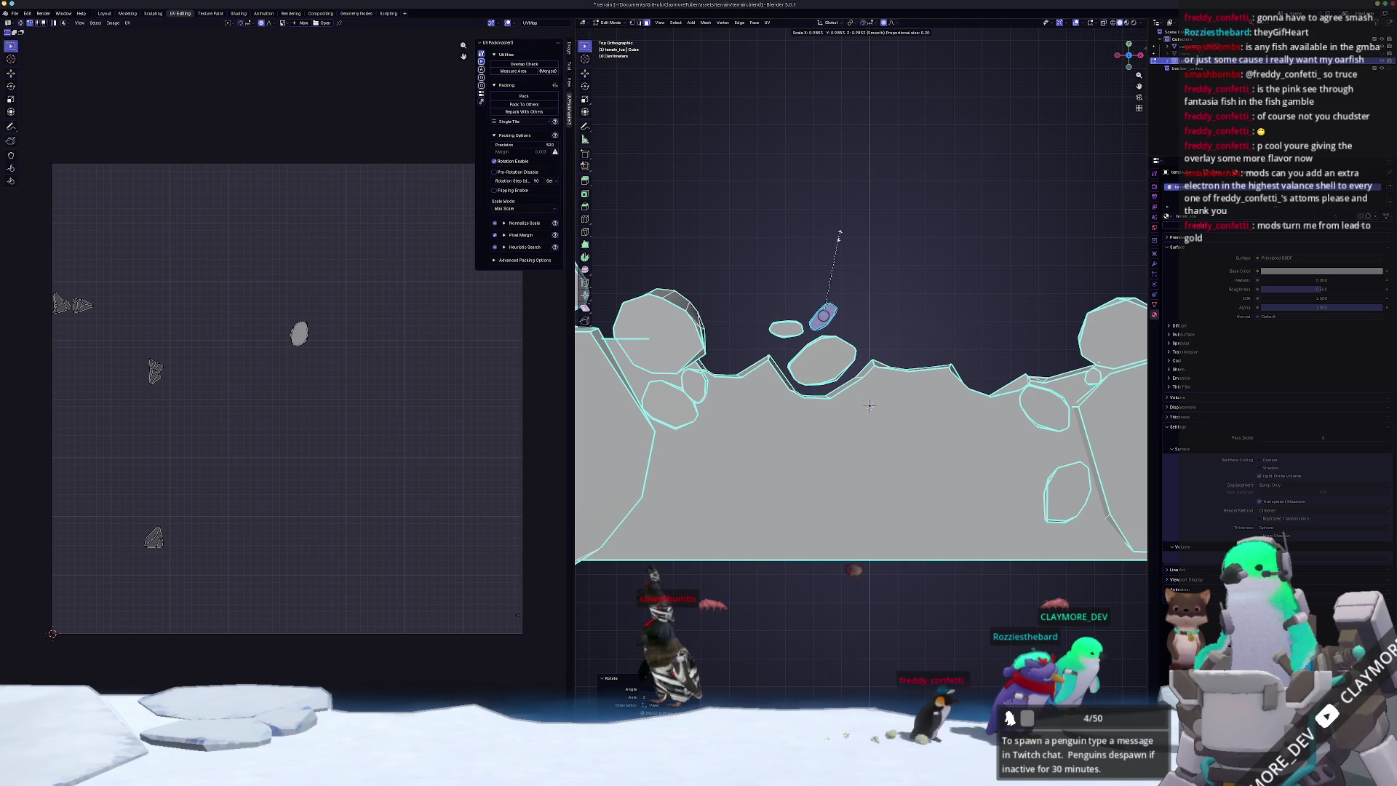
{"action": "left_click", "coordinate": [824, 316]}
{"action": "right_click", "coordinate": [757, 285]}
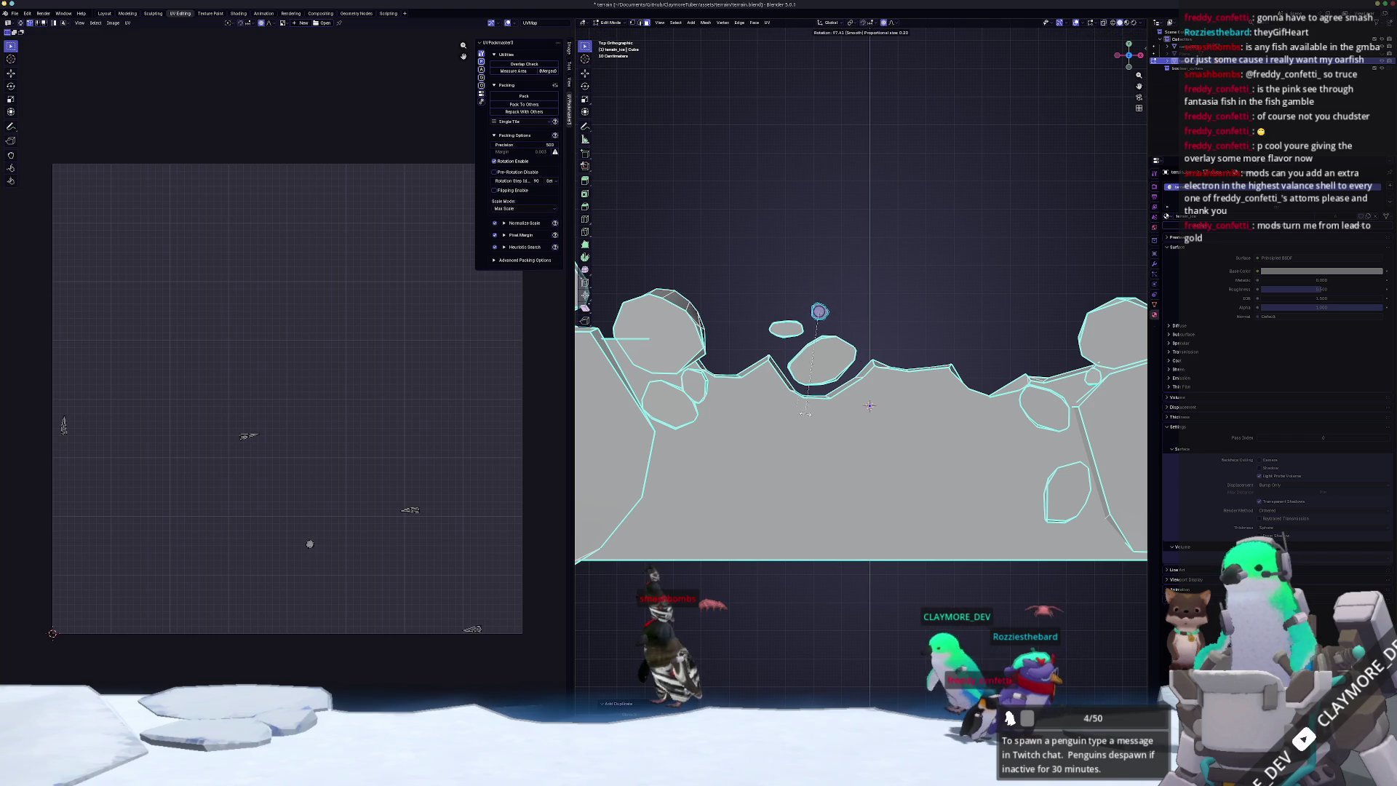
{"action": "key", "text": "KP_8"}
{"action": "key", "text": "KP_8"}
{"action": "key", "text": "KP_8"}
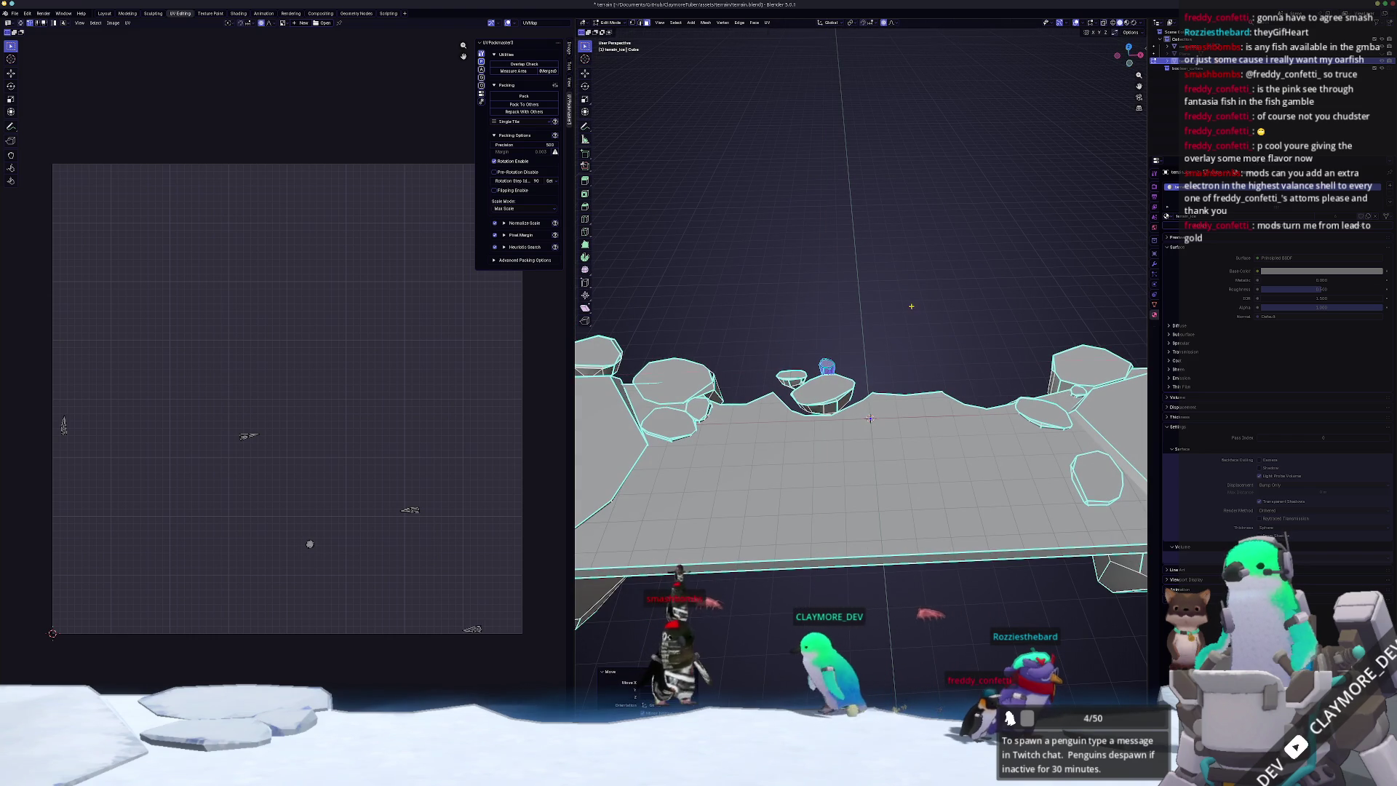
- Inspect the terrain from a low angle, then select the top-right rock in top view
{"action": "key", "text": "Tab"}
{"action": "key", "text": "KP_8"}
{"action": "key", "text": "KP_4"}
{"action": "key", "text": "Tab"}
{"action": "key", "text": "KP_7"}
{"action": "left_click", "coordinate": [999, 353]}
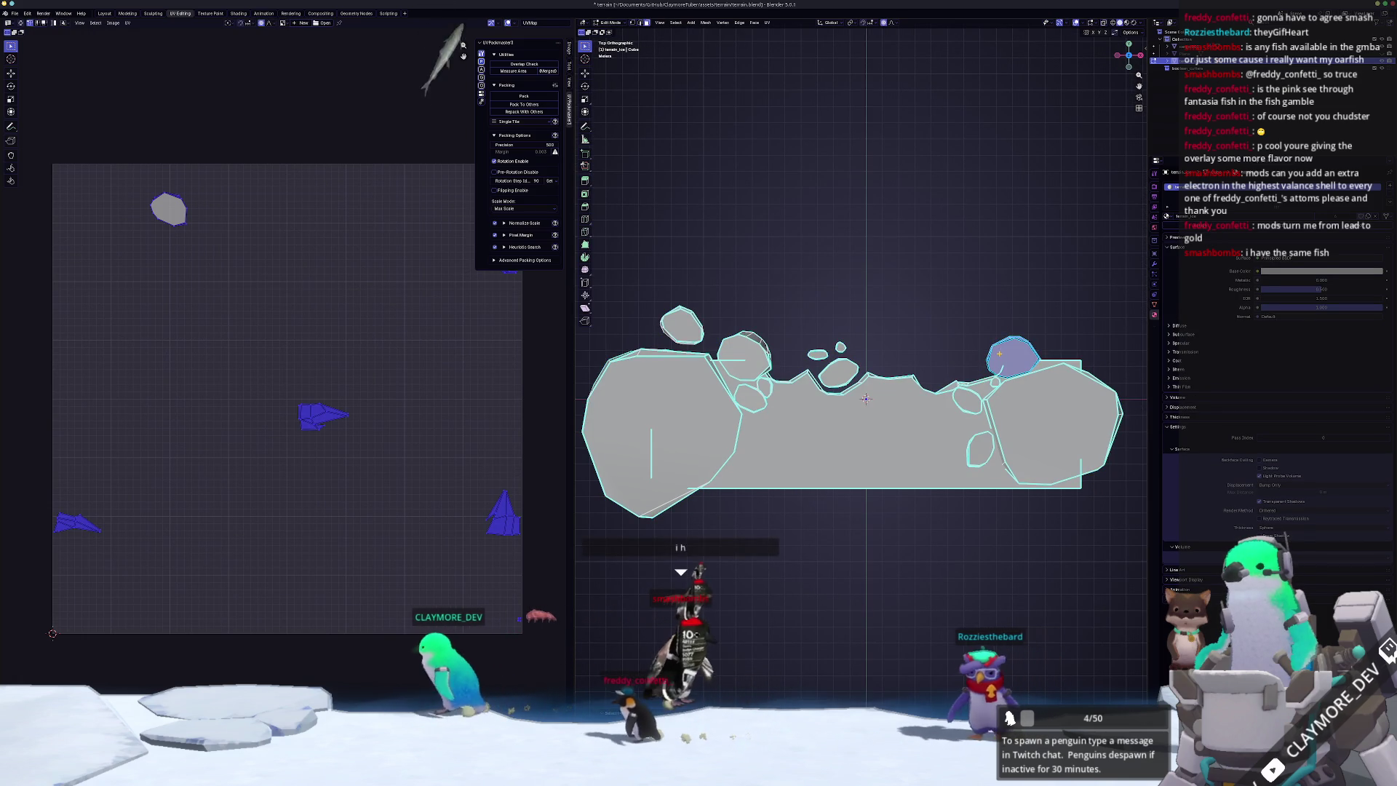
{"action": "scroll", "coordinate": [999, 353], "scroll_direction": "up", "scroll_amount": 2}
- Duplicate the top-right rock as a smaller, slightly rotated copy on the shelf edge
{"action": "key", "text": "shift+d"}
{"action": "key", "text": "s"}
{"action": "left_click", "coordinate": [946, 314]}
{"action": "key", "text": "g"}
{"action": "left_click", "coordinate": [943, 316]}
{"action": "key", "text": "r"}
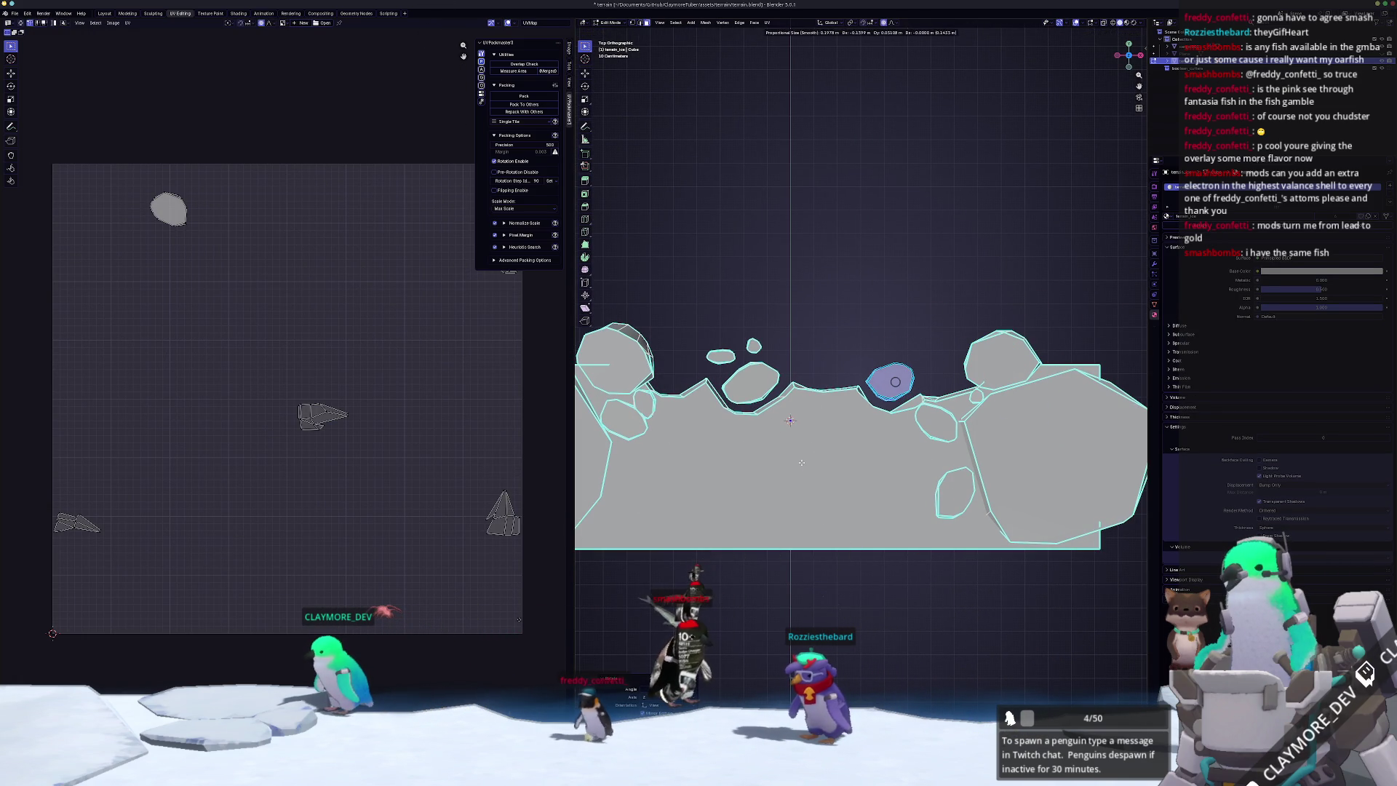
{"action": "left_click", "coordinate": [802, 457]}
{"action": "key", "text": "g"}
{"action": "key", "text": "alt+a"}
{"action": "left_click_drag", "start_coordinate": [819, 383], "coordinate": [813, 419]}
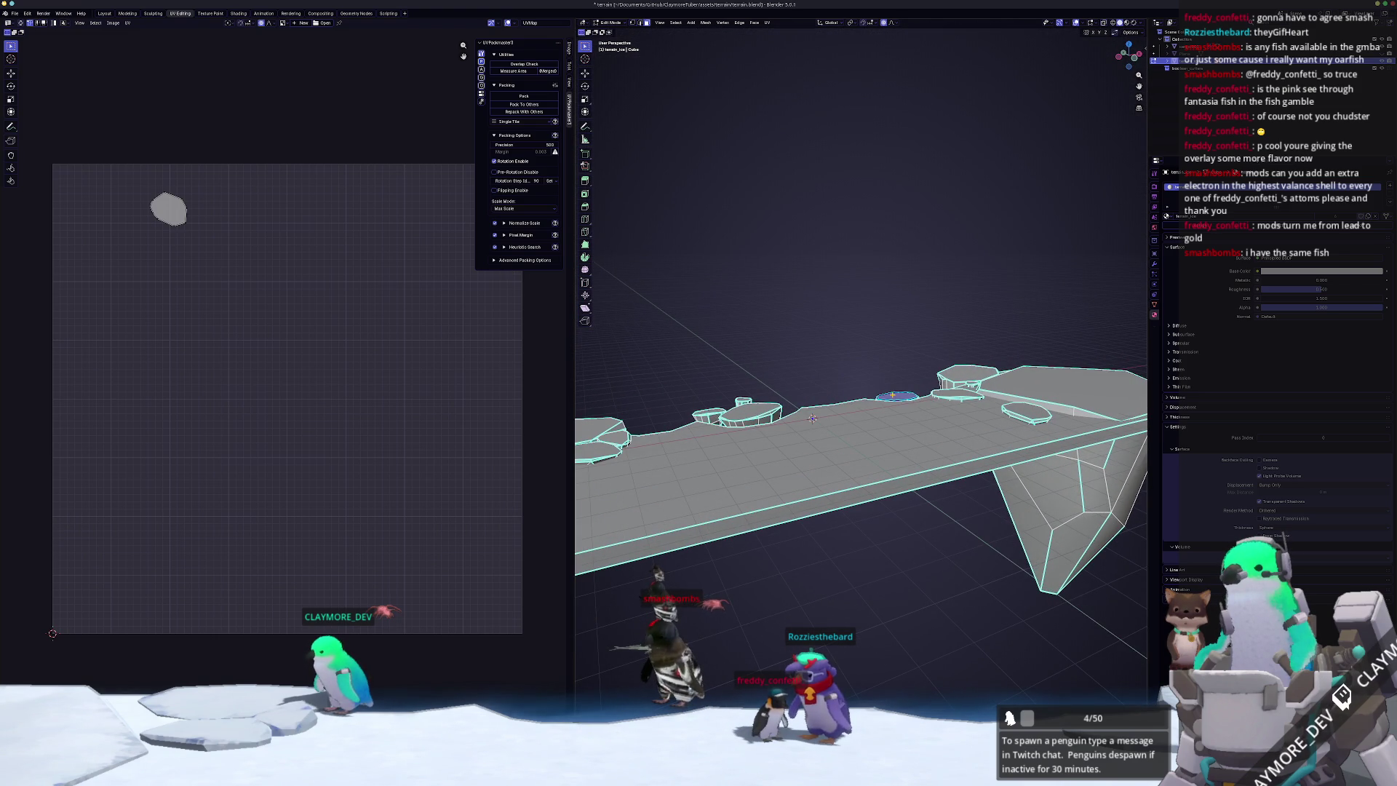
- Raise the spike rock vertically in front view, then re-enter Edit Mode with everything selected
{"action": "key", "text": "KP_1"}
{"action": "key", "text": "g"}
{"action": "key", "text": "z"}
{"action": "left_click", "coordinate": [960, 344]}
{"action": "key", "text": "Tab"}
{"action": "left_click_drag", "start_coordinate": [960, 344], "coordinate": [945, 401]}
{"action": "key", "text": "Tab"}
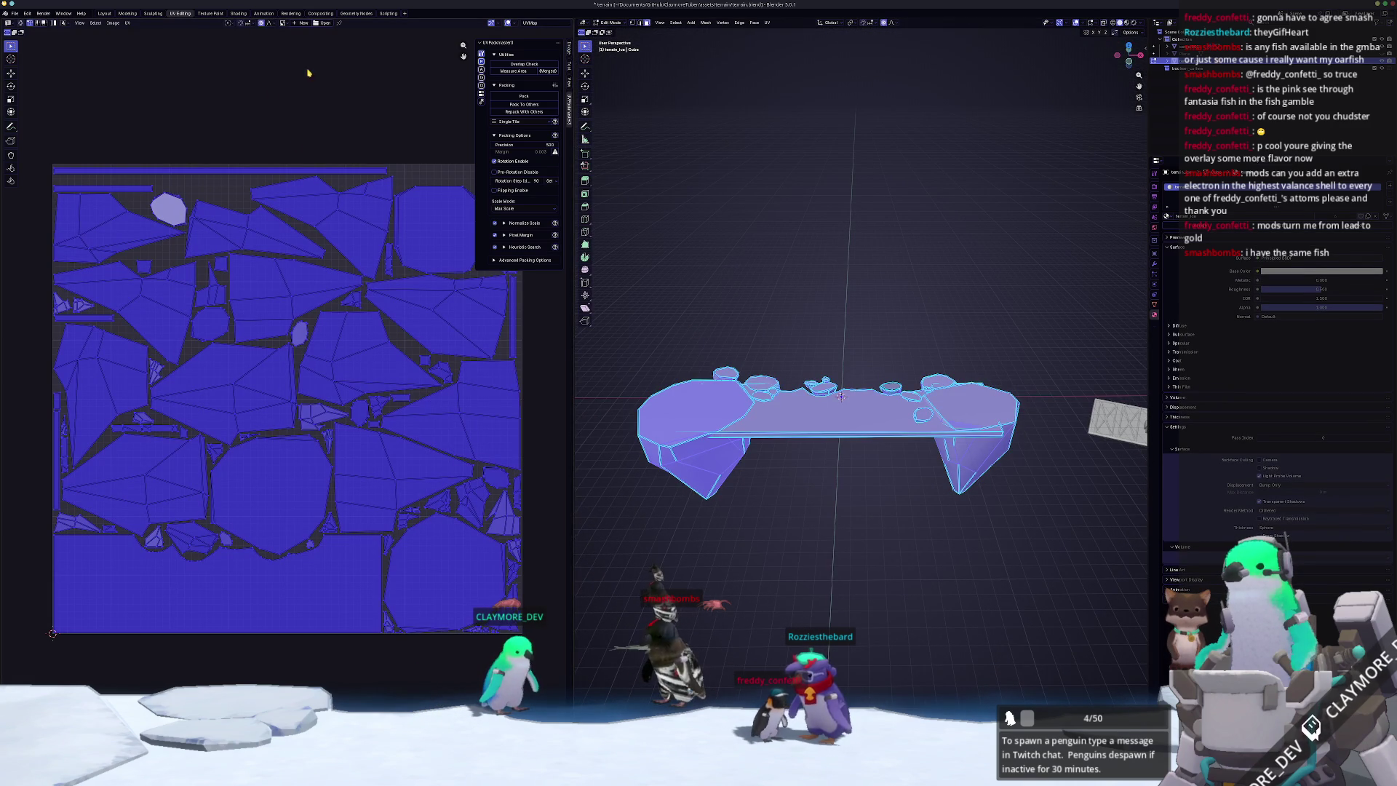
- Smart UV Project the terrain, pack islands with Ctrl+P, exit Edit Mode and switch to Godot
{"action": "left_click", "coordinate": [768, 23]}
{"action": "left_click", "coordinate": [784, 55]}
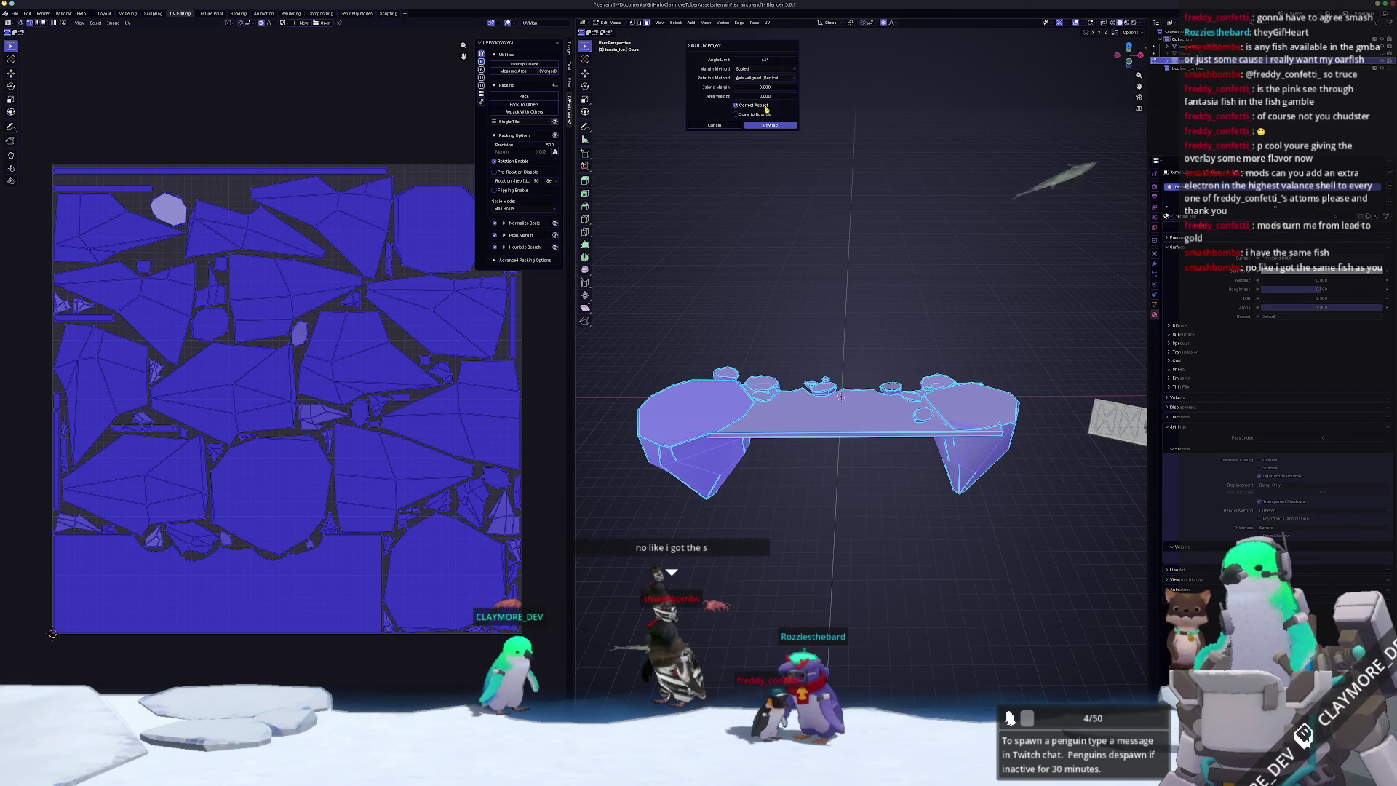
{"action": "left_click", "coordinate": [776, 126]}
{"action": "key", "text": "ctrl+p"}
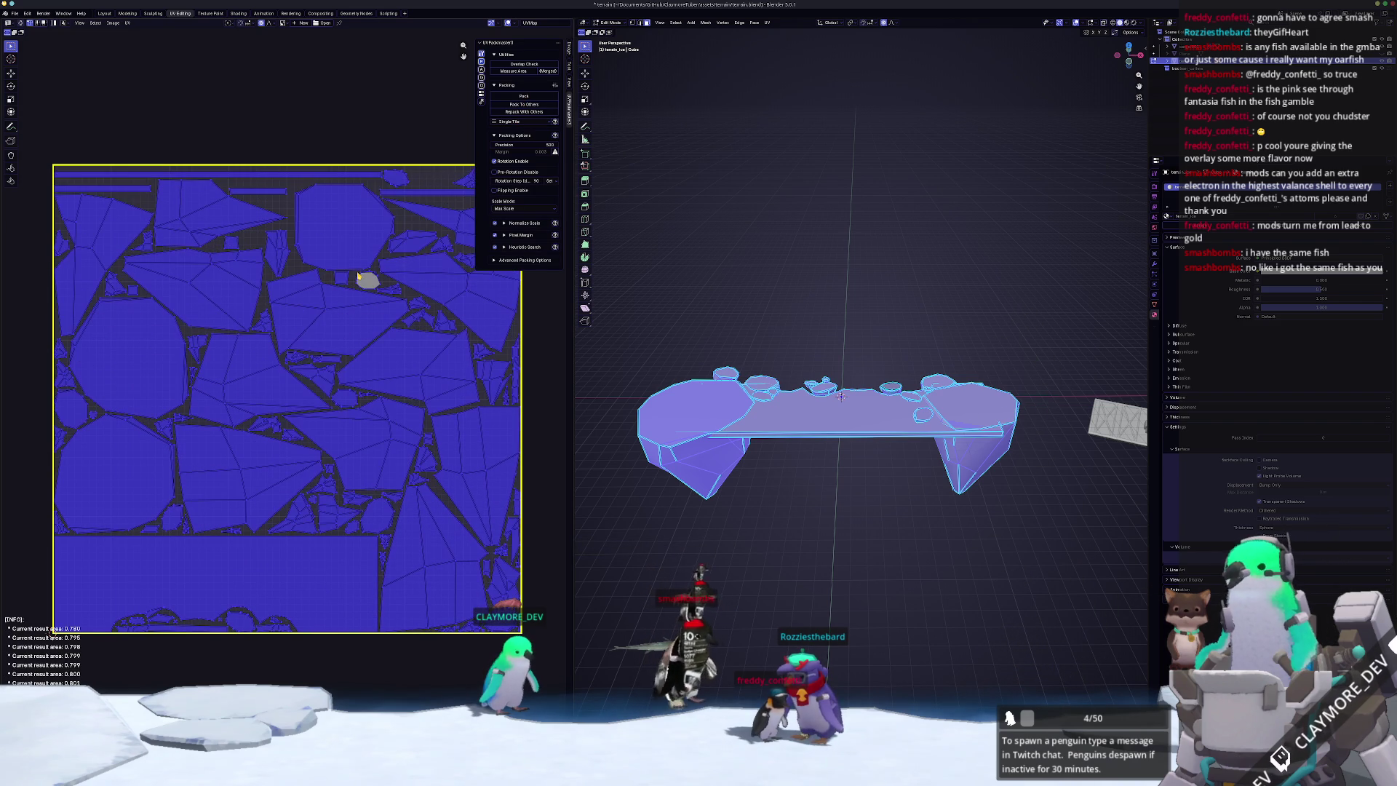
{"action": "key", "text": "Escape"}
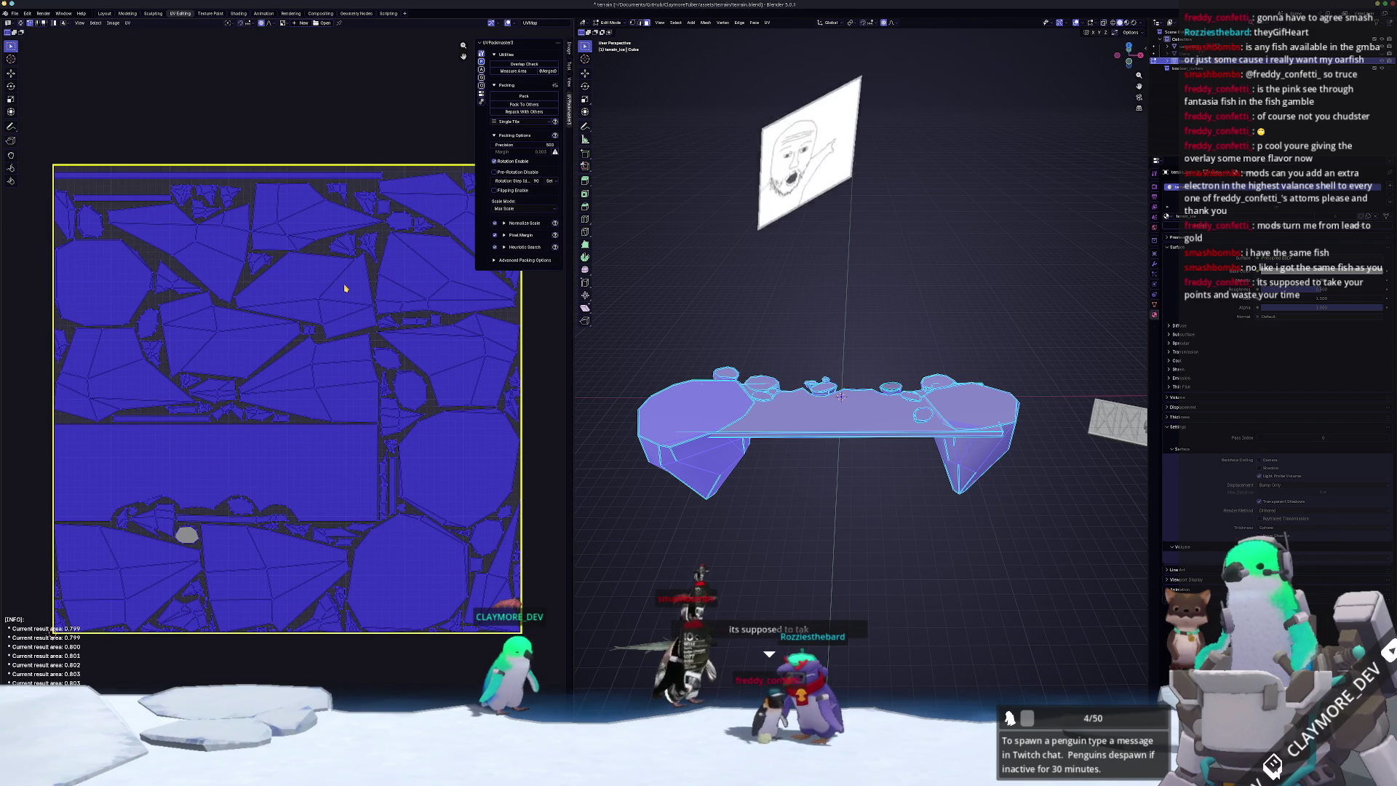
{"action": "key", "text": "Tab"}
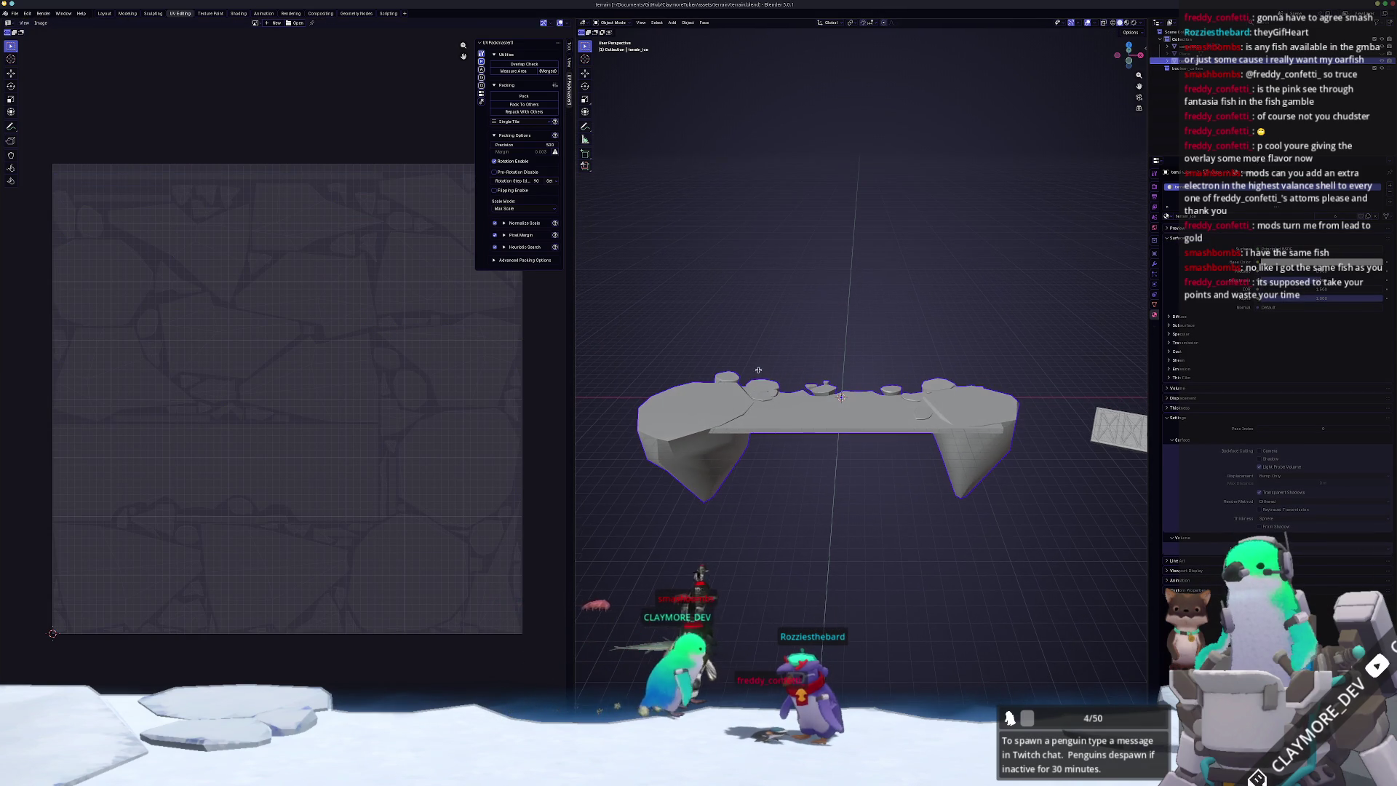
{"action": "scroll", "coordinate": [871, 441], "scroll_direction": "up", "scroll_amount": 1}
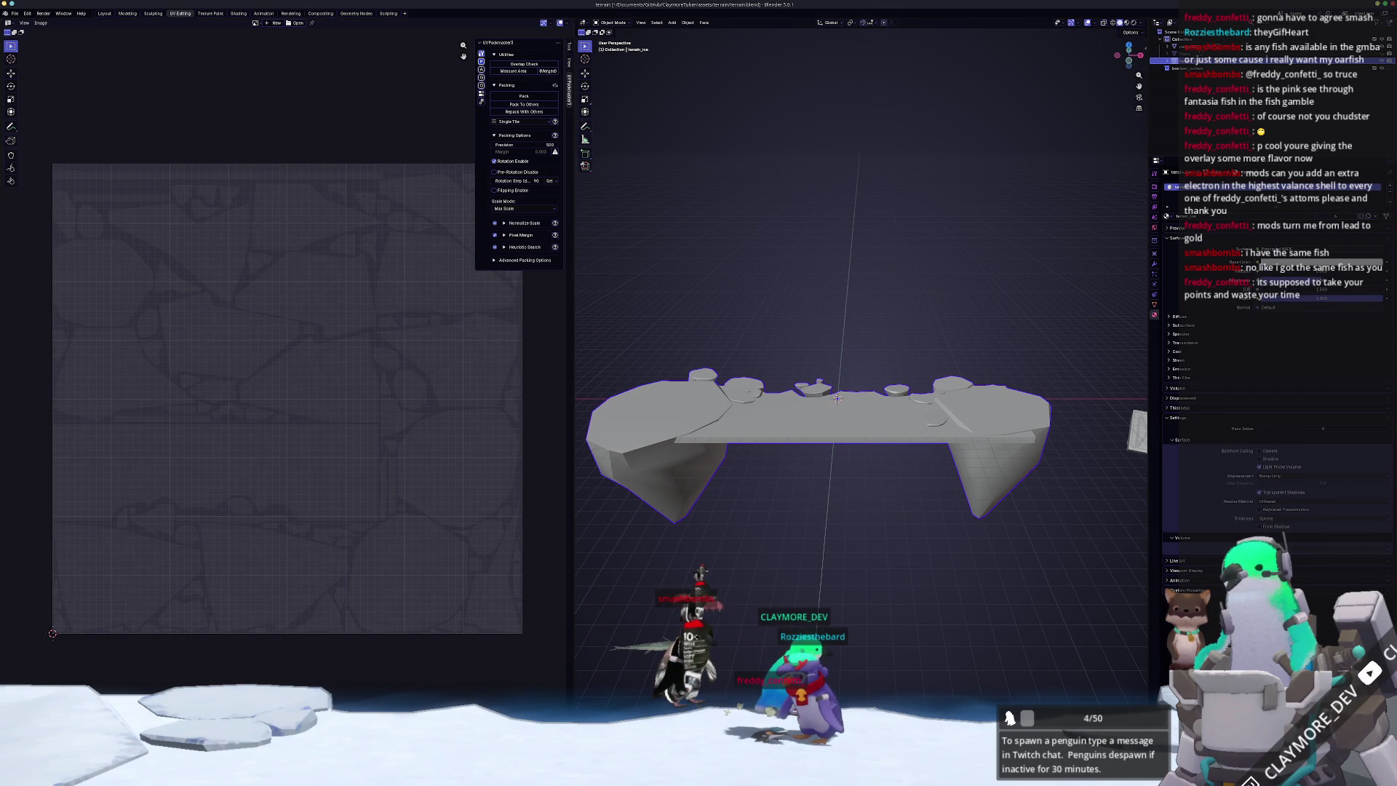
{"action": "key", "text": "alt+Tab"}
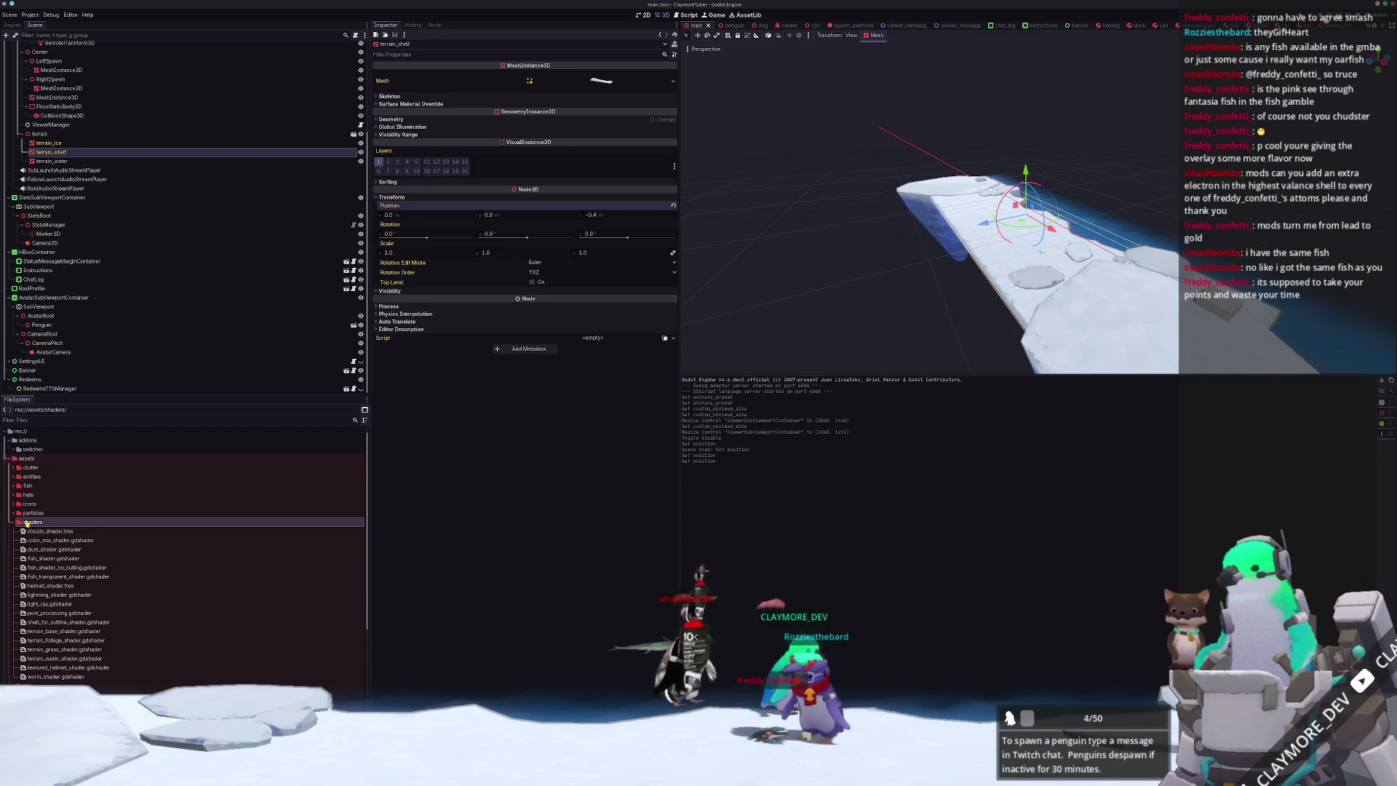
- In Godot, search 'pieder', preview the pieder.fbx import settings and open its textures folder
{"action": "double_click", "coordinate": [32, 523]}
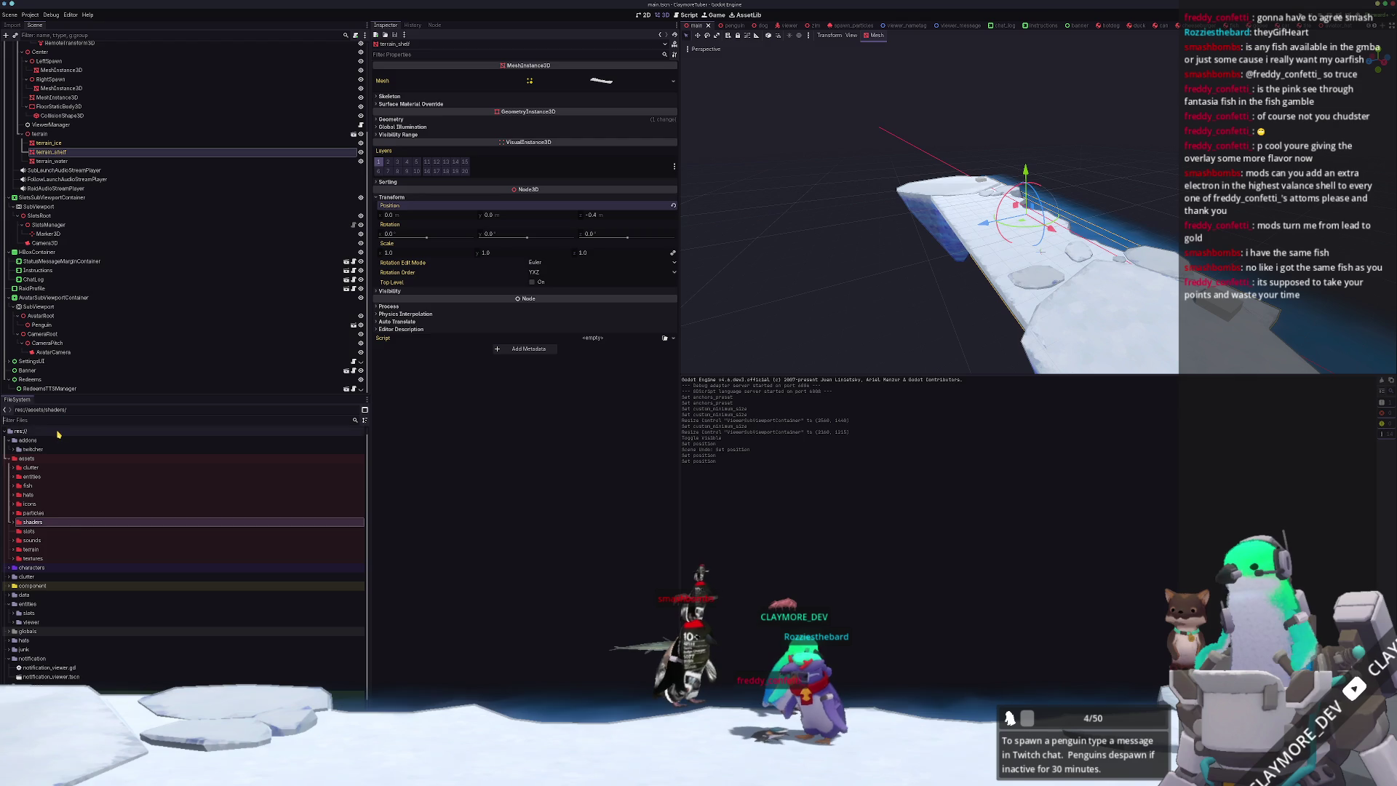
{"action": "type", "text": "pieder"}
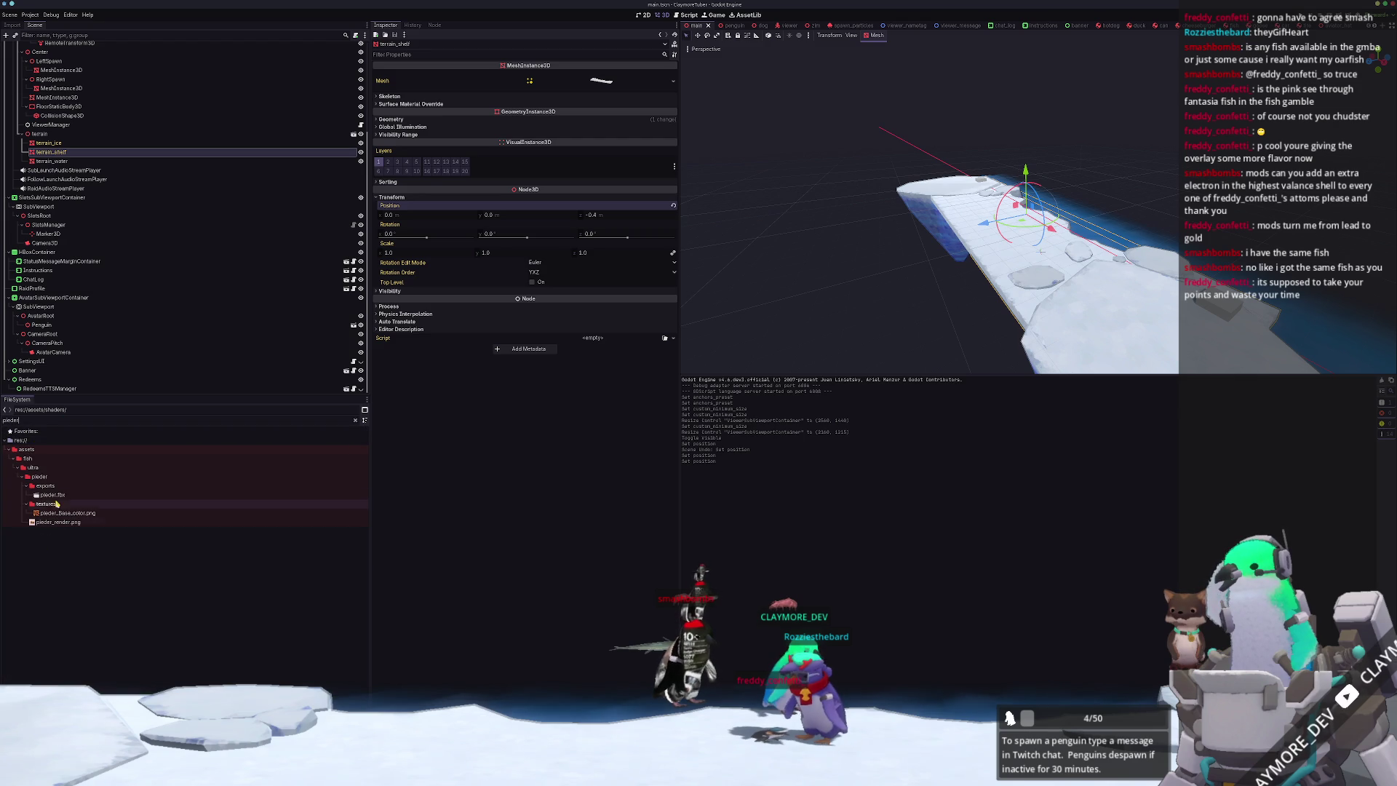
{"action": "double_click", "coordinate": [54, 496]}
{"action": "mouse_move", "coordinate": [571, 566]}
{"action": "left_mouse_down"}
{"action": "mouse_move", "coordinate": [565, 549]}
{"action": "mouse_move", "coordinate": [731, 613]}
{"action": "left_mouse_up"}
{"action": "left_click", "coordinate": [889, 686]}
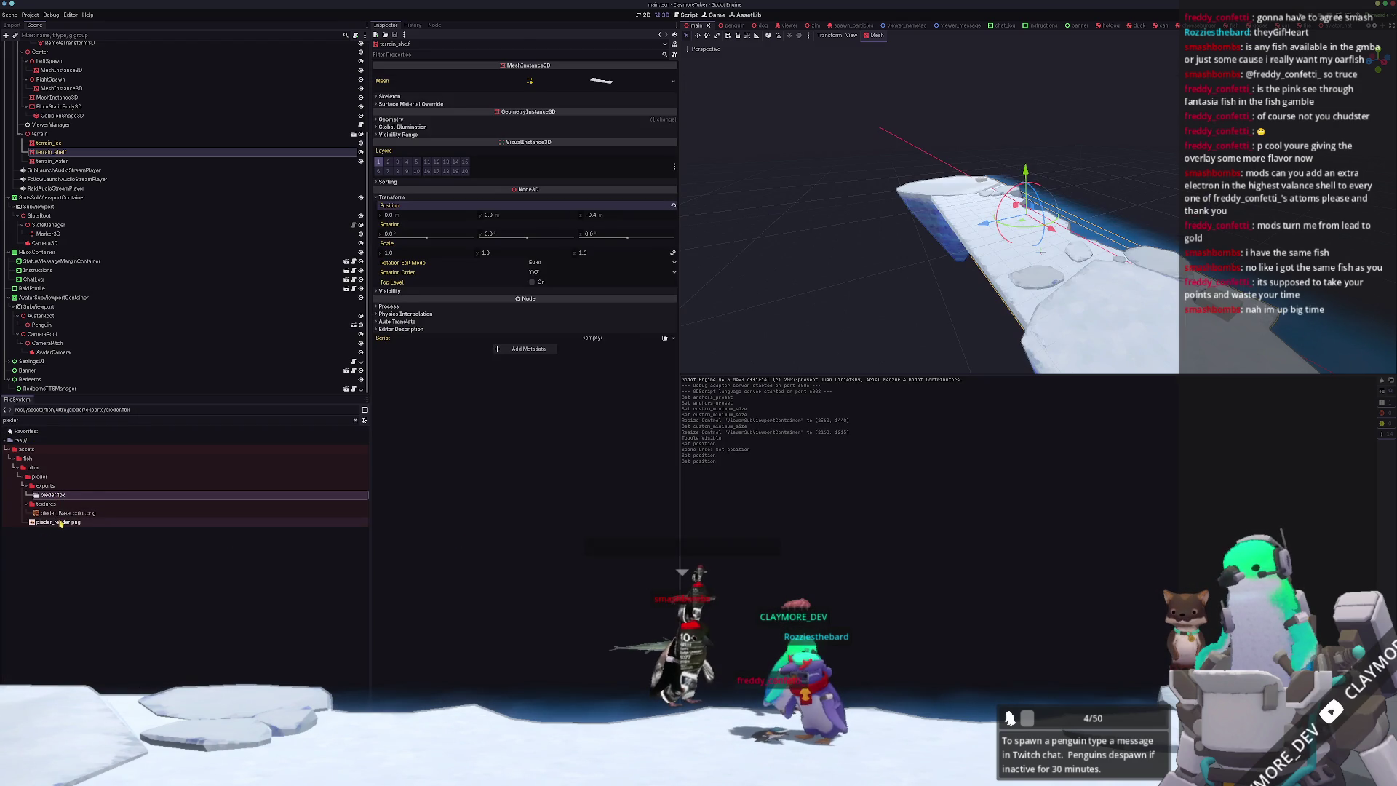
{"action": "left_click", "coordinate": [46, 504]}
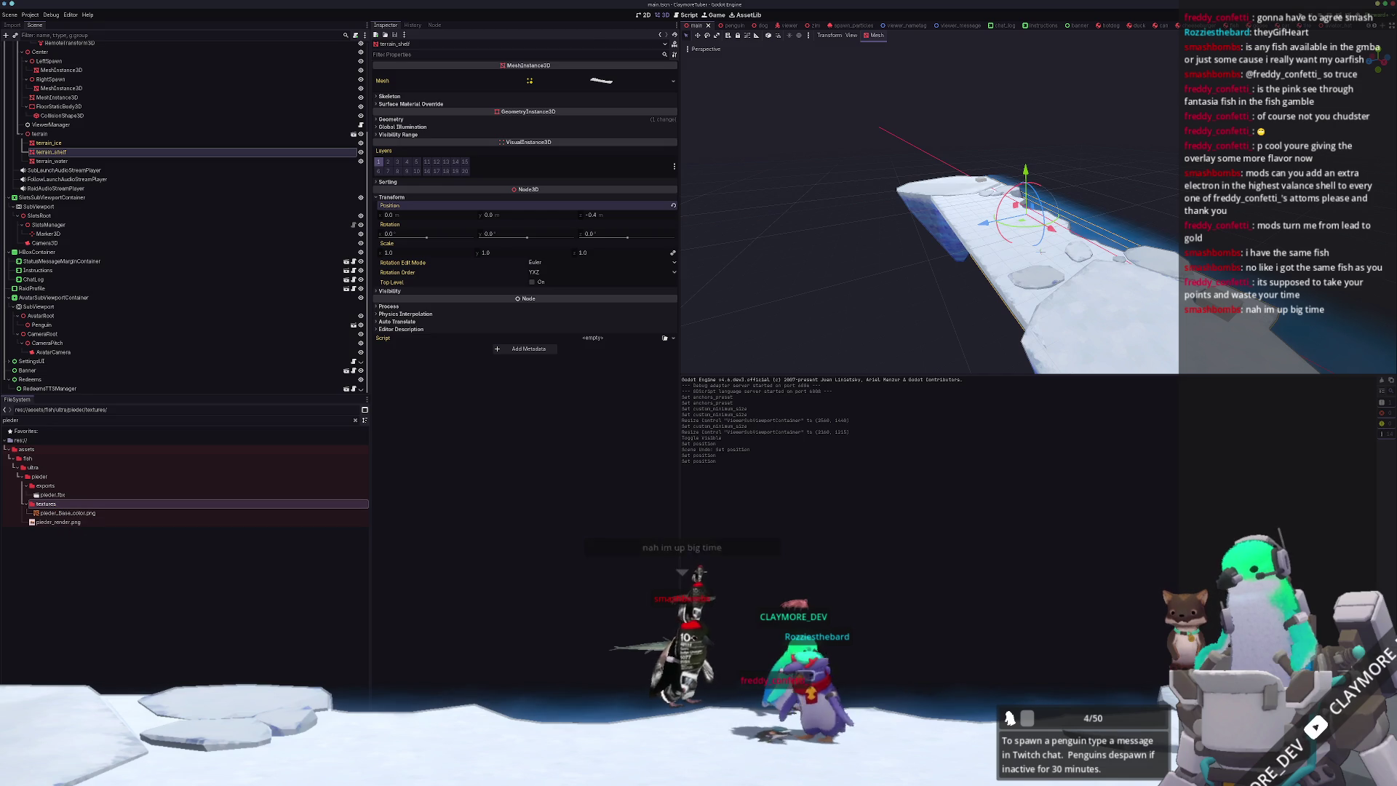
- Open batch_tasks.gd via quick file search in VS Code, then switch to Substance Painter
{"action": "key", "text": "alt+Tab"}
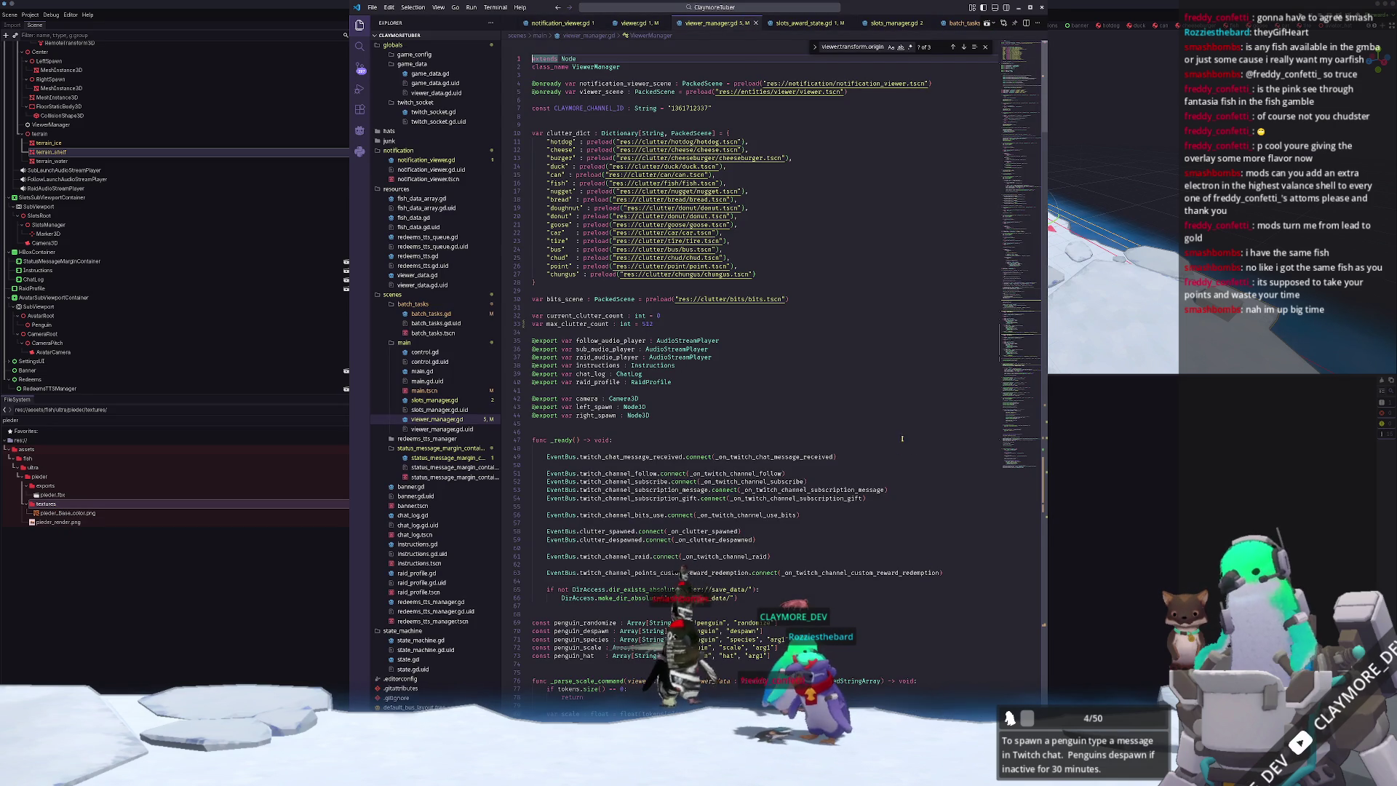
{"action": "left_click", "coordinate": [788, 12]}
{"action": "type", "text": "batch_task"}
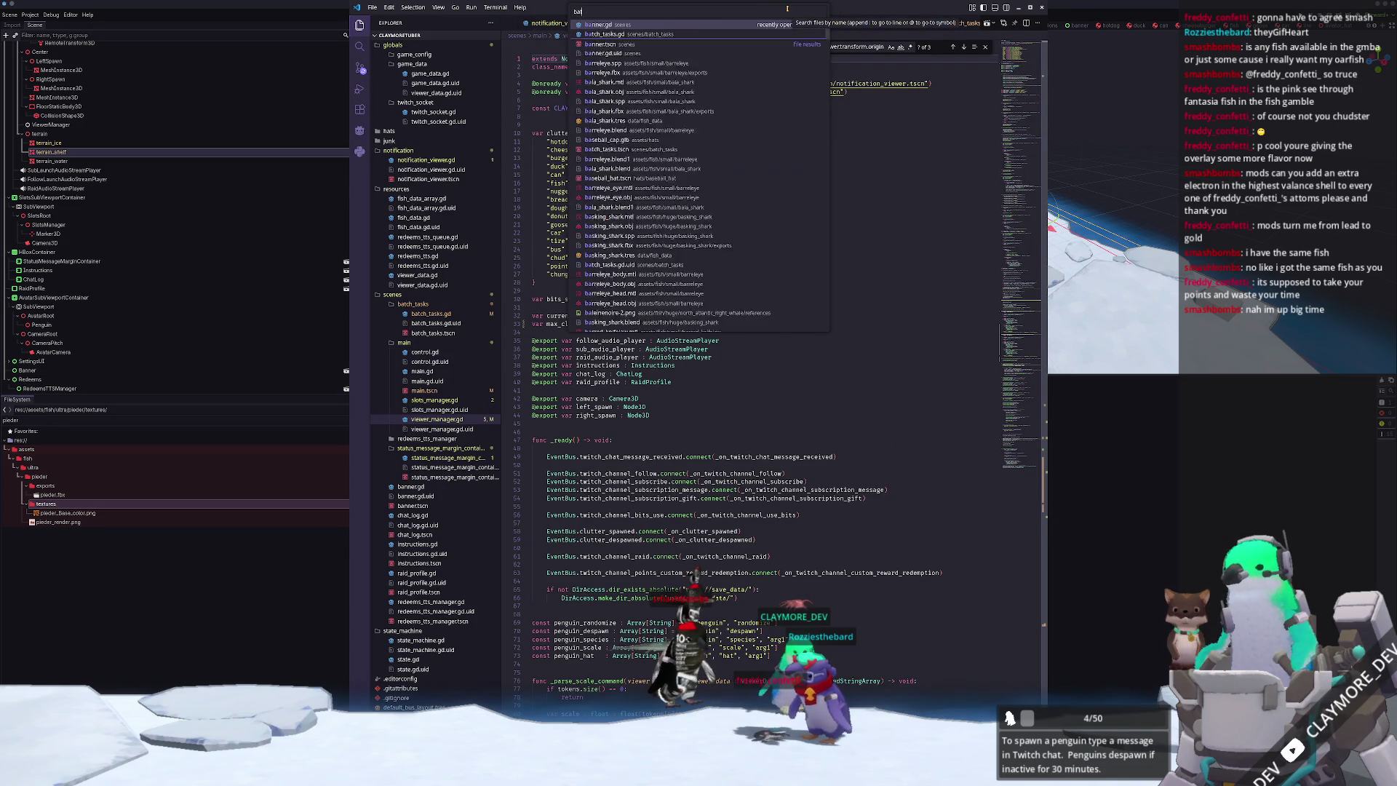
{"action": "key", "text": "Return"}
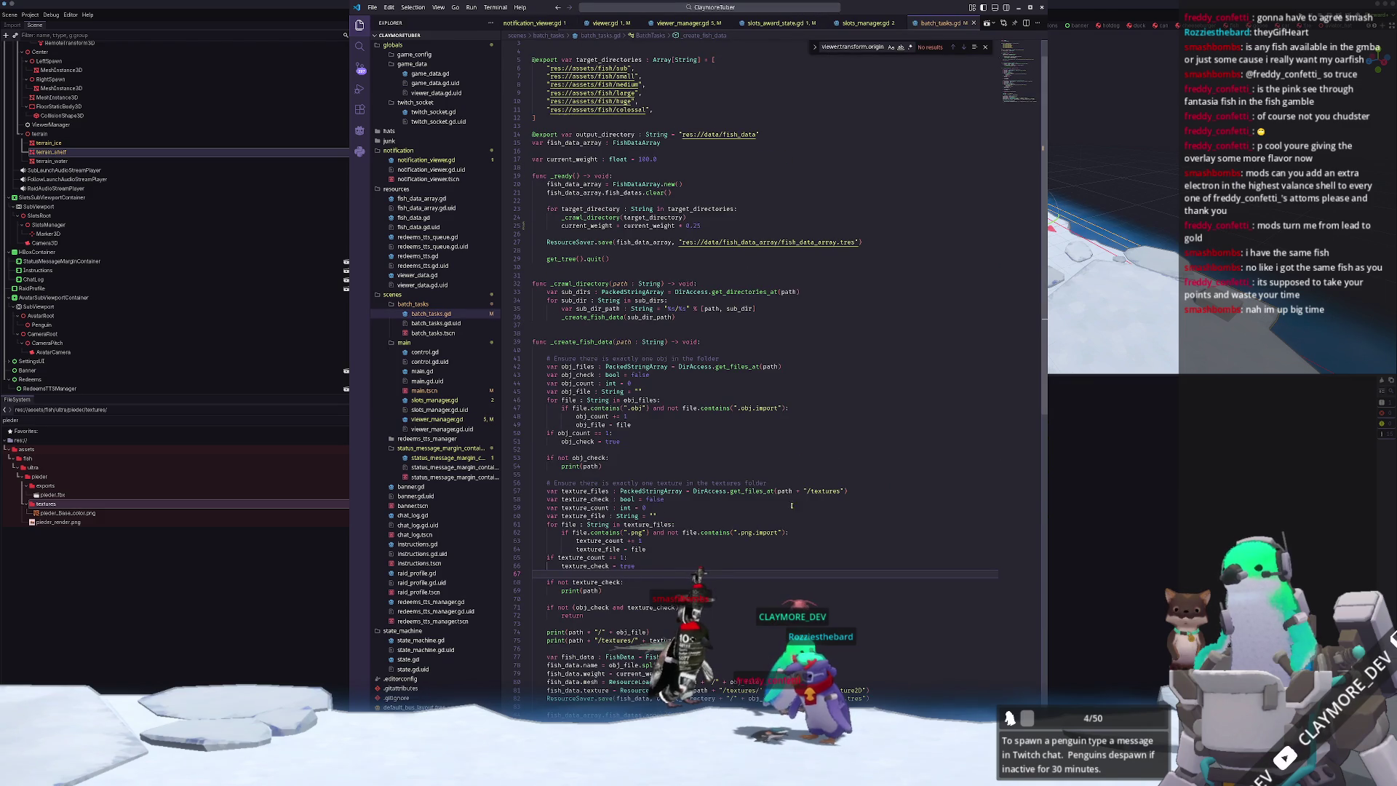
{"action": "key", "text": "alt+Tab"}
{"action": "key", "text": "alt+Tab"}
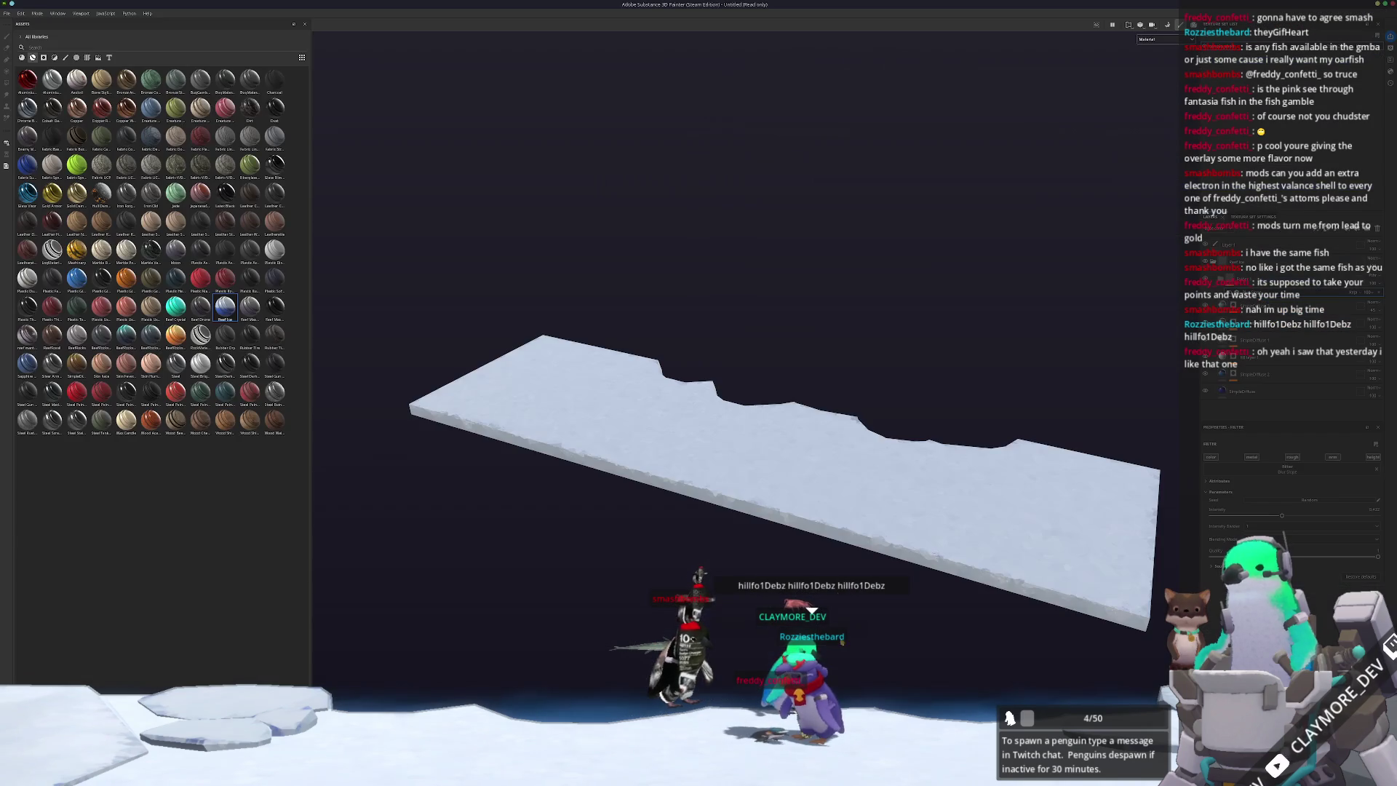
{"action": "key", "text": "alt+Tab"}
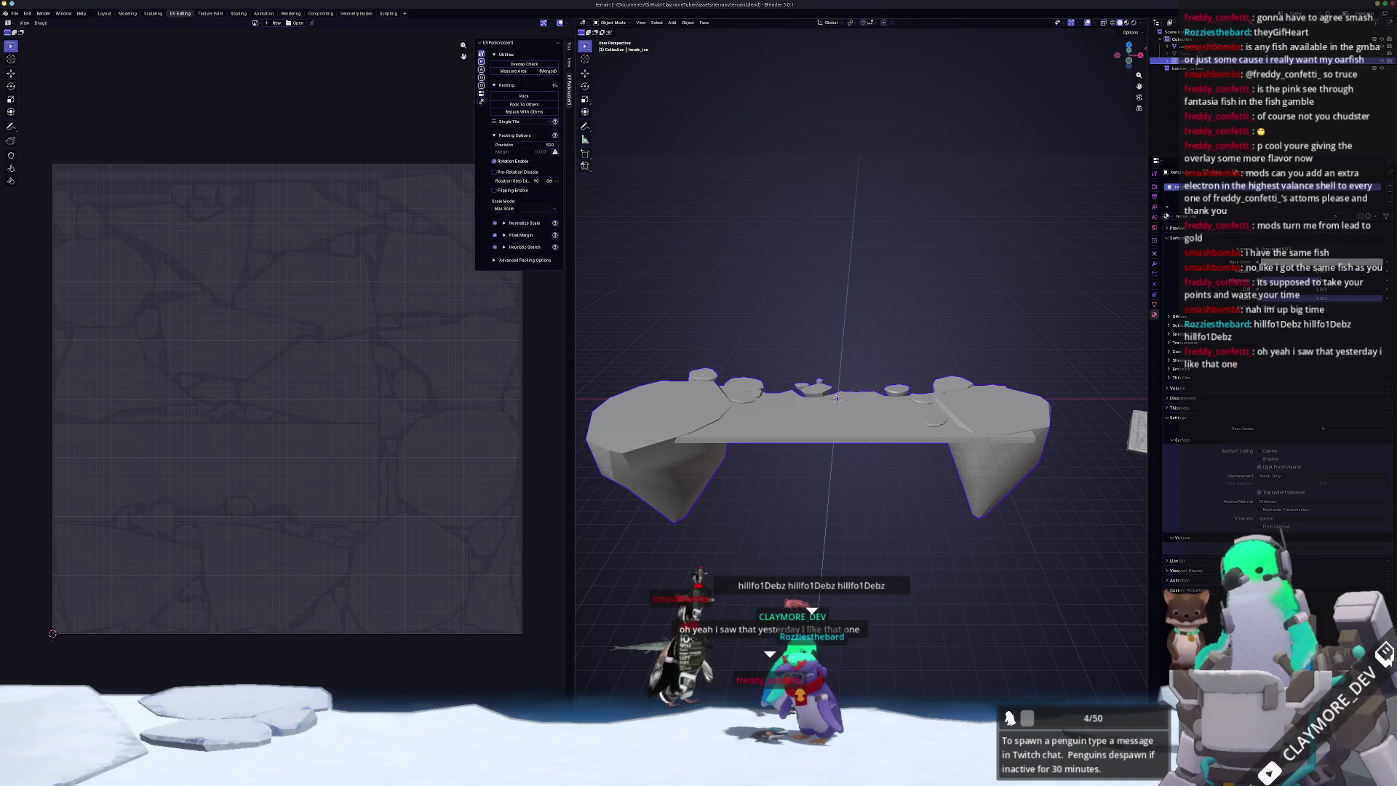
- Re-export the terrain from Blender as FBX and return to Substance 3D Painter
{"action": "left_click", "coordinate": [14, 14]}
{"action": "mouse_move", "coordinate": [48, 132]}
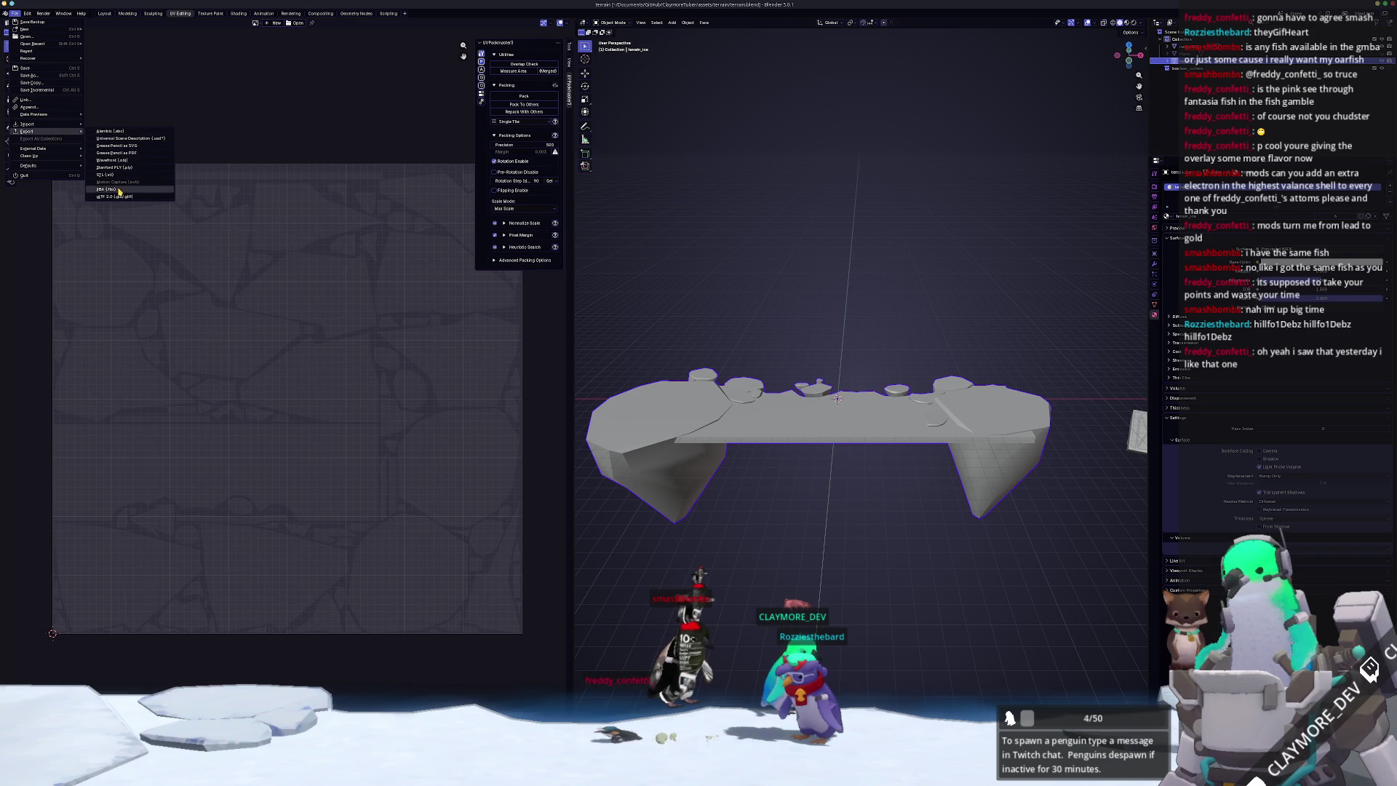
{"action": "left_click", "coordinate": [108, 190]}
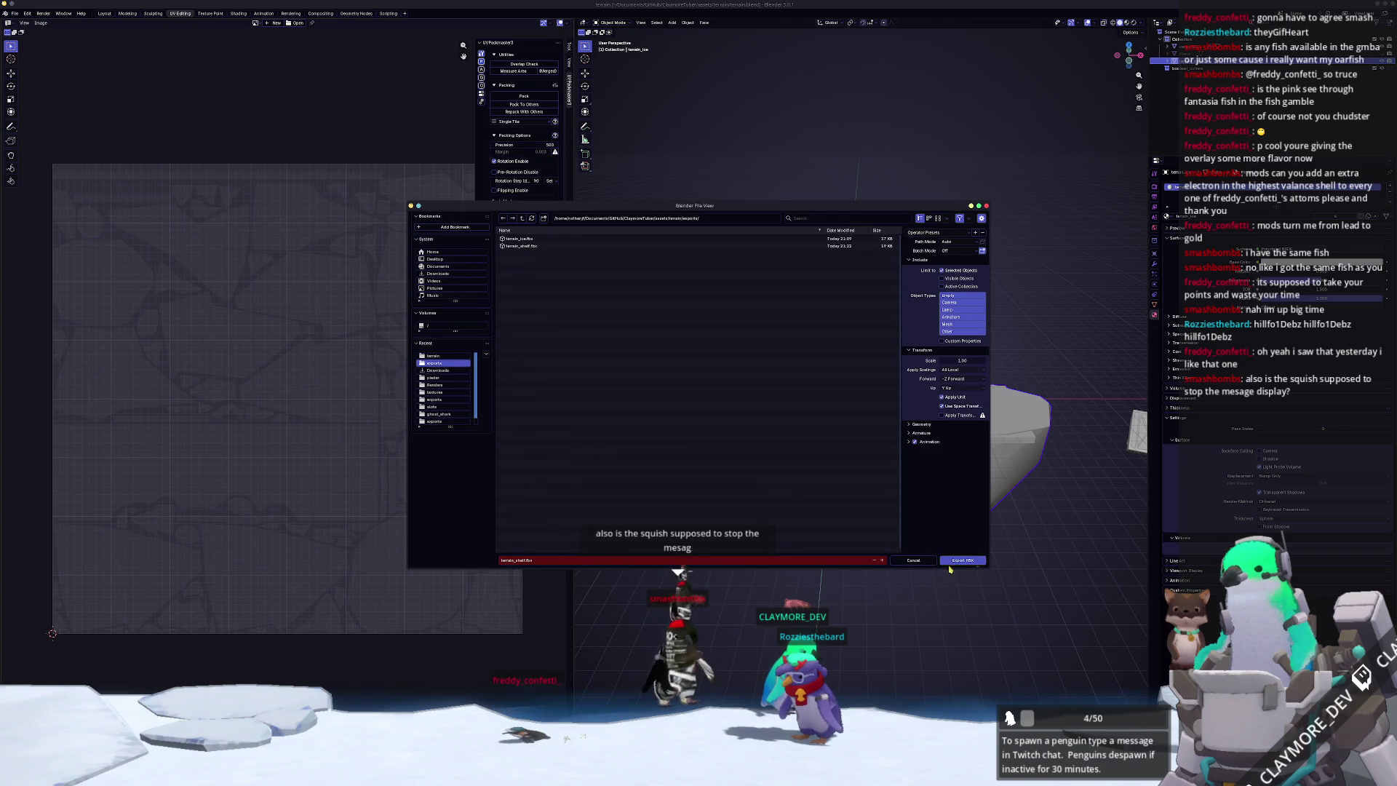
{"action": "left_click", "coordinate": [982, 561]}
{"action": "key", "text": "alt+Tab"}
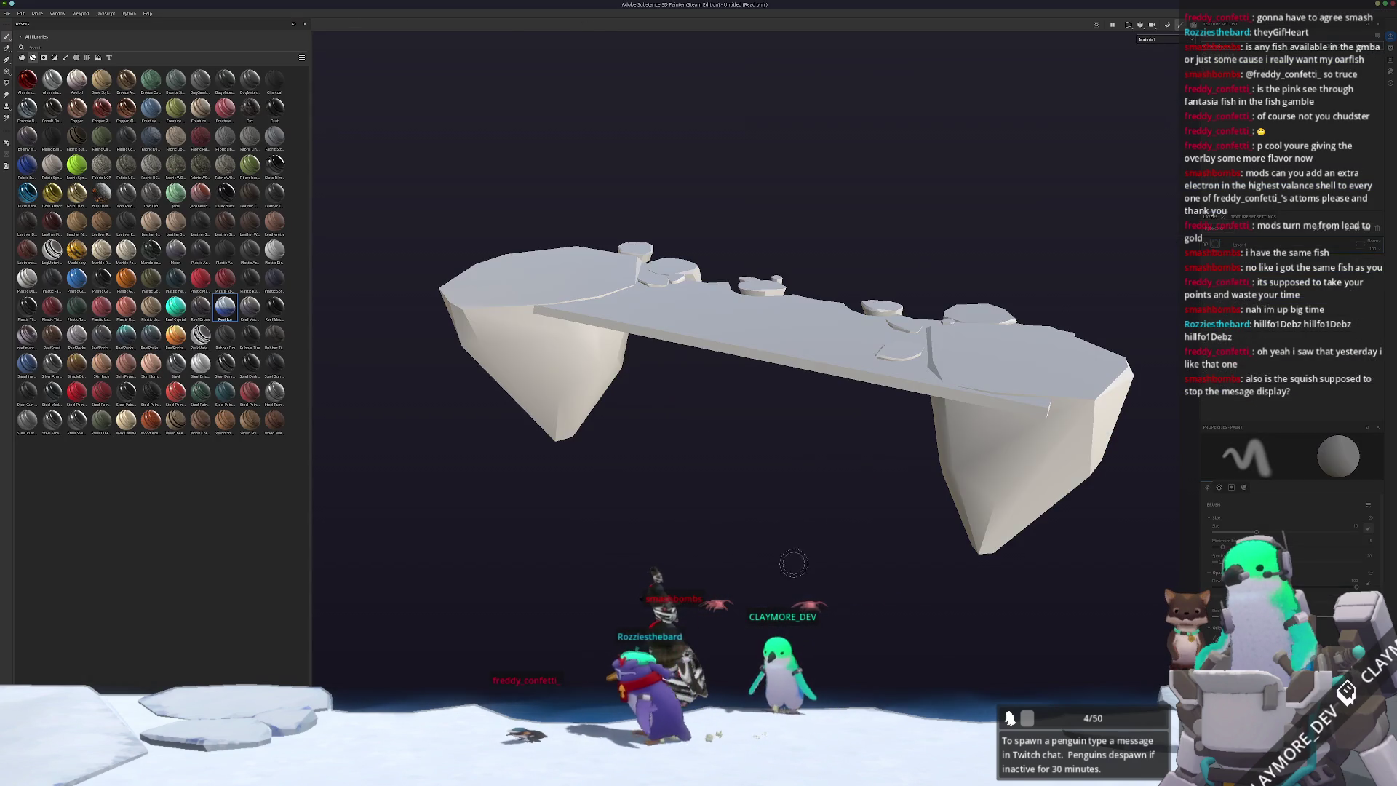
- Reload the updated shelf mesh, bake its mesh maps and return to Painting mode
{"action": "key", "text": "ctrl+shift+b"}
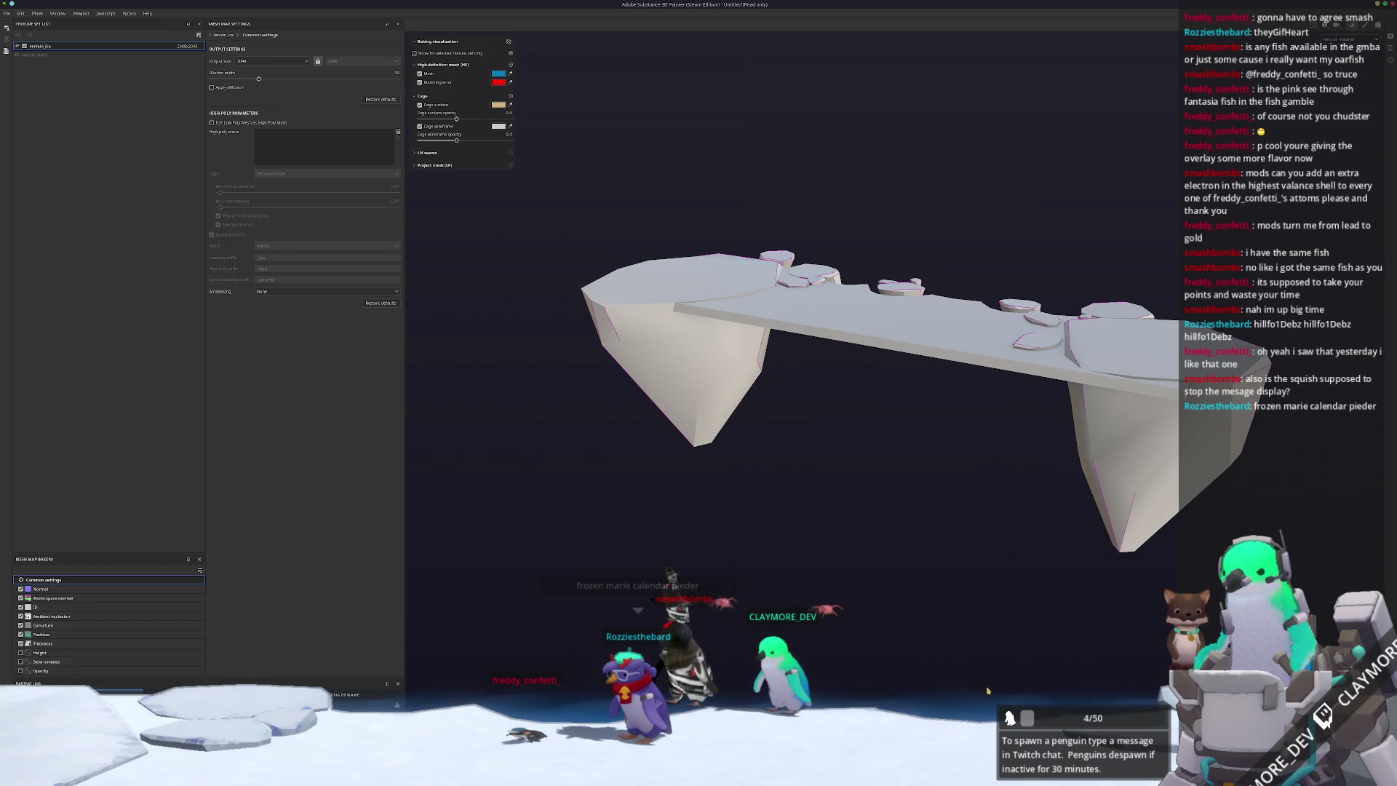
{"action": "key", "text": "ctrl+shift+b"}
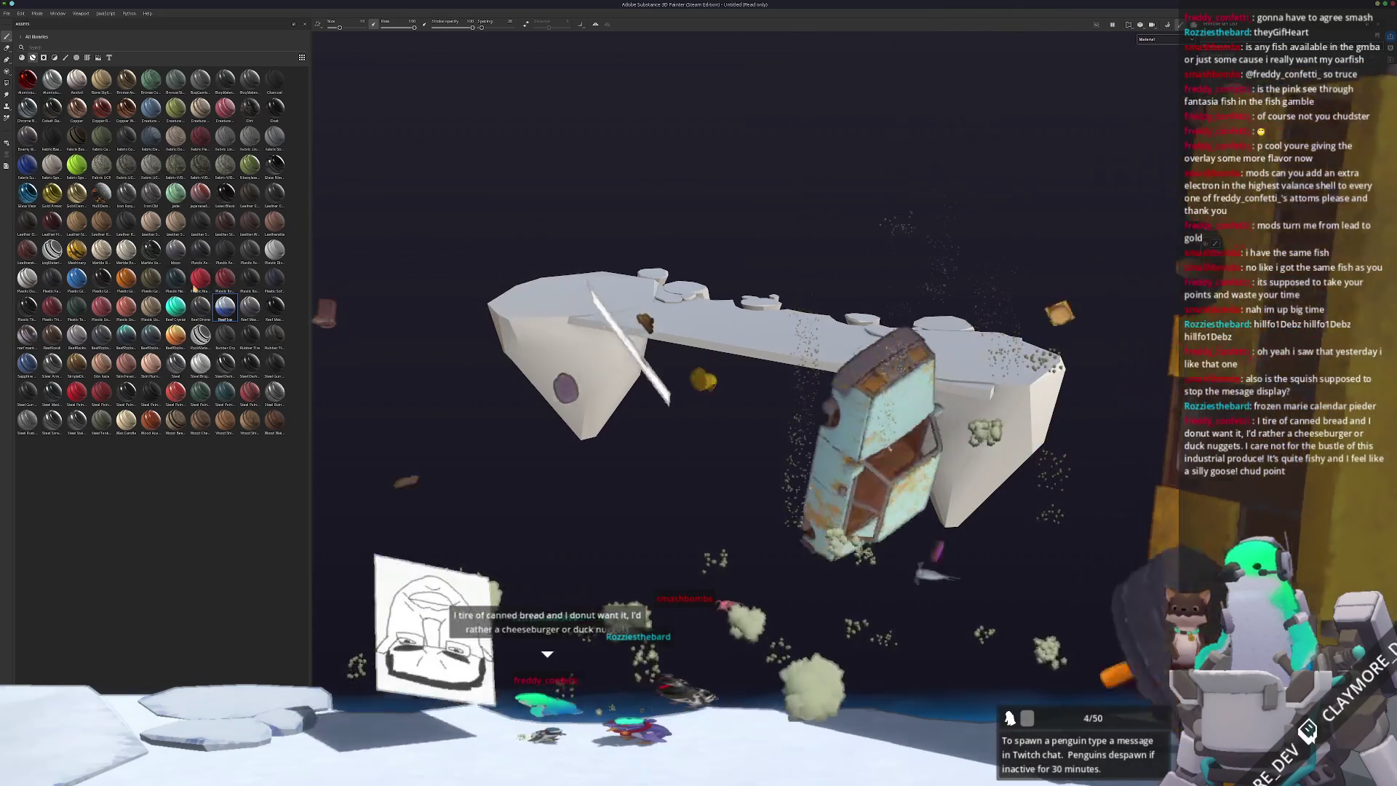
- Apply the Reef Ice material to the shelf and lower the blue filter intensity
{"action": "left_click_drag", "start_coordinate": [224, 306], "coordinate": [800, 335]}
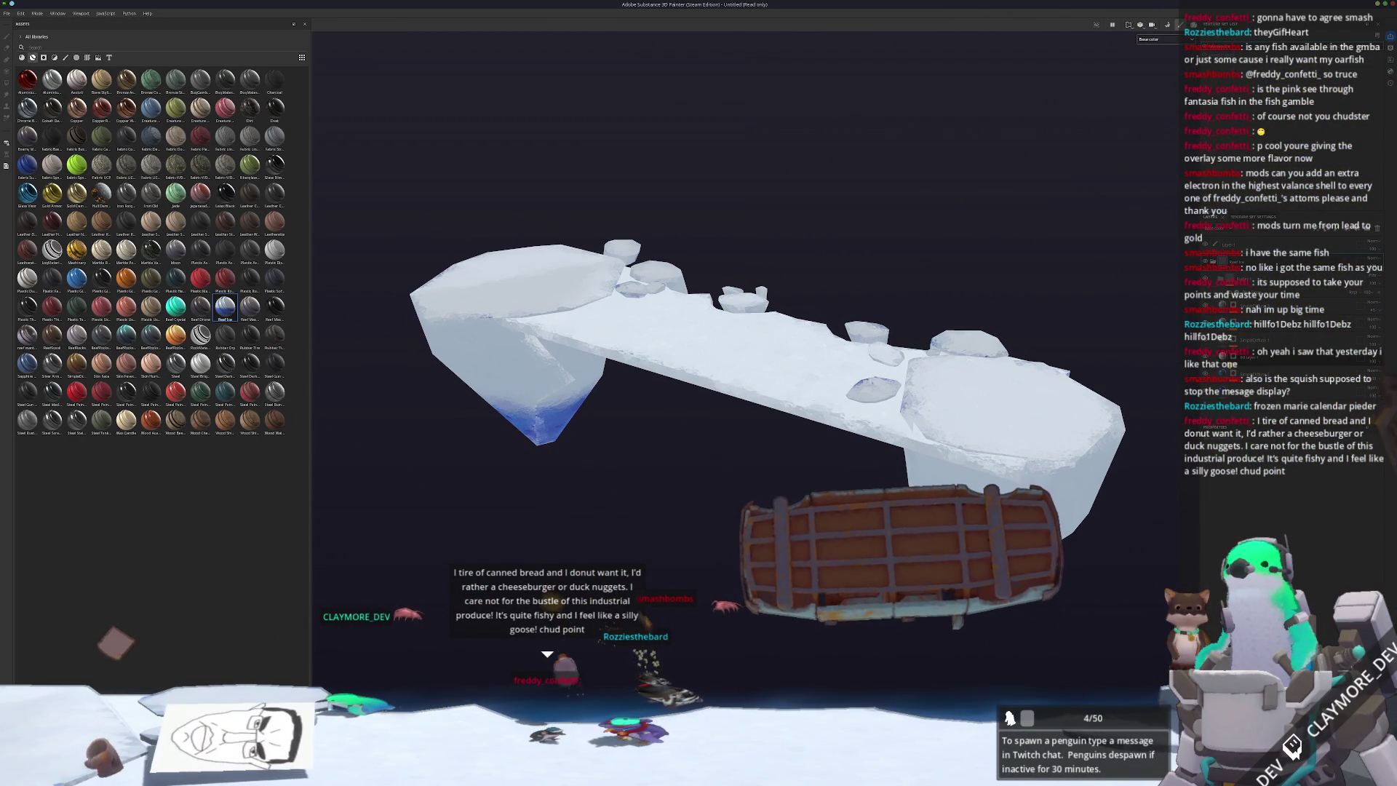
{"action": "left_click_drag", "start_coordinate": [948, 211], "coordinate": [1033, 378]}
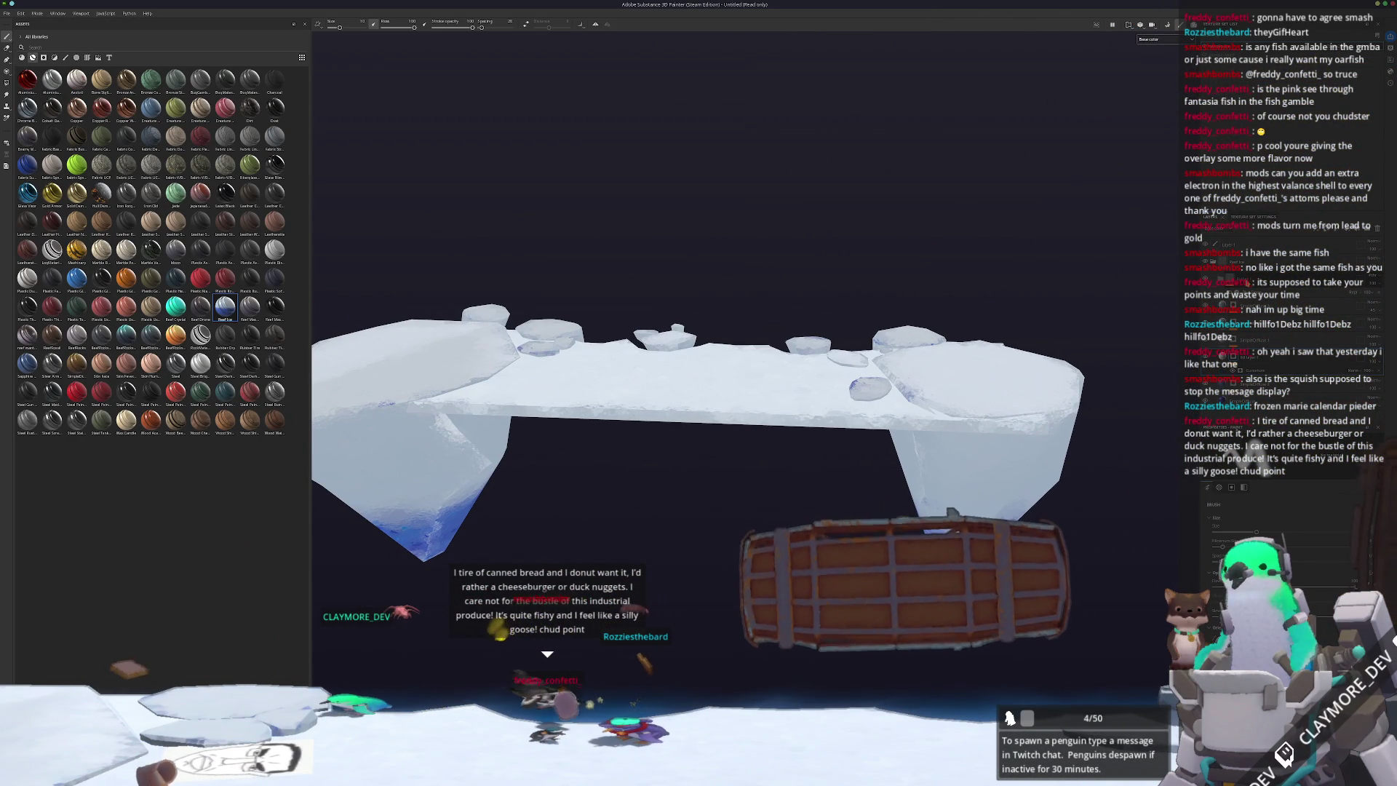
{"action": "left_click_drag", "start_coordinate": [1322, 515], "coordinate": [1250, 515]}
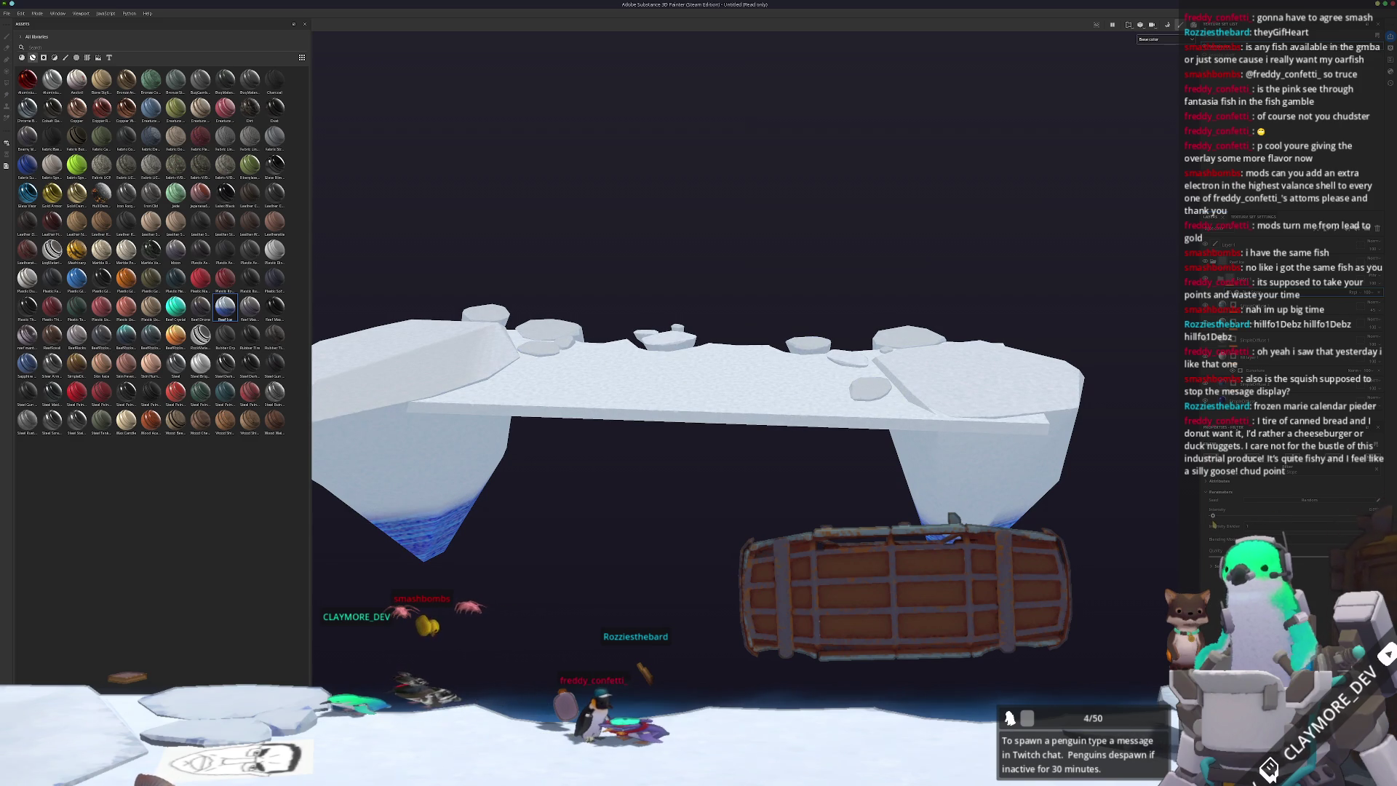
{"action": "left_click_drag", "start_coordinate": [1033, 466], "coordinate": [1058, 477]}
- Shift the 3D Linear Gradient balance and toggle the snow paint layer to compare the ice
{"action": "left_click", "coordinate": [1281, 336]}
{"action": "left_click_drag", "start_coordinate": [1300, 521], "coordinate": [1226, 516]}
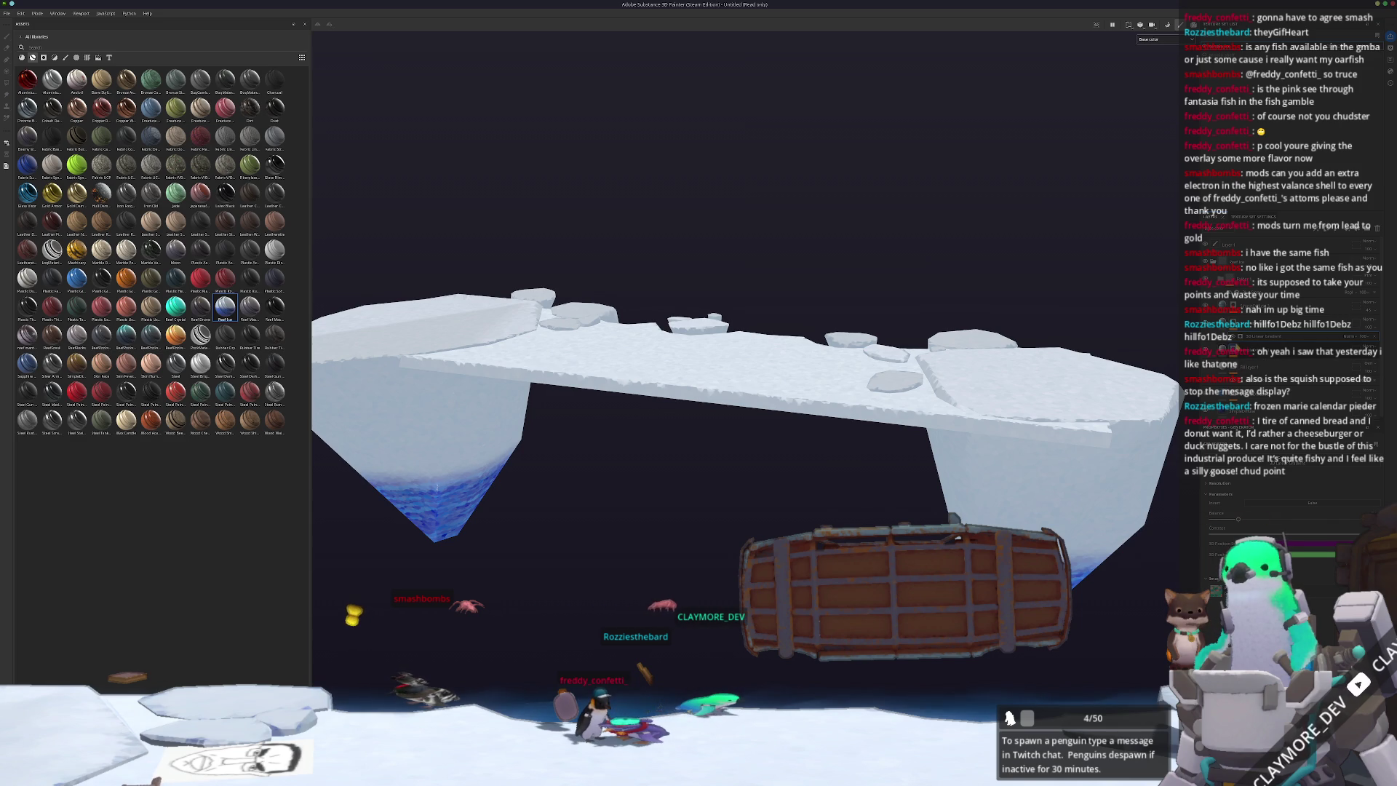
{"action": "left_click", "coordinate": [1253, 364]}
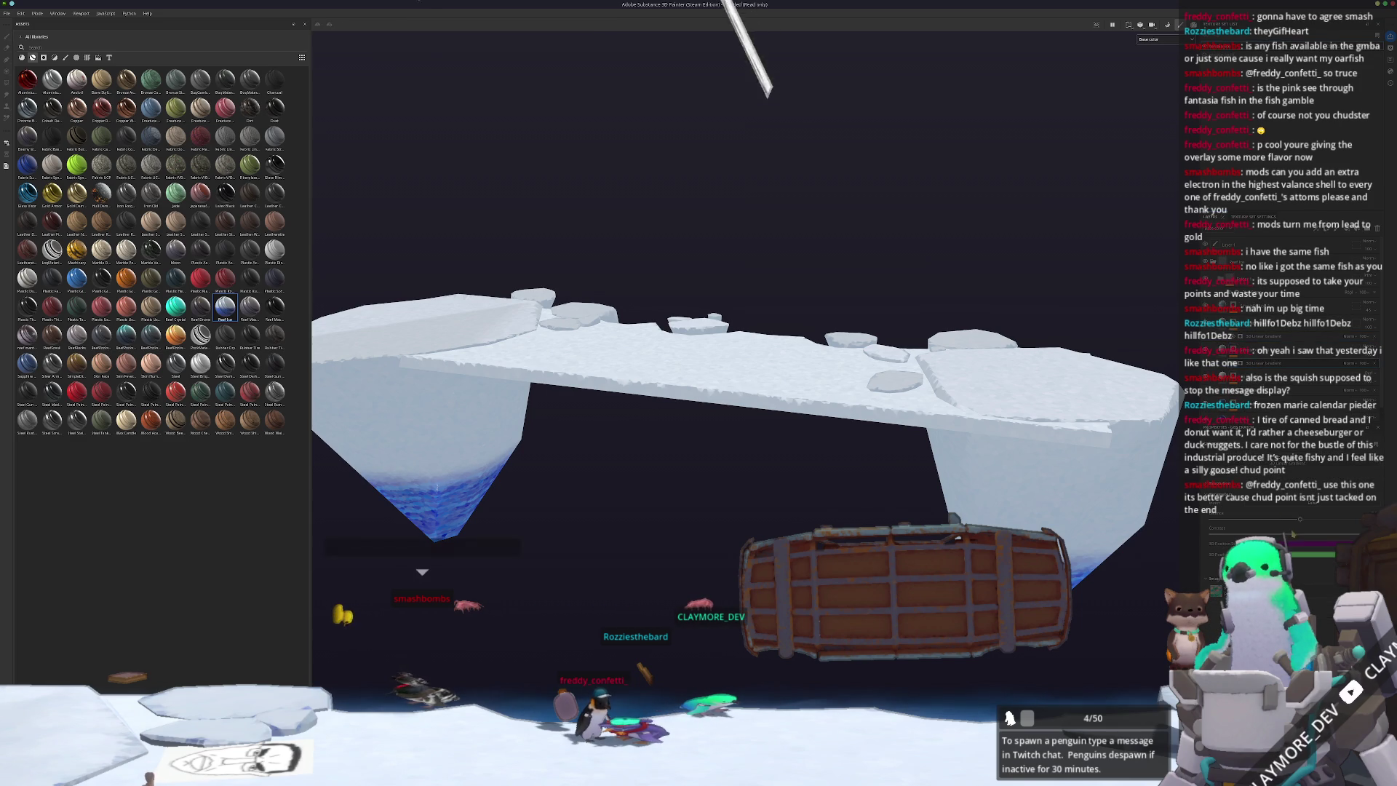
{"action": "left_click", "coordinate": [1264, 517]}
{"action": "left_click", "coordinate": [1264, 517]}
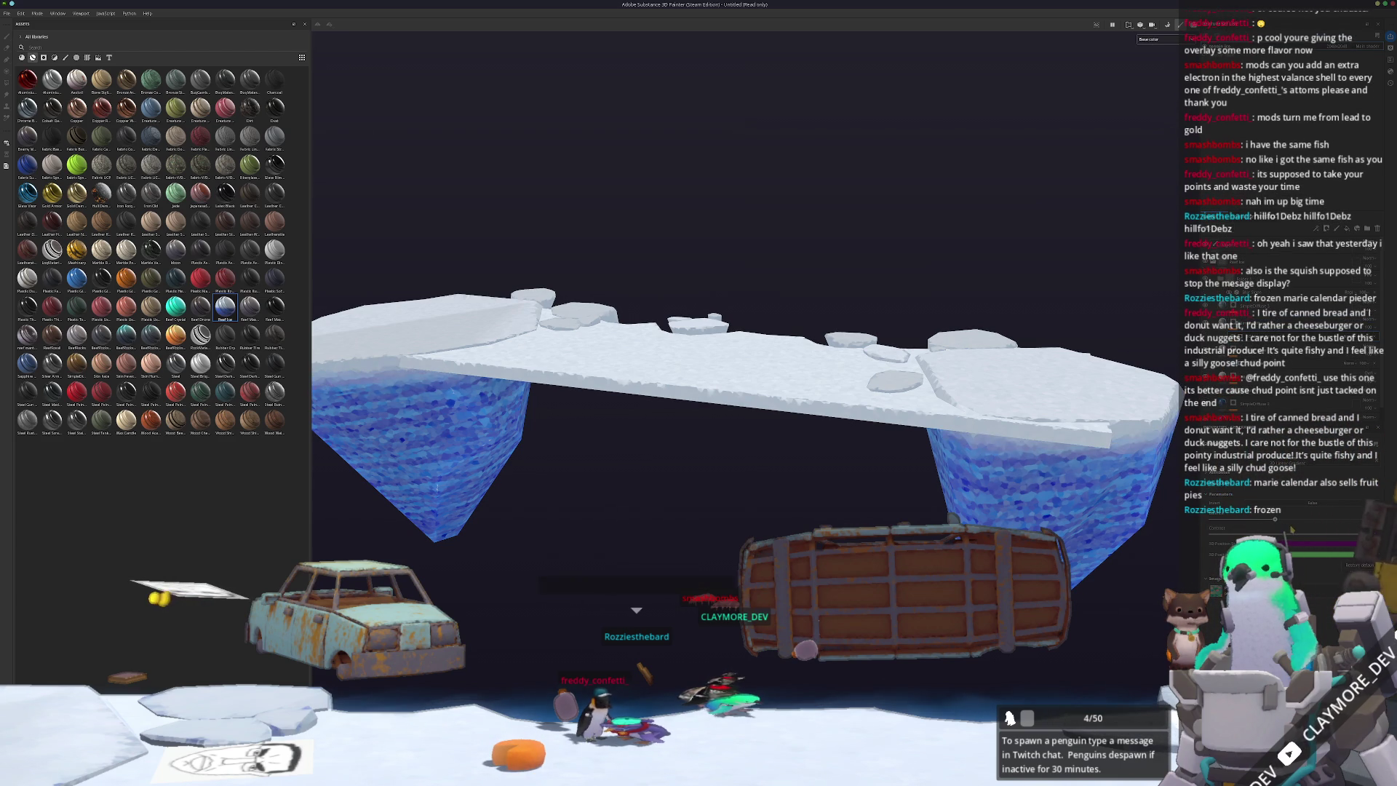
{"action": "mouse_move", "coordinate": [1104, 479]}
{"action": "left_mouse_down"}
{"action": "mouse_move", "coordinate": [967, 478]}
{"action": "mouse_move", "coordinate": [936, 296]}
{"action": "mouse_move", "coordinate": [894, 339]}
{"action": "mouse_move", "coordinate": [840, 484]}
{"action": "mouse_move", "coordinate": [873, 487]}
{"action": "mouse_move", "coordinate": [891, 433]}
{"action": "mouse_move", "coordinate": [986, 395]}
{"action": "left_mouse_up"}
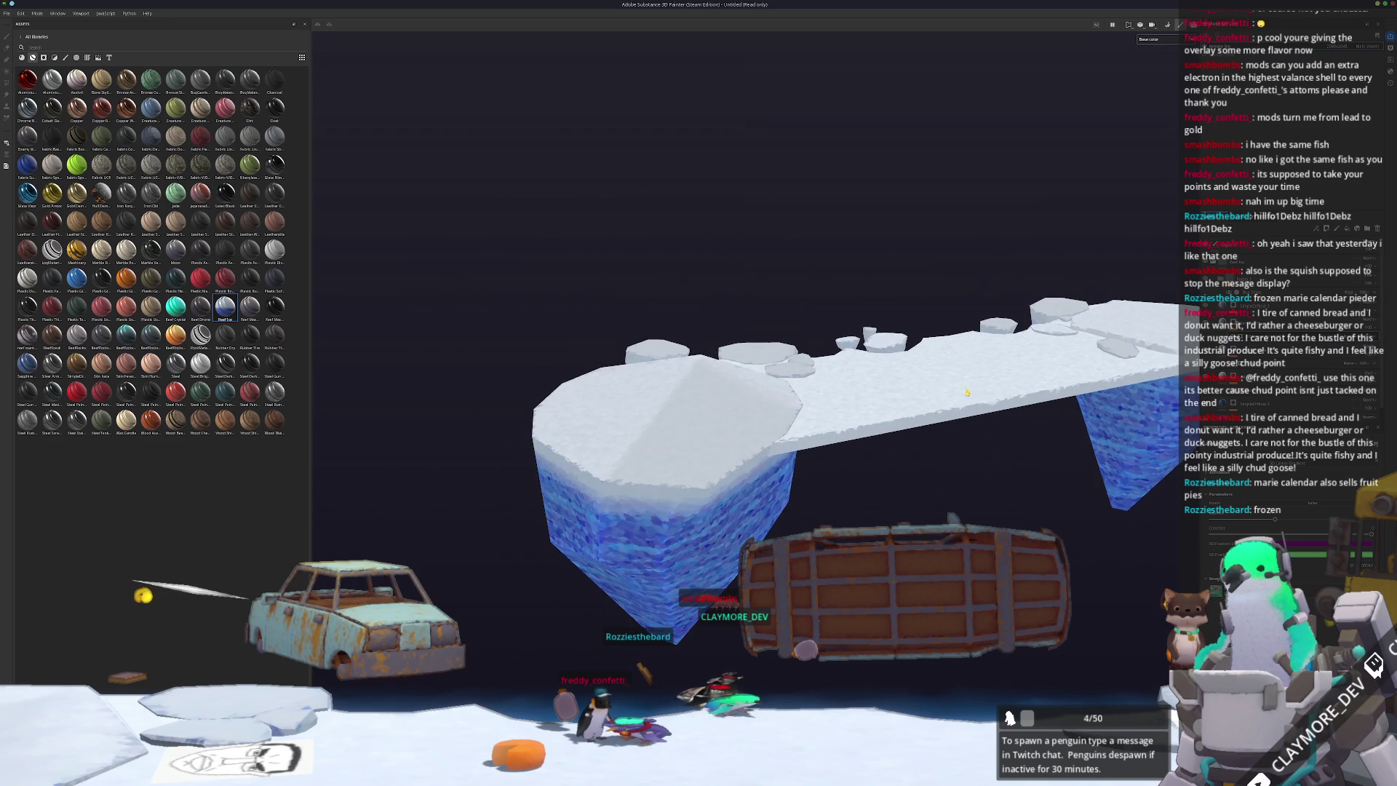
{"action": "mouse_move", "coordinate": [759, 430]}
{"action": "left_mouse_down"}
{"action": "mouse_move", "coordinate": [835, 395]}
{"action": "mouse_move", "coordinate": [880, 418]}
{"action": "left_mouse_up"}
- Back in Blender, set the iceberg to Shade Flat
{"action": "key", "text": "alt+Tab"}
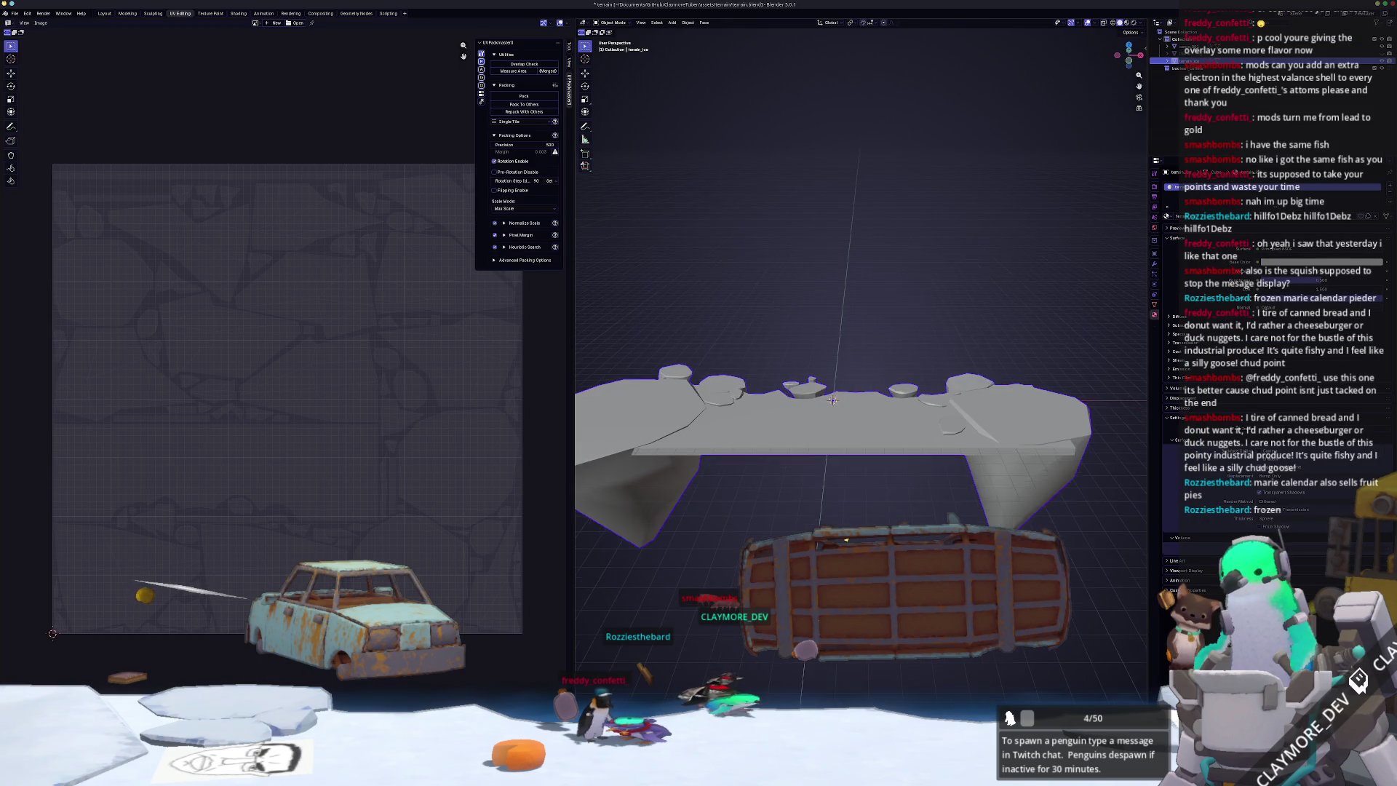
{"action": "right_click", "coordinate": [847, 540]}
{"action": "key", "text": "Escape"}
{"action": "key", "text": "Tab"}
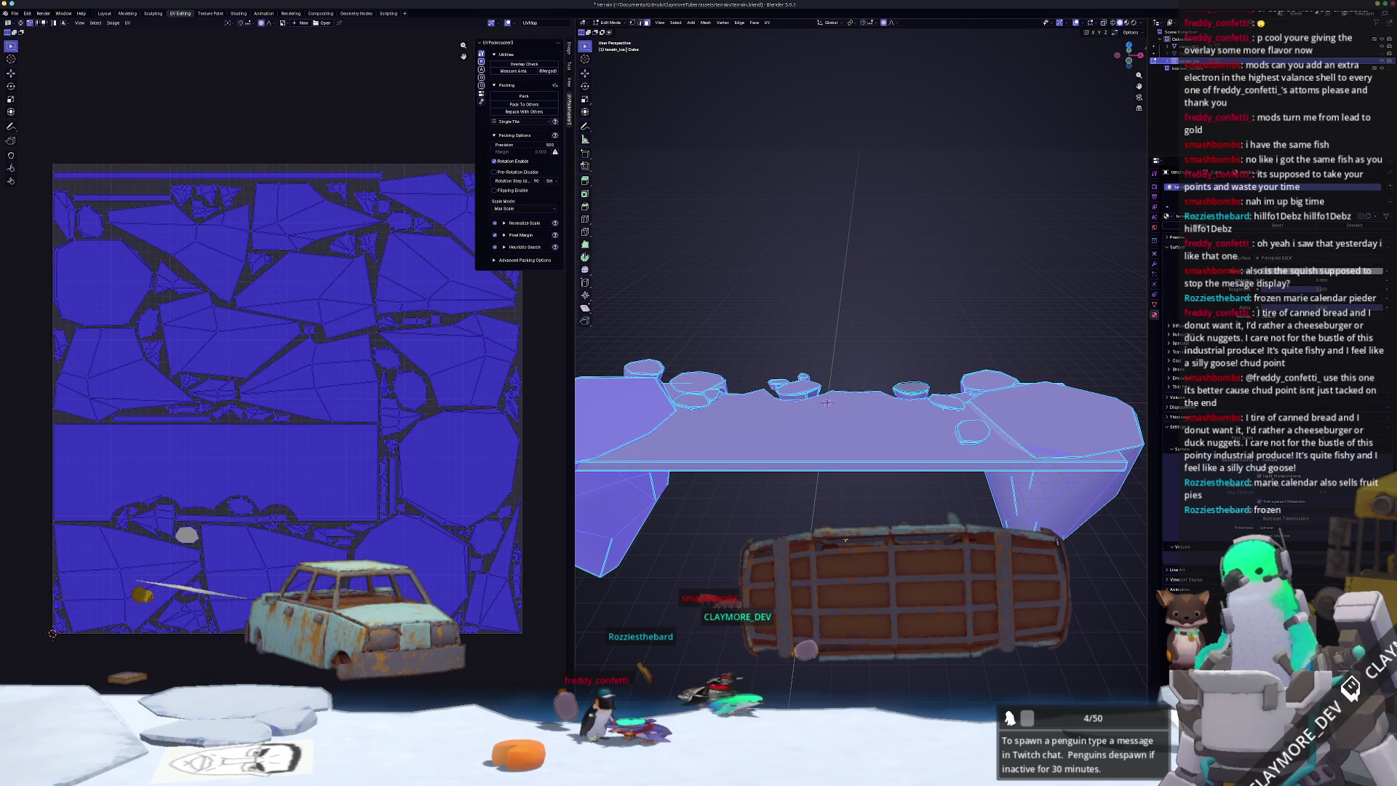
{"action": "key", "text": "Tab"}
{"action": "mouse_move", "coordinate": [847, 540]}
{"action": "left_mouse_down"}
{"action": "mouse_move", "coordinate": [769, 472]}
{"action": "mouse_move", "coordinate": [824, 414]}
{"action": "left_mouse_up"}
{"action": "right_click", "coordinate": [824, 414]}
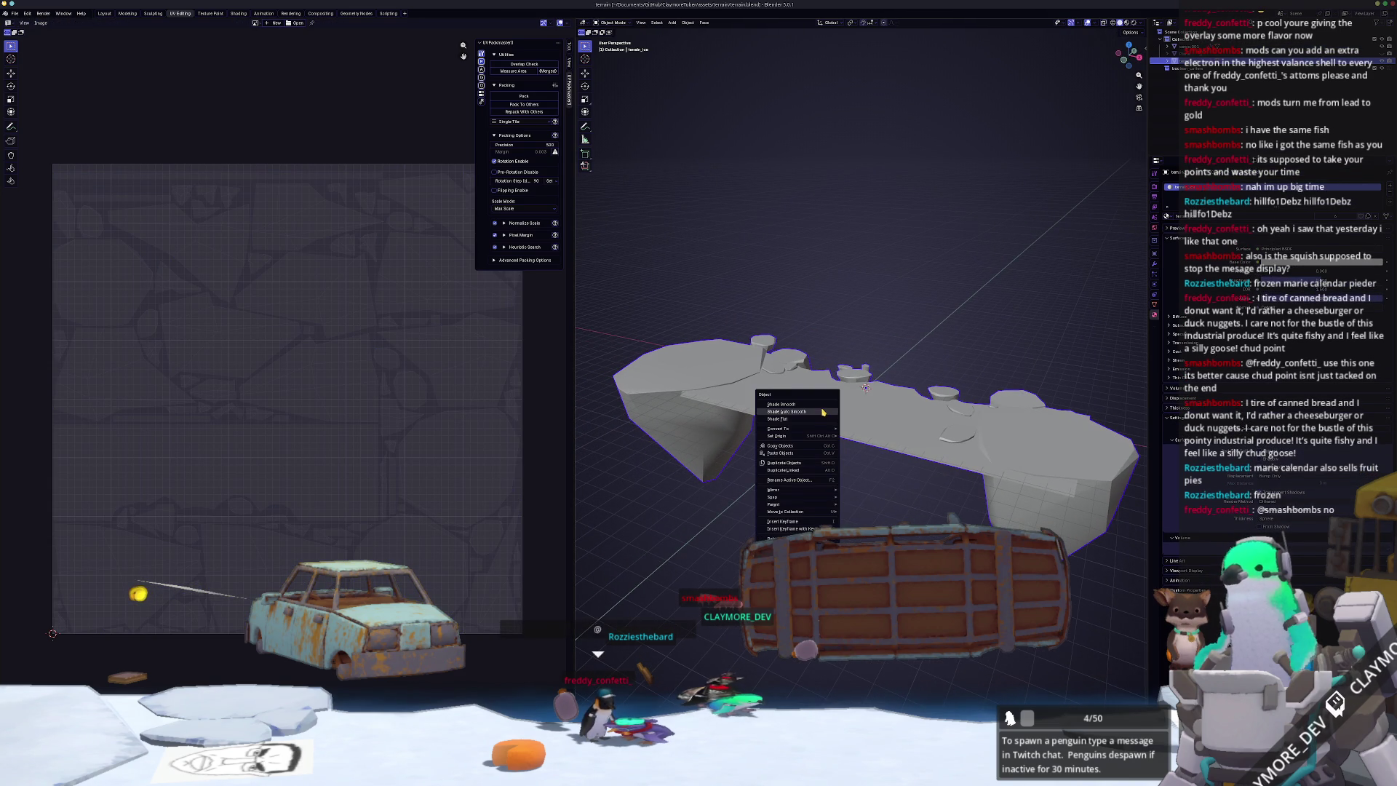
{"action": "left_click", "coordinate": [814, 422]}
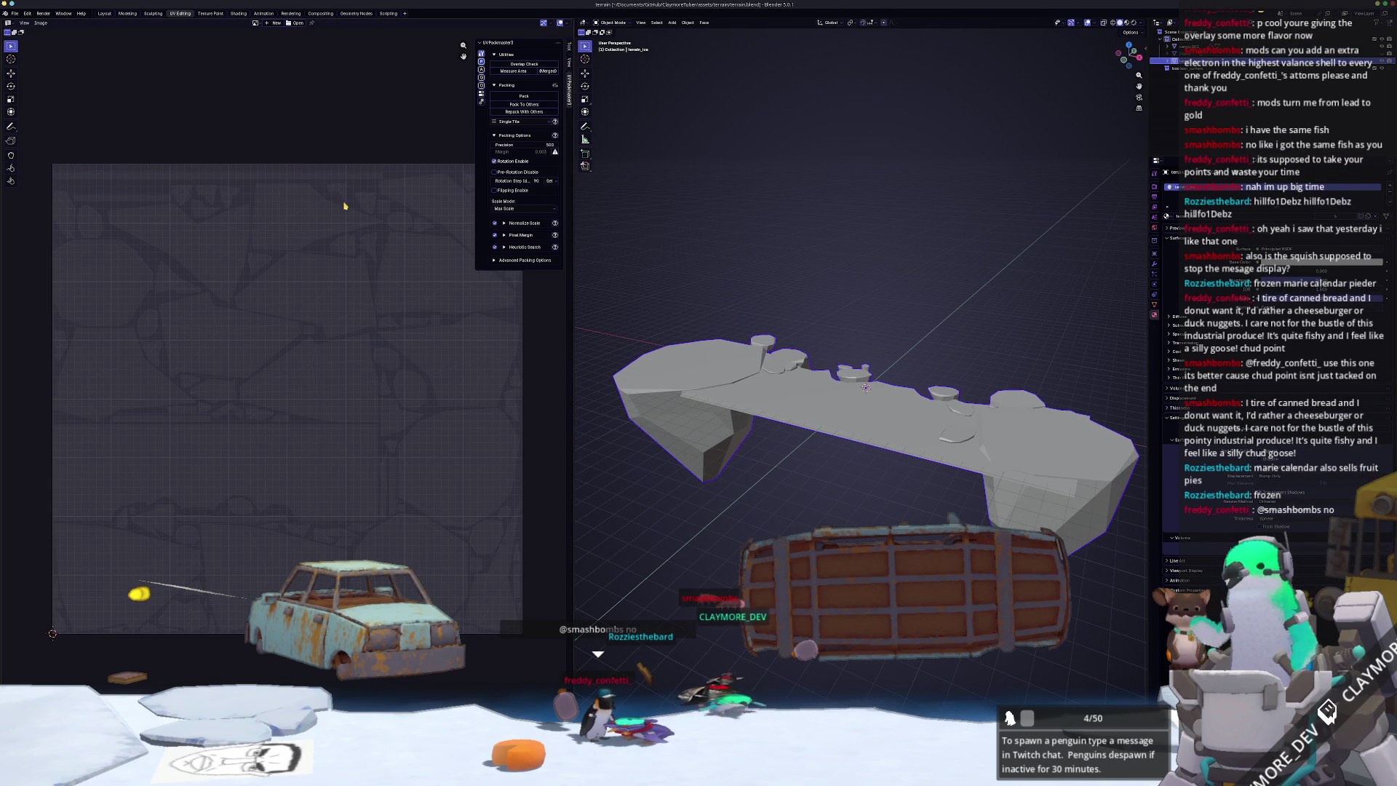
- Export the iceberg as FBX, overwriting terrain_shelf.fbx, then switch to Substance Painter
{"action": "left_click", "coordinate": [14, 14]}
{"action": "mouse_move", "coordinate": [45, 133]}
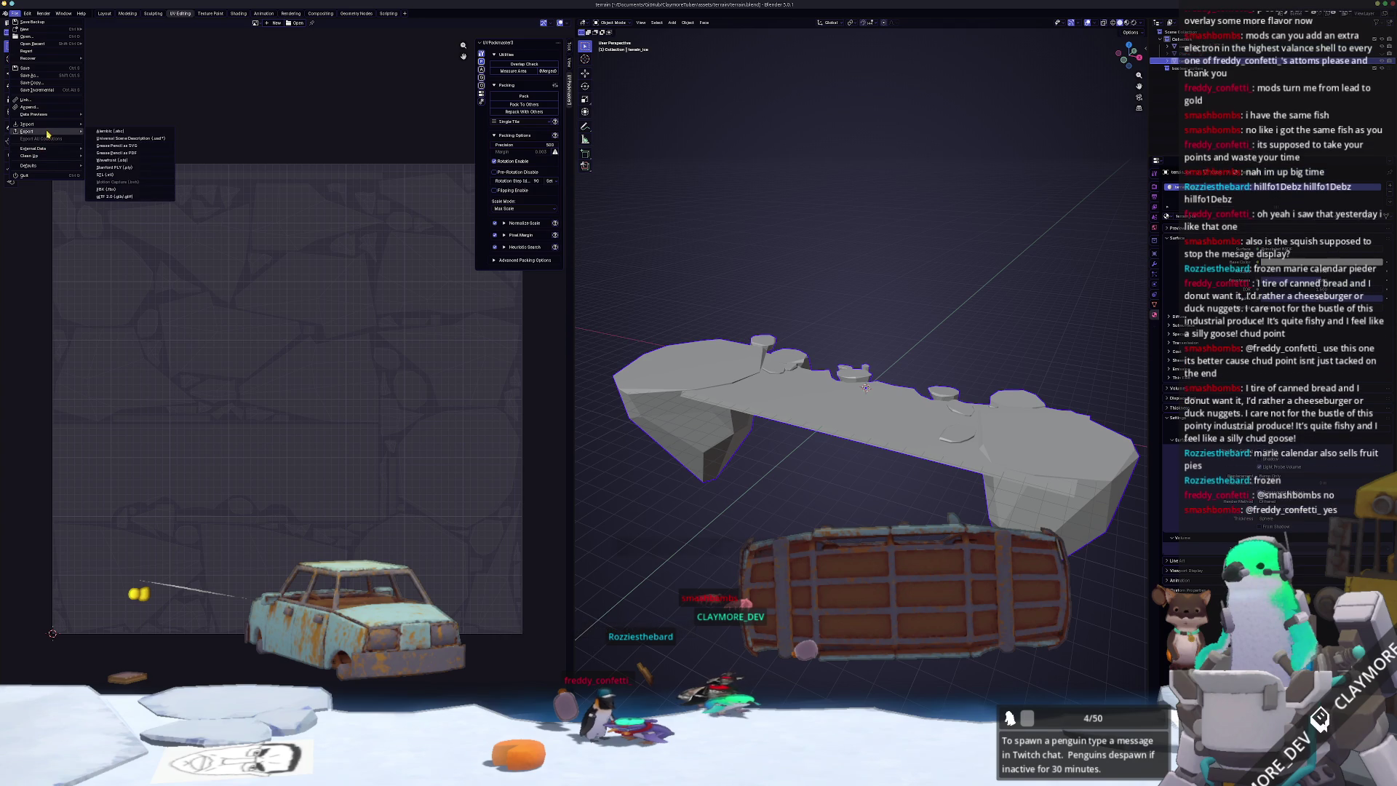
{"action": "left_click", "coordinate": [119, 191]}
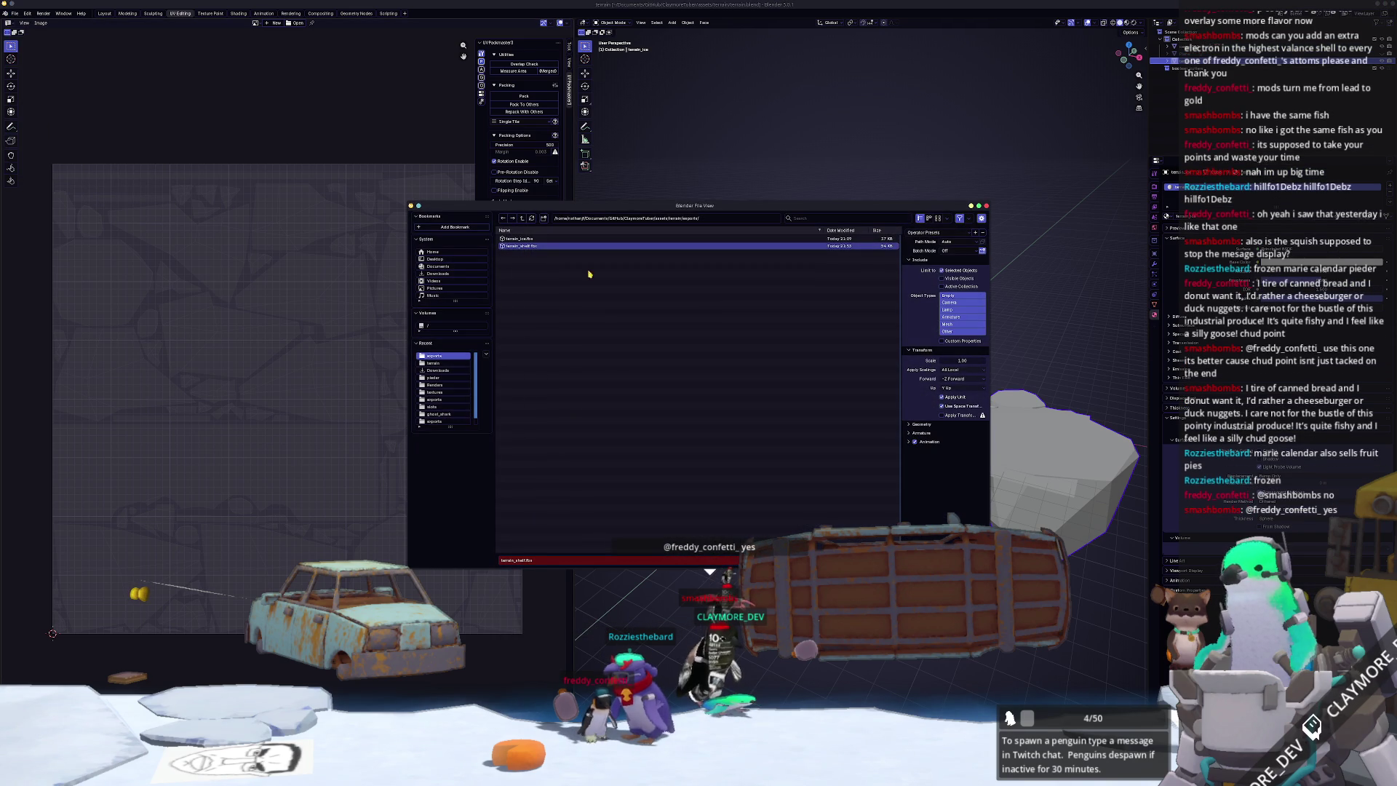
{"action": "key", "text": "Return"}
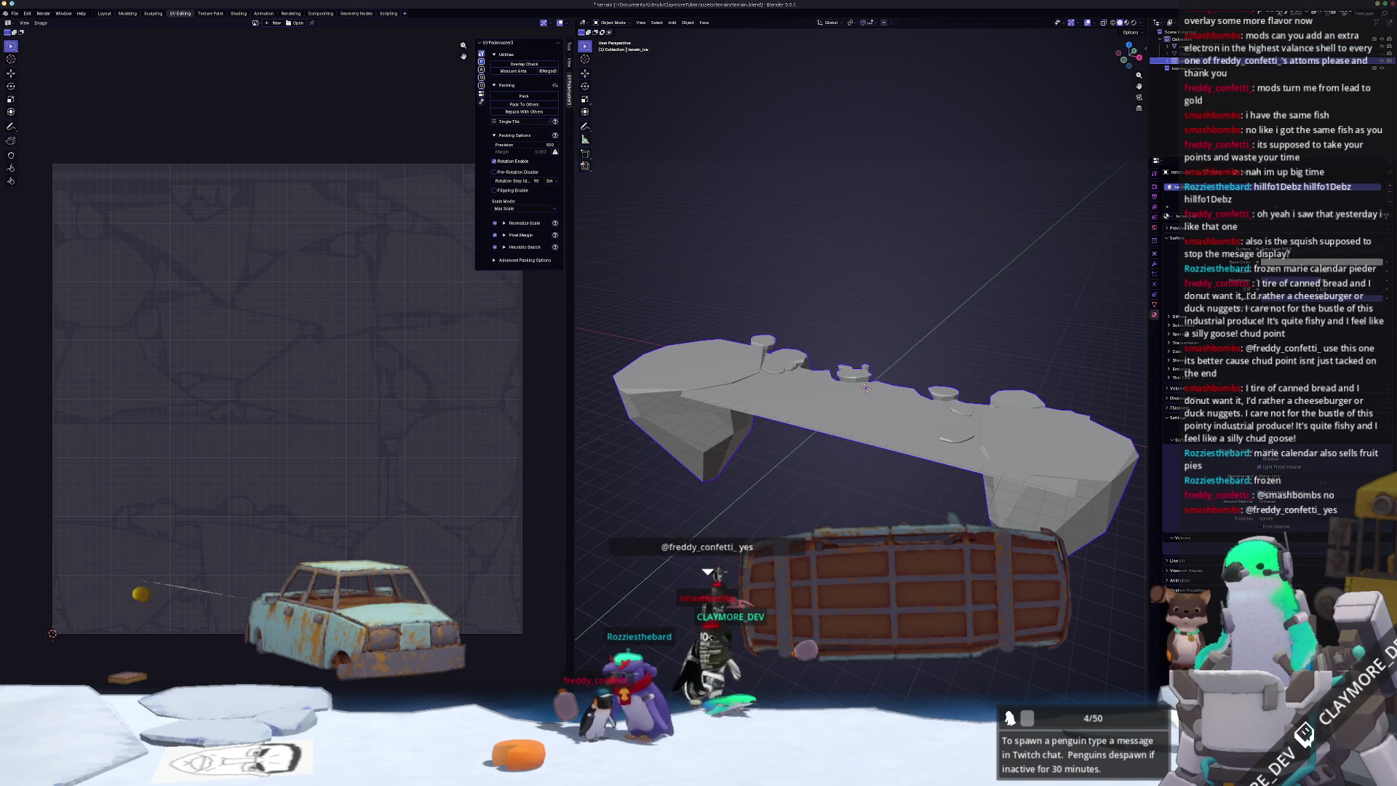
{"action": "key", "text": "alt+Tab"}
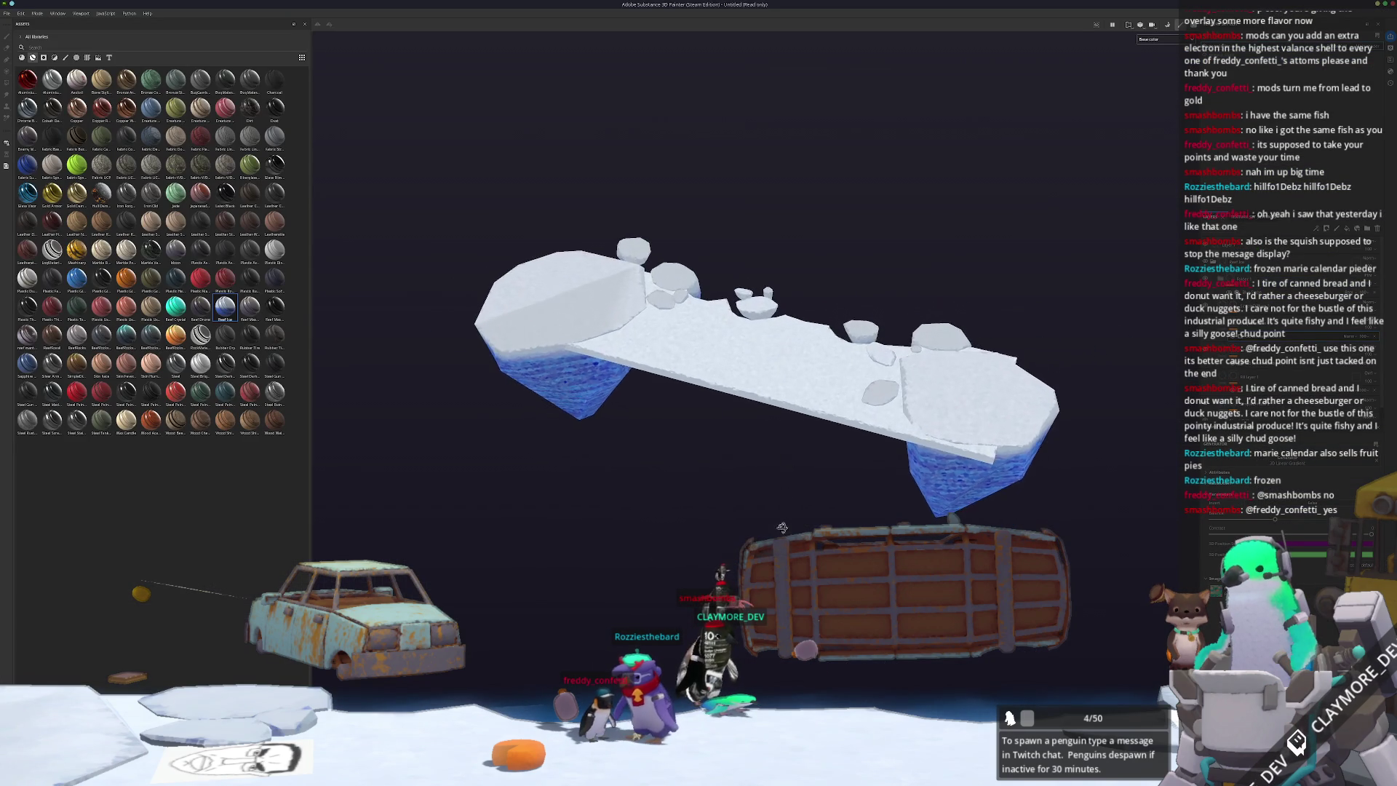
- Rebake the mesh maps for the updated flat-shaded iceberg mesh
{"action": "key", "text": "ctrl+shift+b"}
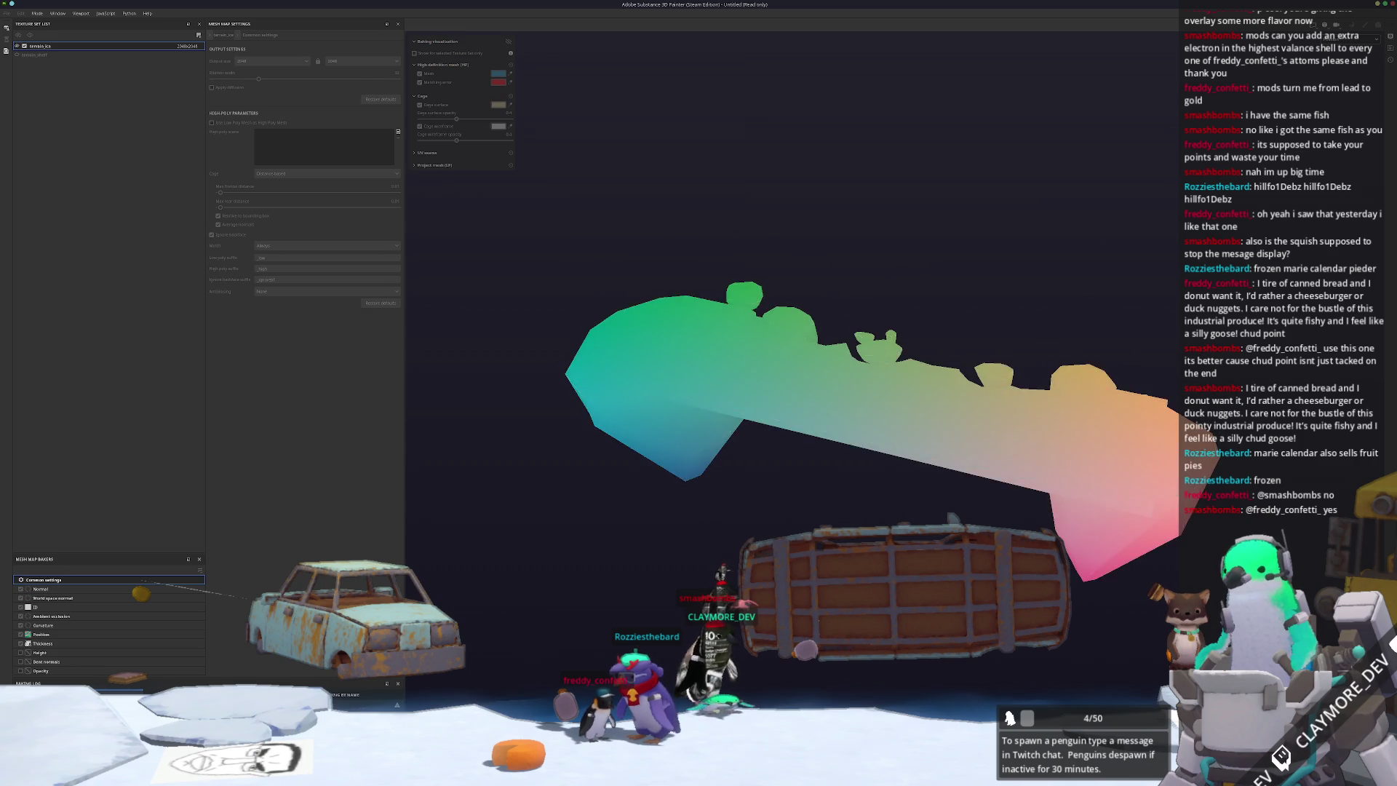
{"action": "key", "text": "ctrl+shift+b"}
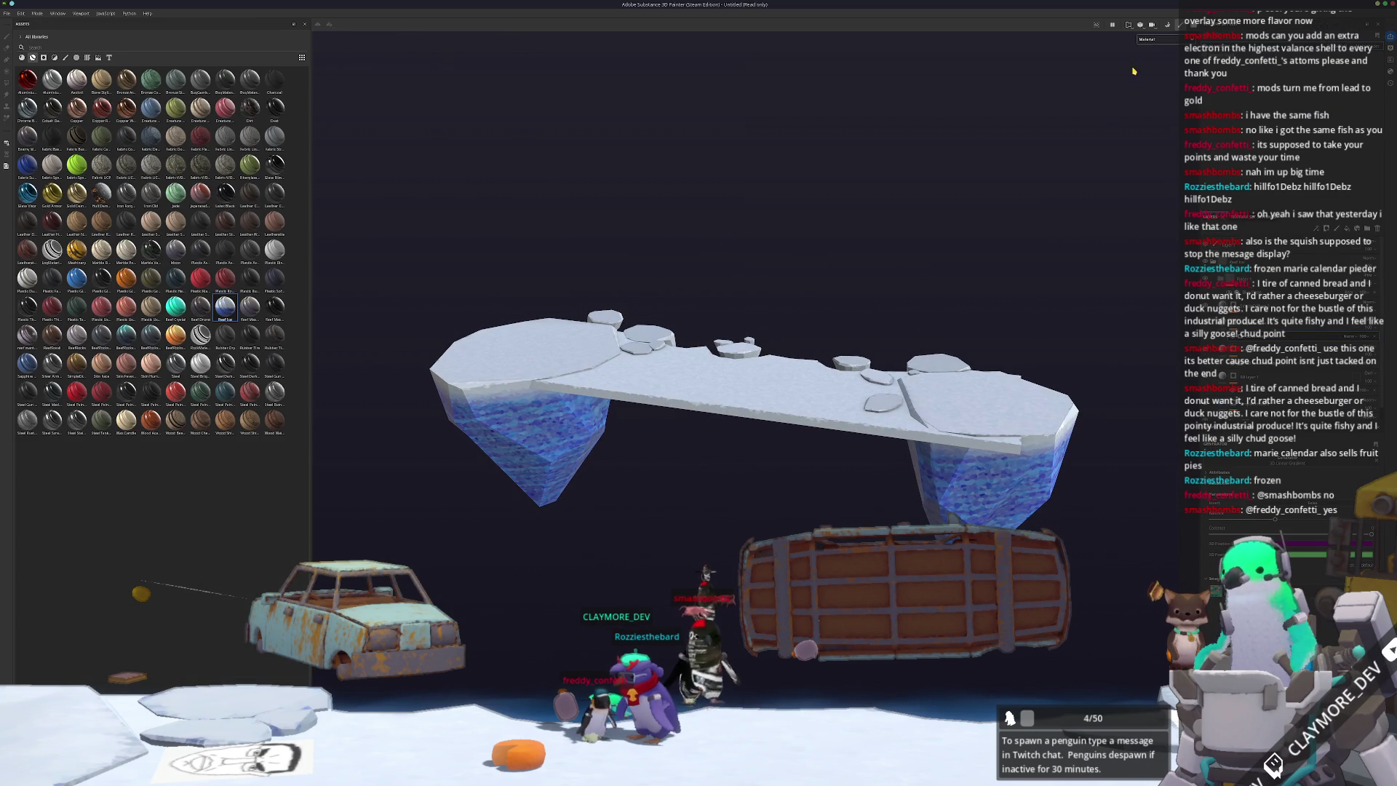
{"action": "left_click", "coordinate": [1158, 39]}
{"action": "mouse_move", "coordinate": [835, 192]}
{"action": "left_mouse_down"}
{"action": "mouse_move", "coordinate": [820, 244]}
{"action": "mouse_move", "coordinate": [773, 280]}
{"action": "left_mouse_up"}
- Export the ice textures and return to Blender
{"action": "key", "text": "ctrl+shift+e"}
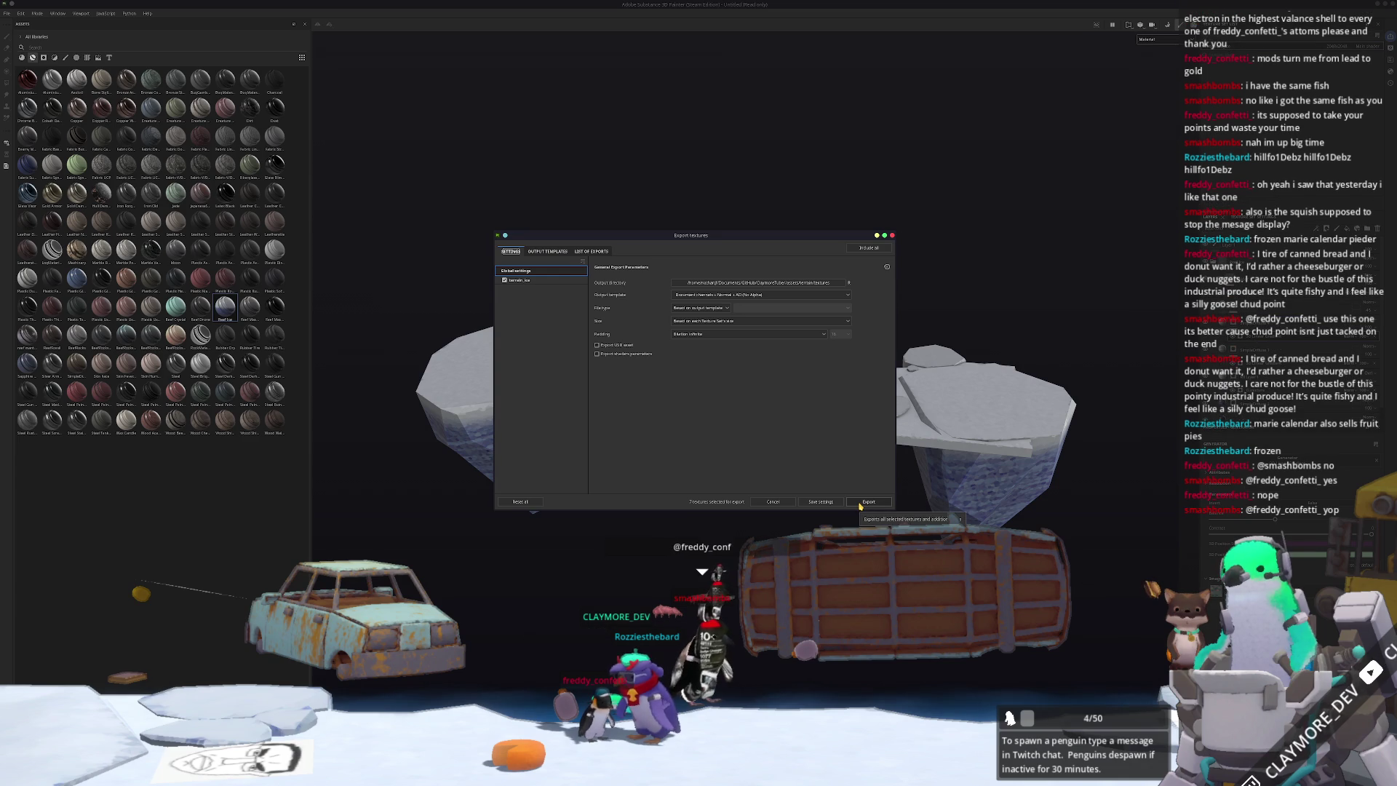
{"action": "left_click", "coordinate": [861, 502]}
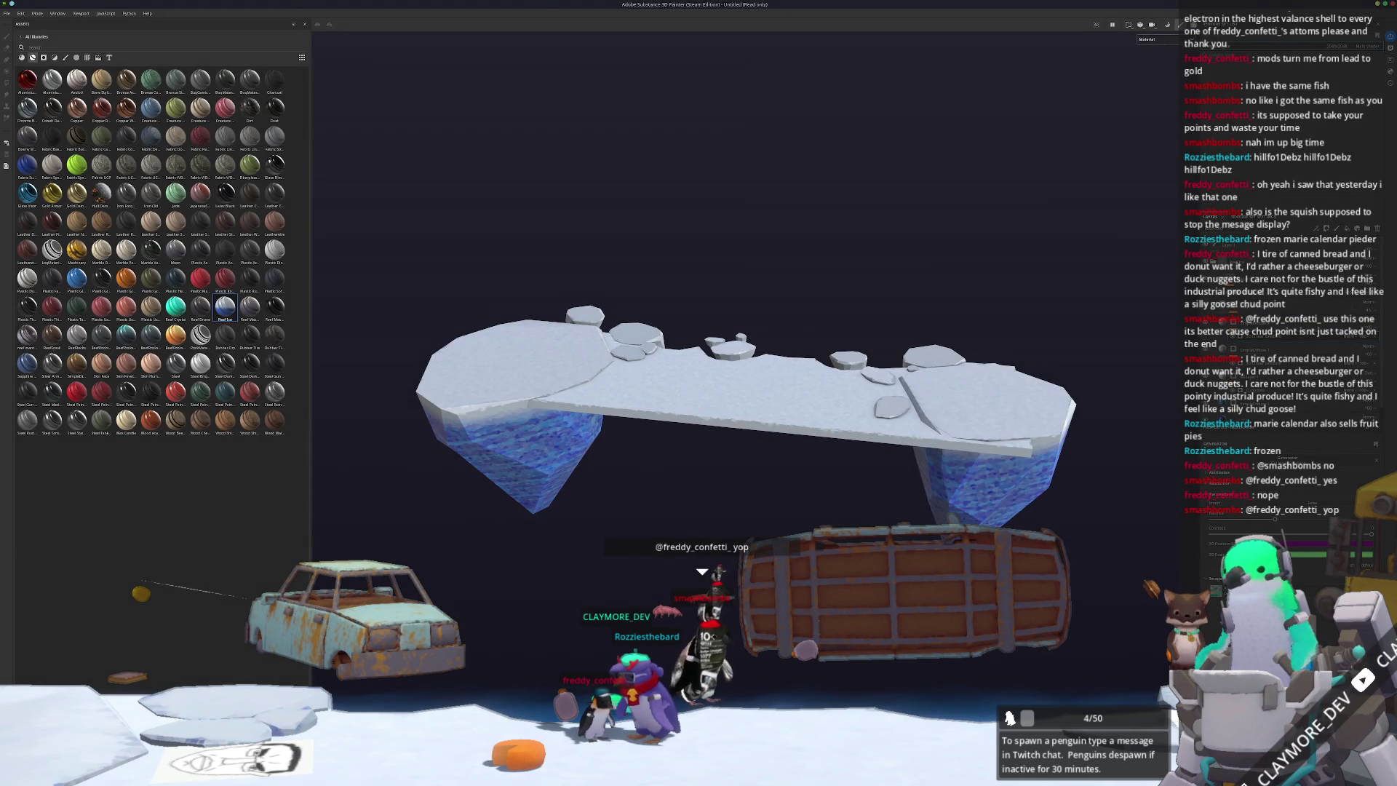
{"action": "key", "text": "alt+Tab"}
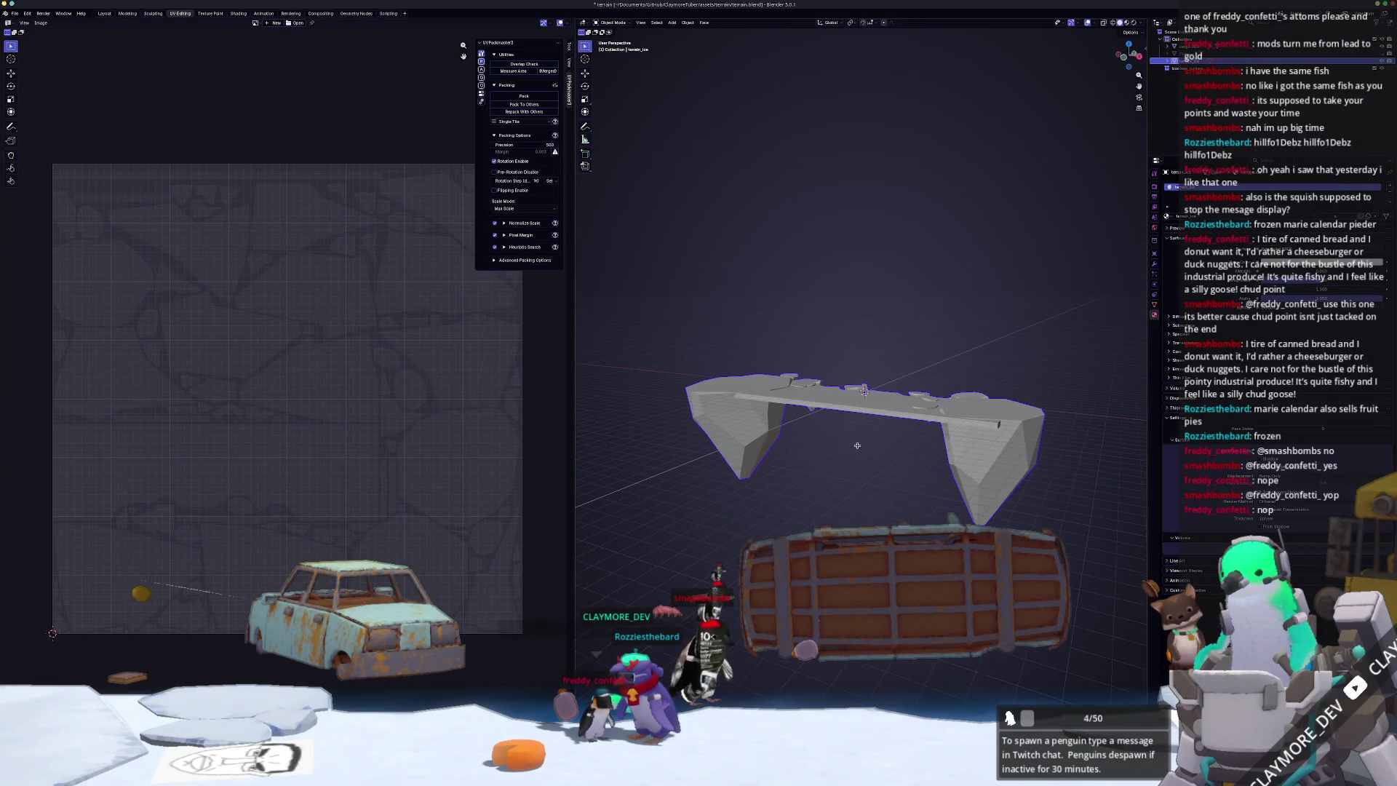
- Export the current model as a glTF Binary (.glb) file
{"action": "left_click", "coordinate": [15, 13]}
{"action": "mouse_move", "coordinate": [33, 132]}
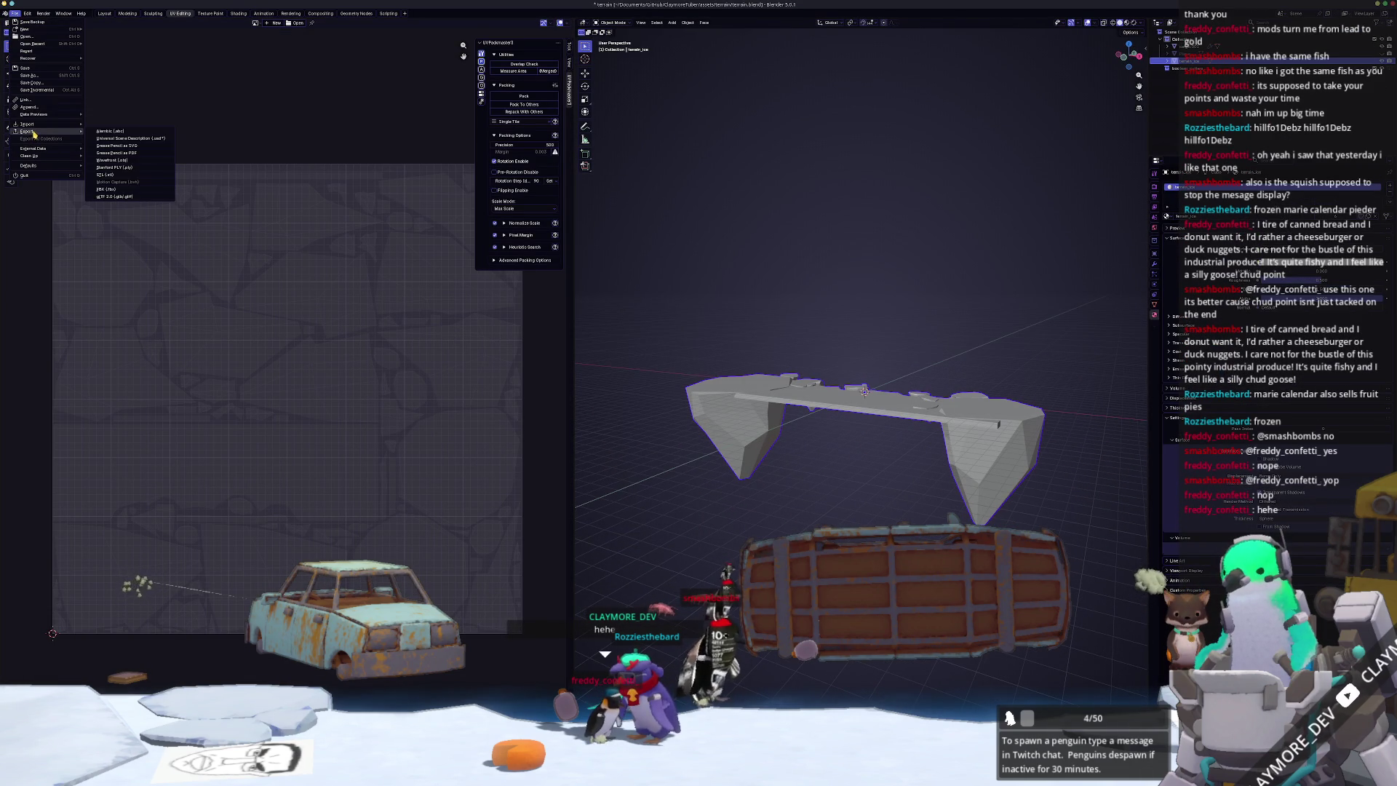
{"action": "left_click", "coordinate": [113, 197]}
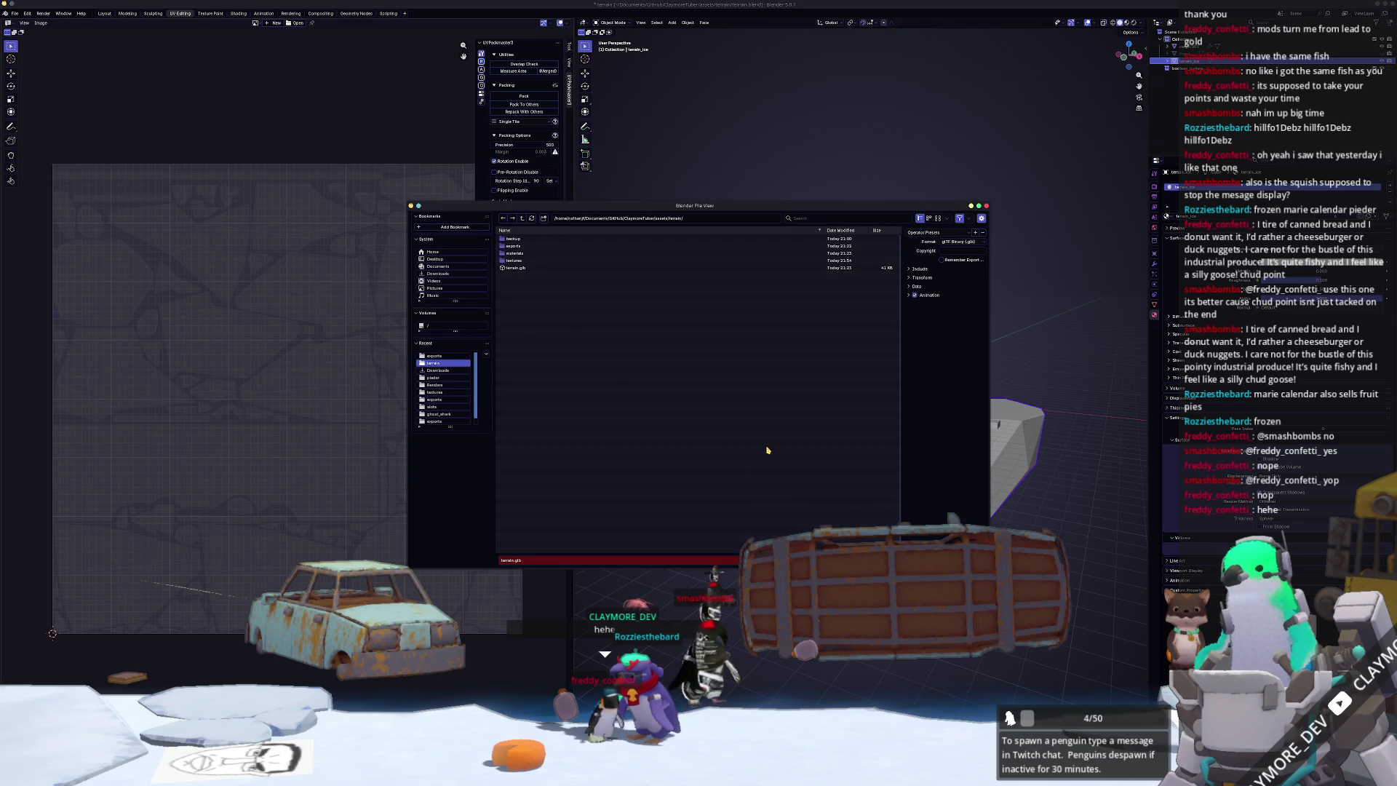
{"action": "key", "text": "Return"}
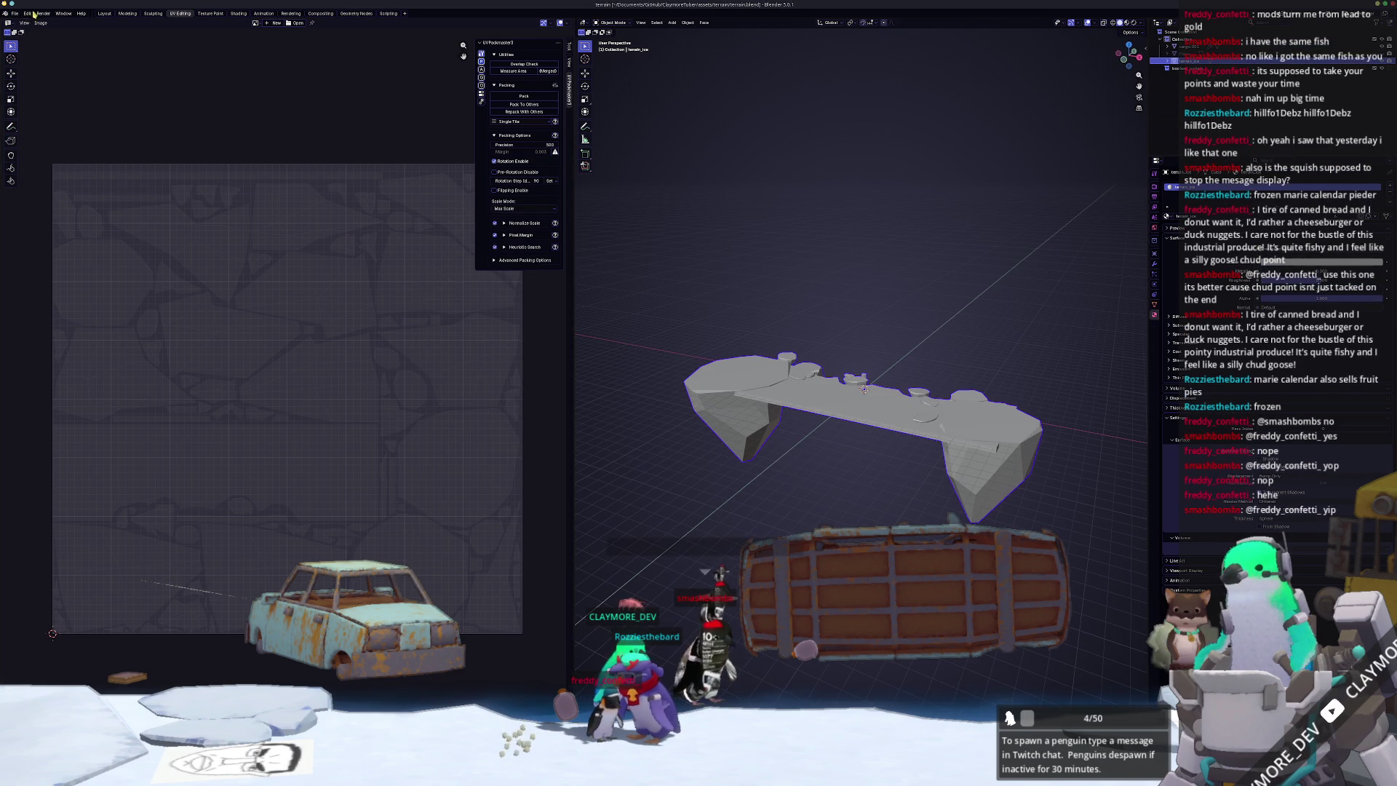
- Reopen pieder.blend from the recent files list
{"action": "left_click", "coordinate": [15, 13]}
{"action": "mouse_move", "coordinate": [32, 44]}
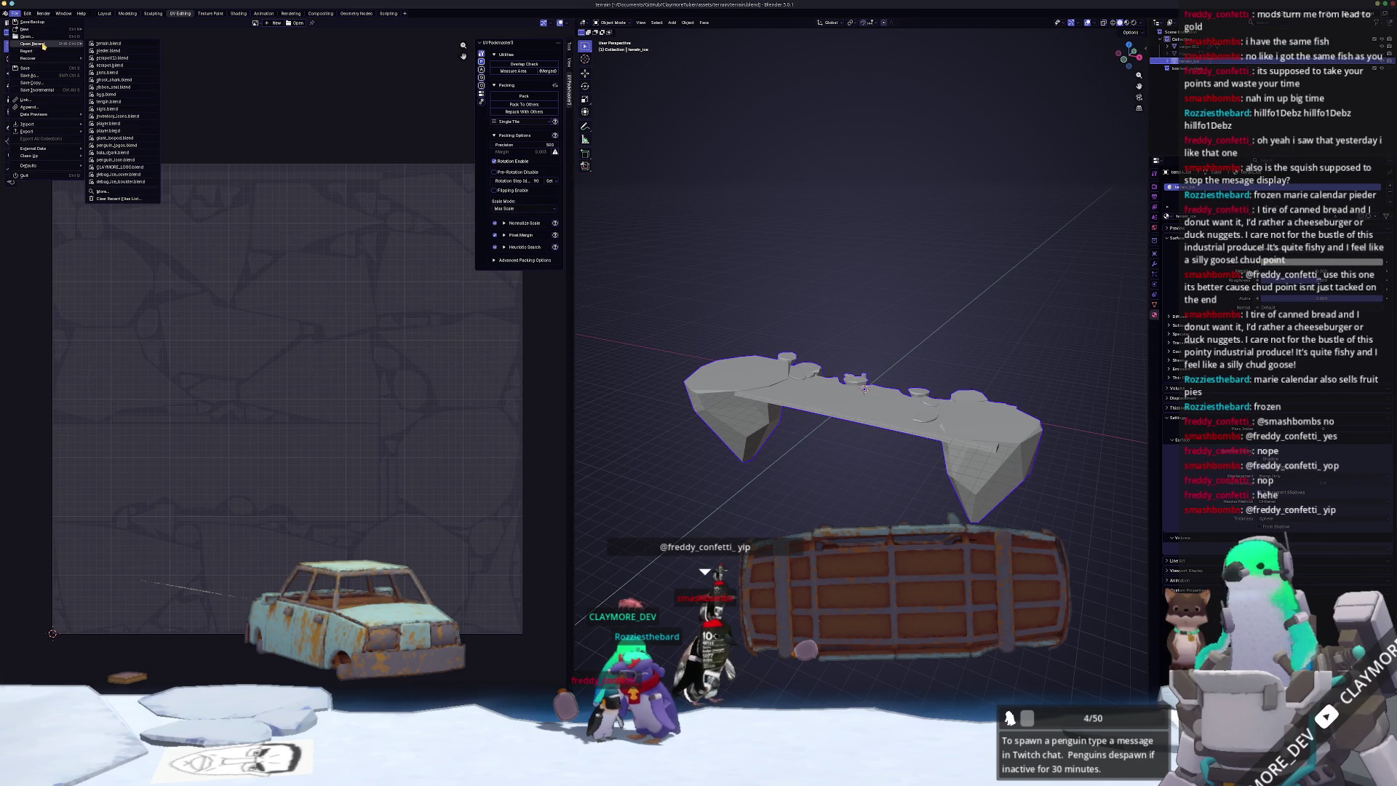
{"action": "left_click", "coordinate": [115, 50]}
{"action": "scroll", "coordinate": [648, 376], "scroll_direction": "down", "scroll_amount": 4}
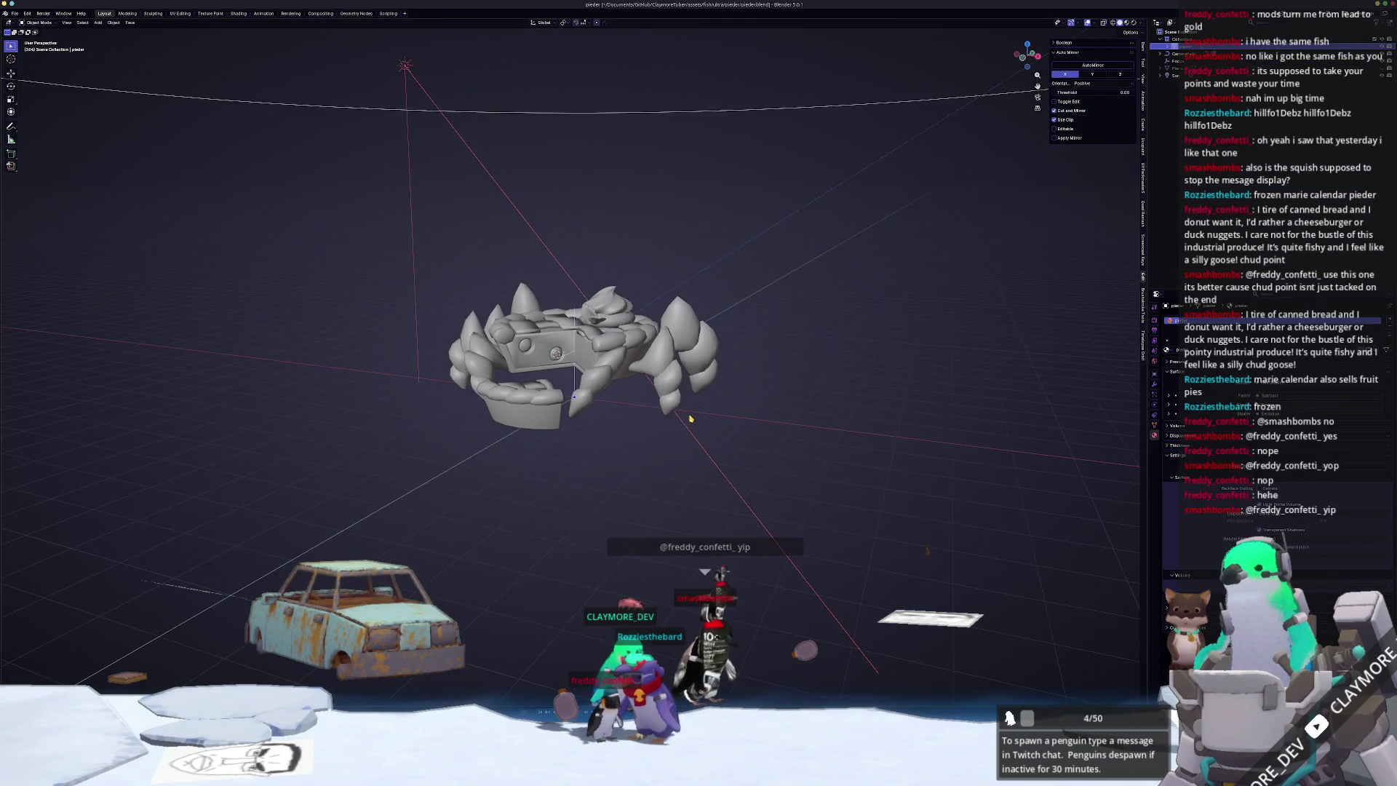
{"action": "left_click_drag", "start_coordinate": [556, 418], "coordinate": [536, 433]}
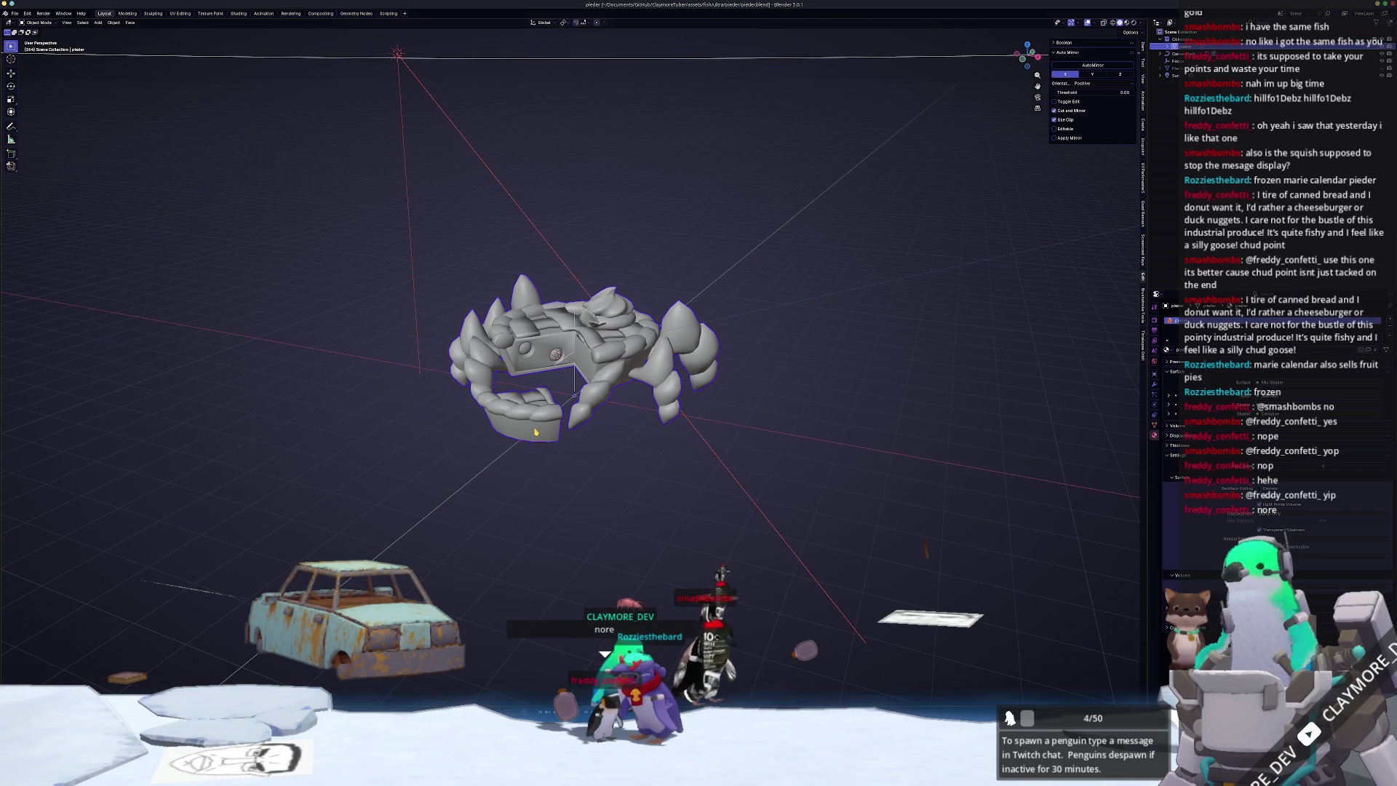
- Export only the selected pieder model as the Wavefront OBJ file pieder.obj
{"action": "left_click", "coordinate": [14, 13]}
{"action": "mouse_move", "coordinate": [54, 134]}
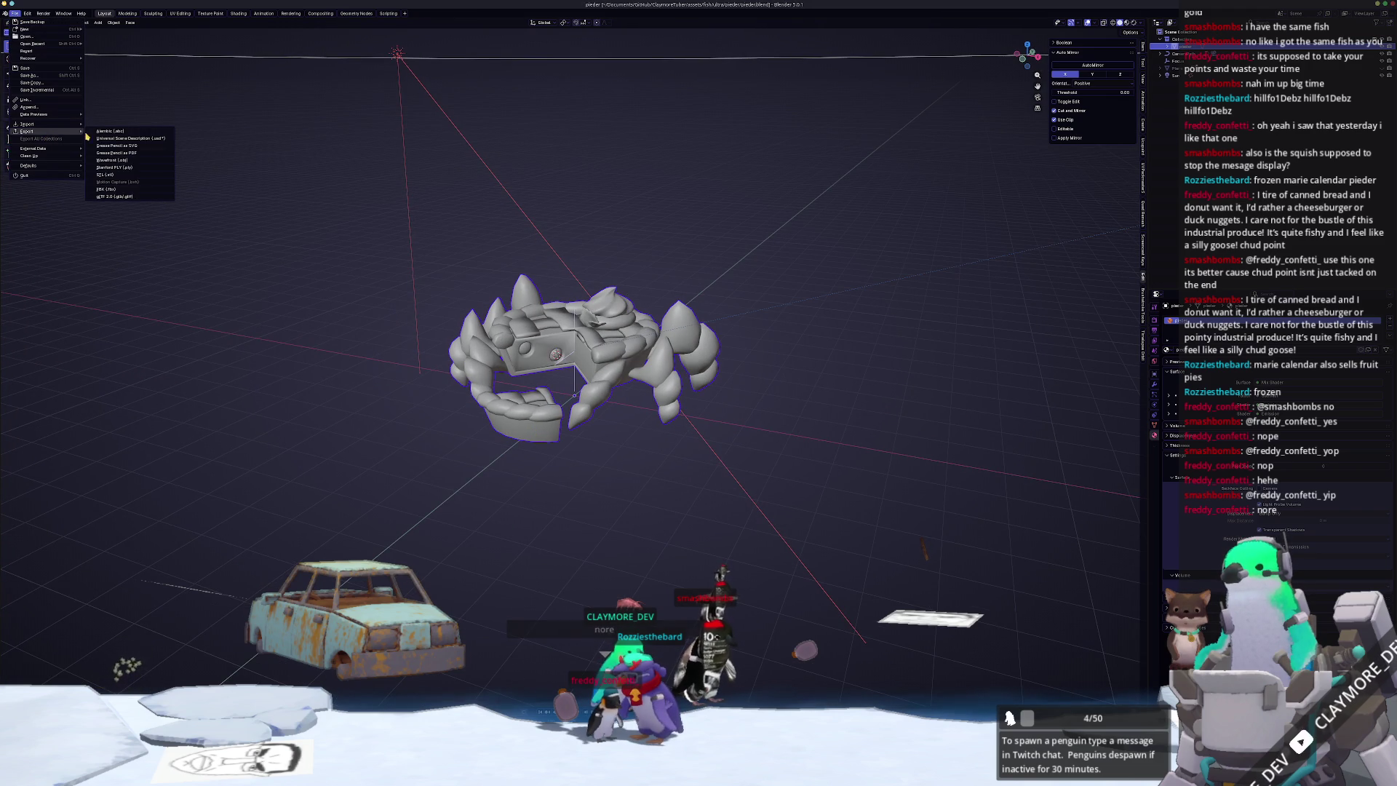
{"action": "left_click", "coordinate": [116, 160]}
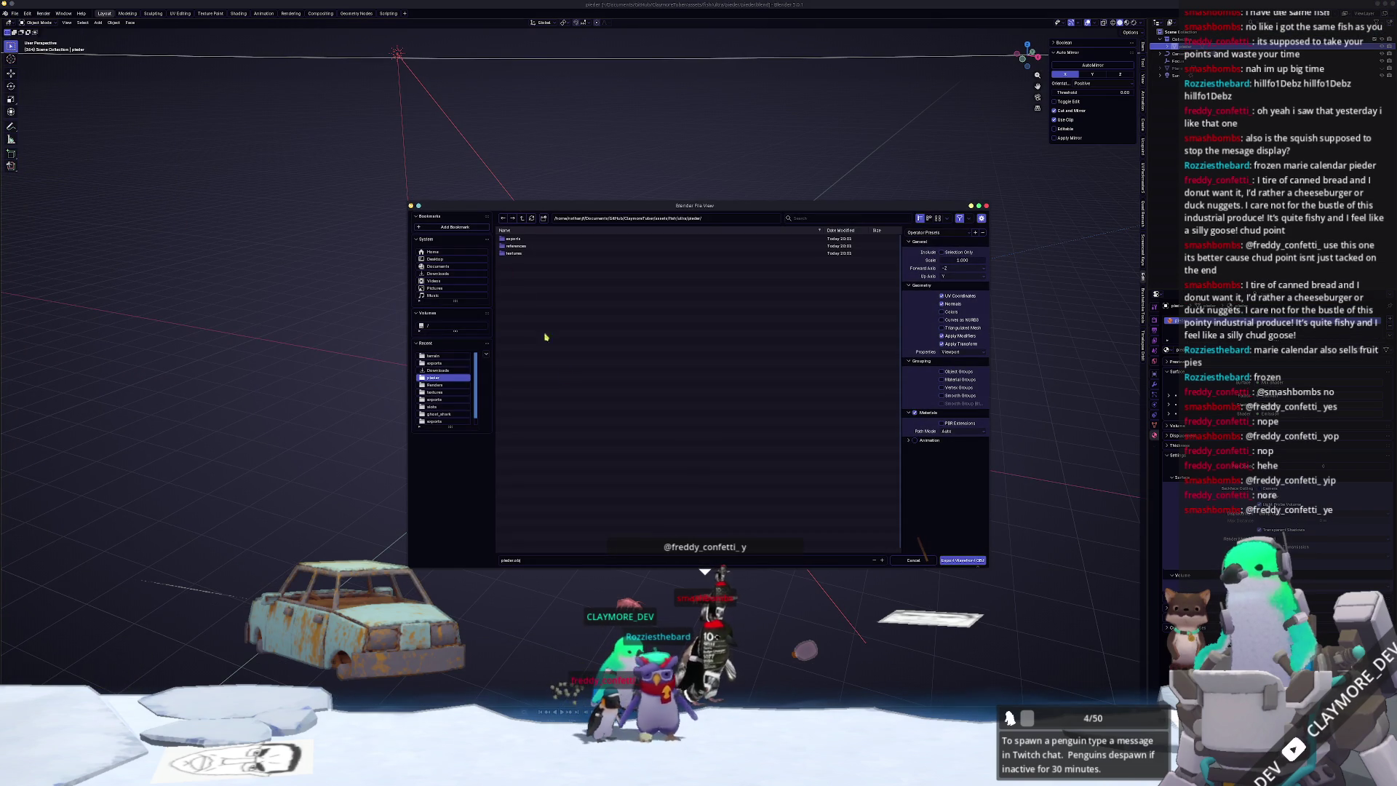
{"action": "left_click", "coordinate": [942, 253]}
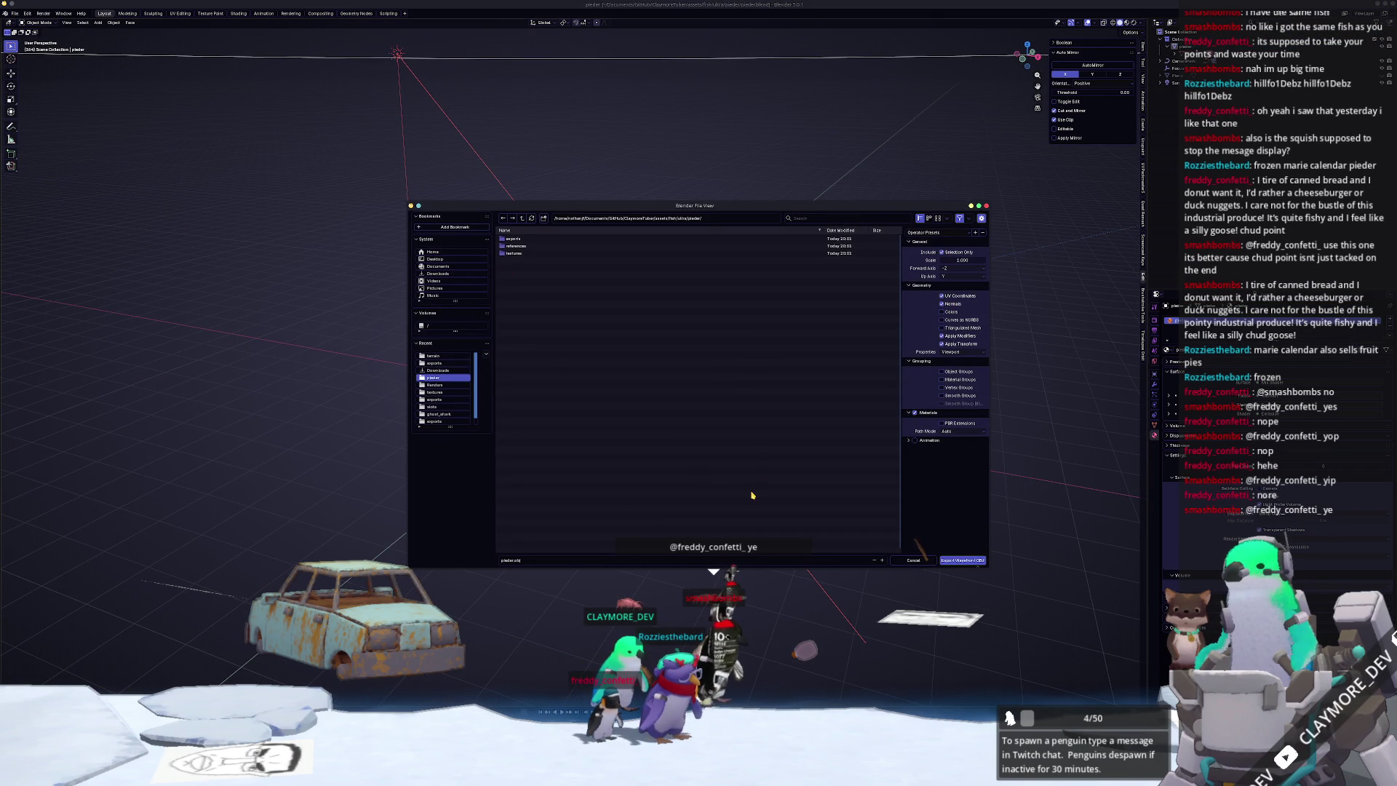
{"action": "left_click", "coordinate": [960, 560]}
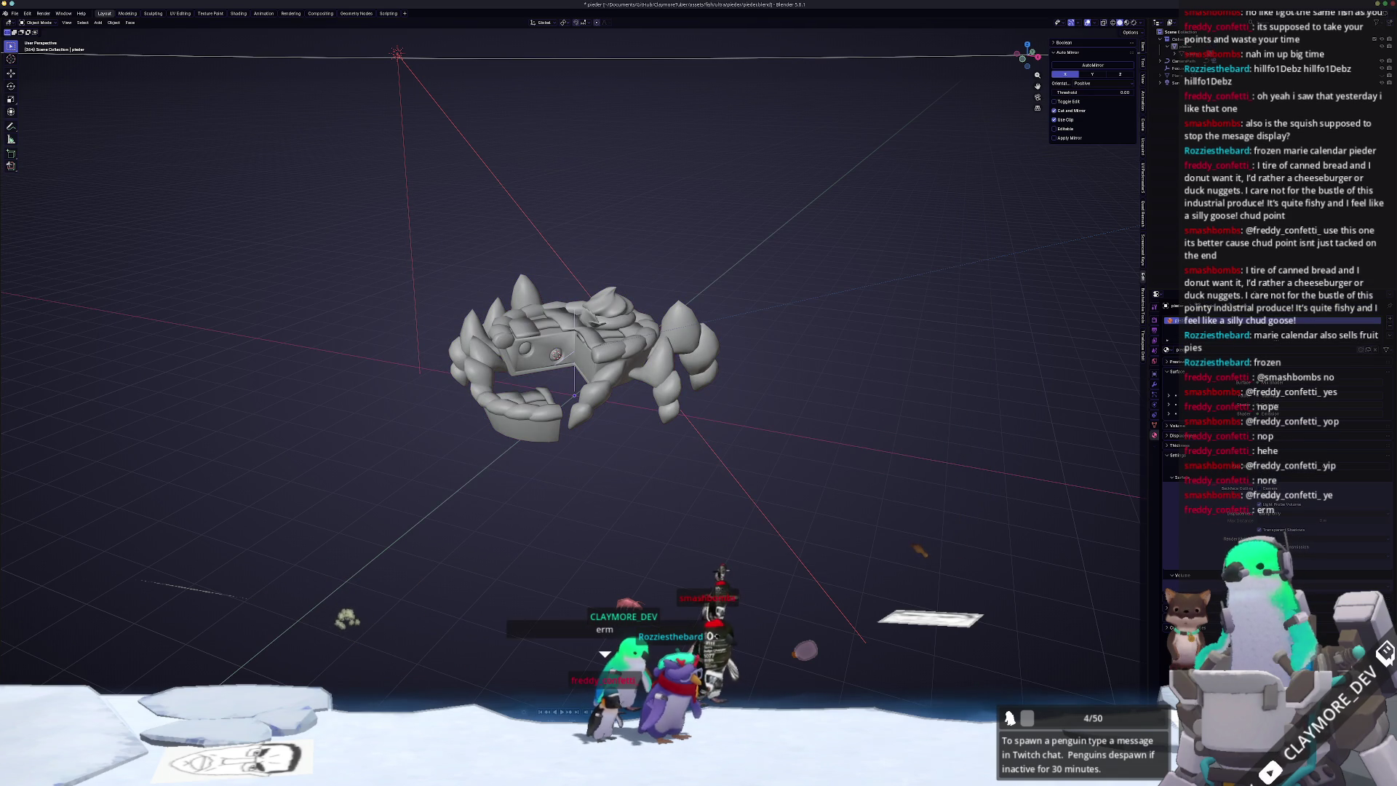
{"action": "key", "text": "alt+Tab"}
- Add a res://assets/fish/pieder entry to the target_directories array in batch_tasks.gd
{"action": "scroll", "coordinate": [670, 145], "scroll_direction": "up", "scroll_amount": 2}
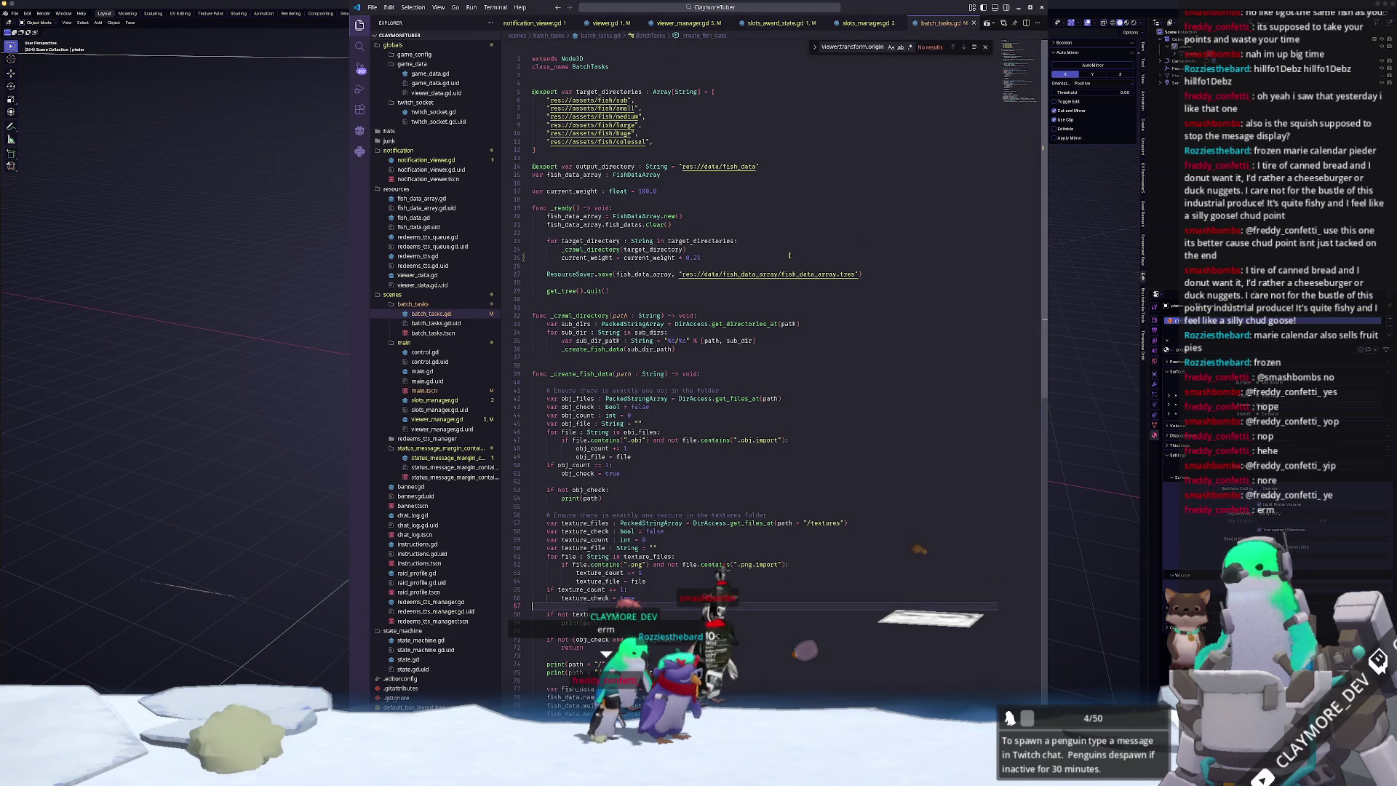
{"action": "left_click", "coordinate": [669, 143]}
{"action": "key", "text": "Return"}
{"action": "type", "text": "\"res://"}
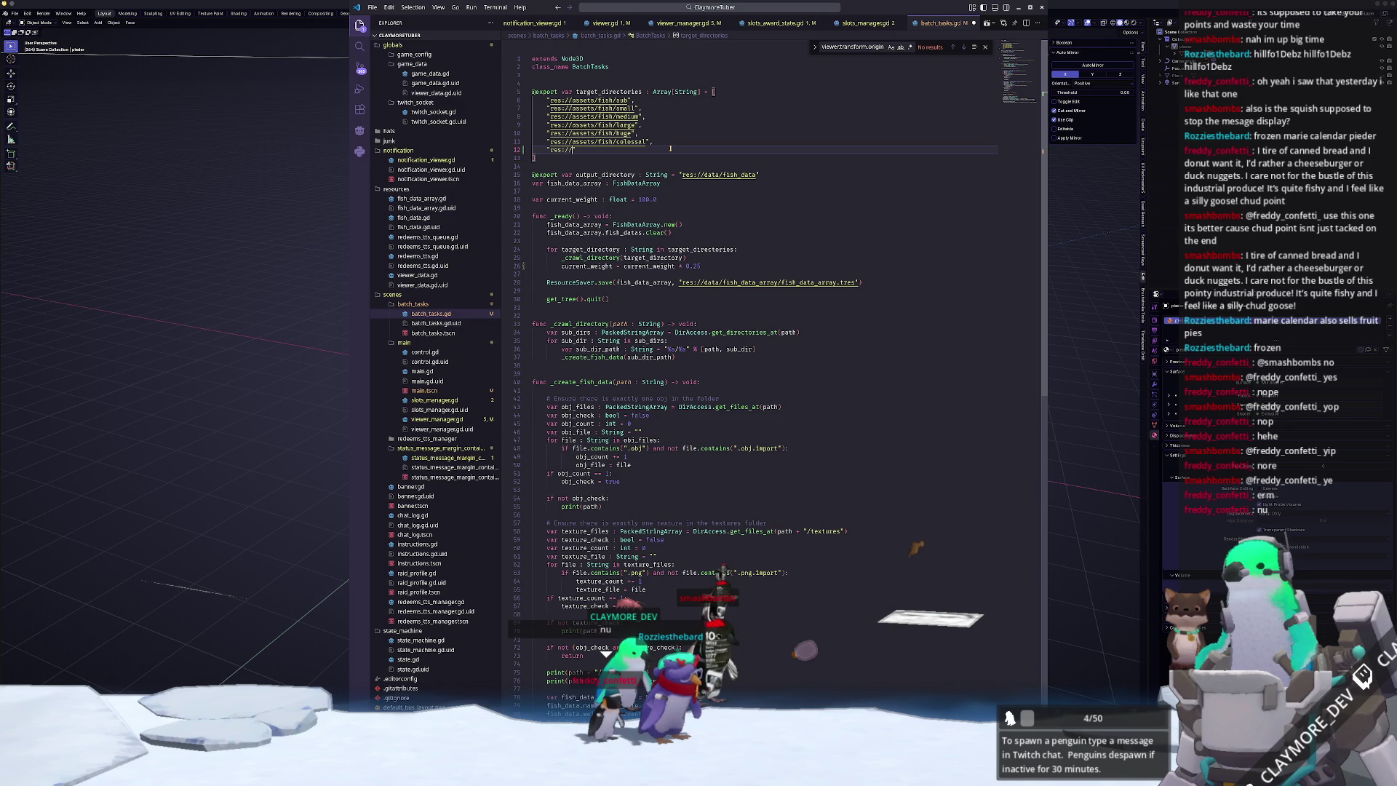
{"action": "type", "text": "ssets/fish/ultra"}
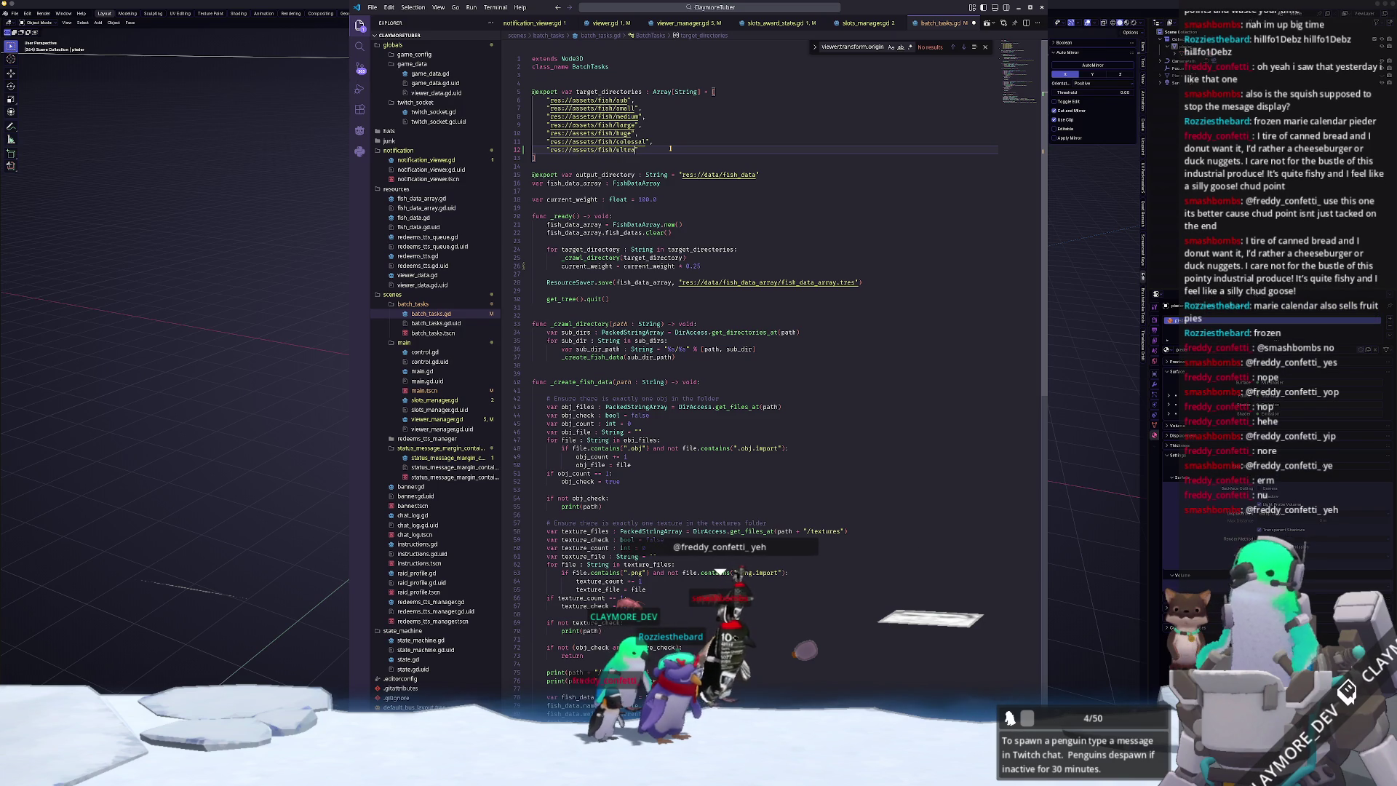
{"action": "key", "text": "Down"}
{"action": "key", "text": "Down"}
{"action": "key", "text": "Down"}
{"action": "key", "text": "alt+Tab"}
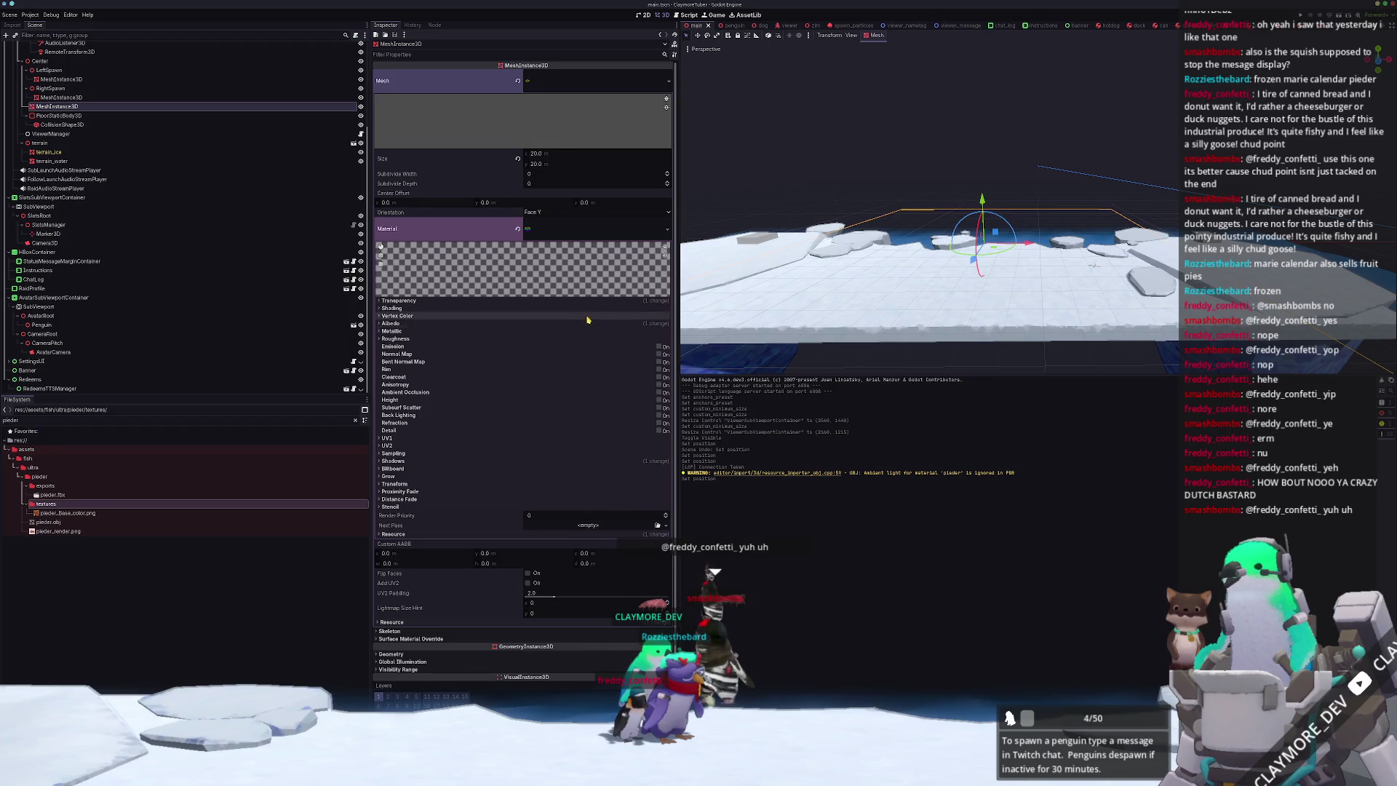
- Try a new shading mode on the wrong material, then undo the change
{"action": "left_click", "coordinate": [584, 324]}
{"action": "left_click", "coordinate": [582, 302]}
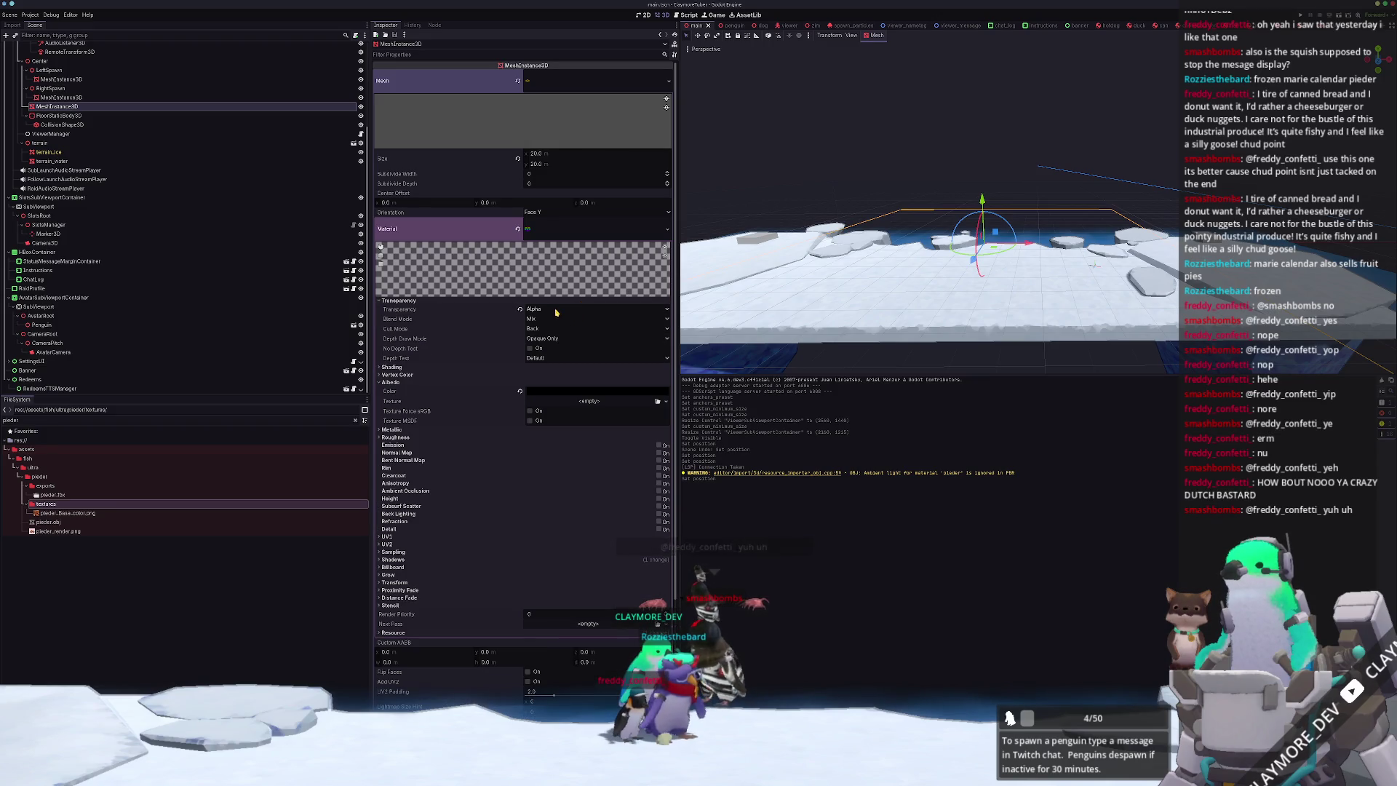
{"action": "left_click", "coordinate": [461, 366]}
{"action": "left_click", "coordinate": [537, 375]}
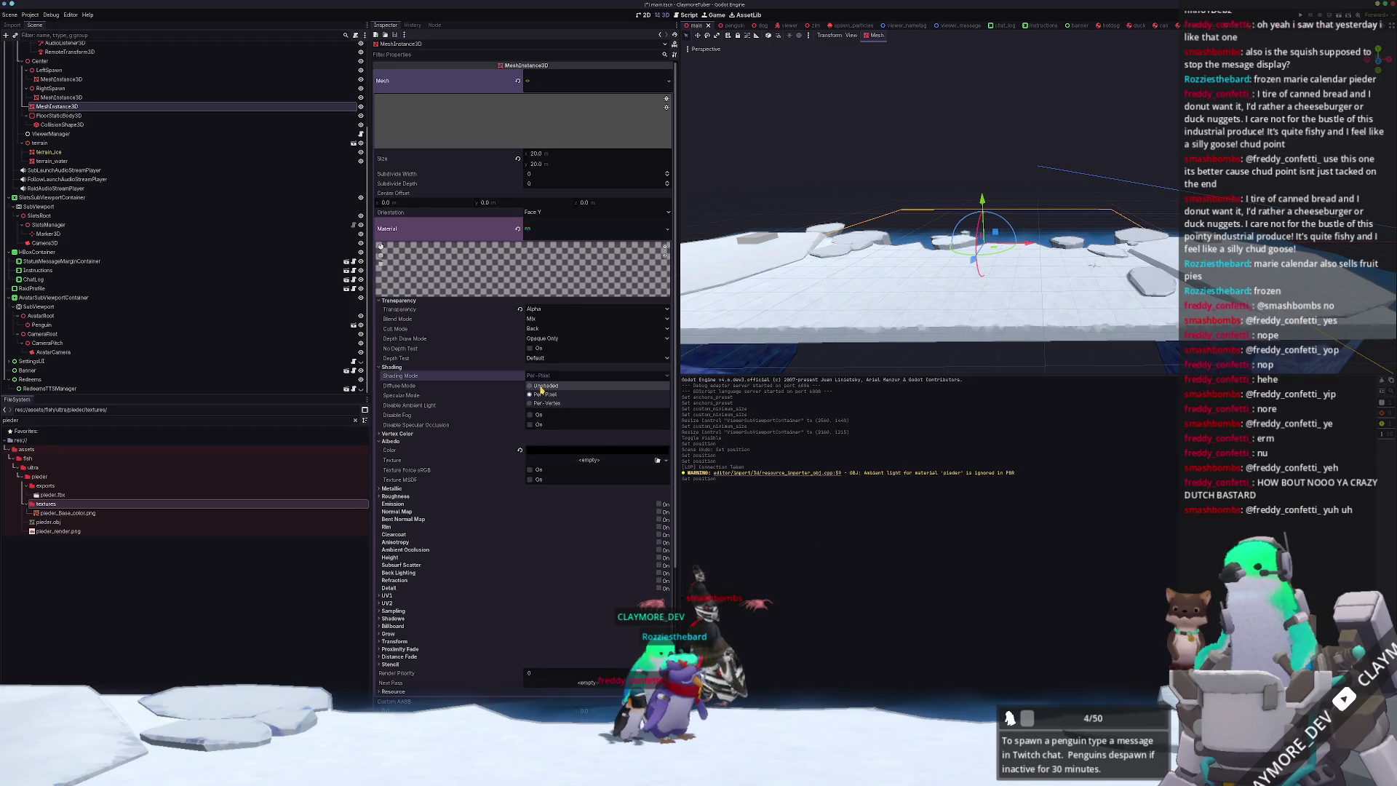
{"action": "left_click", "coordinate": [542, 386]}
{"action": "key", "text": "ctrl+z"}
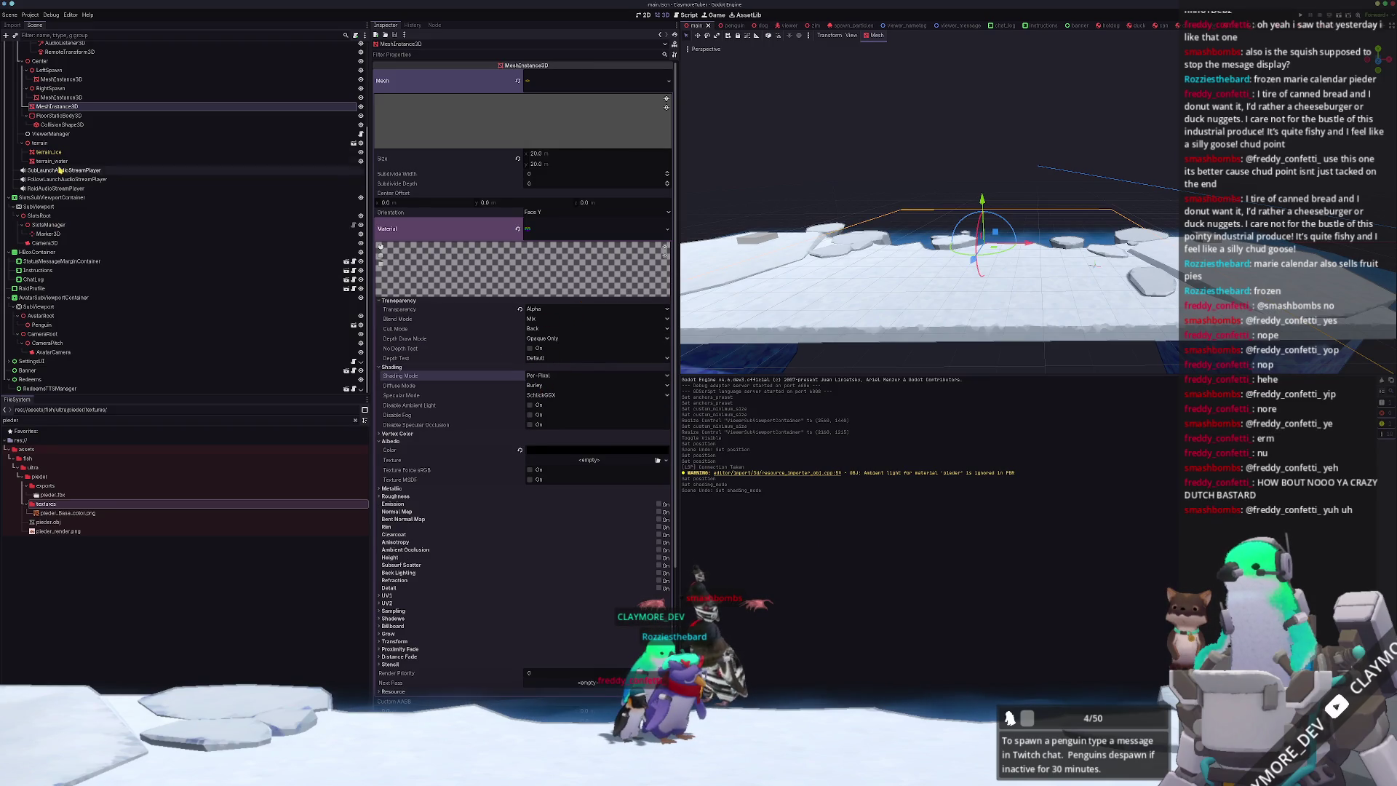
- Set terrain_ice's material override shading mode to Unshaded and save the scene
{"action": "left_click", "coordinate": [49, 152]}
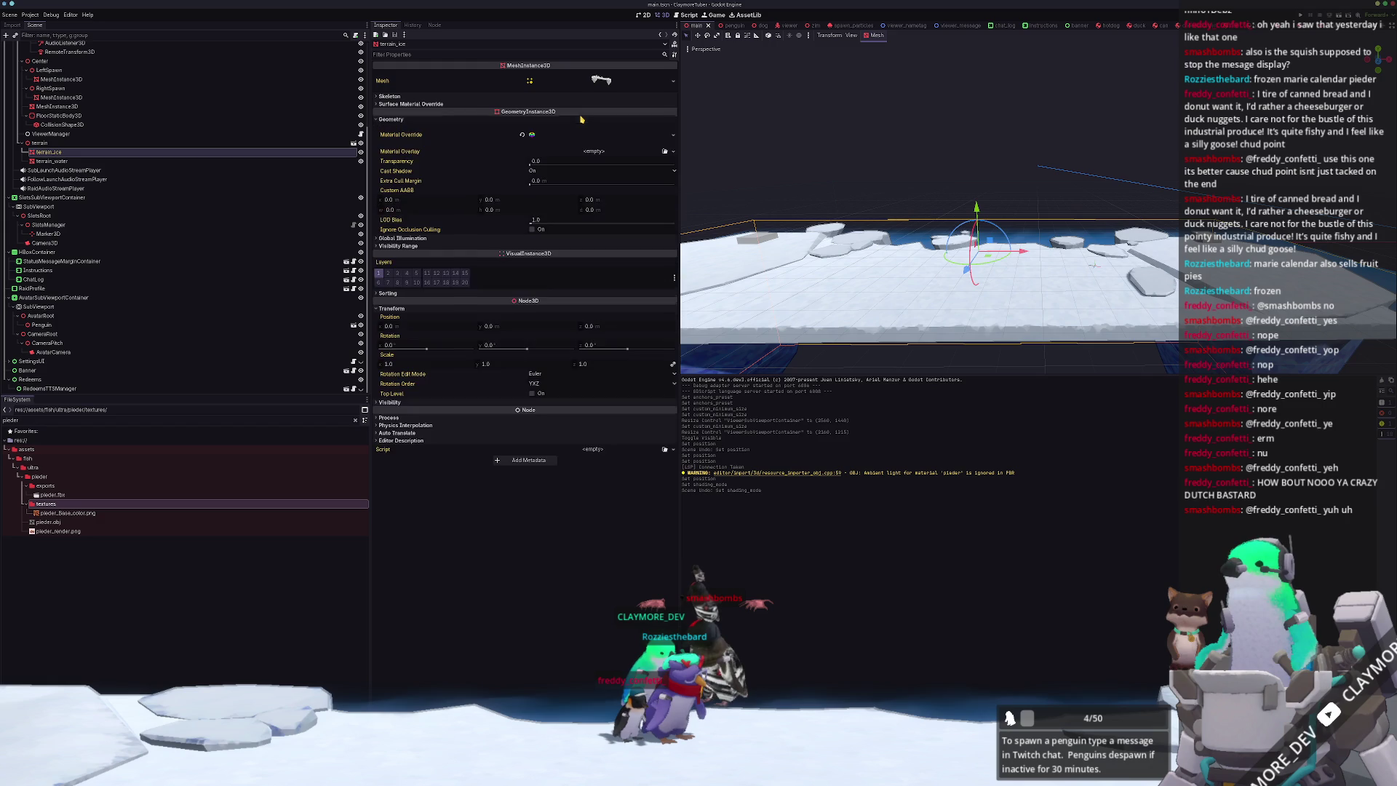
{"action": "left_click", "coordinate": [583, 135]}
{"action": "left_click", "coordinate": [556, 224]}
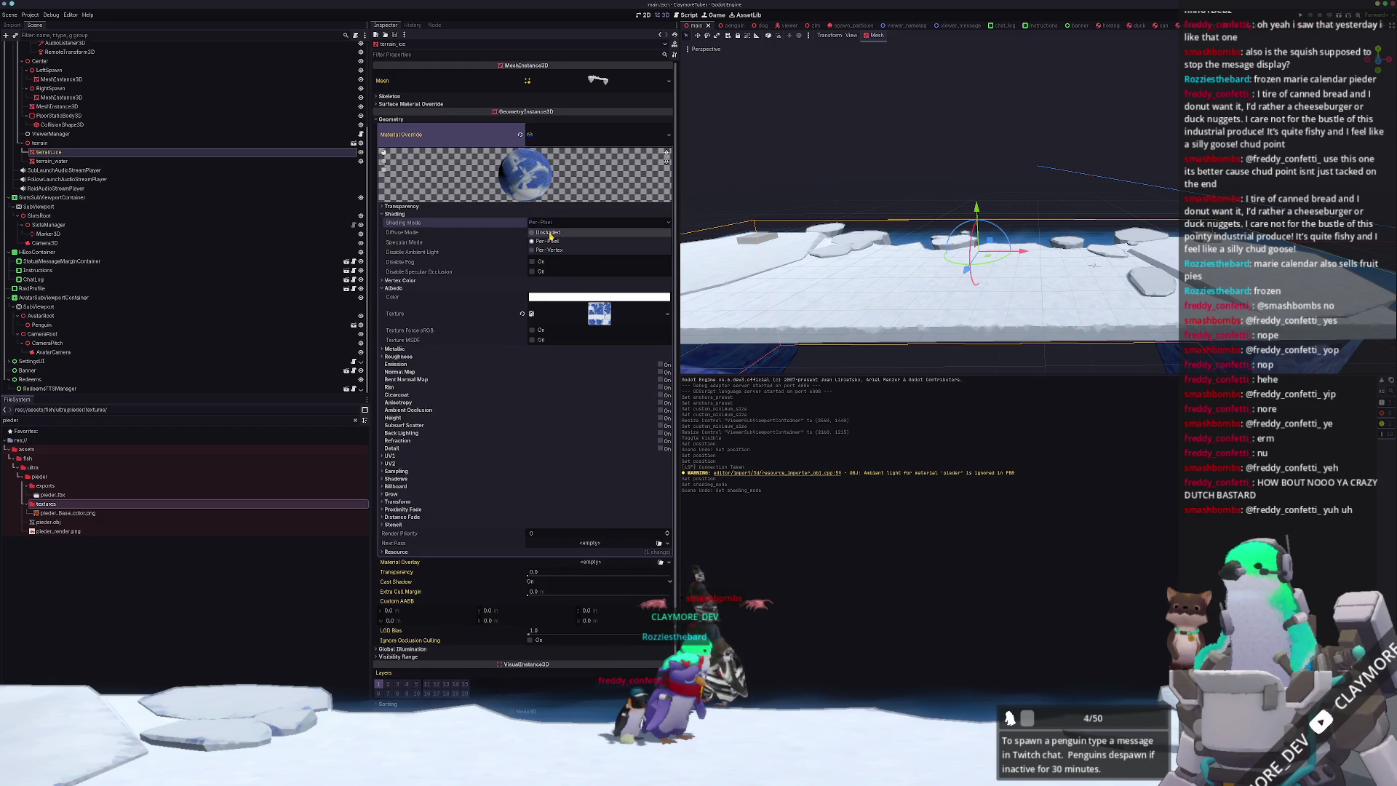
{"action": "left_click", "coordinate": [670, 232]}
{"action": "key", "text": "ctrl+s"}
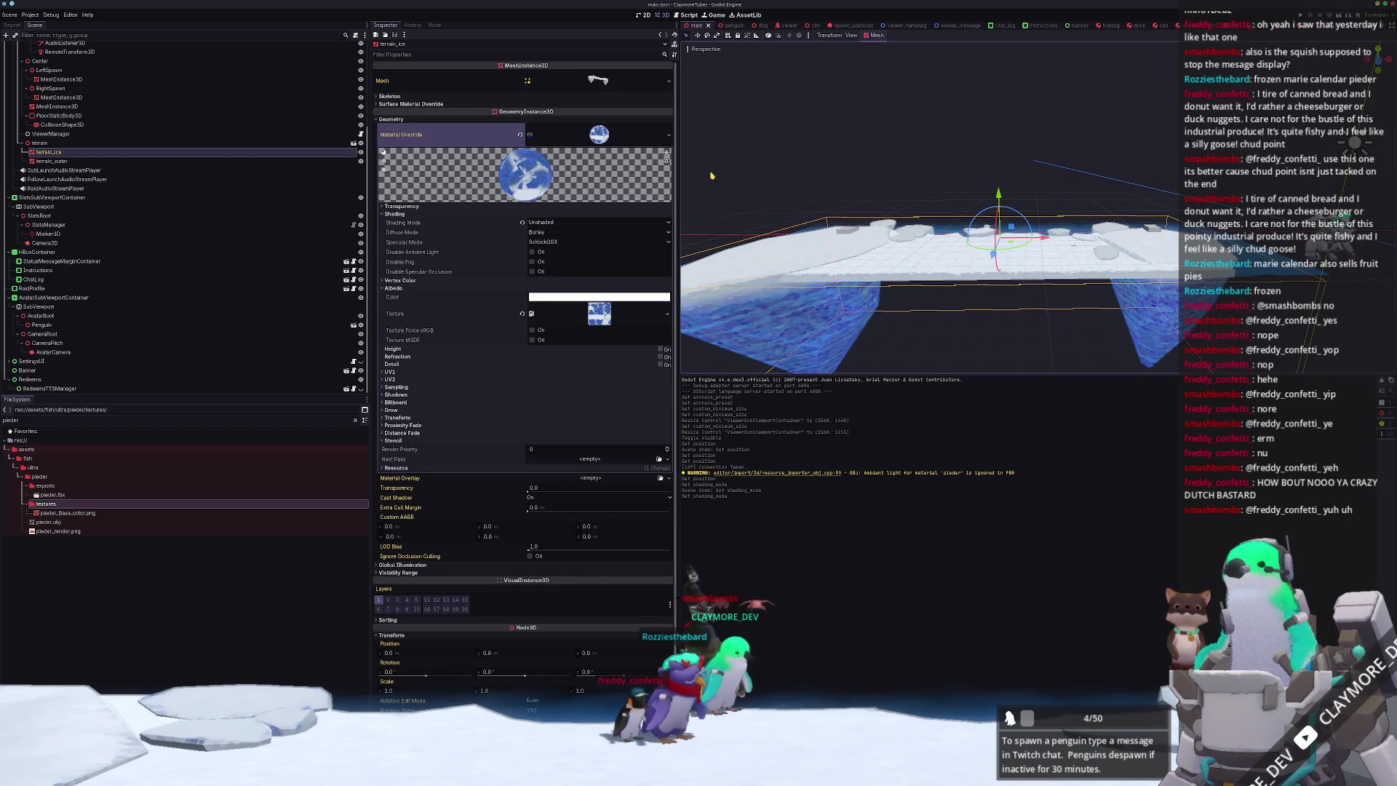
{"action": "left_click", "coordinate": [854, 154]}
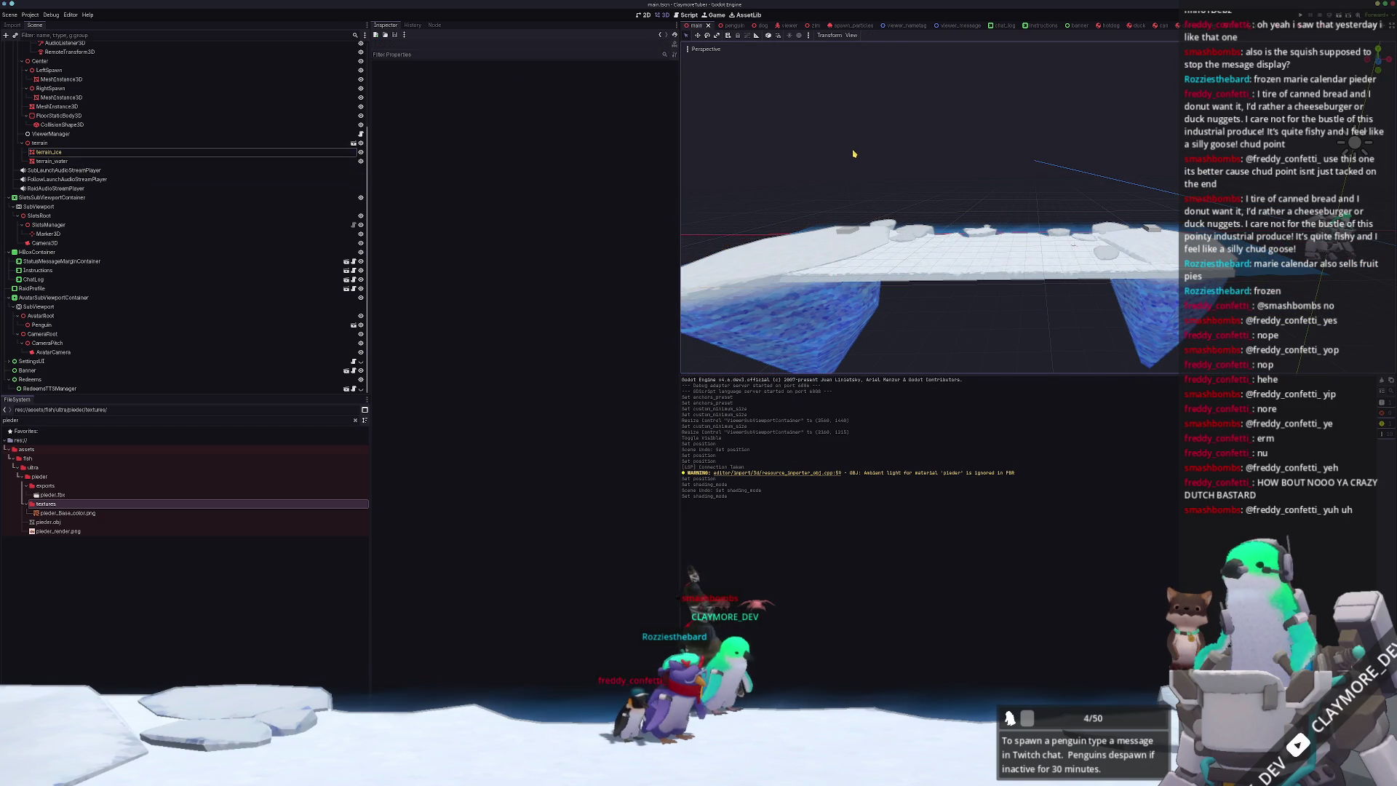
{"action": "left_click_drag", "start_coordinate": [854, 154], "coordinate": [921, 400]}
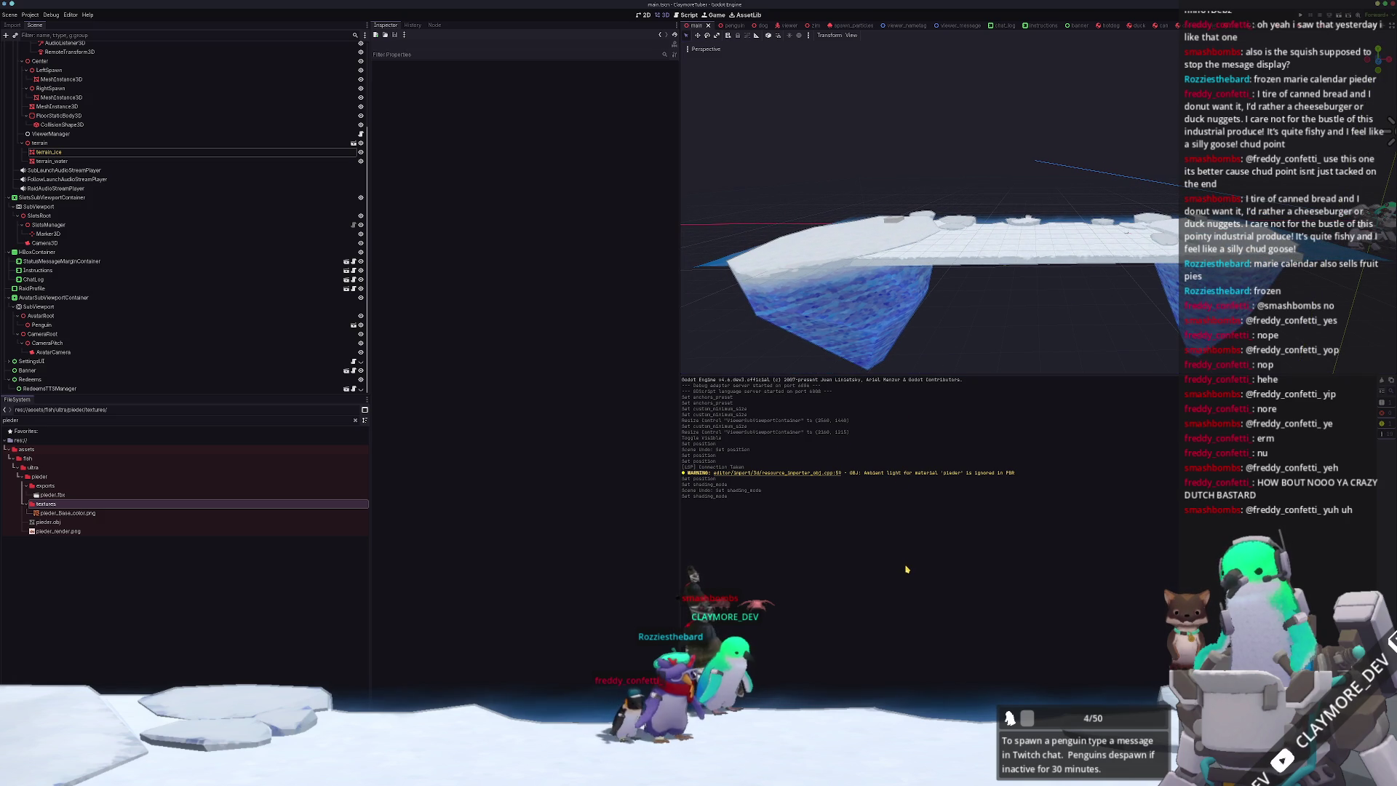
- Open batch_tasks.tscn and run it with F6 to generate the fish data
{"action": "key", "text": "shift+alt+o"}
{"action": "type", "text": "batch_tasks"}
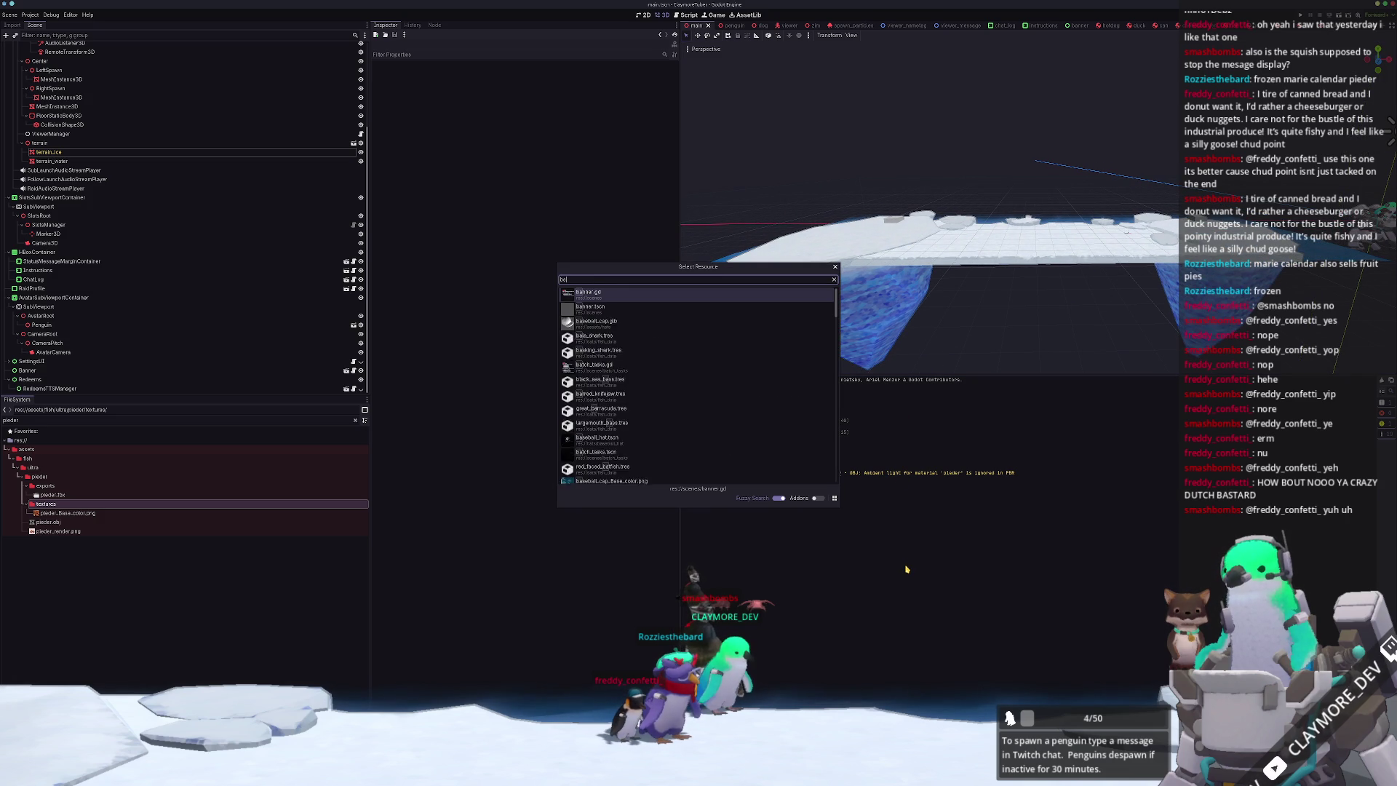
{"action": "key", "text": "Down"}
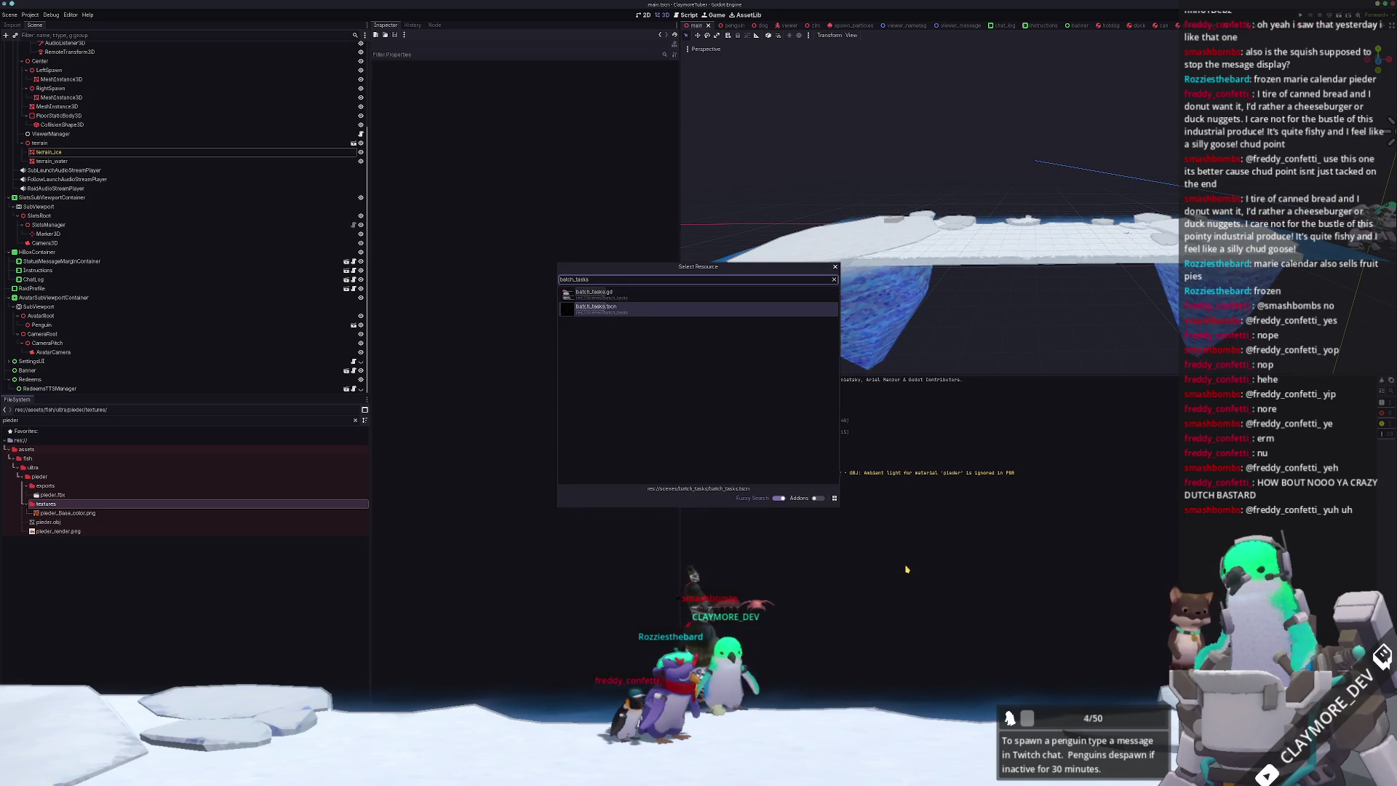
{"action": "key", "text": "Return"}
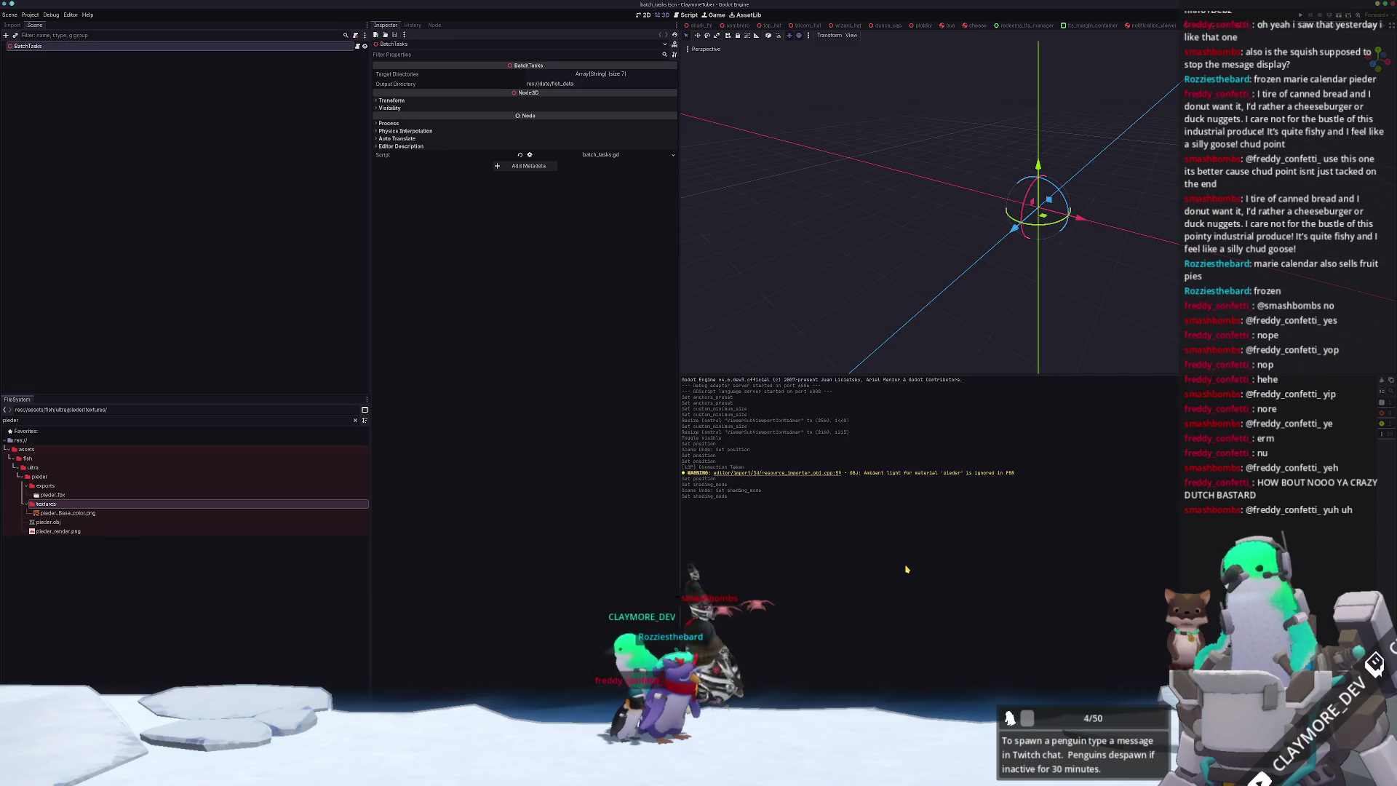
{"action": "key", "text": "F6"}
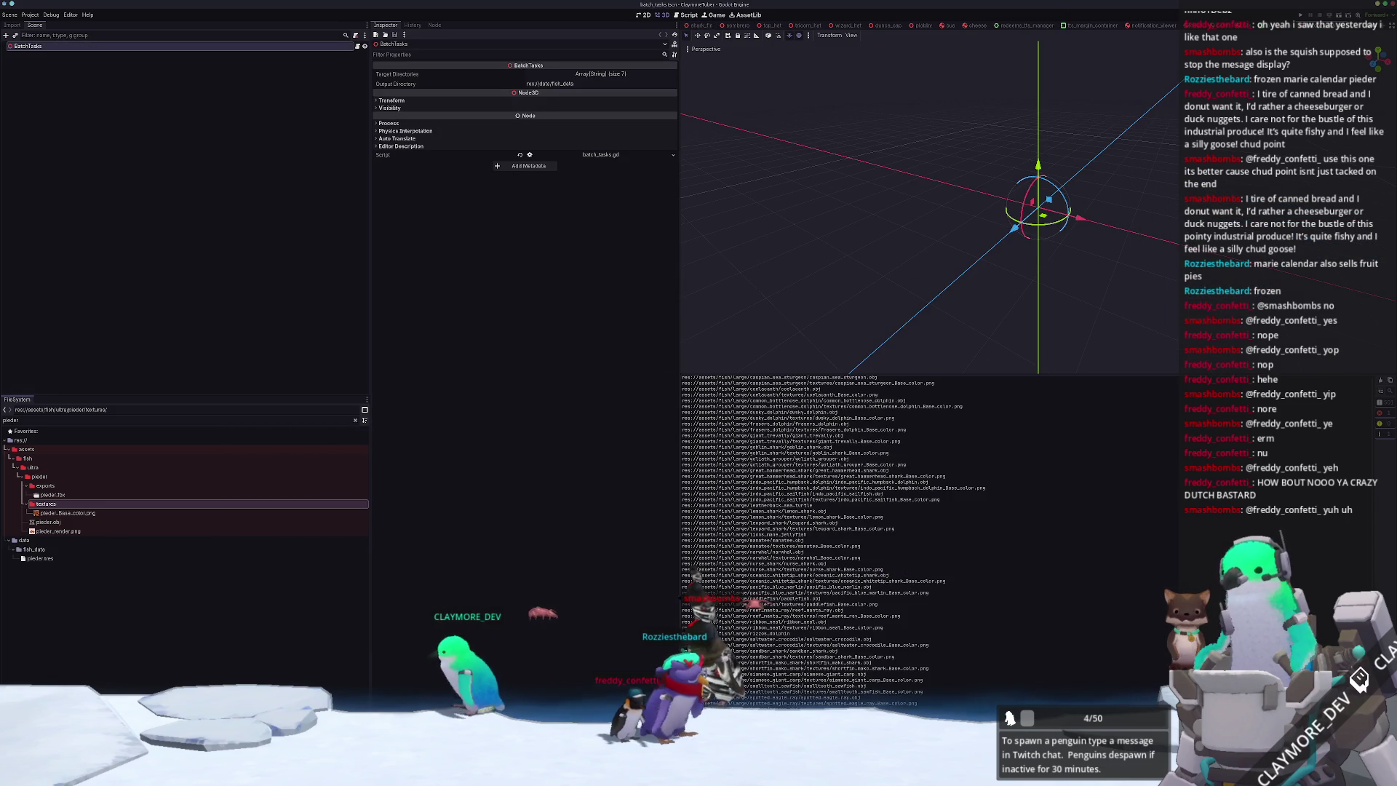
- Inspect the generated pieder.tres and preview its mesh and texture
{"action": "left_click", "coordinate": [43, 560]}
{"action": "left_click", "coordinate": [603, 100]}
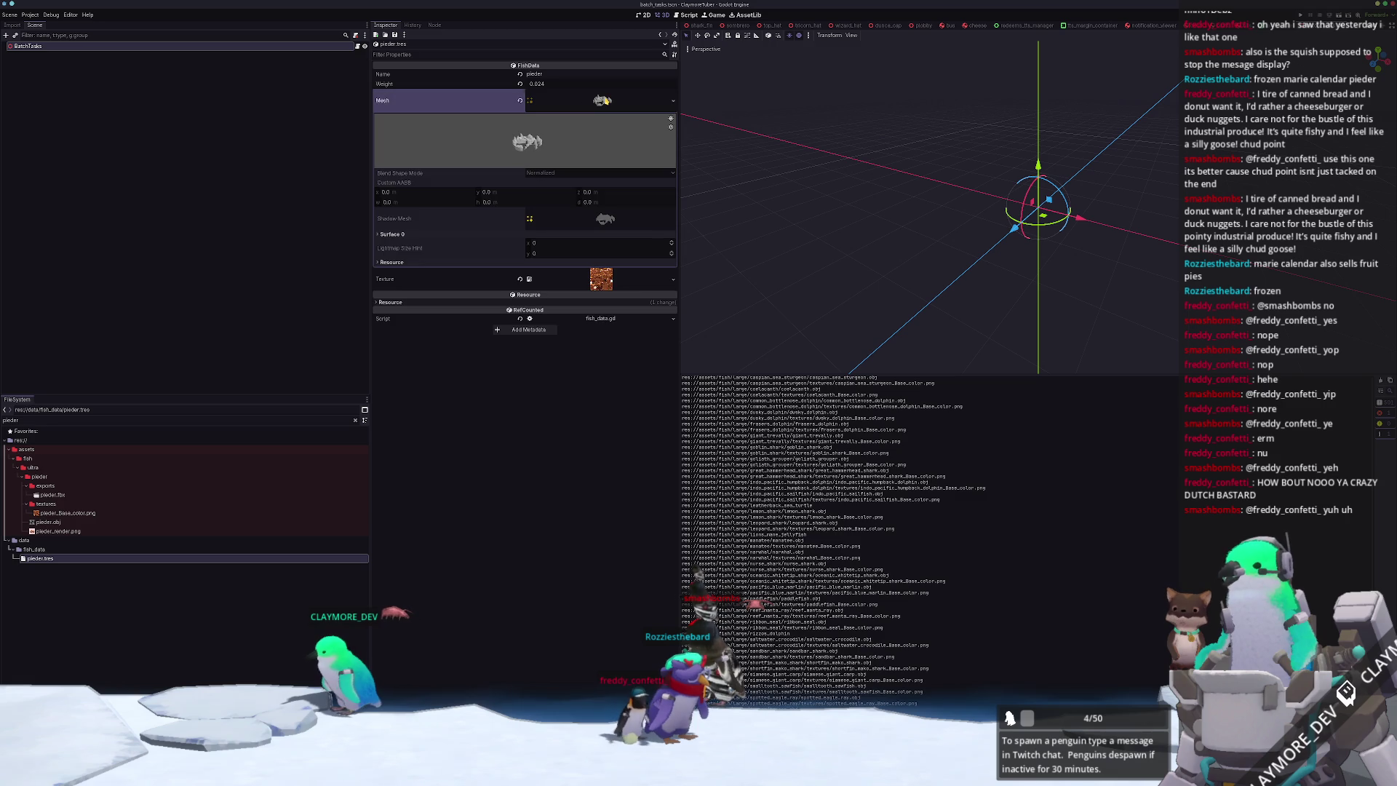
{"action": "left_click", "coordinate": [603, 101]}
{"action": "left_click", "coordinate": [602, 121]}
{"action": "left_click", "coordinate": [602, 121]}
{"action": "left_click", "coordinate": [603, 101]}
{"action": "left_click", "coordinate": [602, 101]}
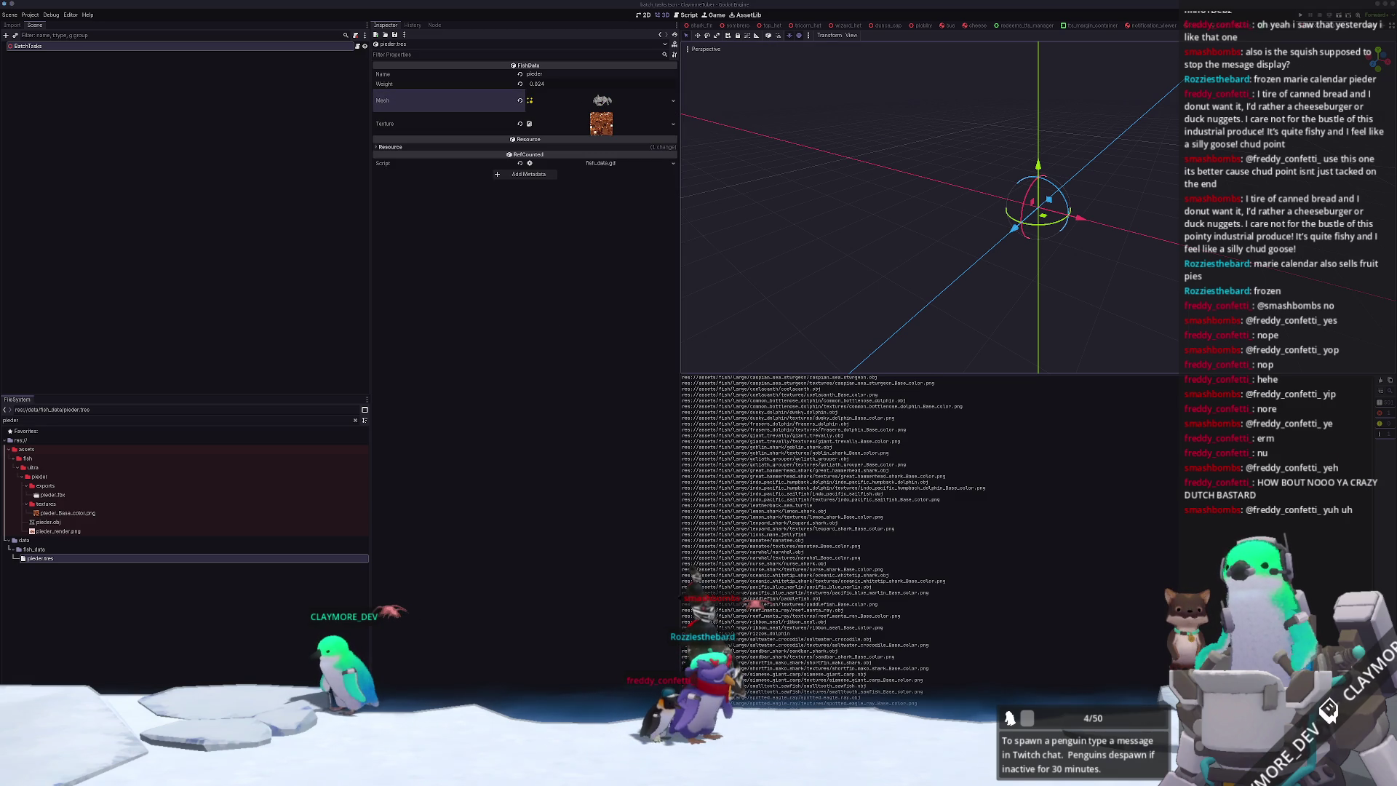
{"action": "left_click", "coordinate": [1047, 330]}
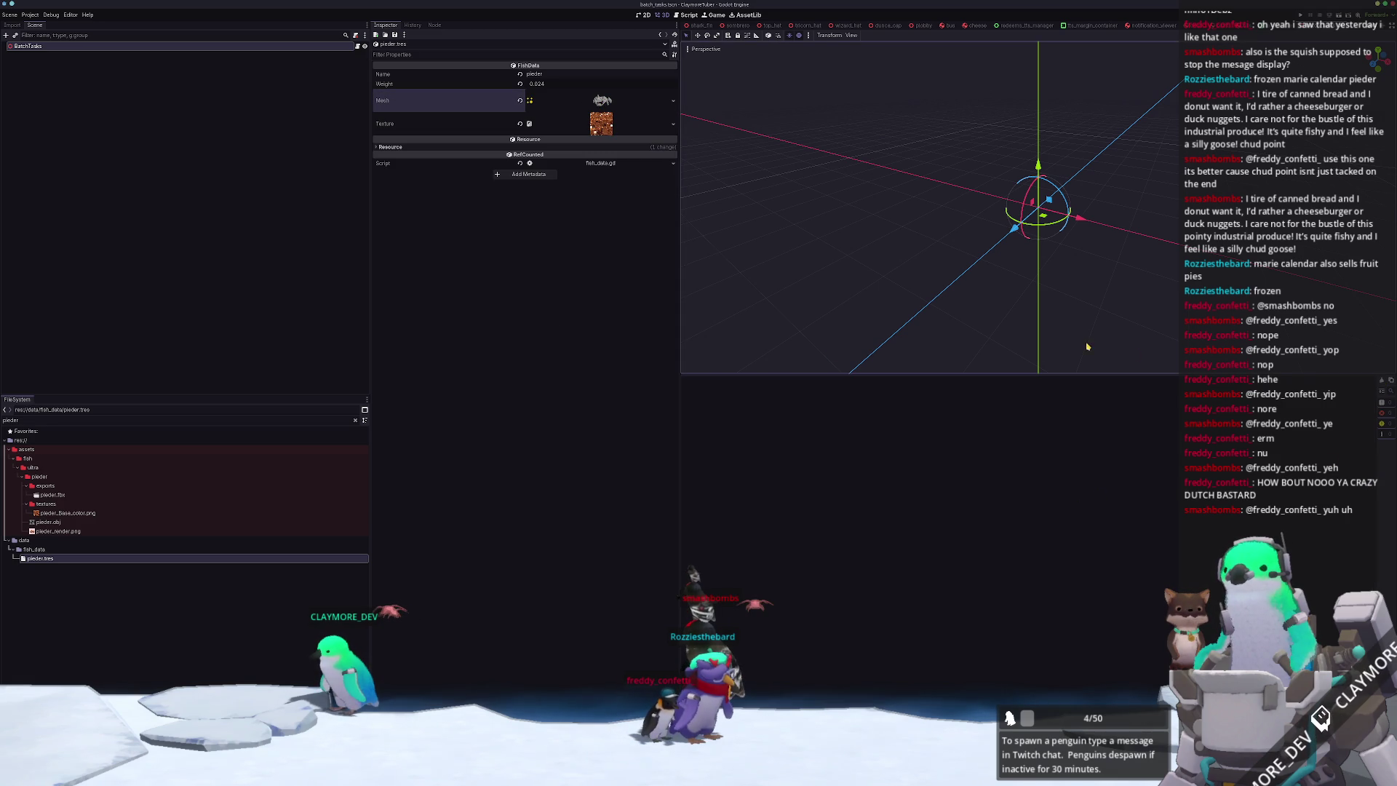
- Quick-open the viewer.gd script
{"action": "key", "text": "alt+shift+o"}
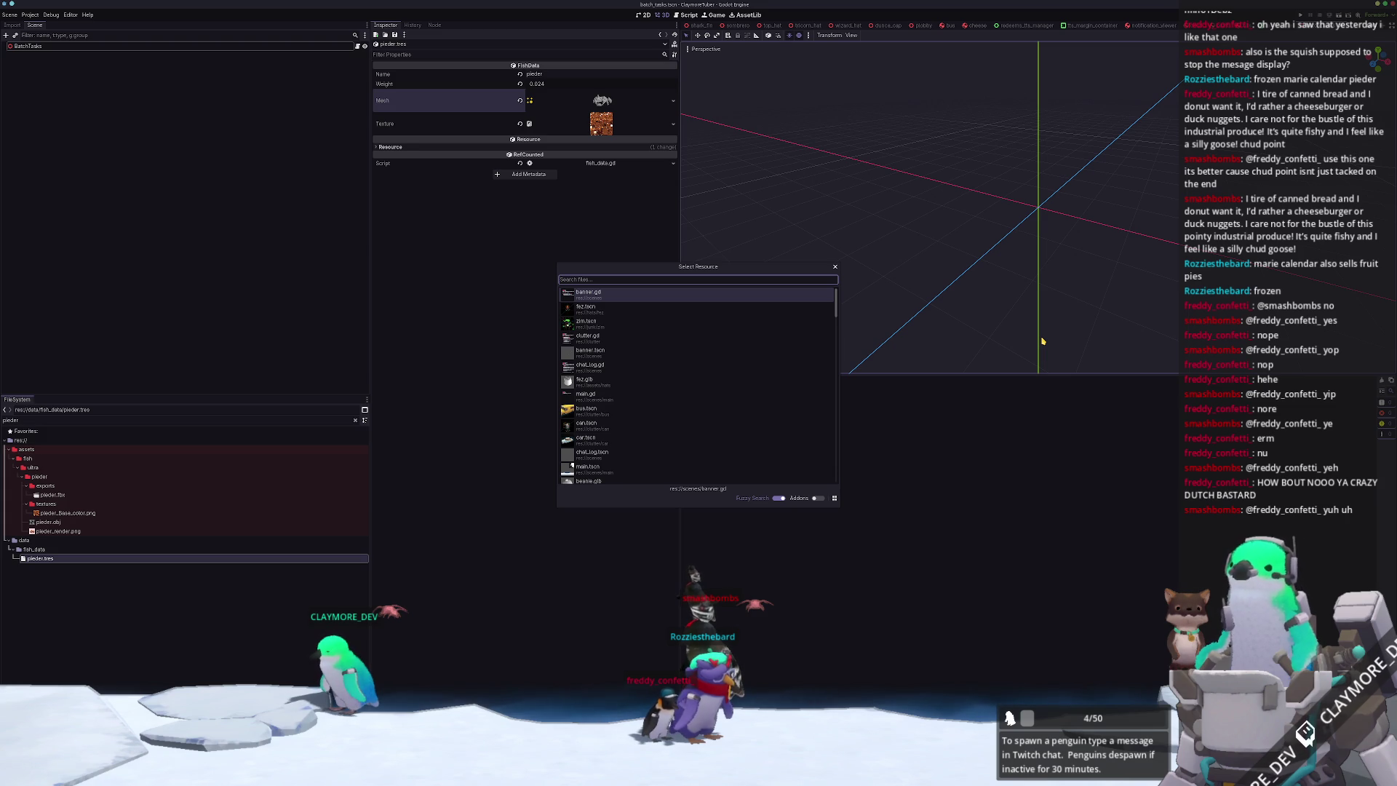
{"action": "type", "text": "ba"}
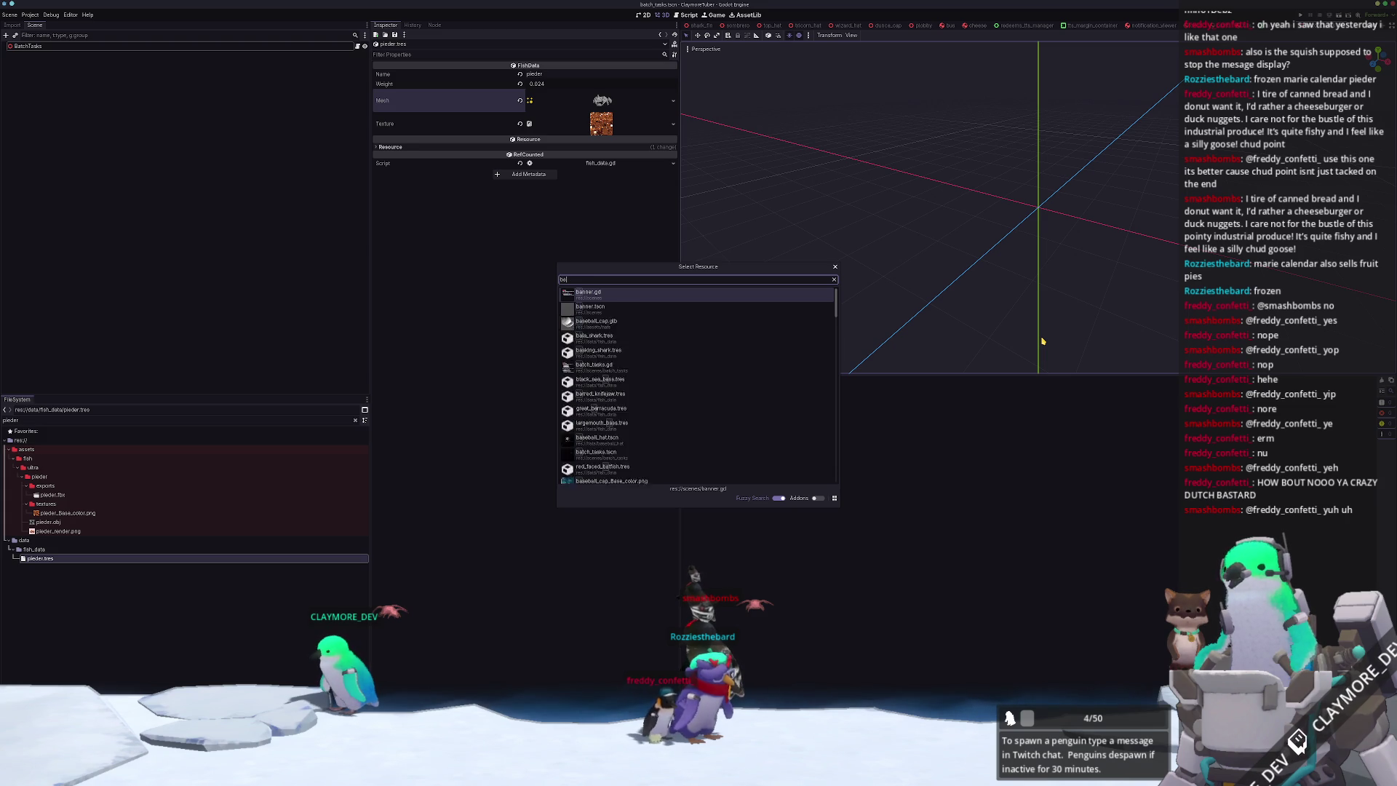
{"action": "key", "text": "BackSpace"}
{"action": "key", "text": "BackSpace"}
{"action": "type", "text": "viewer"}
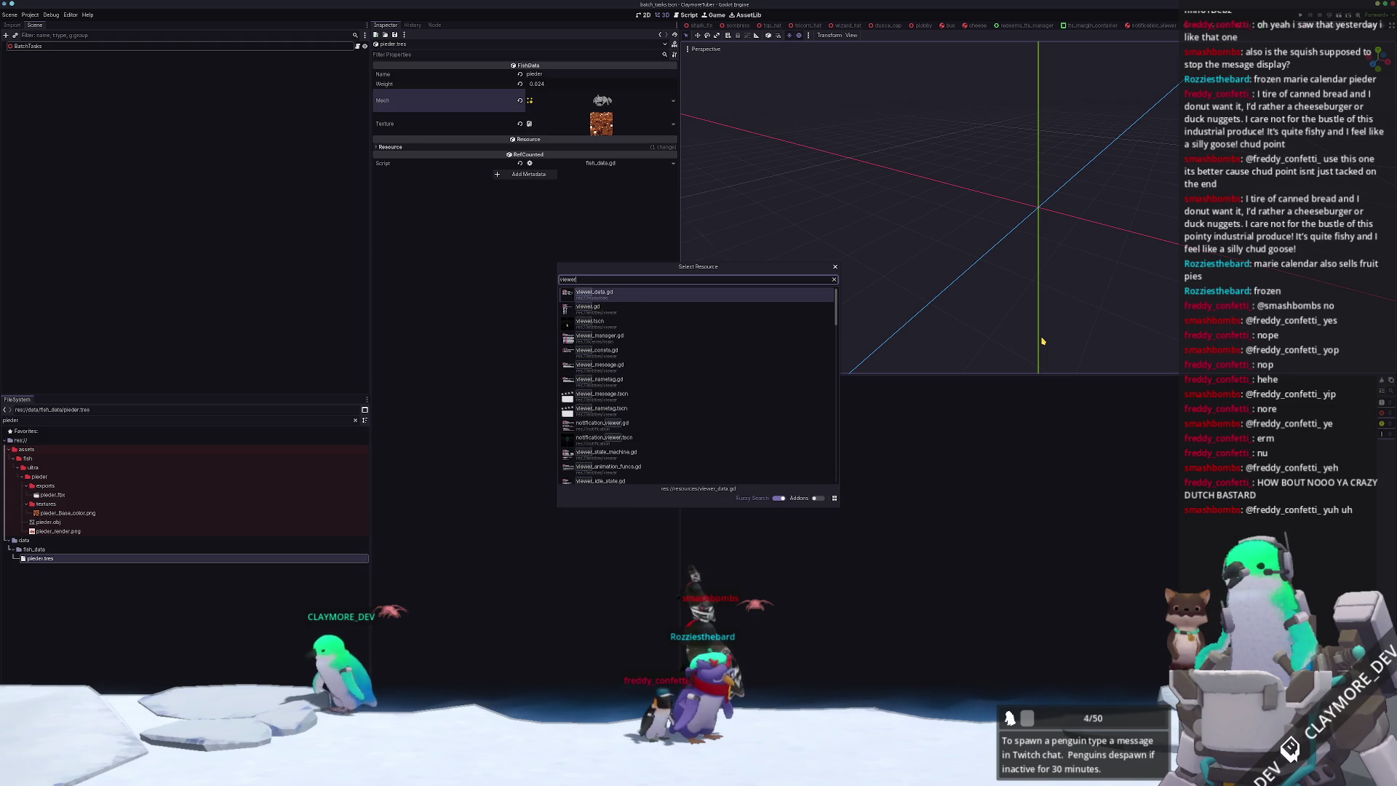
{"action": "key", "text": "Down"}
{"action": "key", "text": "Return"}
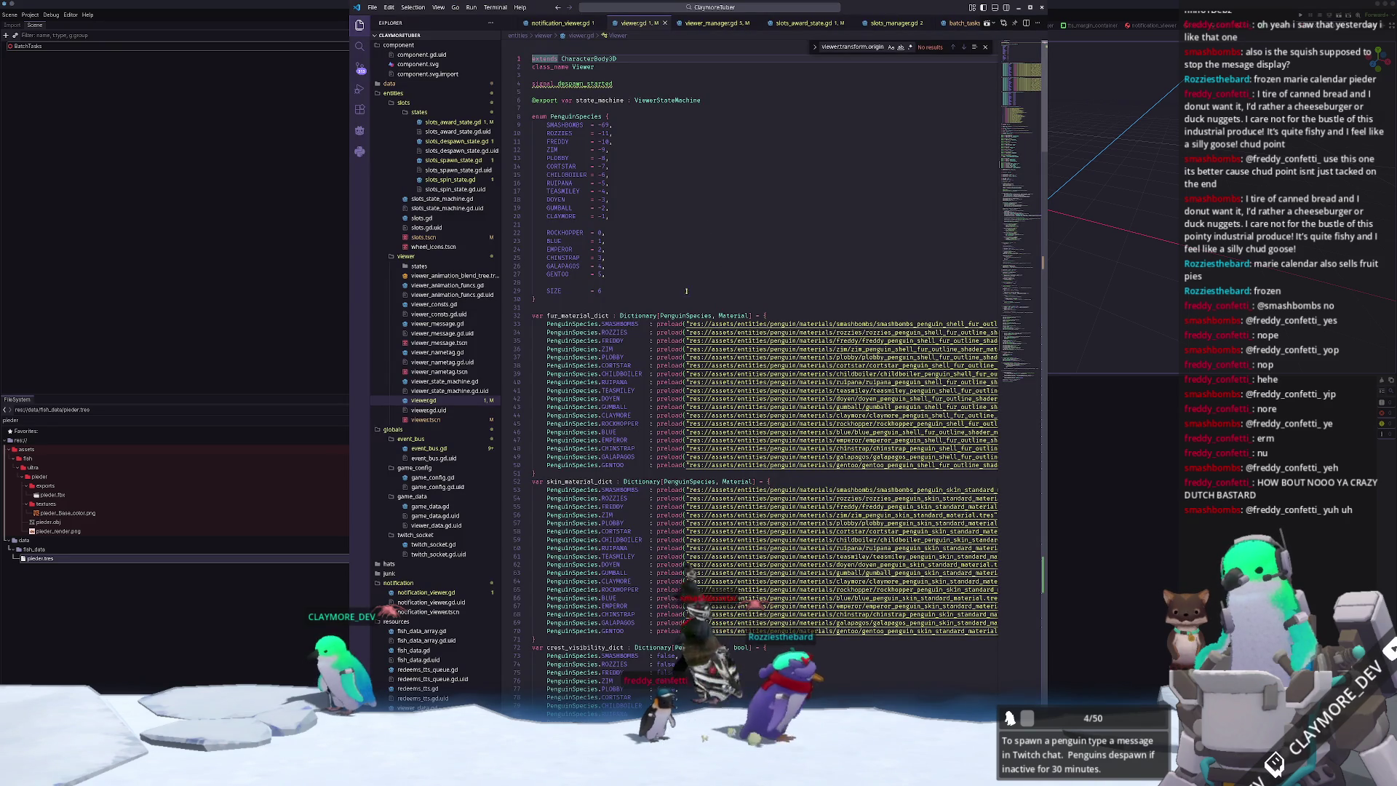
- Scroll down viewer.gd to the per-channel channel_id checks
{"action": "scroll", "coordinate": [715, 381], "scroll_direction": "down", "scroll_amount": 10}
{"action": "scroll", "coordinate": [715, 381], "scroll_direction": "down", "scroll_amount": 5}
{"action": "scroll", "coordinate": [548, 395], "scroll_direction": "down", "scroll_amount": 5}
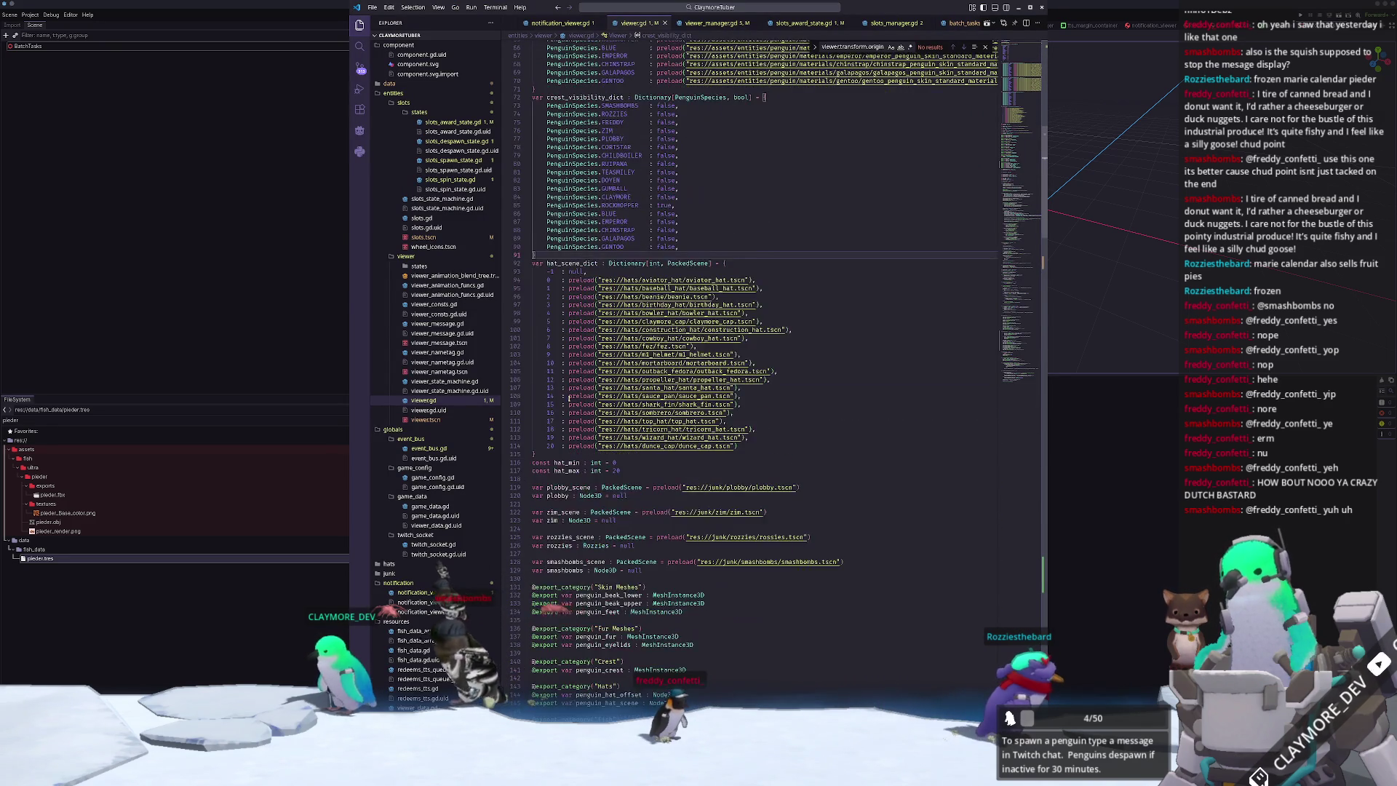
{"action": "scroll", "coordinate": [548, 395], "scroll_direction": "down", "scroll_amount": 3}
{"action": "left_click", "coordinate": [567, 432]}
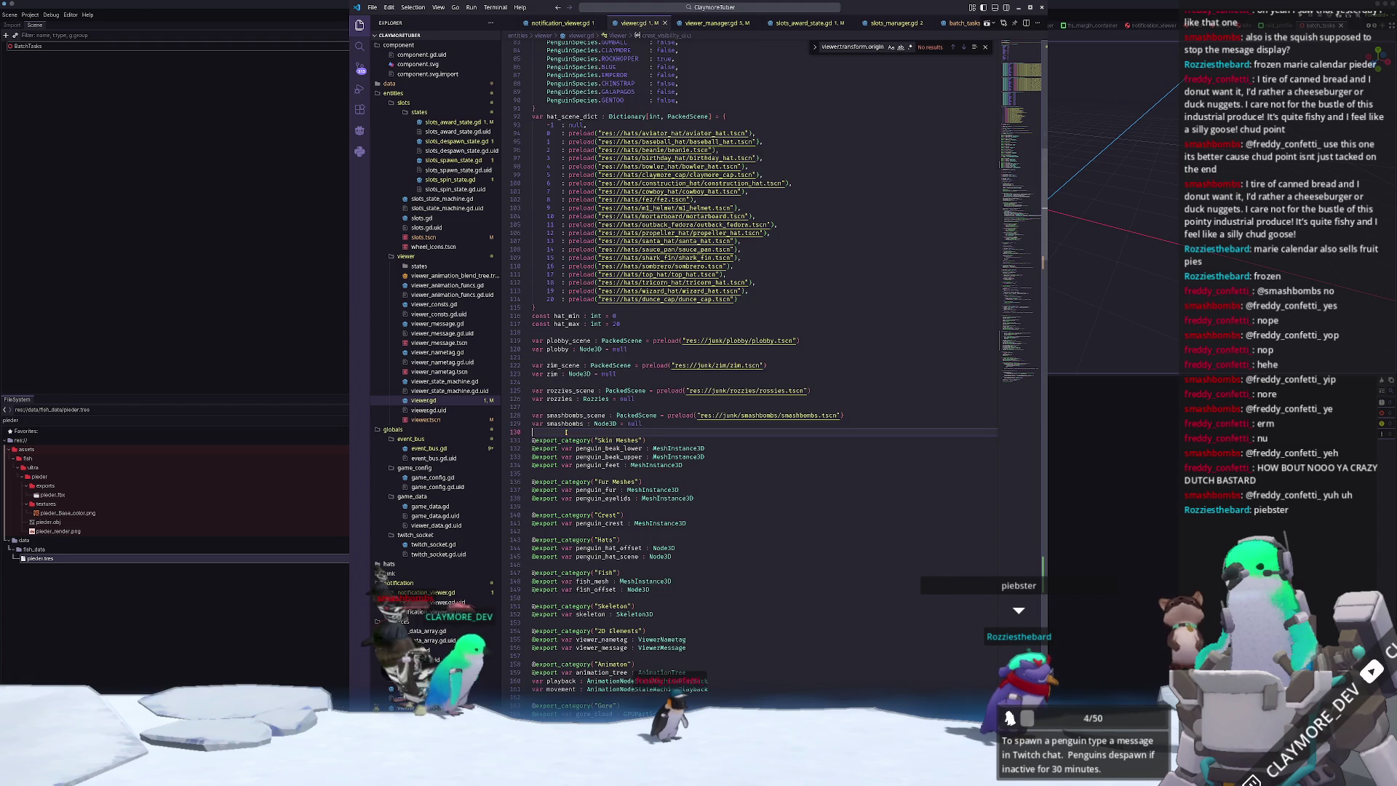
{"action": "scroll", "coordinate": [567, 432], "scroll_direction": "down", "scroll_amount": 13}
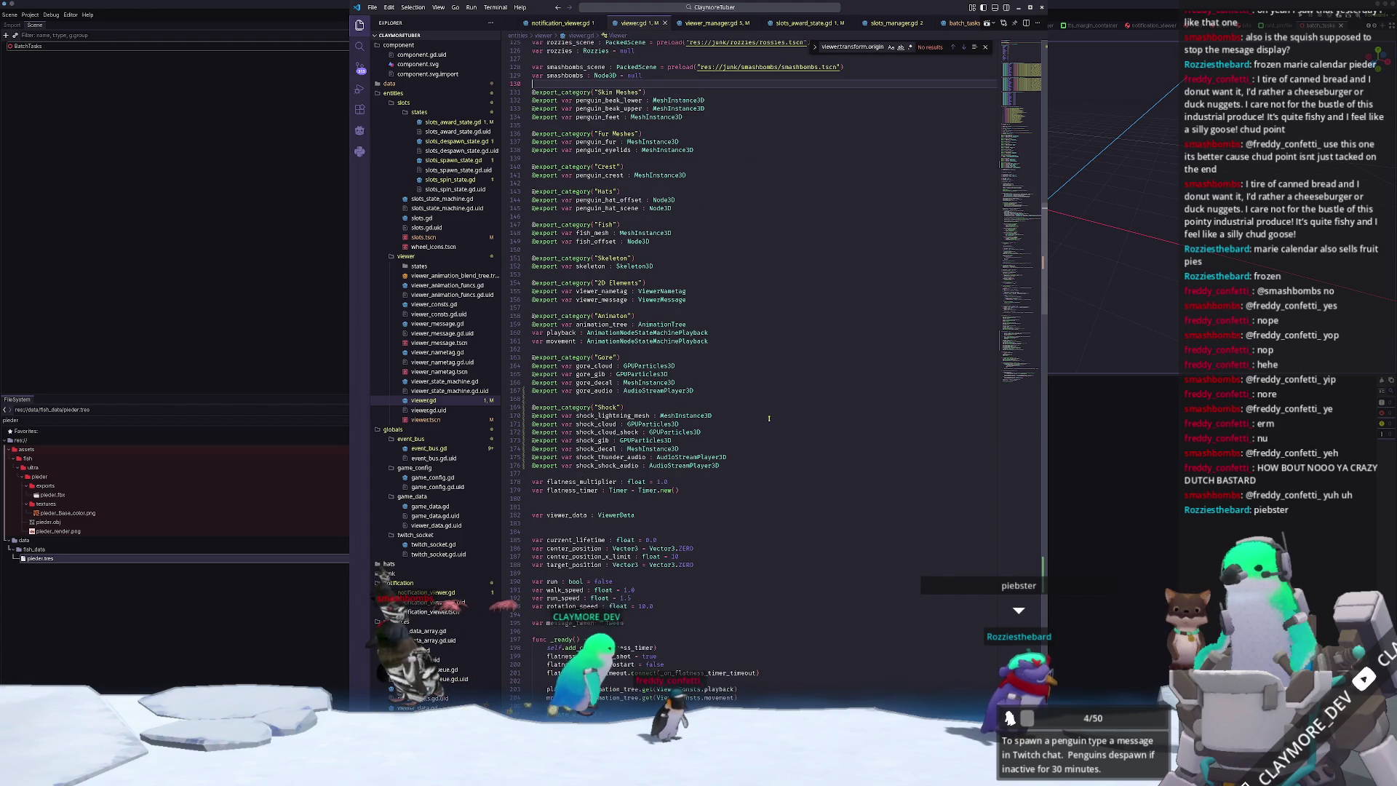
{"action": "left_click", "coordinate": [575, 474]}
{"action": "scroll", "coordinate": [577, 466], "scroll_direction": "down", "scroll_amount": 10}
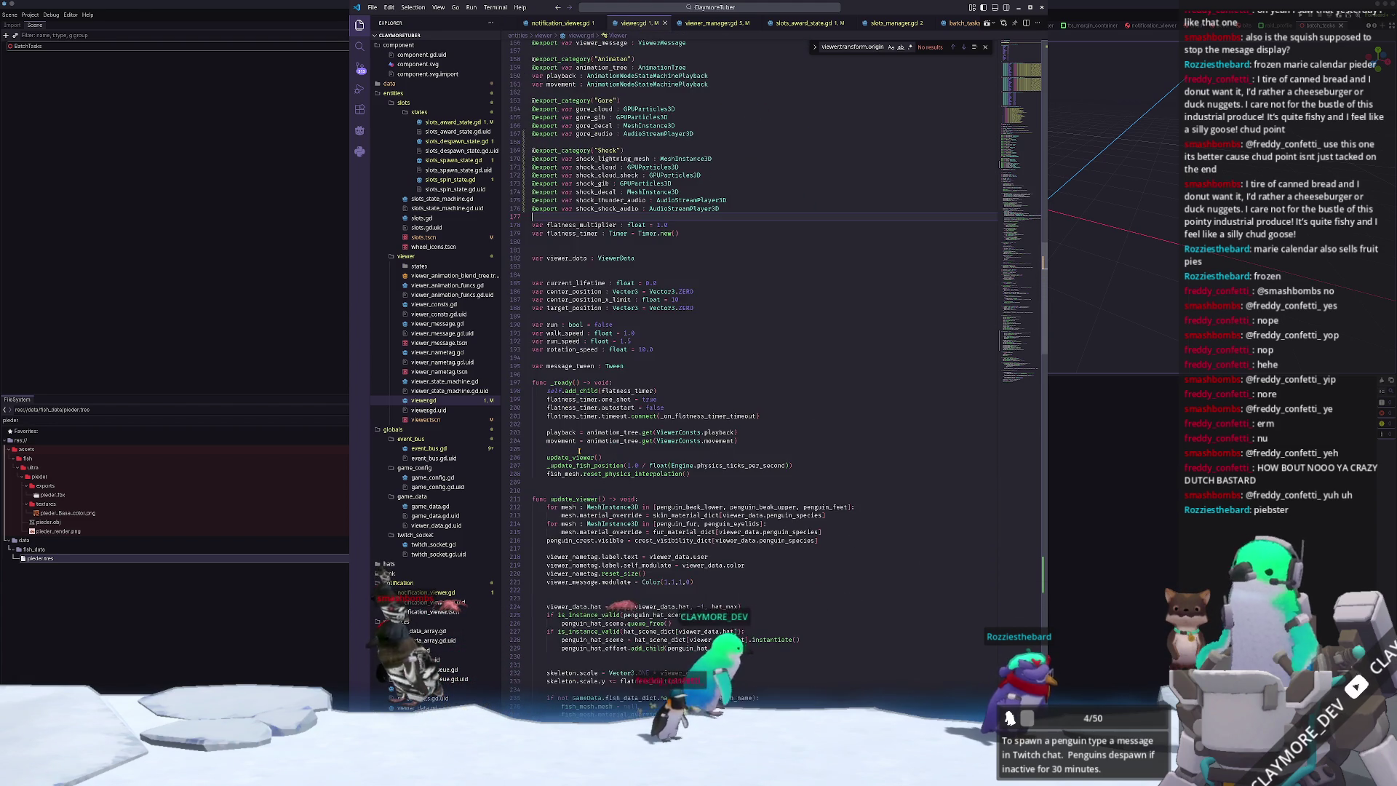
{"action": "scroll", "coordinate": [579, 450], "scroll_direction": "up", "scroll_amount": 3}
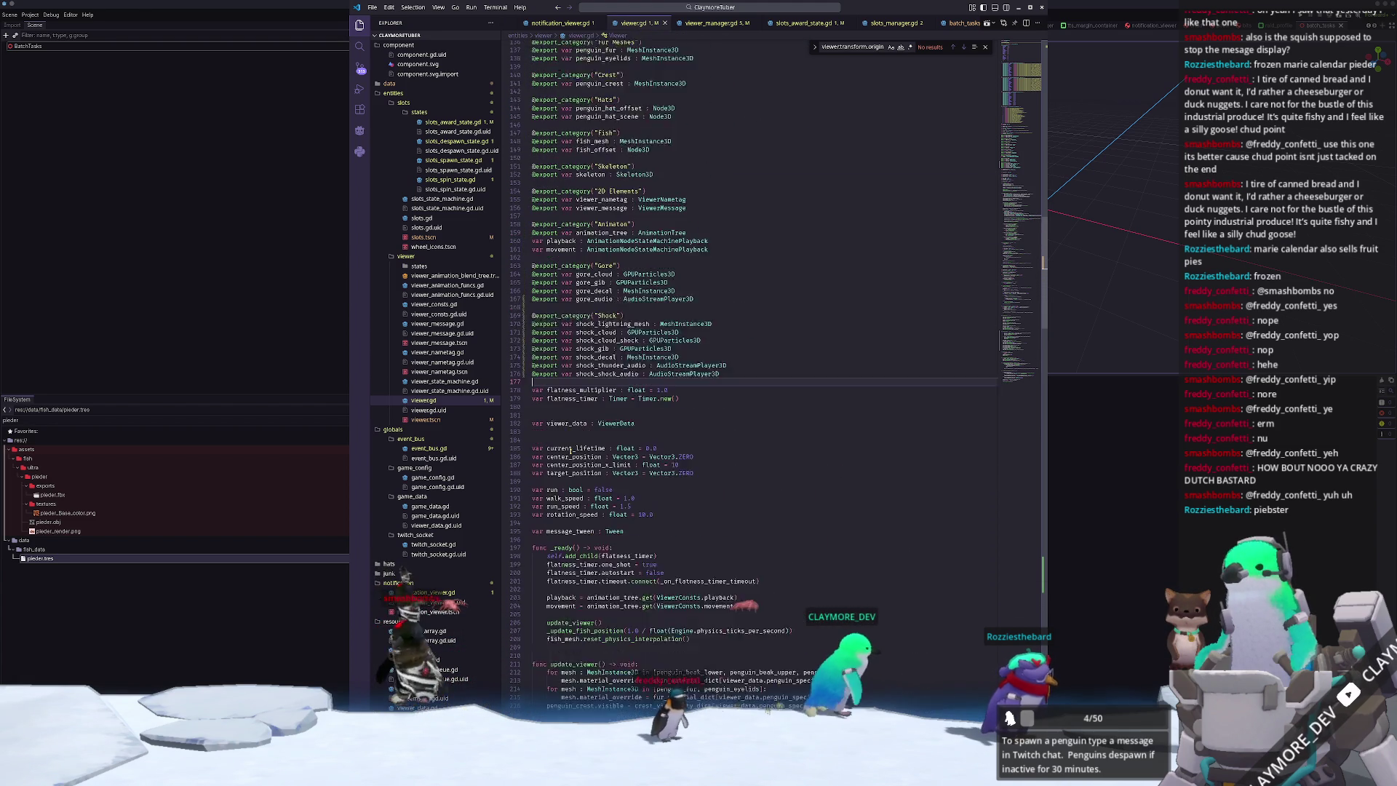
{"action": "scroll", "coordinate": [567, 453], "scroll_direction": "down", "scroll_amount": 20}
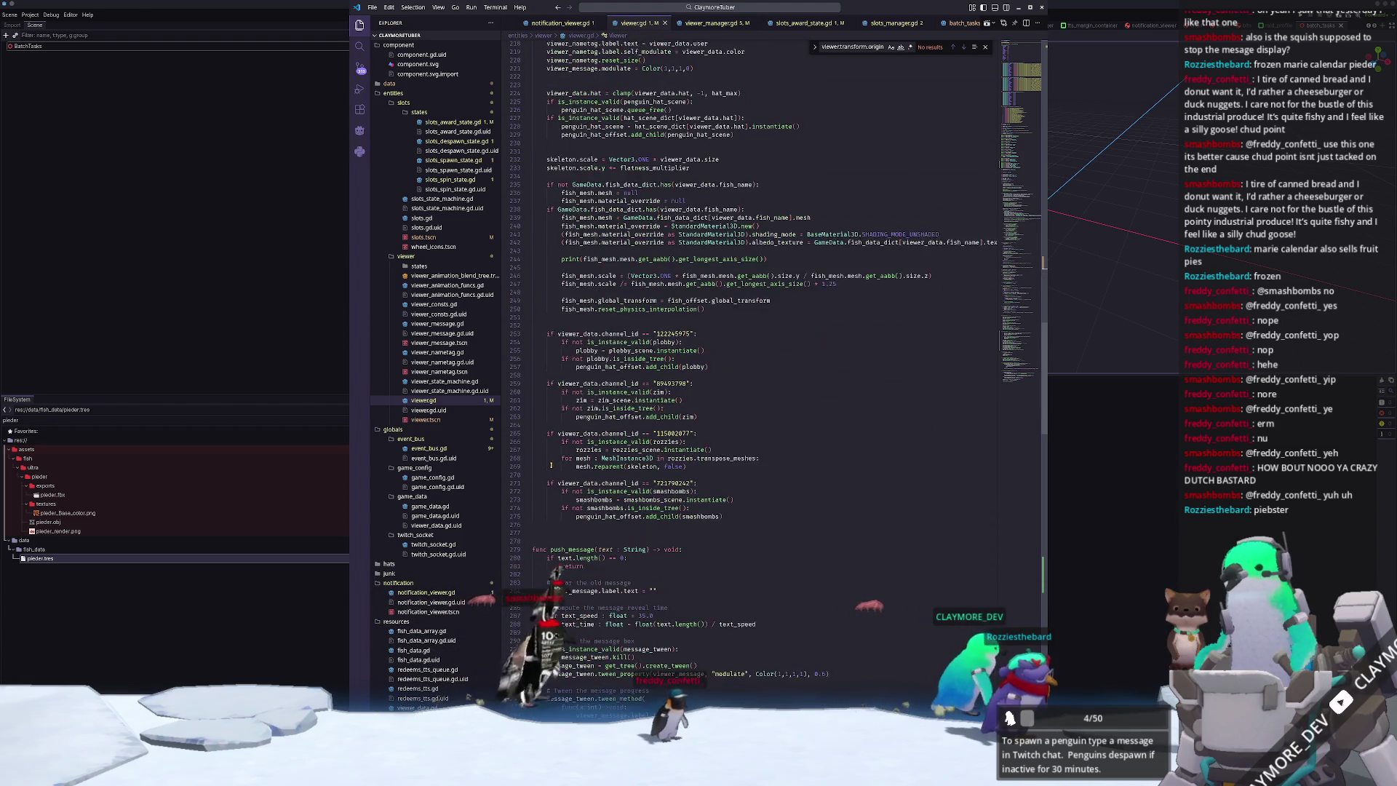
- Add viewer_data.fish_name = "pieder" on a new line inside the channel check block
{"action": "left_click", "coordinate": [828, 411]}
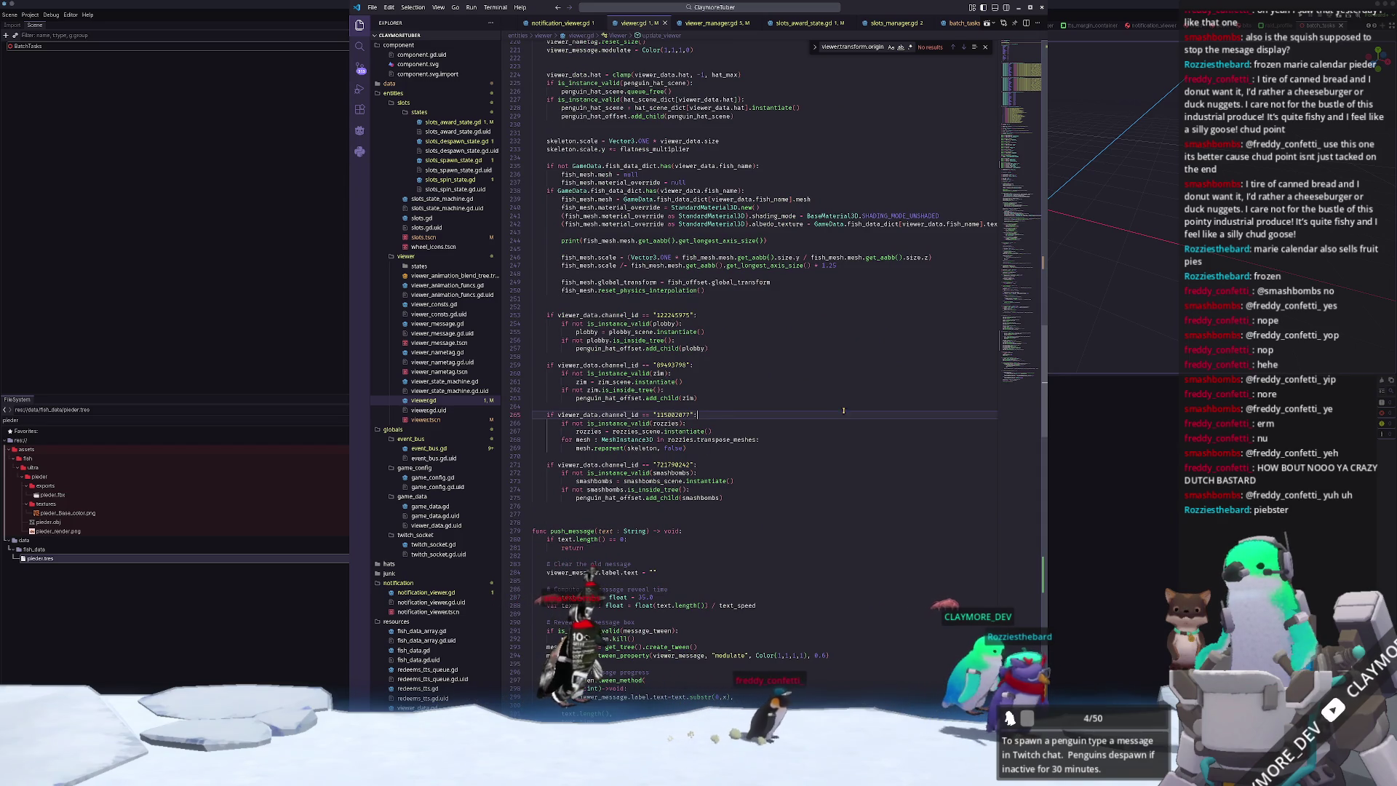
{"action": "key", "text": "Return"}
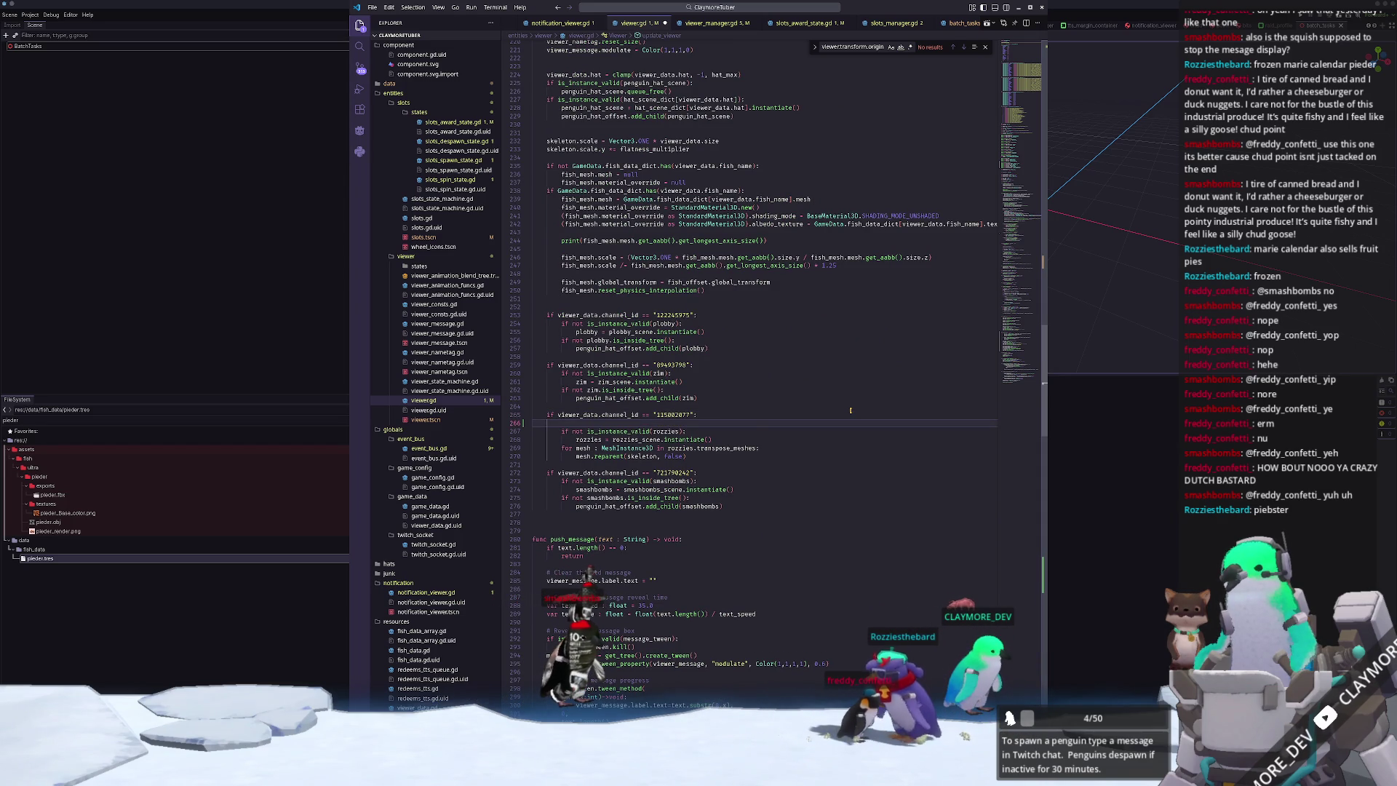
{"action": "type", "text": "viewer_data."}
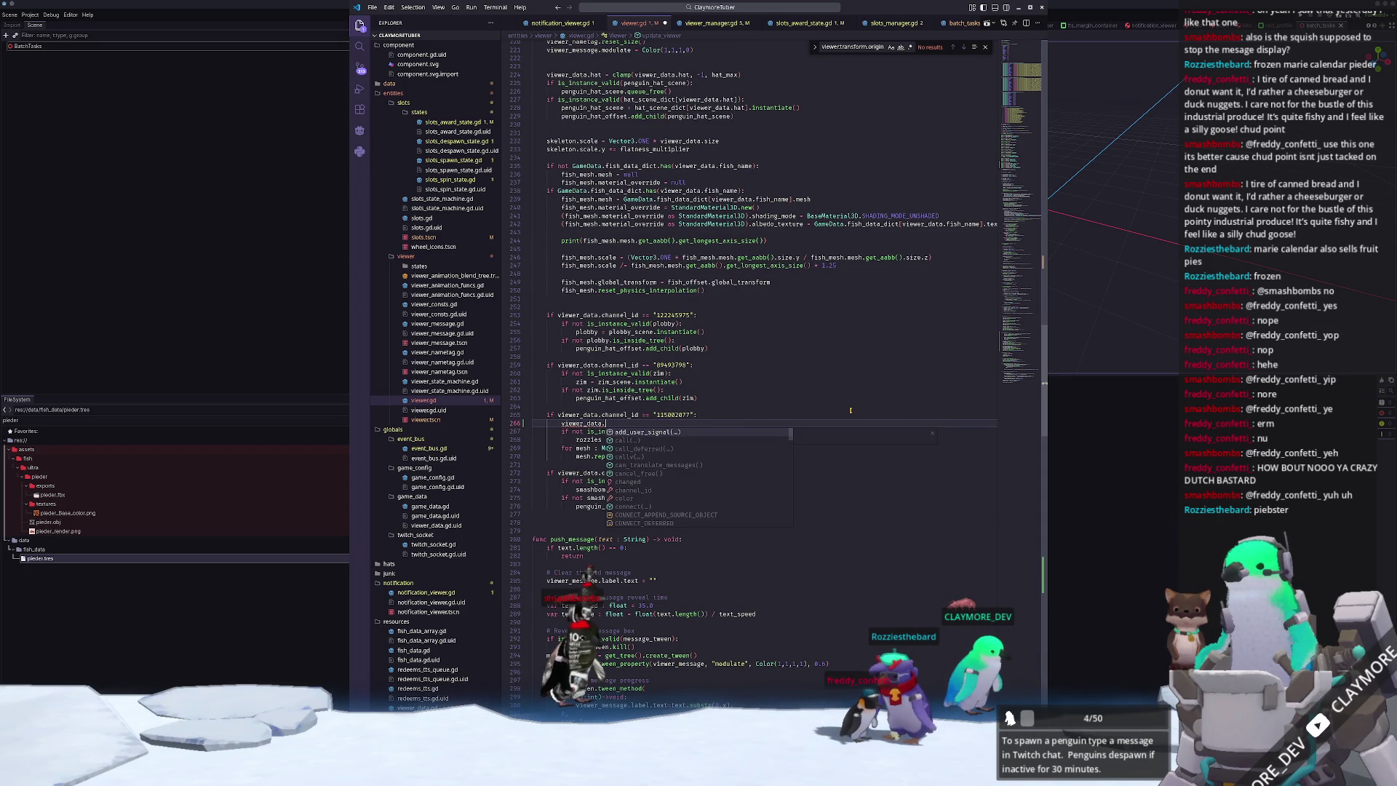
{"action": "type", "text": "fish_name = "}
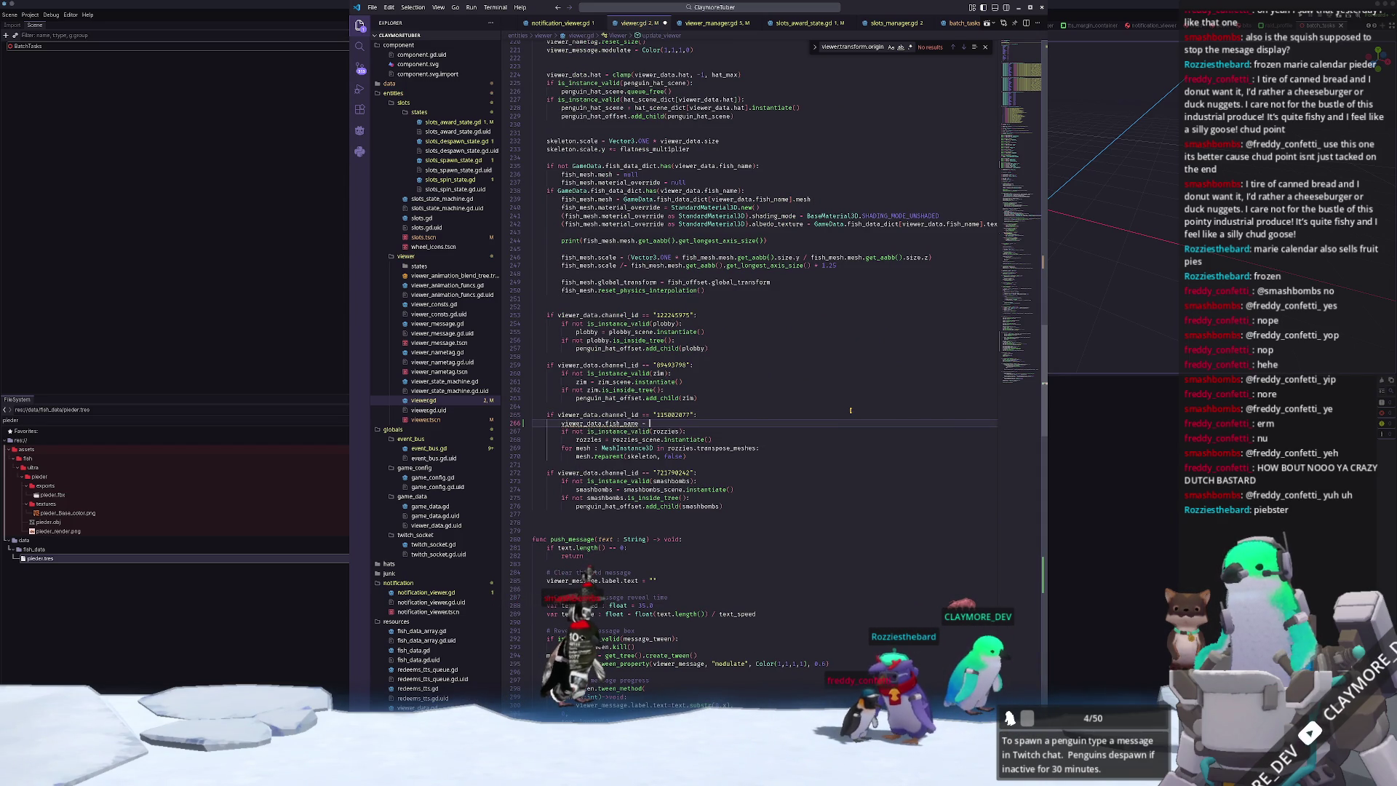
{"action": "type", "text": "\"pieder\""}
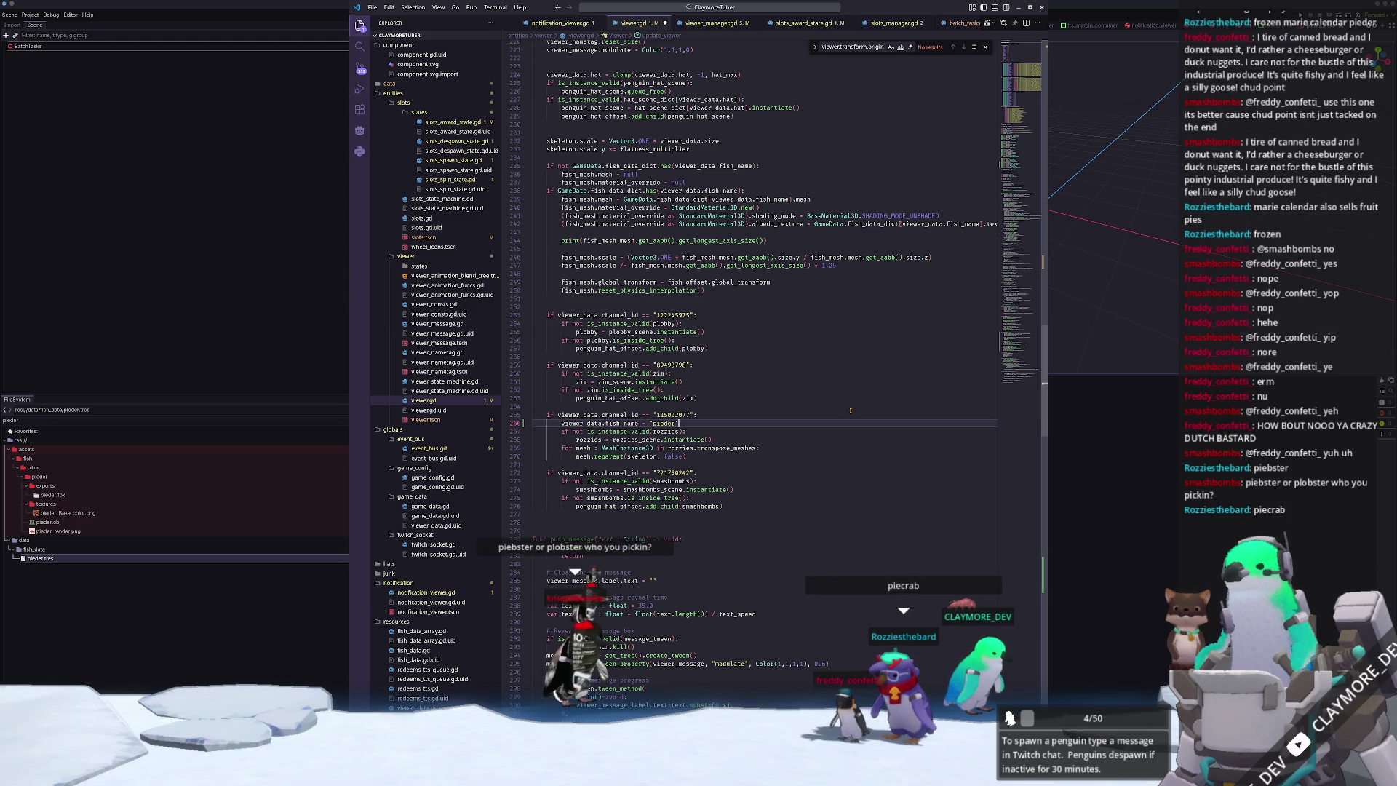
{"action": "key", "text": "Down"}
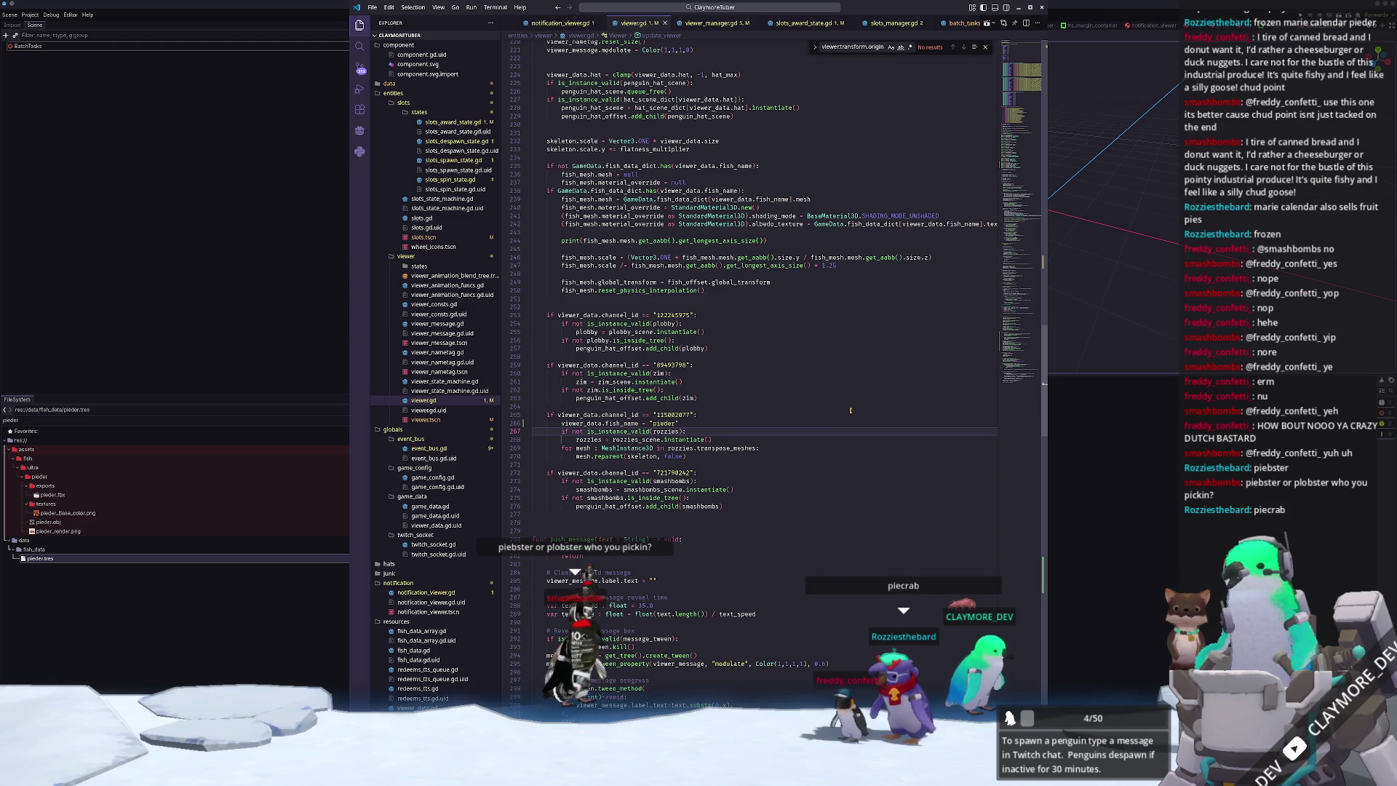
{"action": "left_click", "coordinate": [1148, 576]}
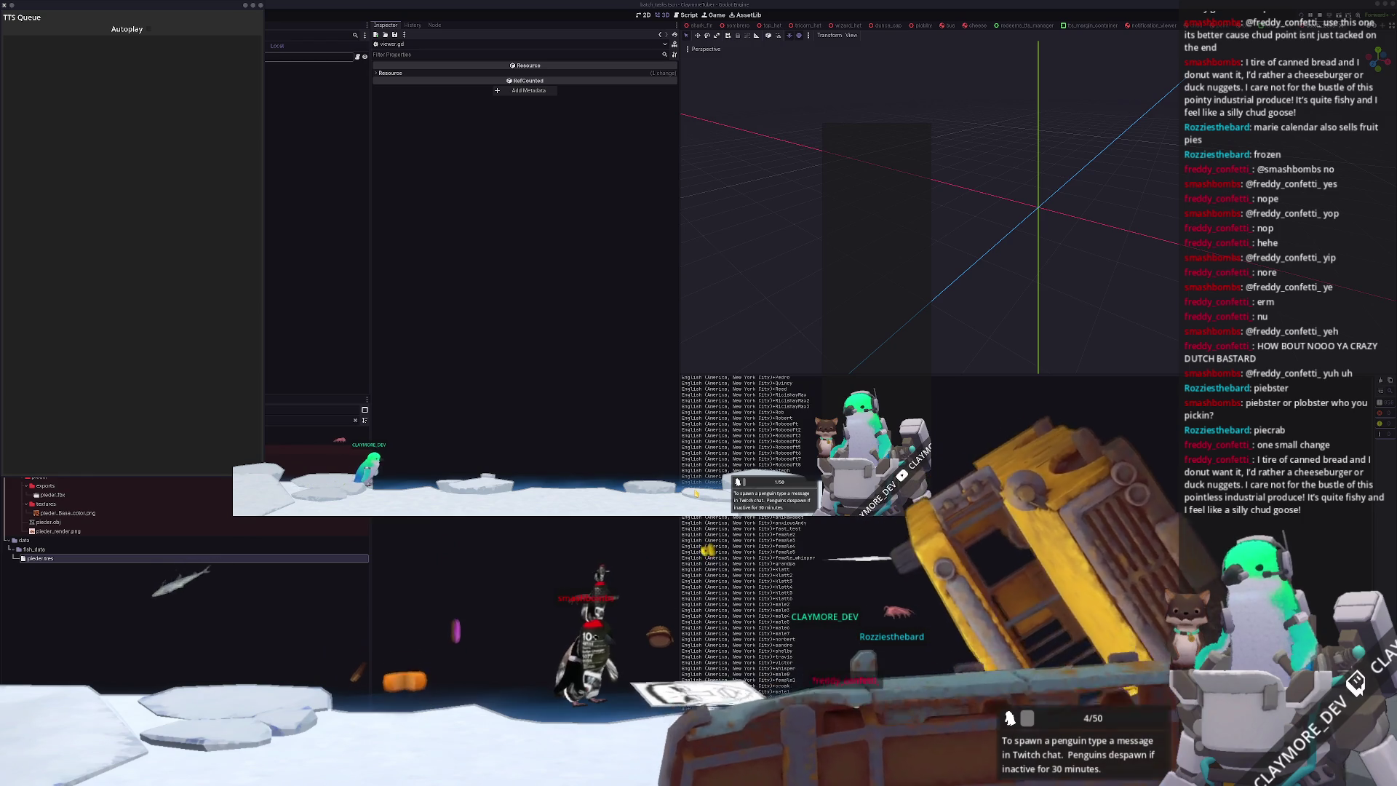
- Bring OBS Studio to the front and hide the Penguins source
{"action": "key", "text": "alt+Tab"}
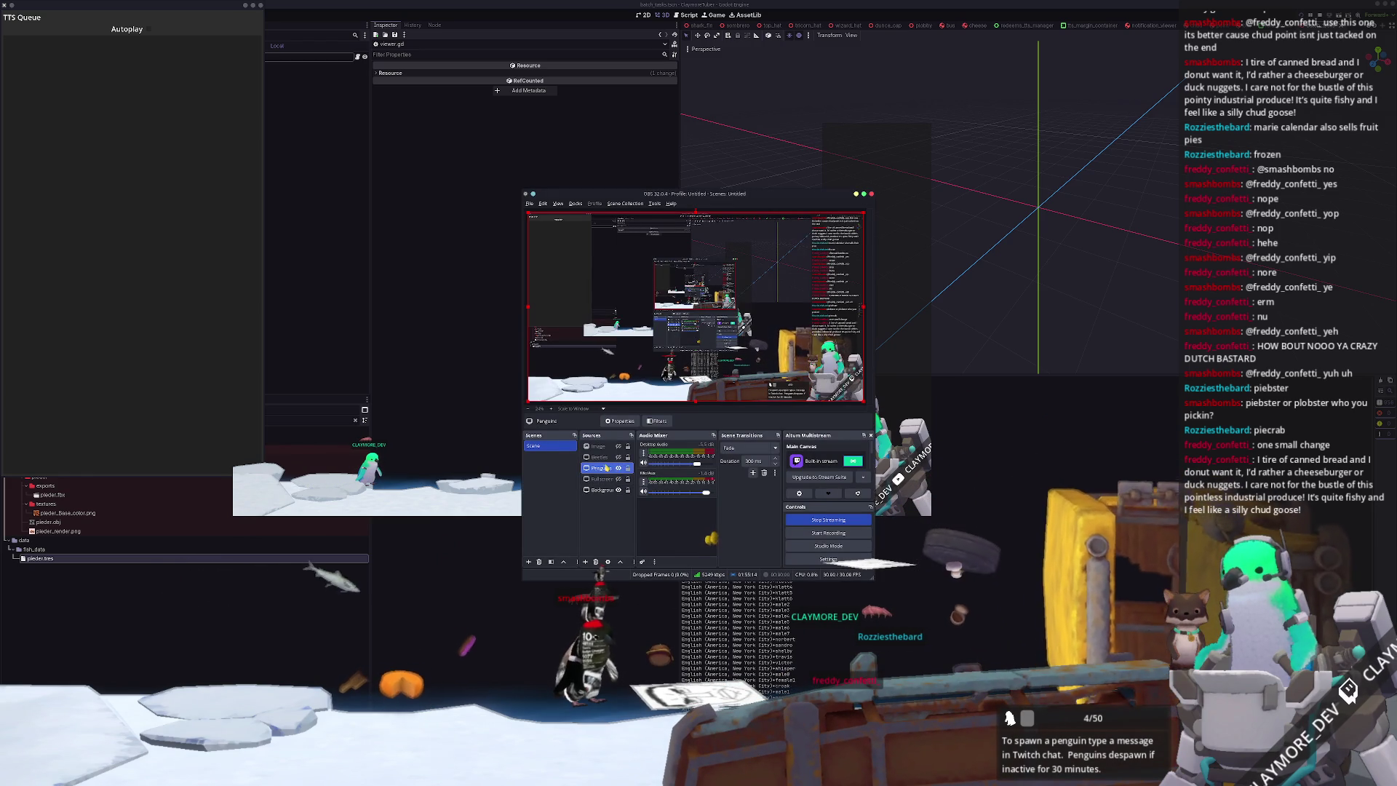
{"action": "left_click", "coordinate": [618, 468]}
- Move the OBS Studio window aside to the right
{"action": "left_click_drag", "start_coordinate": [717, 193], "coordinate": [1163, 183]}
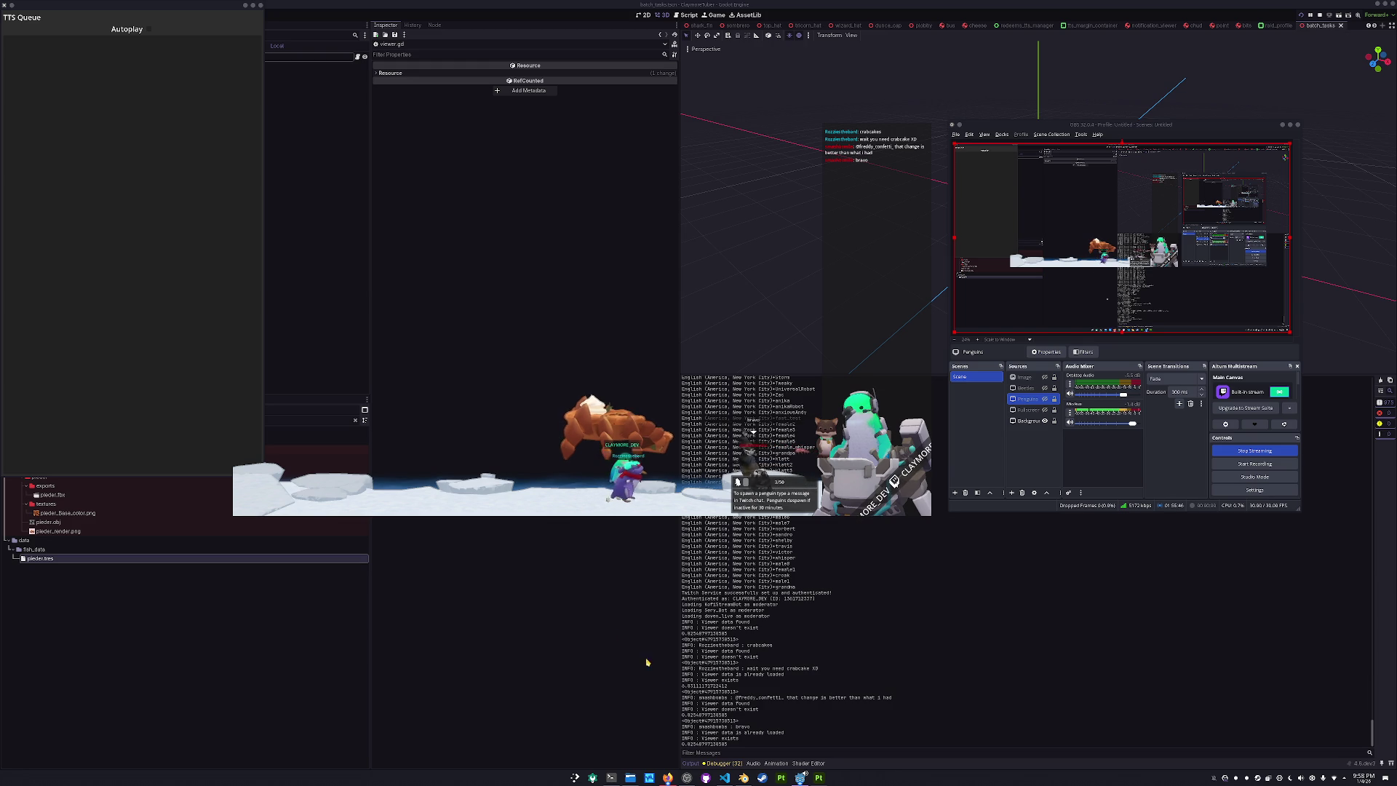
- Dock viewer.gd on the right half of the screen and scroll to the channel_id blocks
{"action": "key", "text": "alt+Tab"}
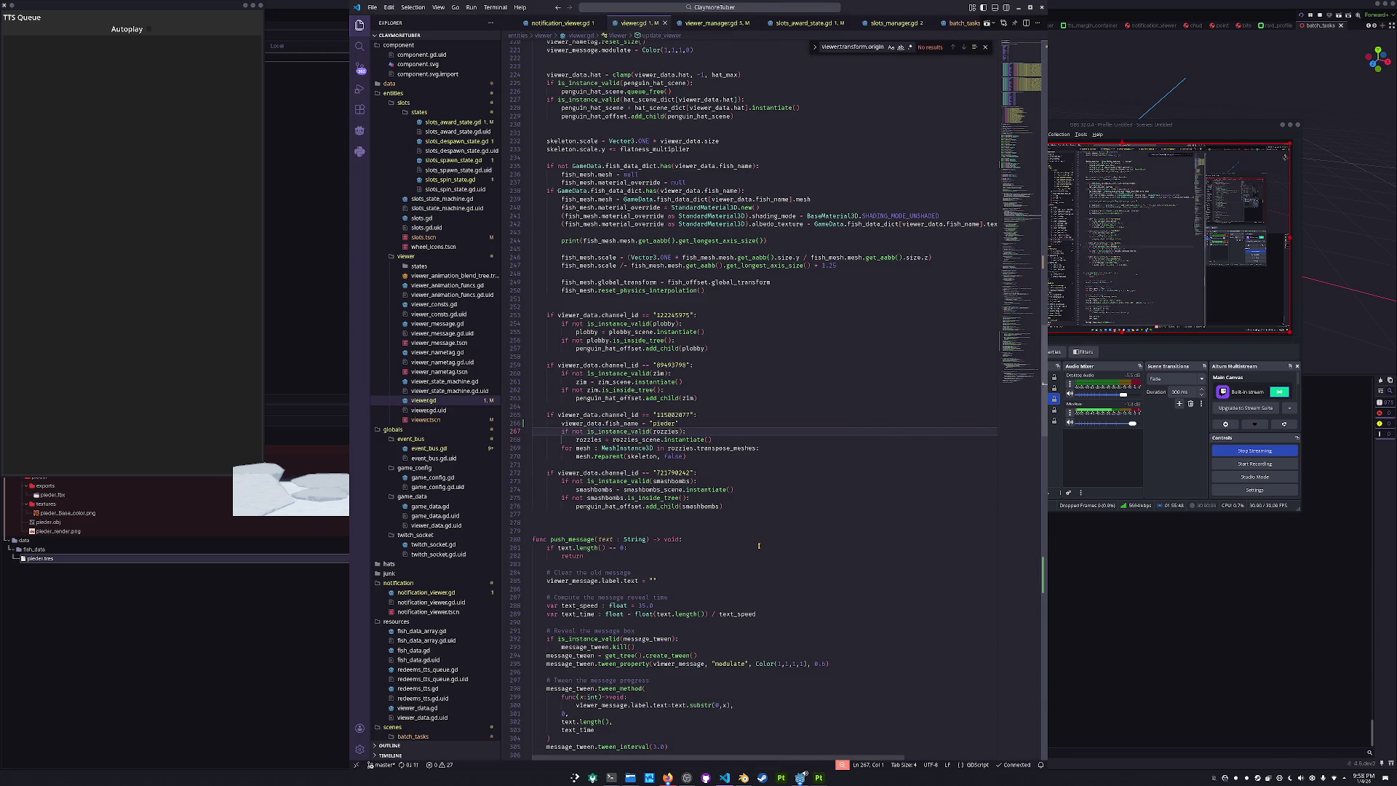
{"action": "key", "text": "super+Right"}
{"action": "scroll", "coordinate": [1135, 403], "scroll_direction": "down", "scroll_amount": 5}
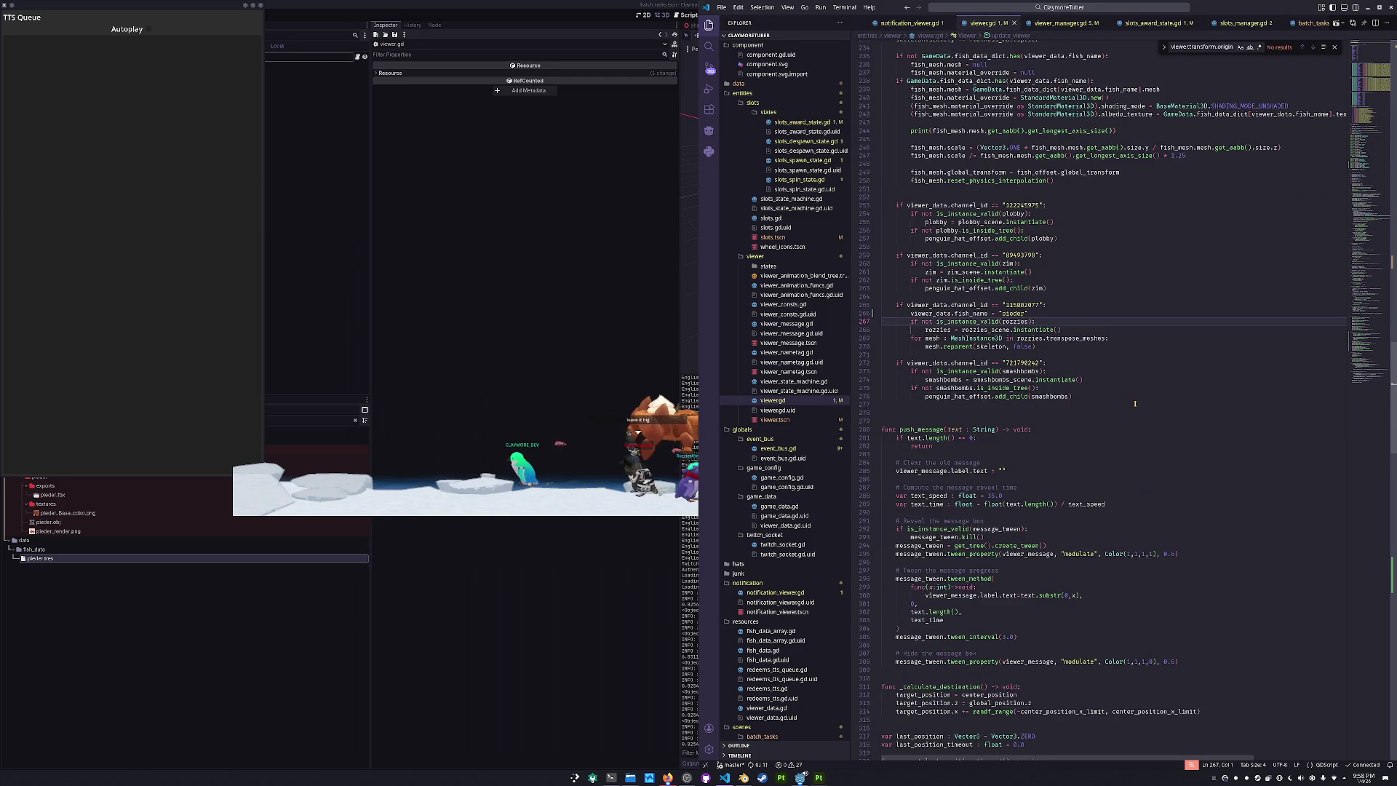
{"action": "scroll", "coordinate": [1134, 403], "scroll_direction": "down", "scroll_amount": 7}
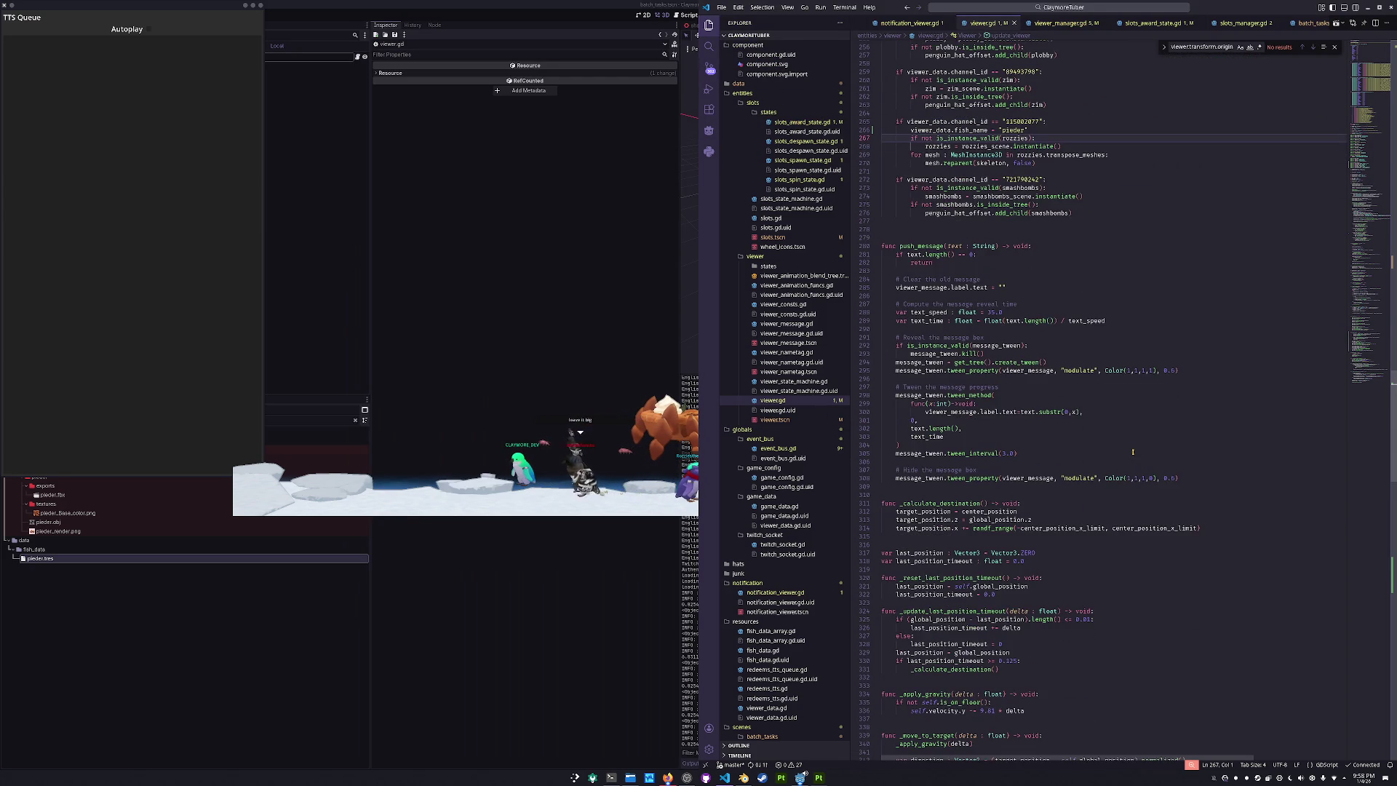
{"action": "scroll", "coordinate": [1133, 452], "scroll_direction": "down", "scroll_amount": 9}
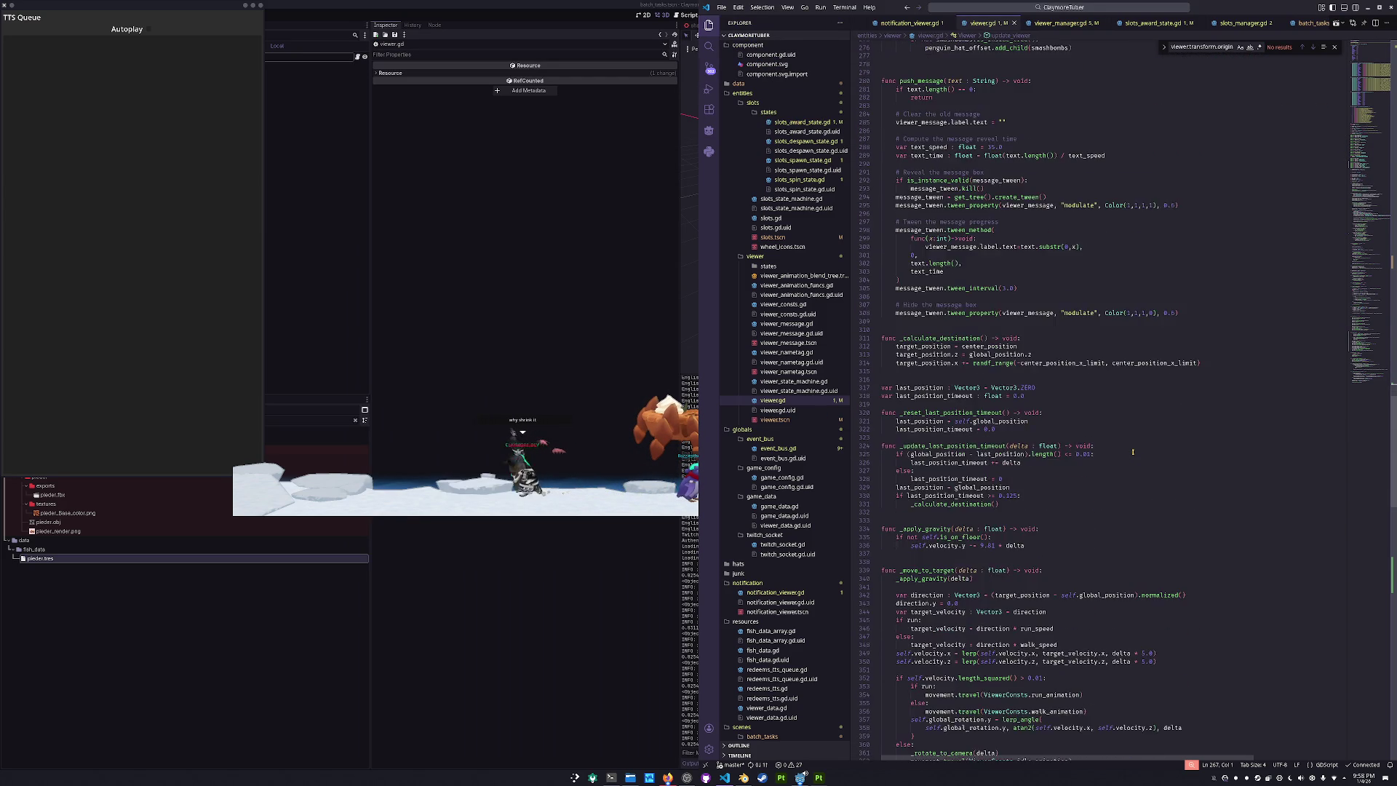
{"action": "scroll", "coordinate": [1133, 452], "scroll_direction": "down", "scroll_amount": 3}
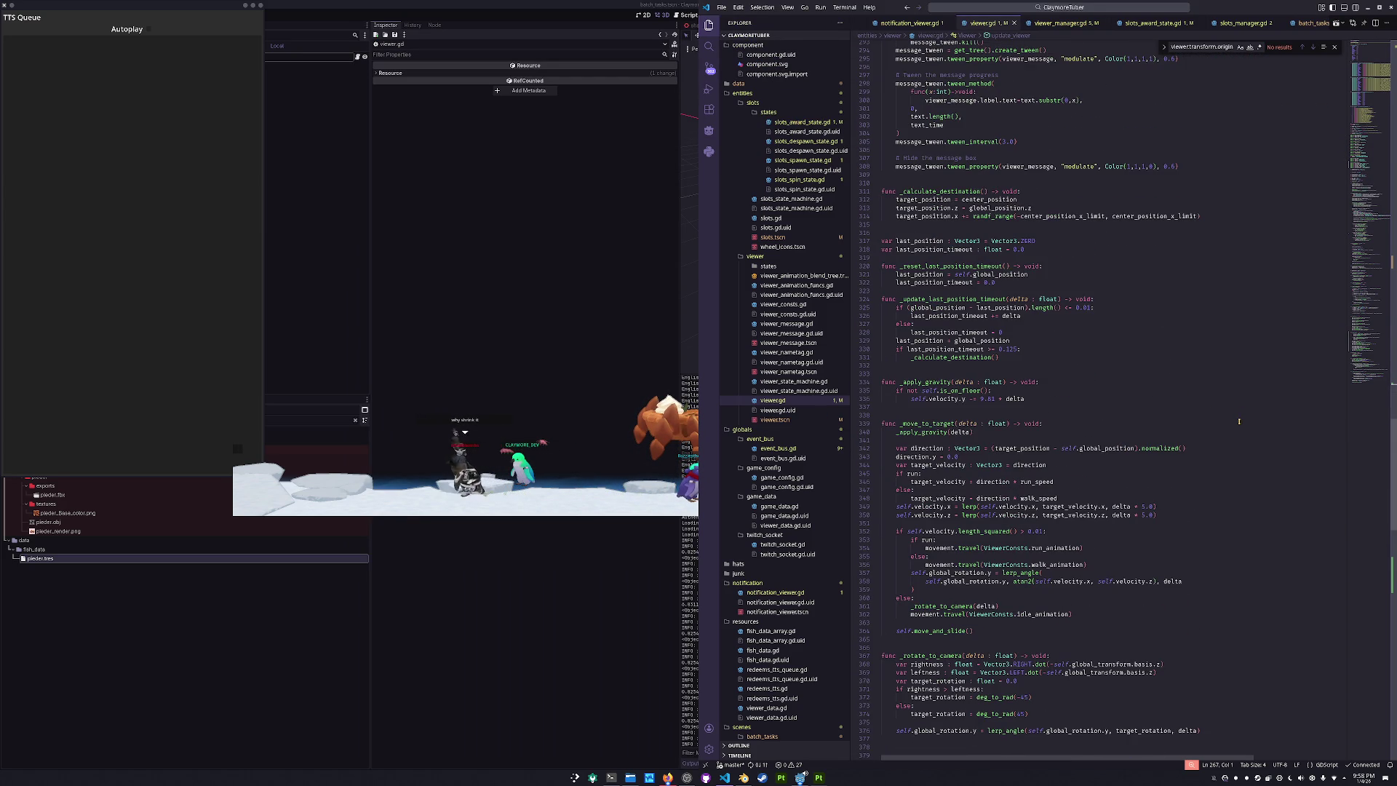
{"action": "scroll", "coordinate": [1240, 419], "scroll_direction": "up", "scroll_amount": 9}
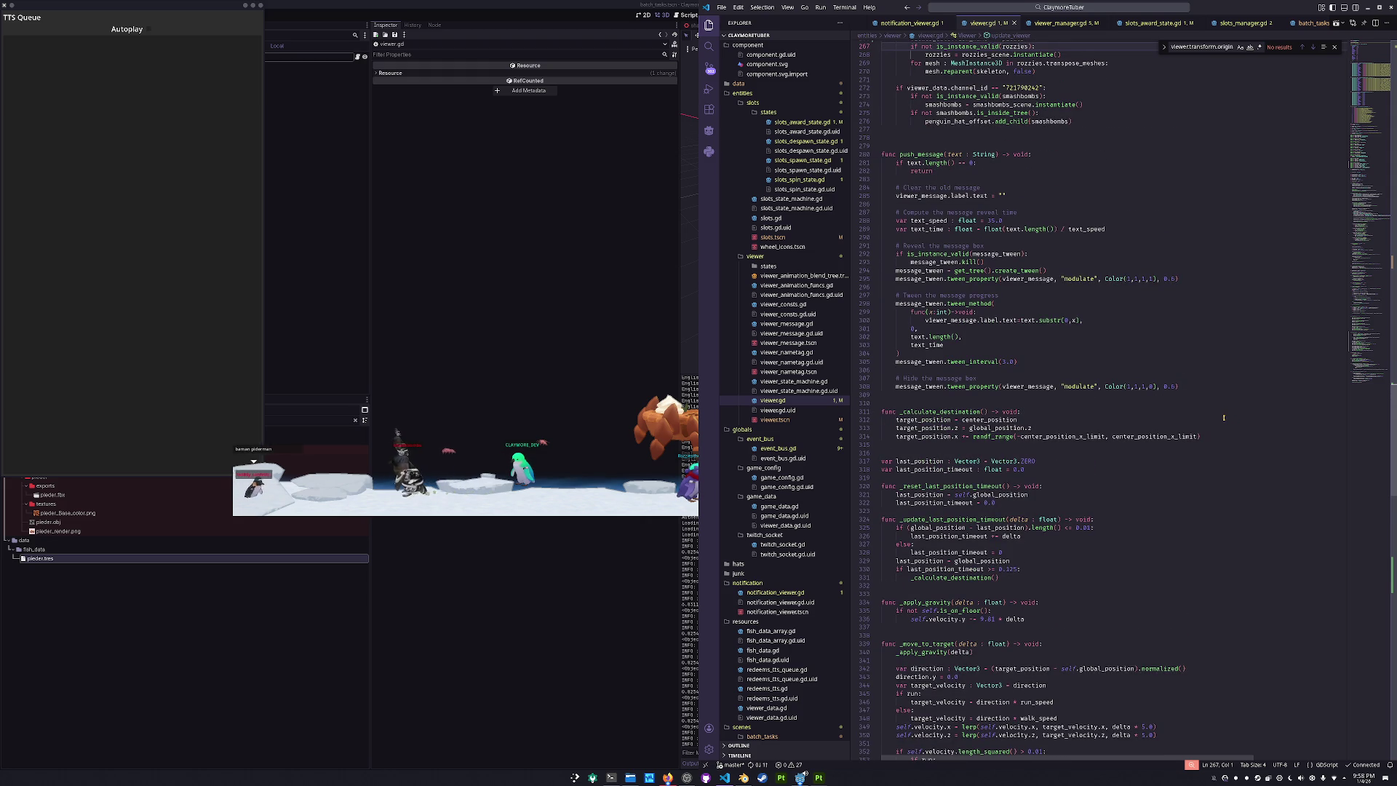
{"action": "scroll", "coordinate": [1224, 418], "scroll_direction": "down", "scroll_amount": 10}
{"action": "left_click_drag", "start_coordinate": [1365, 299], "coordinate": [1355, 244]}
- Try selecting the fish setup lines in viewer.gd, then clear the selection
{"action": "left_click", "coordinate": [1177, 429]}
{"action": "key", "text": "Down"}
{"action": "key", "text": "Down"}
{"action": "key", "text": "Down"}
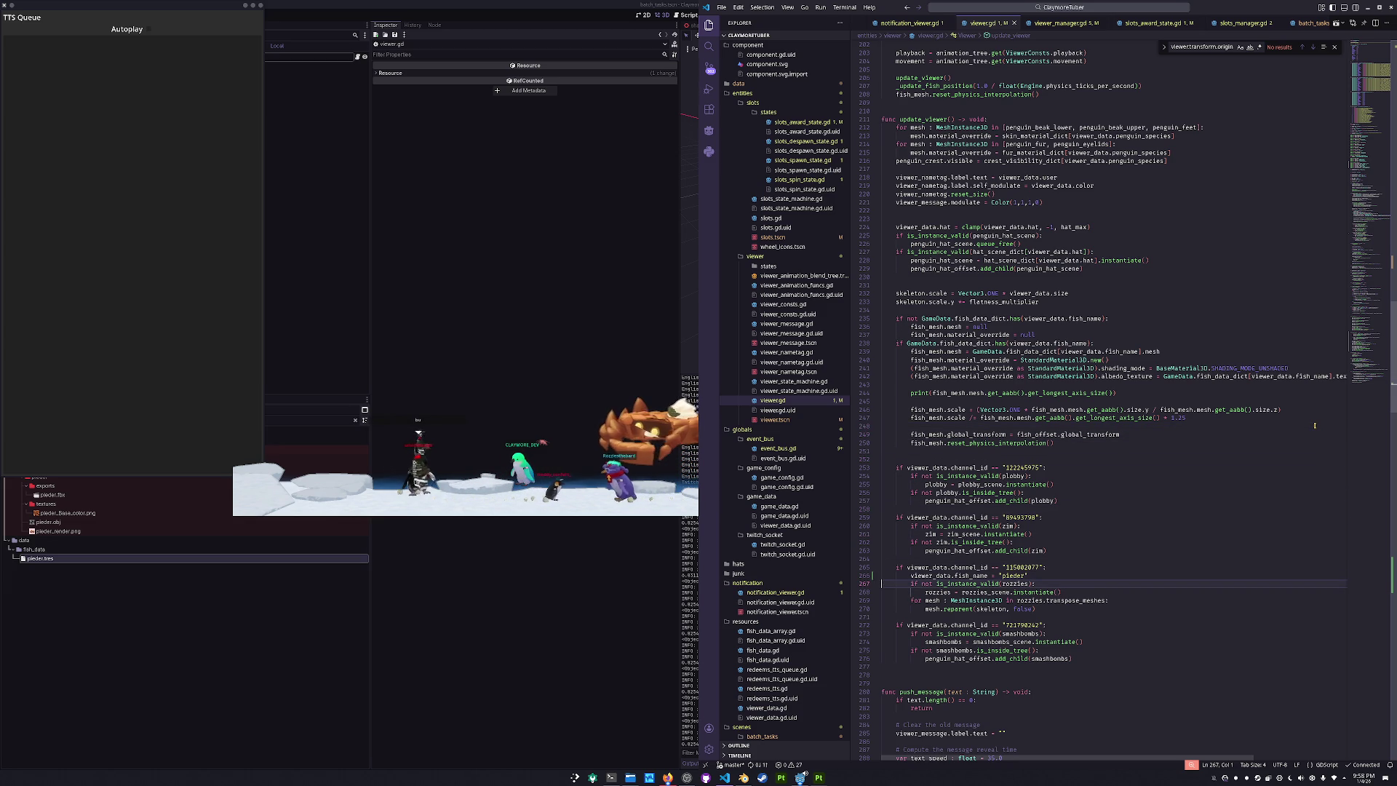
{"action": "key", "text": "Up"}
{"action": "key", "text": "Up"}
{"action": "key", "text": "Up"}
{"action": "key", "text": "Up"}
{"action": "key", "text": "shift+Up"}
{"action": "key", "text": "shift+Up"}
{"action": "key", "text": "shift+Up"}
{"action": "key", "text": "shift+Down"}
{"action": "key", "text": "shift+Down"}
{"action": "key", "text": "shift+Up"}
{"action": "key", "text": "shift+Up"}
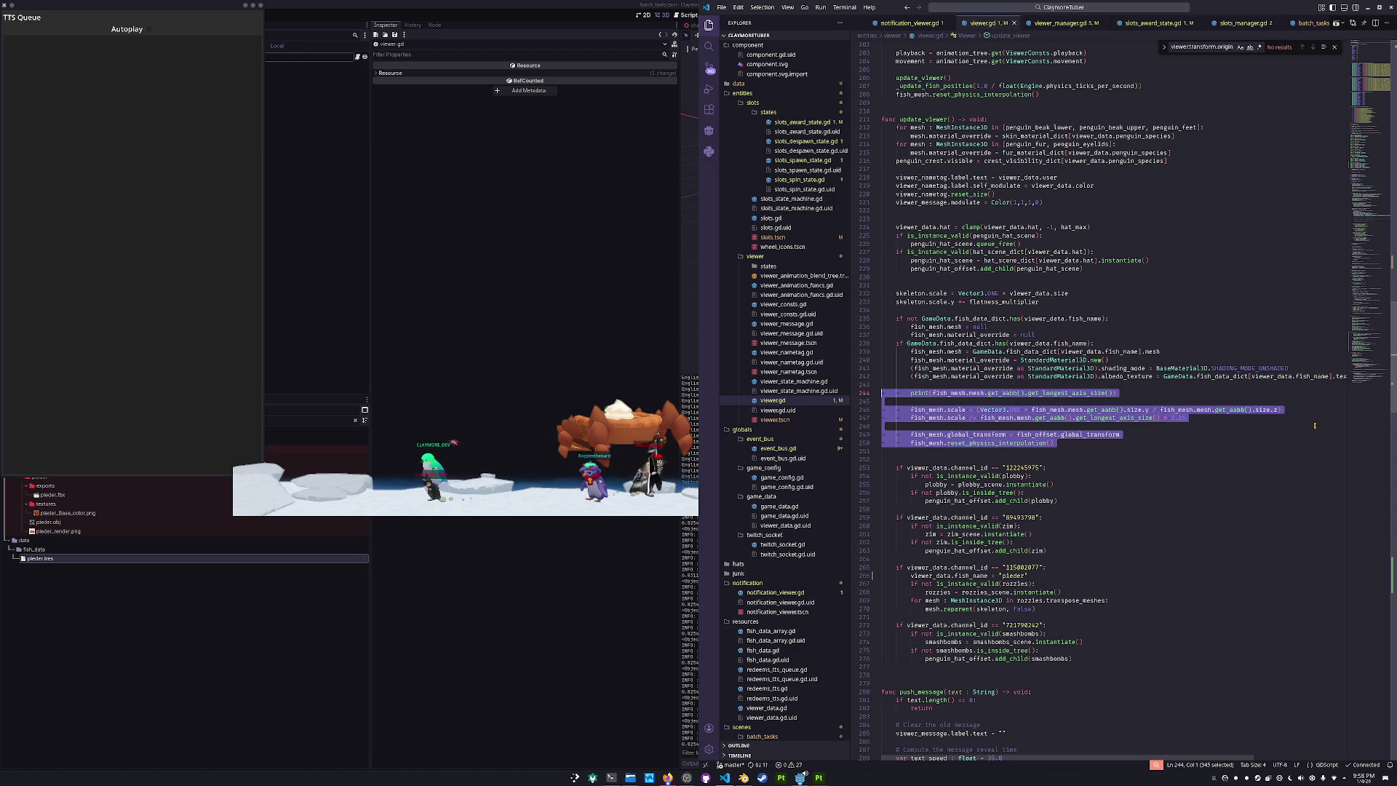
{"action": "key", "text": "Escape"}
{"action": "key", "text": "Down"}
{"action": "key", "text": "Down"}
{"action": "key", "text": "Down"}
{"action": "key", "text": "Down"}
- Move the channel_id blocks above the fish mesh setup and relaunch the game with F5
{"action": "key", "text": "End"}
{"action": "key", "text": "shift+Up"}
{"action": "key", "text": "shift+Up"}
{"action": "key", "text": "shift+Up"}
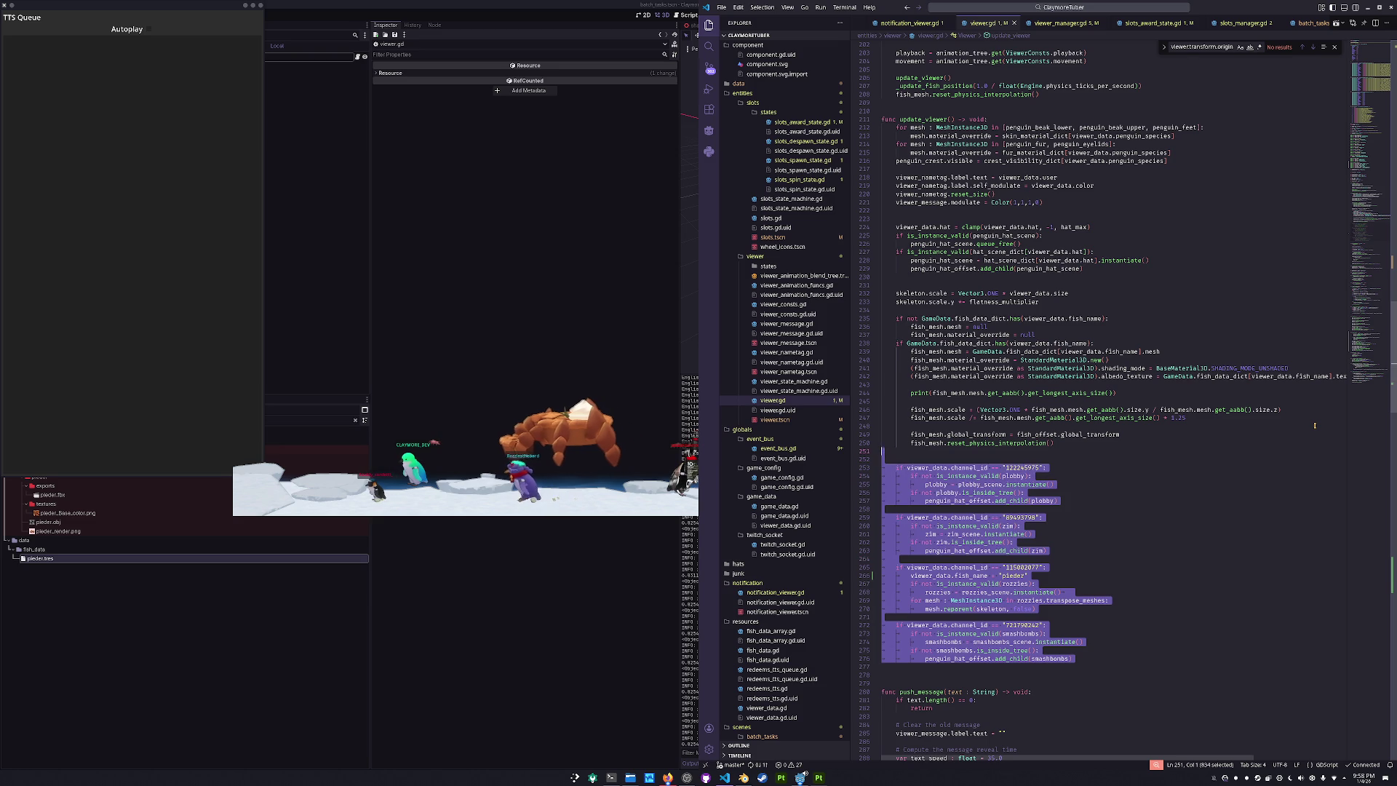
{"action": "key", "text": "Delete"}
{"action": "key", "text": "Up"}
{"action": "key", "text": "Up"}
{"action": "key", "text": "Up"}
{"action": "key", "text": "Up"}
{"action": "key", "text": "Up"}
{"action": "key", "text": "Return"}
{"action": "key", "text": "Return"}
{"action": "key", "text": "Up"}
{"action": "key", "text": "Up"}
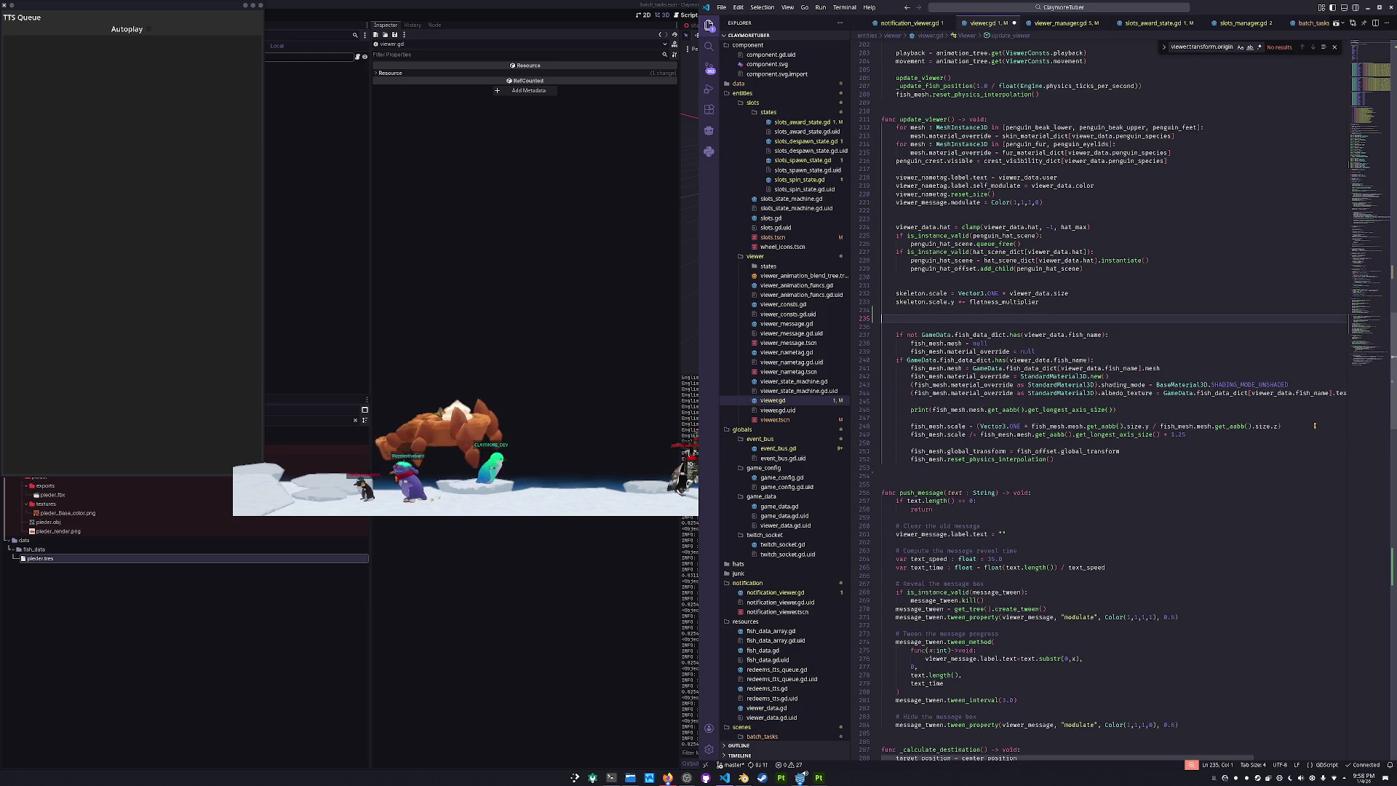
{"action": "key", "text": "ctrl+v"}
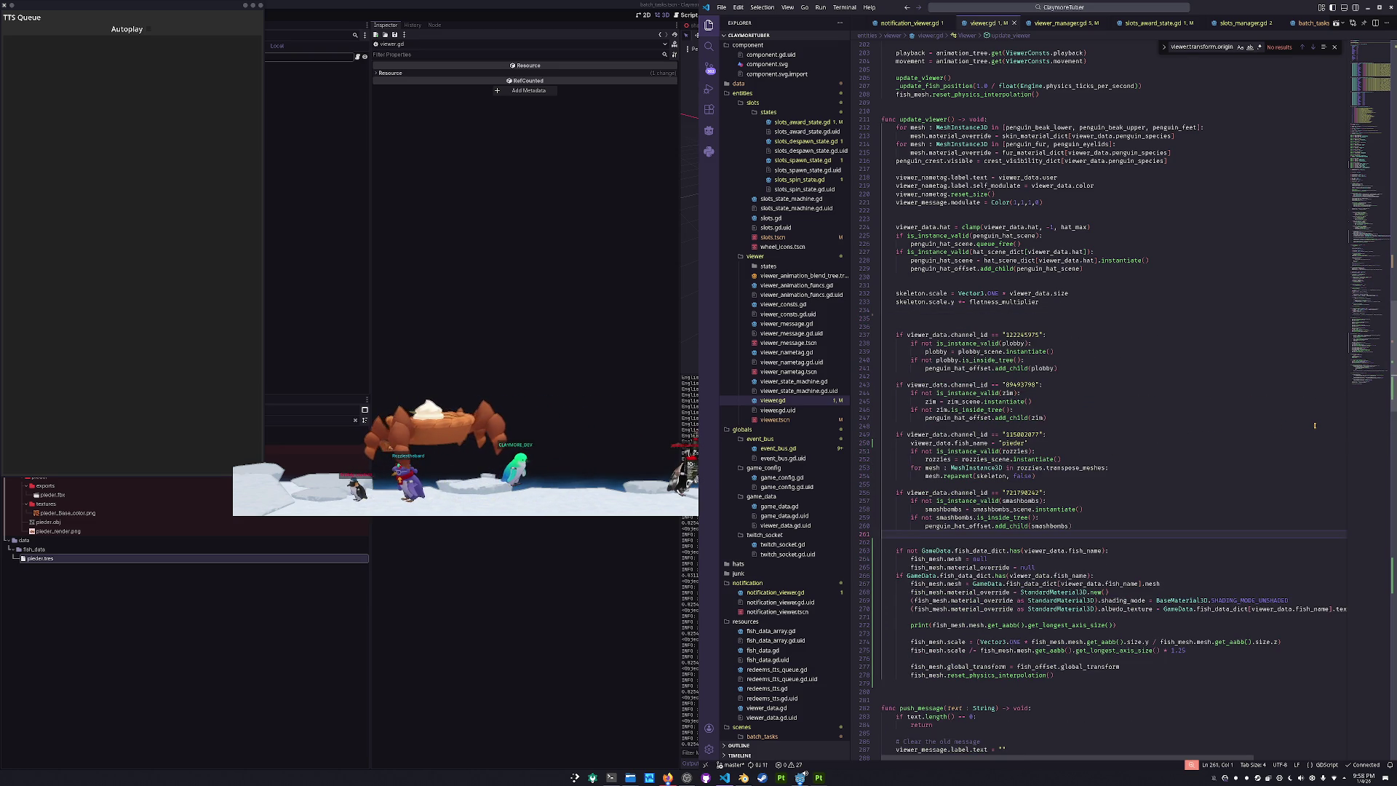
{"action": "left_click", "coordinate": [577, 602]}
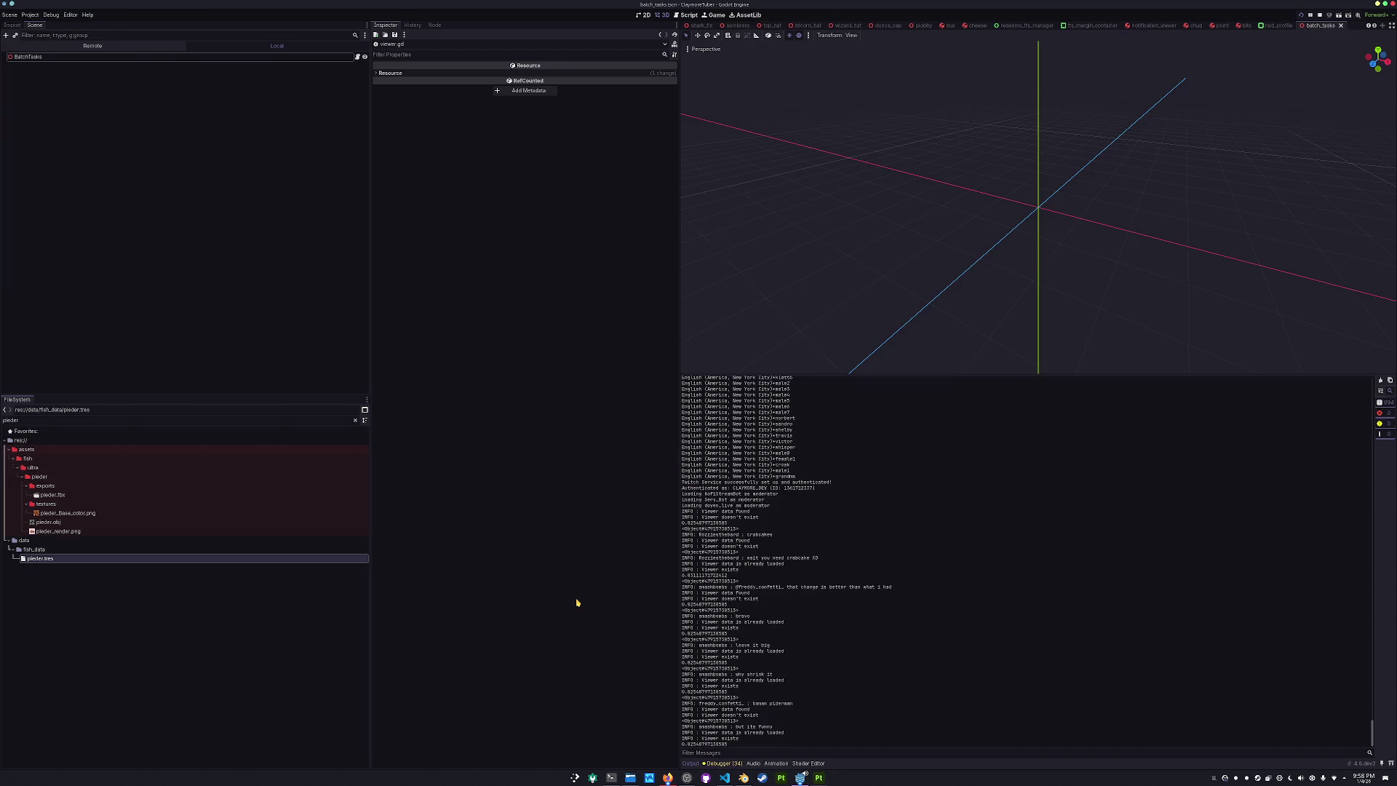
{"action": "key", "text": "F5"}
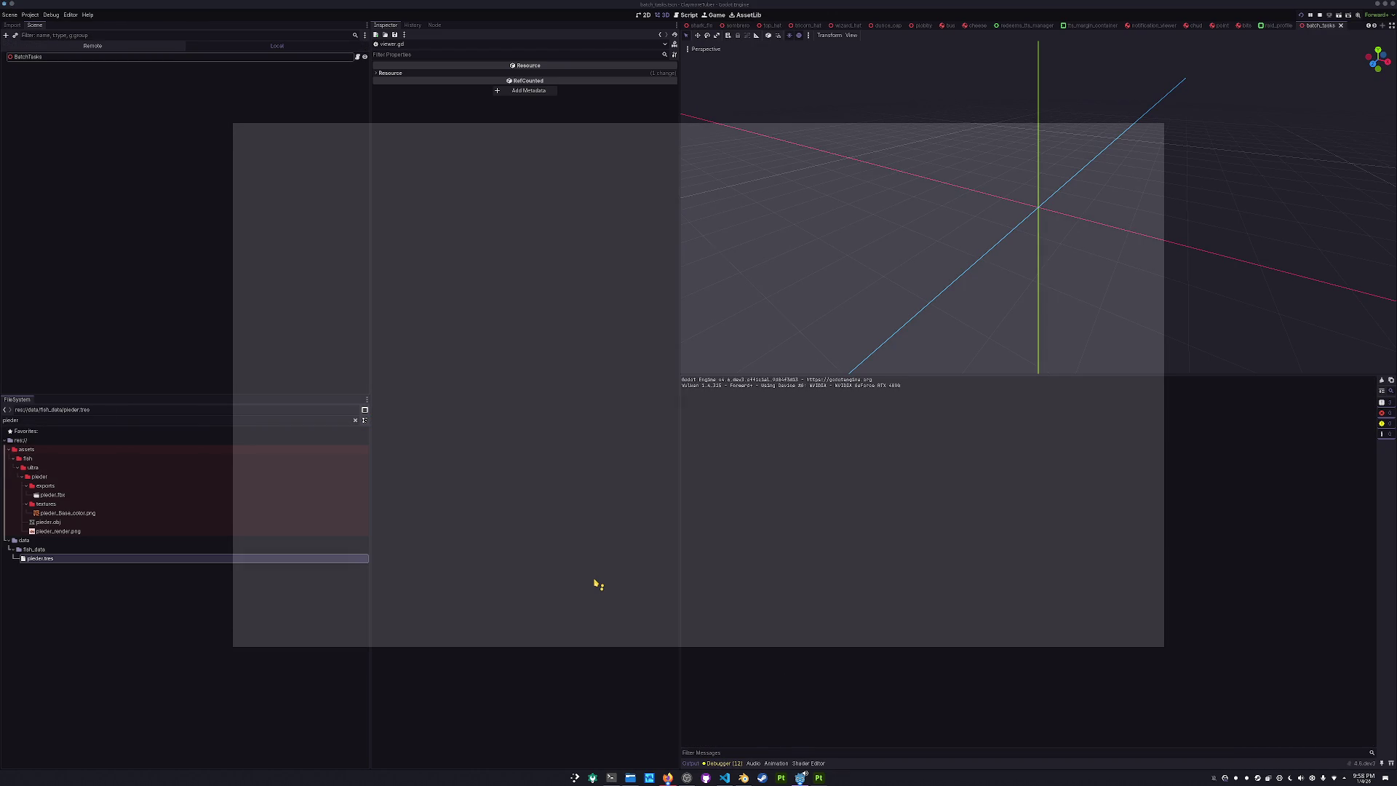
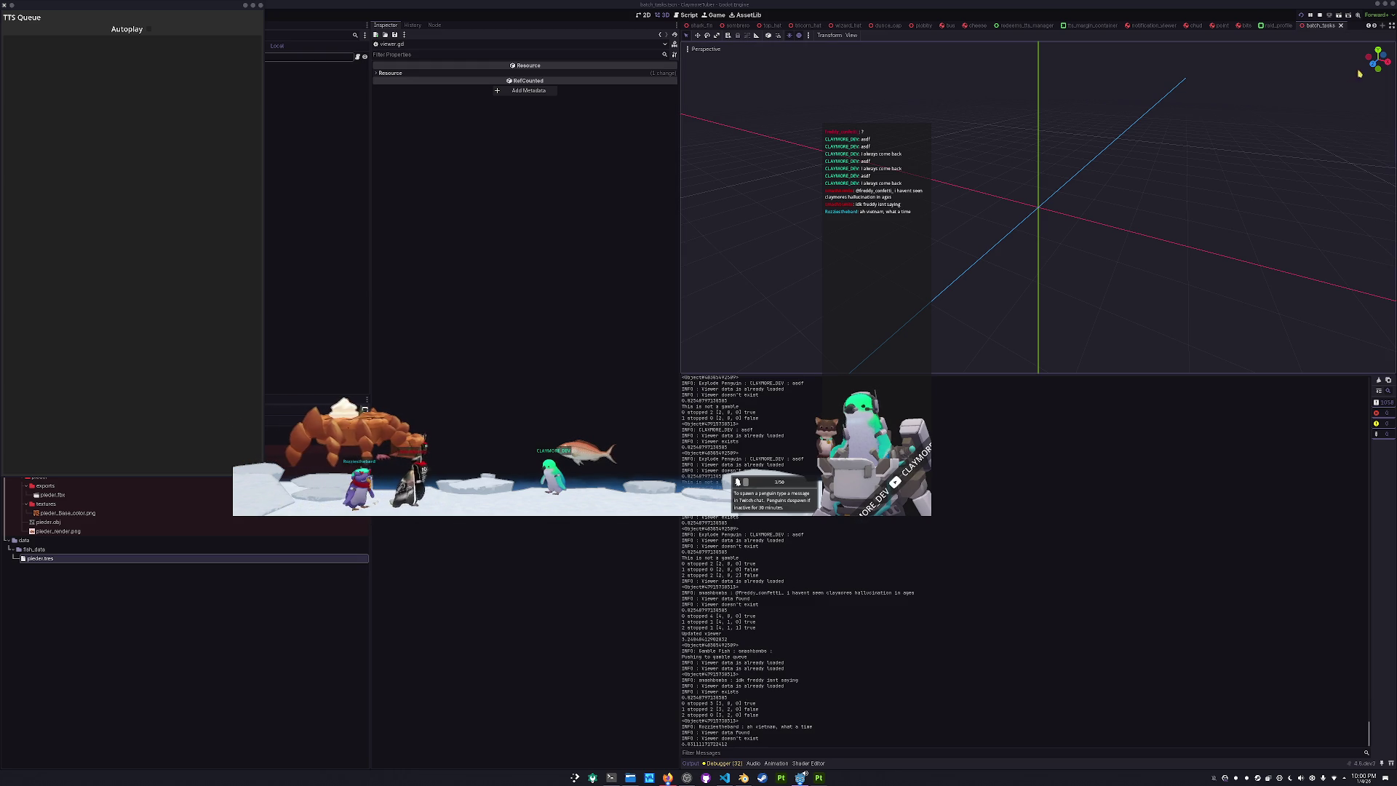
- Bring viewer.gd forward and inspect the fish aspect-ratio and longest-axis scale lines
{"action": "key", "text": "alt+Tab"}
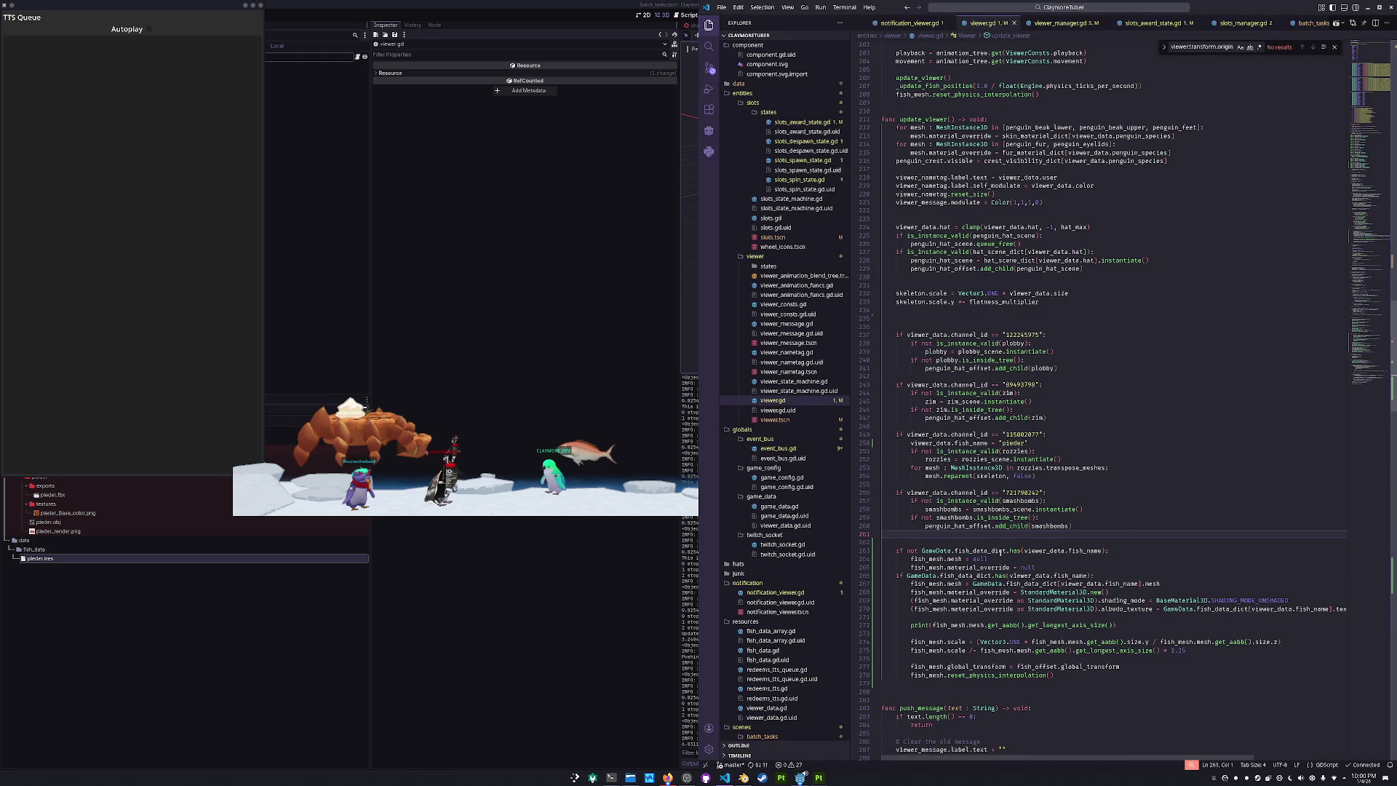
{"action": "scroll", "coordinate": [1019, 564], "scroll_direction": "down", "scroll_amount": 4}
{"action": "left_click", "coordinate": [1108, 567]}
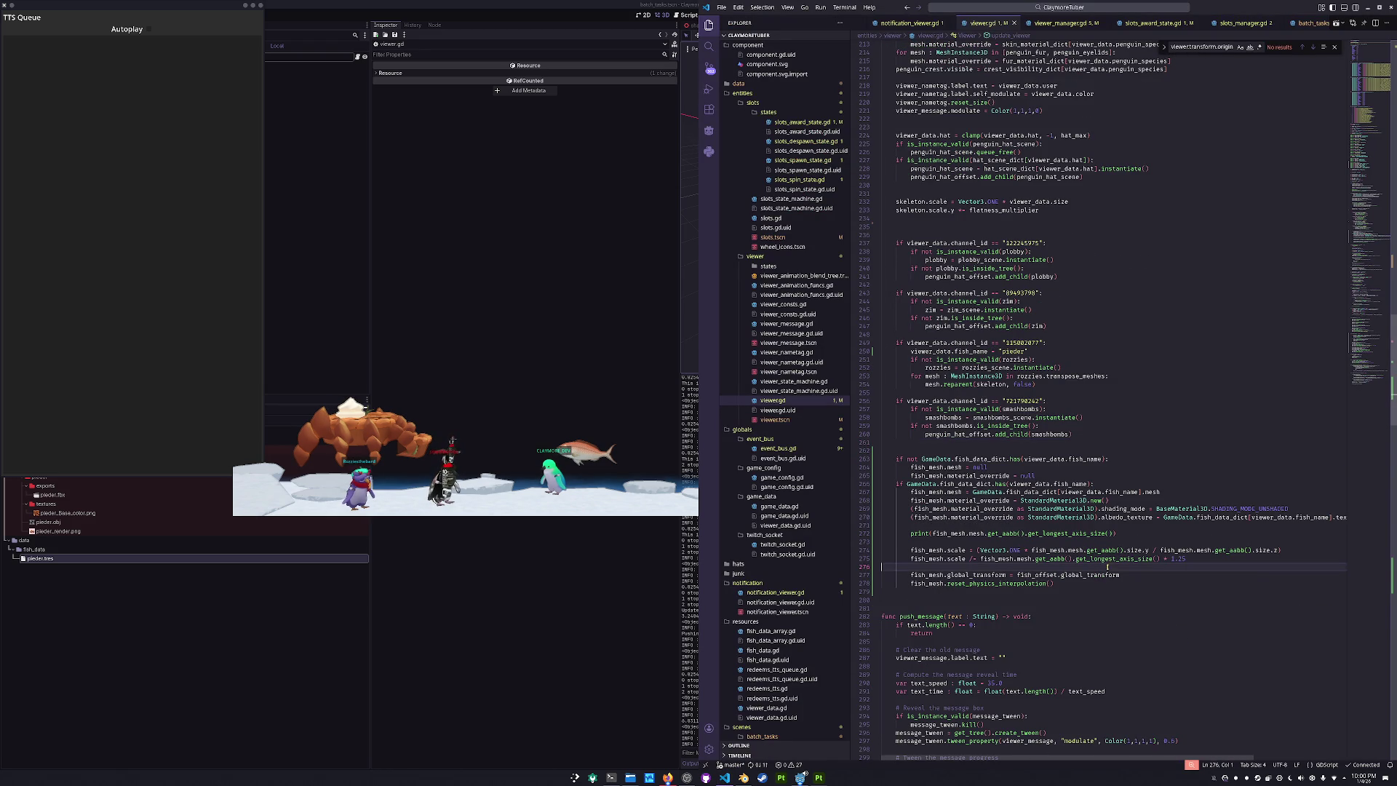
{"action": "key", "text": "Left"}
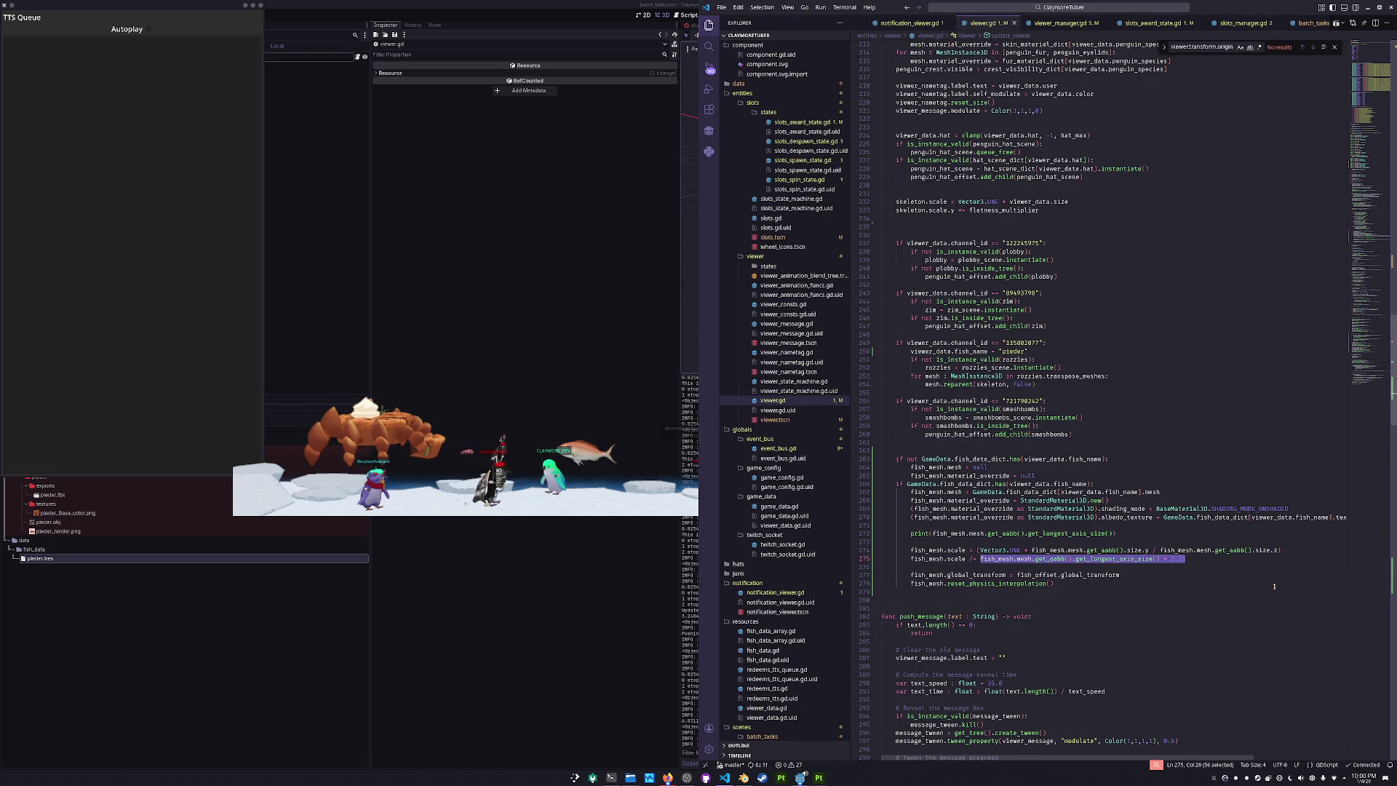
{"action": "key", "text": "Up"}
{"action": "key", "text": "ctrl+shift+Right"}
{"action": "key", "text": "ctrl+shift+Right"}
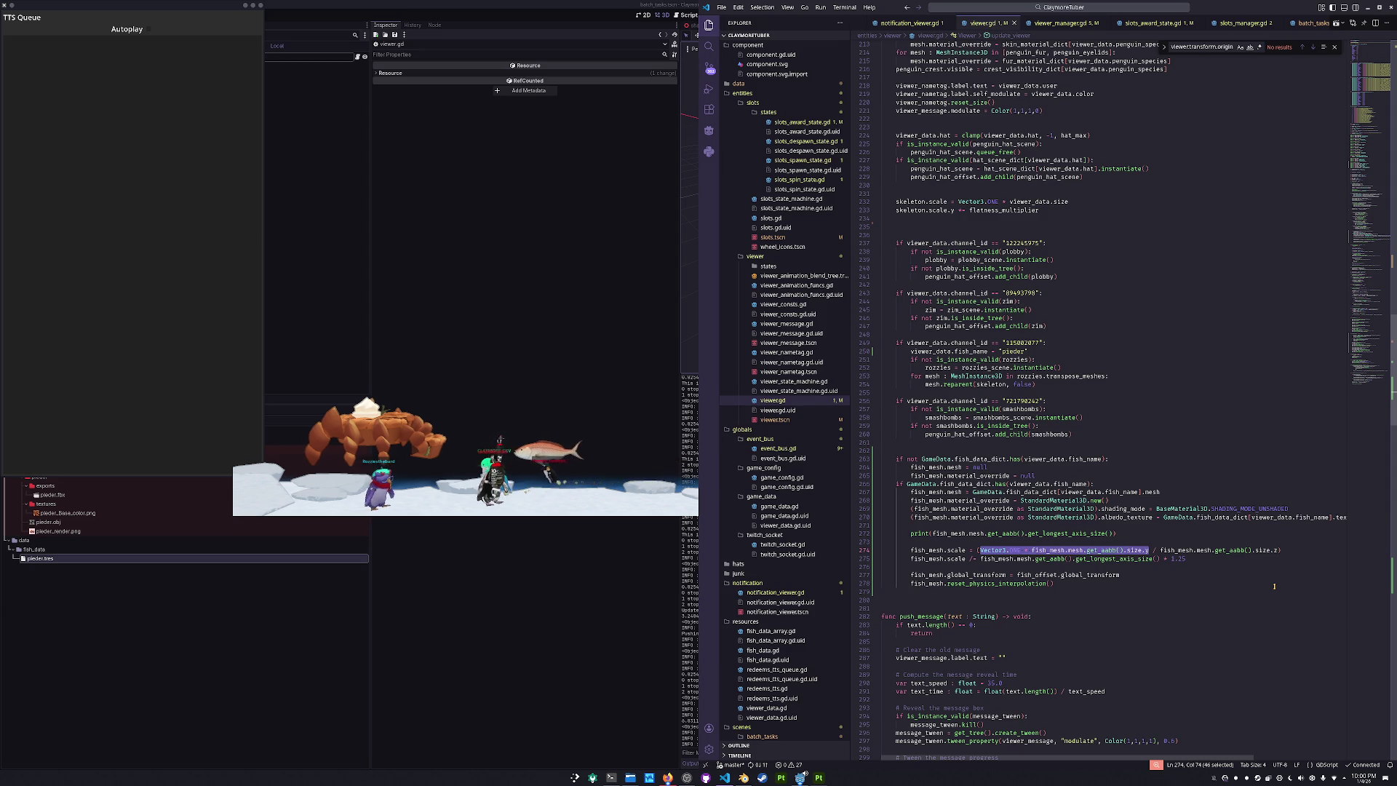
{"action": "key", "text": "Down"}
{"action": "key", "text": "Home"}
{"action": "key", "text": "Right"}
{"action": "key", "text": "Right"}
{"action": "key", "text": "ctrl+Right"}
{"action": "key", "text": "ctrl+Right"}
{"action": "key", "text": "ctrl+Right"}
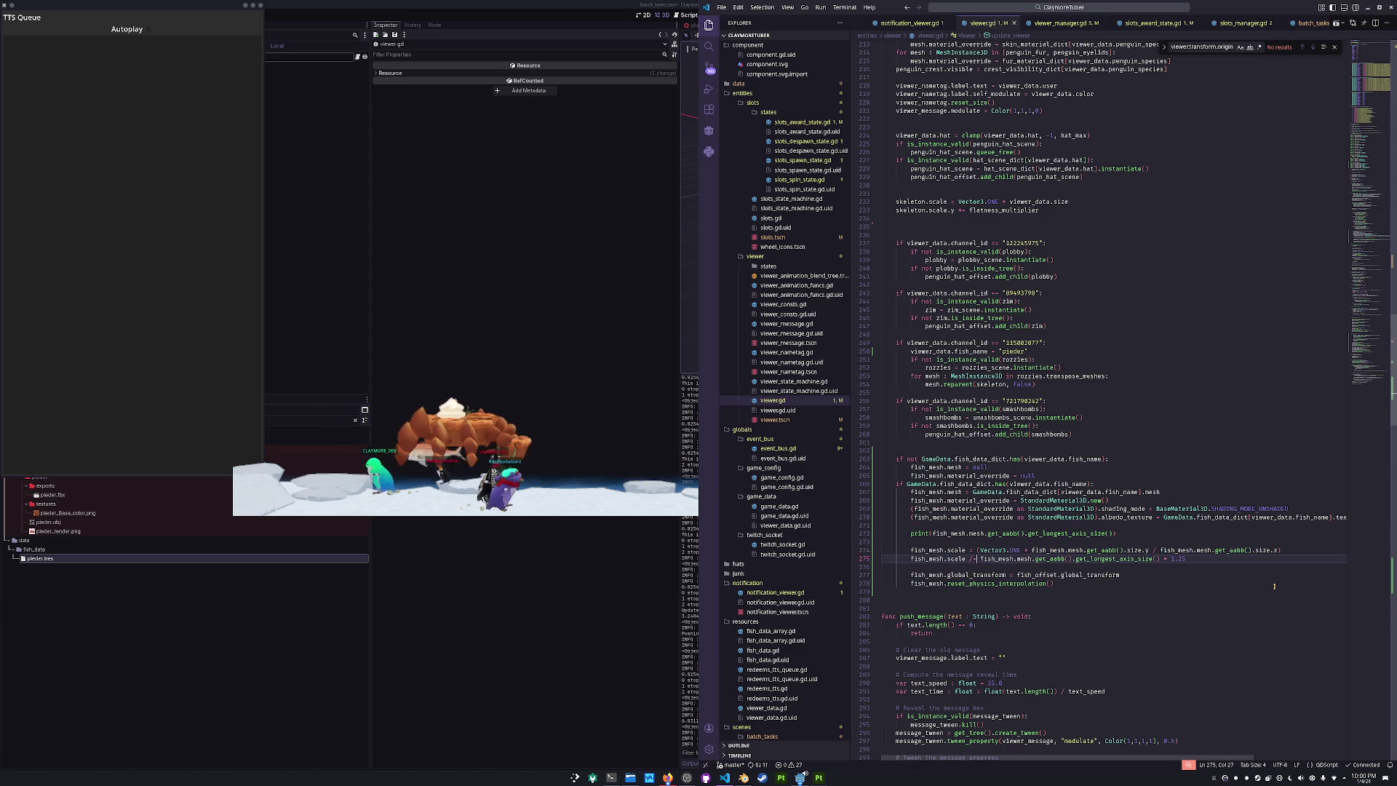
{"action": "key", "text": "Left"}
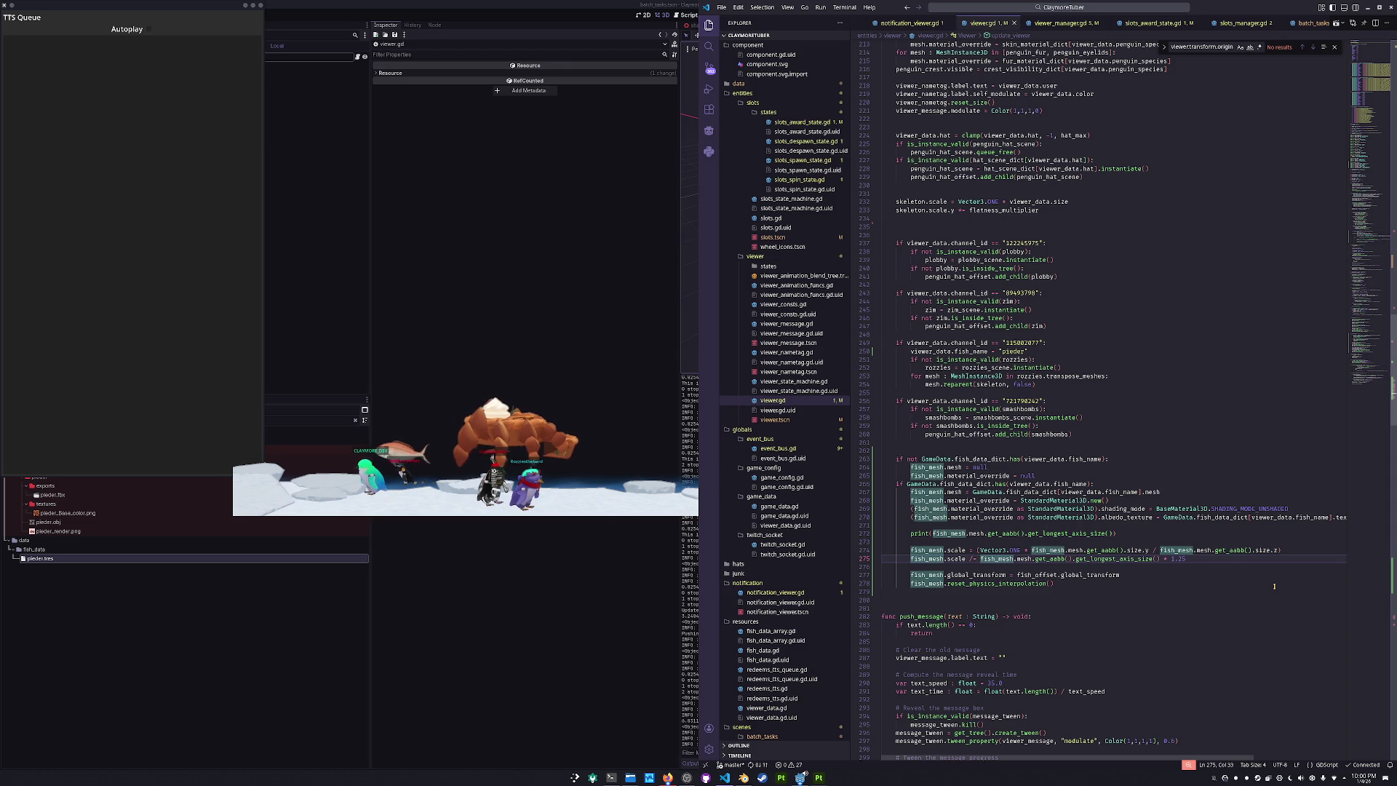
- Comment out the old scale line with # and add fish_mesh.scale = Vector3.ONE below it
{"action": "key", "text": "Up"}
{"action": "type", "text": "//"}
{"action": "key", "text": "BackSpace"}
{"action": "type", "text": "#"}
{"action": "key", "text": "End"}
{"action": "key", "text": "Return"}
{"action": "type", "text": "ish_mesh.scale "}
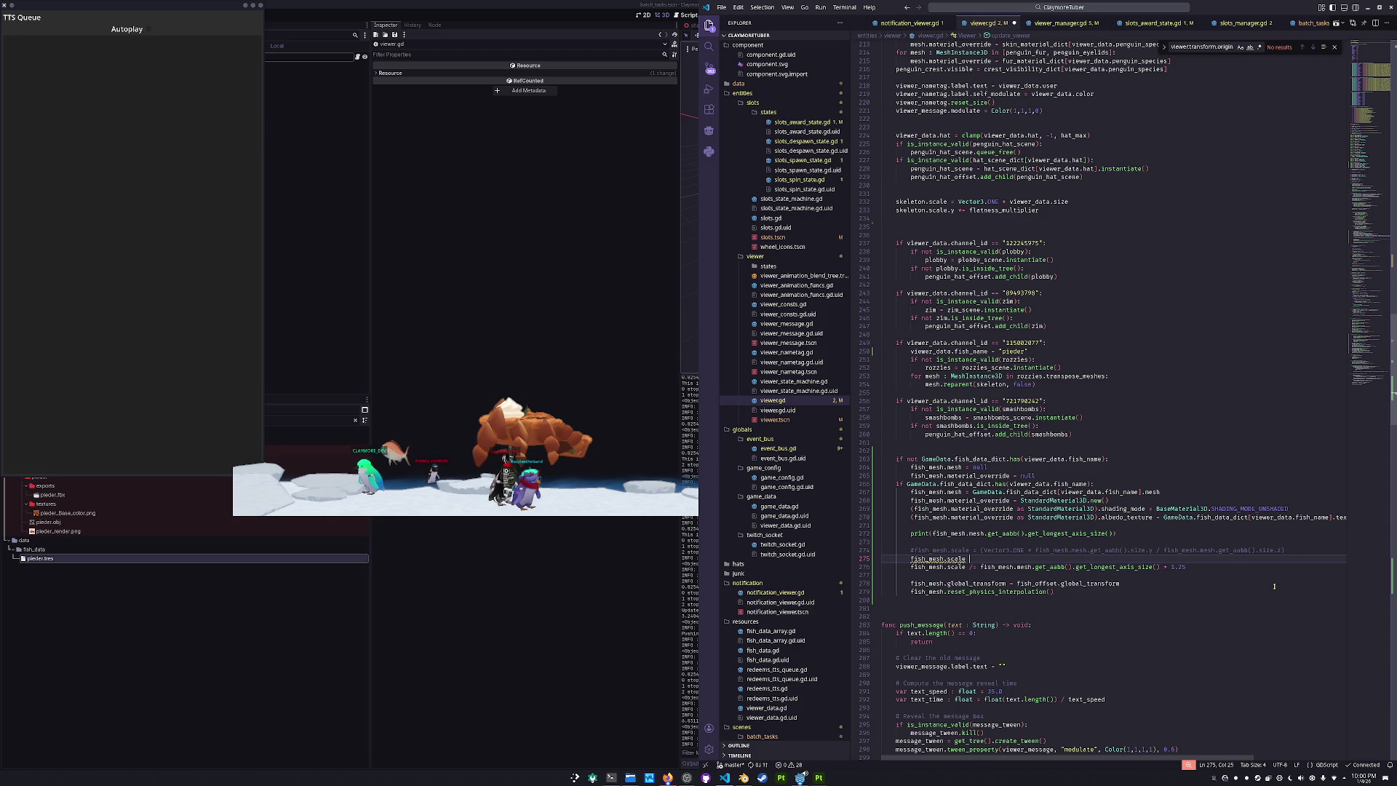
{"action": "type", "text": "e "}
{"action": "type", "text": "Vector3.ONE"}
{"action": "key", "text": "Down"}
{"action": "key", "text": "Home"}
{"action": "key", "text": "Home"}
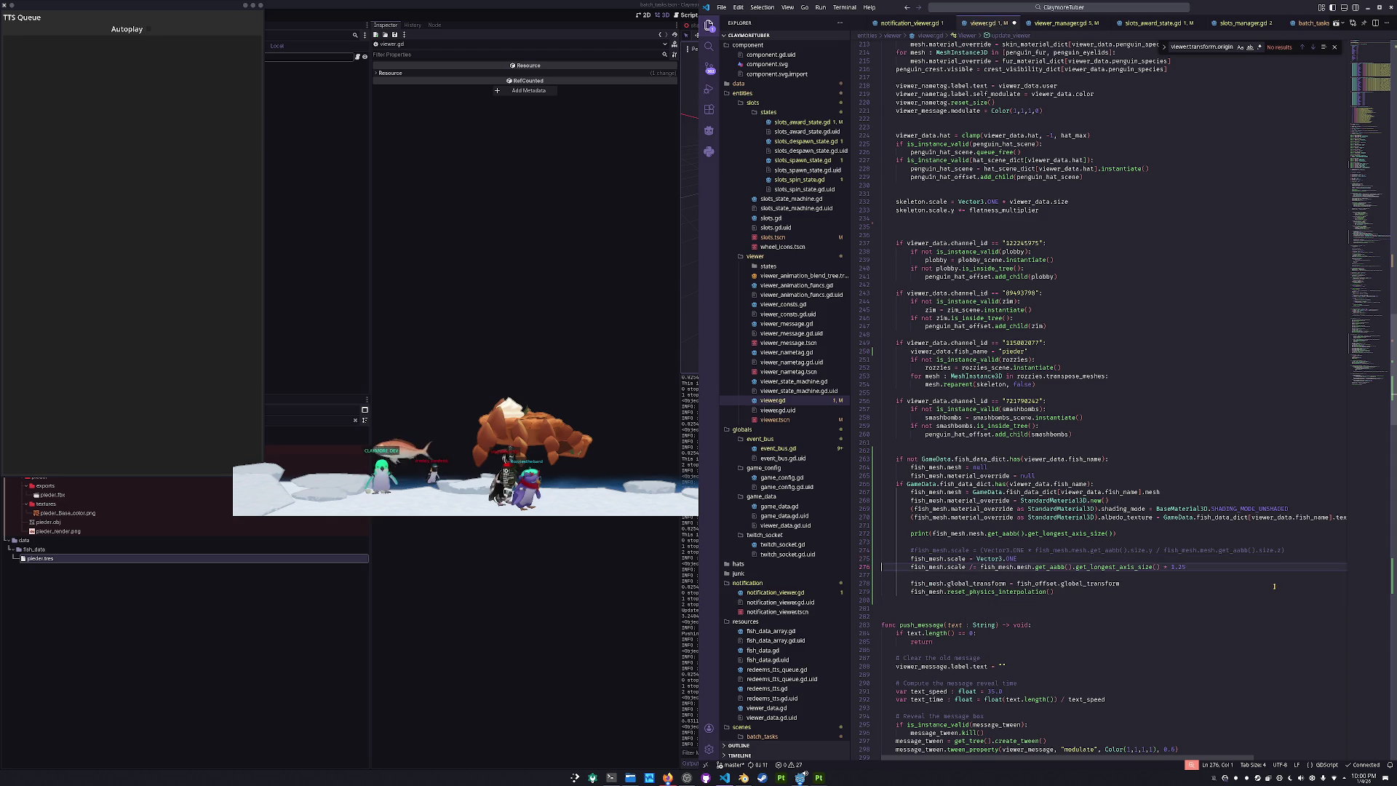
{"action": "key", "text": "End"}
{"action": "key", "text": "ctrl+shift+Left"}
{"action": "key", "text": "ctrl+shift+Left"}
{"action": "key", "text": "Down"}
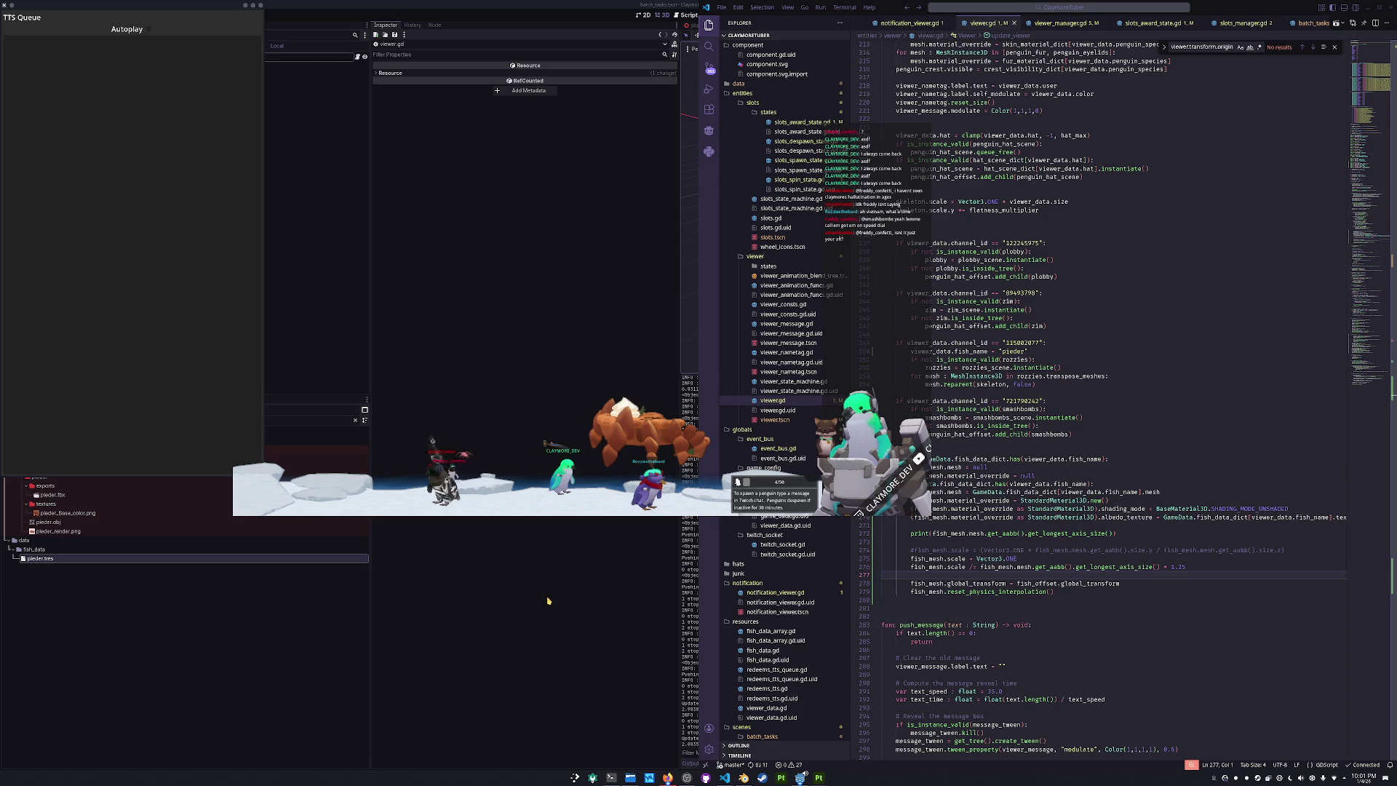
- Review the hat setup and 721790242 channel check lines in viewer.gd
{"action": "left_click", "coordinate": [925, 601]}
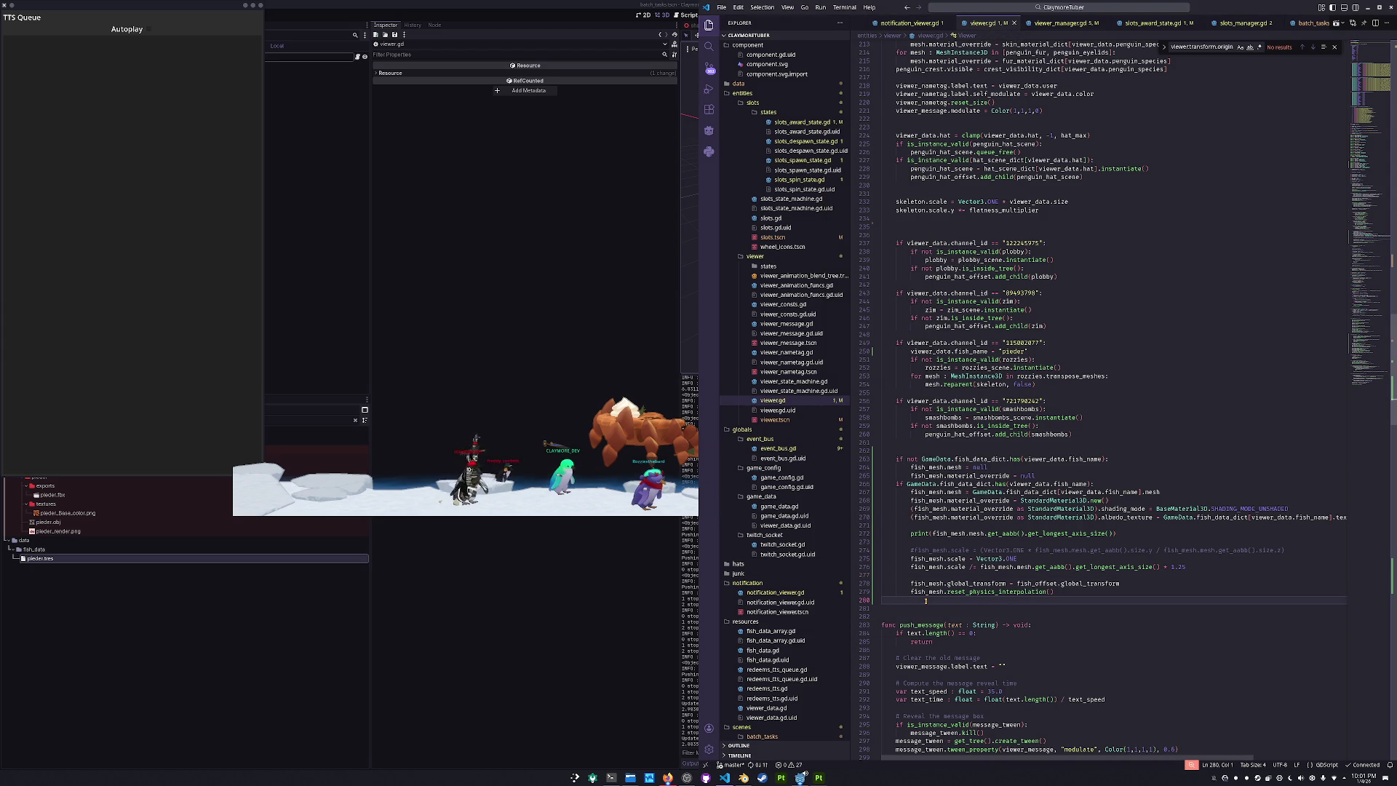
{"action": "scroll", "coordinate": [941, 333], "scroll_direction": "up", "scroll_amount": 3}
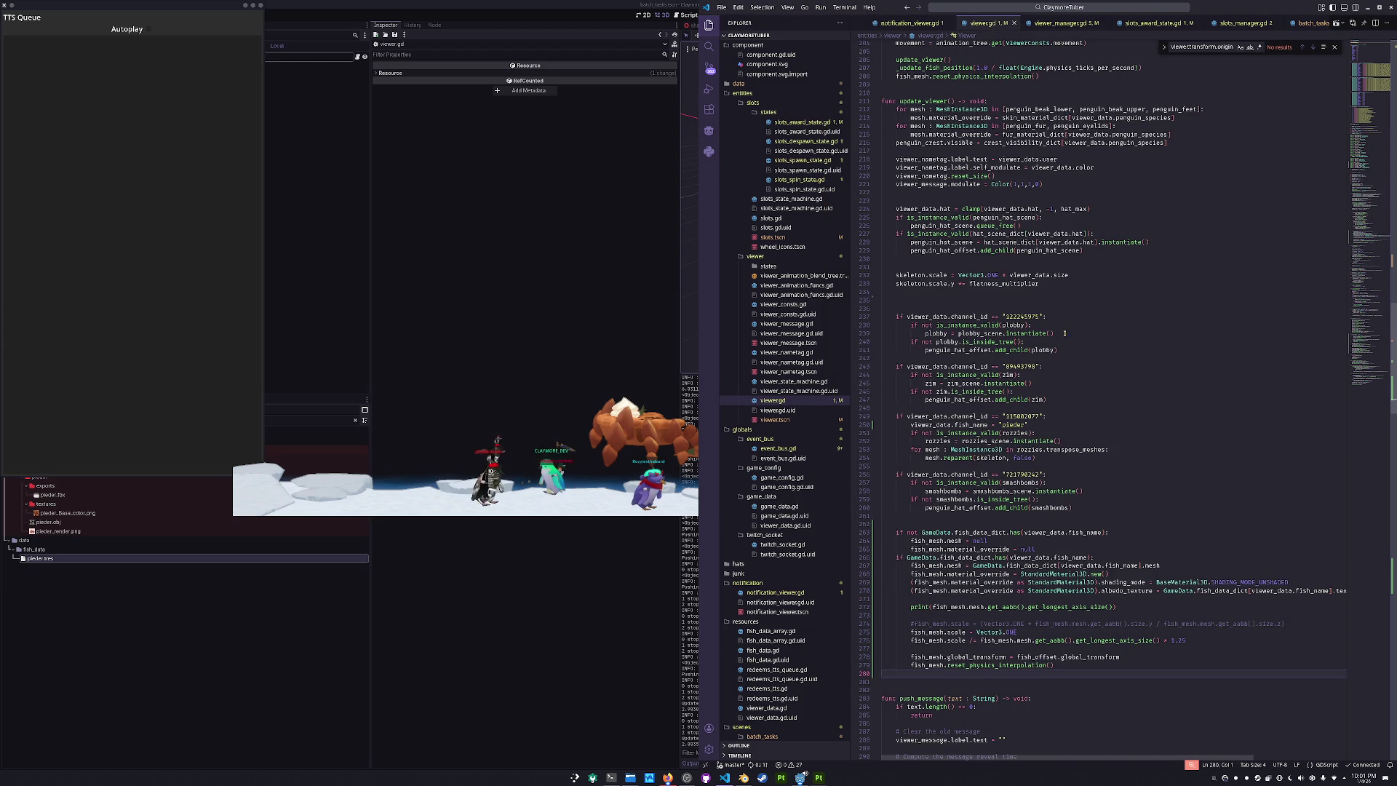
{"action": "left_click", "coordinate": [1074, 328]}
{"action": "left_click_drag", "start_coordinate": [1077, 474], "coordinate": [1076, 470]}
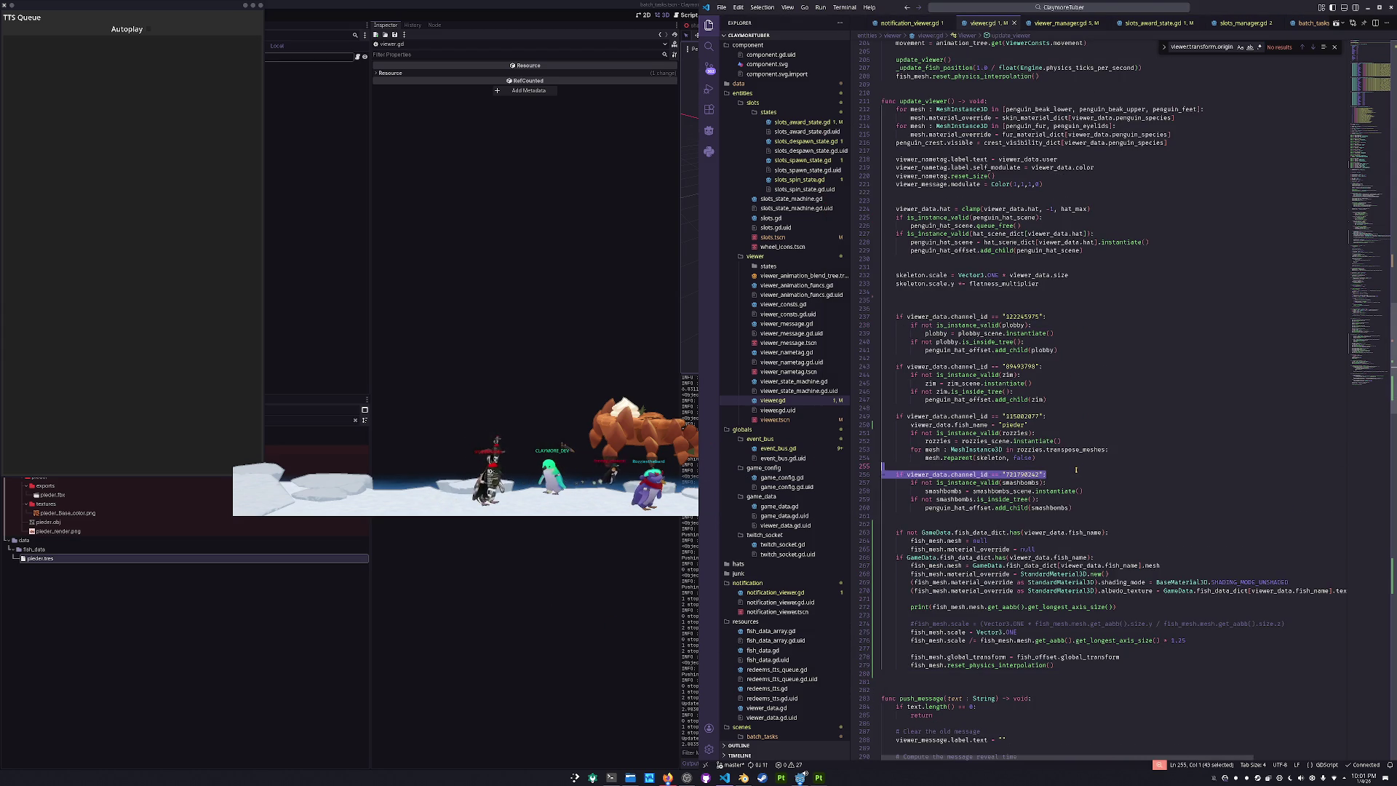
{"action": "left_click", "coordinate": [1079, 418]}
{"action": "left_click", "coordinate": [1077, 466]}
{"action": "left_click", "coordinate": [1077, 432]}
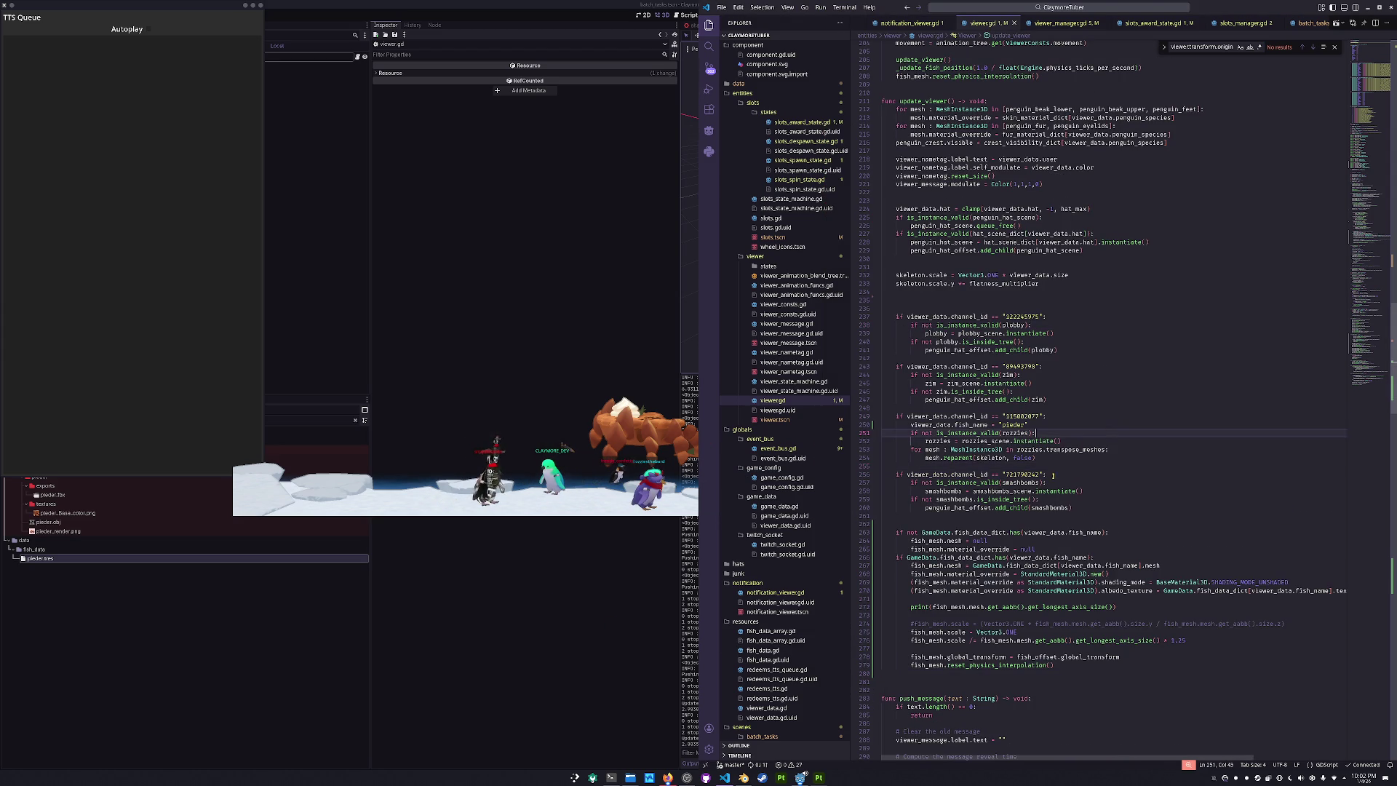
{"action": "scroll", "coordinate": [973, 500], "scroll_direction": "down", "scroll_amount": 1}
- Return to the Godot editor and stop the running game with F8
{"action": "left_click", "coordinate": [586, 626]}
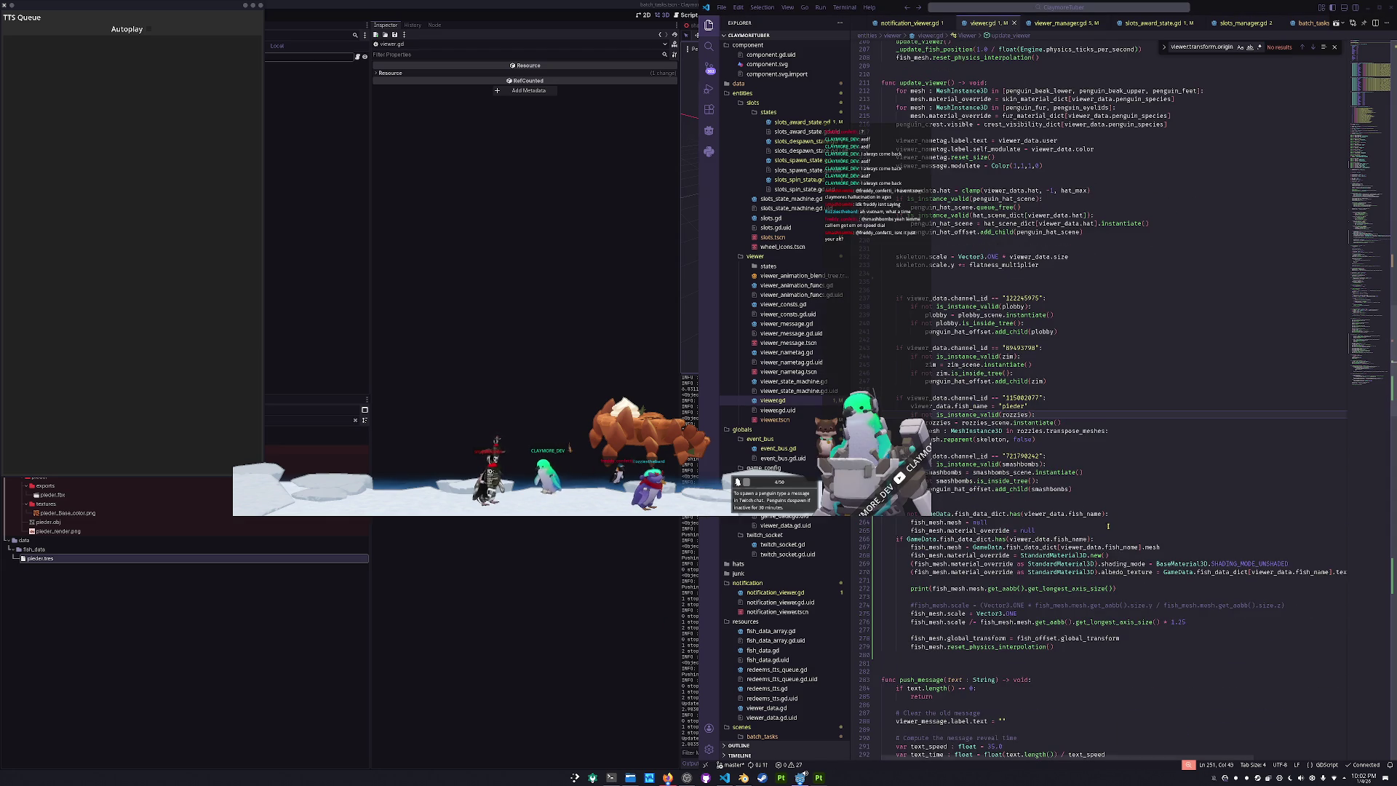
{"action": "left_click", "coordinate": [1099, 505]}
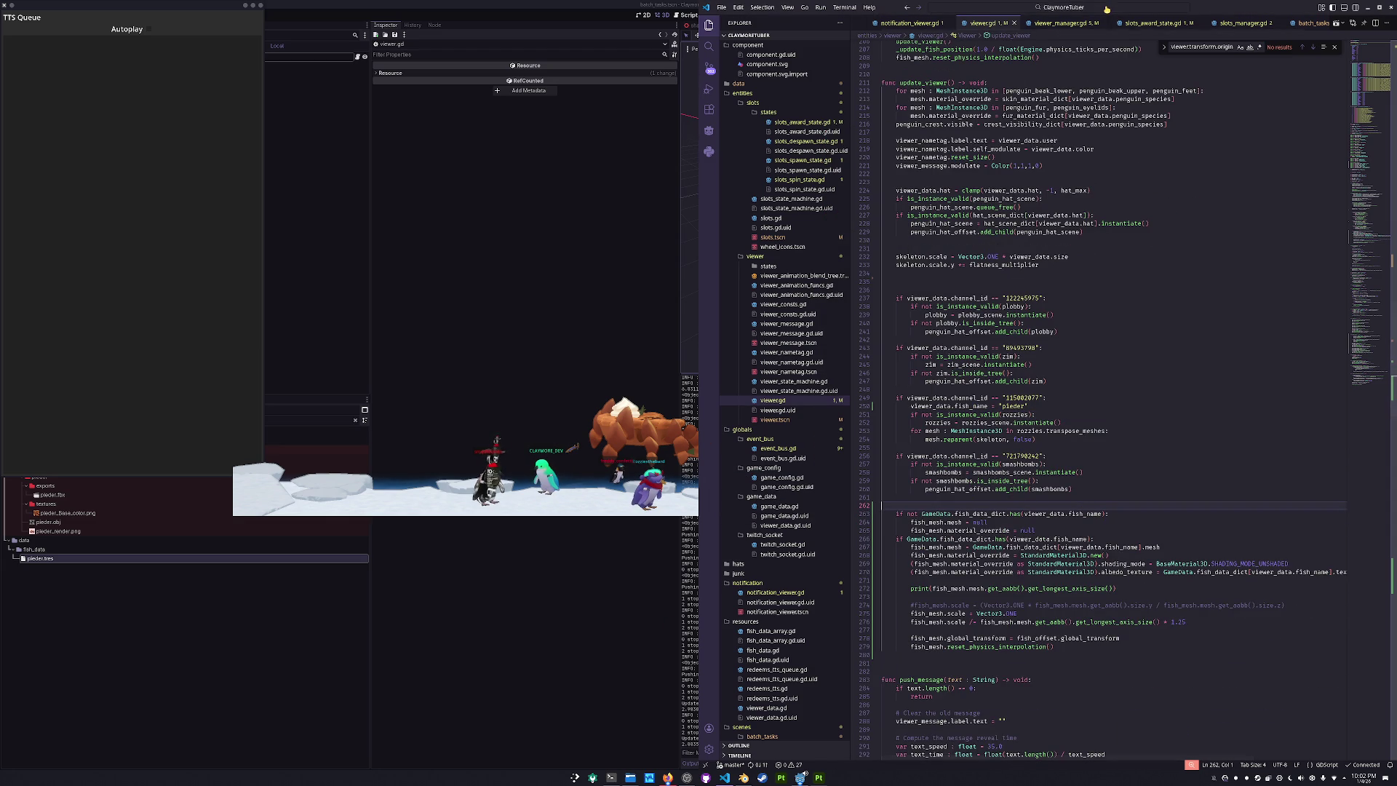
{"action": "left_click", "coordinate": [580, 597]}
{"action": "key", "text": "F8"}
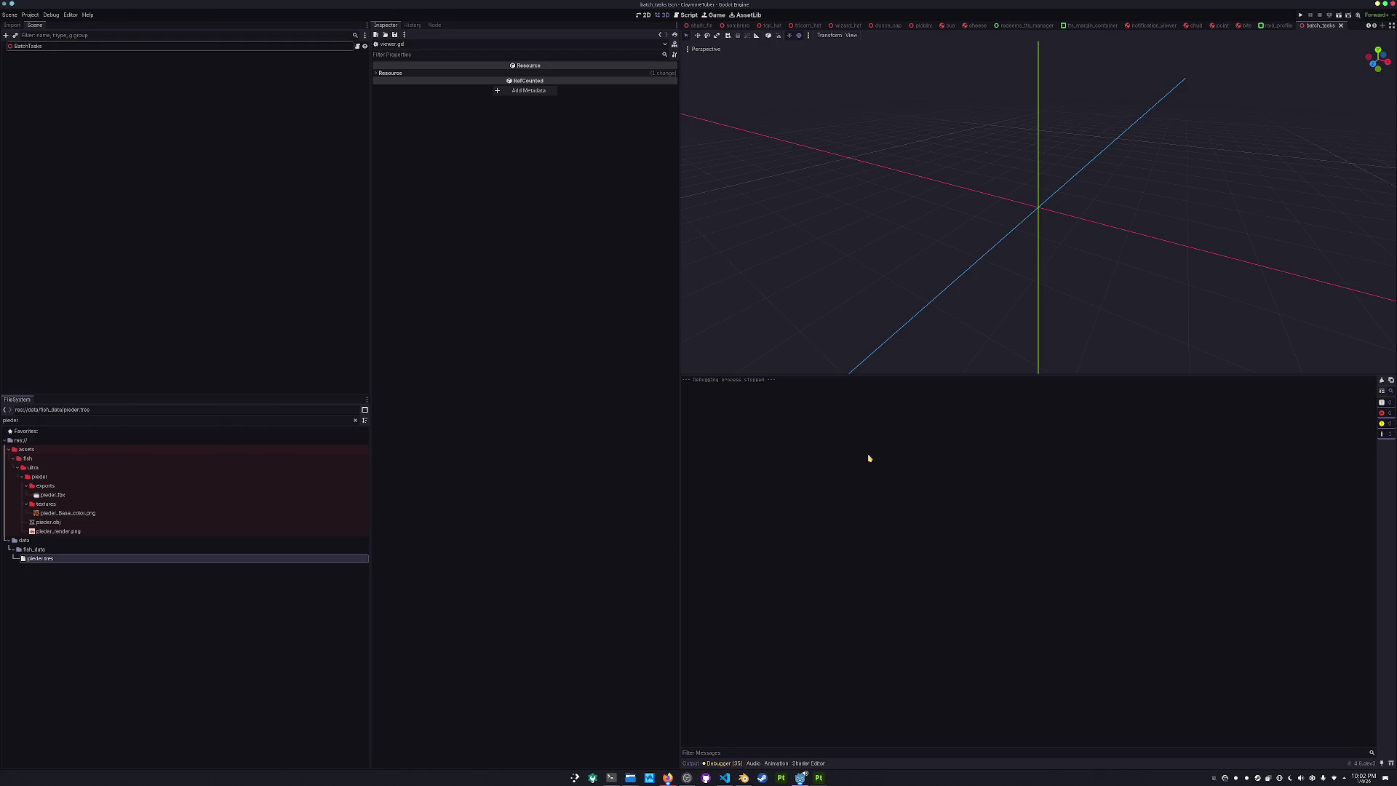
{"action": "left_click", "coordinate": [1392, 4]}
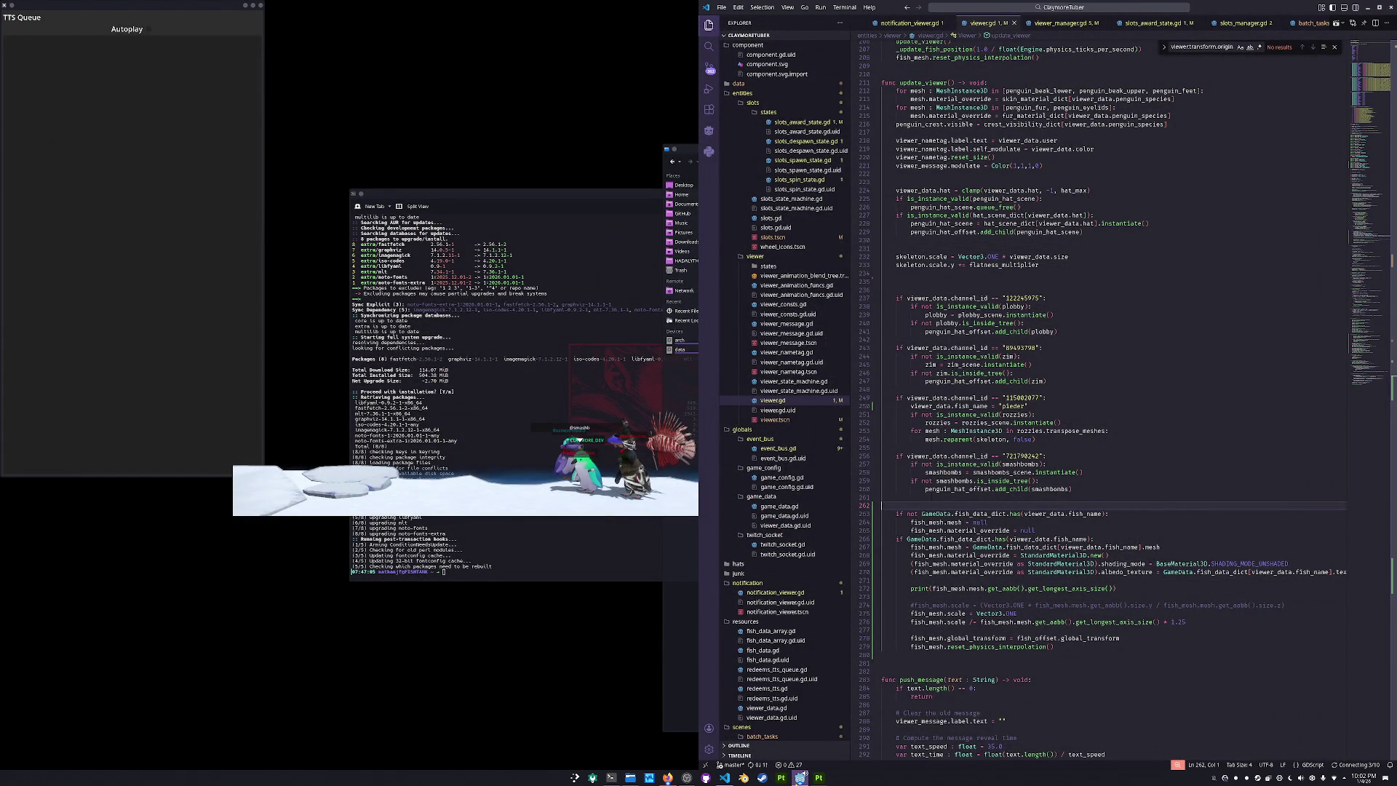
- Close all game windows and reopen the ClaymoreTuber project in the Godot editor
{"action": "left_click", "coordinate": [800, 777]}
{"action": "right_click", "coordinate": [800, 777]}
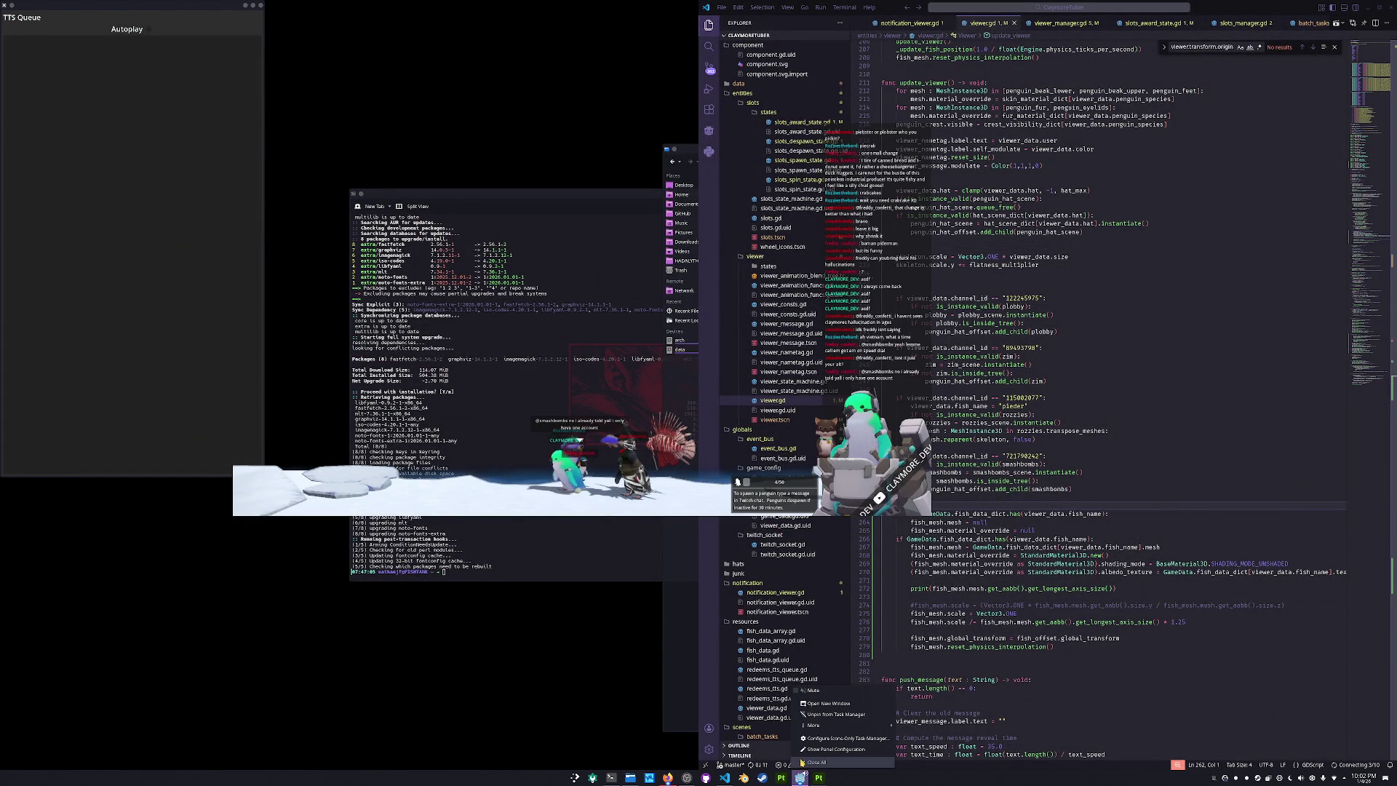
{"action": "left_click", "coordinate": [814, 762]}
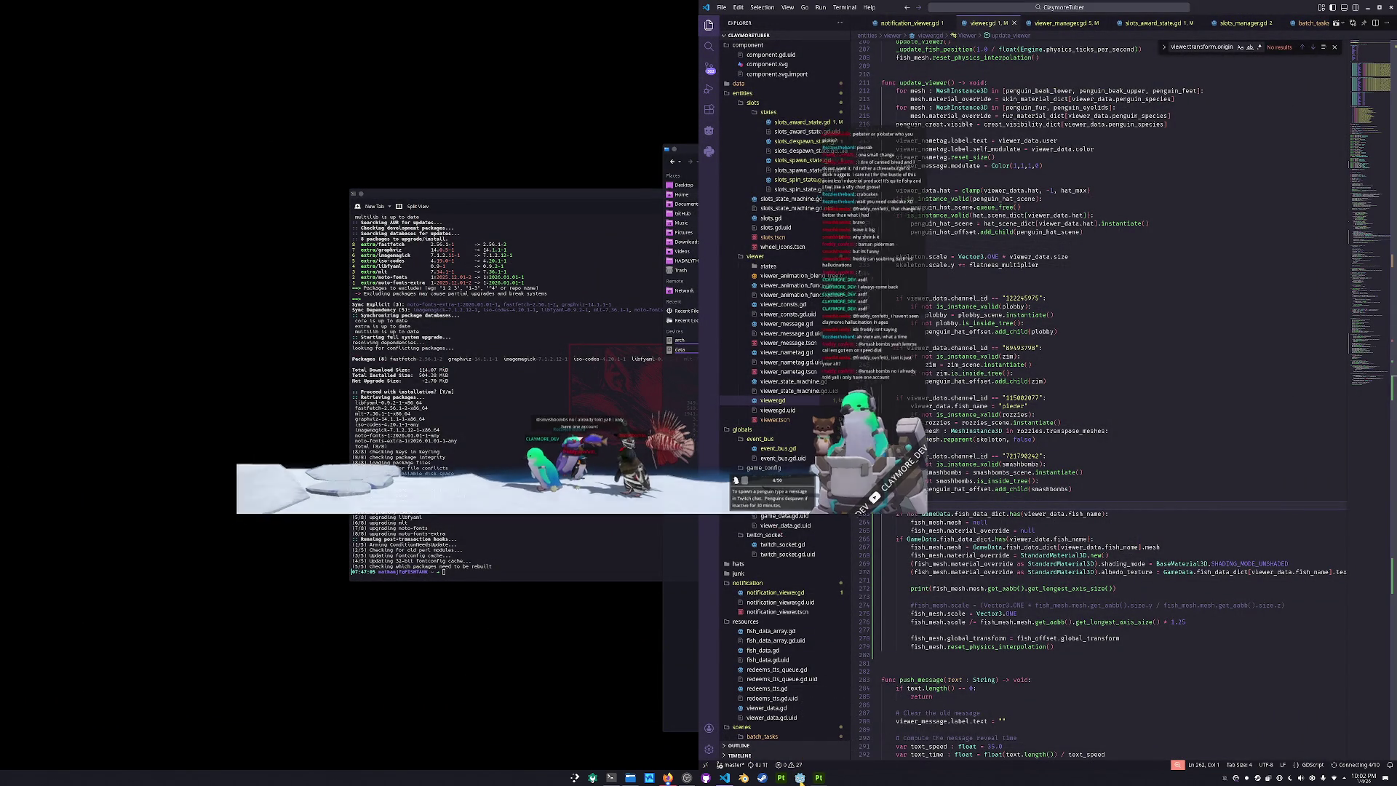
{"action": "left_click", "coordinate": [801, 777]}
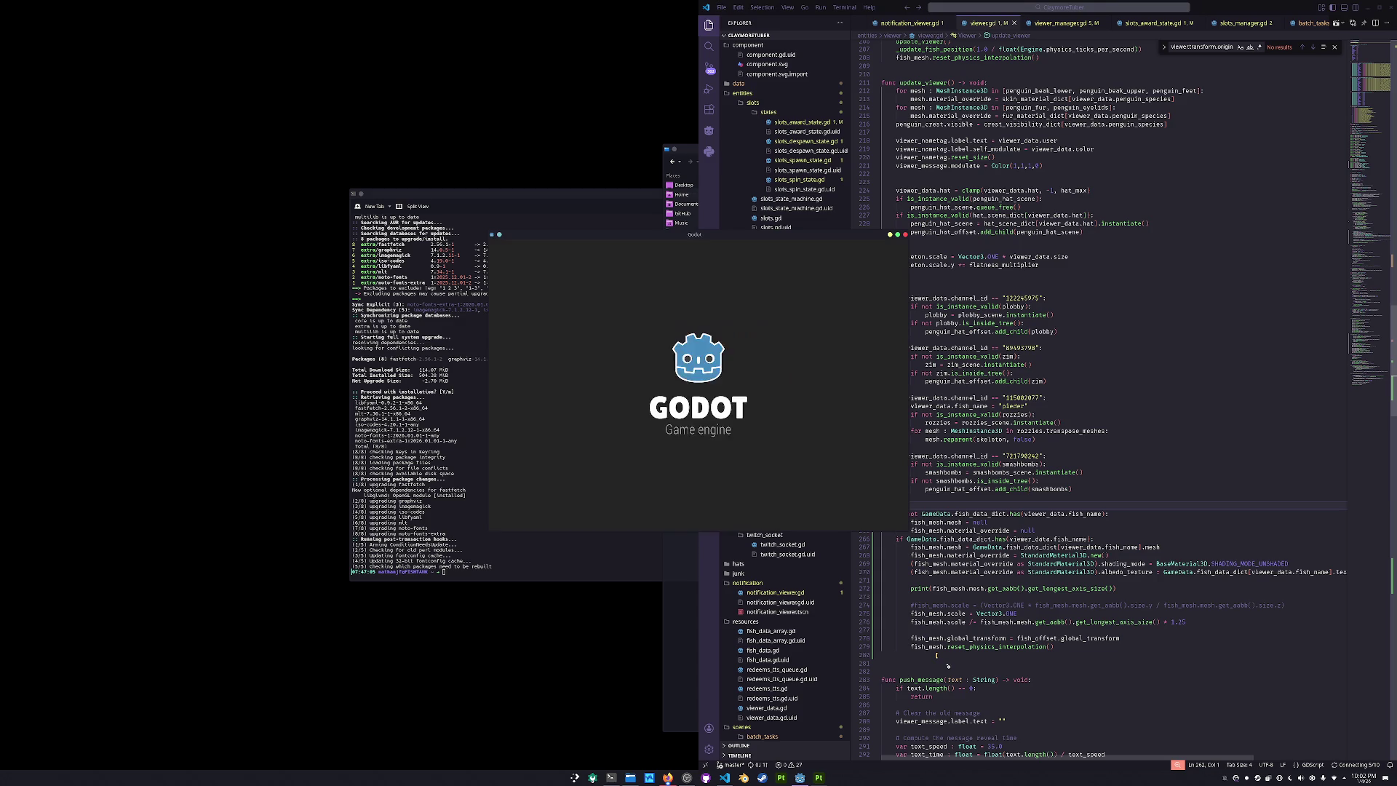
{"action": "left_click", "coordinate": [502, 274]}
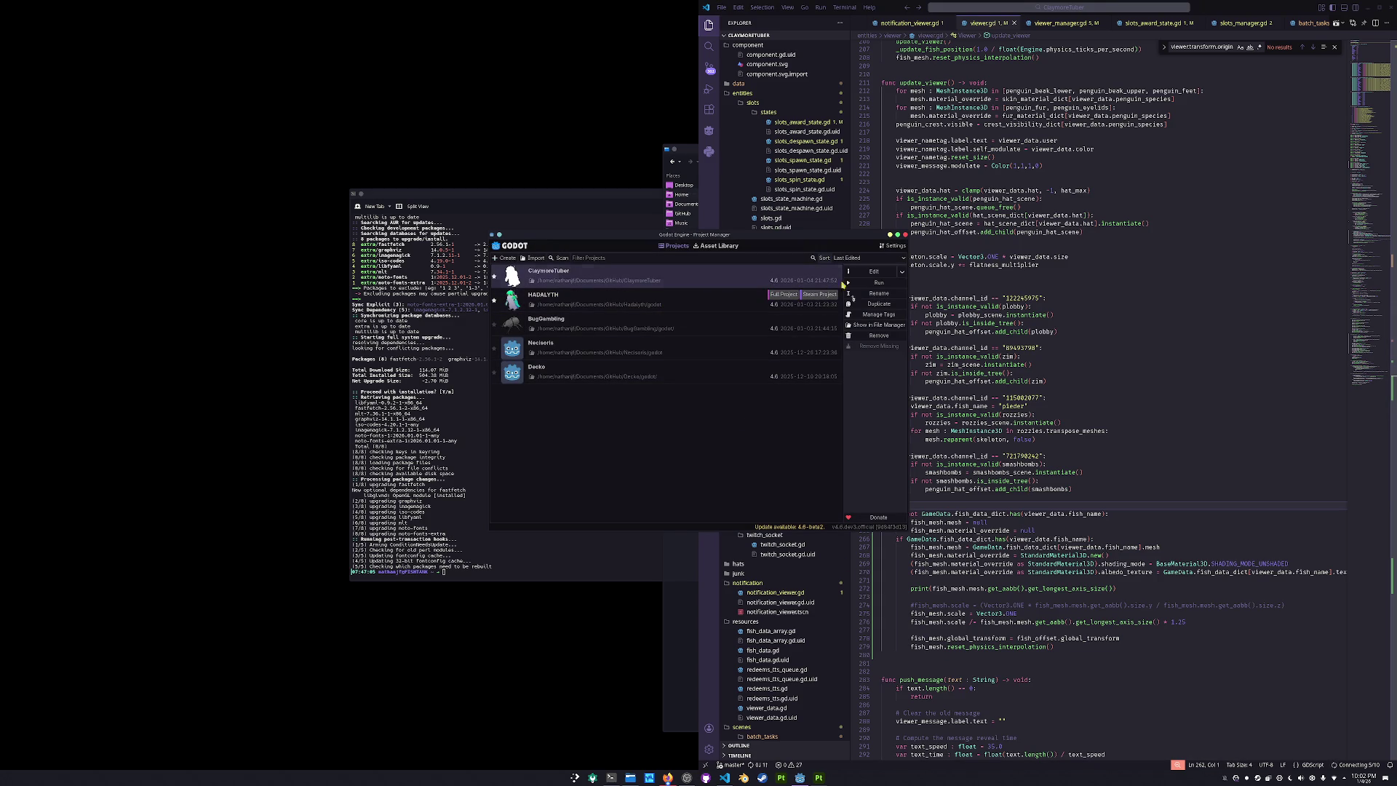
{"action": "left_click", "coordinate": [875, 273]}
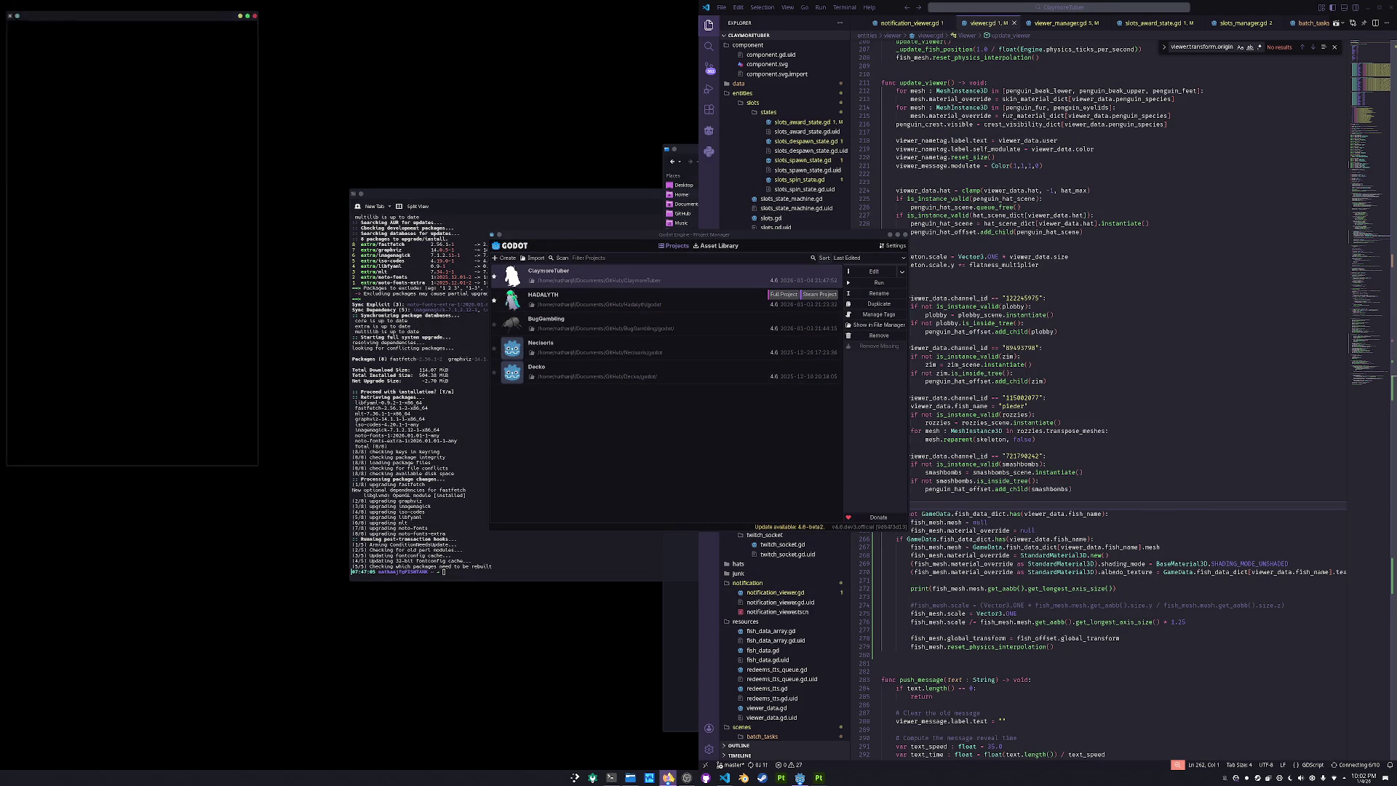
- In OBS, open the Penguins source properties and set its picker to individual windows
{"action": "mouse_move", "coordinate": [667, 773]}
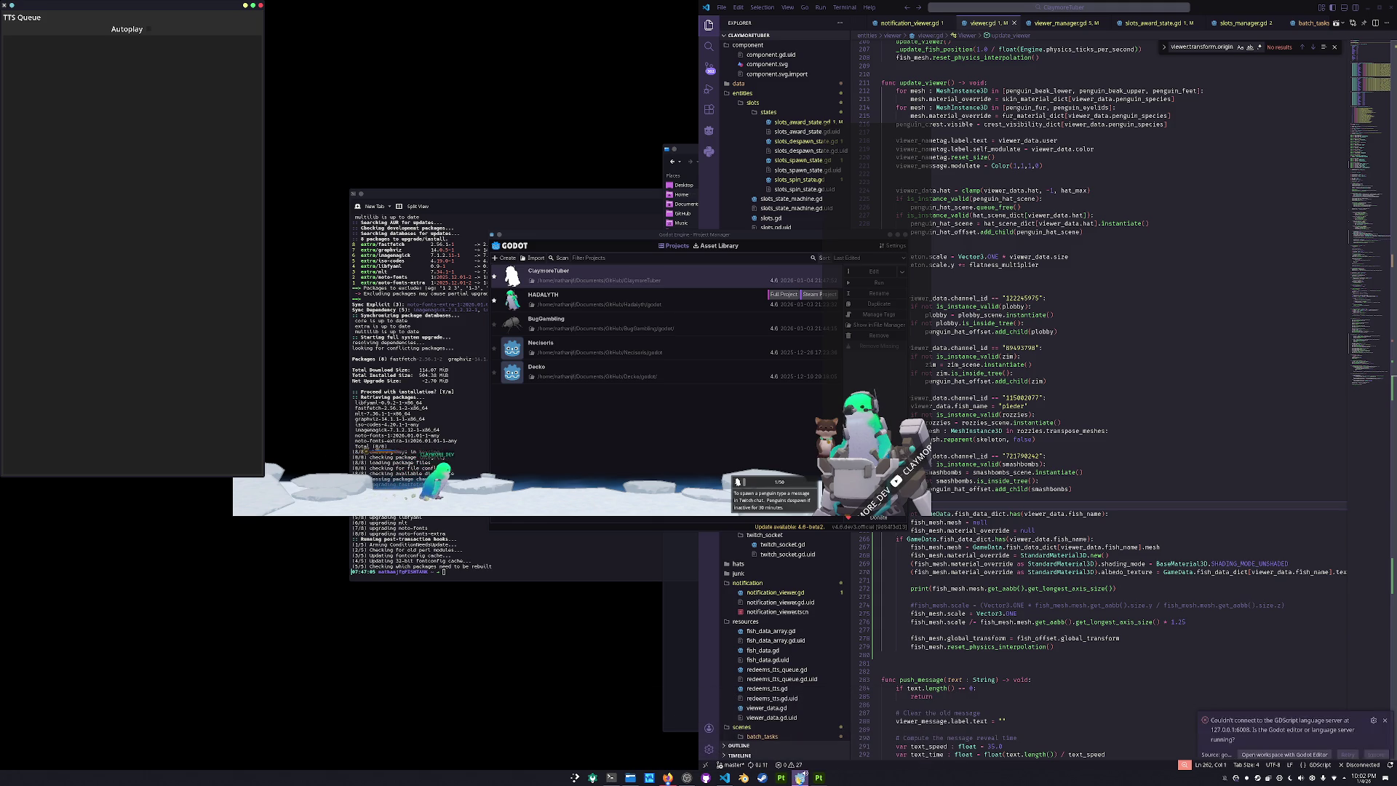
{"action": "left_click", "coordinate": [766, 412]}
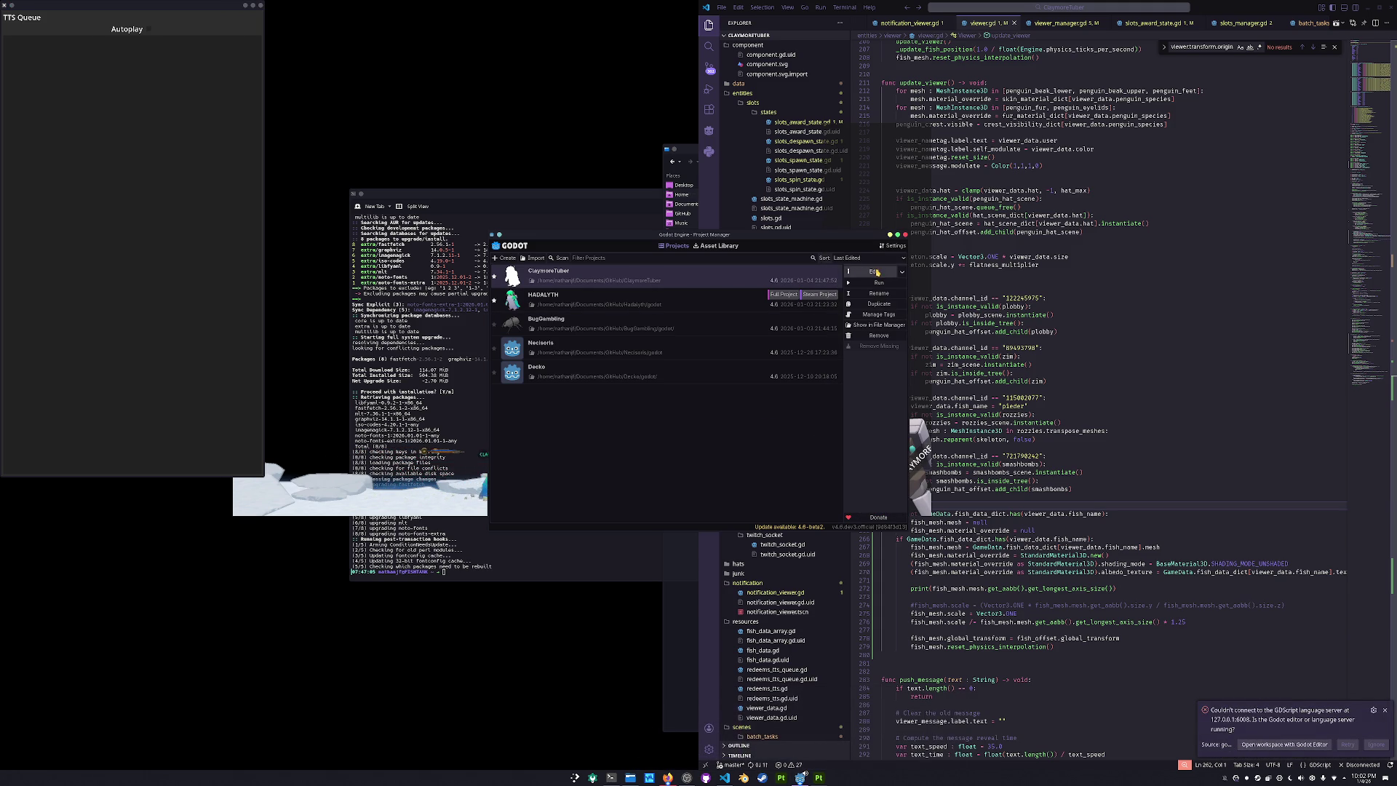
{"action": "left_click", "coordinate": [687, 777]}
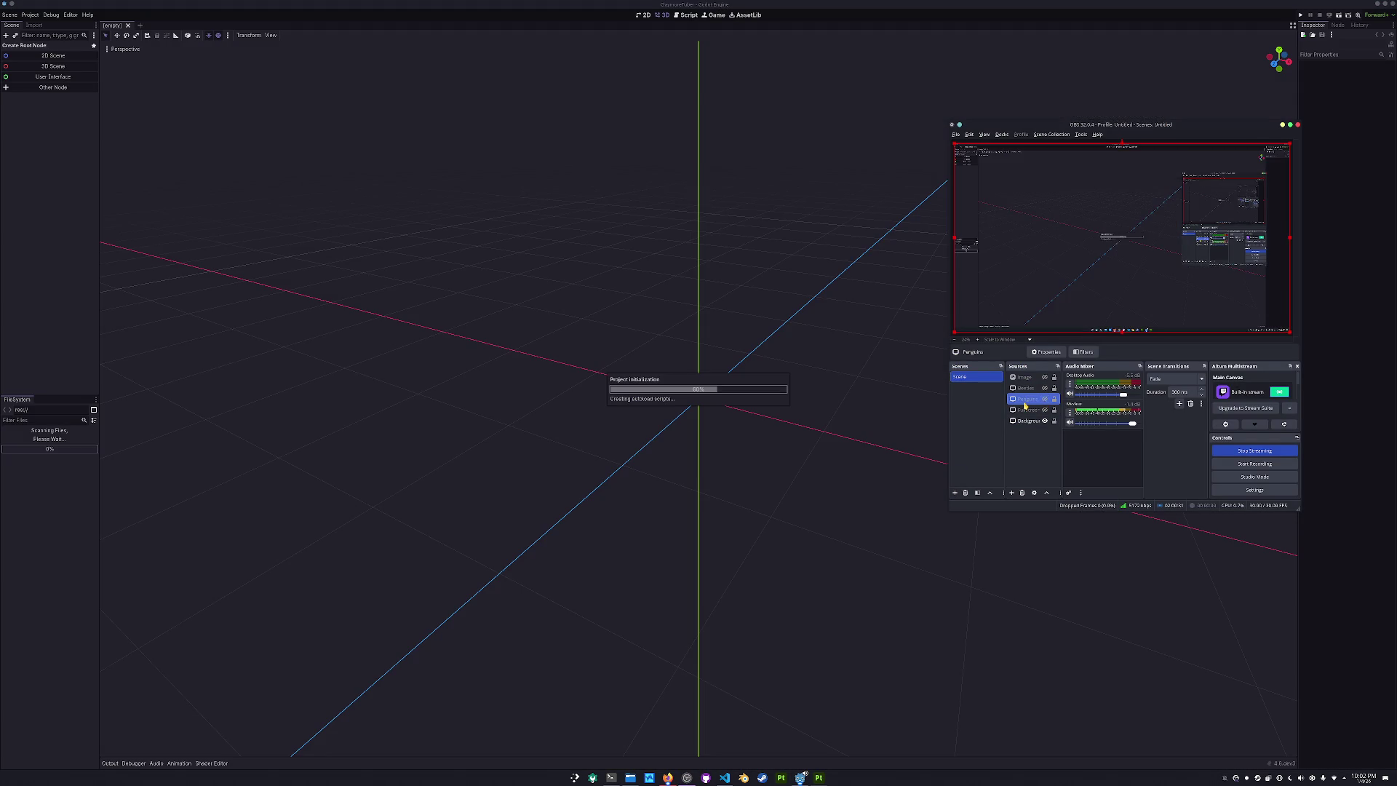
{"action": "double_click", "coordinate": [1026, 401]}
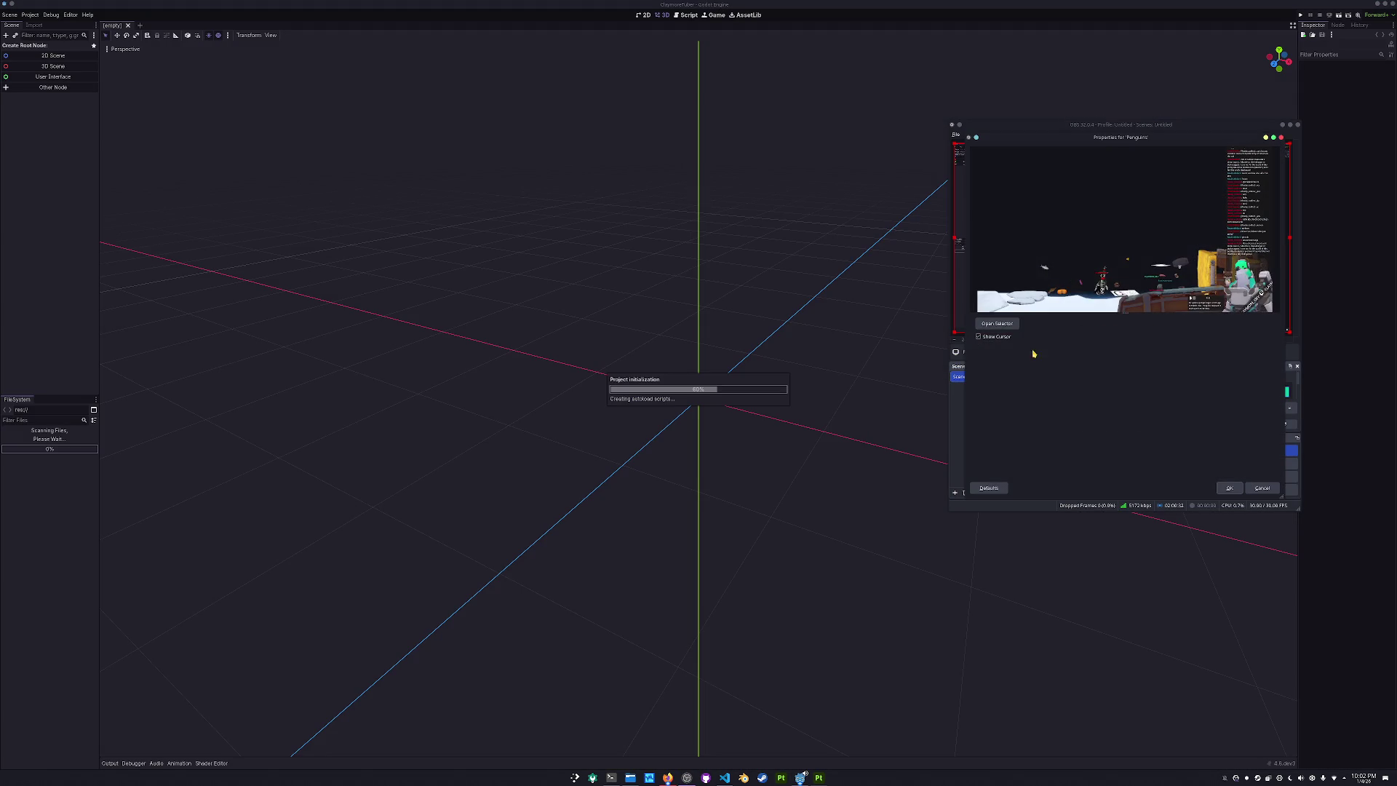
{"action": "left_click", "coordinate": [997, 323]}
{"action": "left_click", "coordinate": [658, 330]}
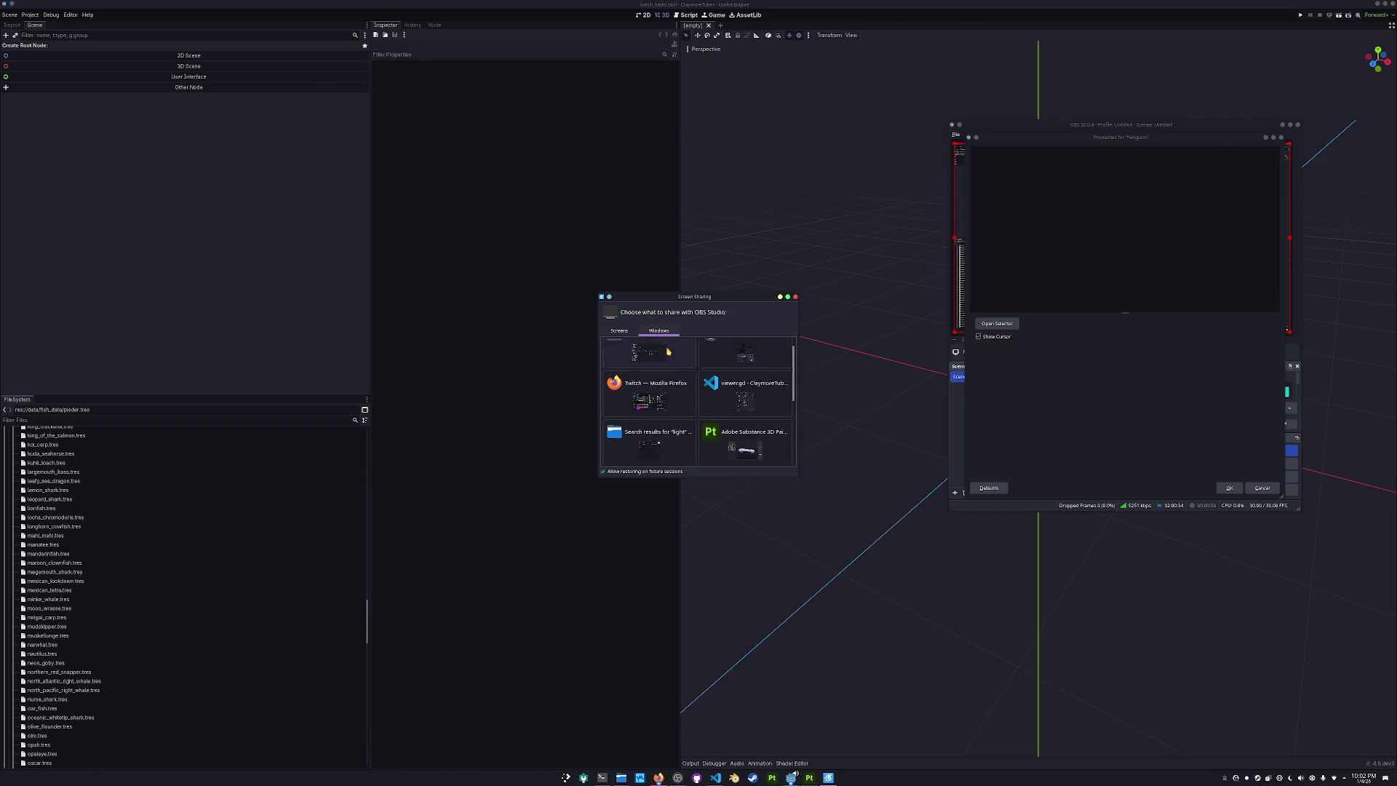
- Select the game window as the Penguins capture source and confirm the settings
{"action": "left_click", "coordinate": [648, 429]}
{"action": "left_click", "coordinate": [1228, 489]}
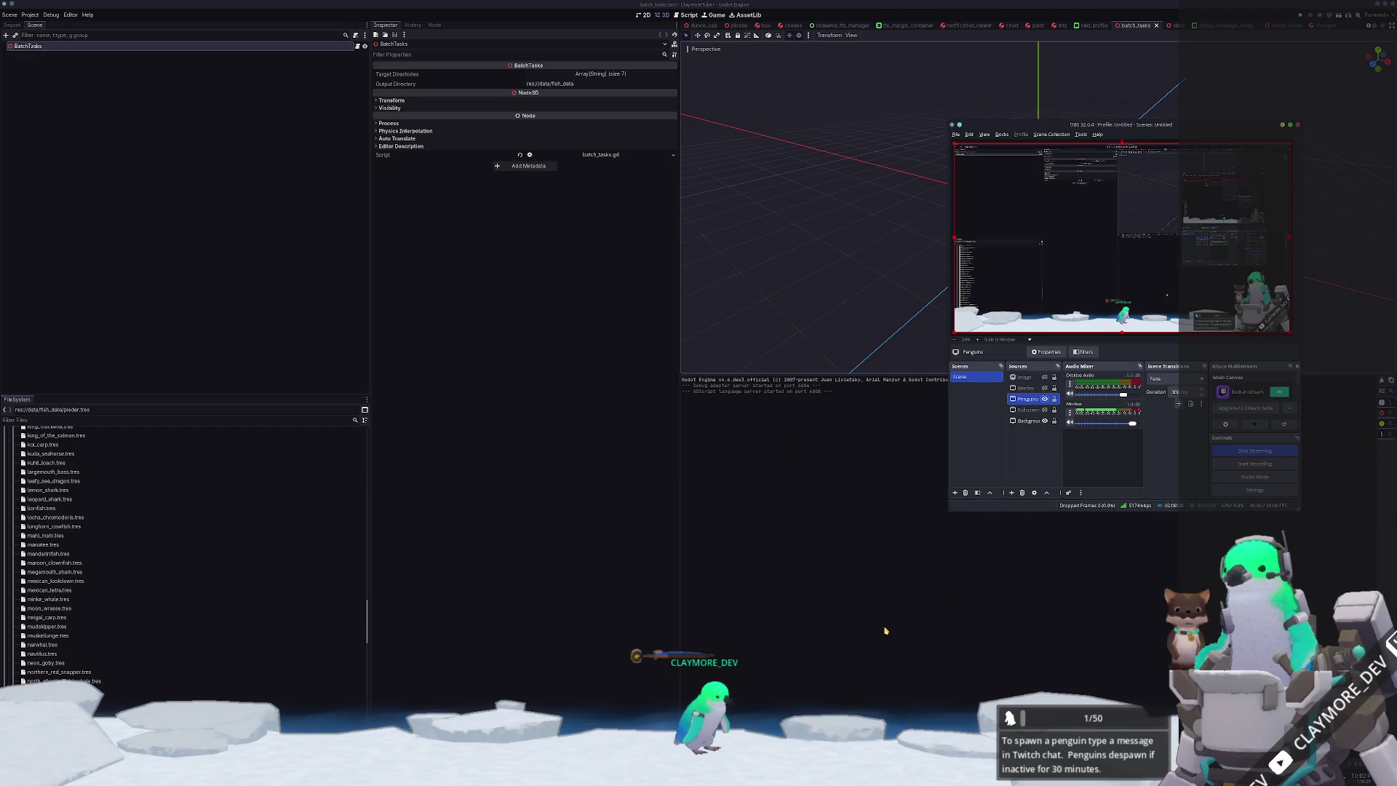
{"action": "left_click", "coordinate": [857, 590]}
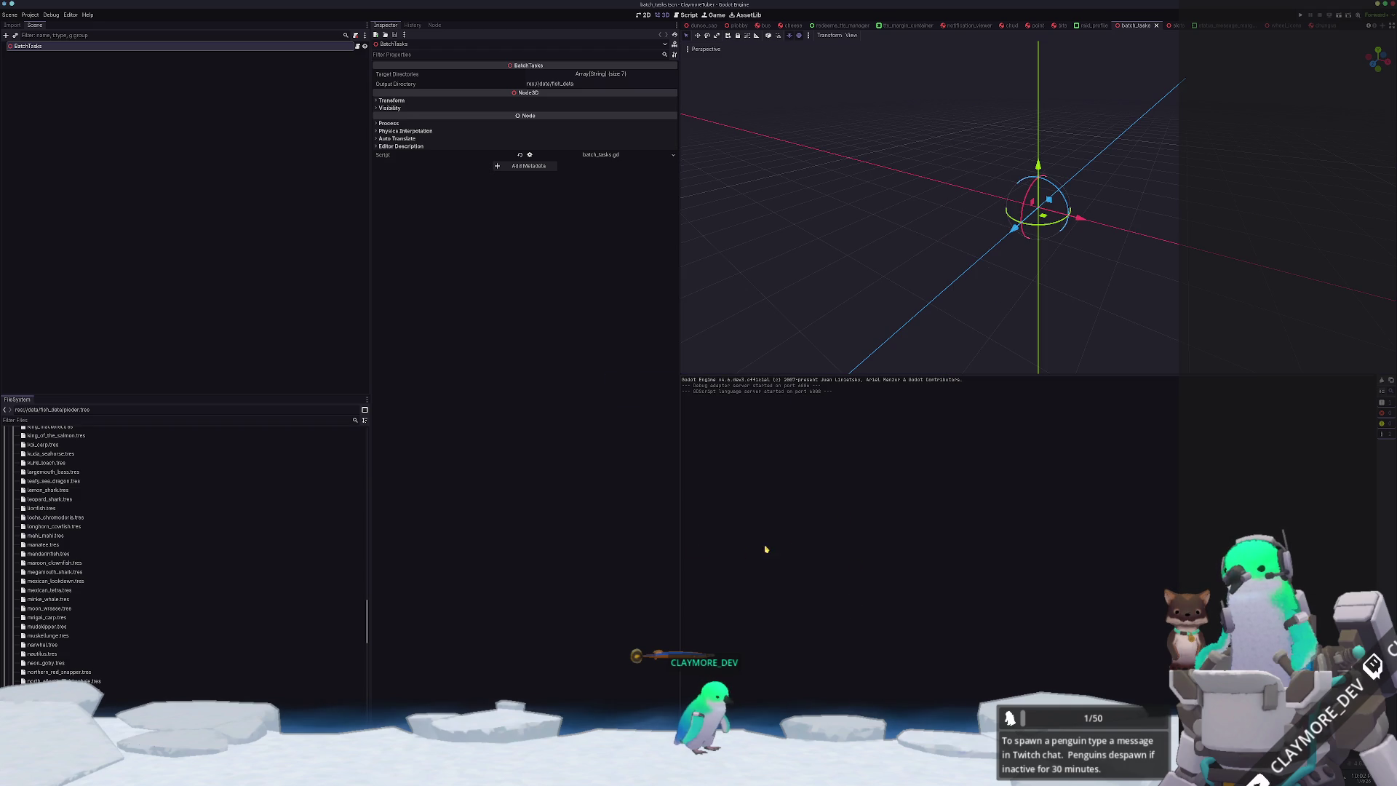
- Drag the Twitcher documentation window from the right edge to the screen centre
{"action": "key", "text": "alt+Tab"}
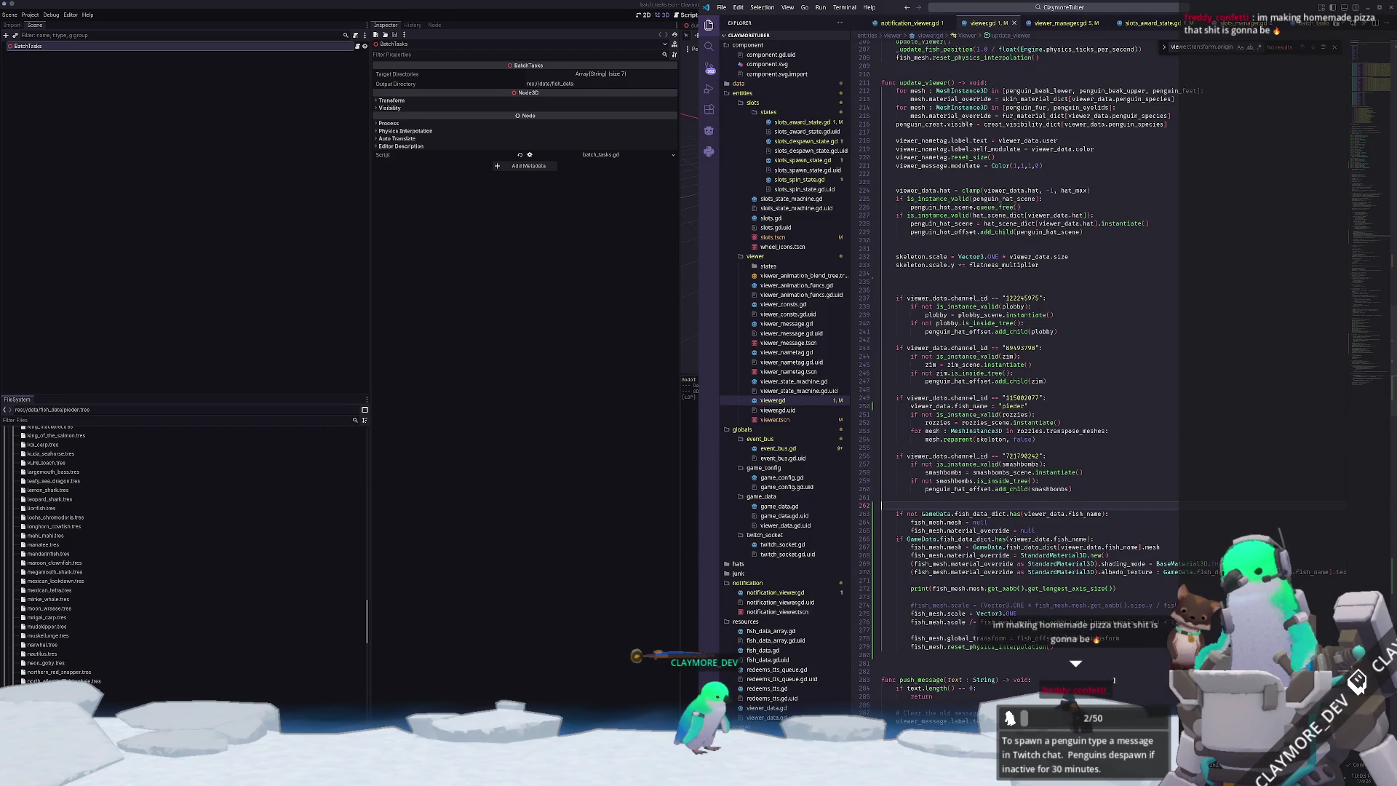
{"action": "scroll", "coordinate": [1060, 566], "scroll_direction": "up", "scroll_amount": 5}
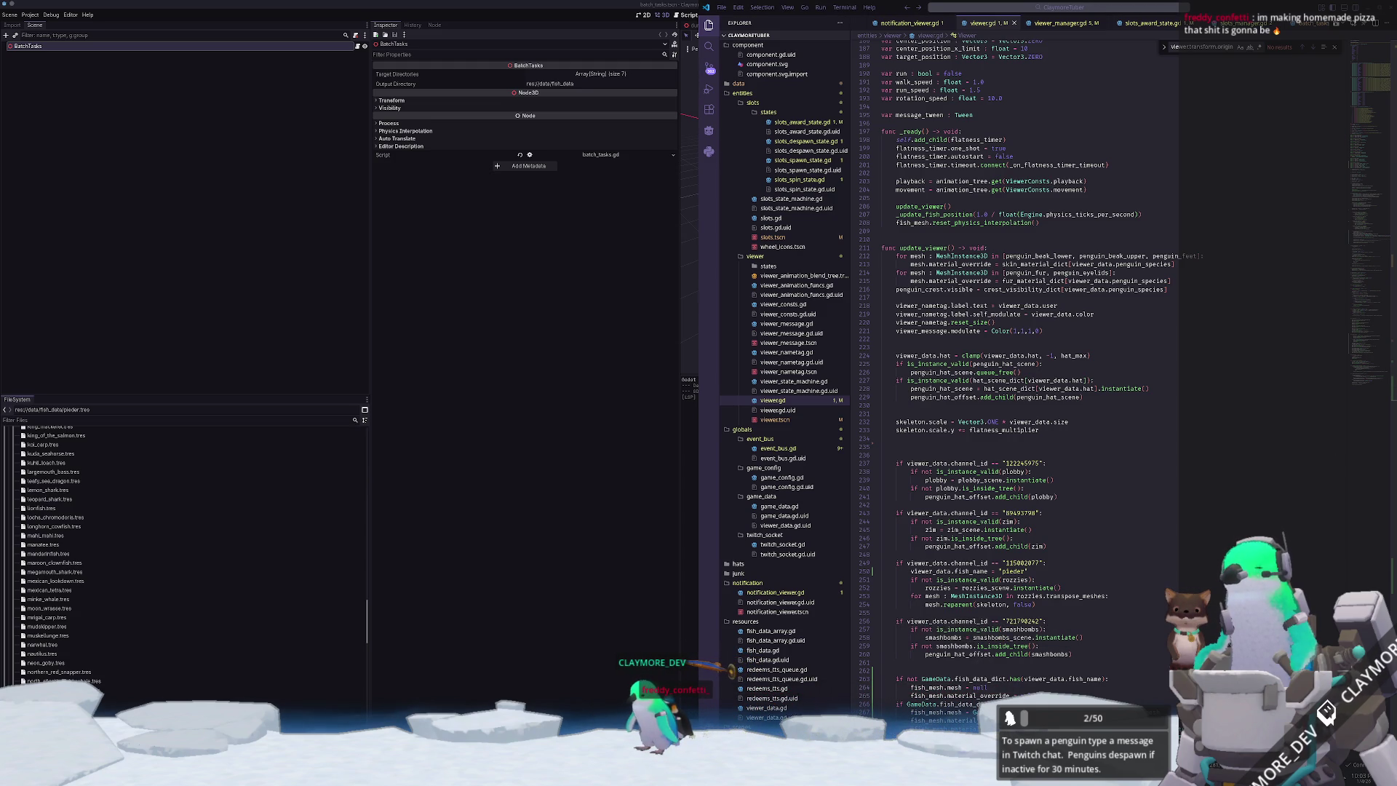
{"action": "mouse_move", "coordinate": [1396, 349]}
{"action": "left_mouse_down"}
{"action": "mouse_move", "coordinate": [909, 399]}
{"action": "mouse_move", "coordinate": [759, 135]}
{"action": "left_mouse_up"}
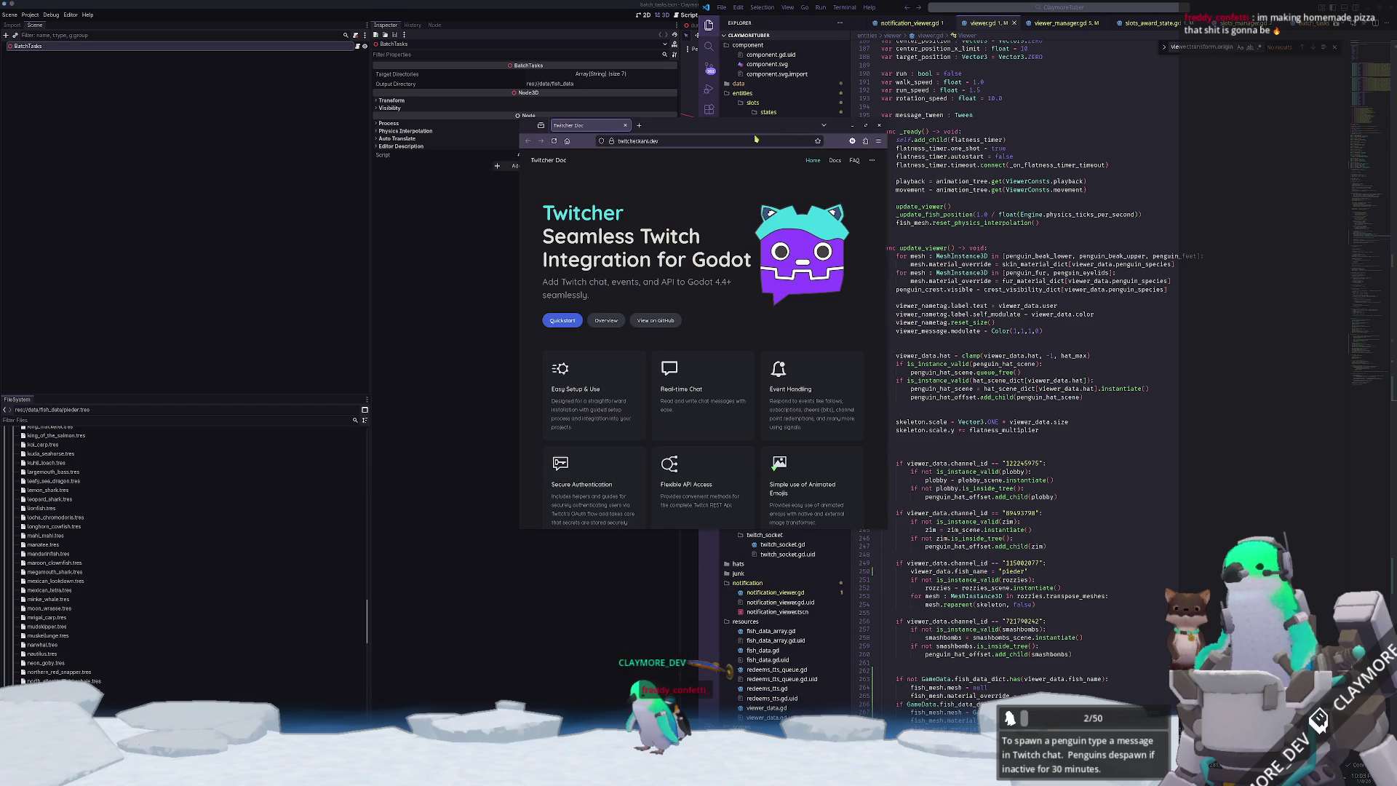
- Browse the Twitcher Quickstart, Chat, FAQ and Command docs, ending on Getting Started
{"action": "left_click", "coordinate": [574, 324]}
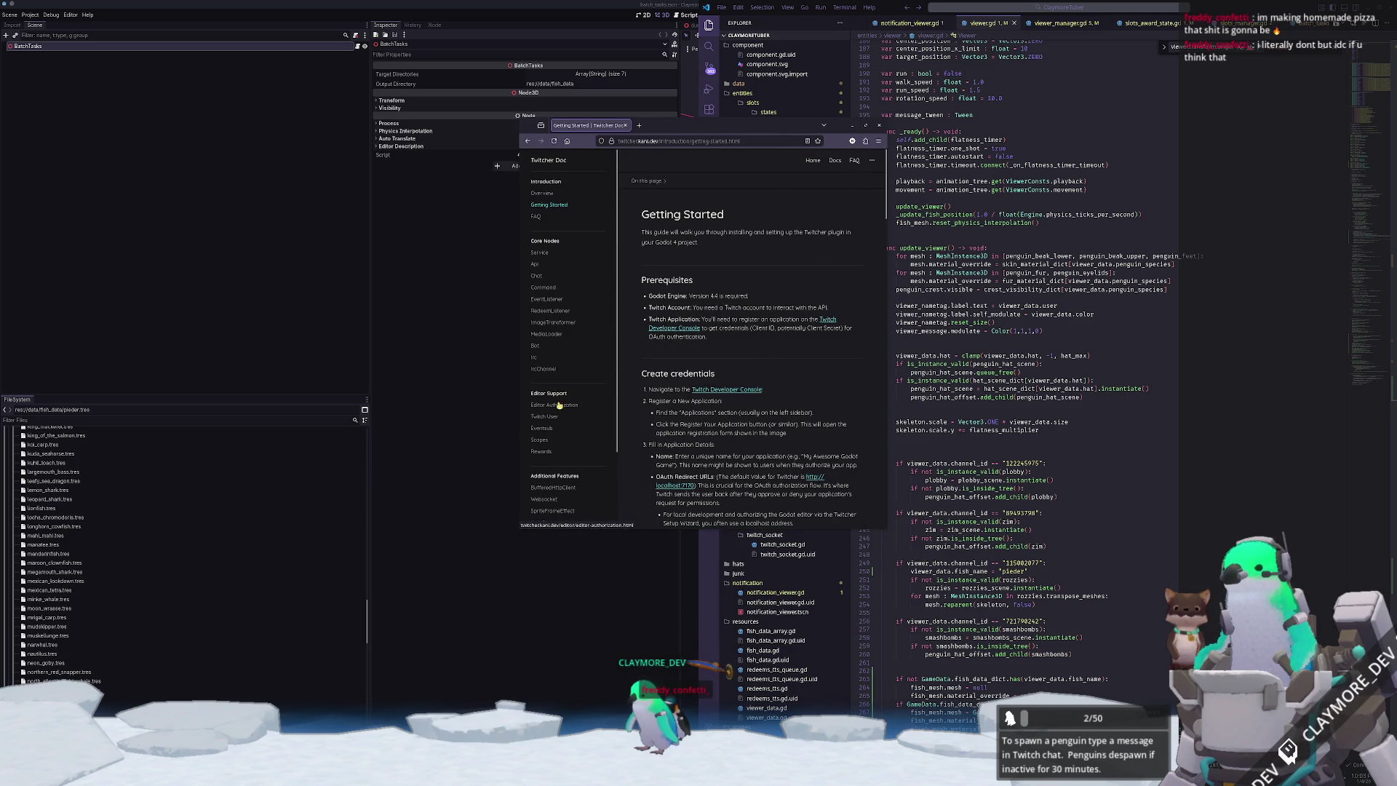
{"action": "left_click", "coordinate": [538, 276]}
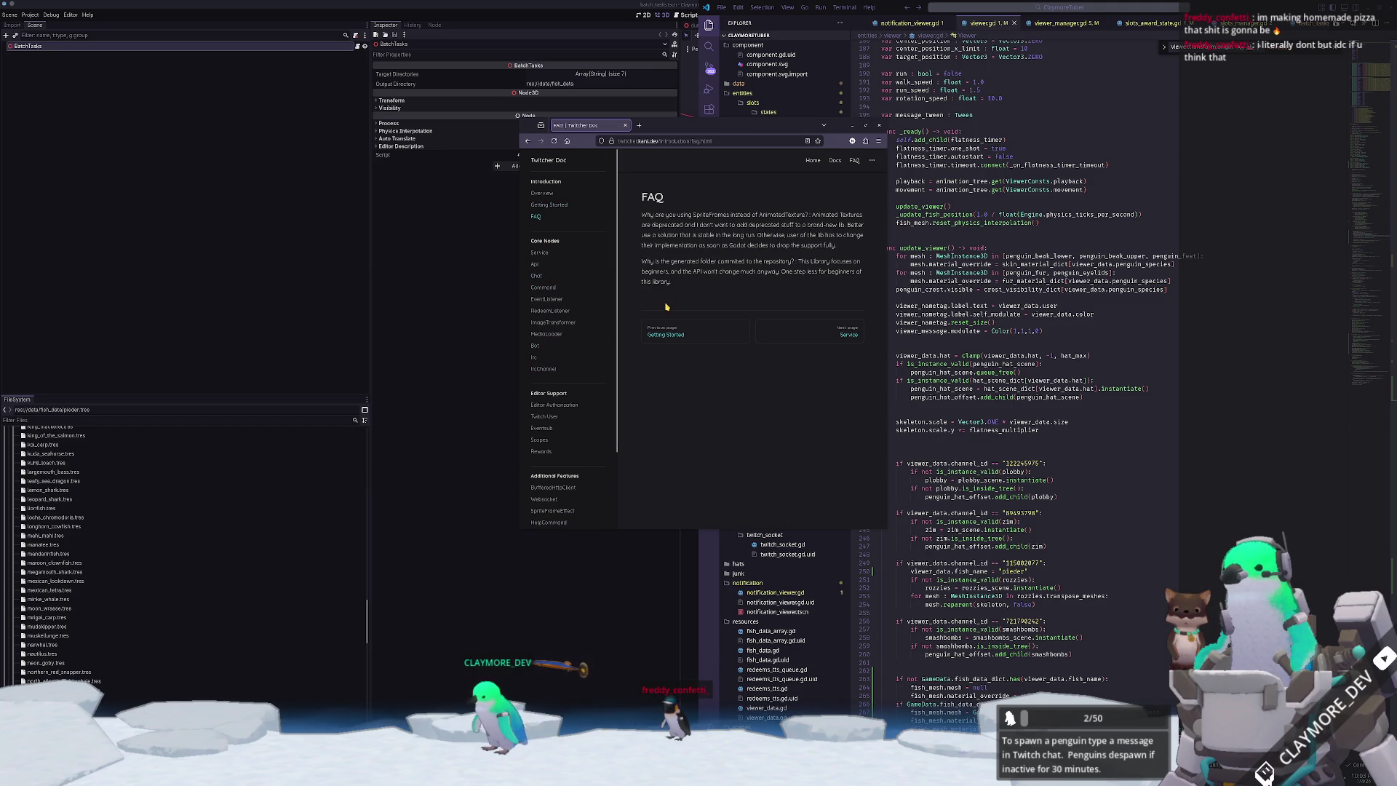
{"action": "scroll", "coordinate": [578, 320], "scroll_direction": "down", "scroll_amount": 3}
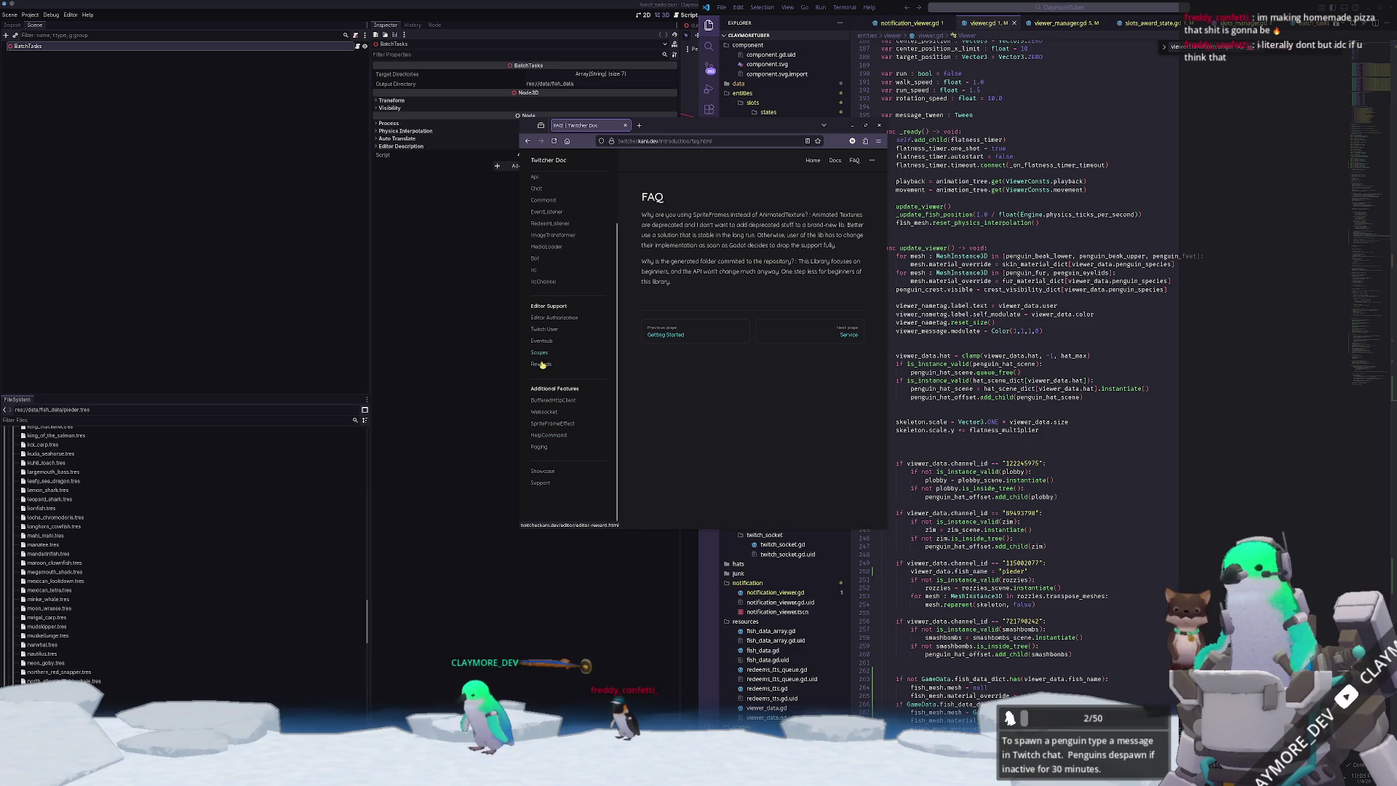
{"action": "scroll", "coordinate": [553, 374], "scroll_direction": "up", "scroll_amount": 3}
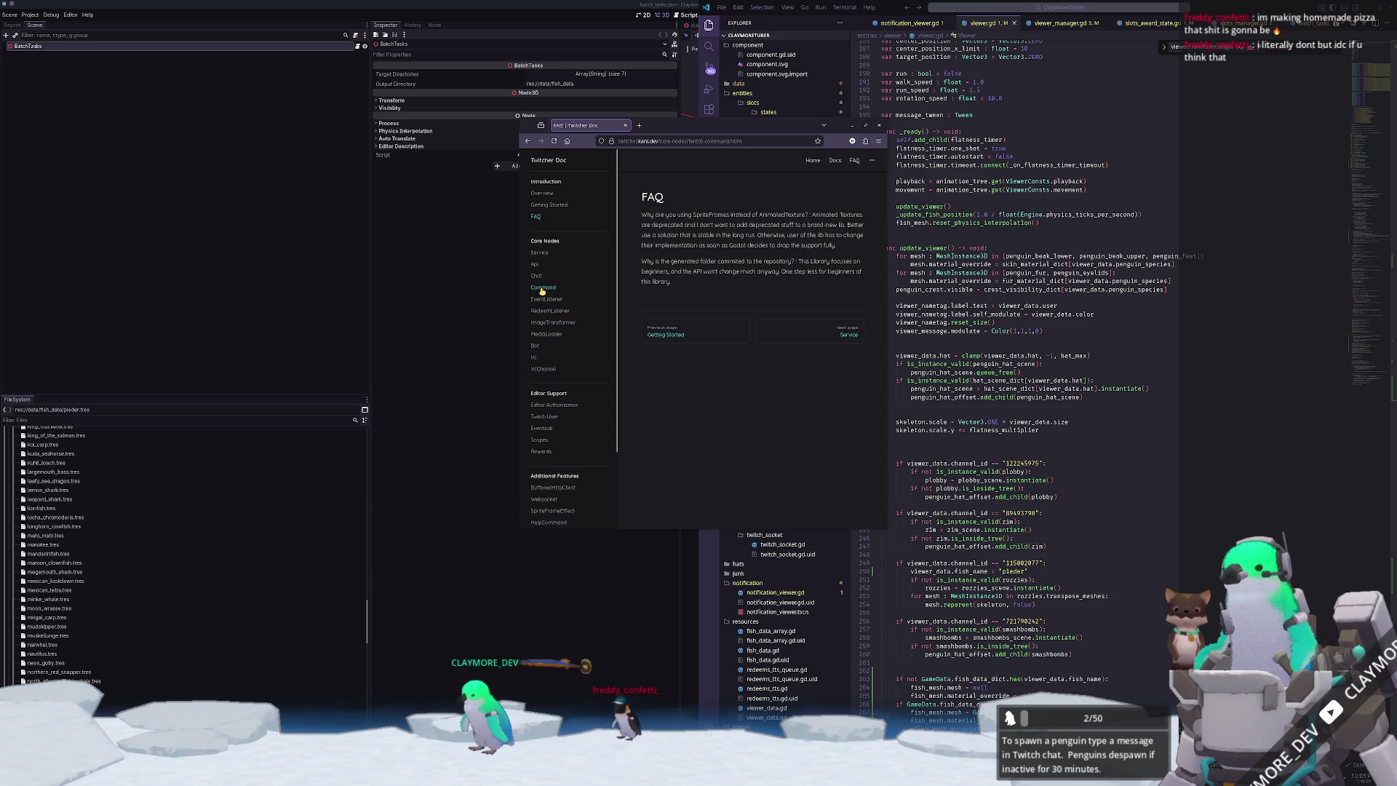
{"action": "left_click", "coordinate": [539, 216]}
{"action": "left_click", "coordinate": [548, 206]}
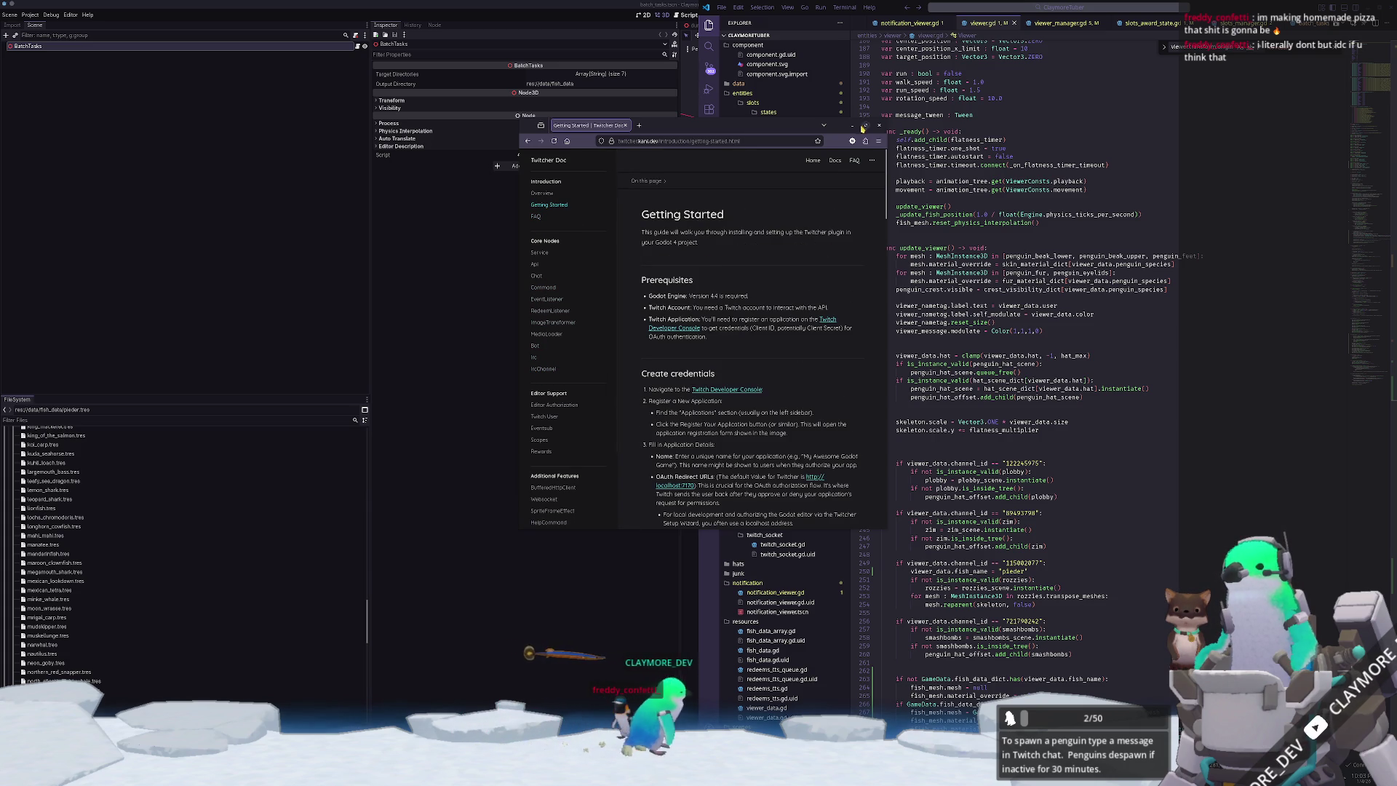
{"action": "left_click", "coordinate": [991, 273]}
{"action": "key", "text": "ctrl+p"}
- Quick-open twitch_emote.gd by searching 'emote' and scroll through it
{"action": "type", "text": "emote"}
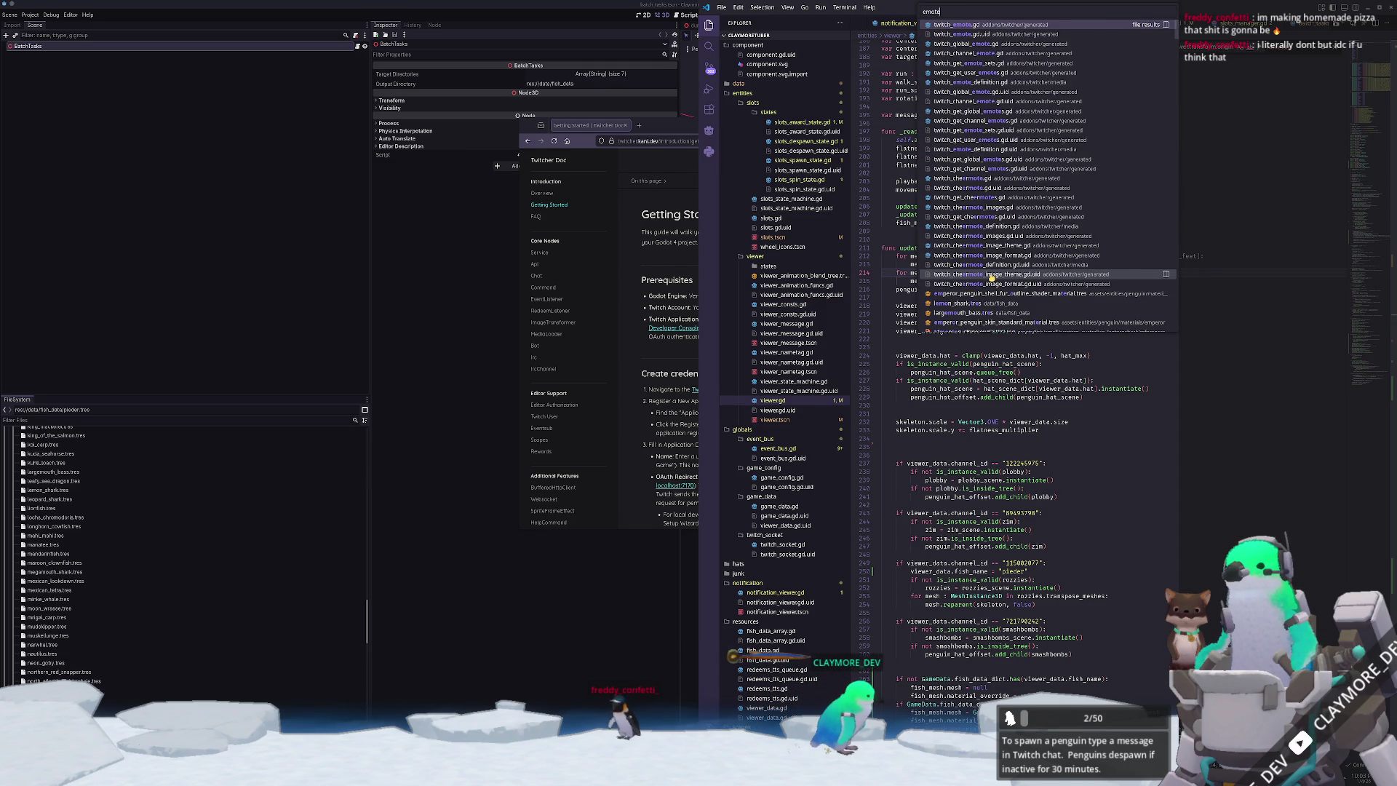
{"action": "key", "text": "Return"}
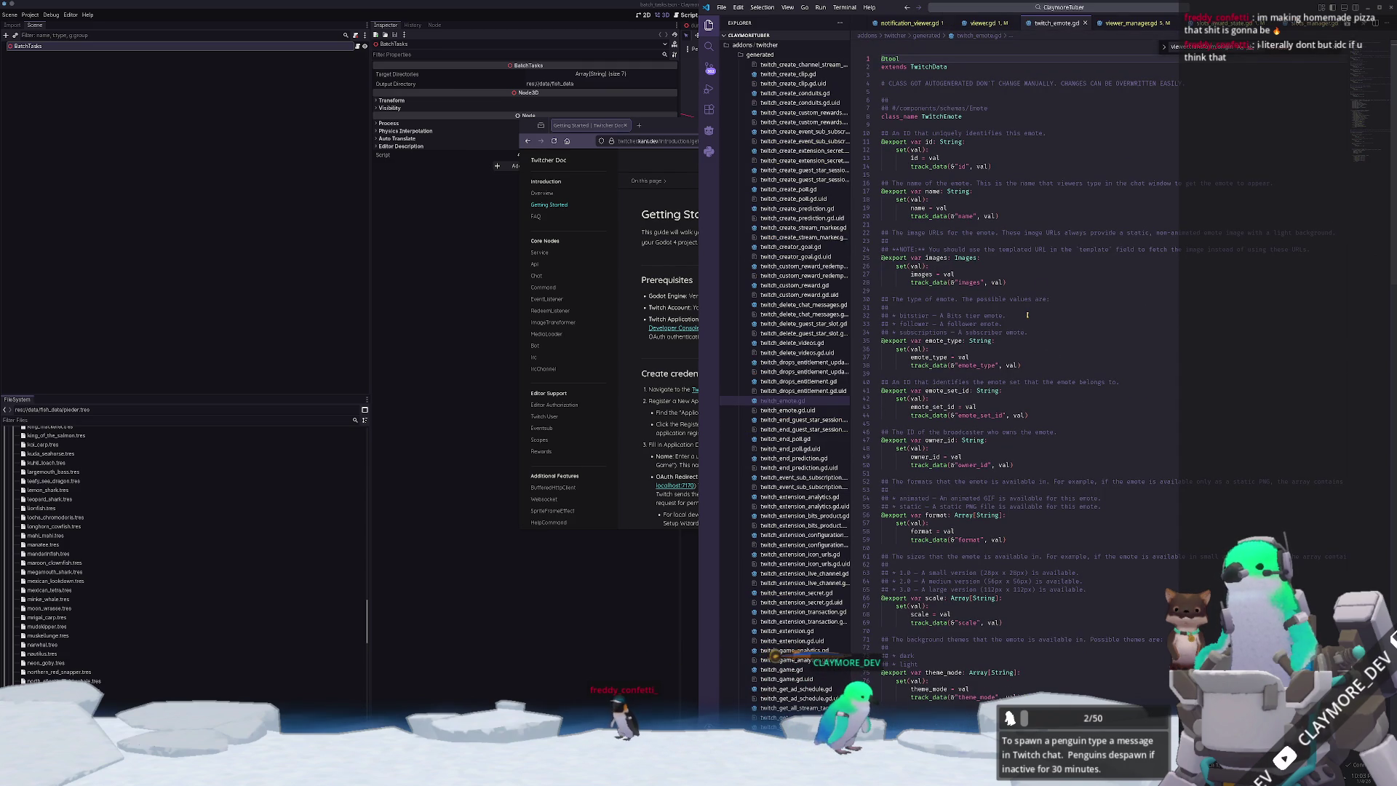
{"action": "scroll", "coordinate": [1065, 240], "scroll_direction": "down", "scroll_amount": 10}
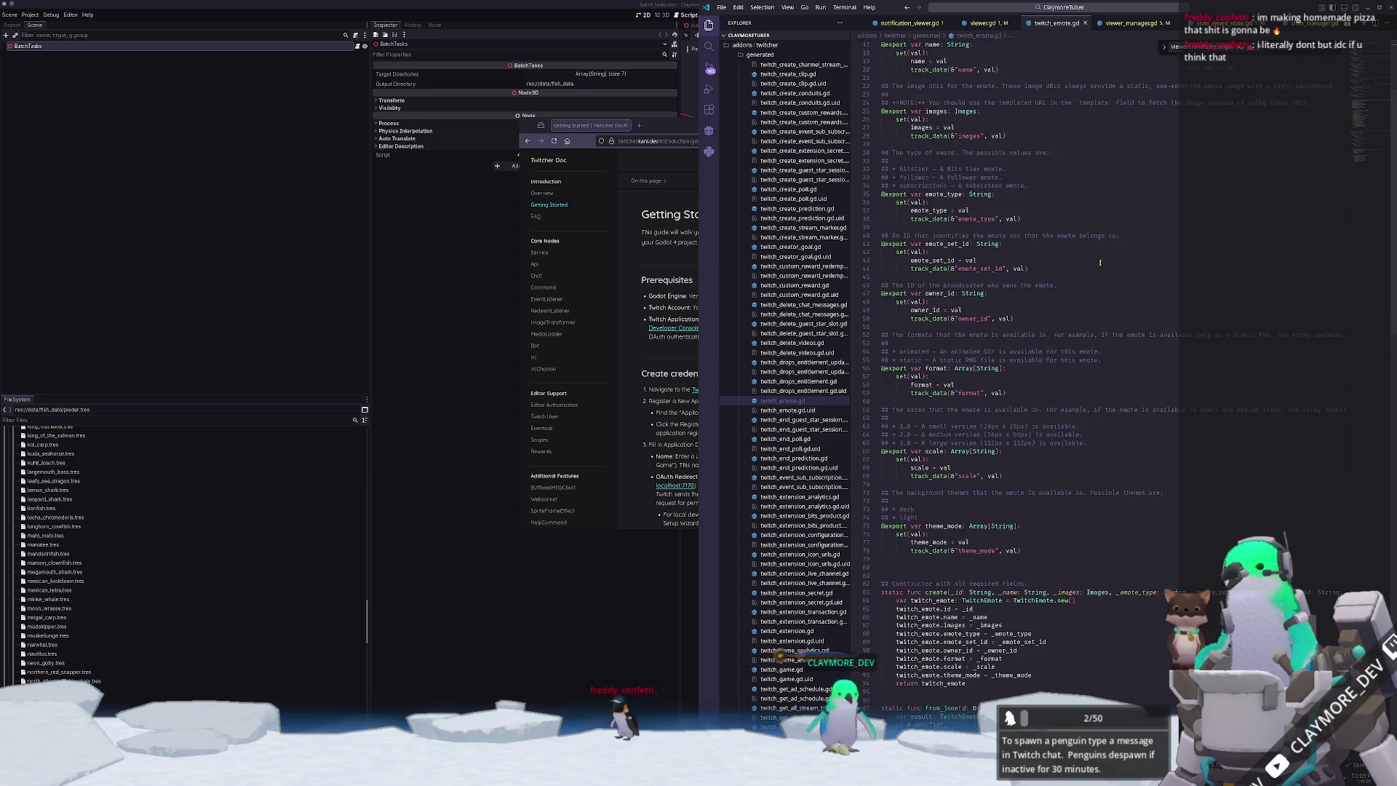
{"action": "scroll", "coordinate": [1092, 308], "scroll_direction": "down", "scroll_amount": 3}
{"action": "scroll", "coordinate": [1091, 314], "scroll_direction": "down", "scroll_amount": 7}
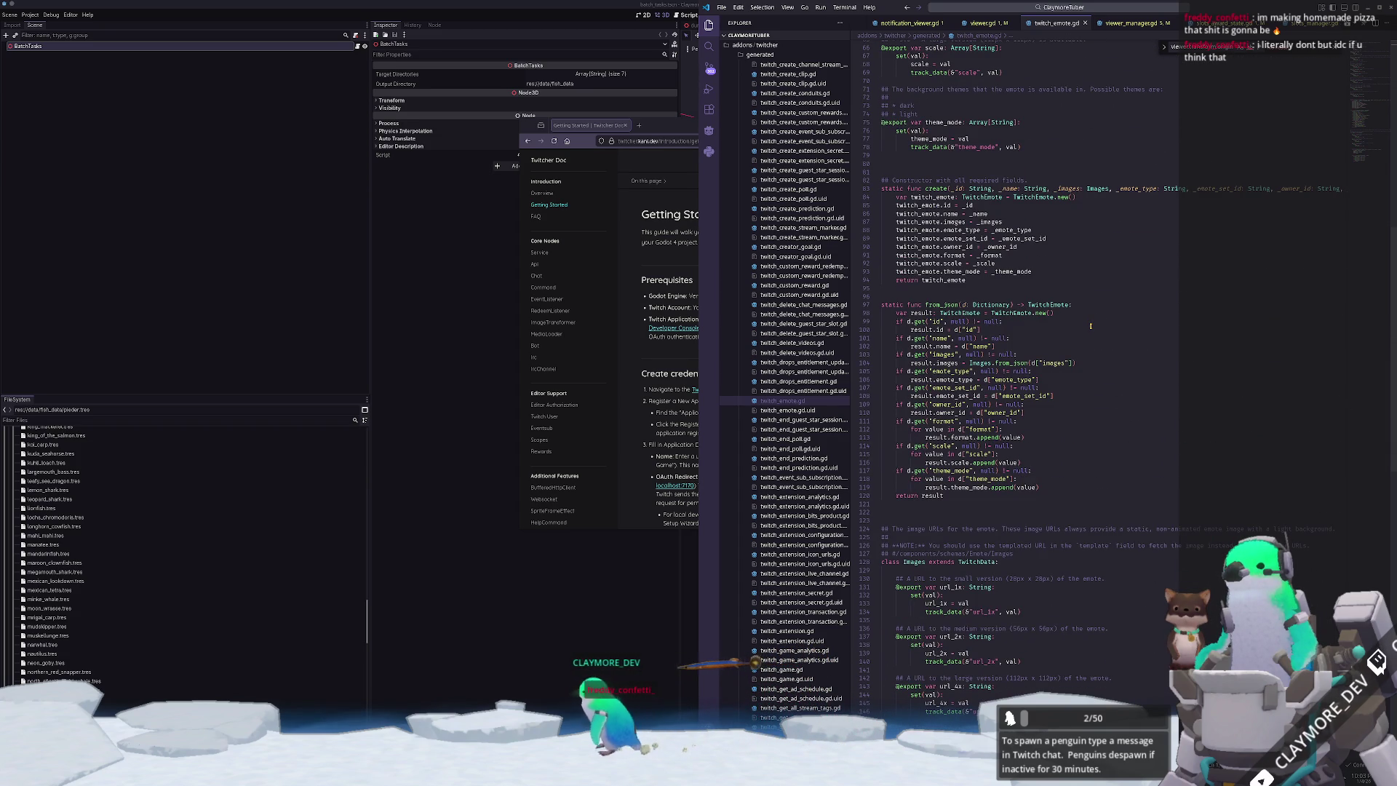
{"action": "scroll", "coordinate": [1090, 320], "scroll_direction": "down", "scroll_amount": 4}
{"action": "scroll", "coordinate": [1090, 321], "scroll_direction": "down", "scroll_amount": 6}
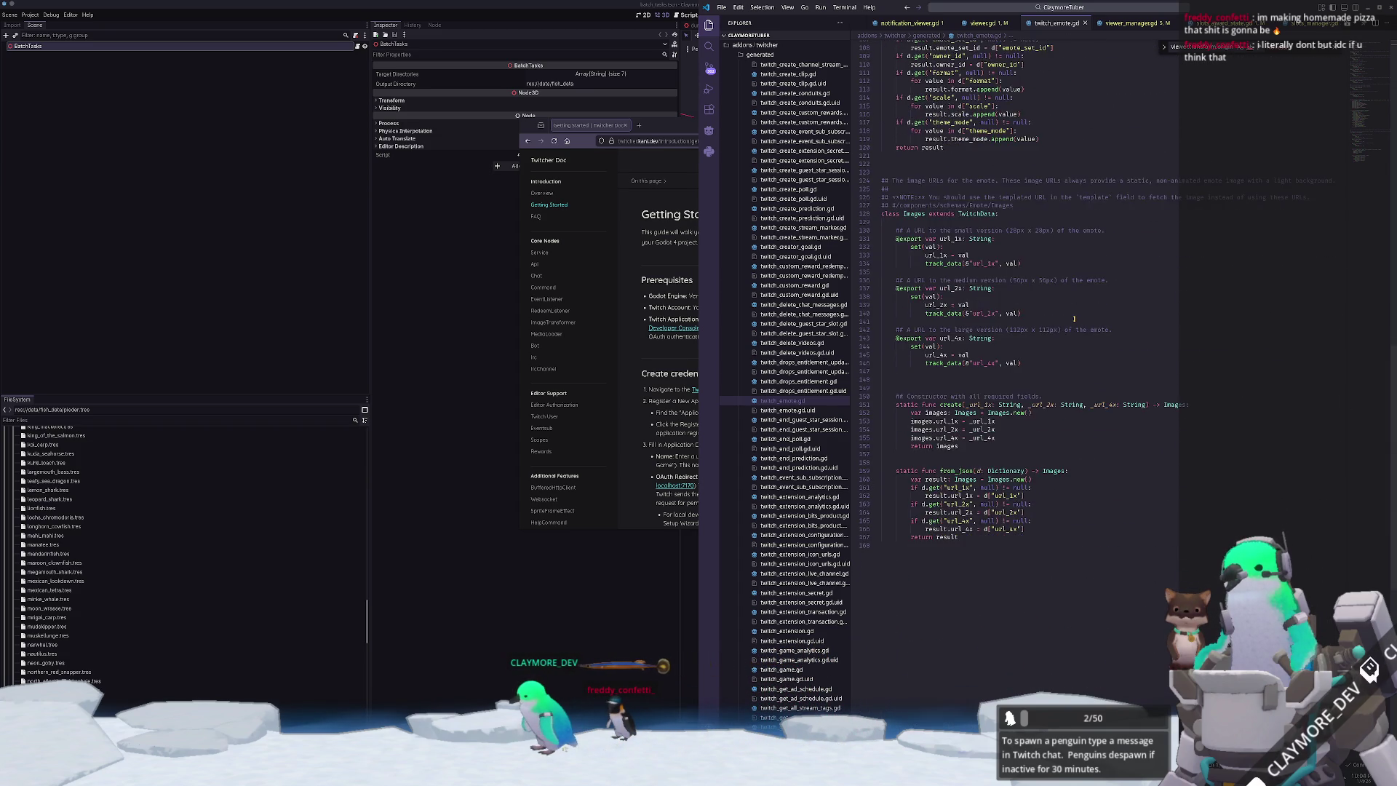
{"action": "scroll", "coordinate": [772, 461], "scroll_direction": "down", "scroll_amount": 4}
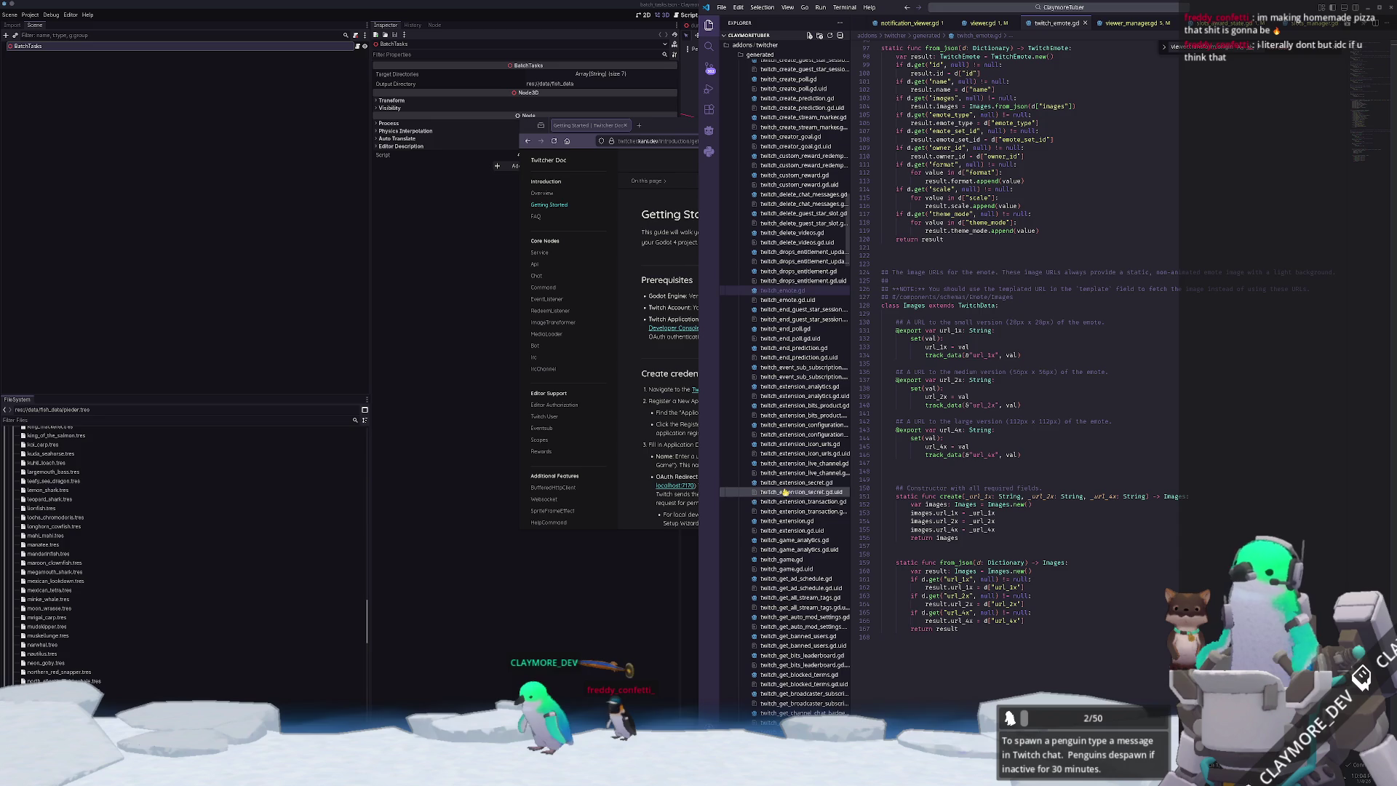
{"action": "scroll", "coordinate": [773, 570], "scroll_direction": "down", "scroll_amount": 5}
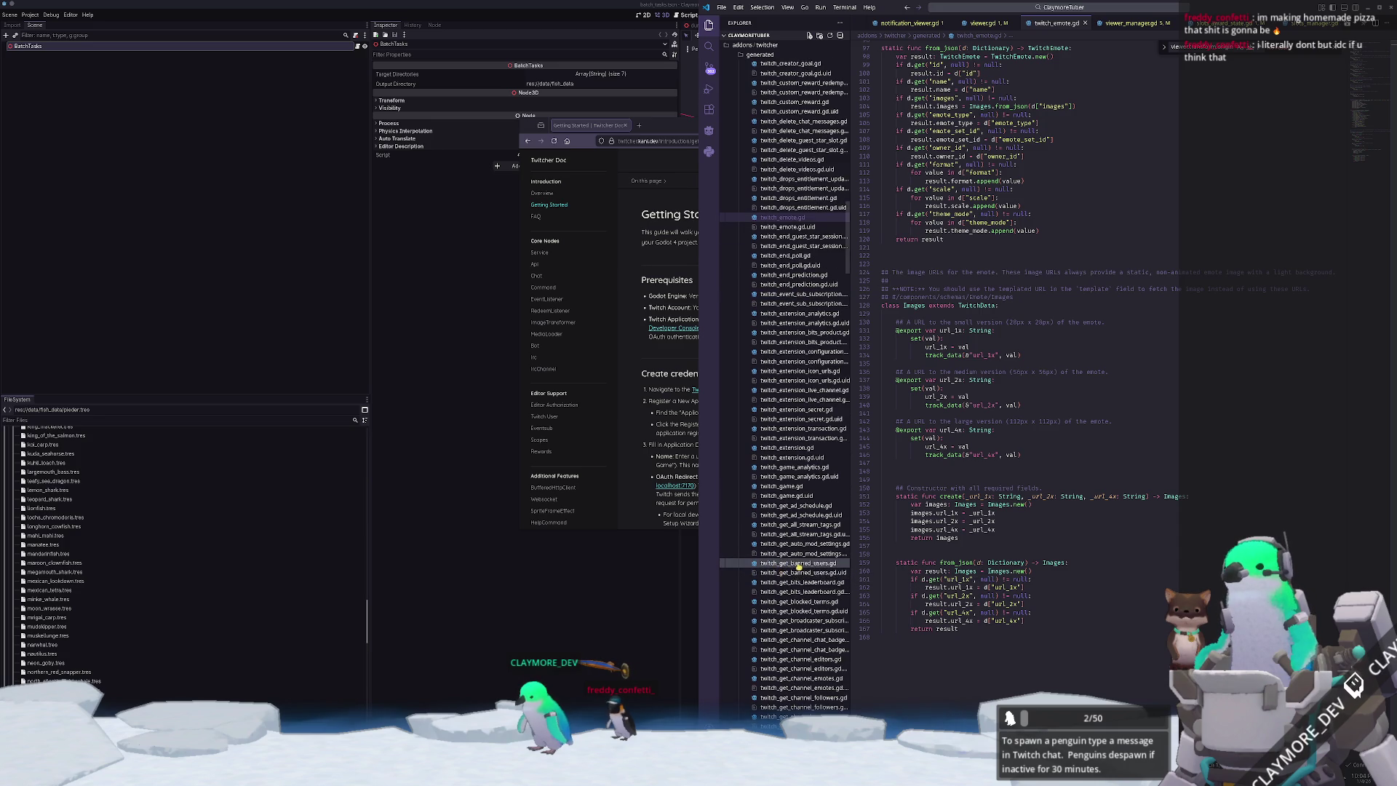
{"action": "scroll", "coordinate": [817, 566], "scroll_direction": "down", "scroll_amount": 5}
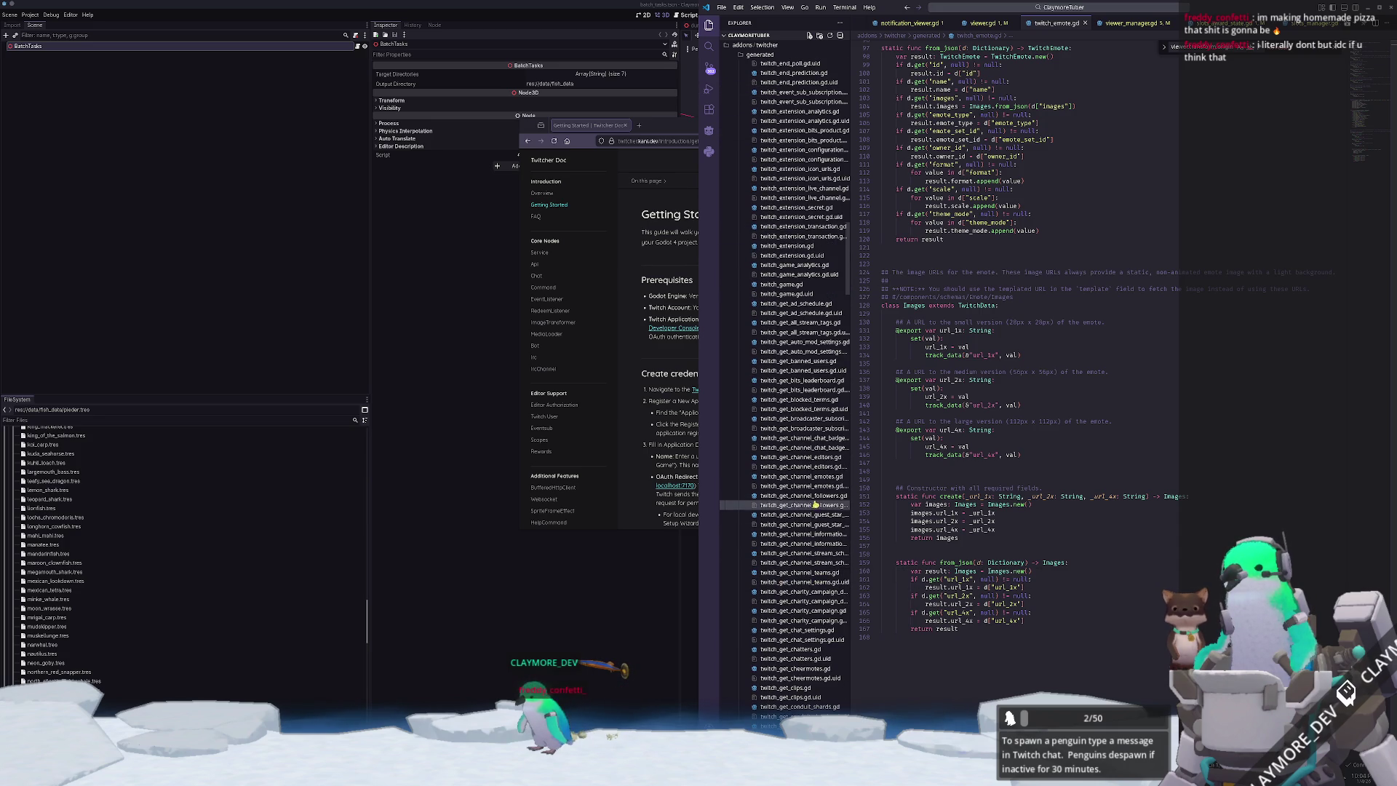
- Open twitch_get_channel_emotes.gd and widen the Explorer to read the long file names
{"action": "left_click", "coordinate": [800, 477]}
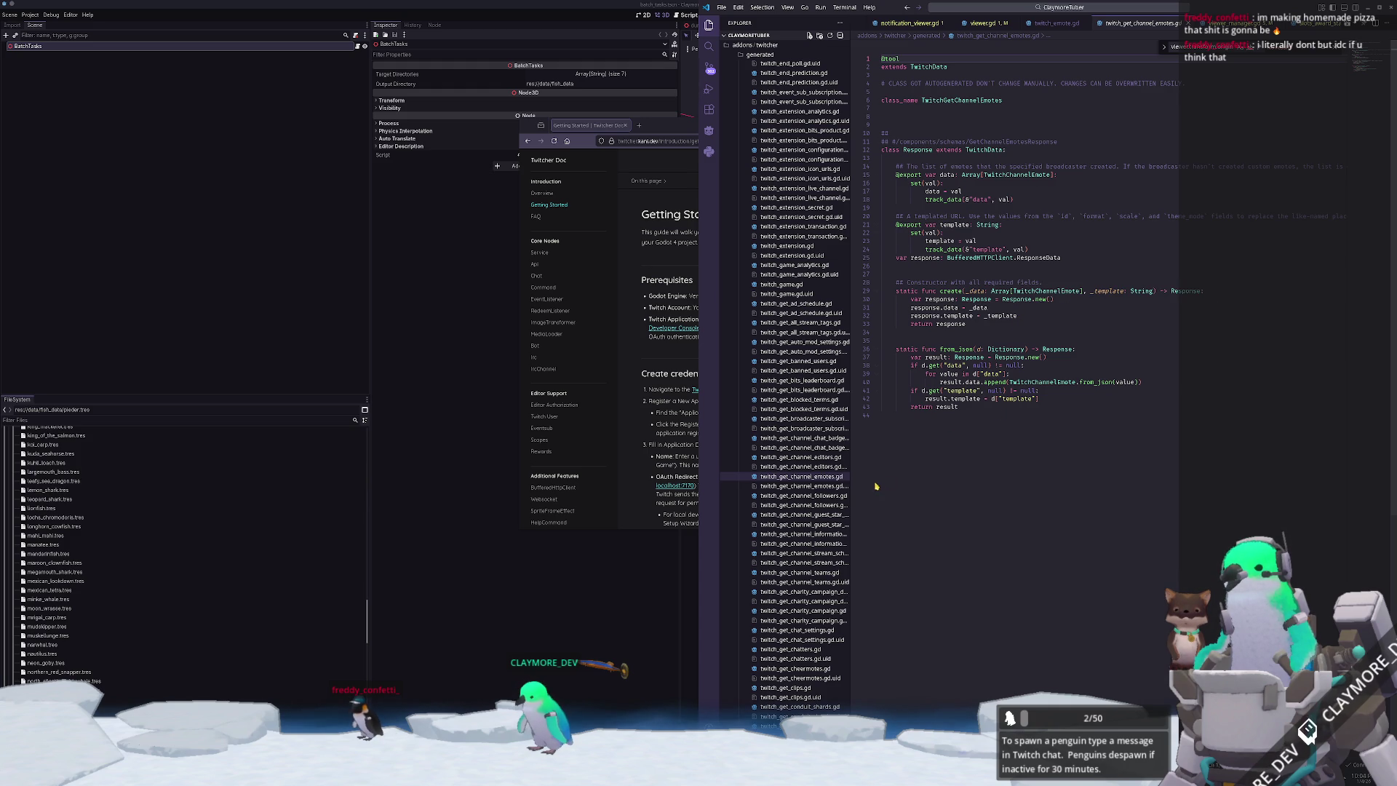
{"action": "mouse_move", "coordinate": [851, 457]}
{"action": "left_mouse_down"}
{"action": "mouse_move", "coordinate": [930, 450]}
{"action": "mouse_move", "coordinate": [906, 445]}
{"action": "left_mouse_up"}
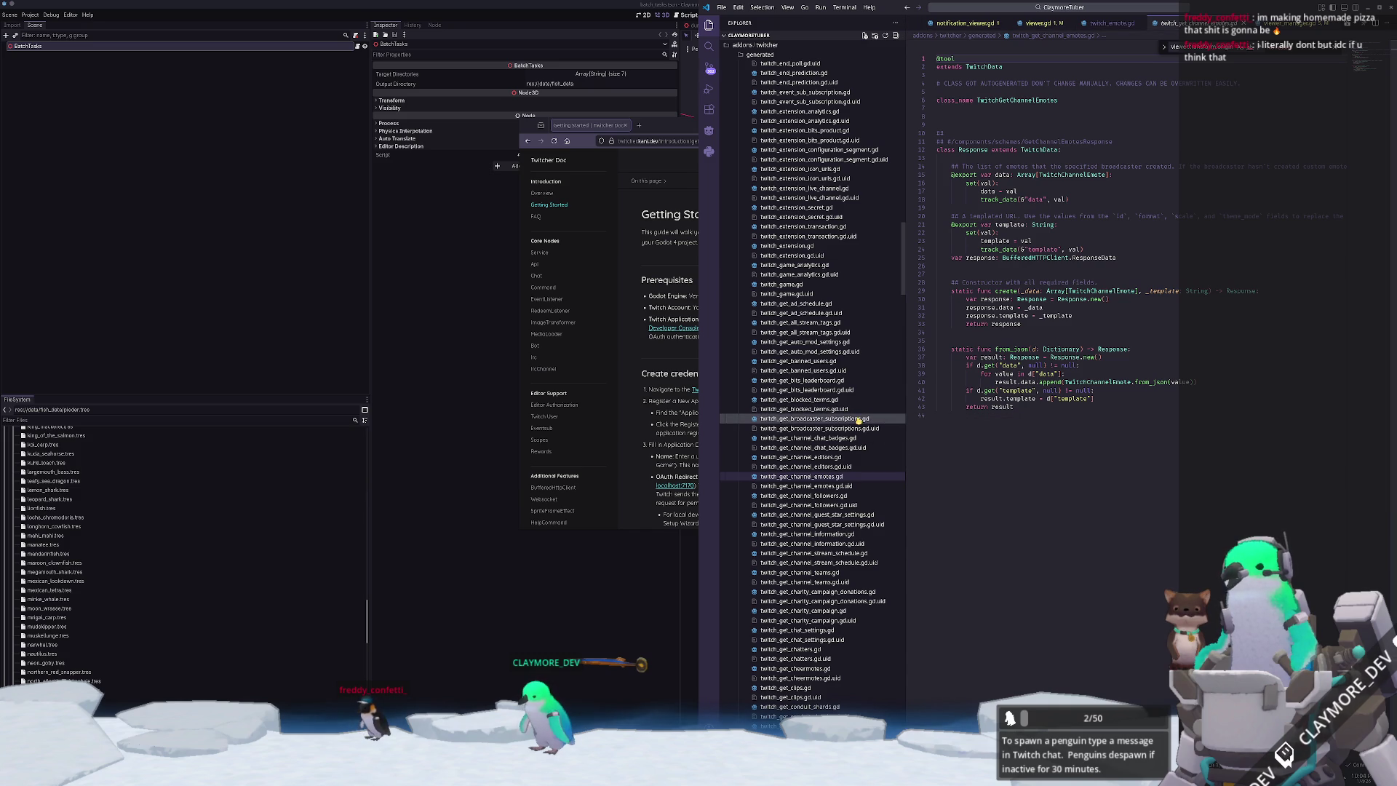
{"action": "scroll", "coordinate": [856, 434], "scroll_direction": "down", "scroll_amount": 1}
{"action": "scroll", "coordinate": [854, 469], "scroll_direction": "down", "scroll_amount": 3}
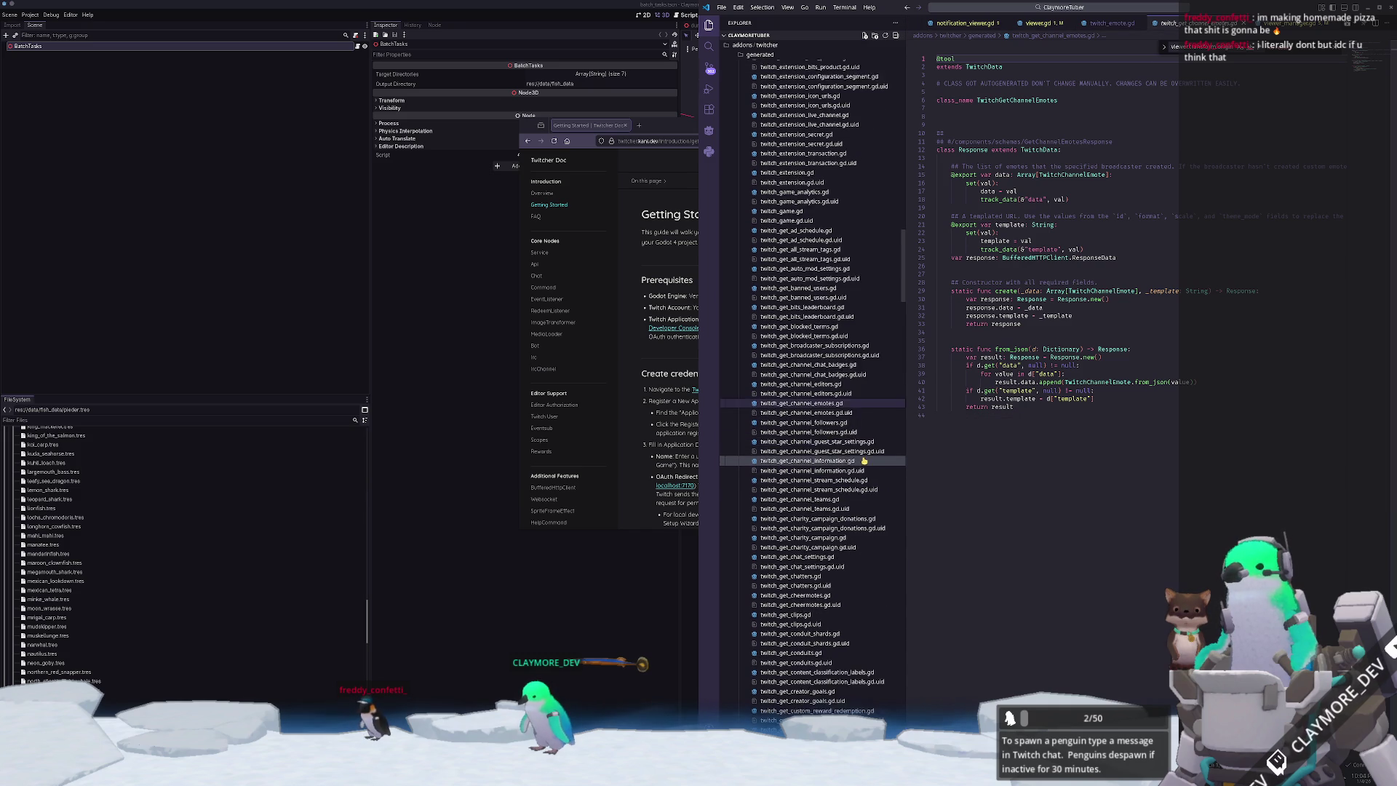
{"action": "scroll", "coordinate": [849, 461], "scroll_direction": "down", "scroll_amount": 5}
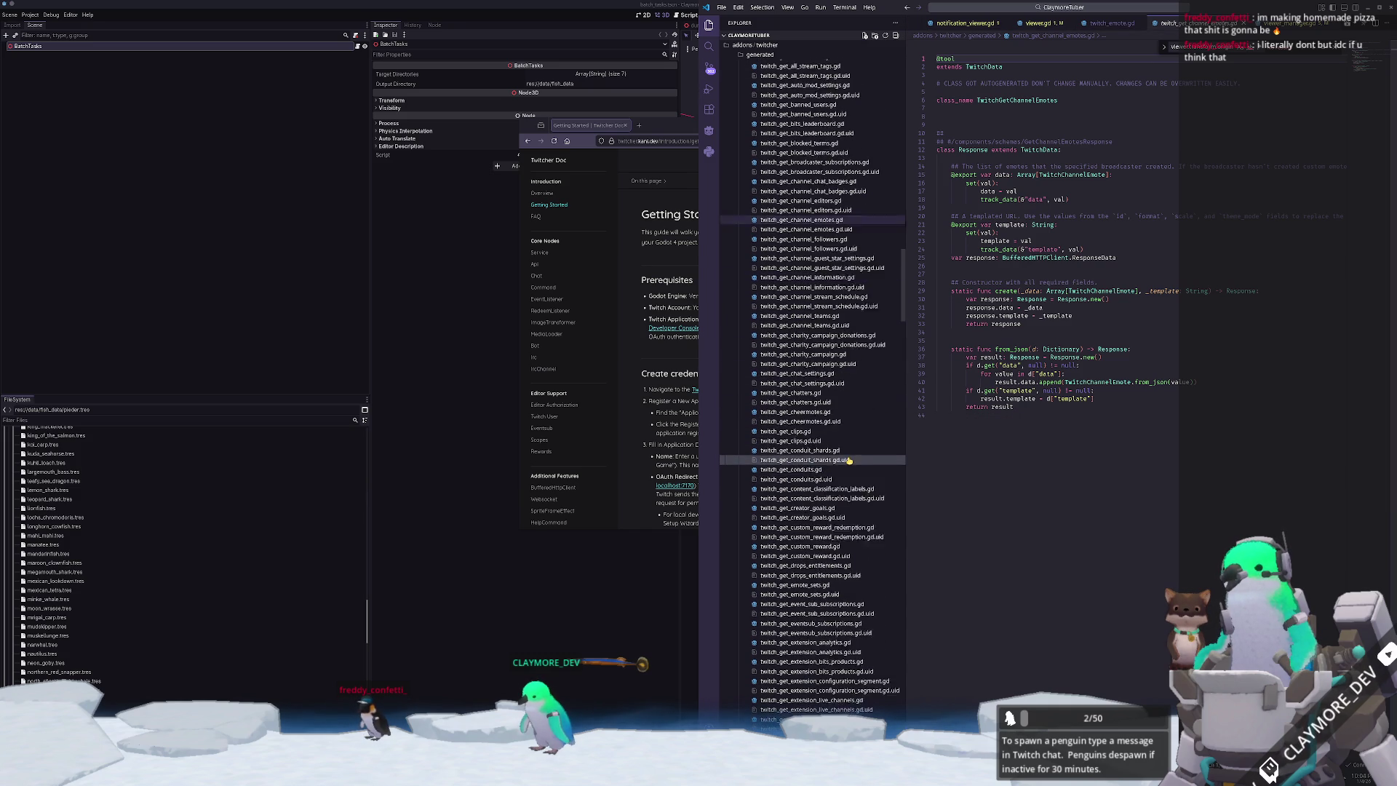
{"action": "scroll", "coordinate": [869, 504], "scroll_direction": "down", "scroll_amount": 7}
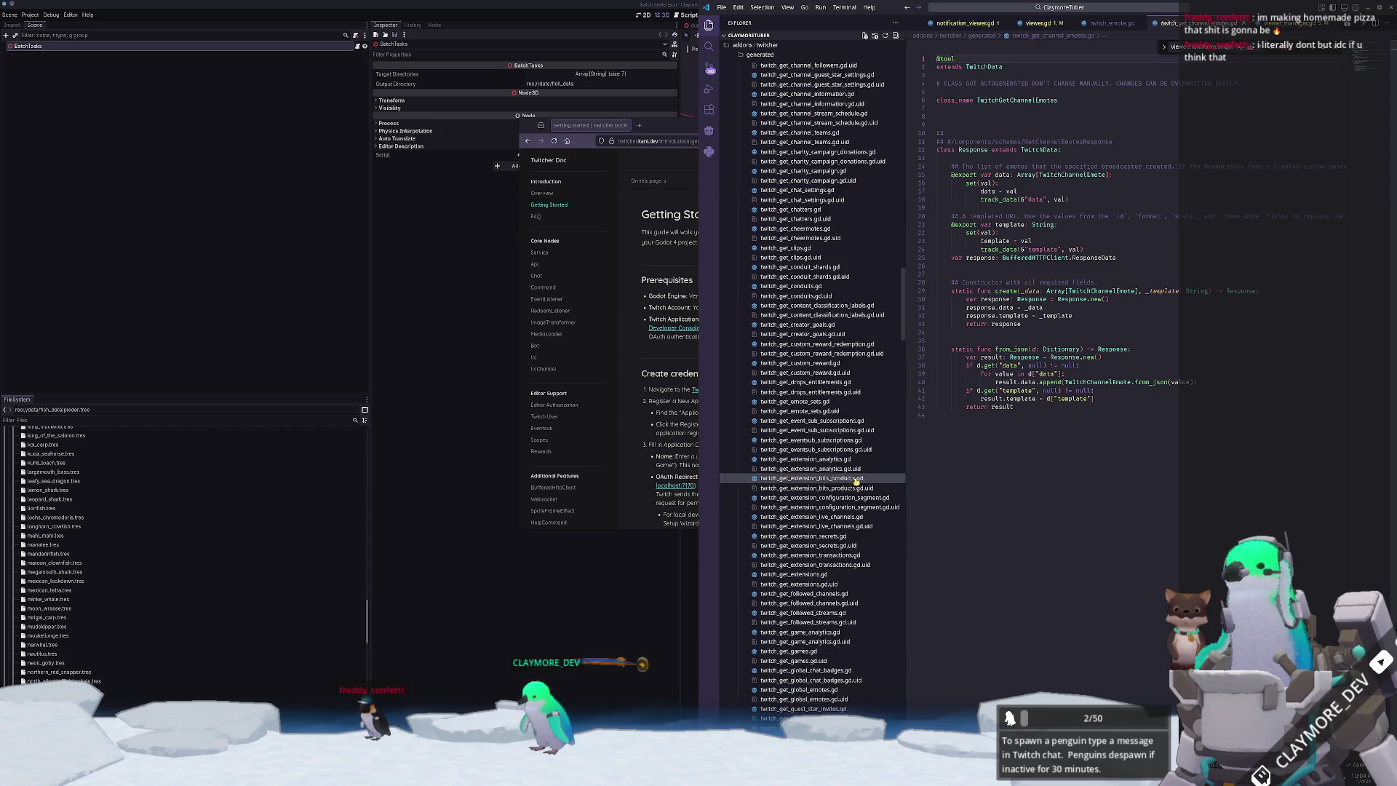
{"action": "scroll", "coordinate": [853, 473], "scroll_direction": "down", "scroll_amount": 8}
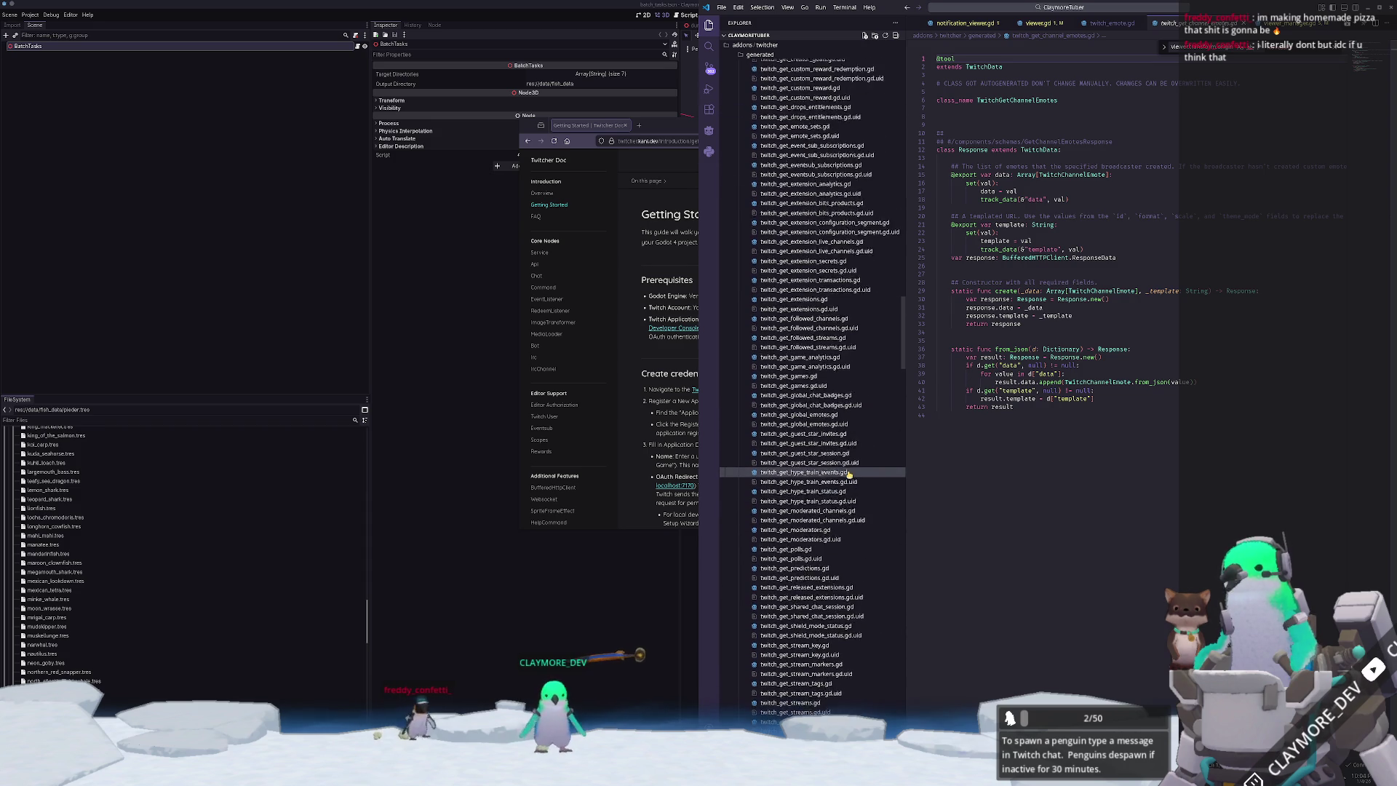
{"action": "scroll", "coordinate": [852, 510], "scroll_direction": "down", "scroll_amount": 6}
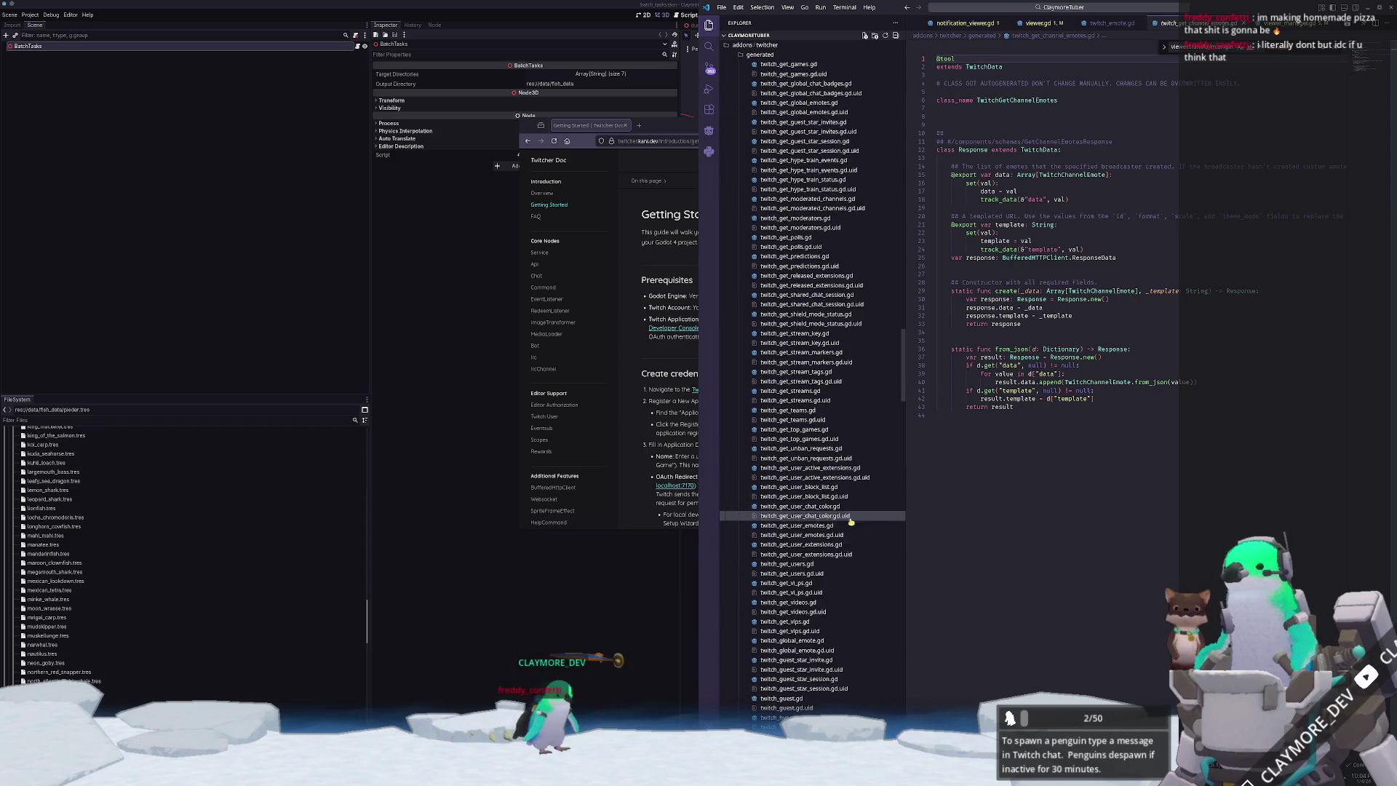
{"action": "scroll", "coordinate": [852, 547], "scroll_direction": "down", "scroll_amount": 9}
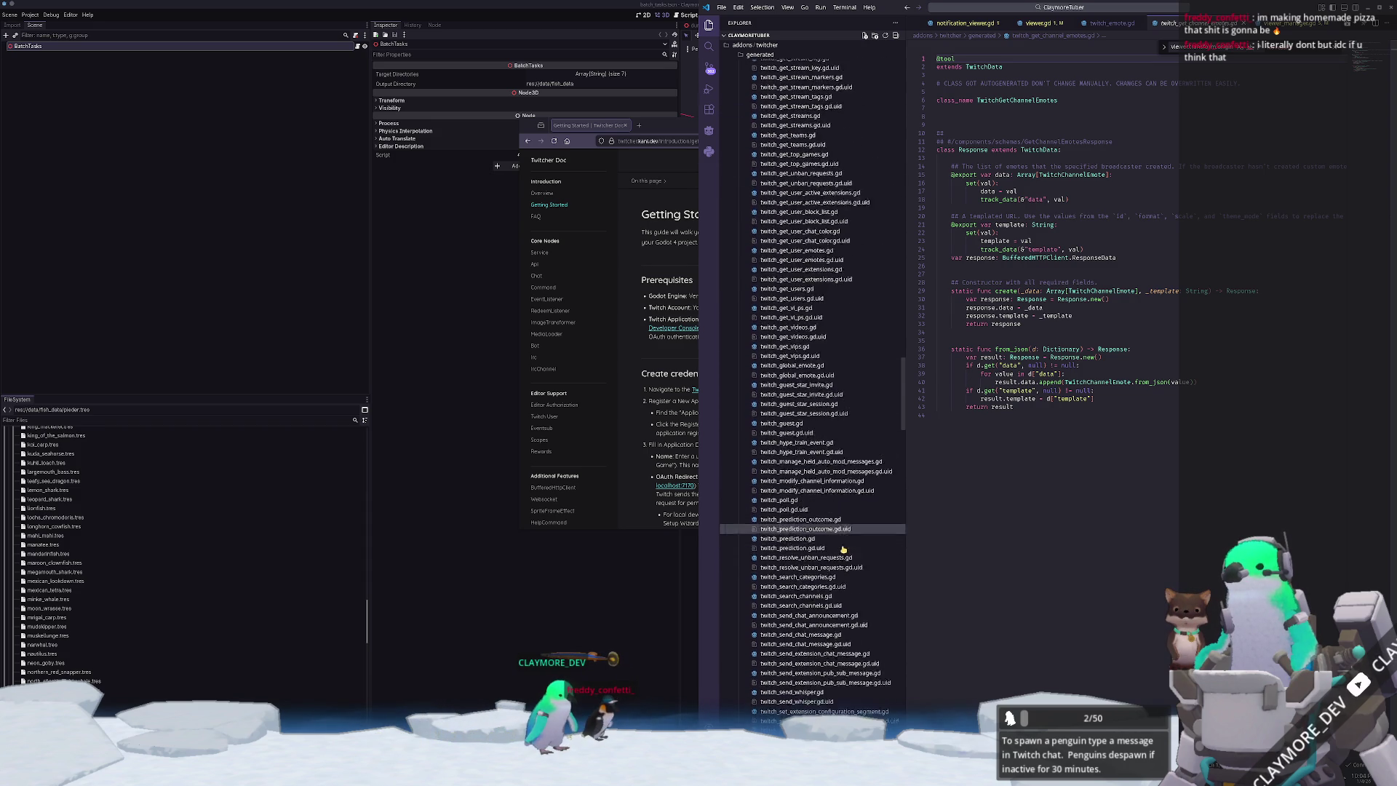
{"action": "scroll", "coordinate": [833, 550], "scroll_direction": "up", "scroll_amount": 20}
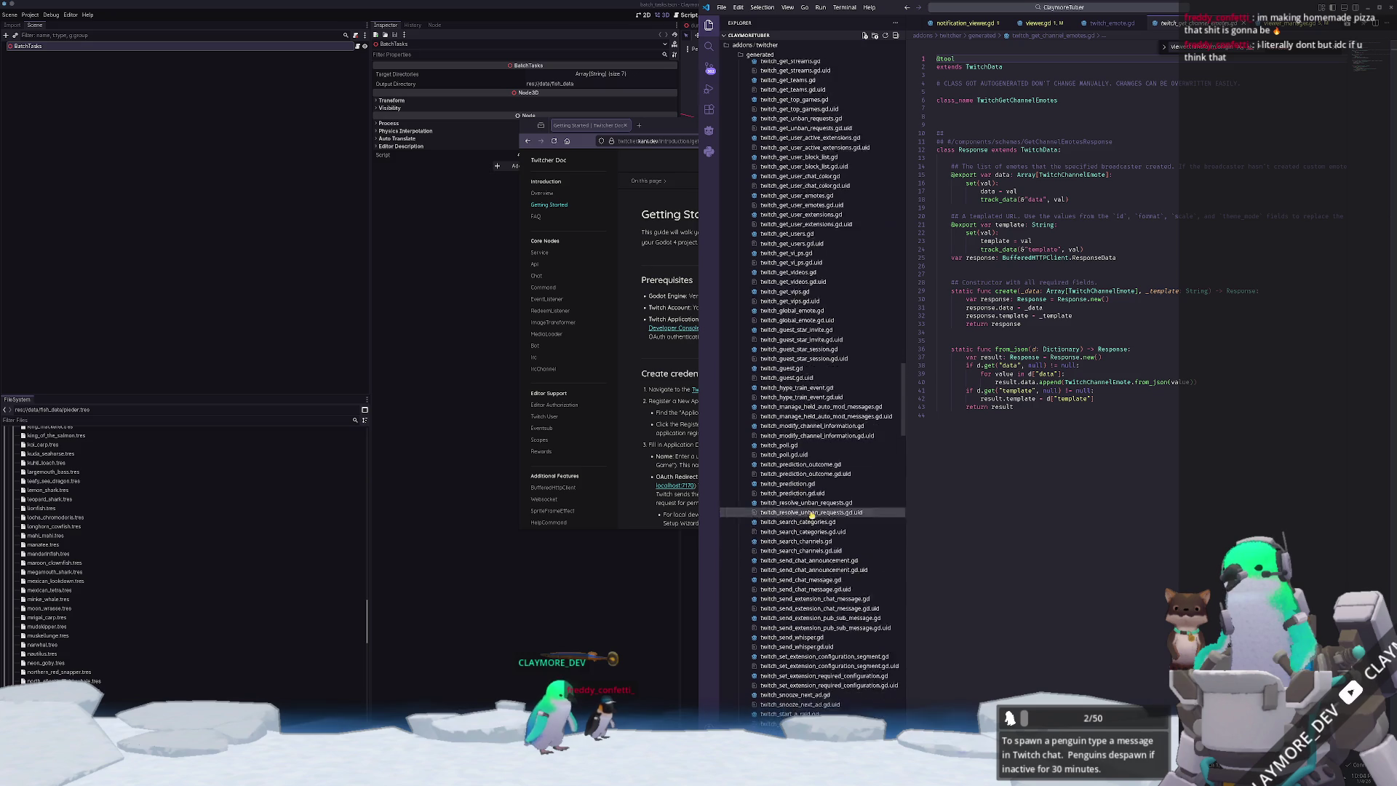
{"action": "scroll", "coordinate": [794, 228], "scroll_direction": "up", "scroll_amount": 3}
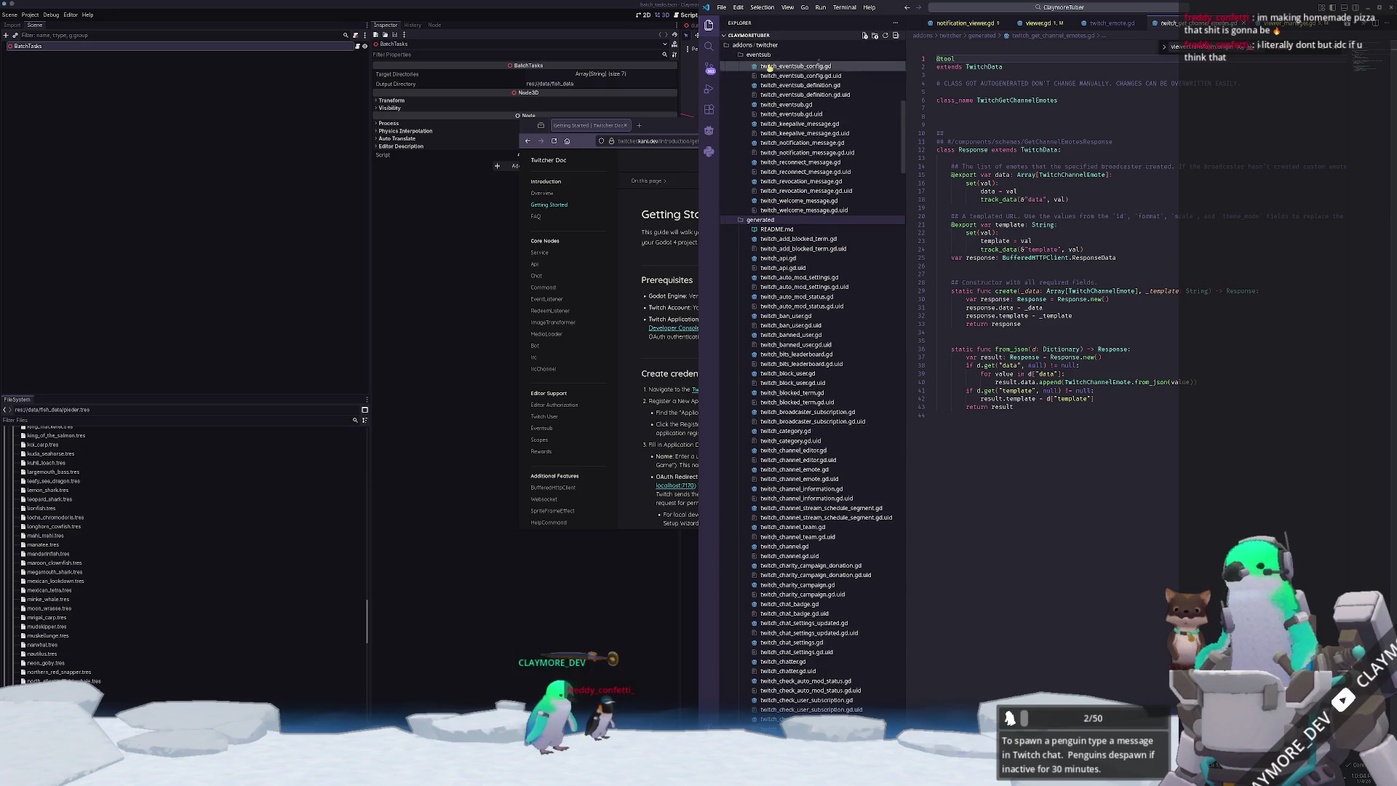
- Collapse the eventsub, assets and generated folders and open twitch_service.gd
{"action": "left_click", "coordinate": [759, 56]}
{"action": "scroll", "coordinate": [767, 46], "scroll_direction": "up", "scroll_amount": 10}
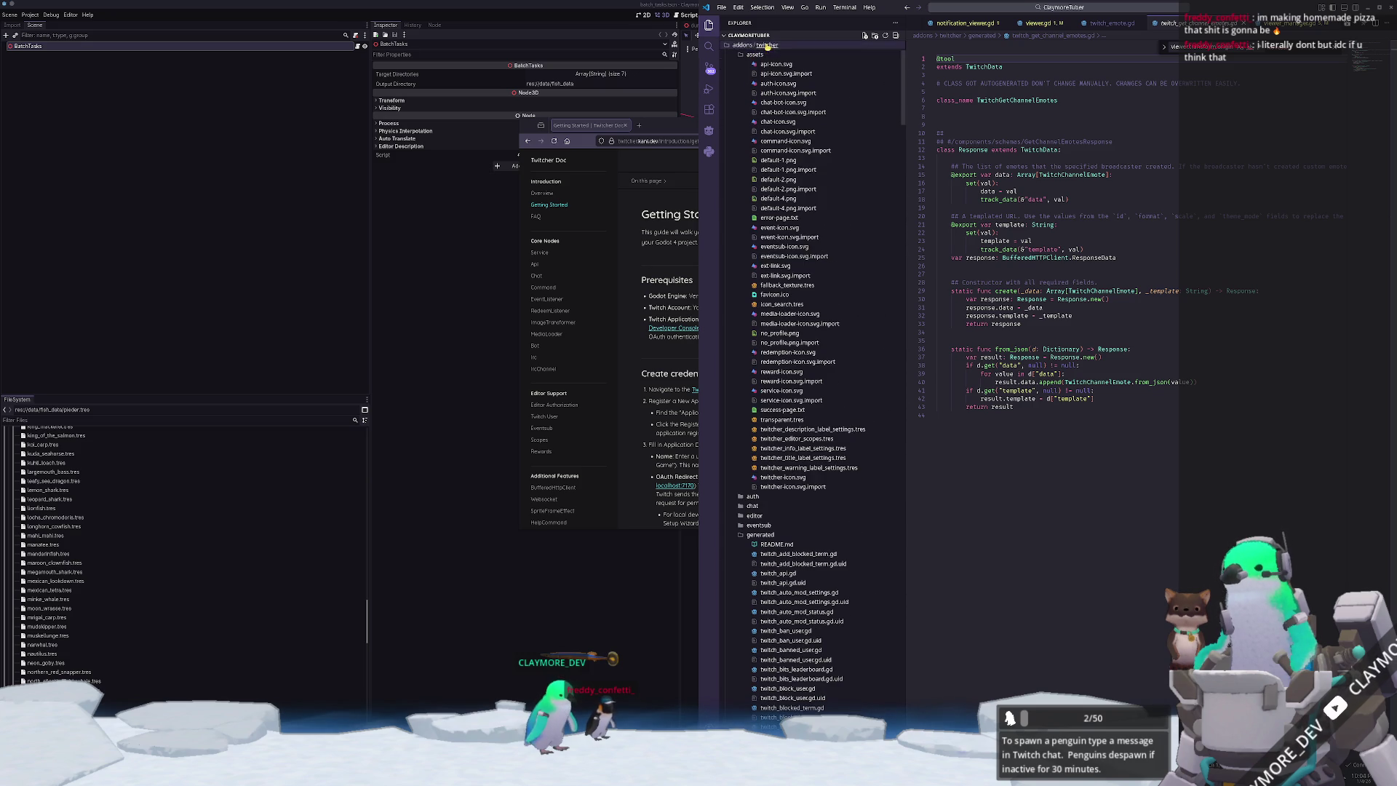
{"action": "left_click", "coordinate": [765, 53]}
{"action": "scroll", "coordinate": [768, 109], "scroll_direction": "up", "scroll_amount": 3}
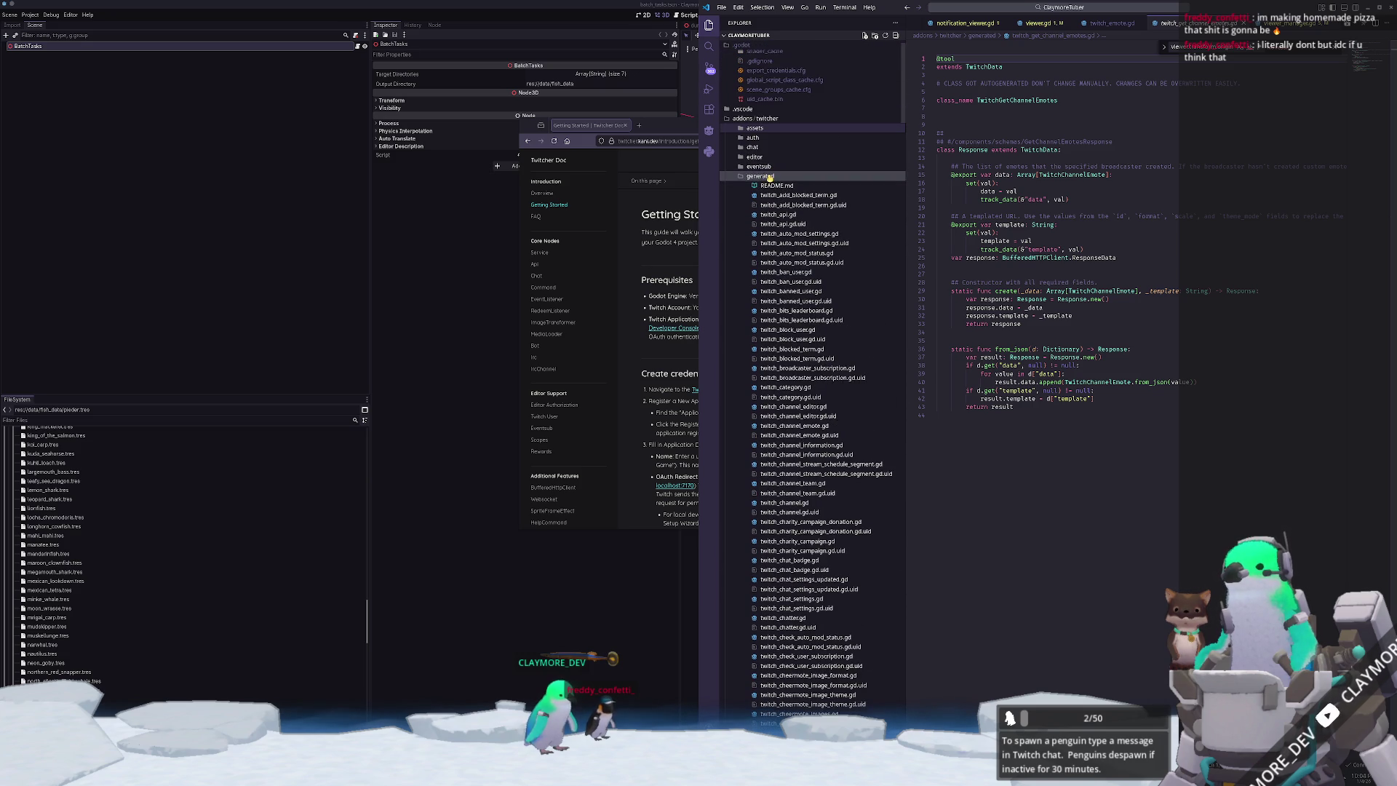
{"action": "left_click", "coordinate": [770, 176]}
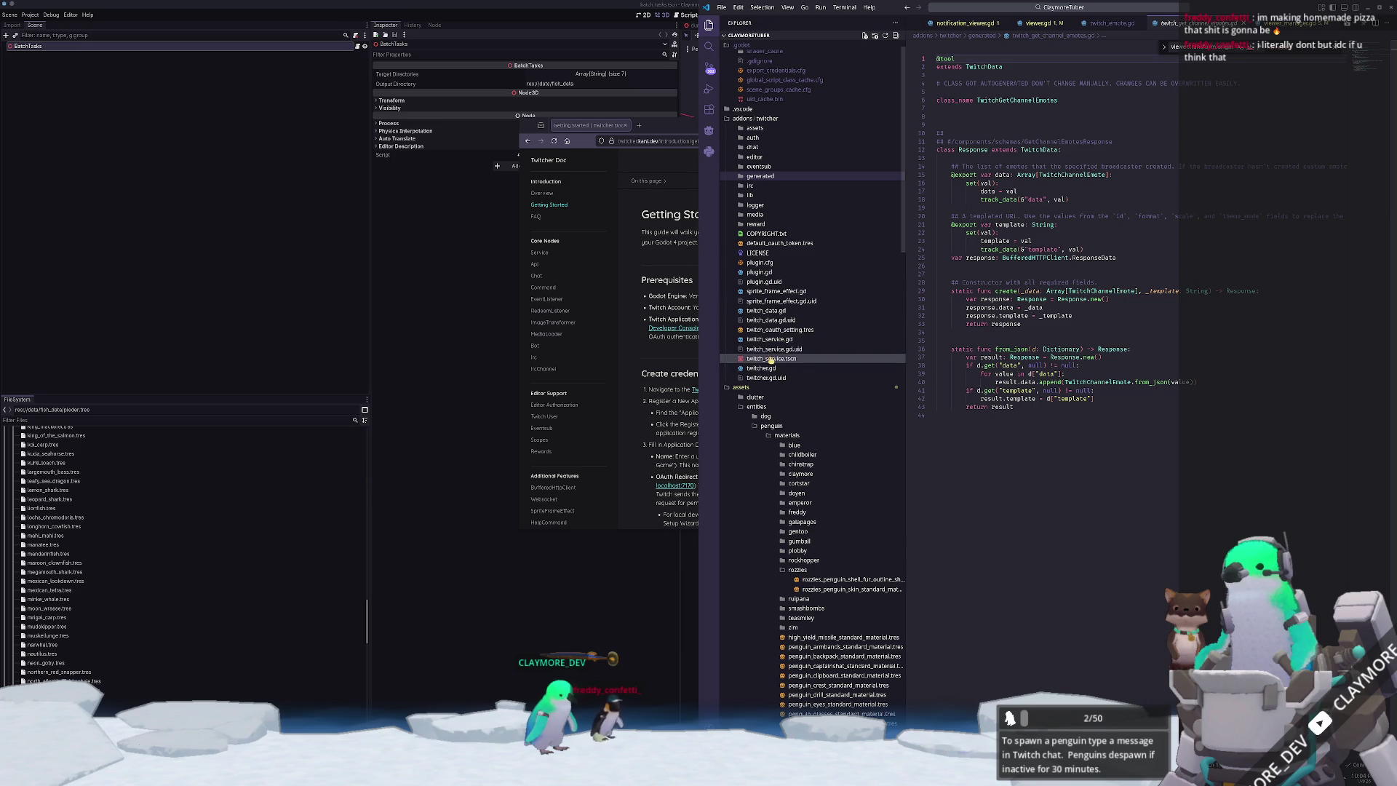
{"action": "left_click", "coordinate": [768, 339]}
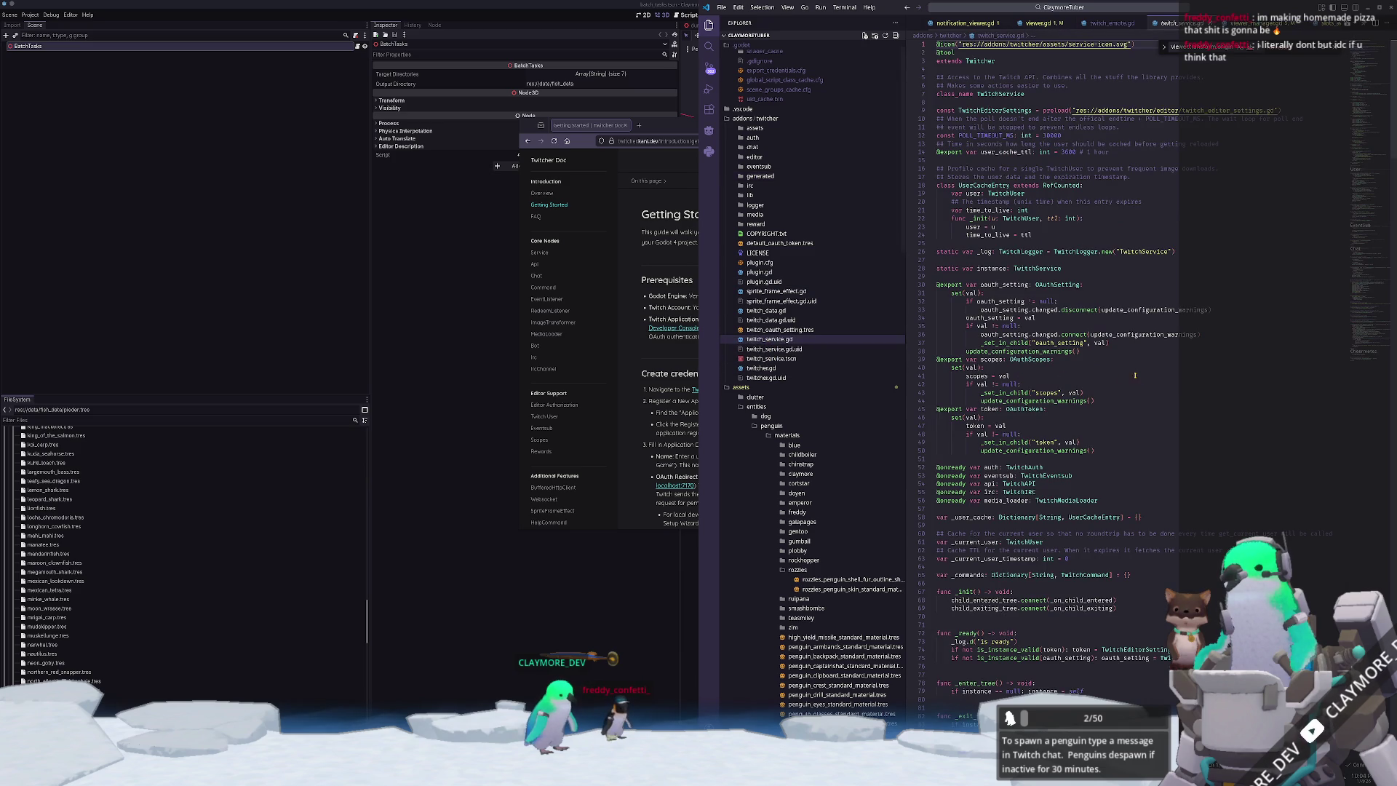
- Search twitch_service.gd for 'emote' and inspect get_emotes_by_definition and its comment
{"action": "key", "text": "ctrl+f"}
{"action": "type", "text": "emote"}
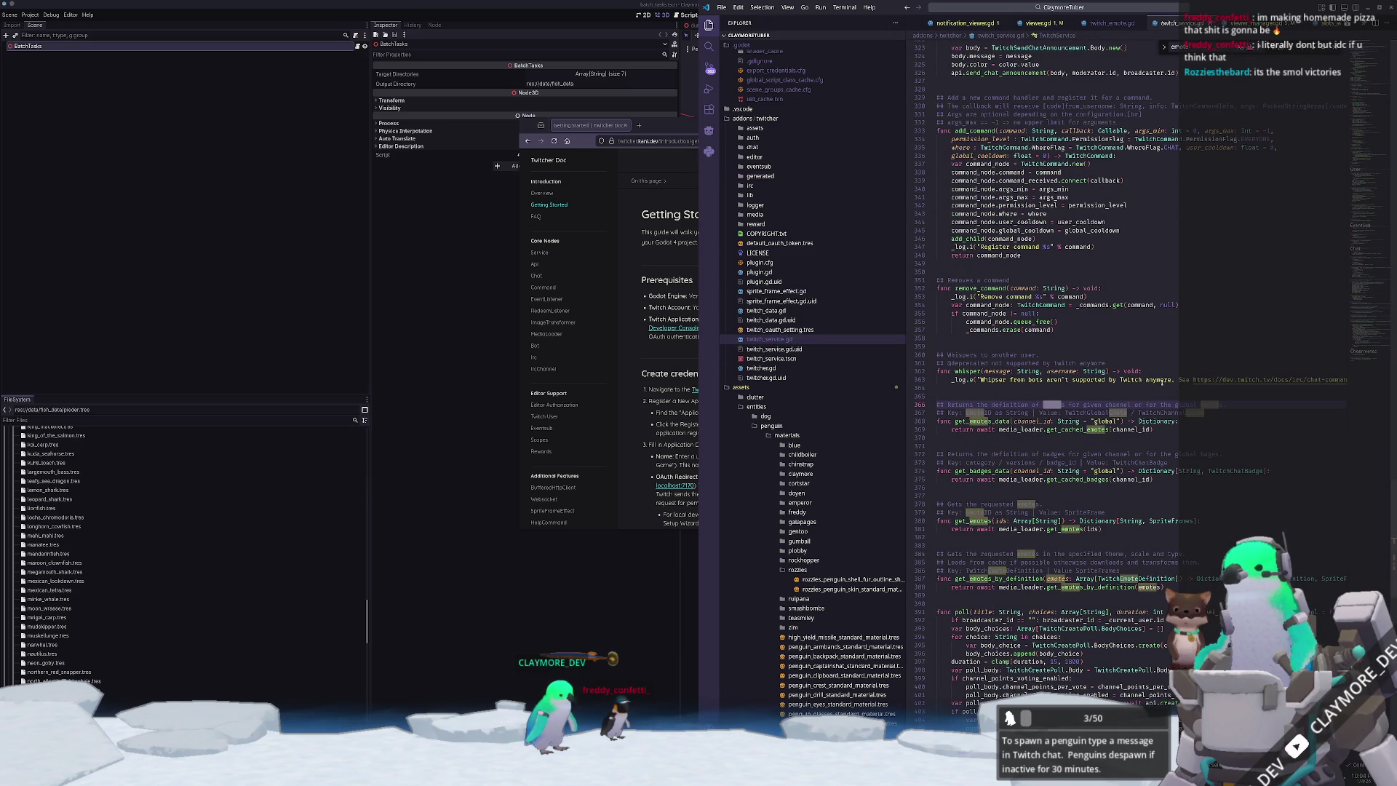
{"action": "mouse_move", "coordinate": [1067, 420]}
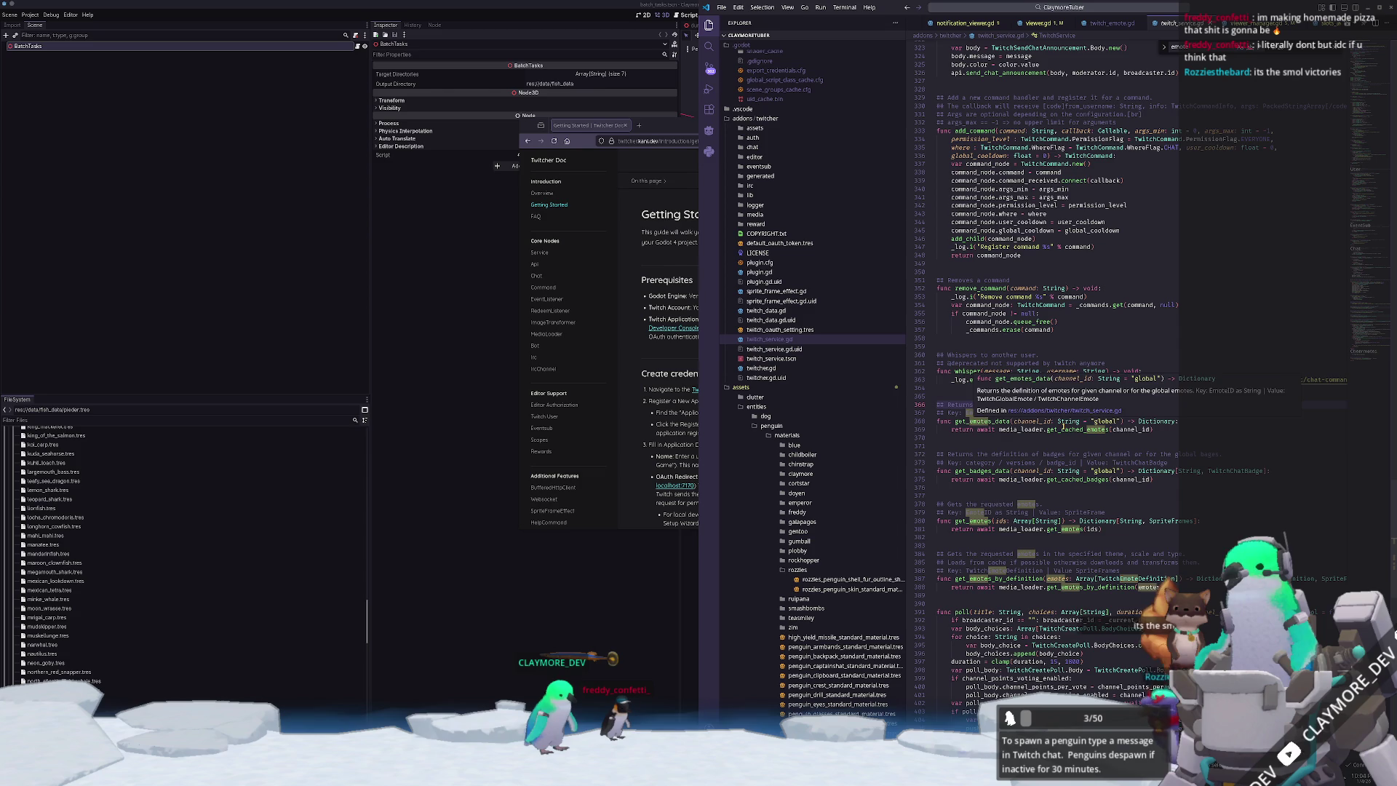
{"action": "left_click", "coordinate": [1086, 435]}
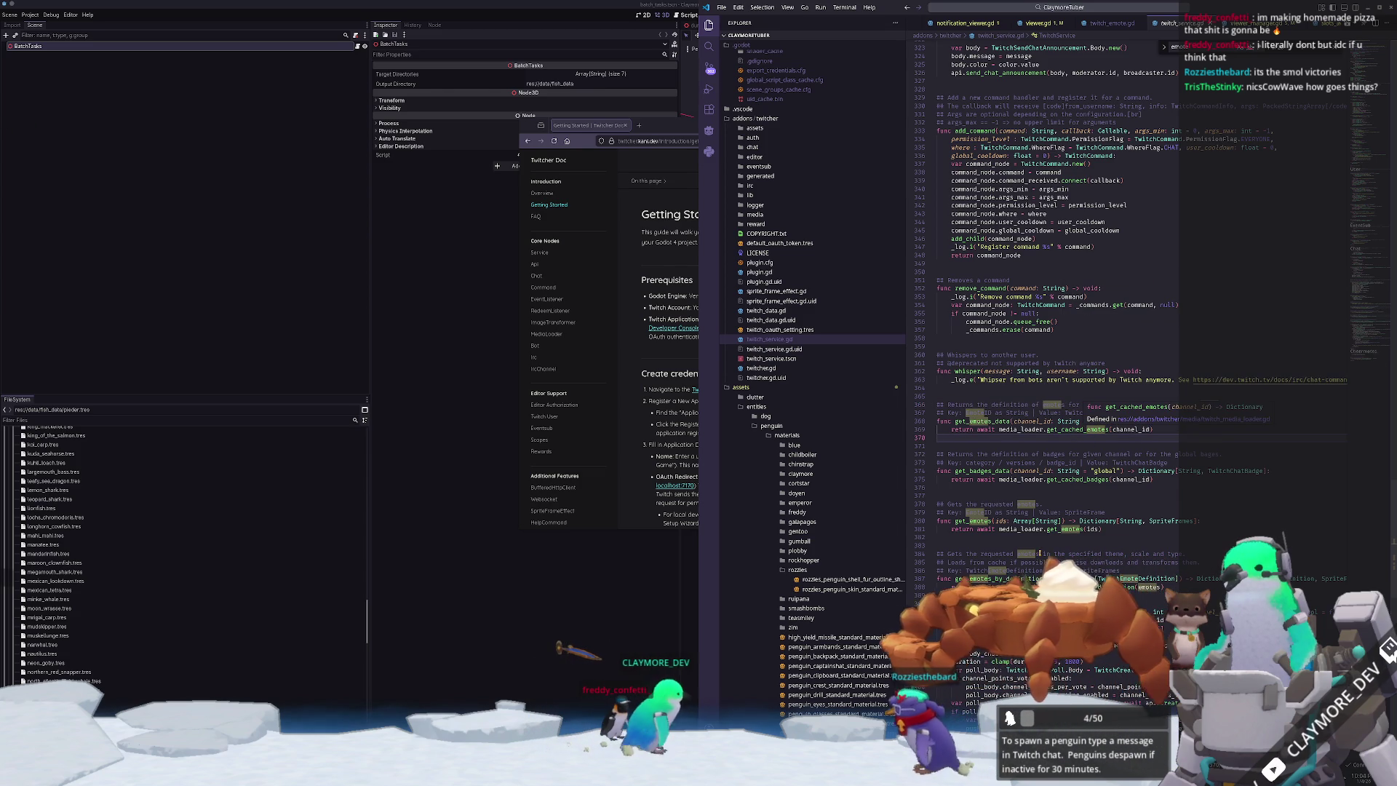
{"action": "mouse_move", "coordinate": [997, 542]}
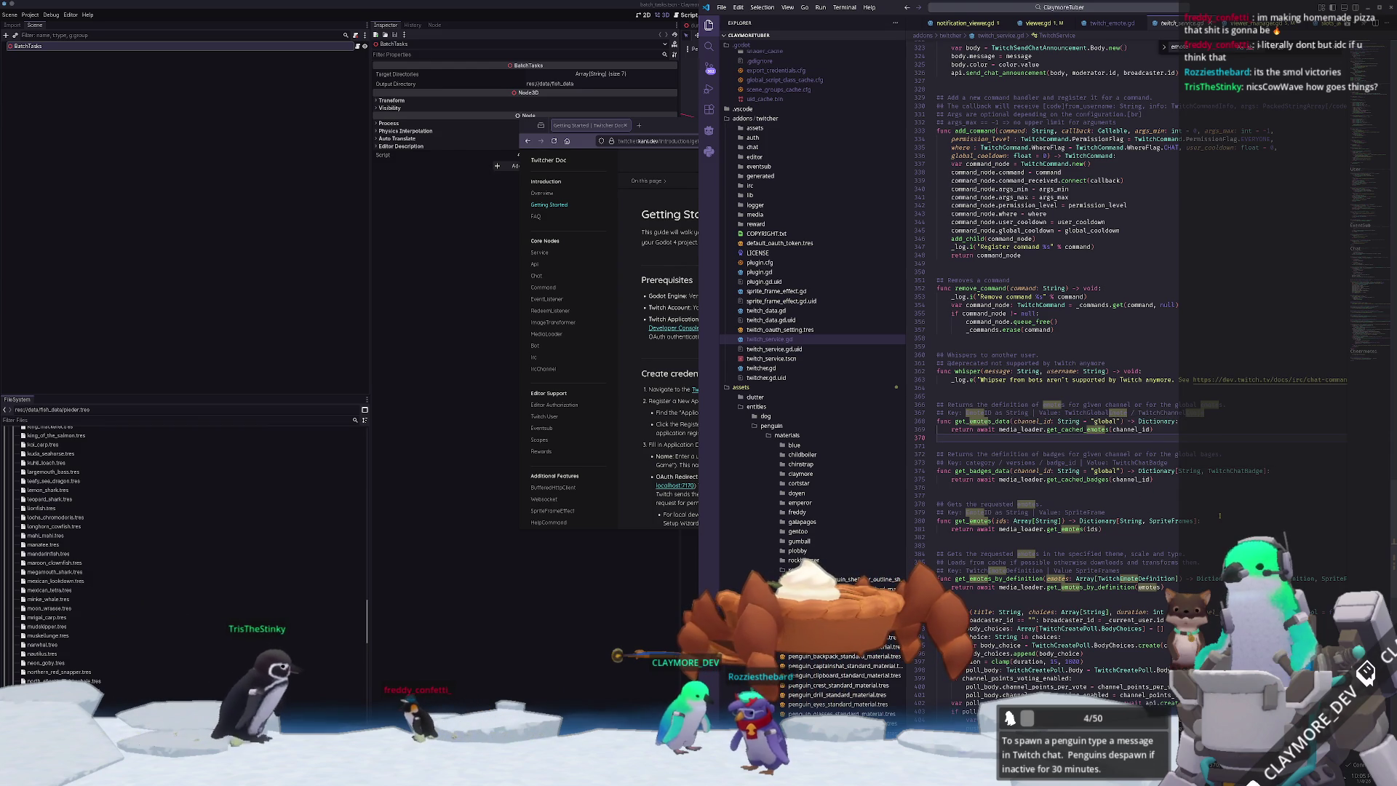
{"action": "scroll", "coordinate": [1220, 516], "scroll_direction": "down", "scroll_amount": 3}
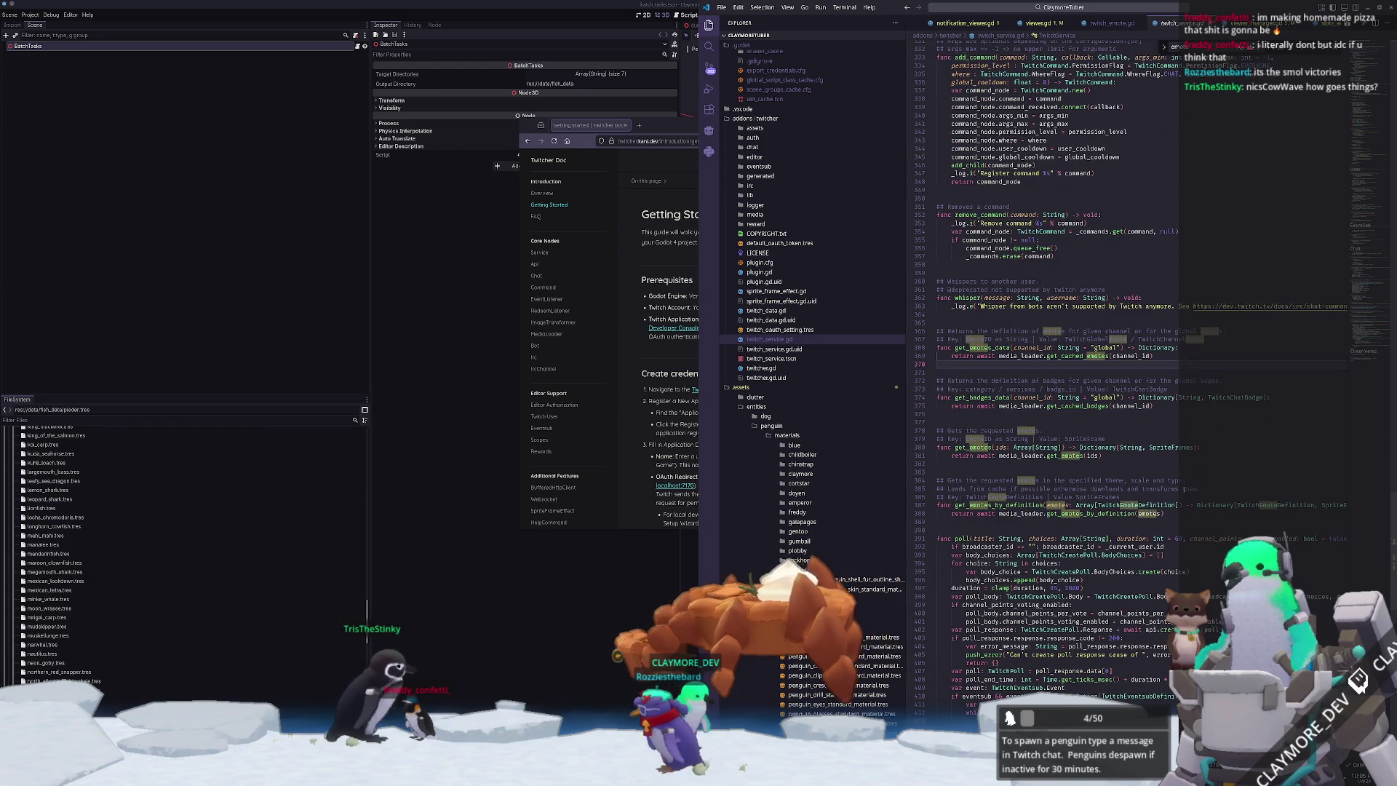
{"action": "left_click", "coordinate": [1061, 521]}
{"action": "left_click", "coordinate": [1089, 514]}
{"action": "left_click", "coordinate": [1115, 480]}
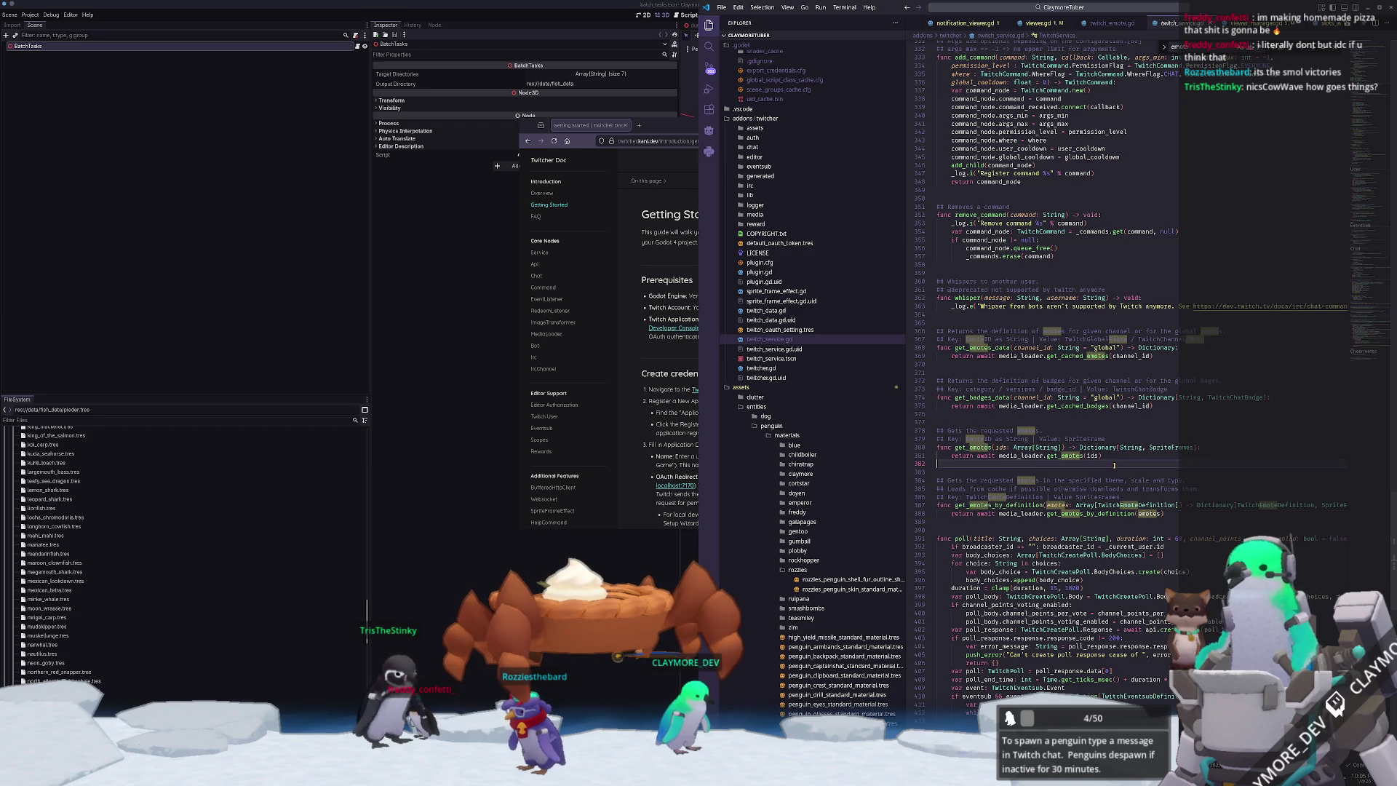
- Collapse the rozzies folder in the Explorer and glance at the Twitcher docs window
{"action": "scroll", "coordinate": [1114, 465], "scroll_direction": "up", "scroll_amount": 2}
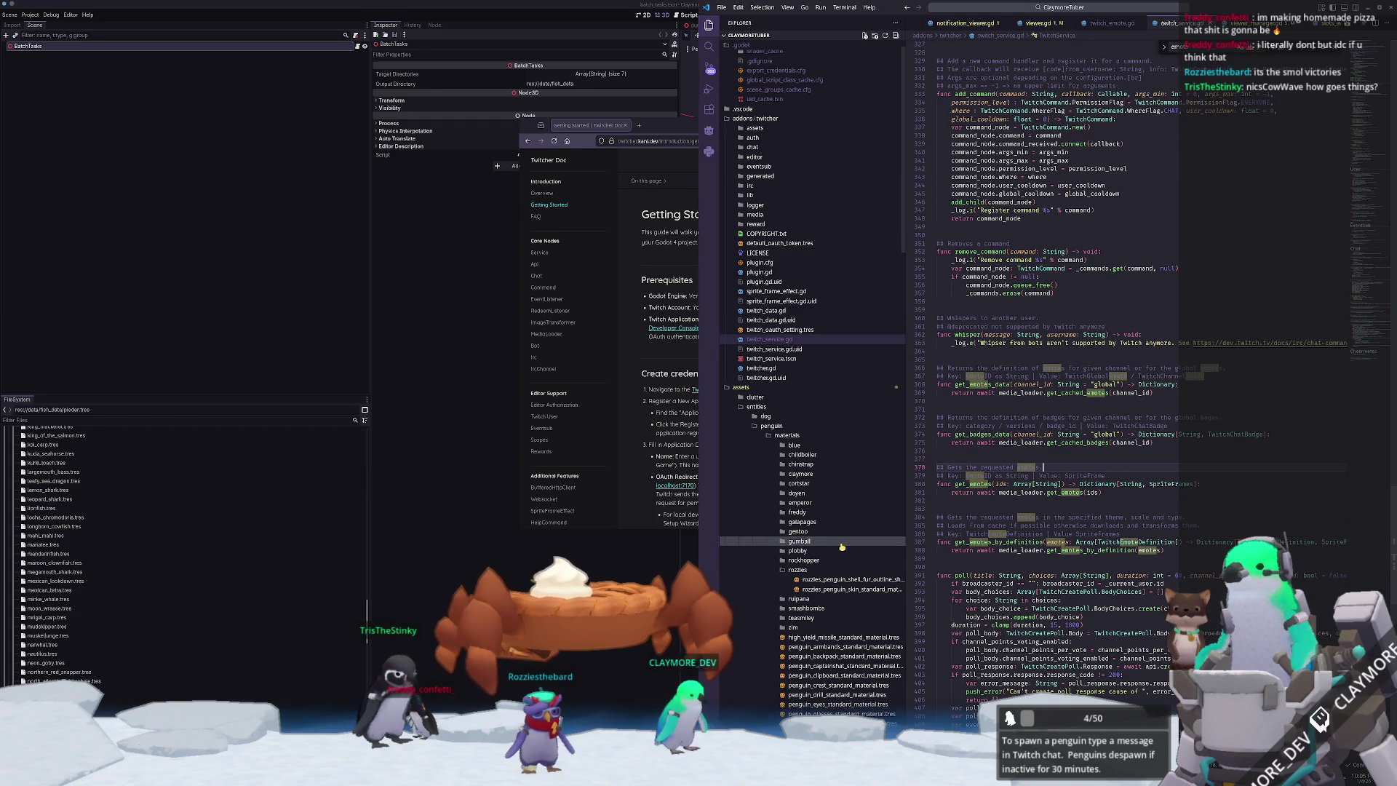
{"action": "left_click", "coordinate": [798, 569]}
{"action": "scroll", "coordinate": [1176, 412], "scroll_direction": "up", "scroll_amount": 2}
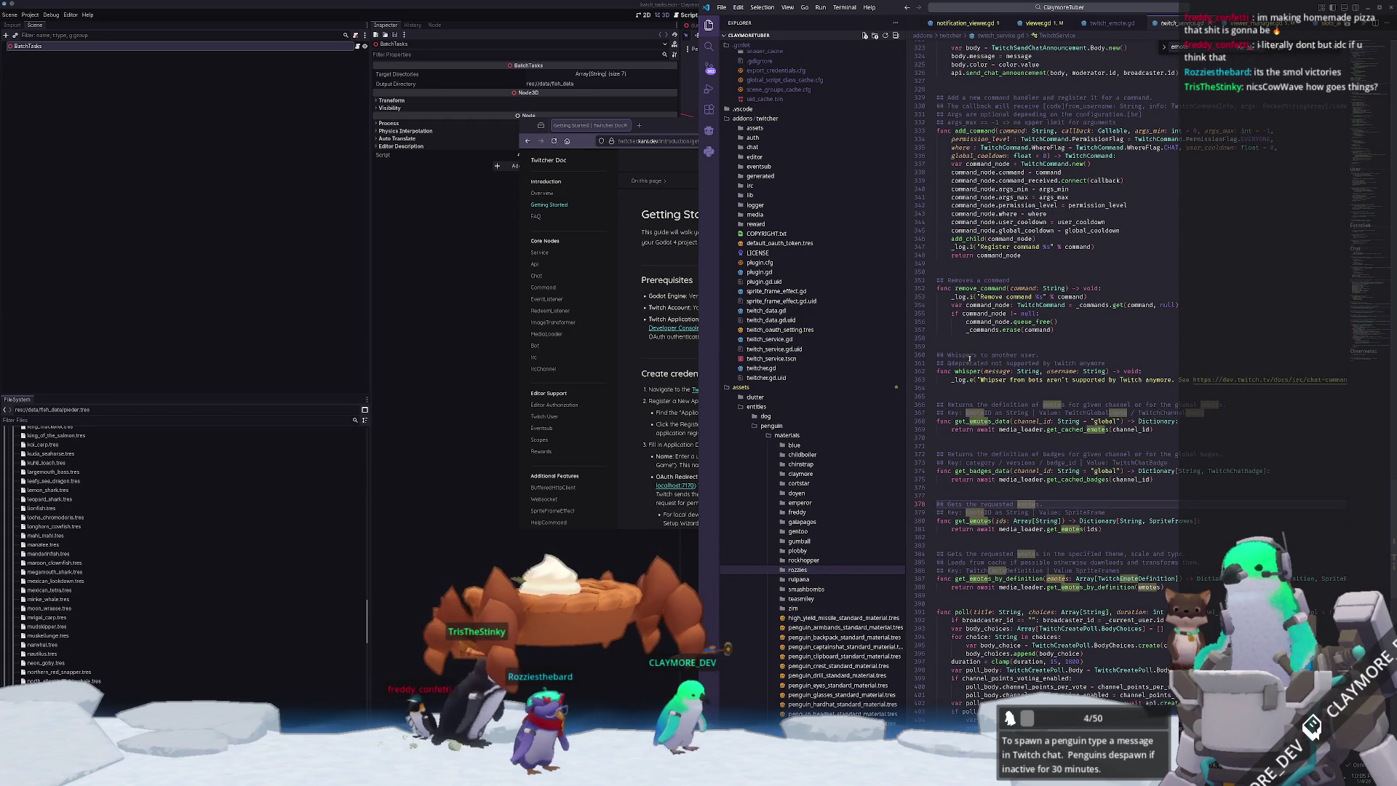
{"action": "left_click", "coordinate": [696, 422]}
{"action": "left_click", "coordinate": [1021, 441]}
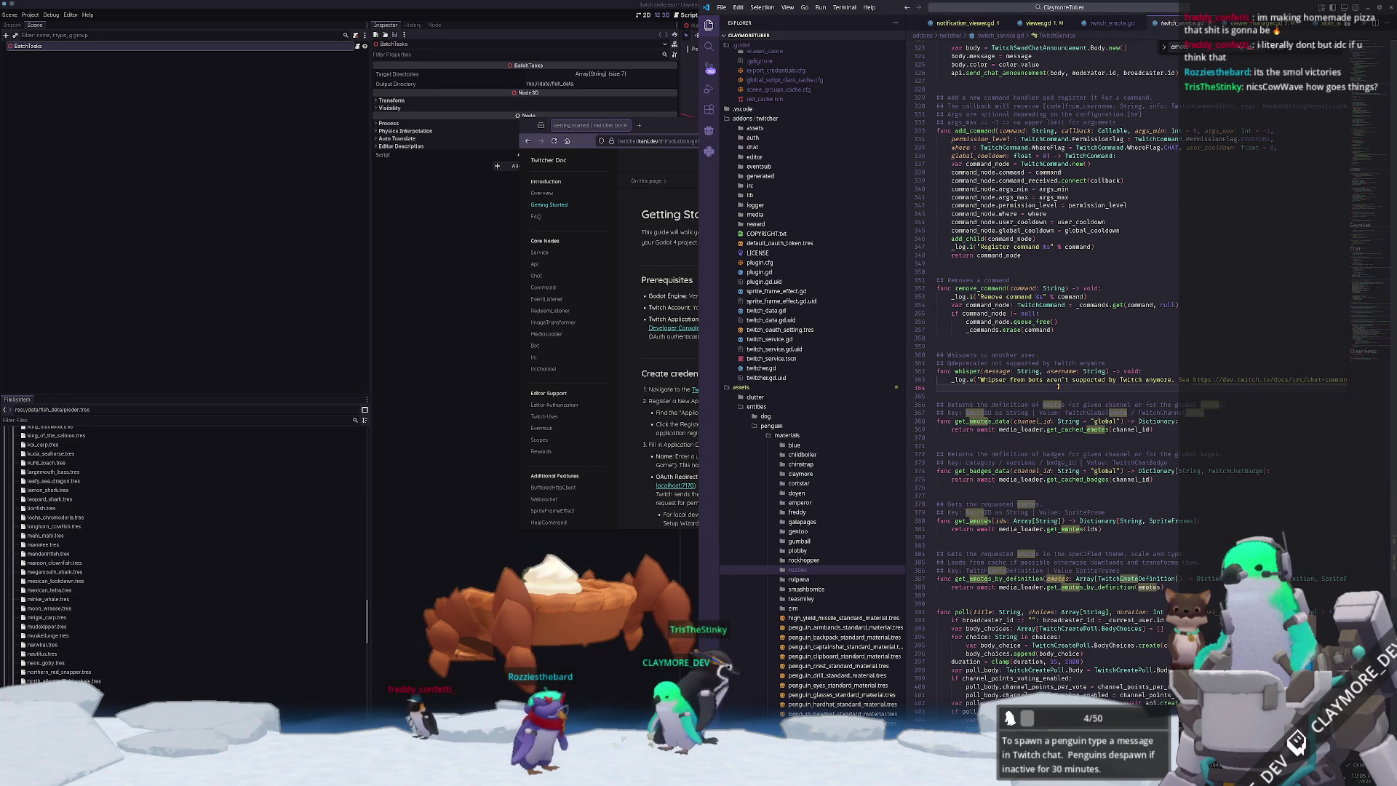
{"action": "key", "text": "ctrl+p"}
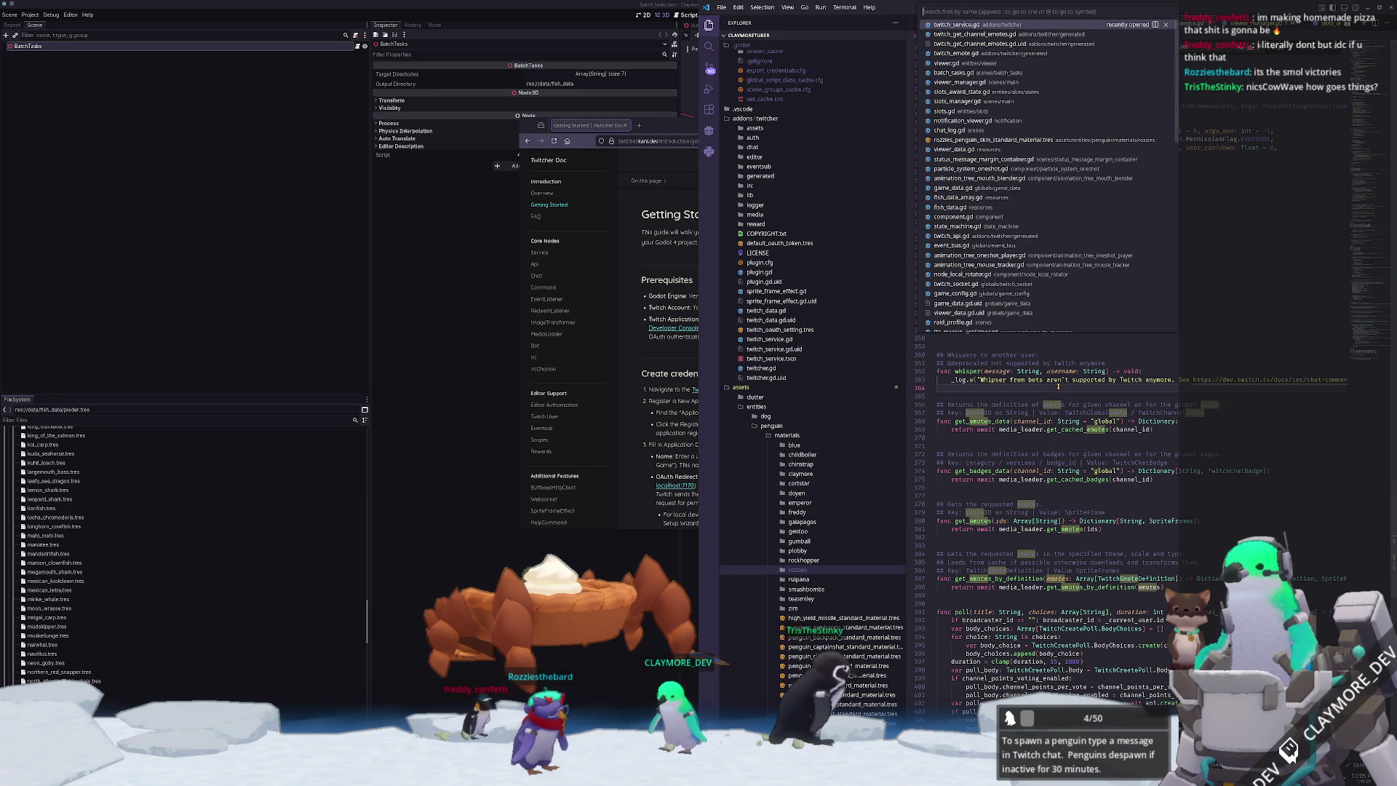
- Quick-open twitch_eventsub_definition.gd via 'eventsub' and scroll its subscription types back to enum Type
{"action": "type", "text": "eventsub"}
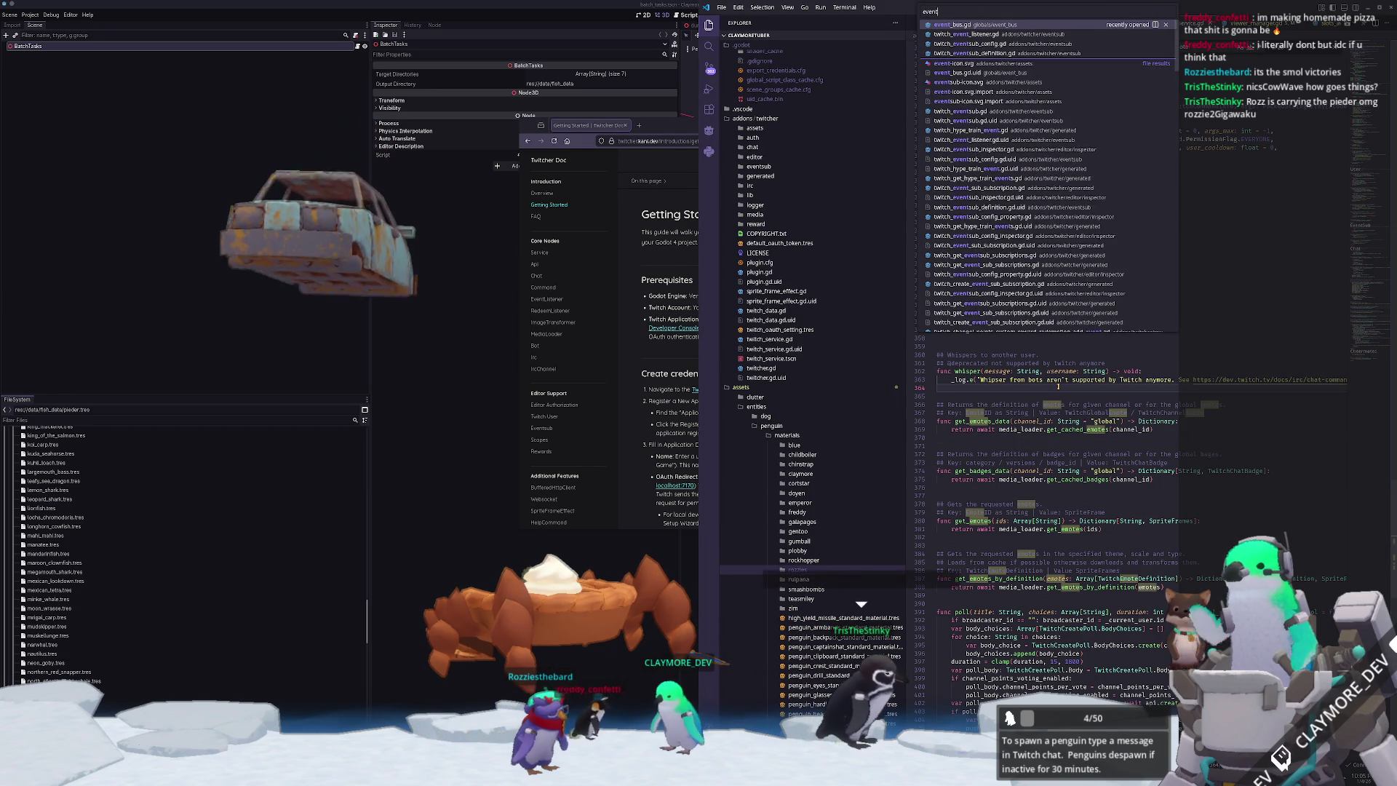
{"action": "key", "text": "Down"}
{"action": "key", "text": "Return"}
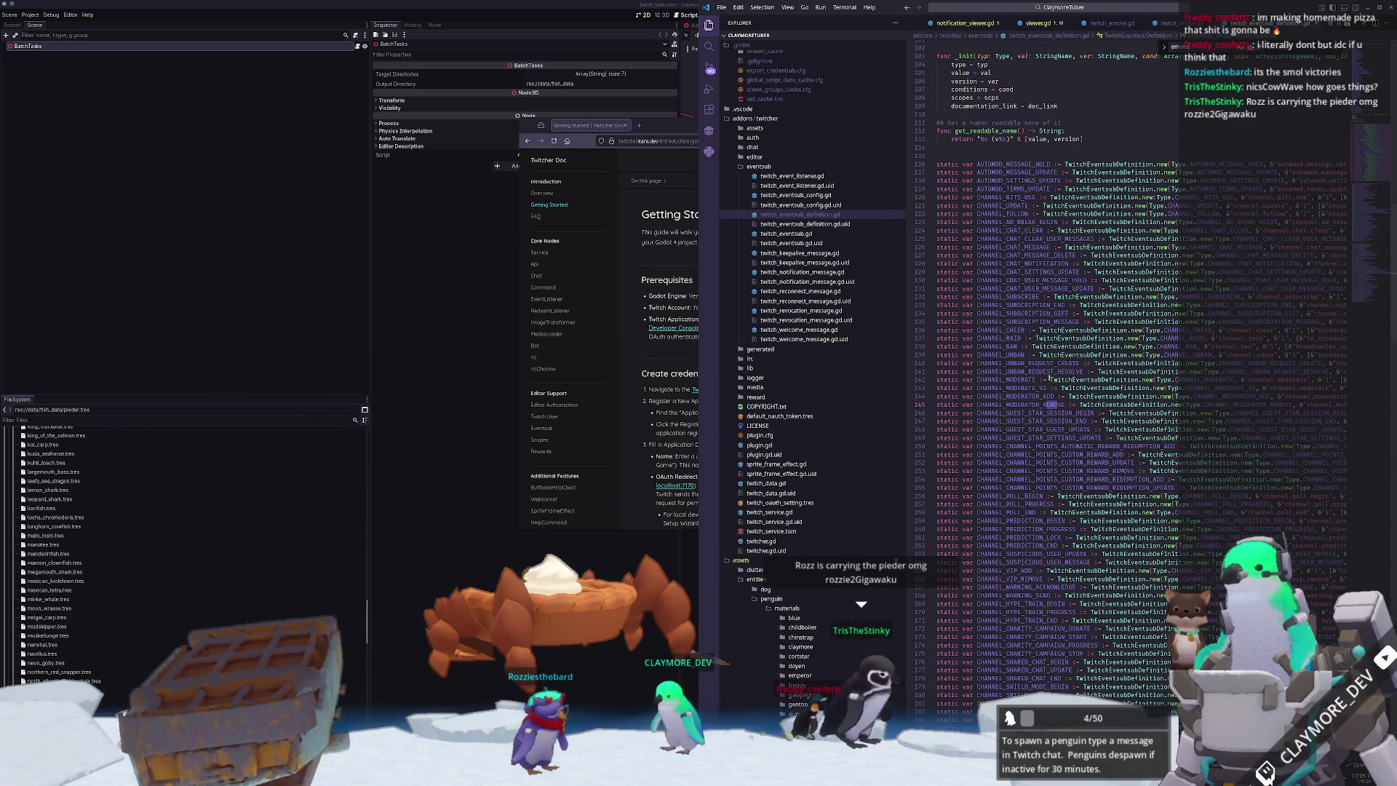
{"action": "scroll", "coordinate": [1059, 387], "scroll_direction": "down", "scroll_amount": 10}
{"action": "scroll", "coordinate": [1067, 504], "scroll_direction": "down", "scroll_amount": 10}
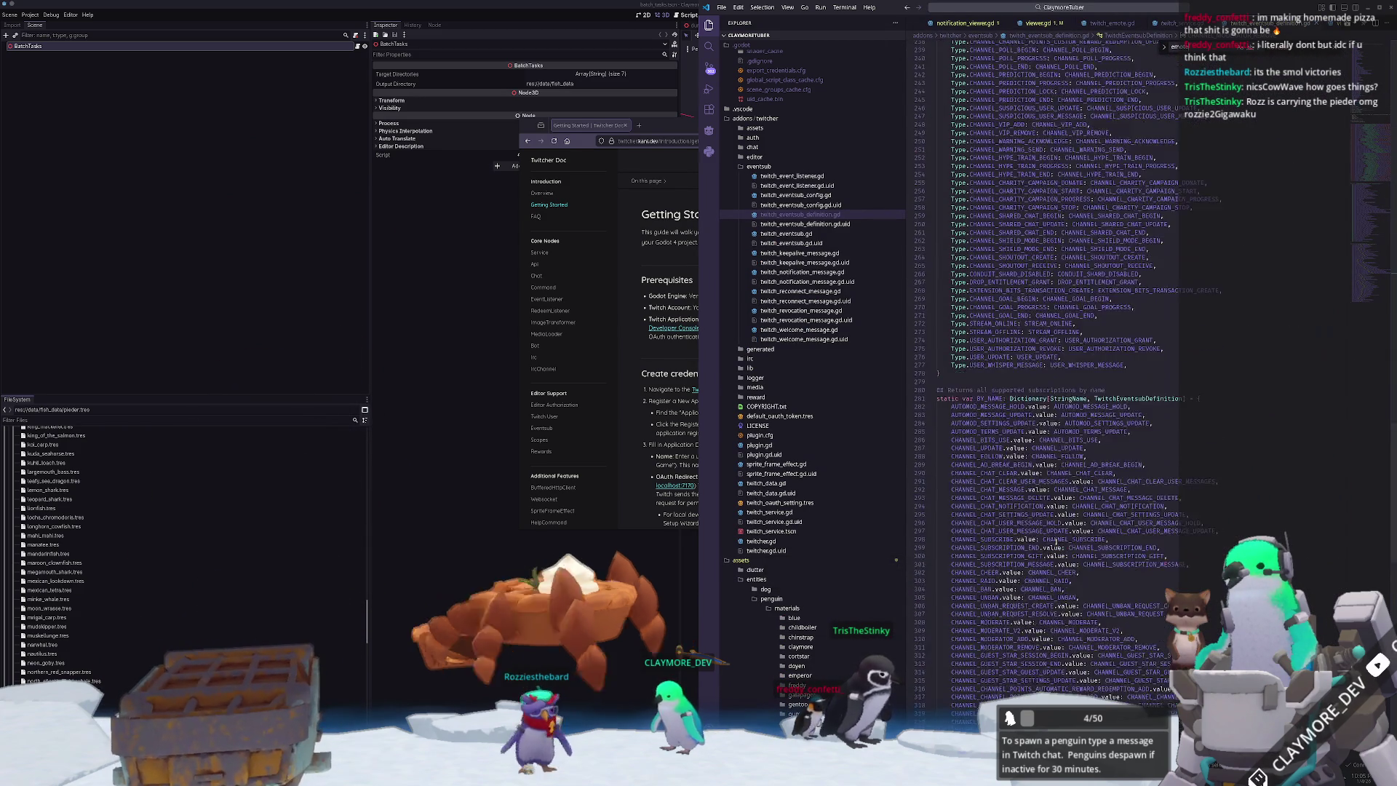
{"action": "scroll", "coordinate": [1066, 553], "scroll_direction": "up", "scroll_amount": 18}
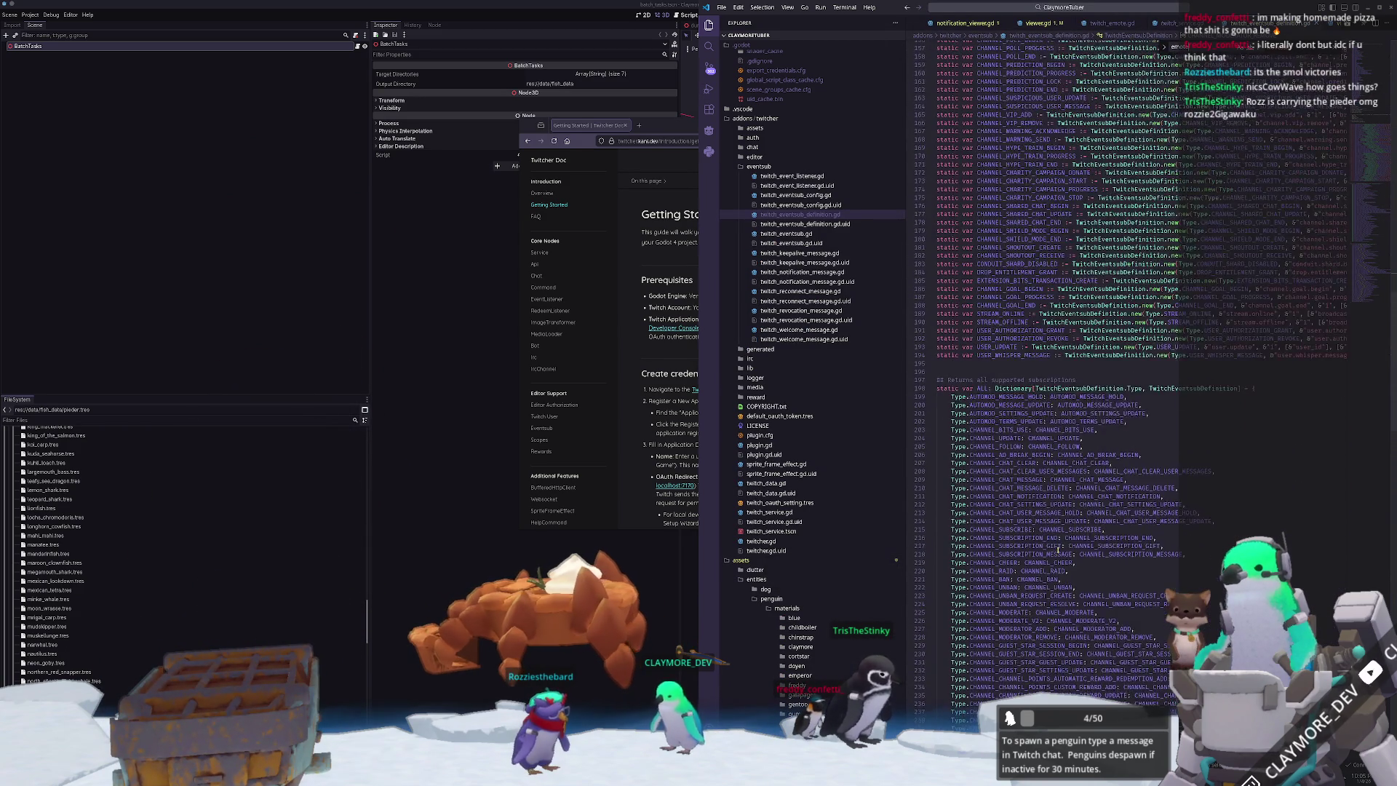
{"action": "scroll", "coordinate": [1047, 540], "scroll_direction": "up", "scroll_amount": 13}
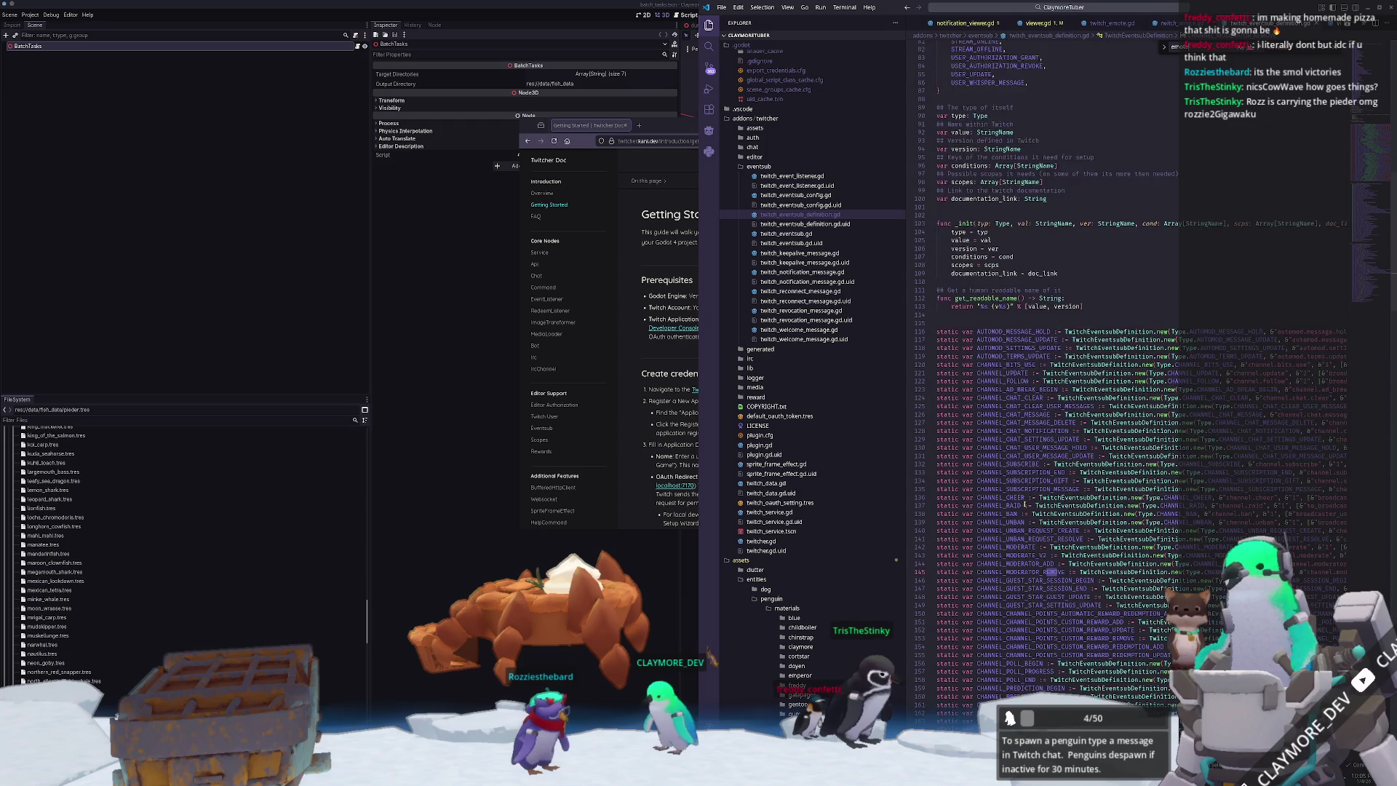
{"action": "scroll", "coordinate": [996, 422], "scroll_direction": "up", "scroll_amount": 10}
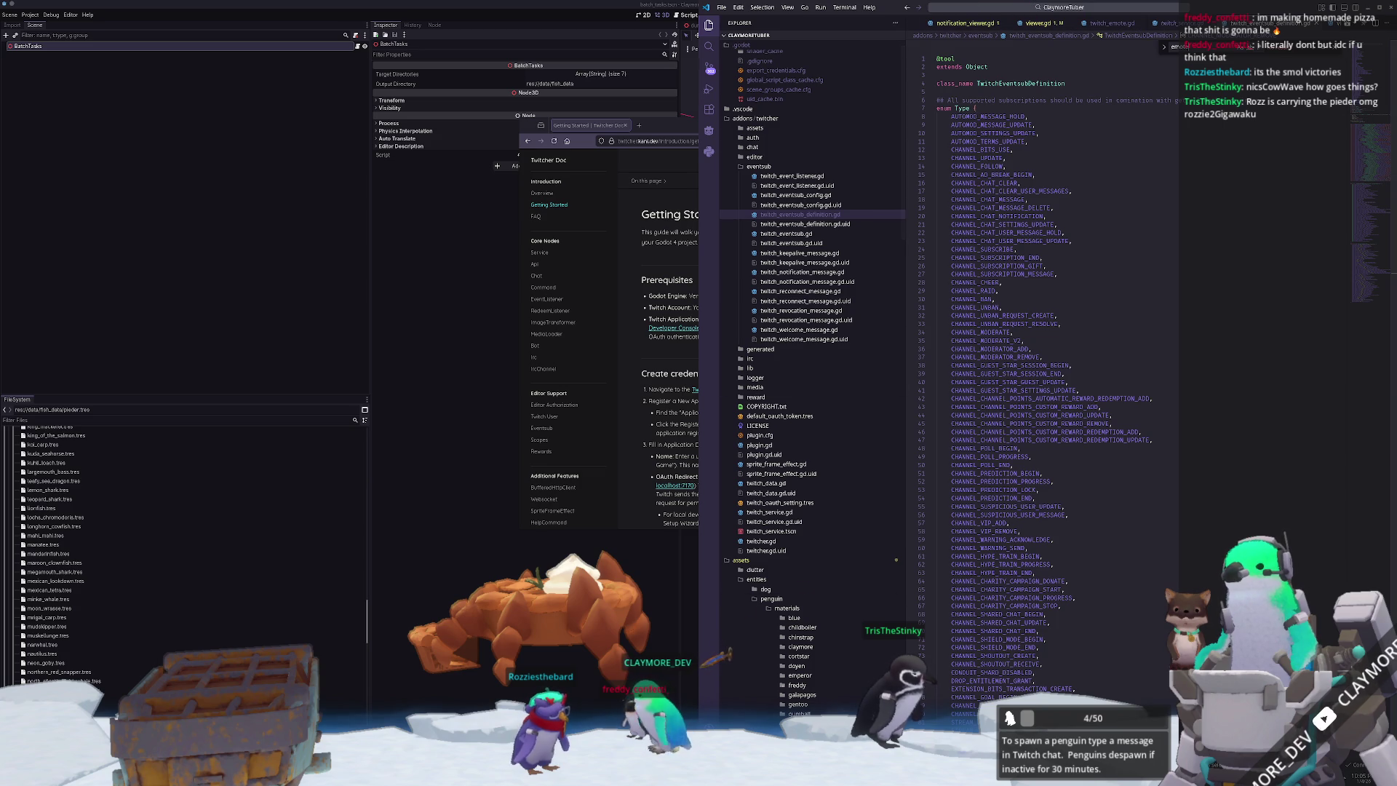
{"action": "left_click", "coordinate": [993, 106]}
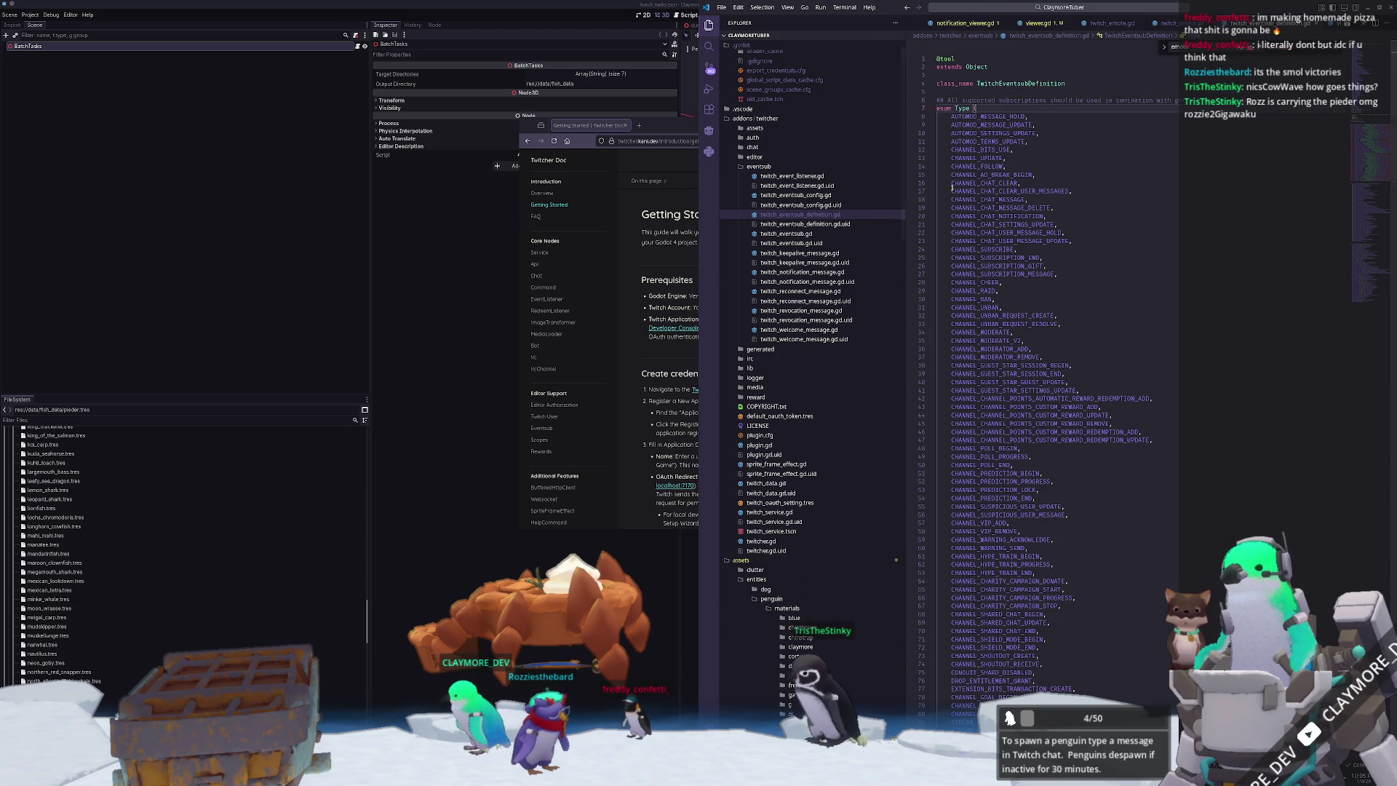
{"action": "left_click", "coordinate": [1039, 22]}
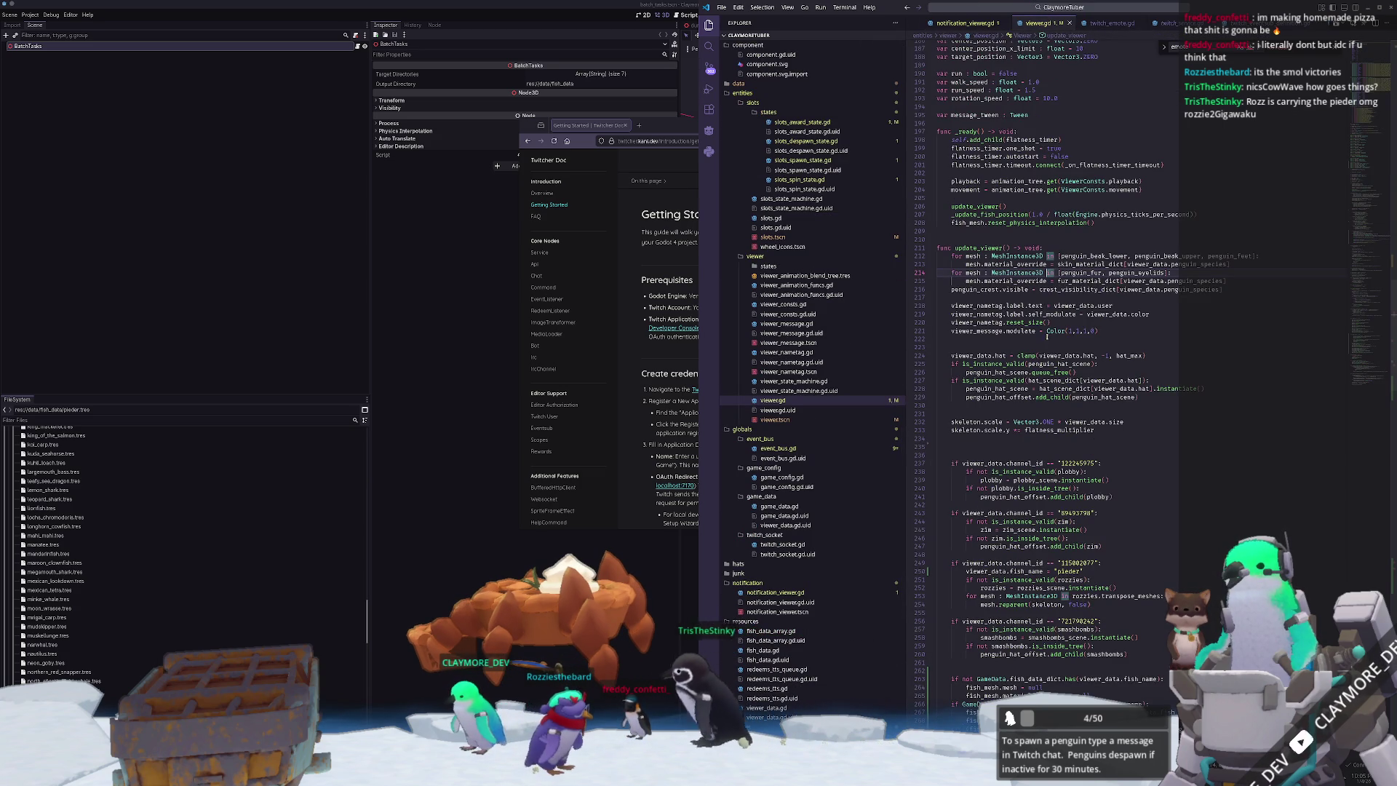
- Select get_longest_axis_size() and the multiplier on viewer.gd's fish mesh scale line
{"action": "scroll", "coordinate": [1063, 322], "scroll_direction": "down", "scroll_amount": 10}
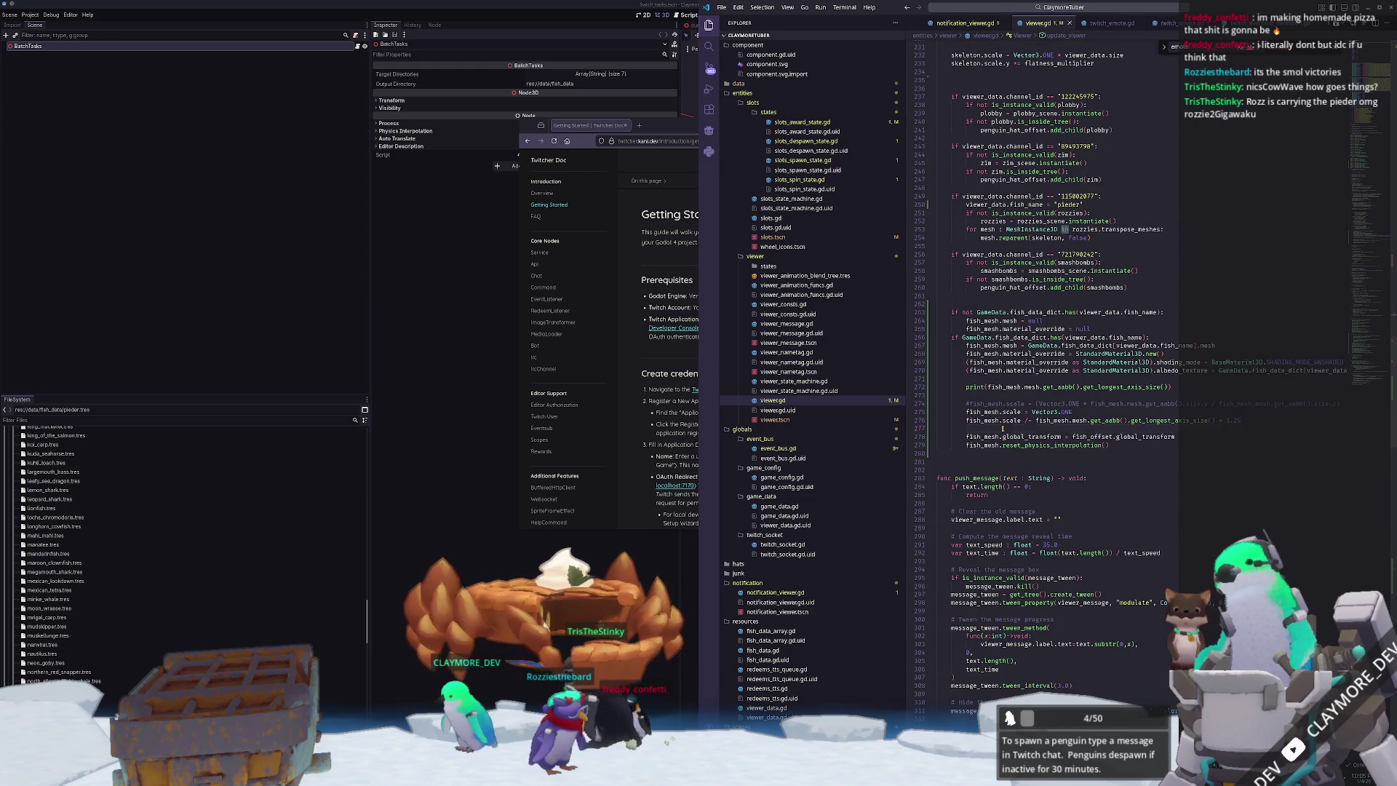
{"action": "key", "text": "Up"}
{"action": "key", "text": "Up"}
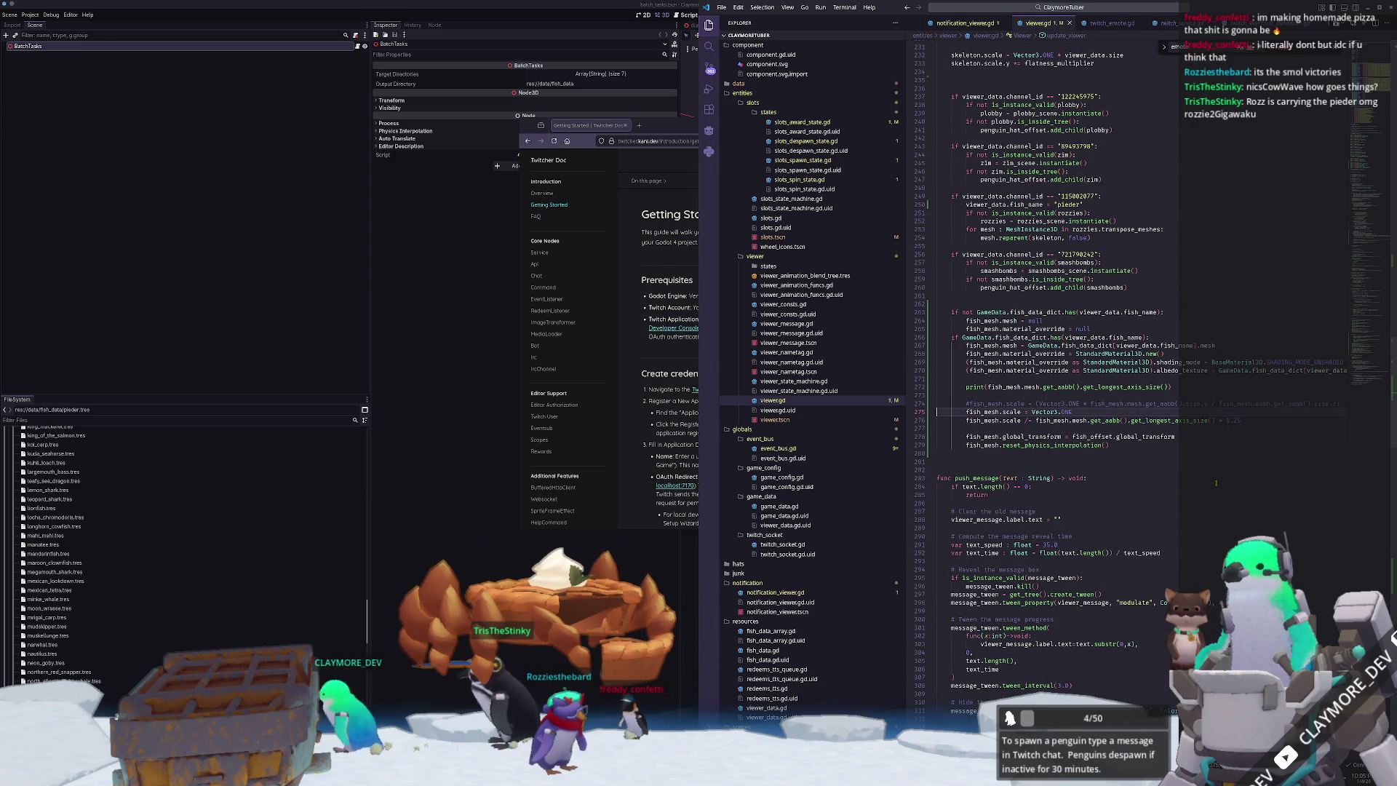
{"action": "key", "text": "Down"}
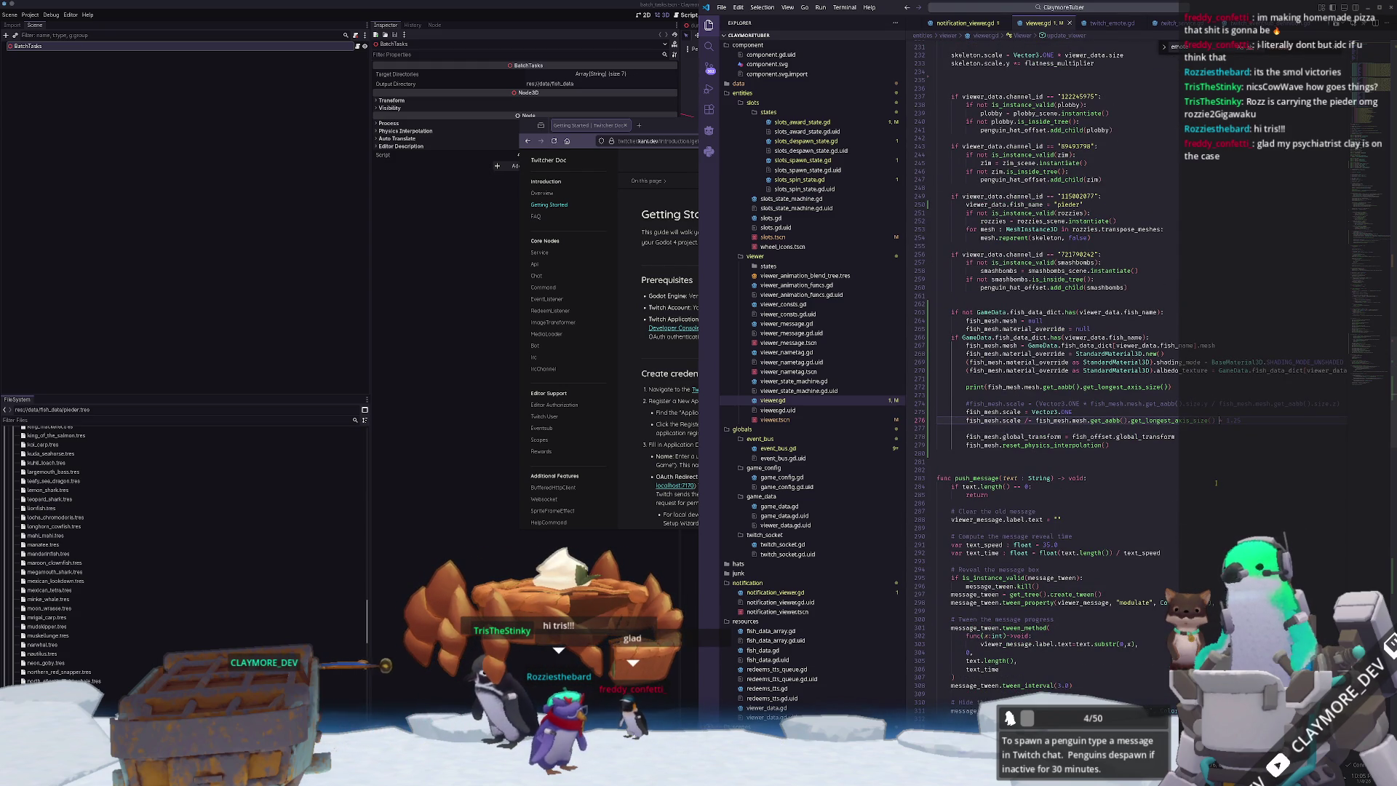
{"action": "key", "text": "ctrl+shift+Left"}
{"action": "key", "text": "ctrl+shift+Left"}
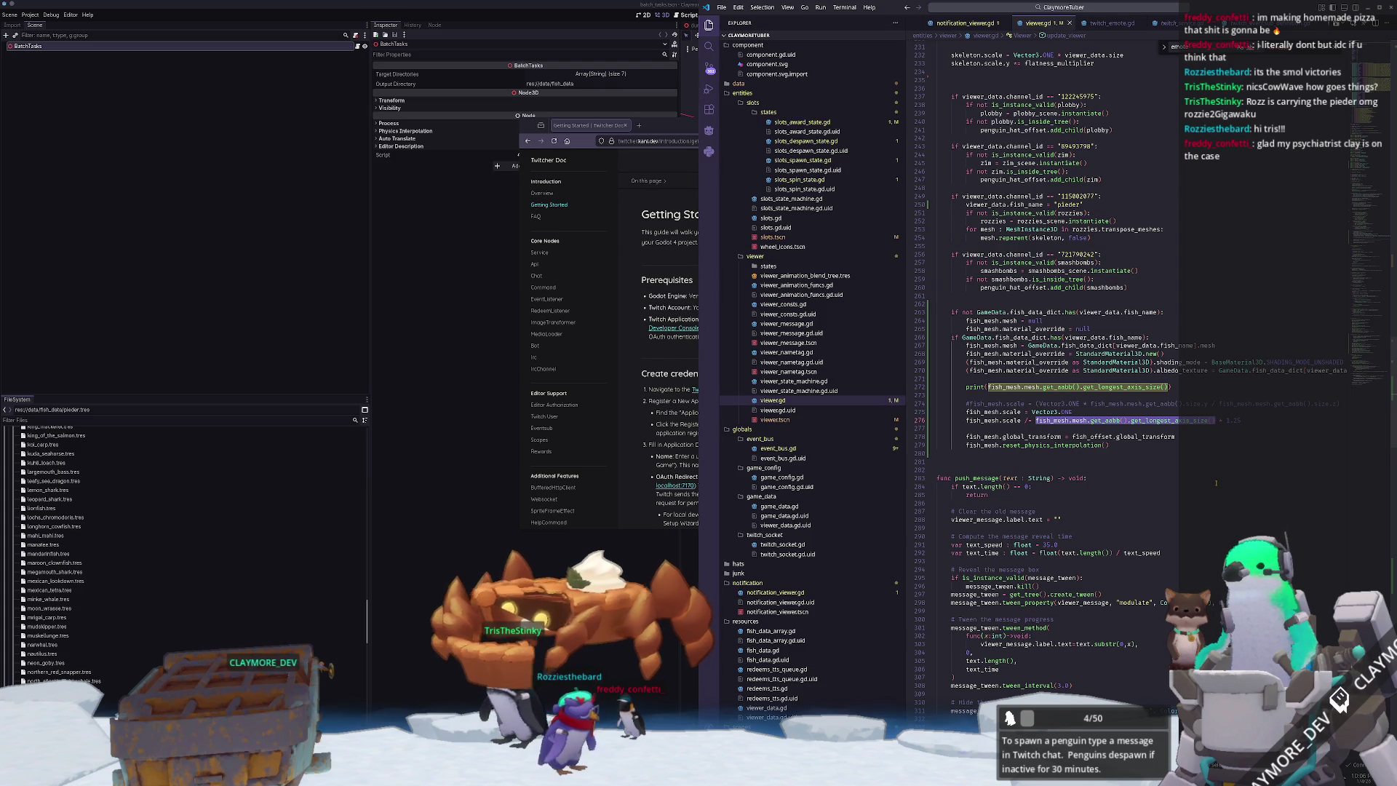
{"action": "key", "text": "Escape"}
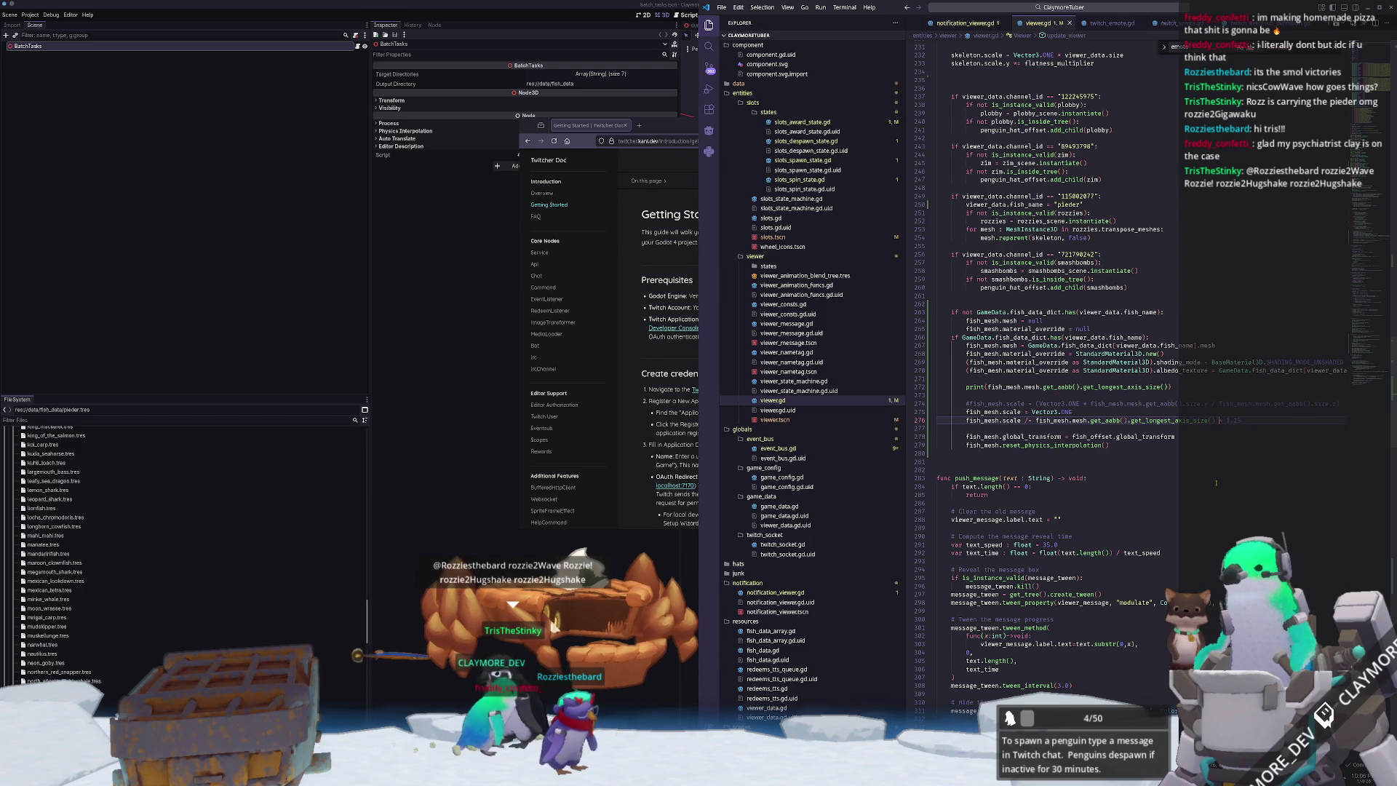
{"action": "key", "text": "shift+Right"}
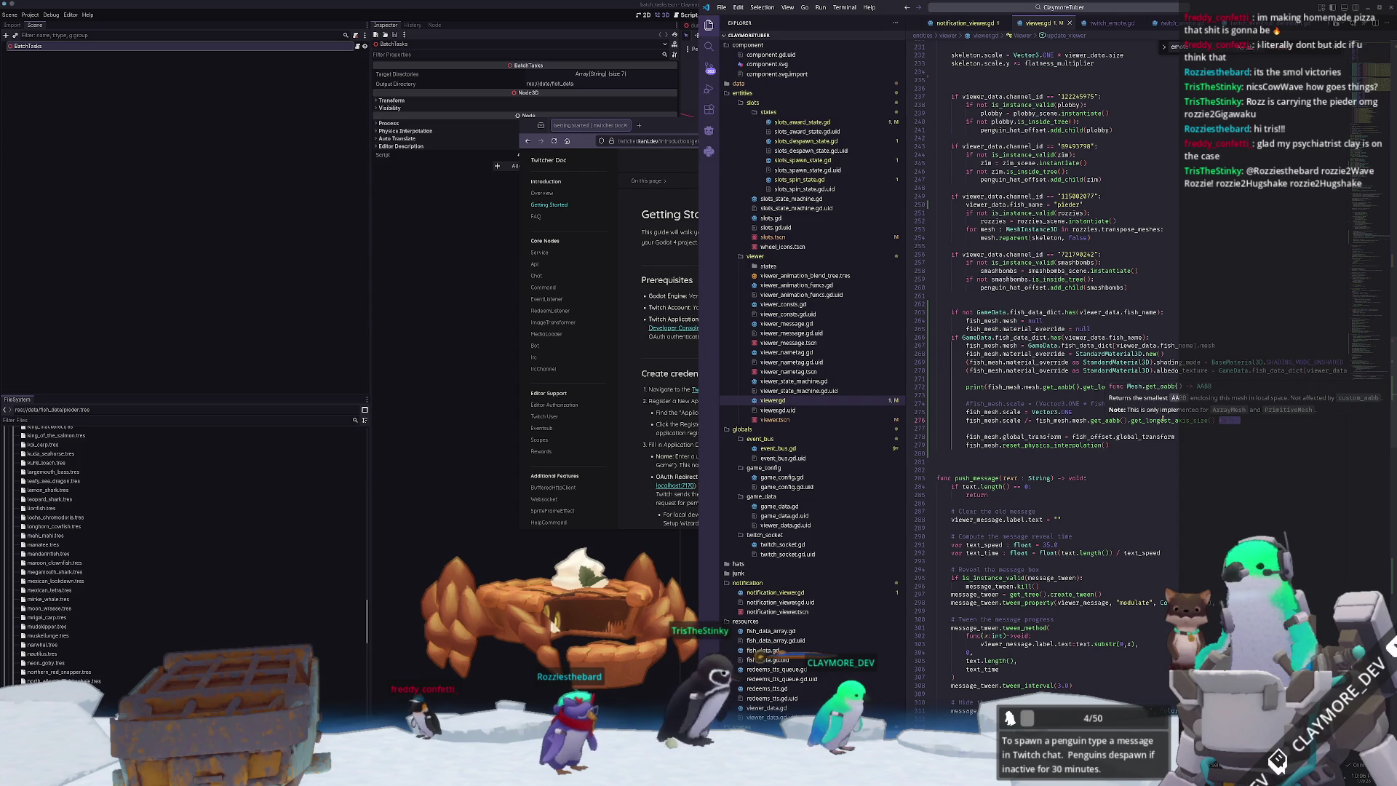
- Highlight the fish_mesh uses and the print line, briefly switching to Godot and back
{"action": "left_click", "coordinate": [1084, 427]}
{"action": "left_click", "coordinate": [1052, 420]}
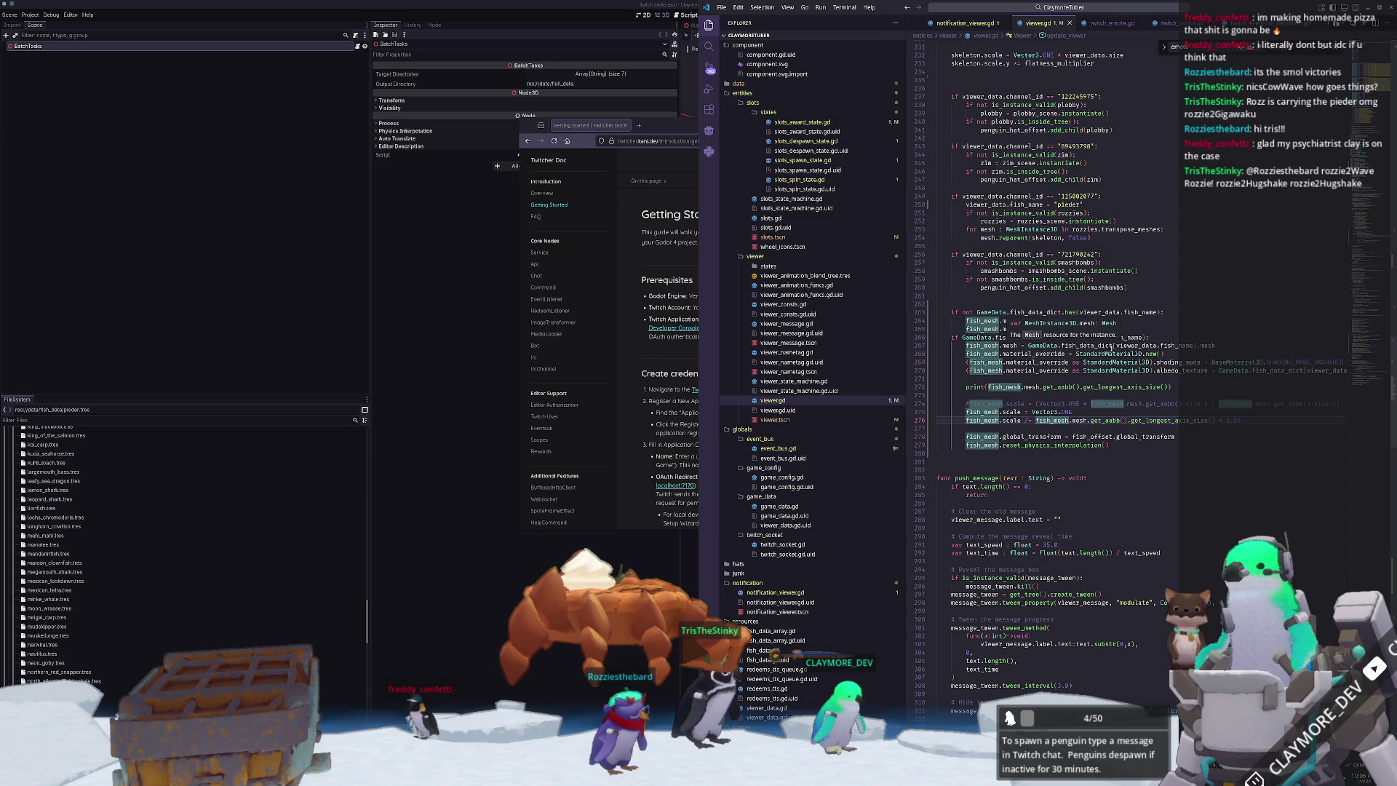
{"action": "left_click", "coordinate": [1188, 354]}
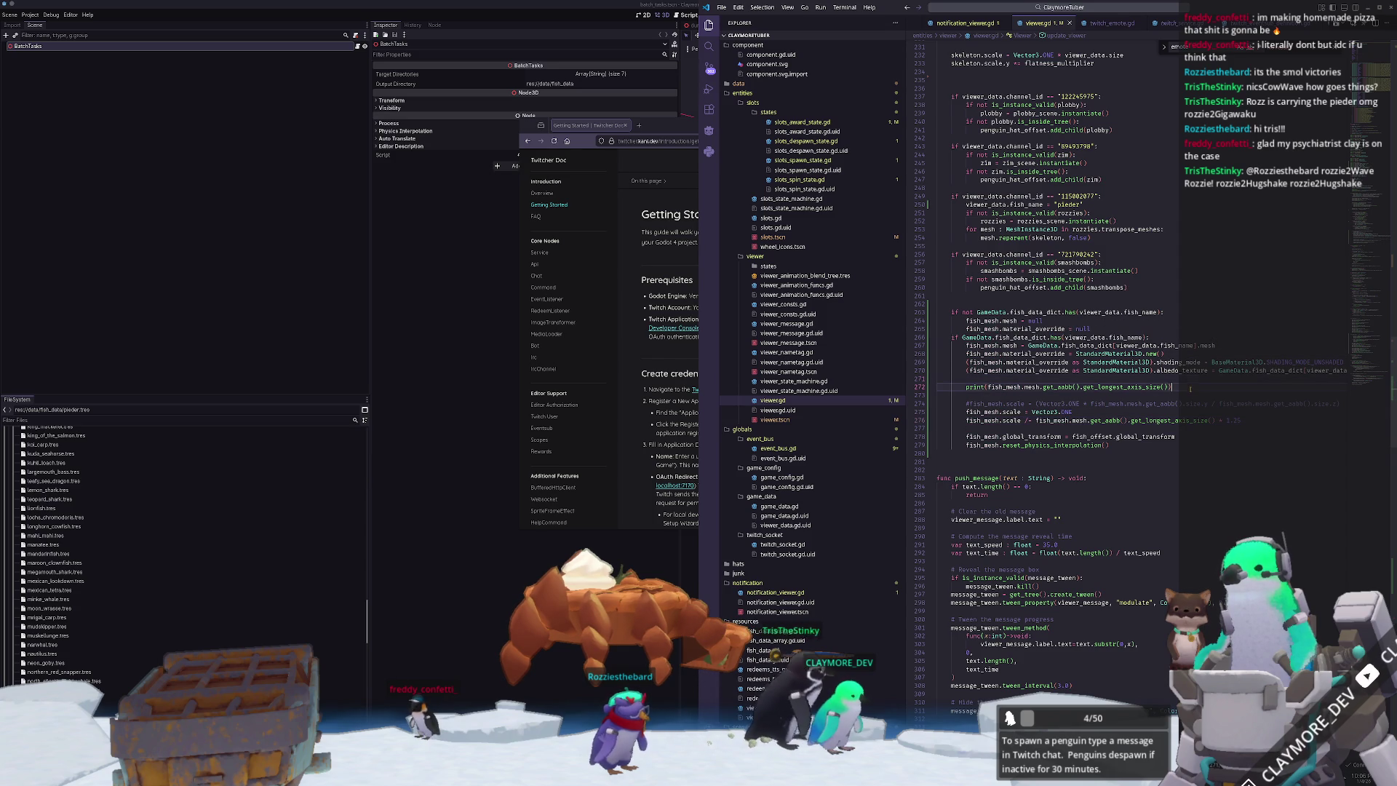
{"action": "left_click", "coordinate": [643, 685]}
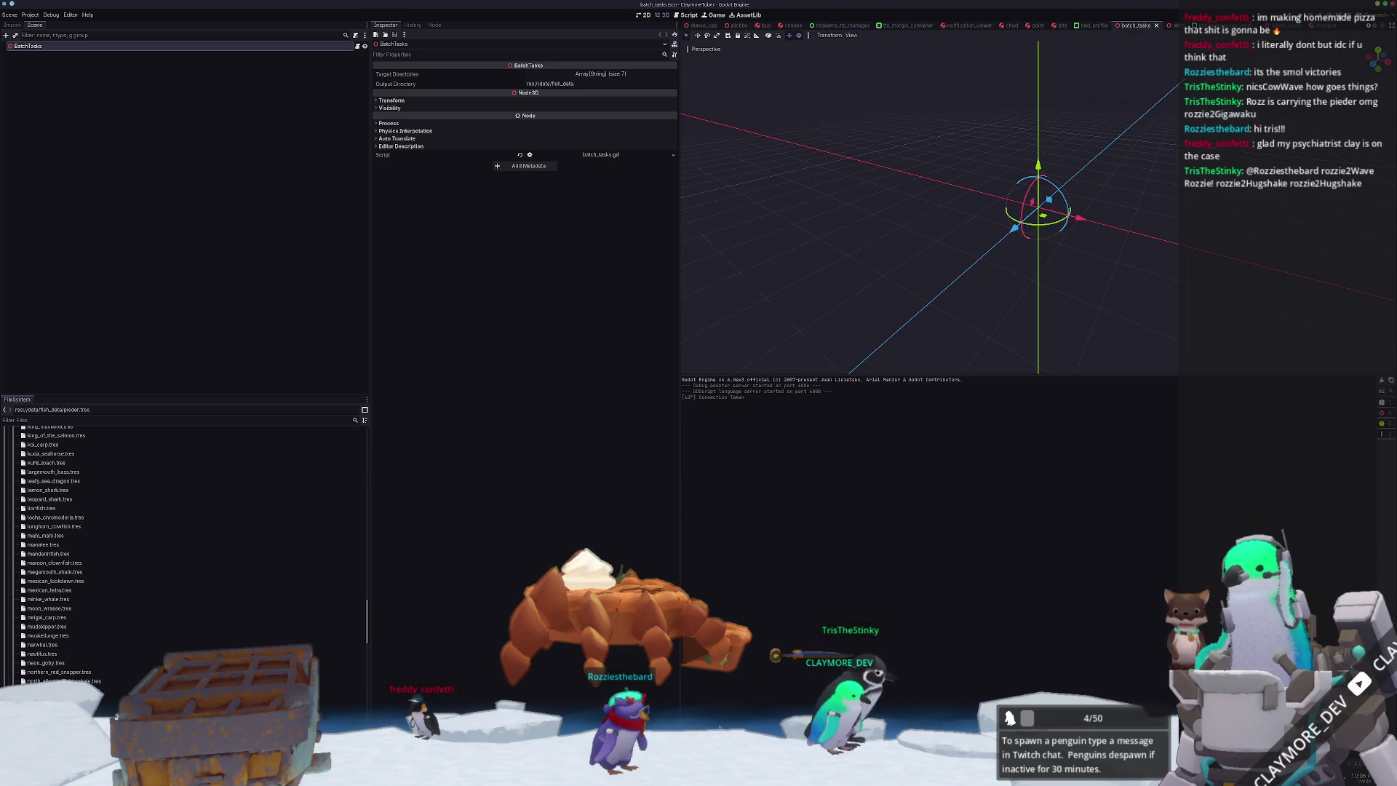
{"action": "key", "text": "alt+Tab"}
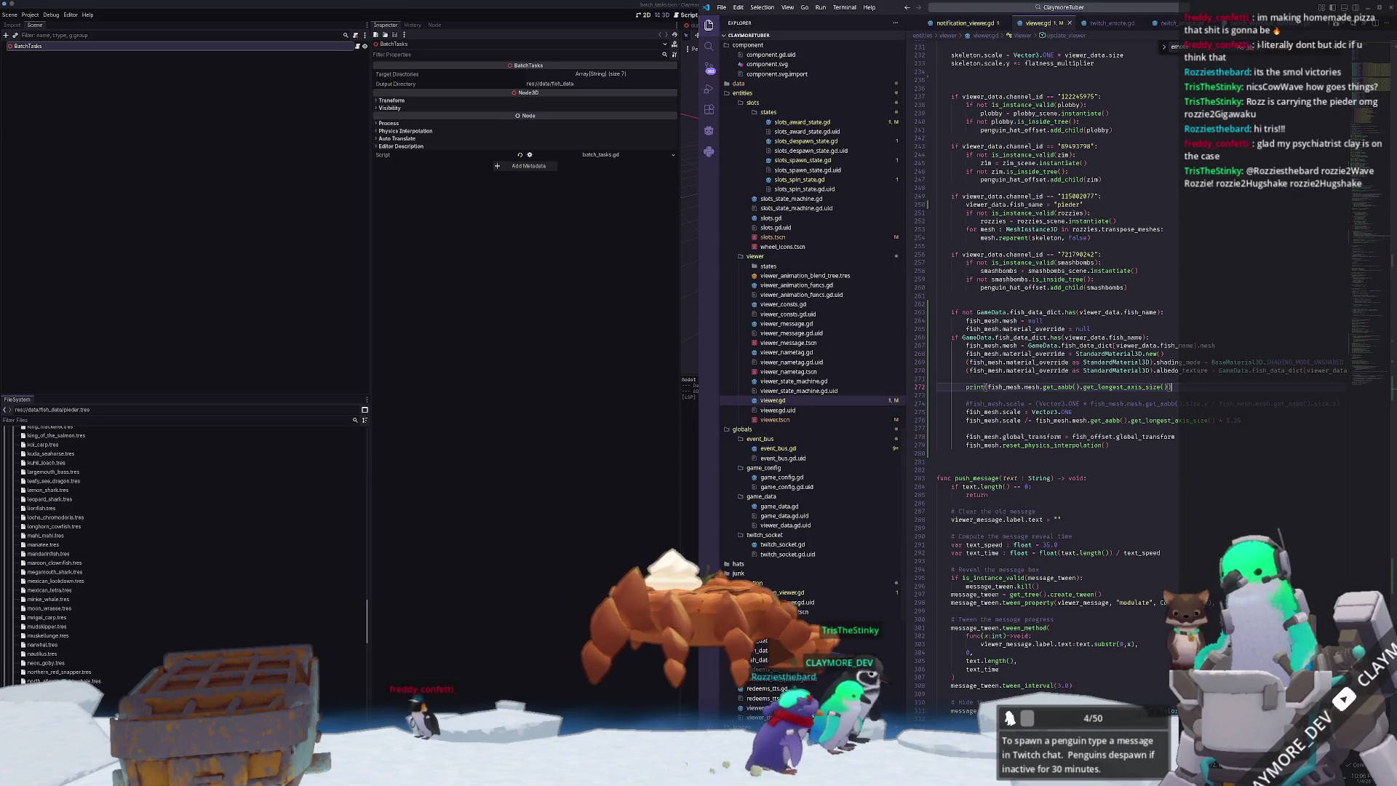
{"action": "left_click", "coordinate": [767, 449]}
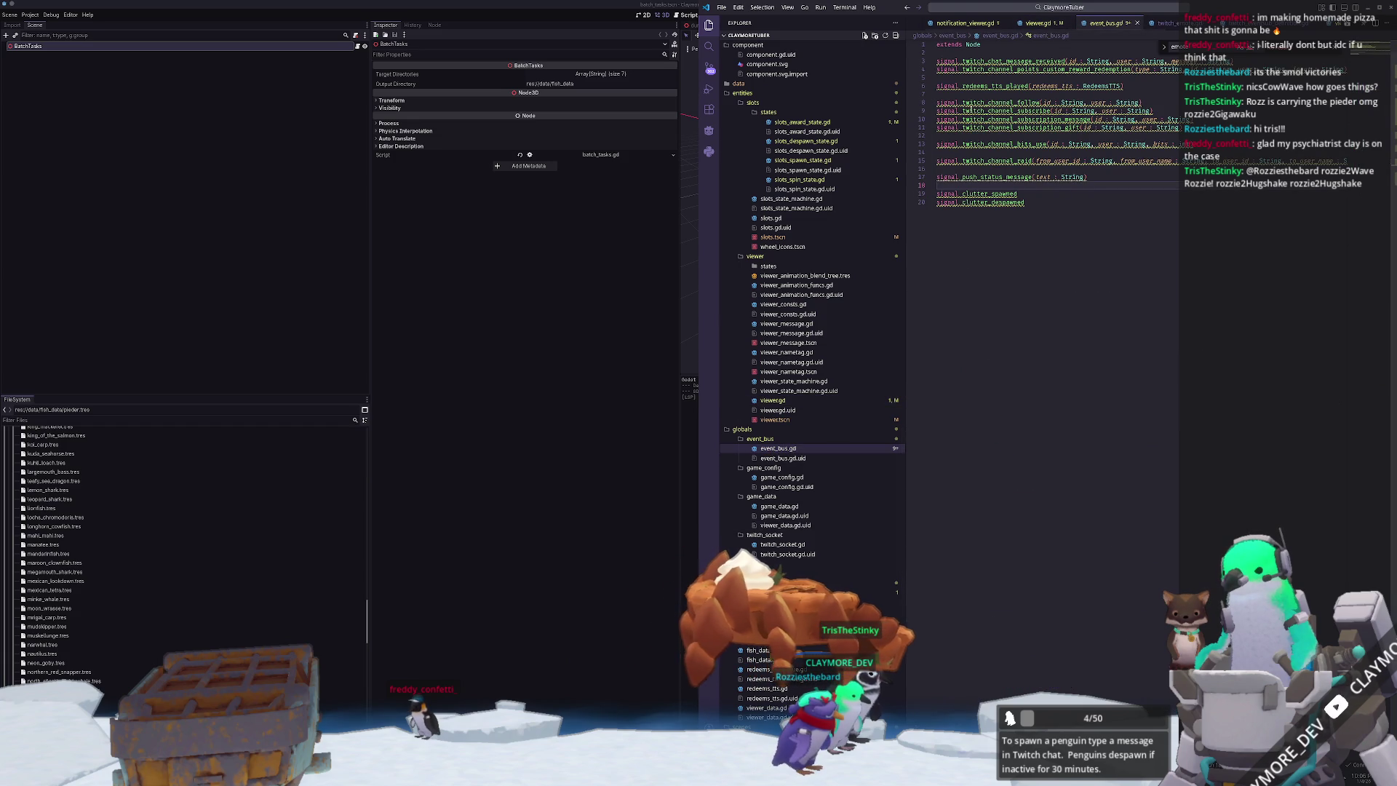
{"action": "left_click", "coordinate": [1046, 9]}
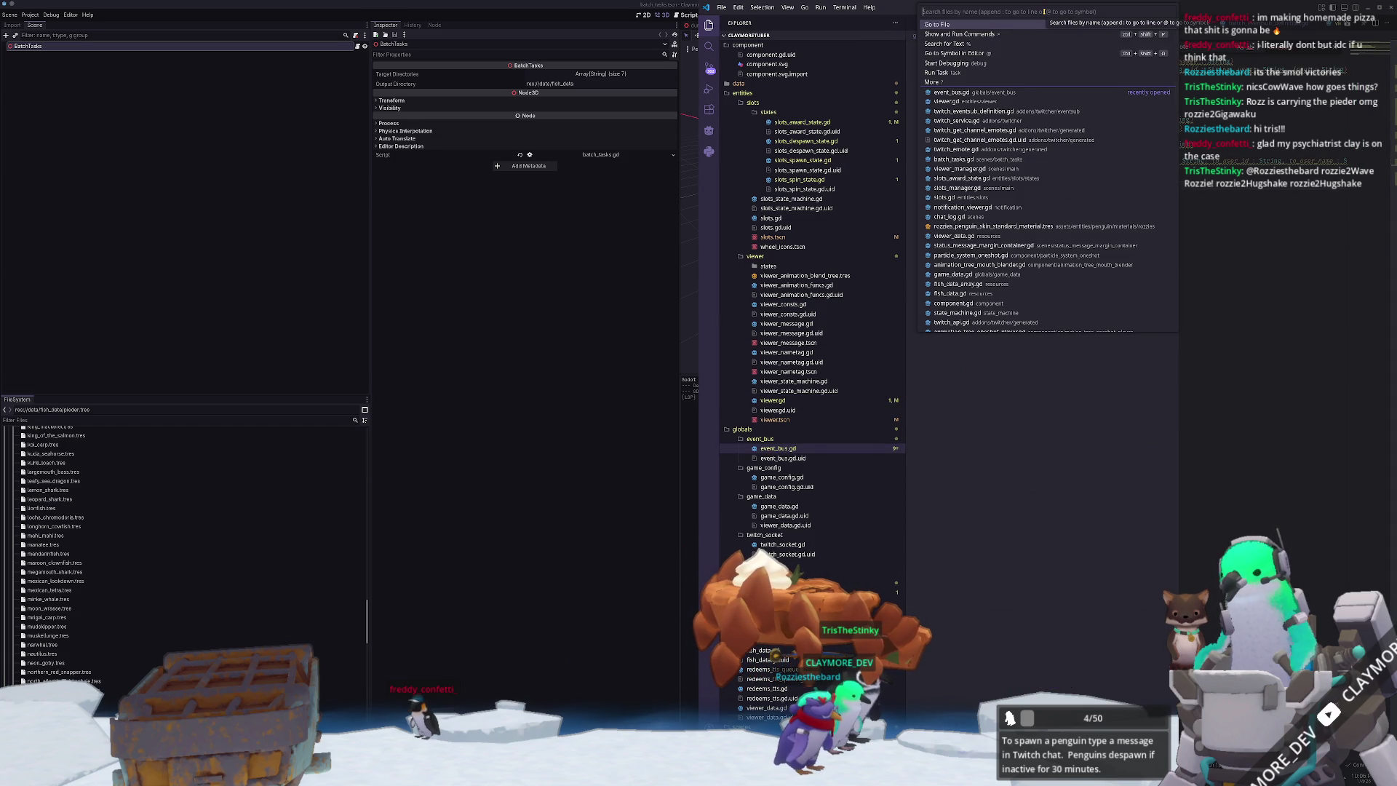
{"action": "type", "text": "%emote"}
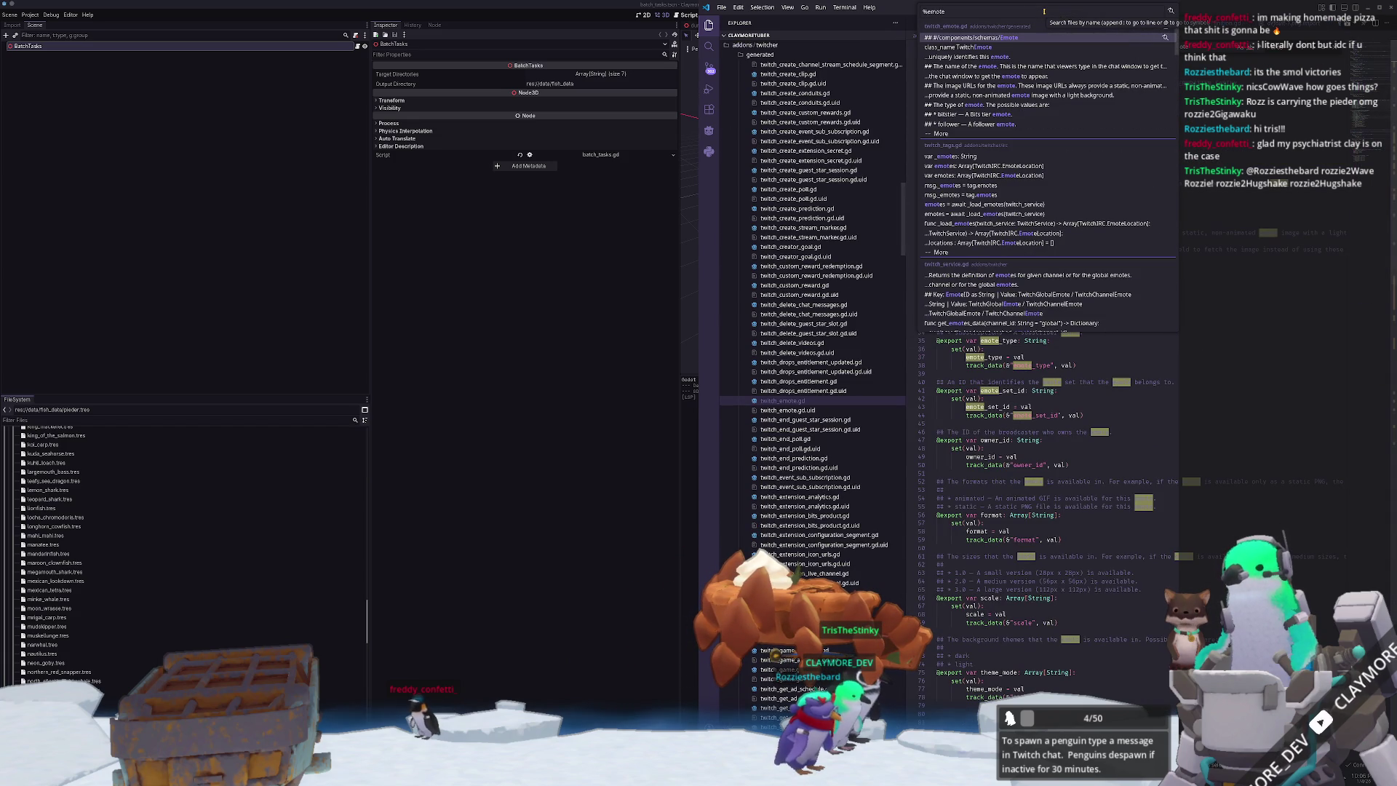
{"action": "key", "text": "Down"}
{"action": "key", "text": "Down"}
{"action": "key", "text": "Down"}
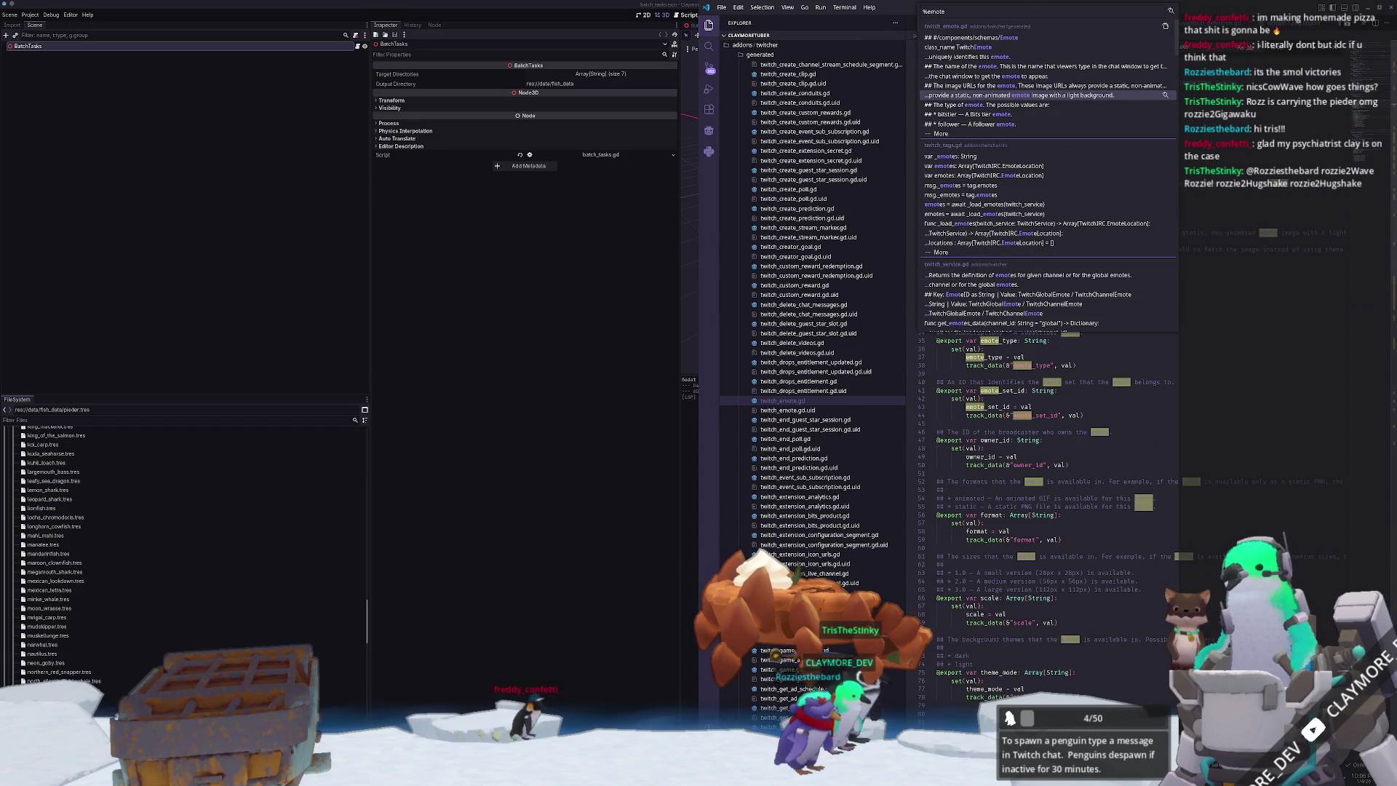
{"action": "key", "text": "Return"}
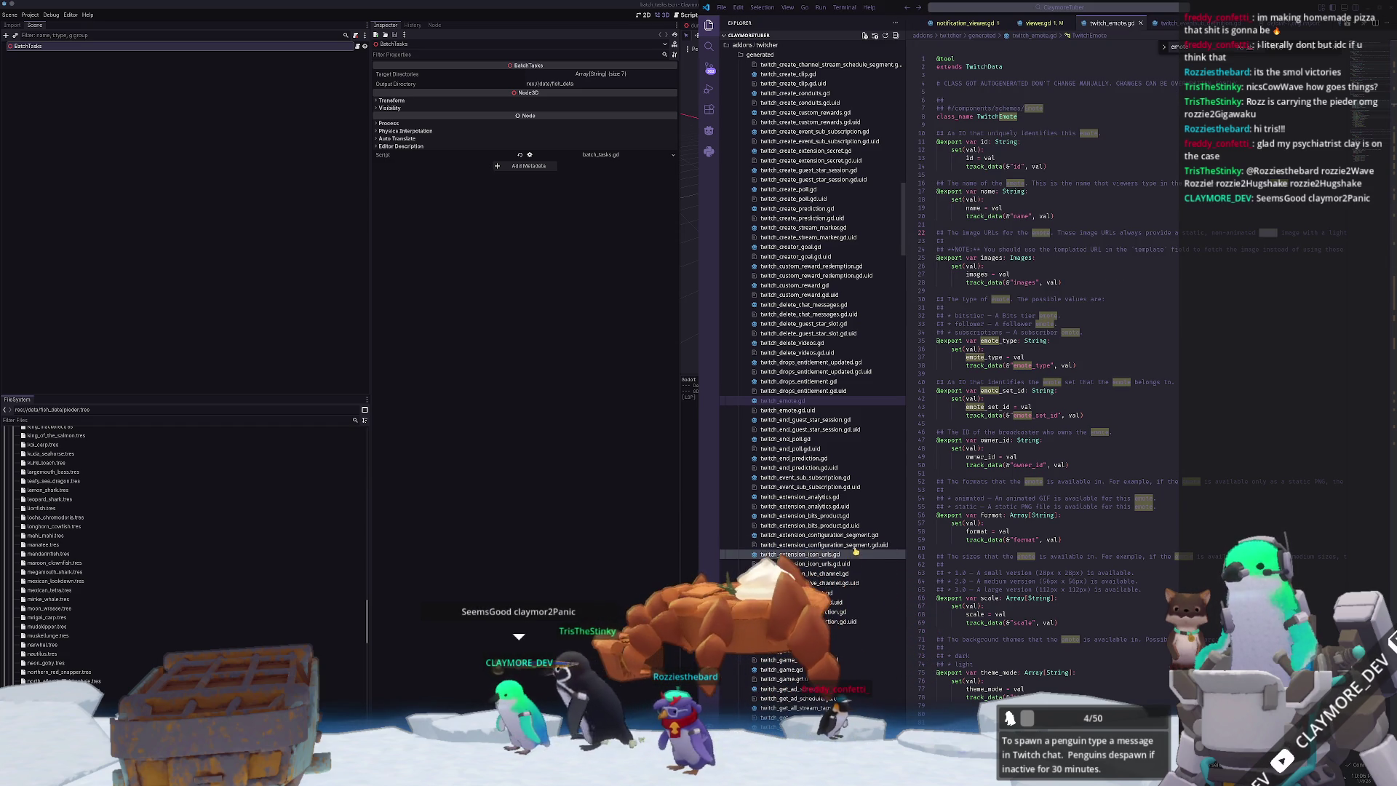
{"action": "mouse_move", "coordinate": [797, 775]}
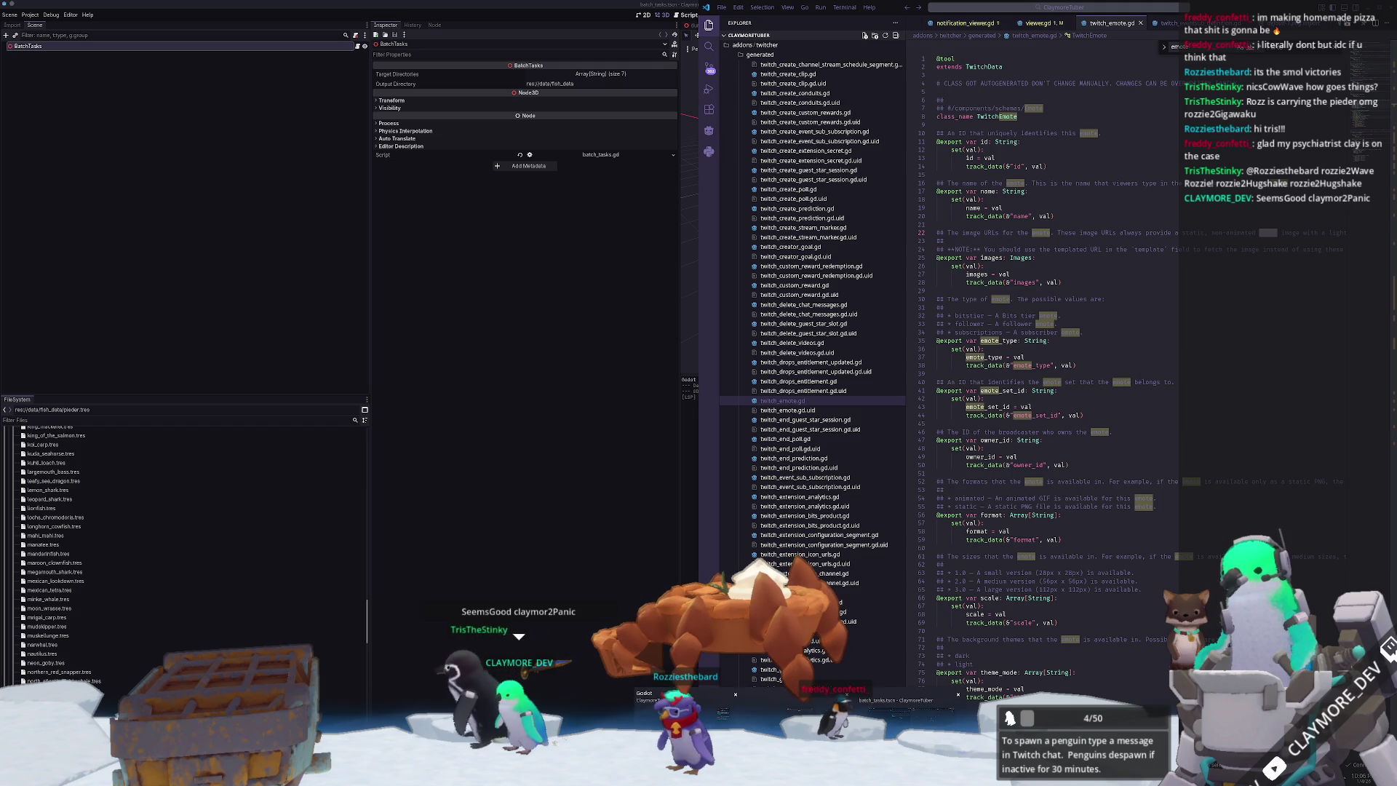
{"action": "left_click", "coordinate": [895, 717]}
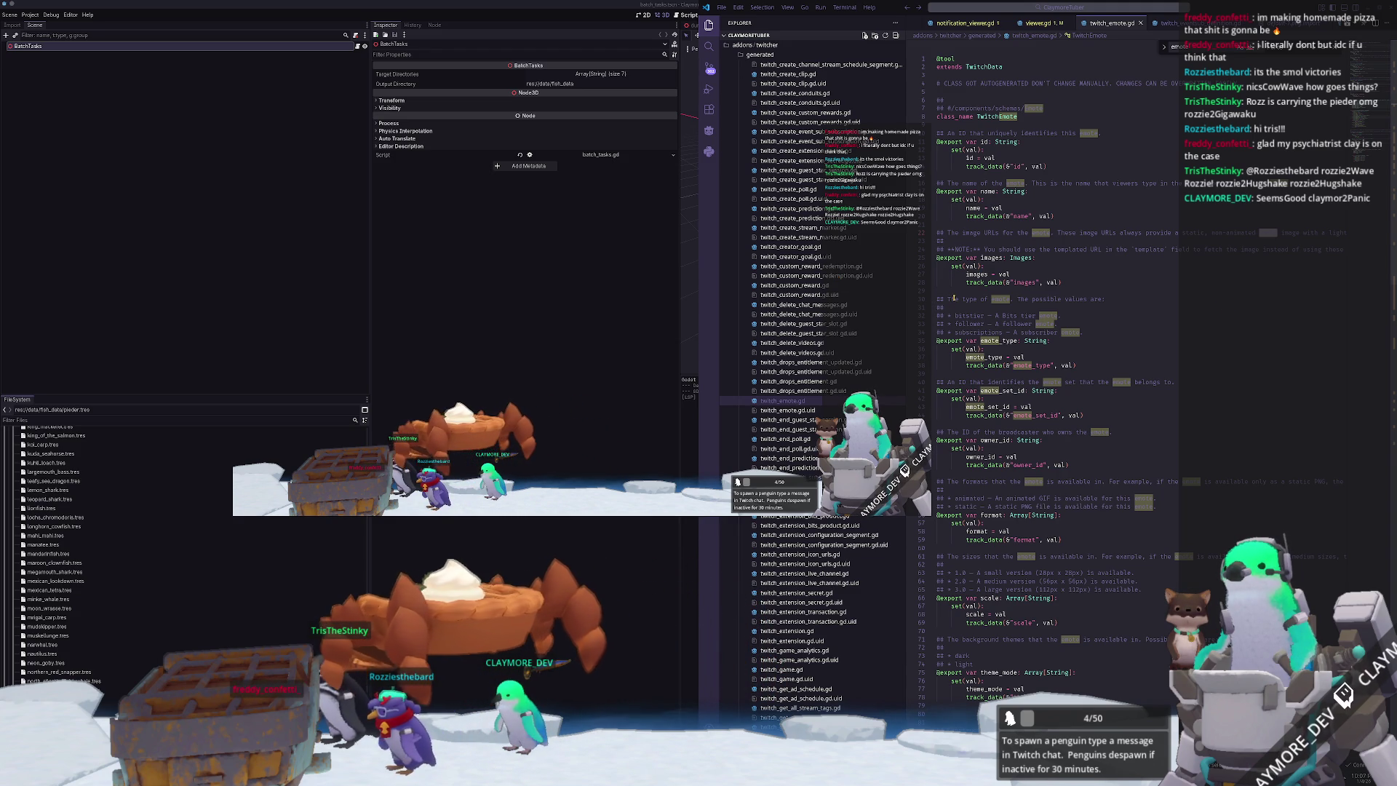
{"action": "left_click", "coordinate": [965, 299]}
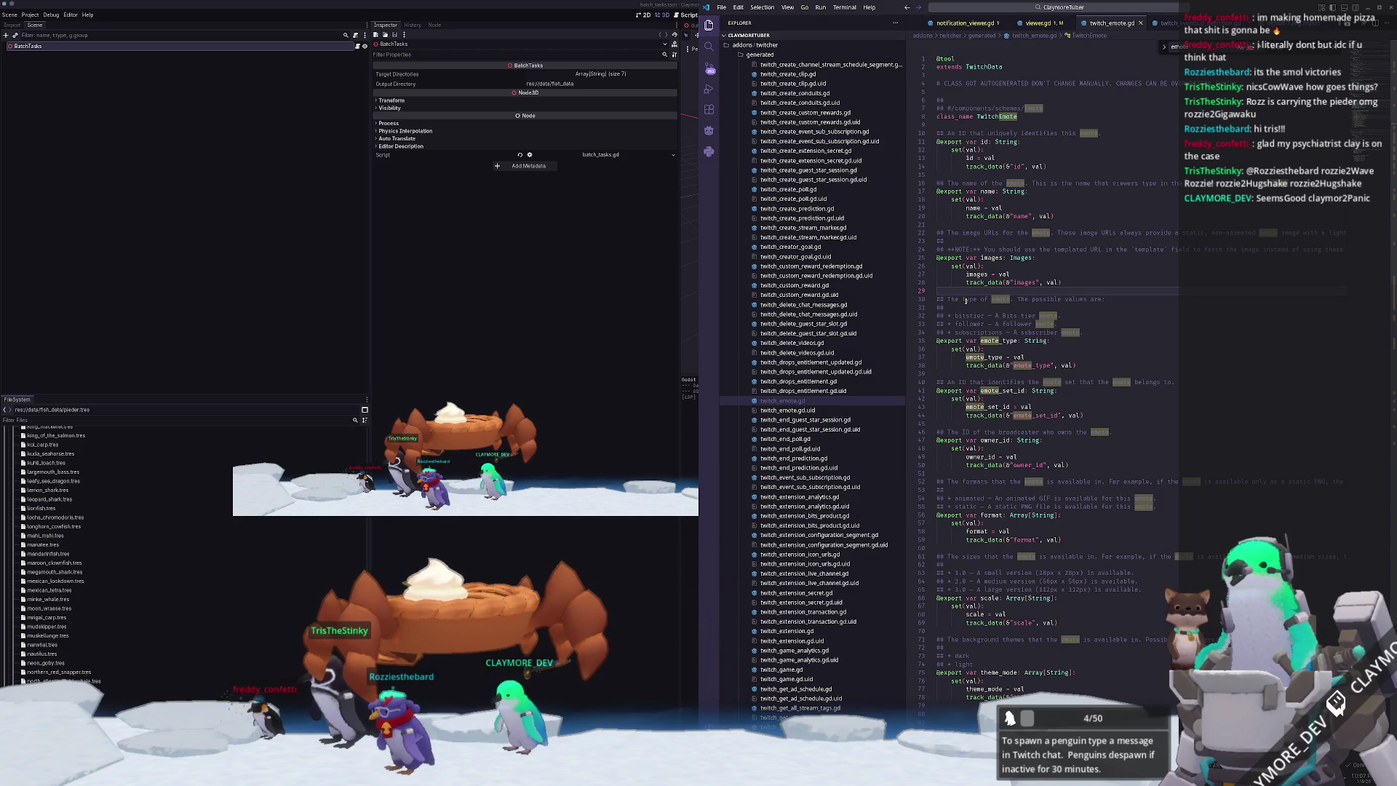
{"action": "scroll", "coordinate": [781, 475], "scroll_direction": "down", "scroll_amount": 2}
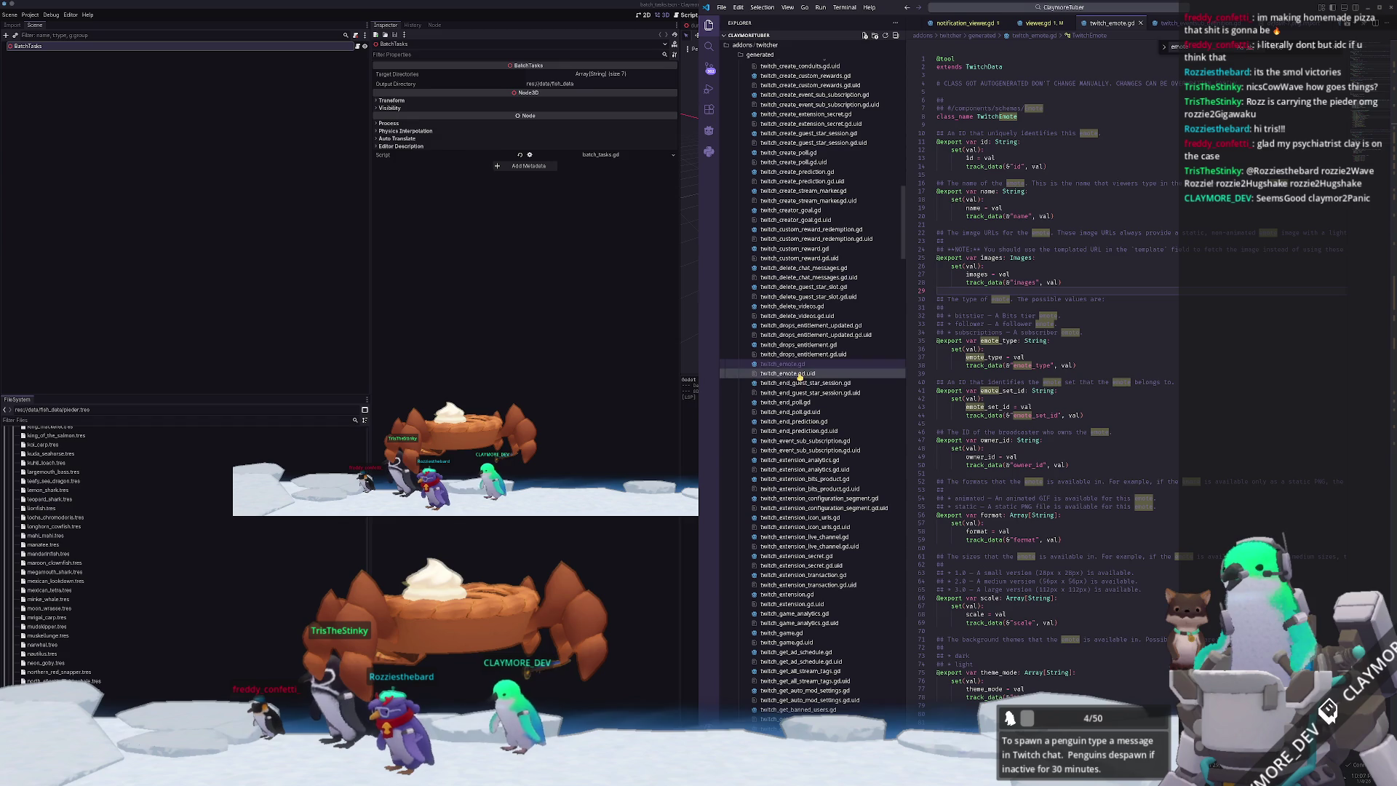
{"action": "scroll", "coordinate": [799, 366], "scroll_direction": "up", "scroll_amount": 5}
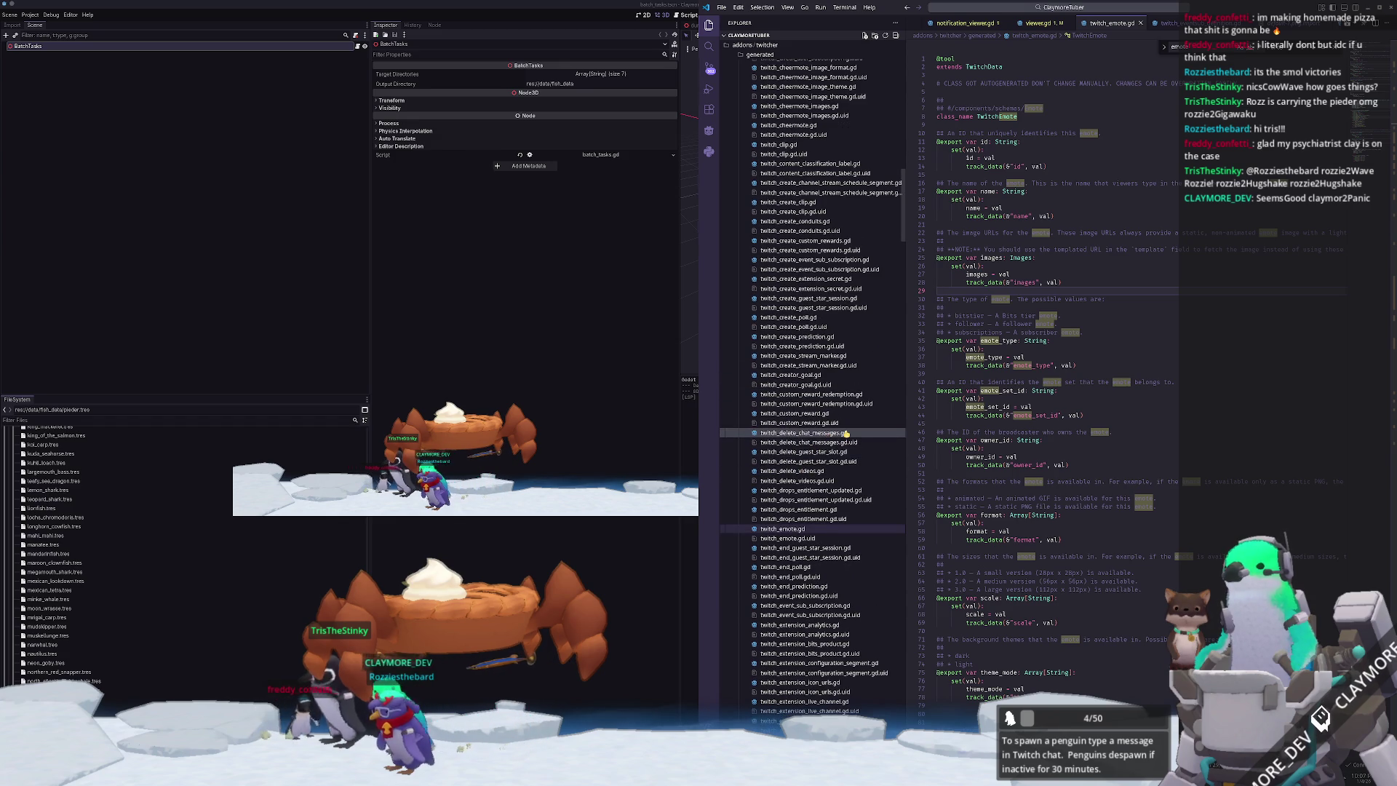
{"action": "scroll", "coordinate": [846, 433], "scroll_direction": "up", "scroll_amount": 4}
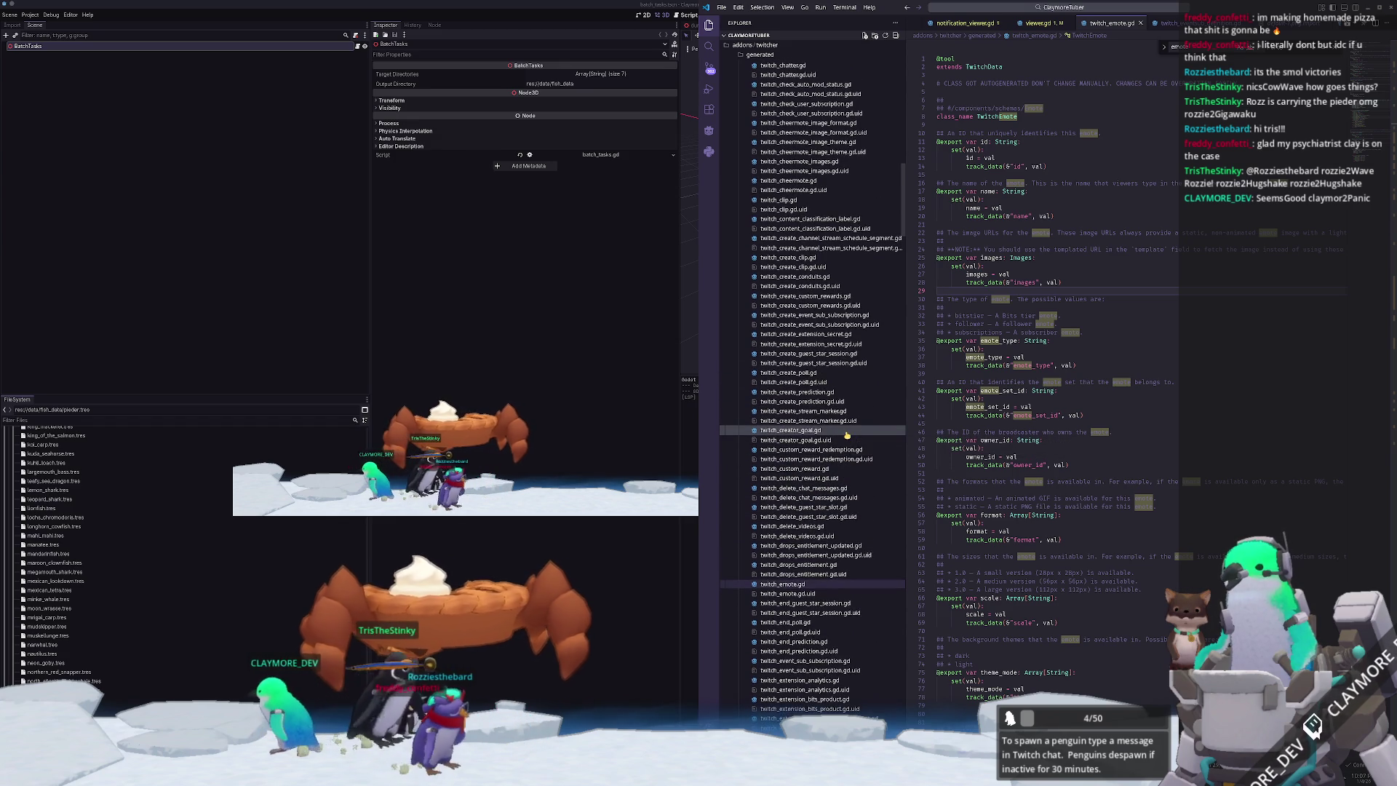
{"action": "scroll", "coordinate": [847, 435], "scroll_direction": "up", "scroll_amount": 4}
{"action": "scroll", "coordinate": [847, 435], "scroll_direction": "down", "scroll_amount": 7}
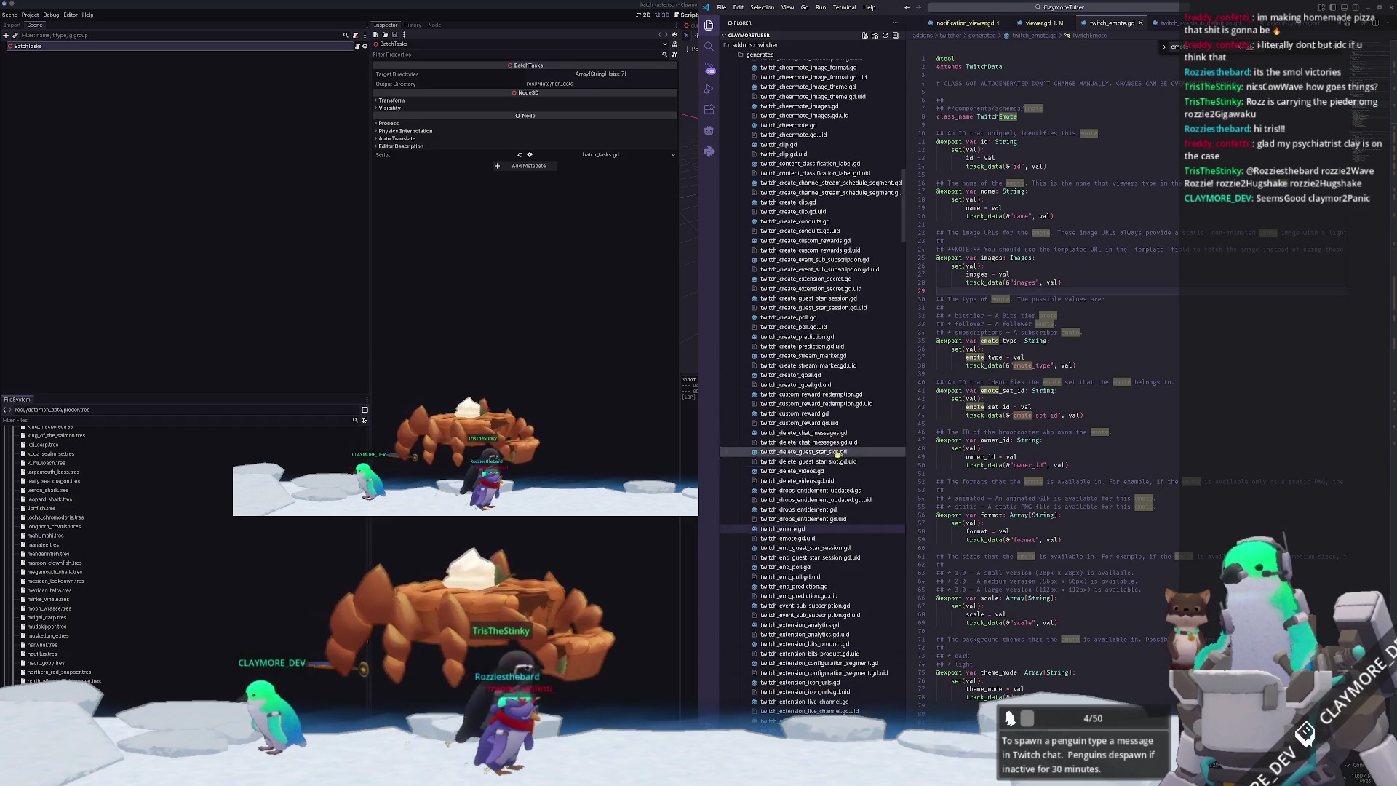
{"action": "scroll", "coordinate": [797, 534], "scroll_direction": "down", "scroll_amount": 7}
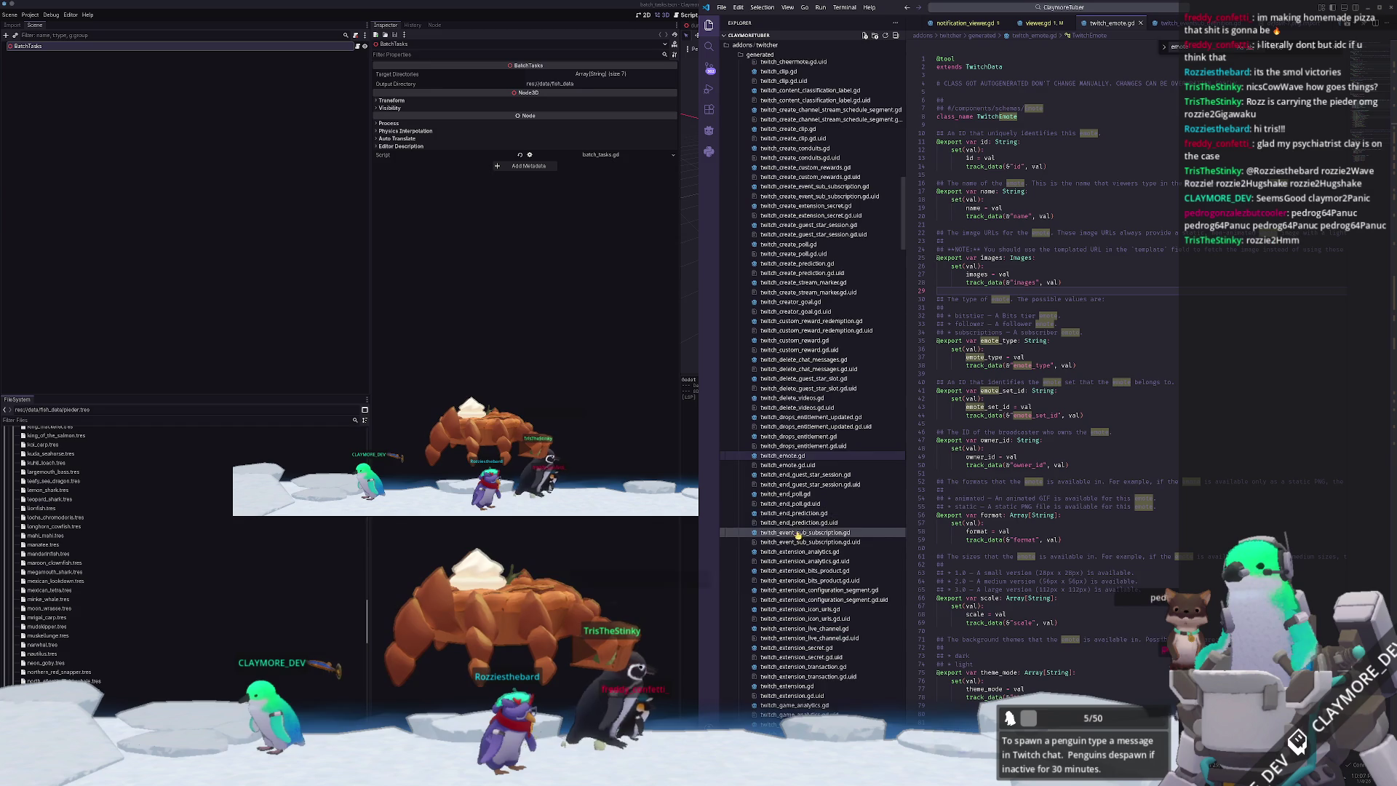
{"action": "scroll", "coordinate": [800, 553], "scroll_direction": "down", "scroll_amount": 5}
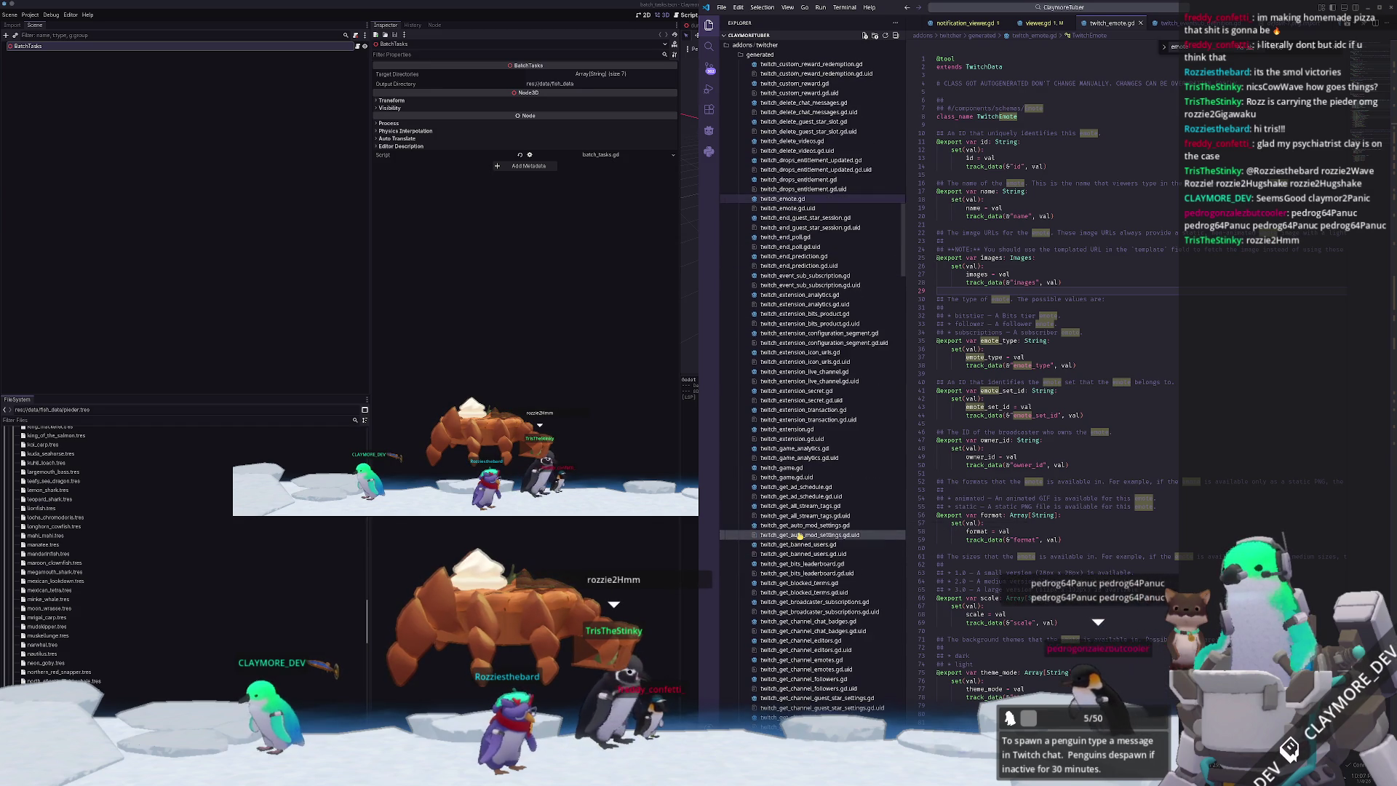
{"action": "scroll", "coordinate": [791, 589], "scroll_direction": "down", "scroll_amount": 4}
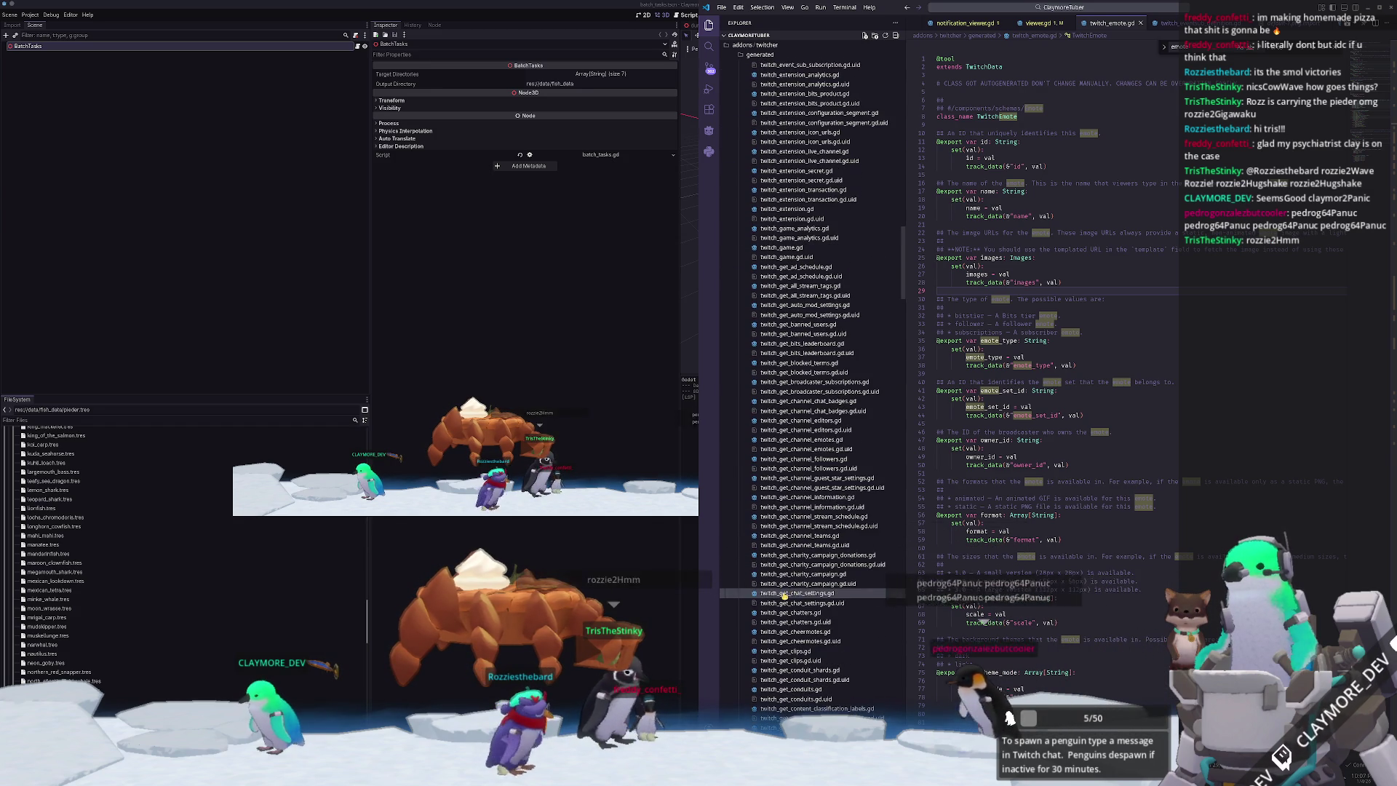
{"action": "left_click", "coordinate": [798, 441]}
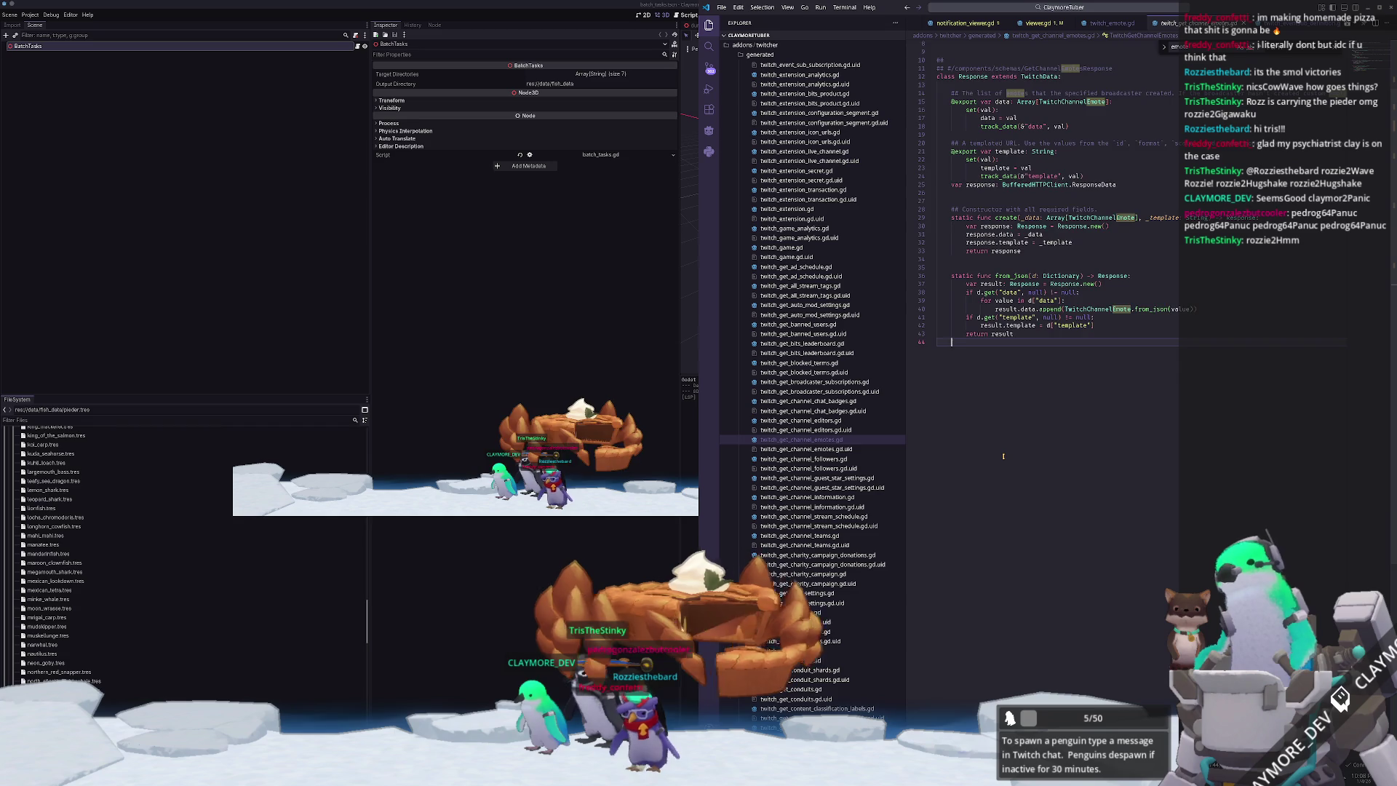
- Open twitch_get_channel_emotes.gd from the Explorer, then bring the Godot editor forward
{"action": "left_click", "coordinate": [705, 633]}
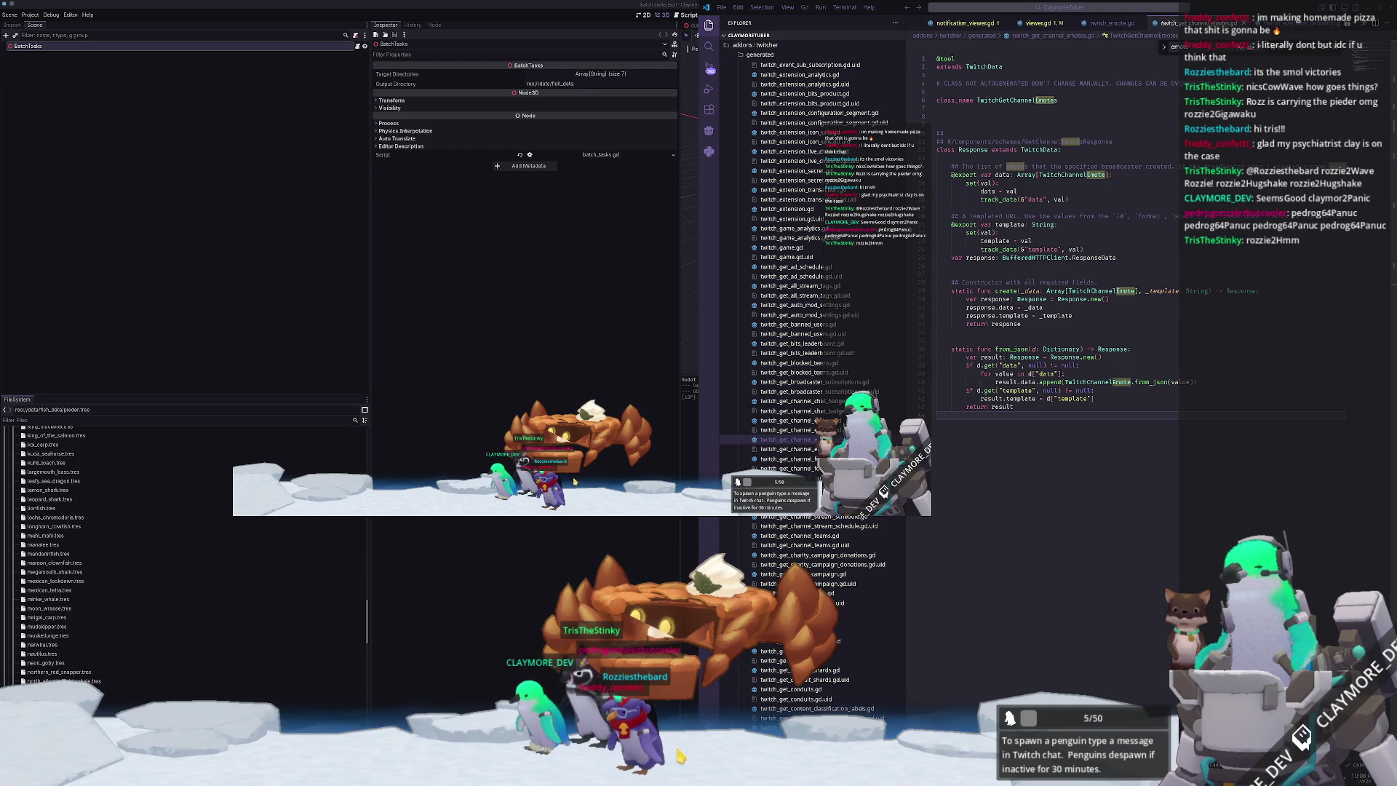
{"action": "left_click", "coordinate": [554, 595]}
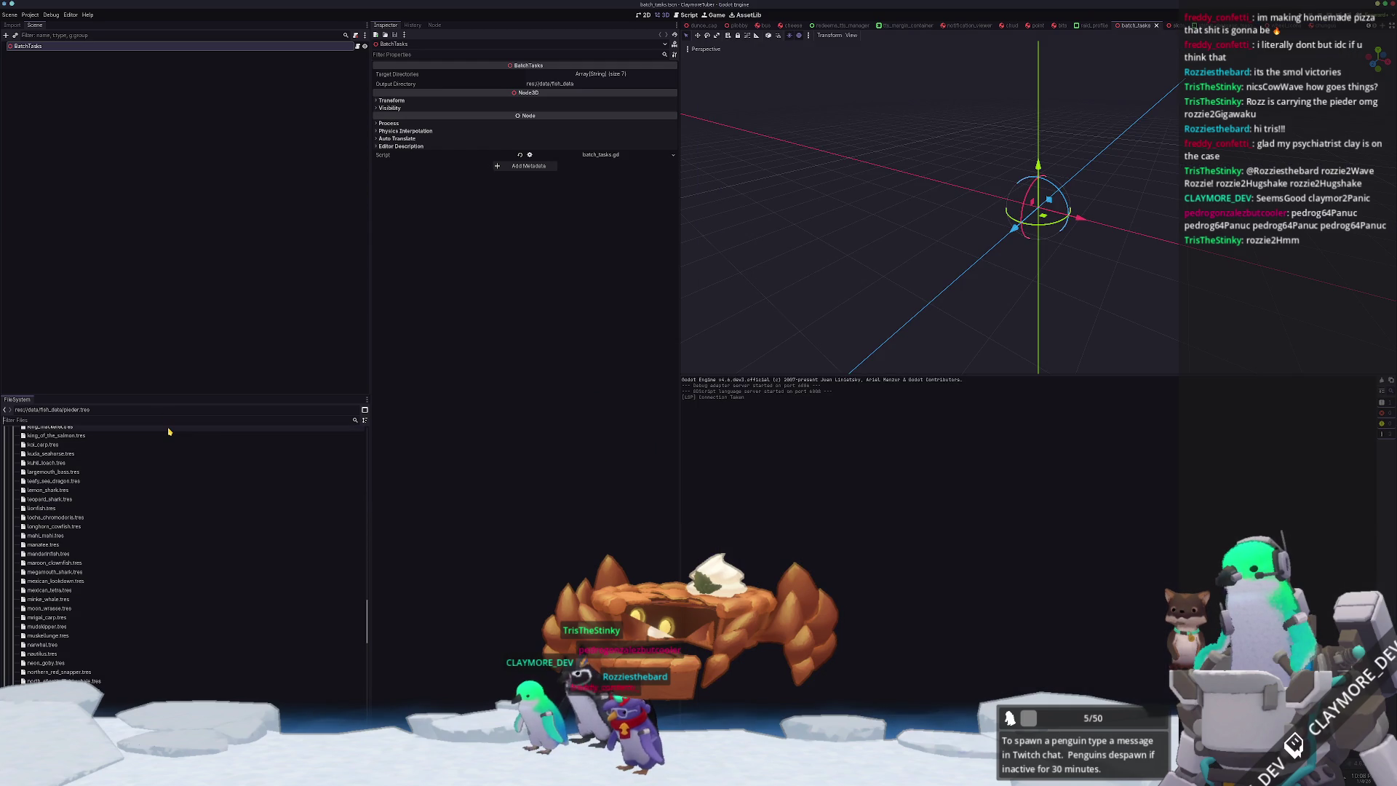
- Reimport pieder.obj in Godot with Generate LODs unchecked, then return to VS Code
{"action": "type", "text": "pieder"}
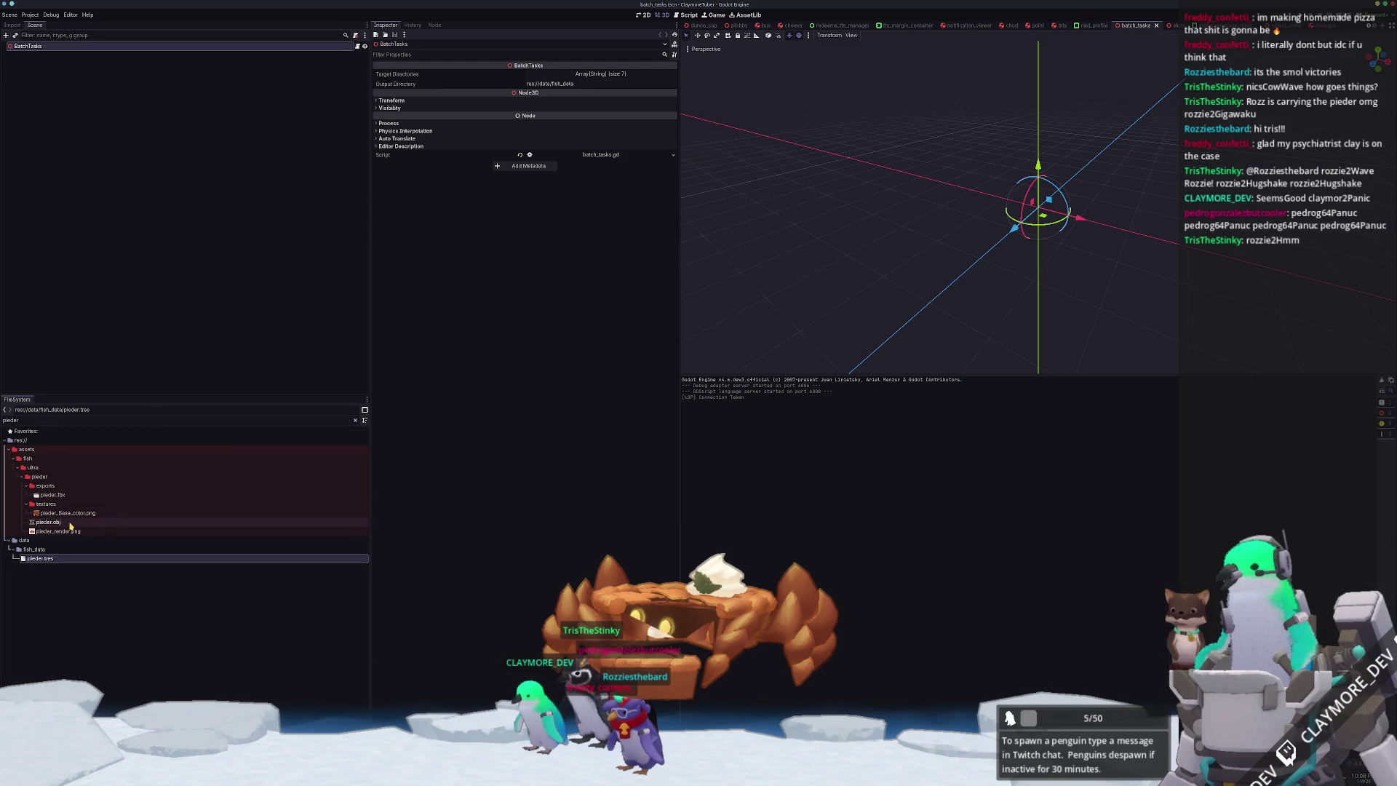
{"action": "left_click", "coordinate": [71, 523]}
{"action": "left_click", "coordinate": [13, 24]}
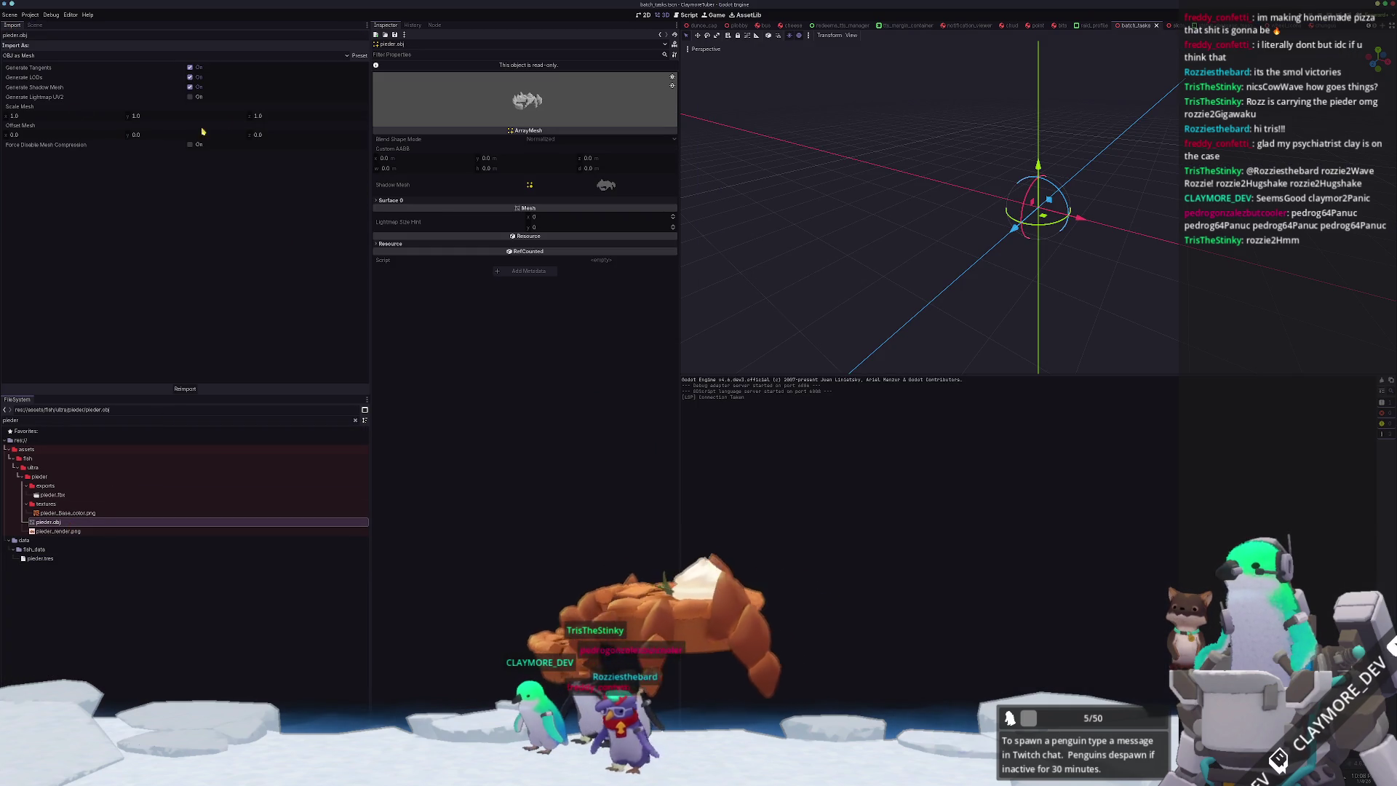
{"action": "left_click", "coordinate": [189, 77]}
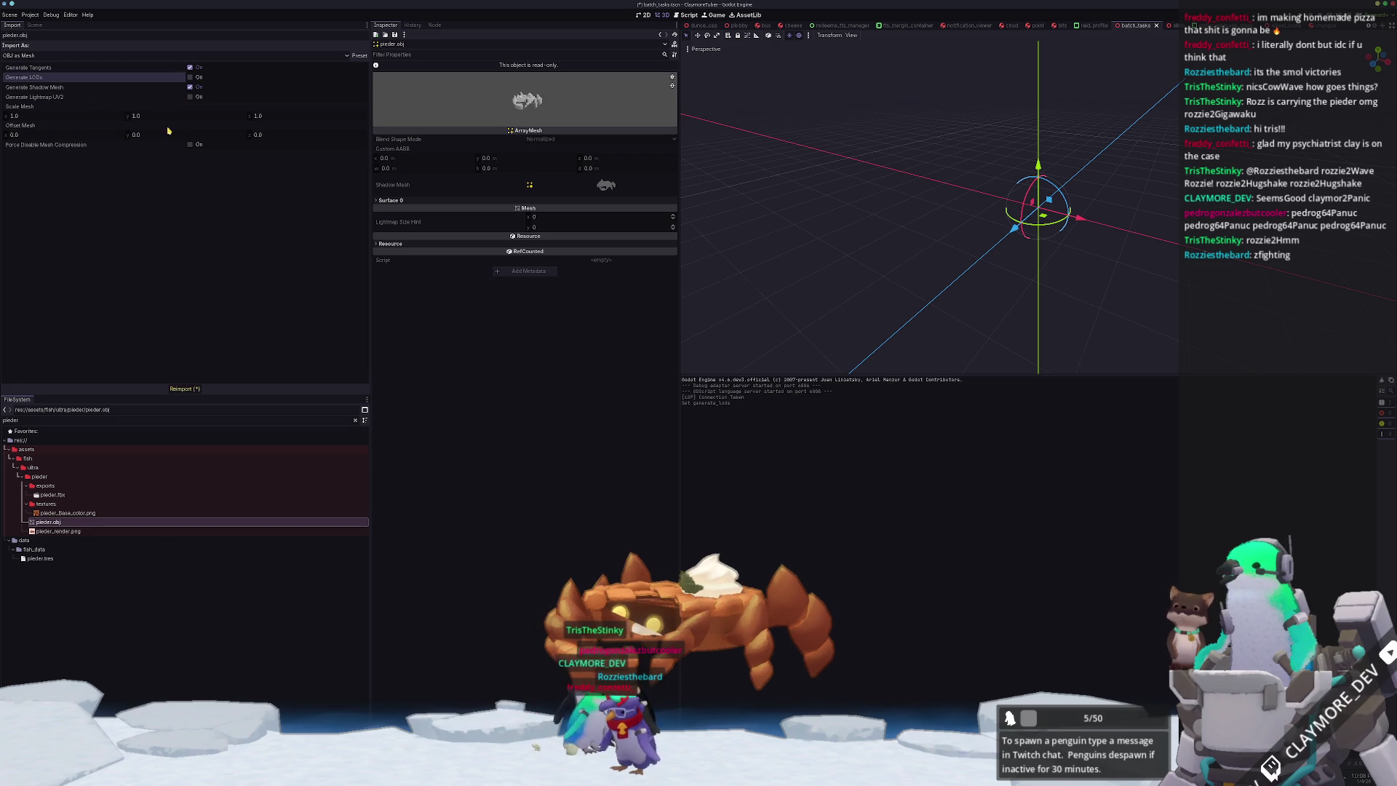
{"action": "left_click", "coordinate": [189, 389]}
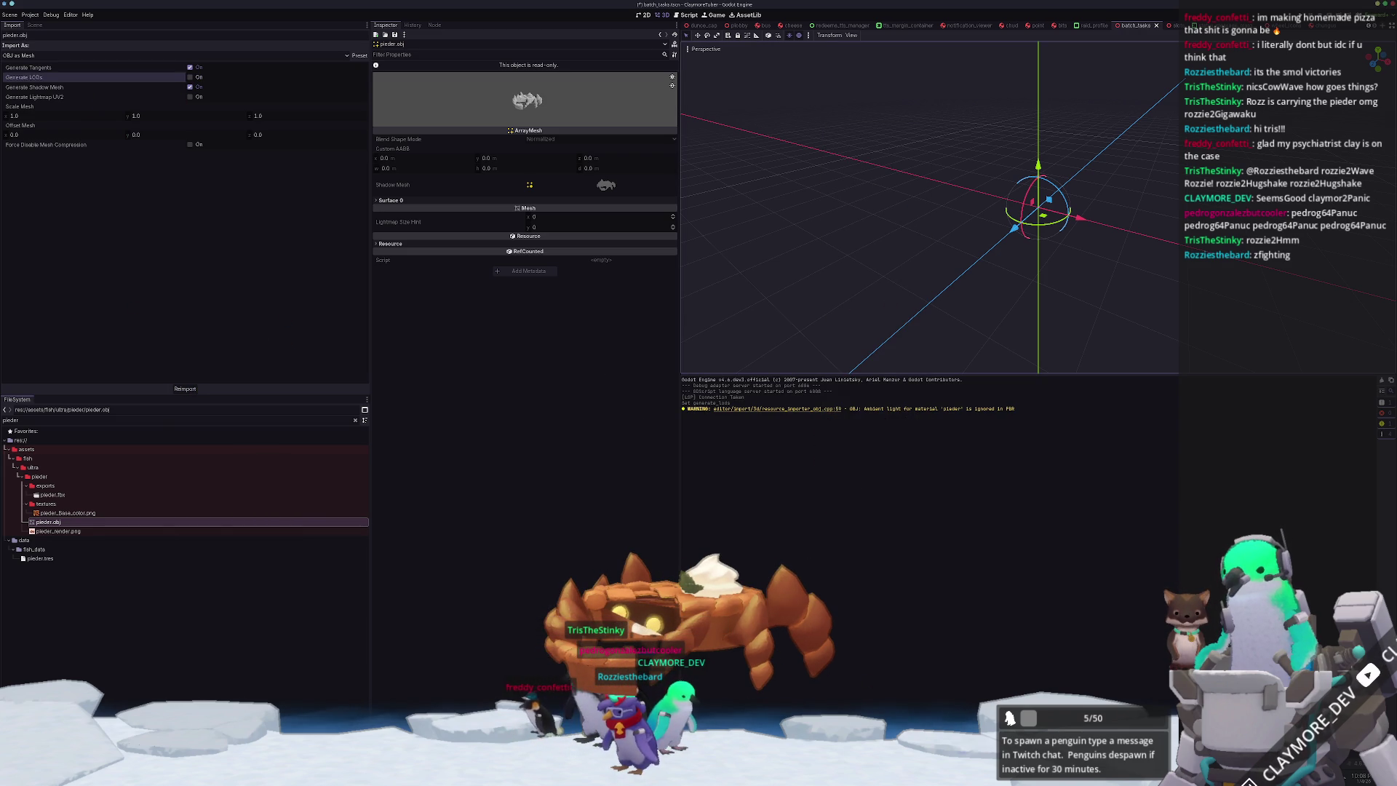
{"action": "key", "text": "alt+Tab"}
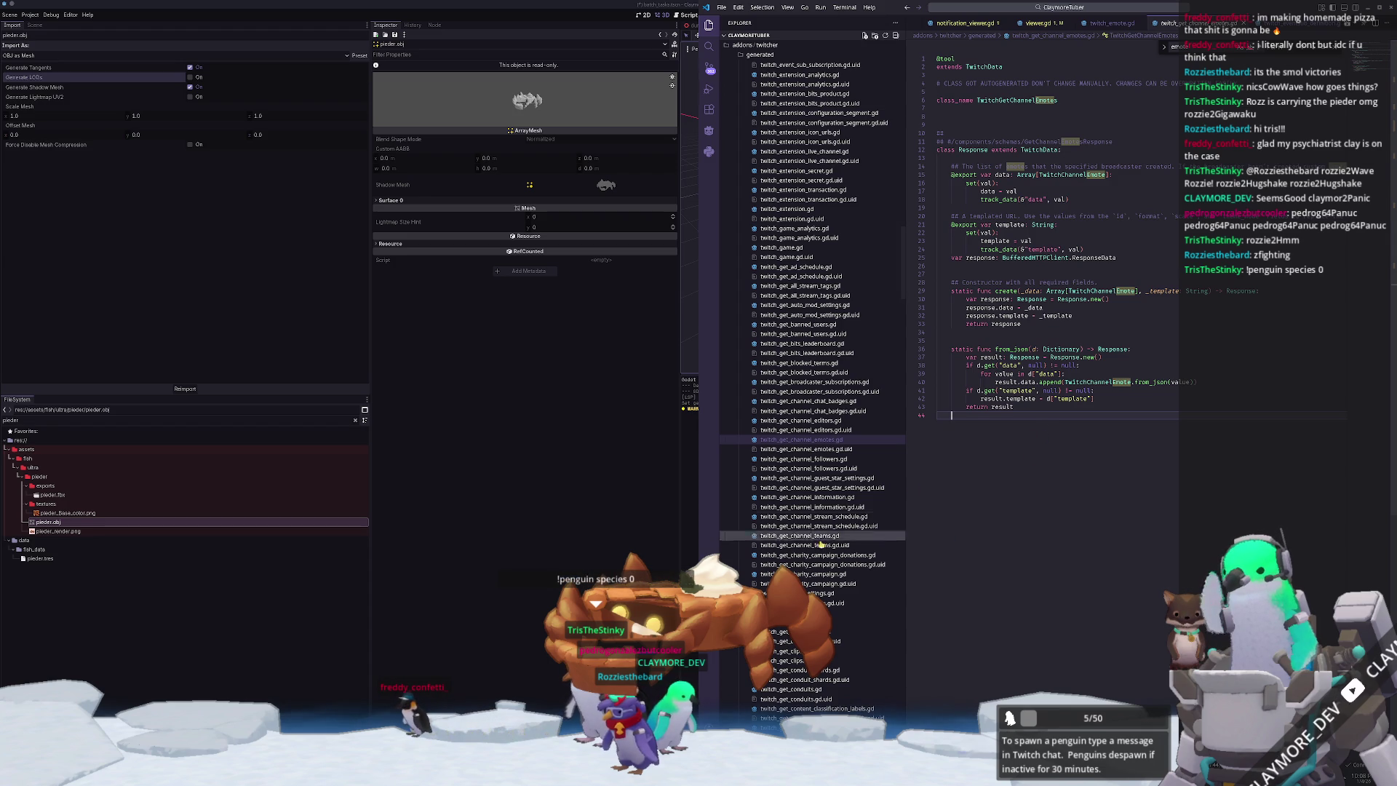
- Open the twitch_get_emote_sets.gd response script from the Explorer
{"action": "scroll", "coordinate": [841, 532], "scroll_direction": "down", "scroll_amount": 6}
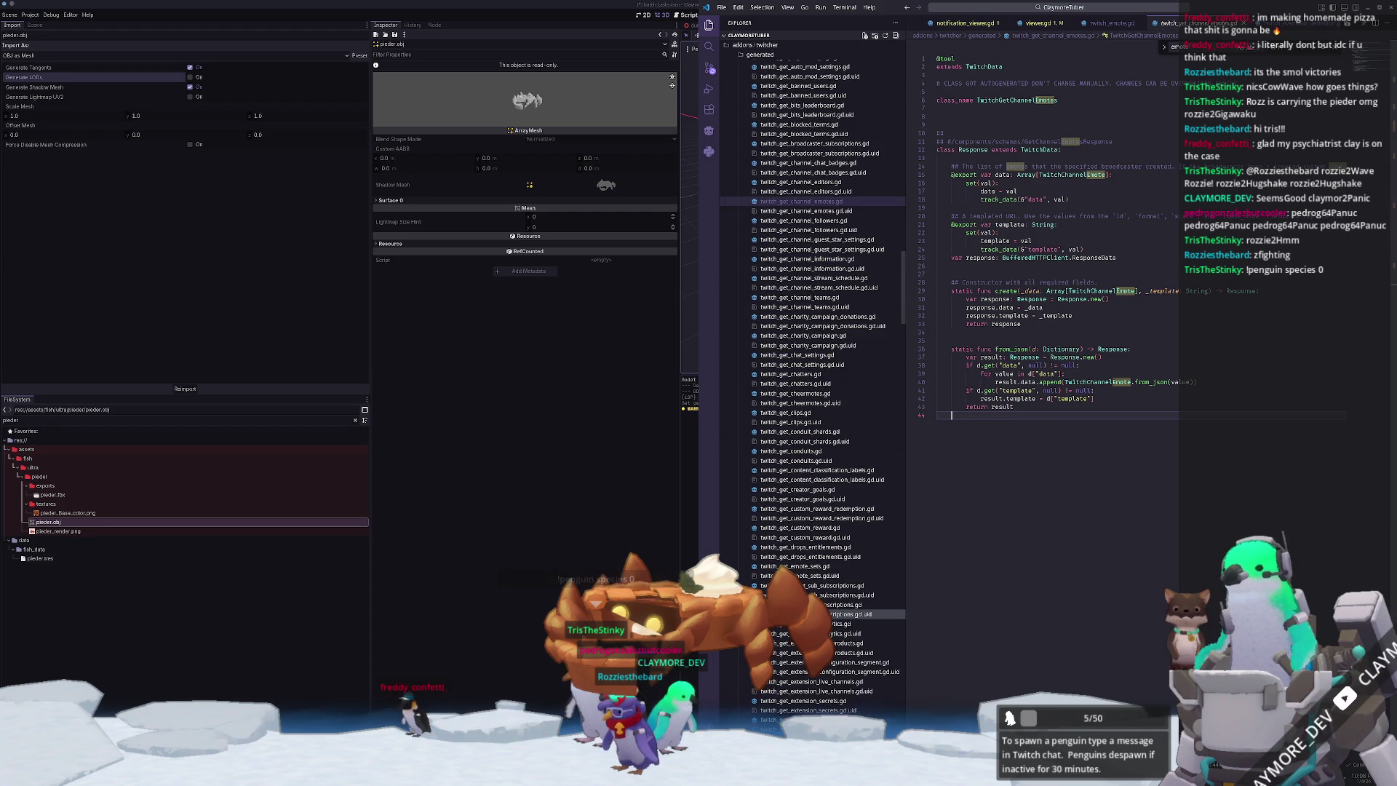
{"action": "left_click", "coordinate": [808, 566]}
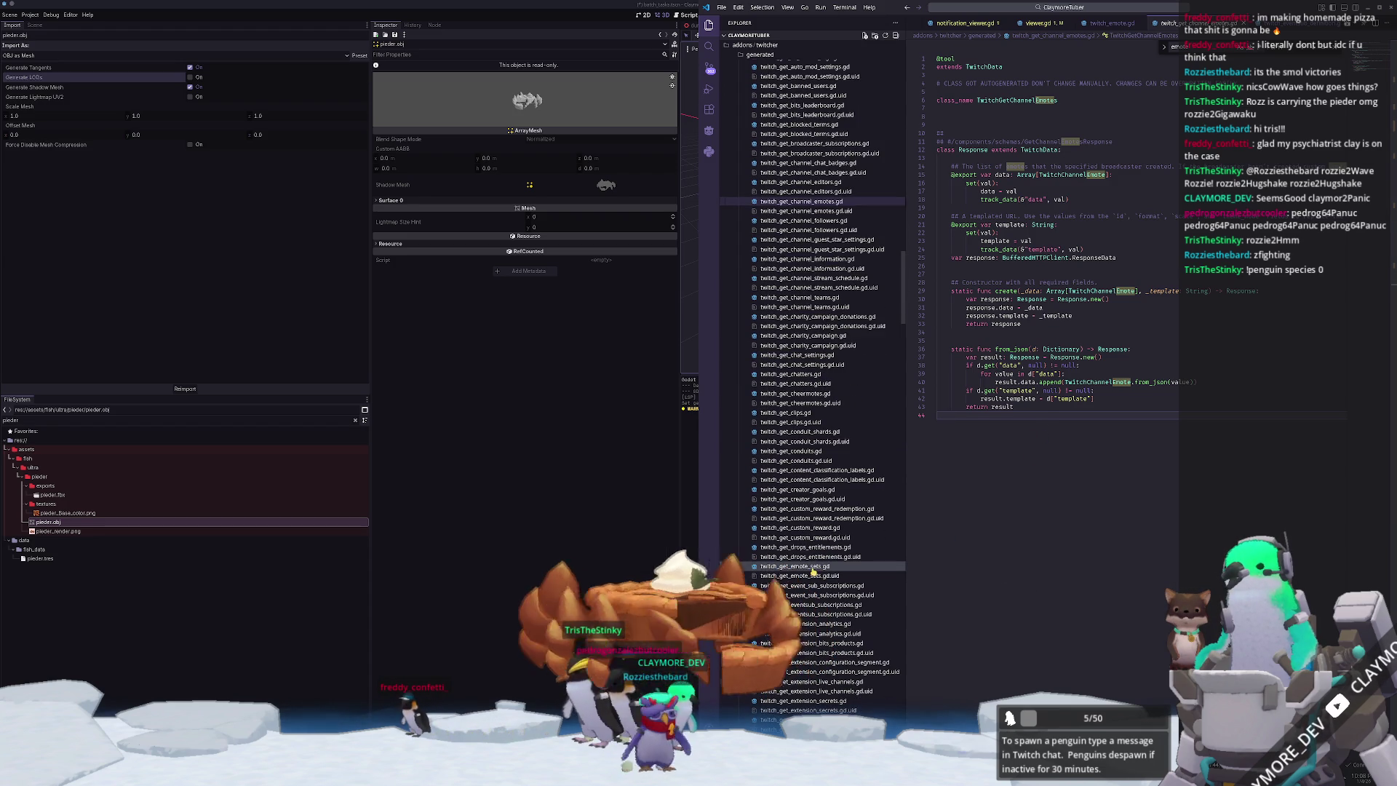
{"action": "left_click", "coordinate": [1017, 519]}
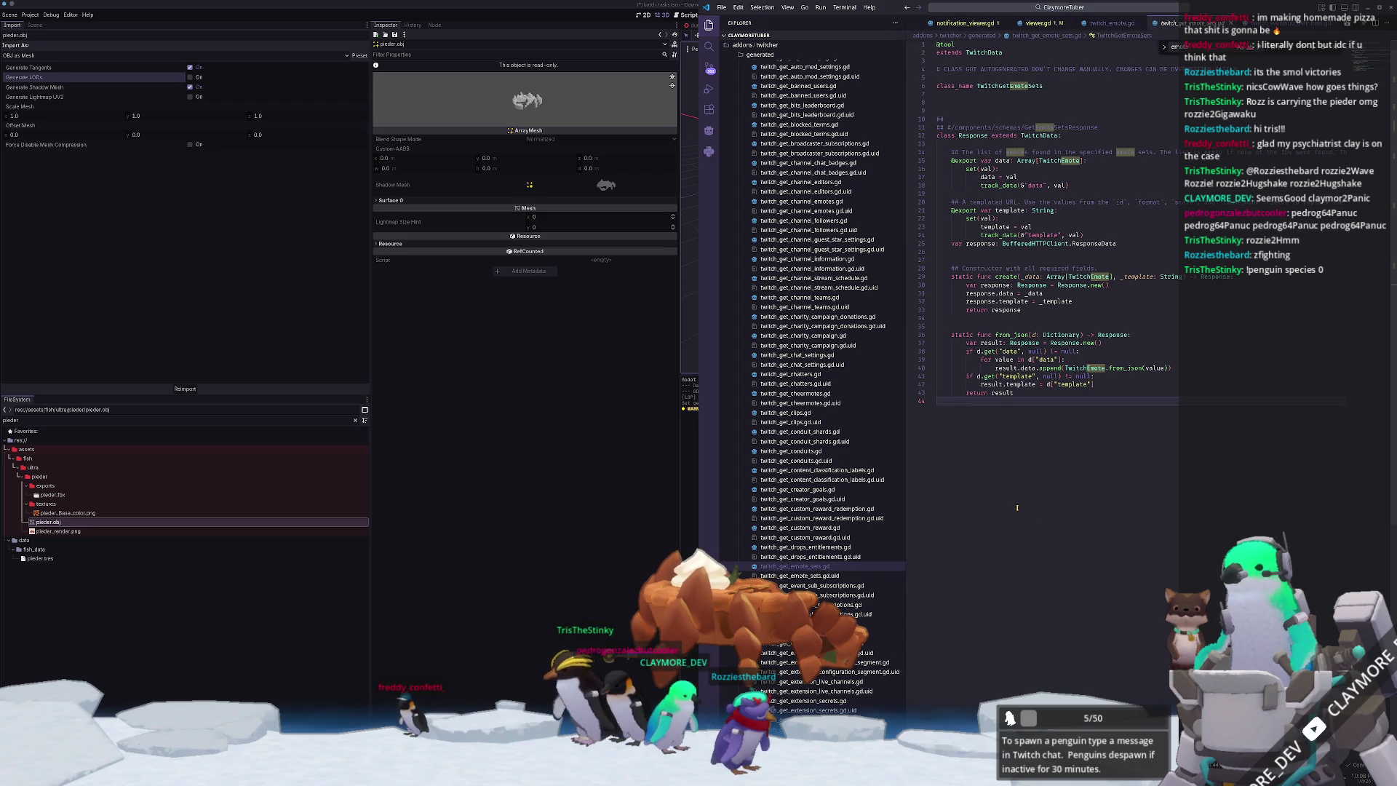
- Scroll the Explorer past the generated folder and open twitch_service.gd
{"action": "scroll", "coordinate": [817, 561], "scroll_direction": "down", "scroll_amount": 5}
{"action": "scroll", "coordinate": [811, 566], "scroll_direction": "down", "scroll_amount": 3}
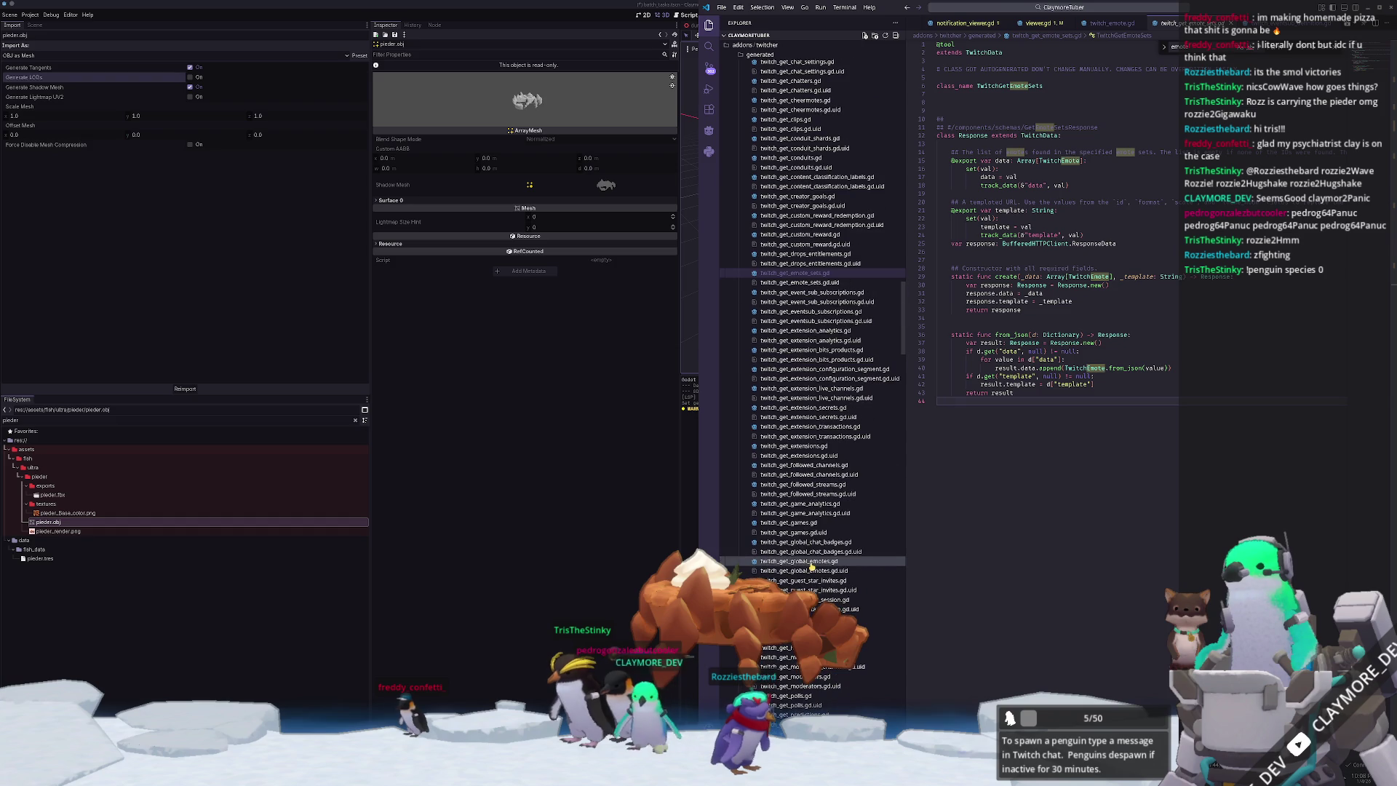
{"action": "scroll", "coordinate": [804, 550], "scroll_direction": "down", "scroll_amount": 7}
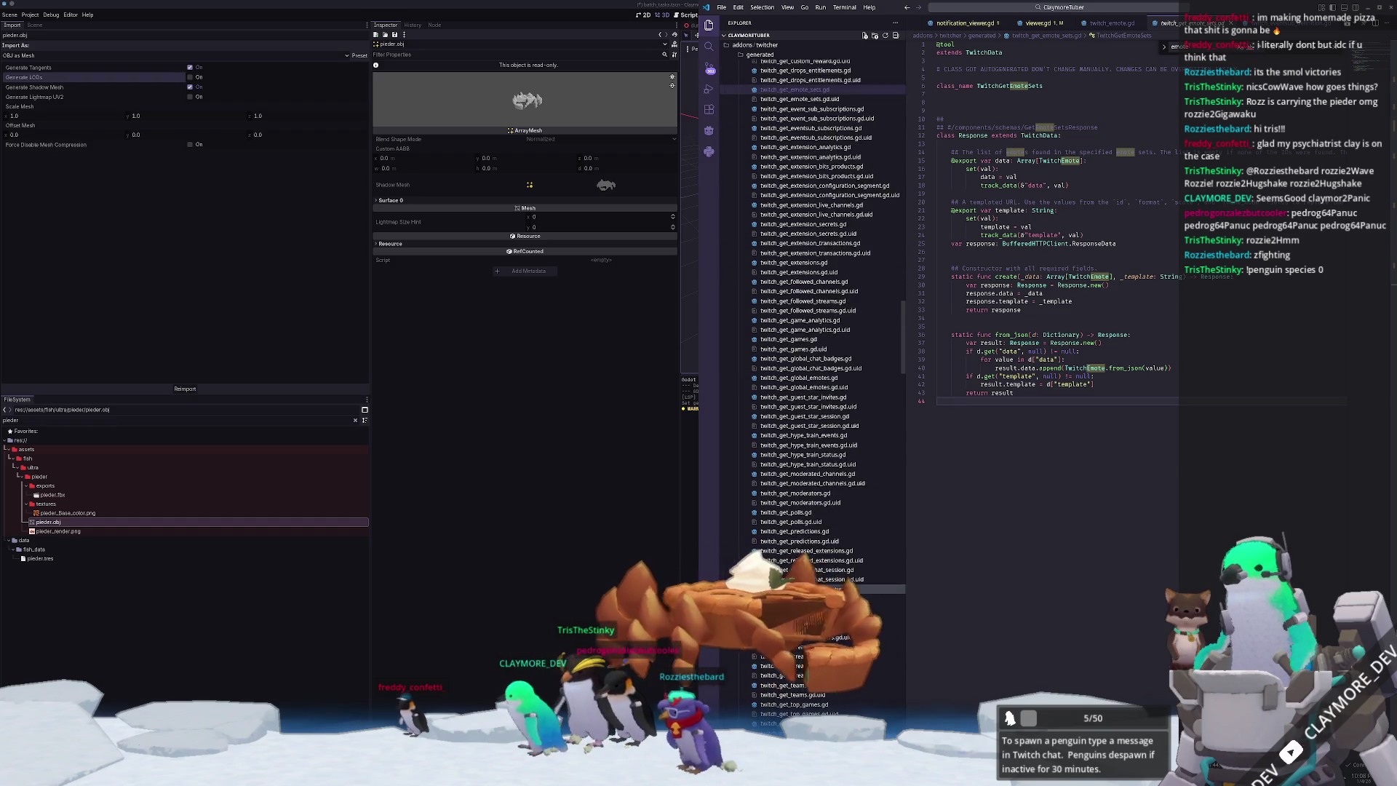
{"action": "scroll", "coordinate": [804, 551], "scroll_direction": "down", "scroll_amount": 1}
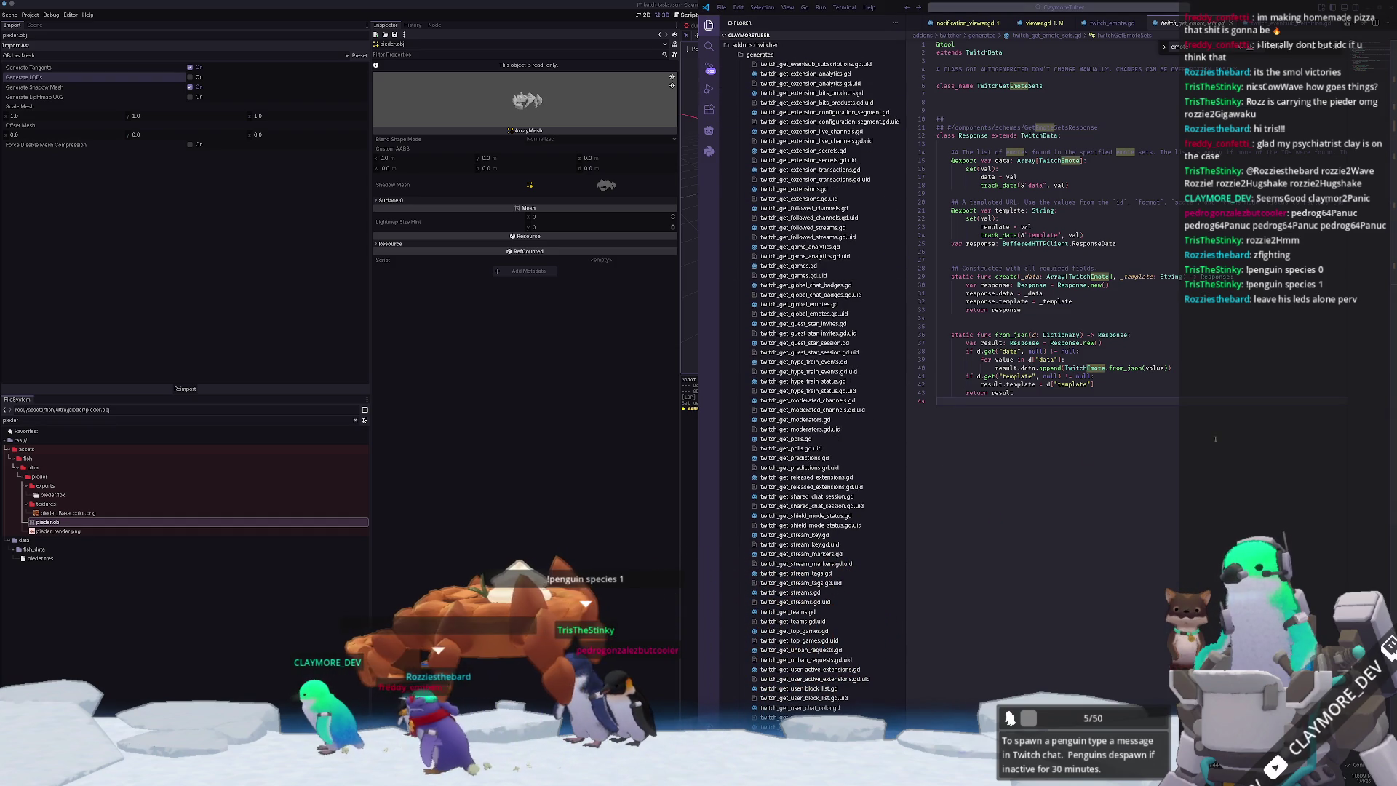
{"action": "scroll", "coordinate": [929, 427], "scroll_direction": "down", "scroll_amount": 4}
{"action": "scroll", "coordinate": [826, 529], "scroll_direction": "down", "scroll_amount": 7}
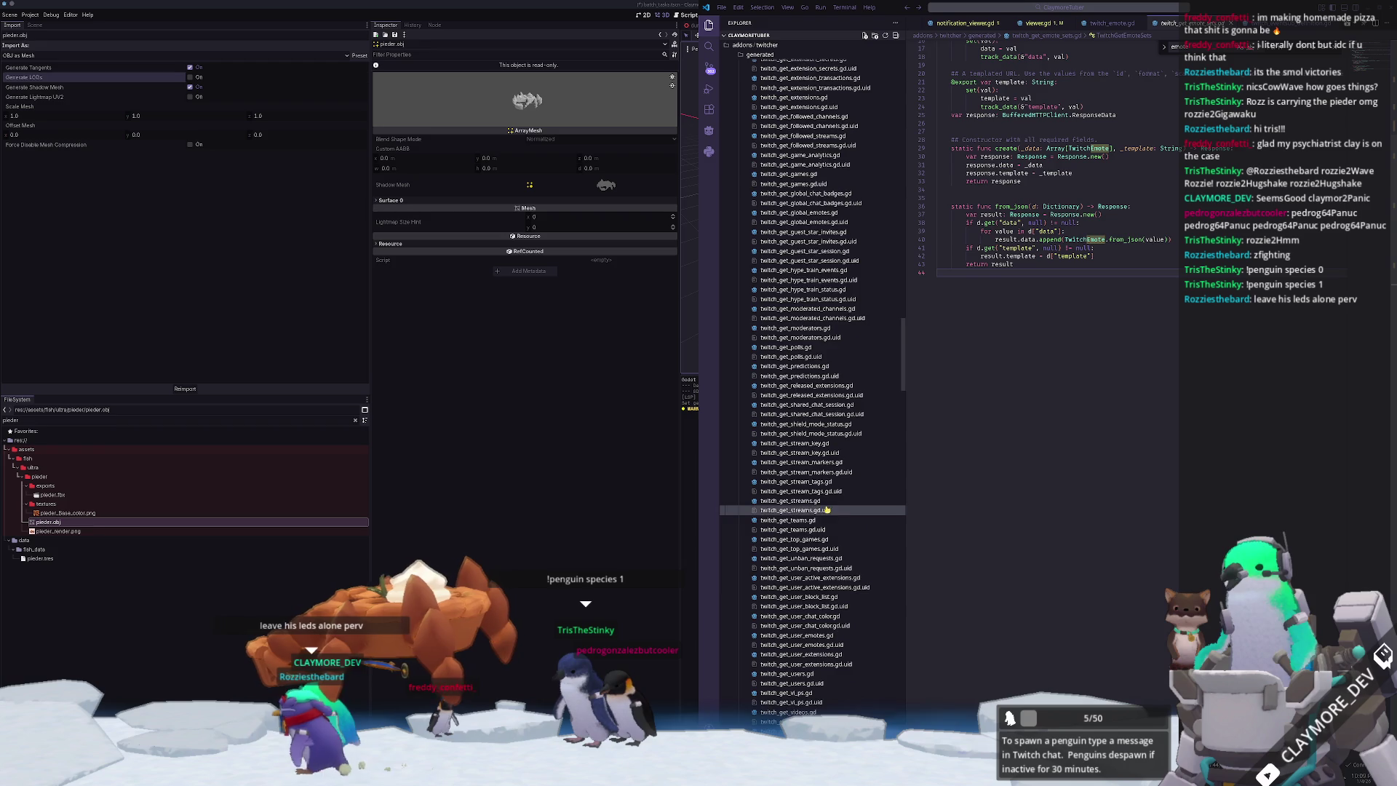
{"action": "scroll", "coordinate": [829, 532], "scroll_direction": "down", "scroll_amount": 11}
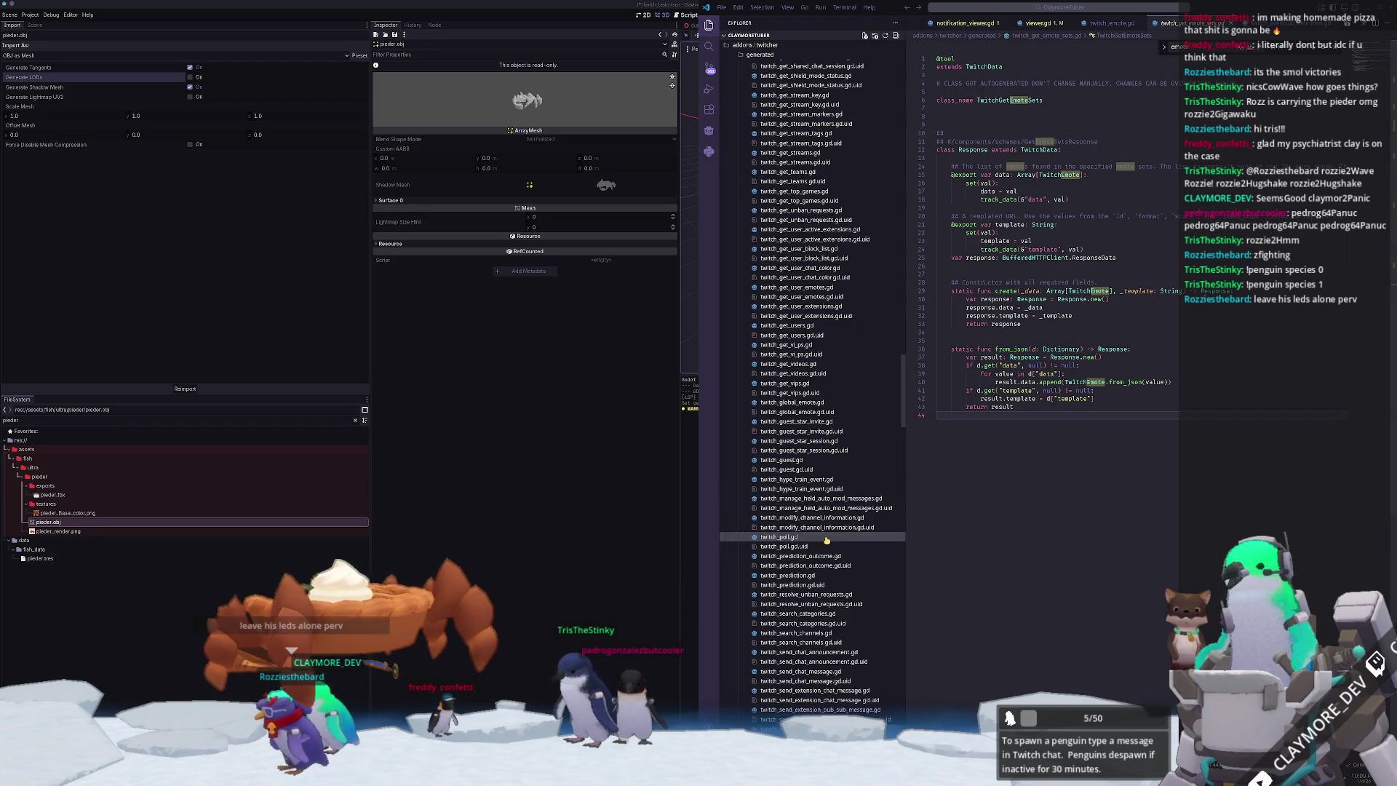
{"action": "scroll", "coordinate": [838, 539], "scroll_direction": "down", "scroll_amount": 20}
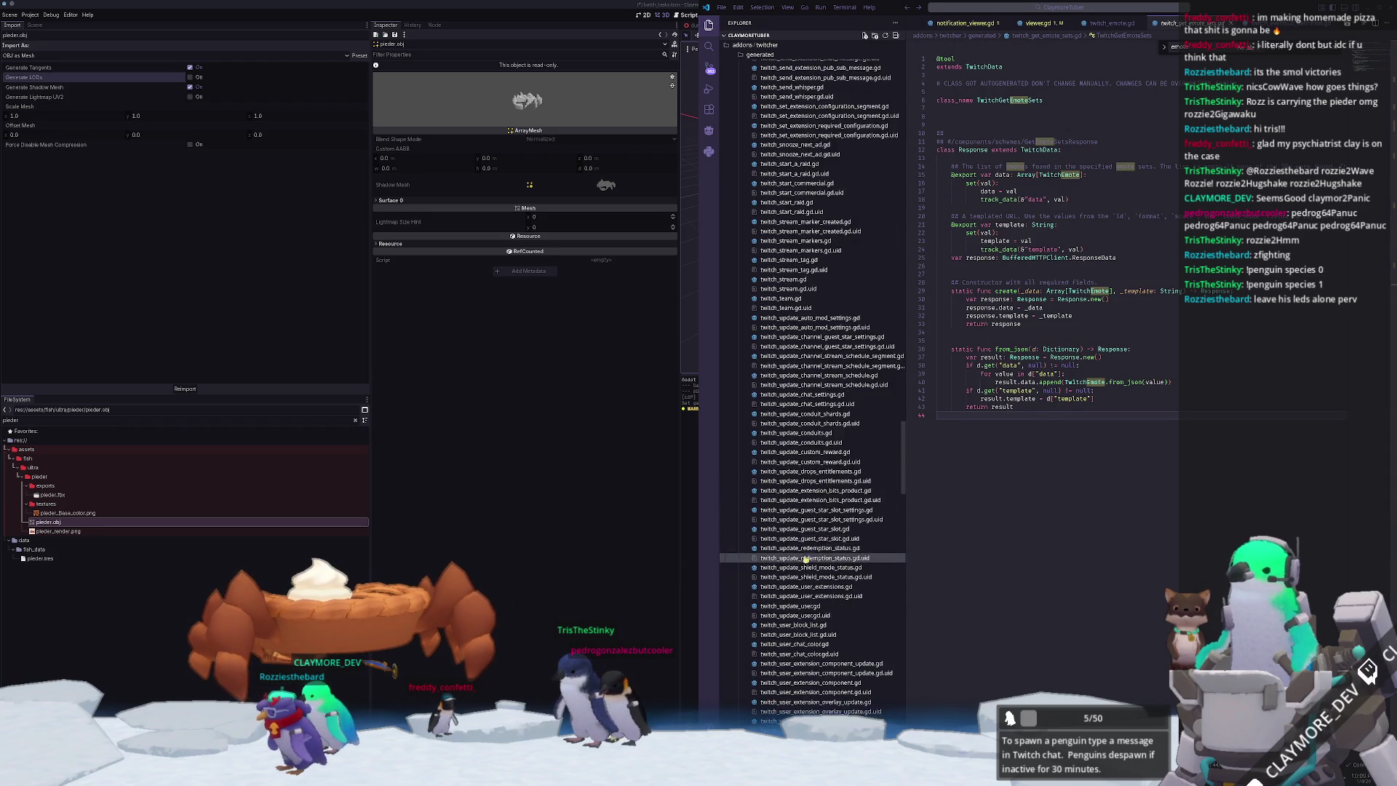
{"action": "scroll", "coordinate": [784, 575], "scroll_direction": "down", "scroll_amount": 12}
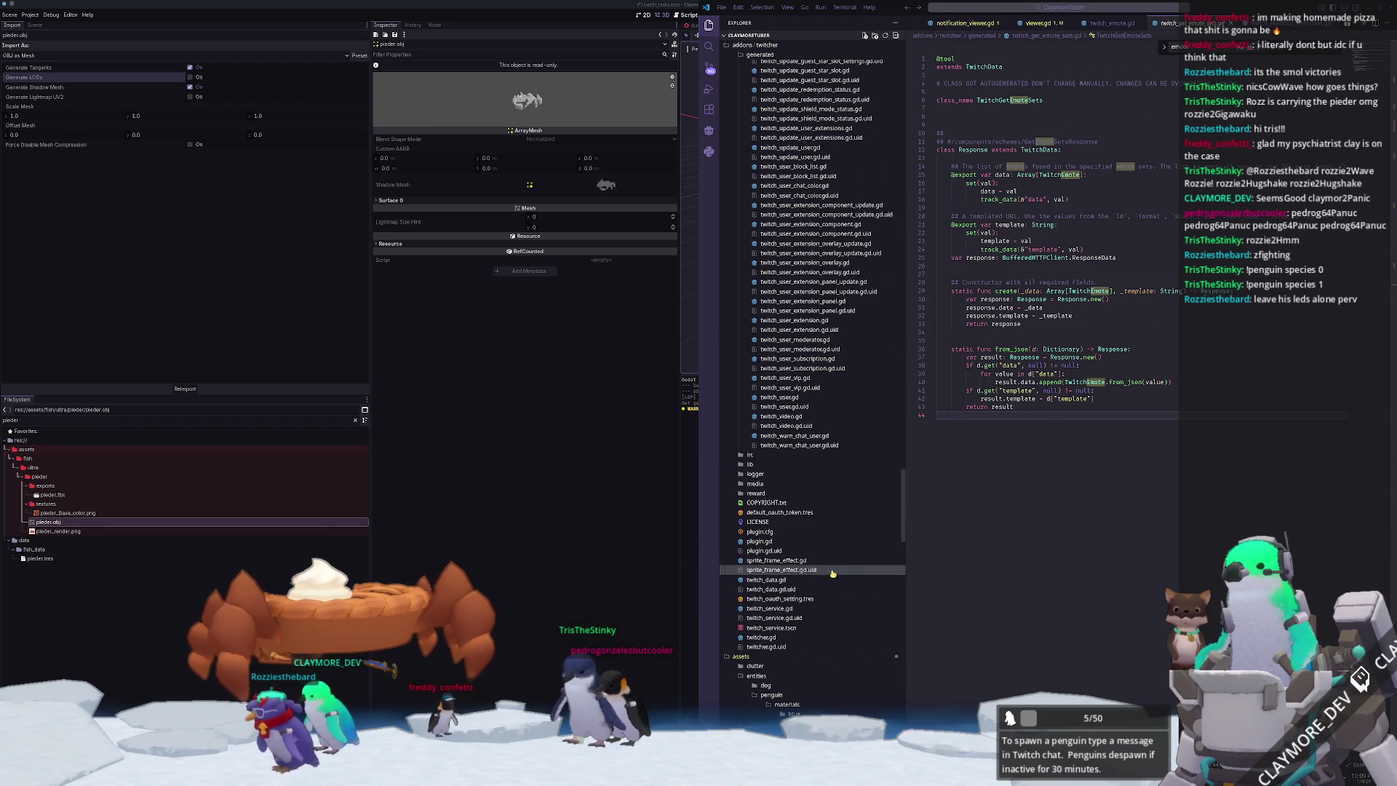
{"action": "left_click", "coordinate": [771, 608]}
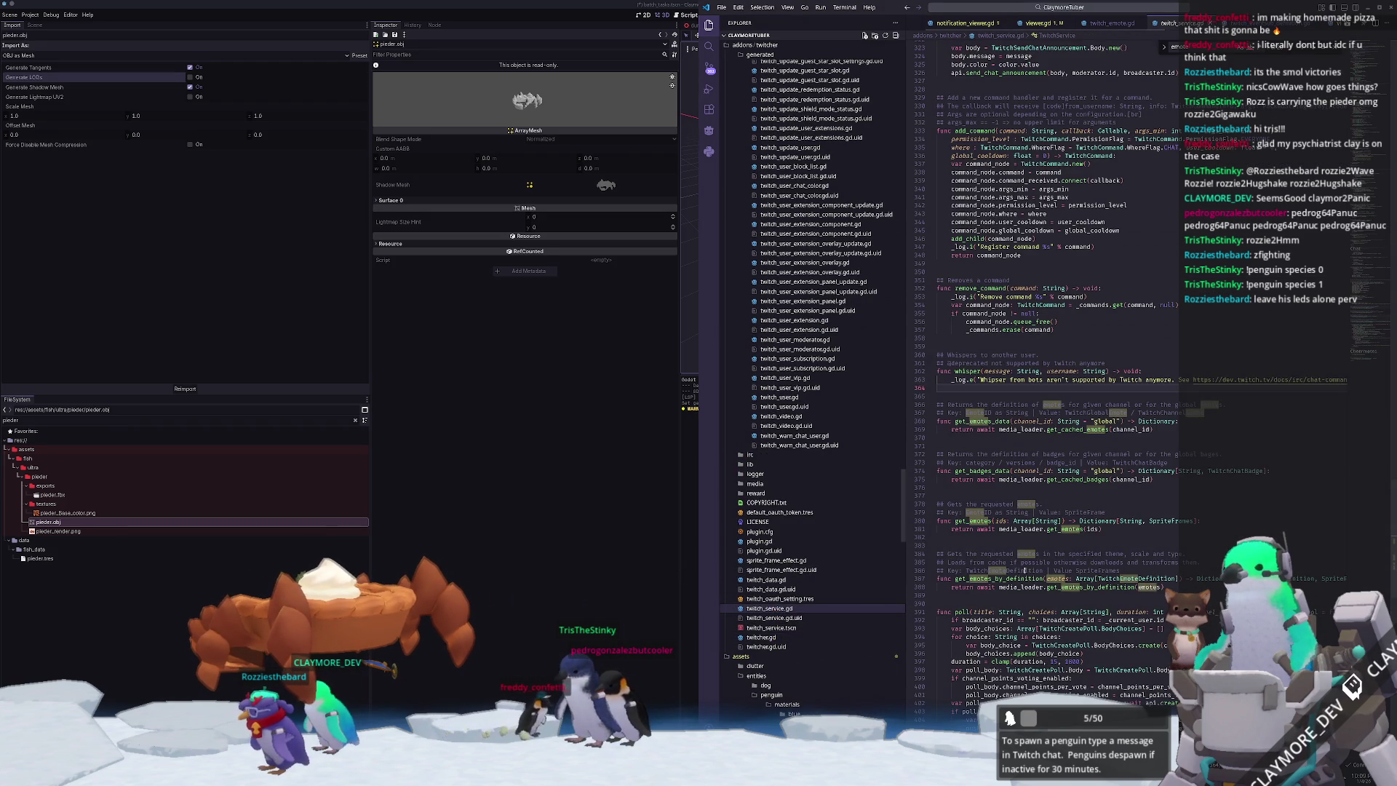
{"action": "scroll", "coordinate": [993, 504], "scroll_direction": "down", "scroll_amount": 2}
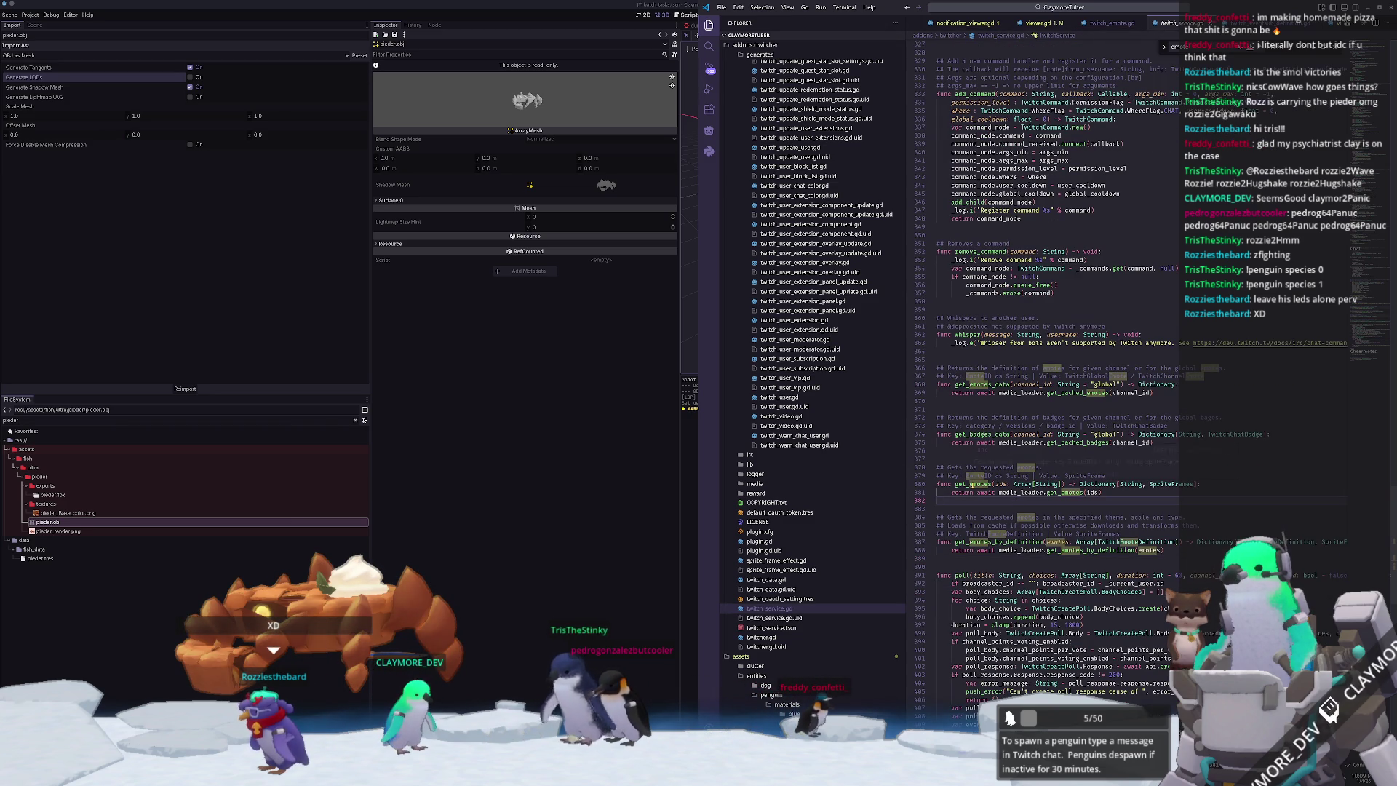
{"action": "mouse_move", "coordinate": [979, 484]}
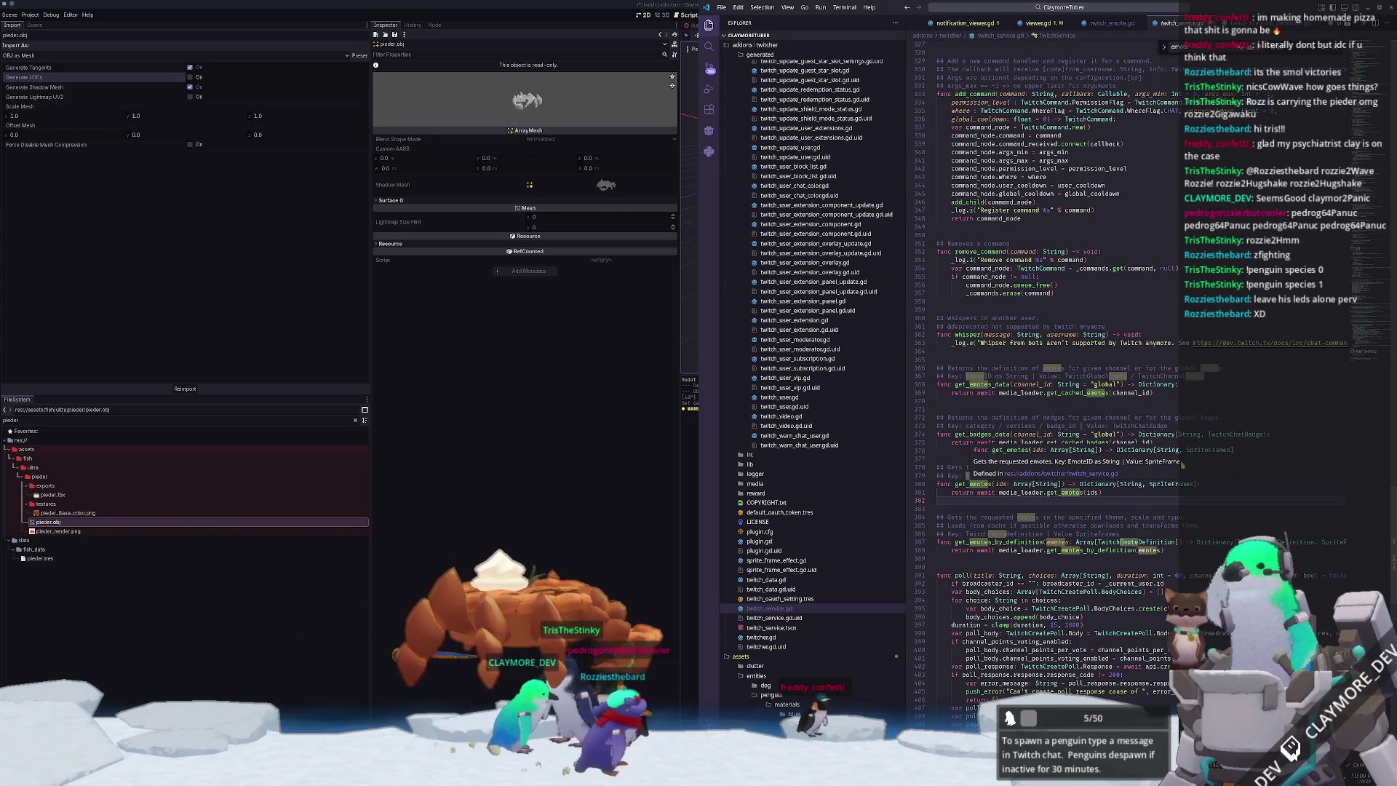
{"action": "left_click", "coordinate": [1092, 493]}
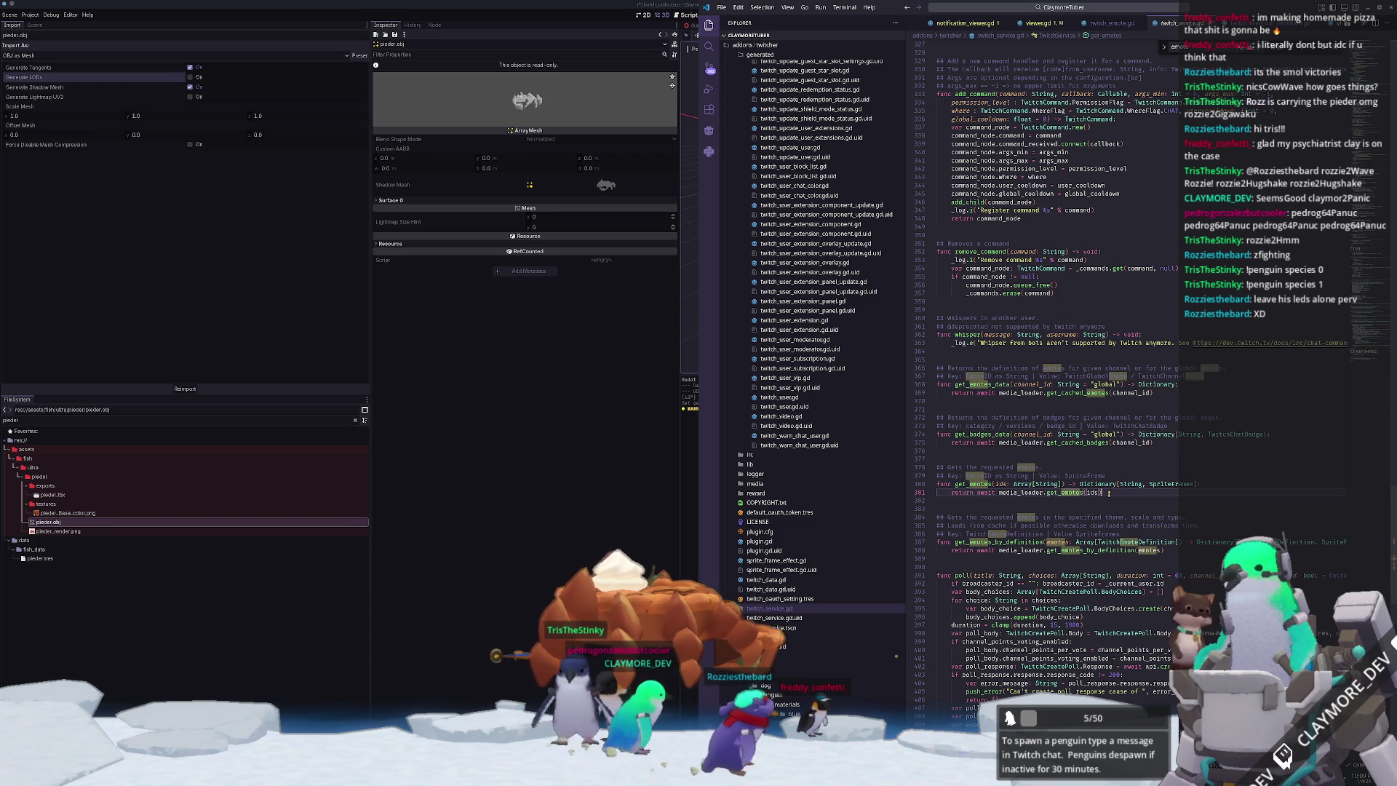
{"action": "double_click", "coordinate": [1092, 493]}
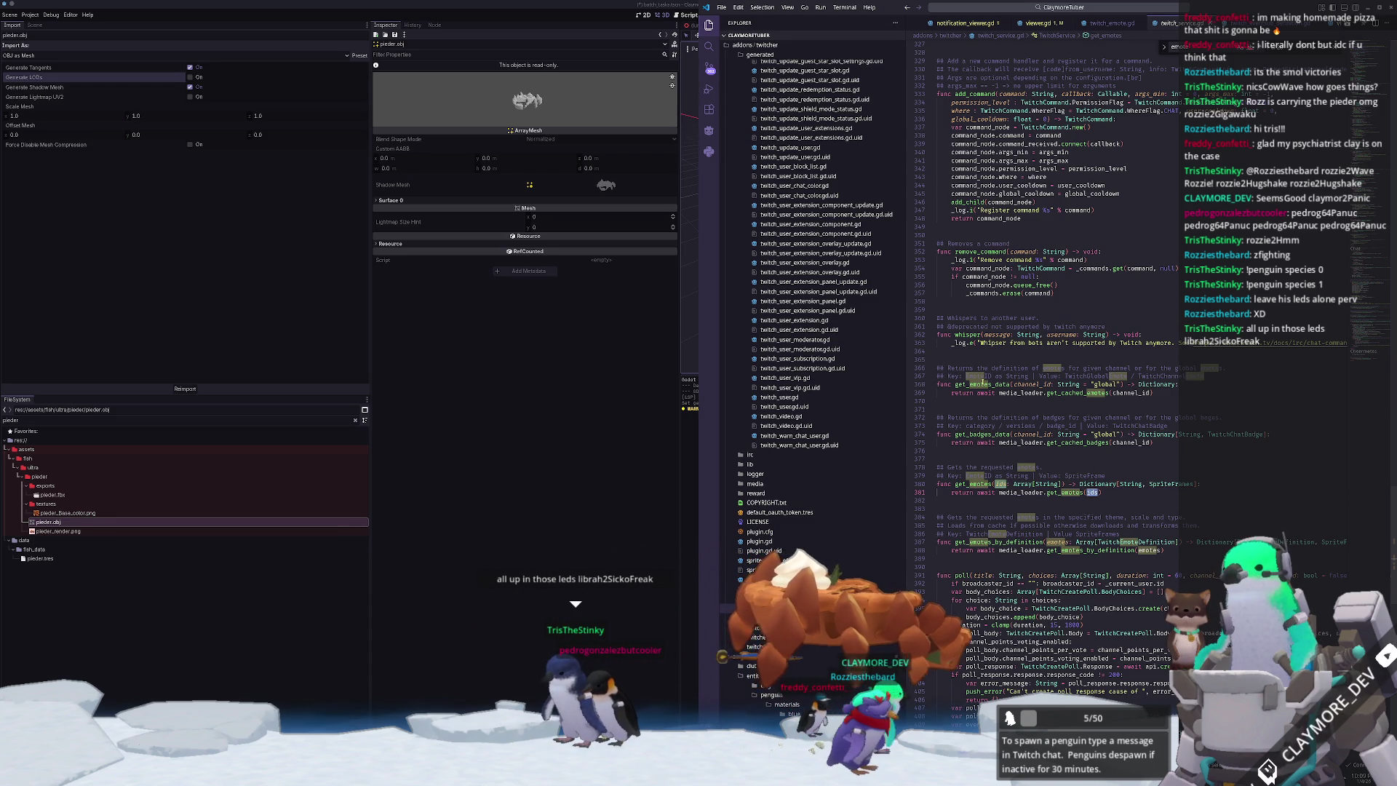
{"action": "mouse_move", "coordinate": [983, 384]}
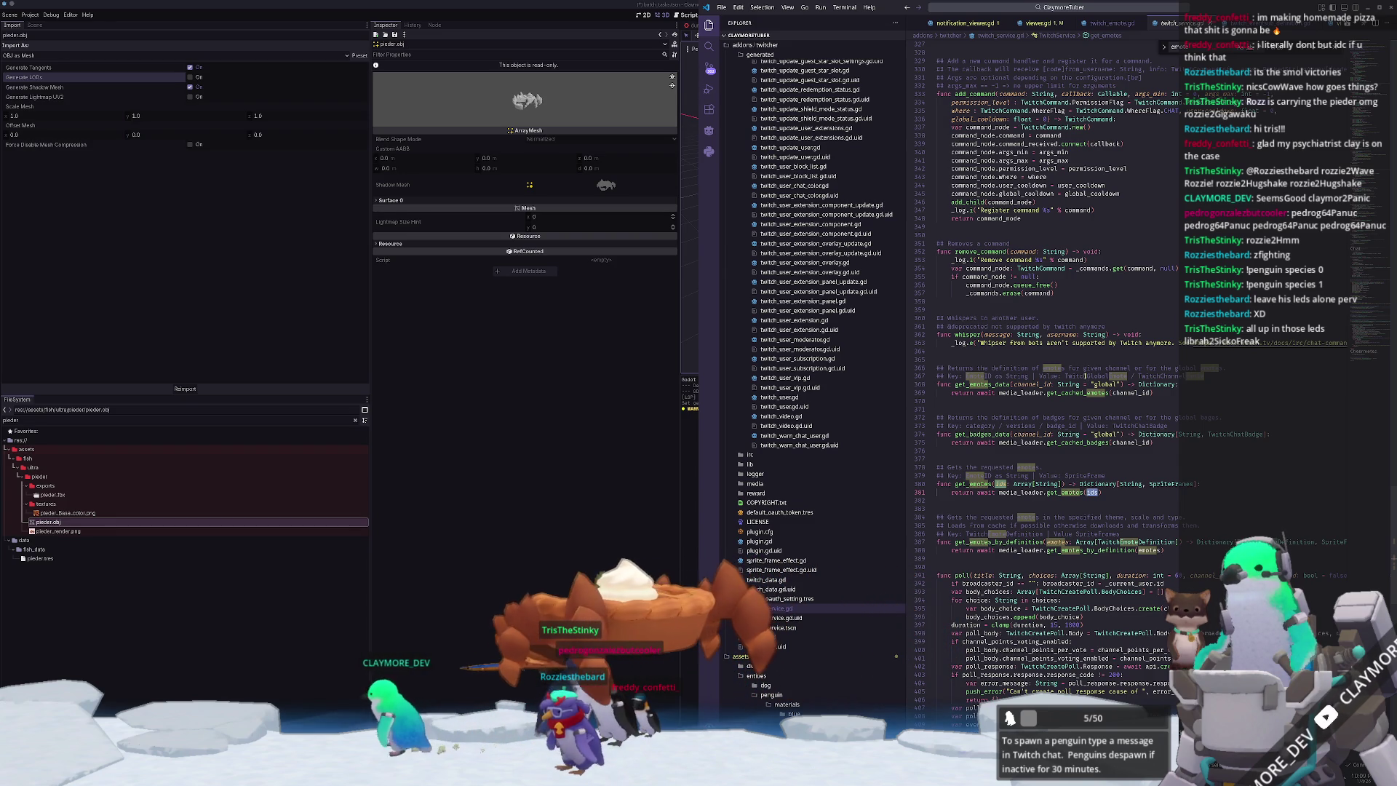
{"action": "left_click", "coordinate": [1129, 401]}
{"action": "scroll", "coordinate": [1126, 393], "scroll_direction": "down", "scroll_amount": 6}
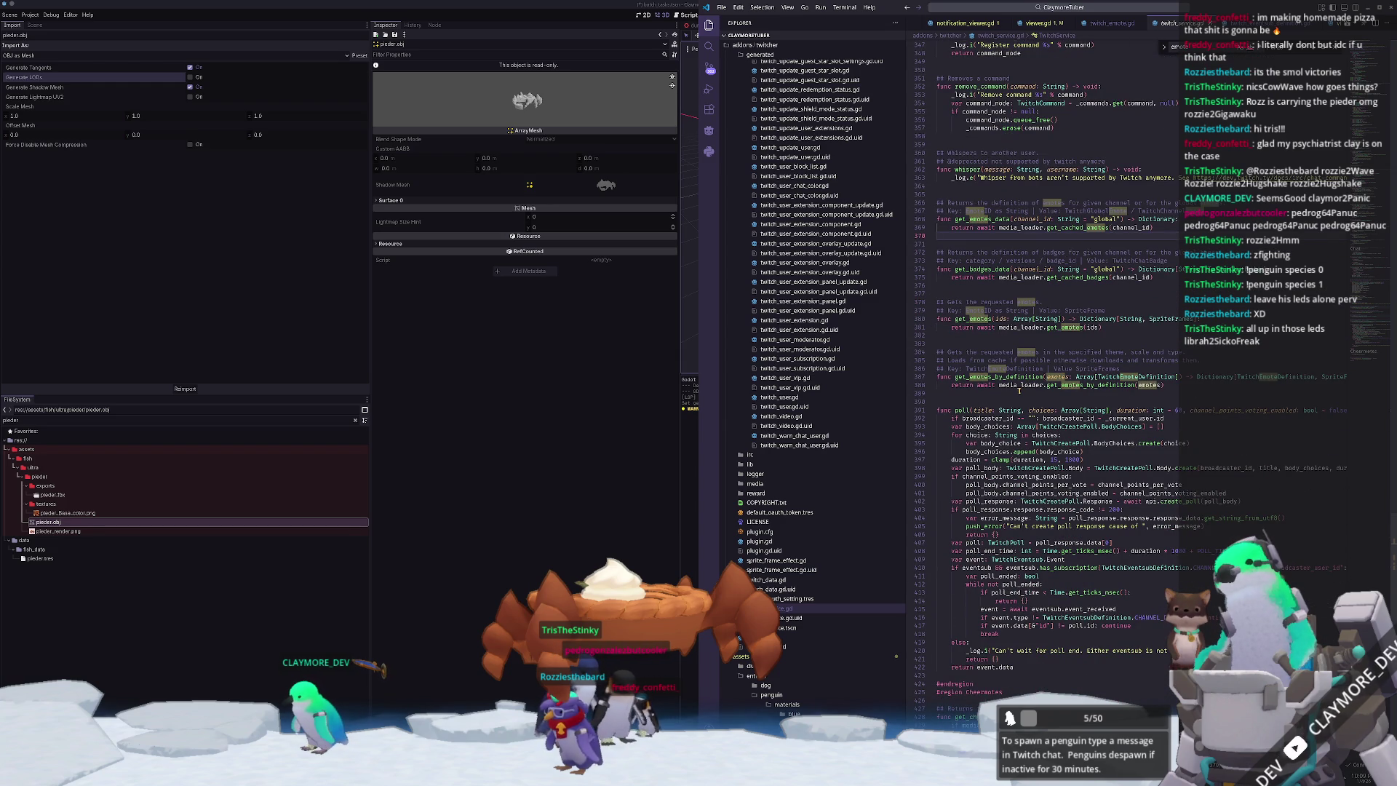
{"action": "scroll", "coordinate": [1019, 390], "scroll_direction": "down", "scroll_amount": 10}
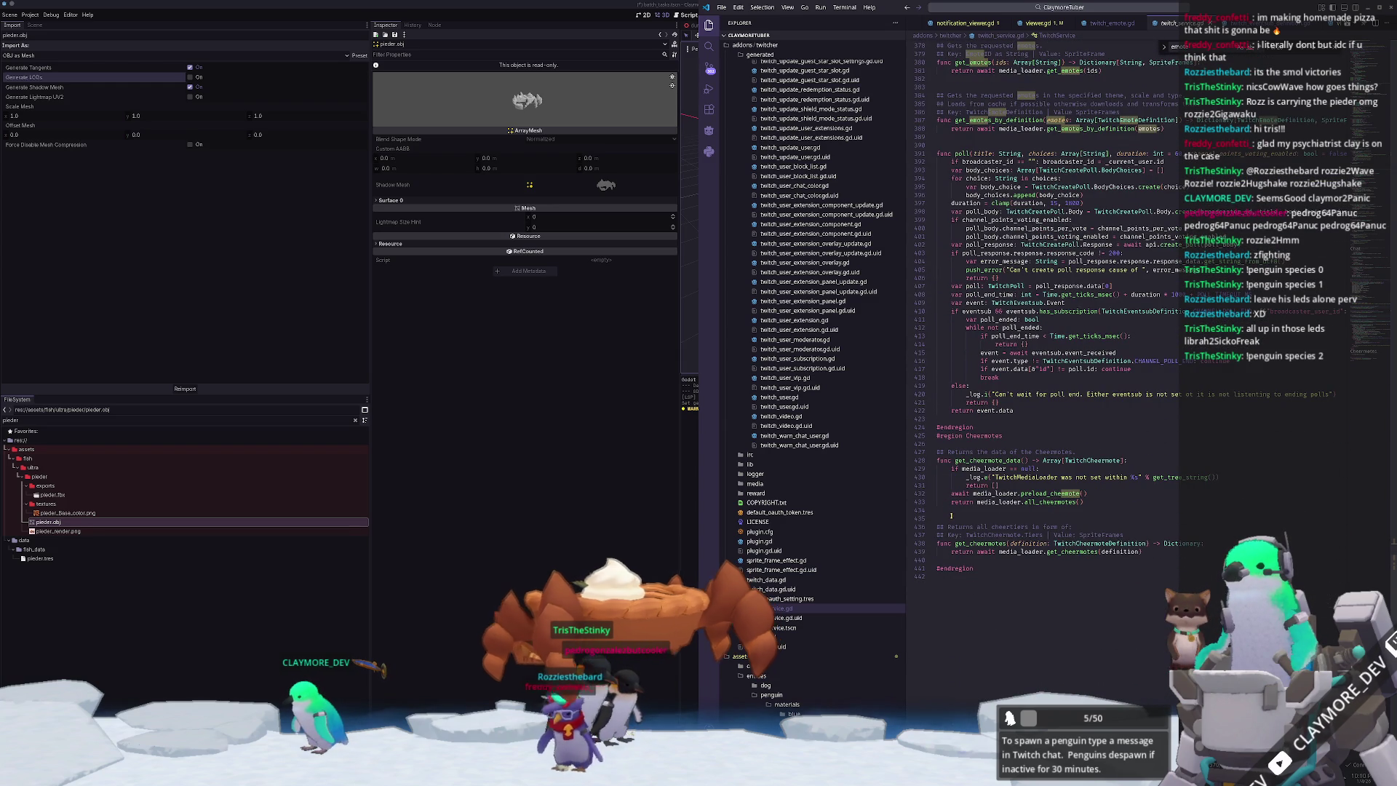
{"action": "left_click", "coordinate": [984, 508]}
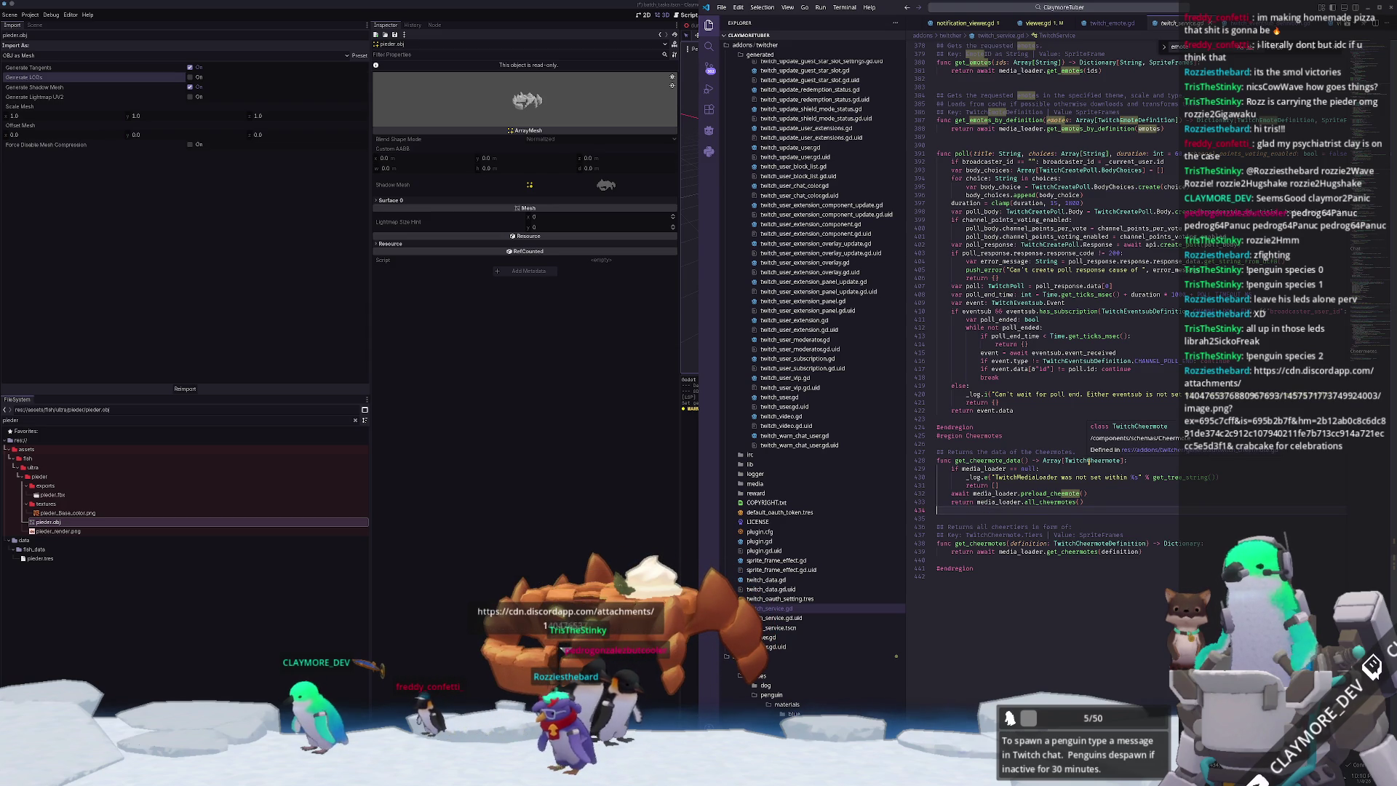
{"action": "scroll", "coordinate": [1052, 487], "scroll_direction": "up", "scroll_amount": 15}
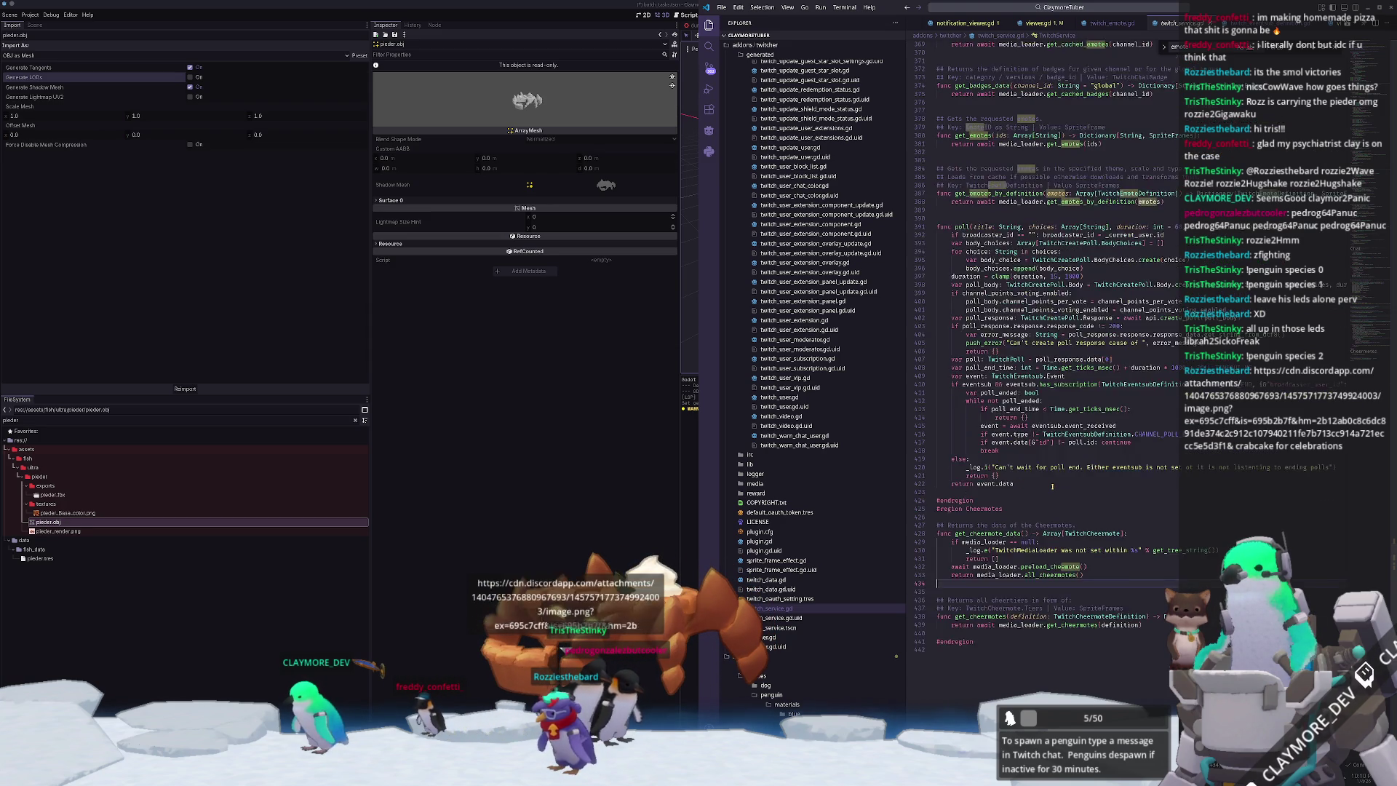
{"action": "scroll", "coordinate": [1039, 489], "scroll_direction": "up", "scroll_amount": 13}
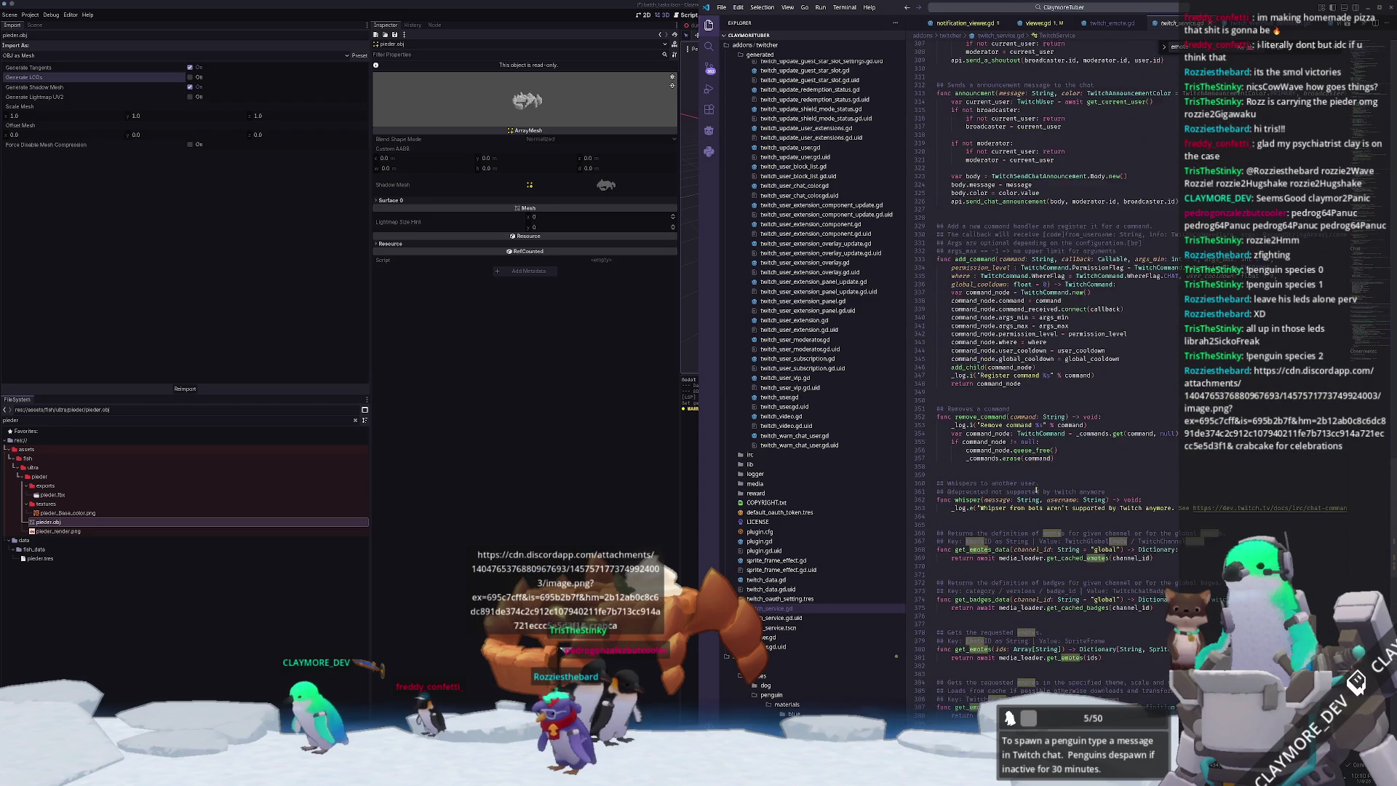
{"action": "scroll", "coordinate": [1022, 490], "scroll_direction": "up", "scroll_amount": 13}
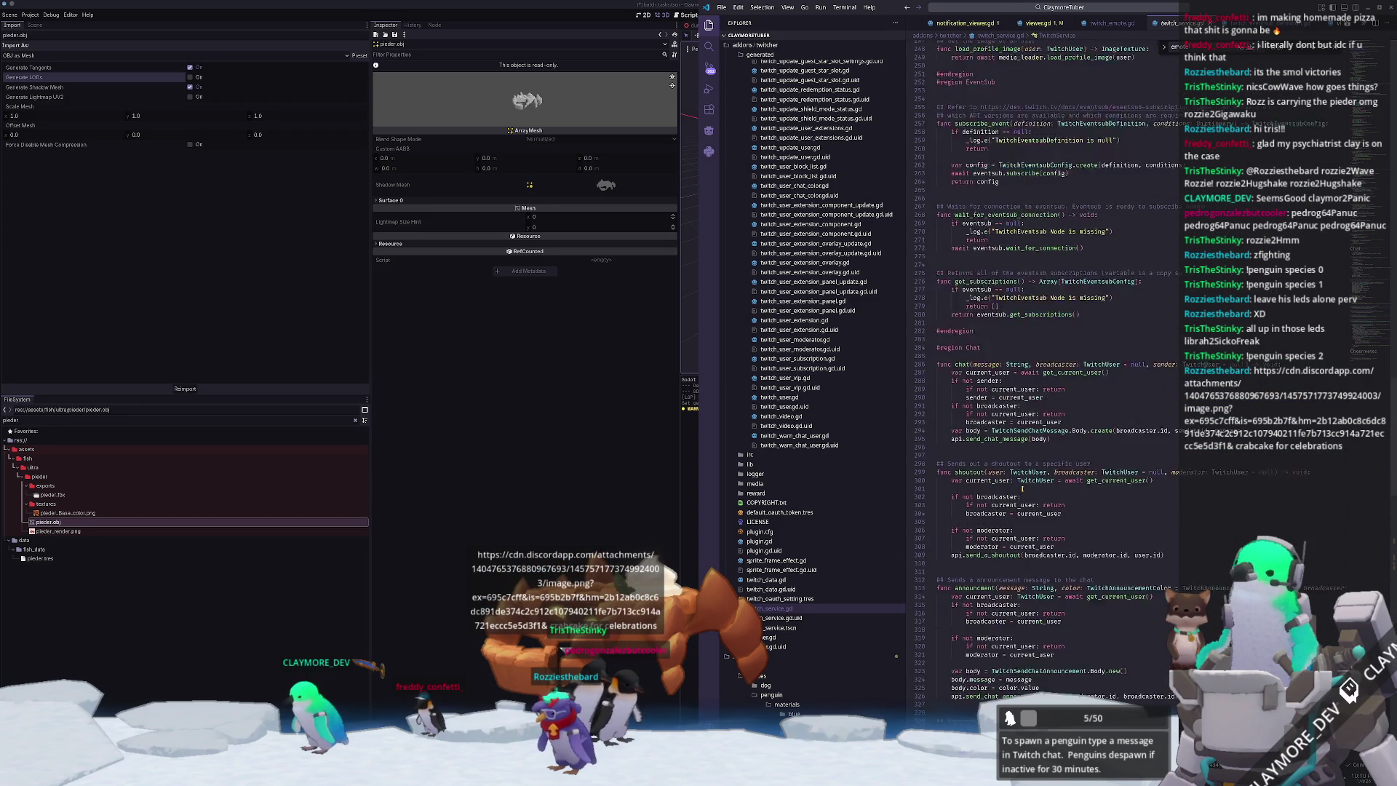
{"action": "scroll", "coordinate": [1023, 488], "scroll_direction": "up", "scroll_amount": 6}
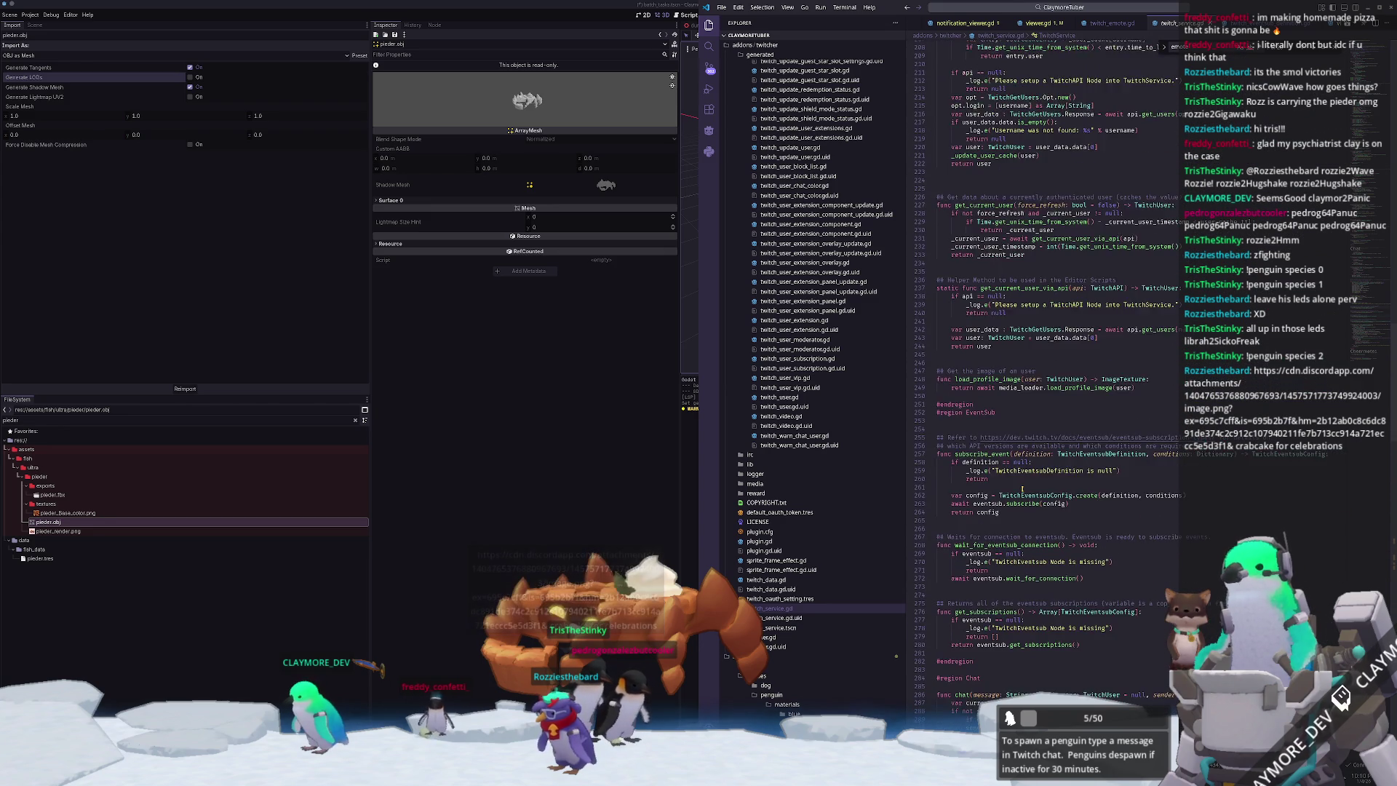
{"action": "scroll", "coordinate": [1022, 499], "scroll_direction": "up", "scroll_amount": 2}
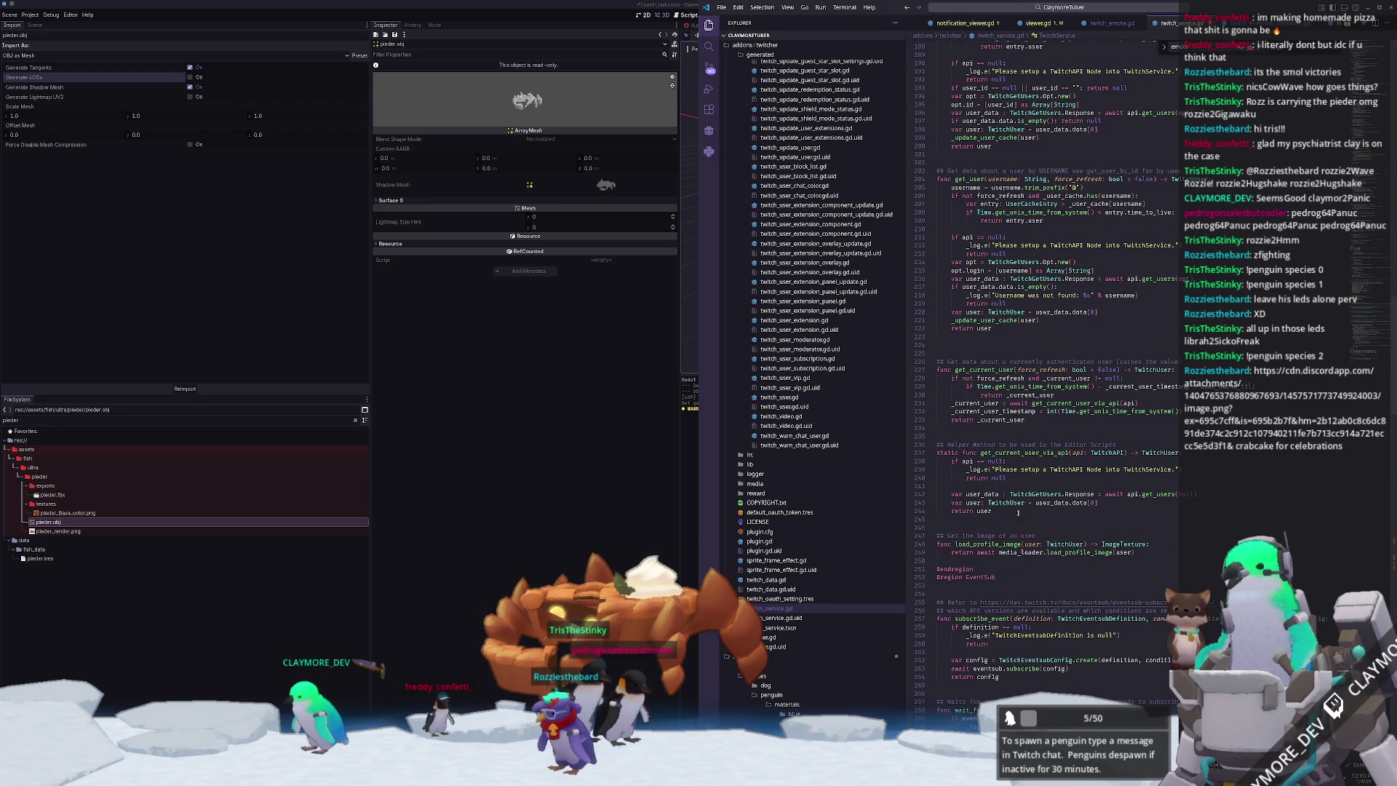
{"action": "left_click", "coordinate": [1002, 545]}
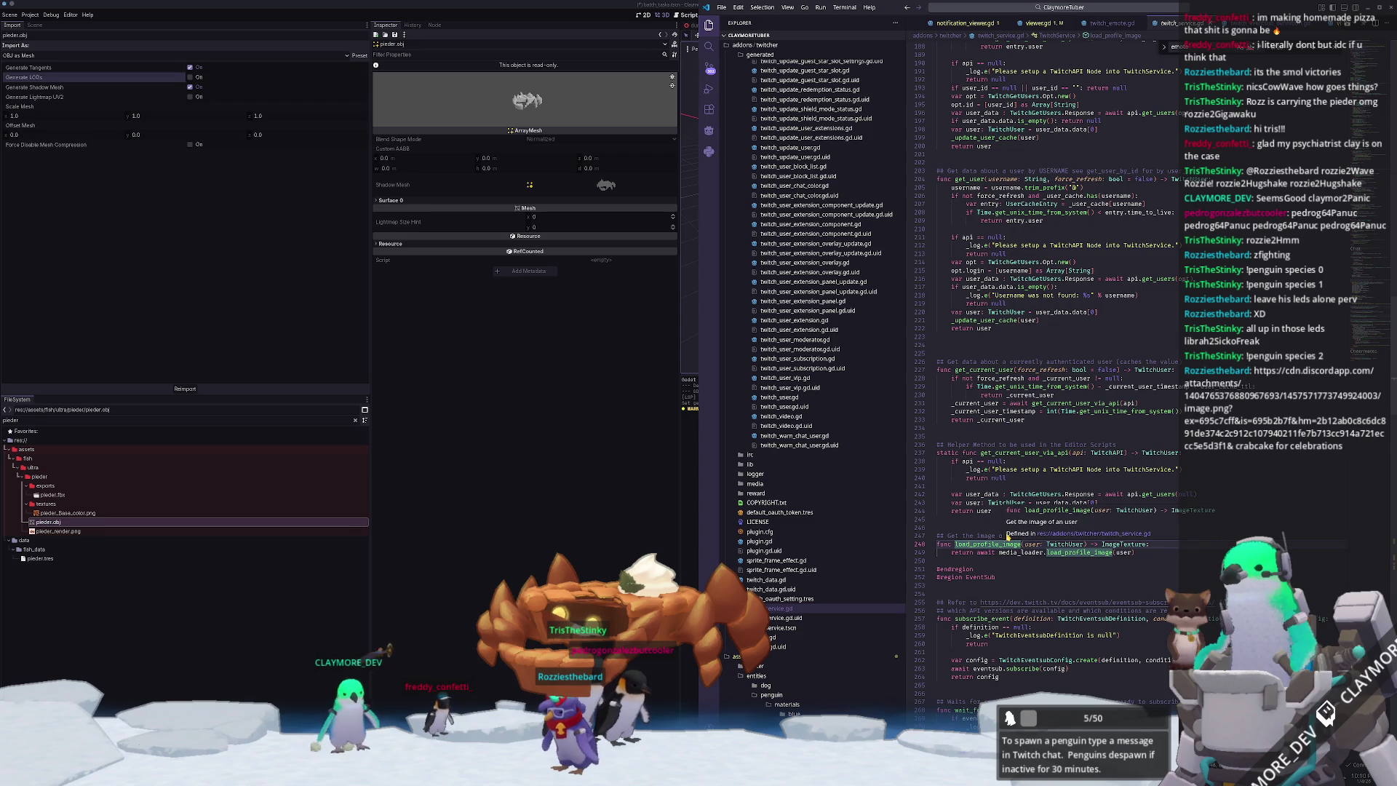
{"action": "double_click", "coordinate": [985, 536]}
{"action": "scroll", "coordinate": [985, 534], "scroll_direction": "up", "scroll_amount": 3}
{"action": "scroll", "coordinate": [985, 533], "scroll_direction": "up", "scroll_amount": 7}
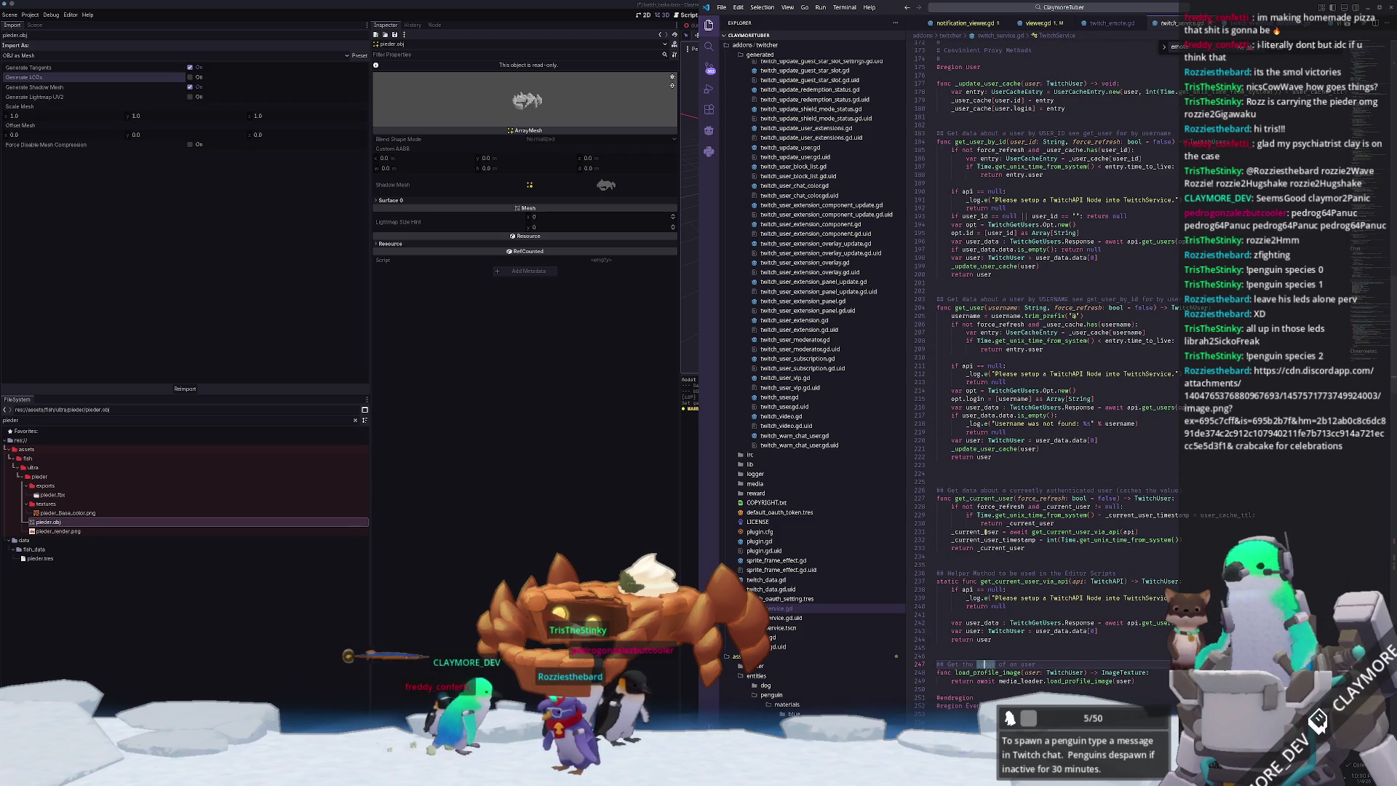
{"action": "scroll", "coordinate": [959, 549], "scroll_direction": "up", "scroll_amount": 4}
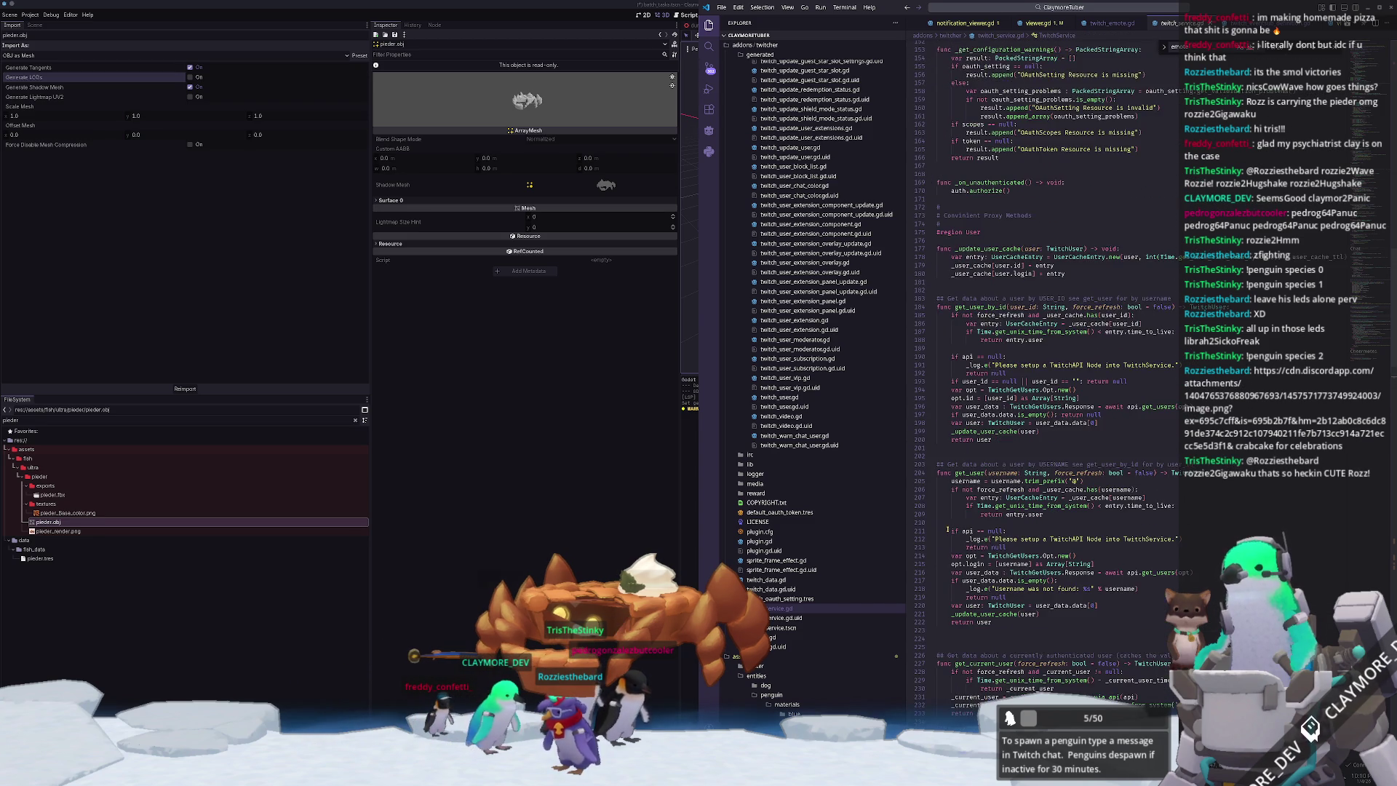
{"action": "scroll", "coordinate": [948, 529], "scroll_direction": "up", "scroll_amount": 3}
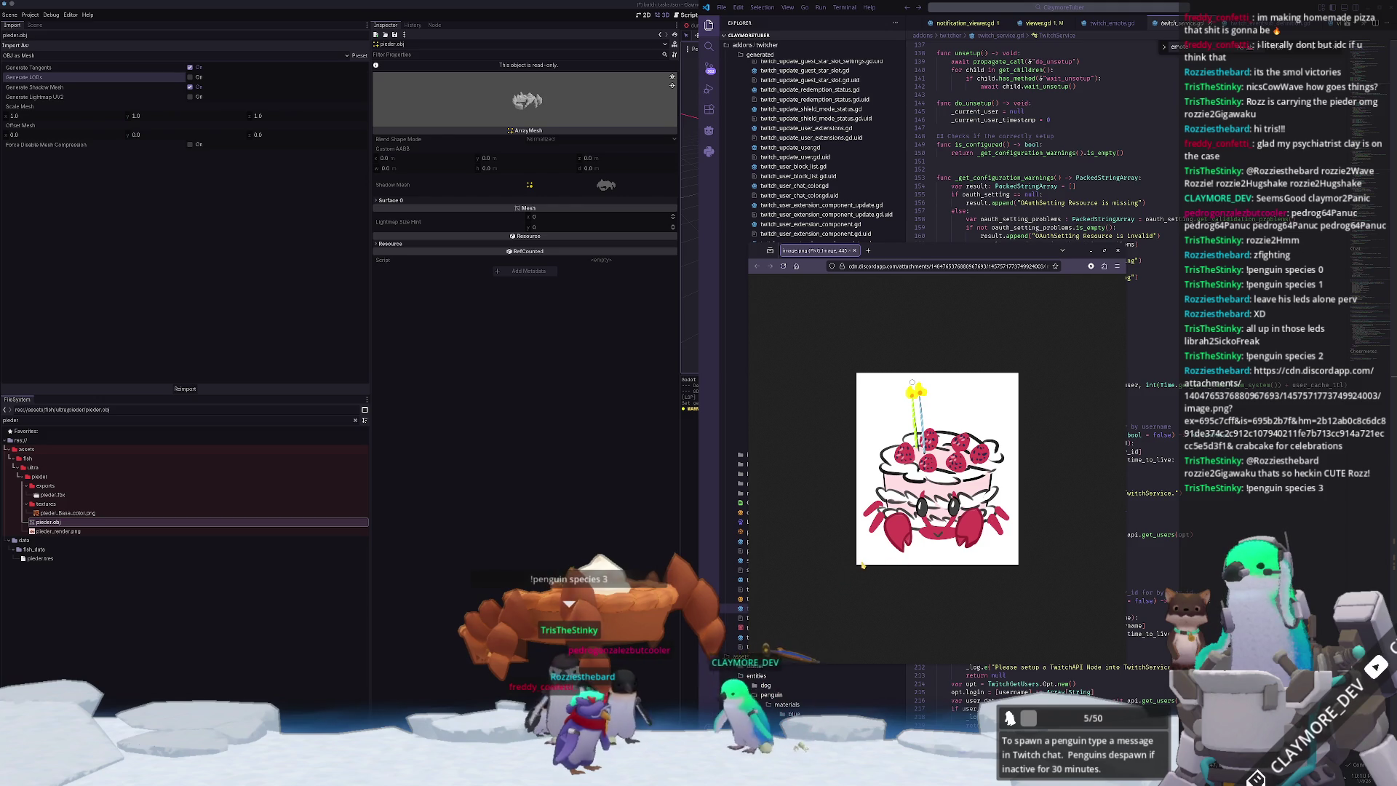
- Zoom into the crab-under-strawberry-cake image and move its browser window to the bottom-left
{"action": "scroll", "coordinate": [884, 566], "scroll_direction": "up", "scroll_amount": 3, "text": "ctrl"}
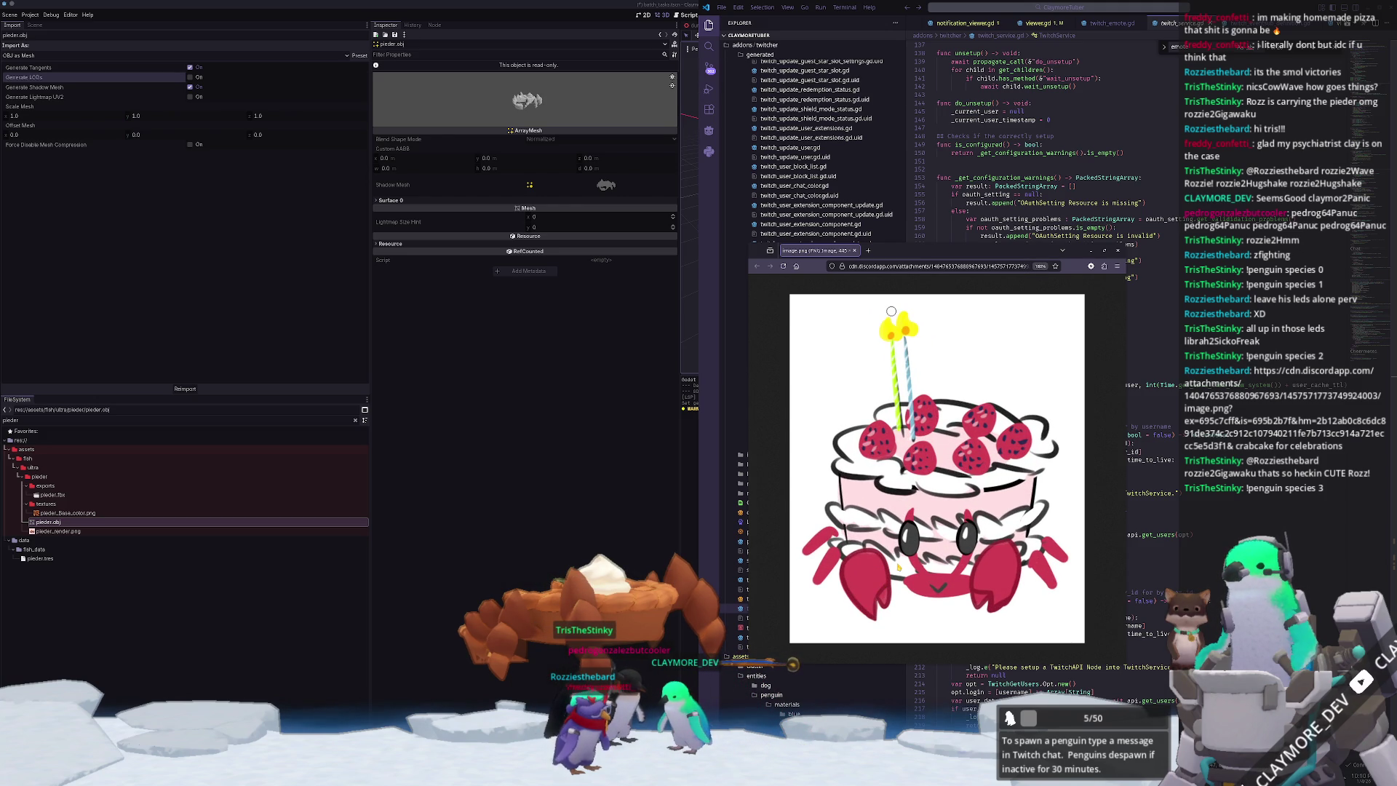
{"action": "mouse_move", "coordinate": [994, 252]}
{"action": "left_mouse_down"}
{"action": "mouse_move", "coordinate": [556, 302]}
{"action": "mouse_move", "coordinate": [391, 385]}
{"action": "mouse_move", "coordinate": [179, 534]}
{"action": "left_mouse_up"}
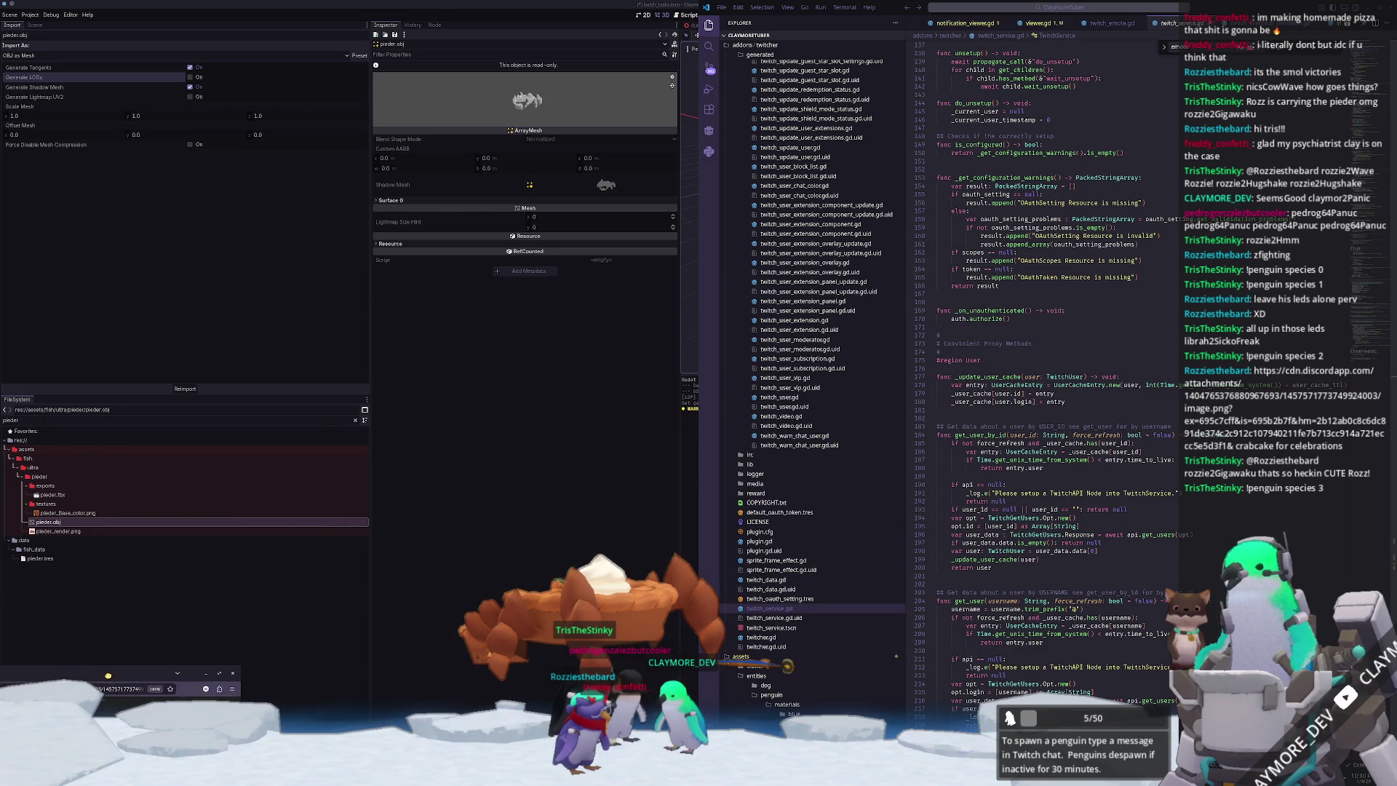
- Go from the get_emotes call on line 381 to its definition in twitch_media_loader.gd
{"action": "left_click", "coordinate": [1004, 551]}
{"action": "scroll", "coordinate": [1018, 473], "scroll_direction": "up", "scroll_amount": 3}
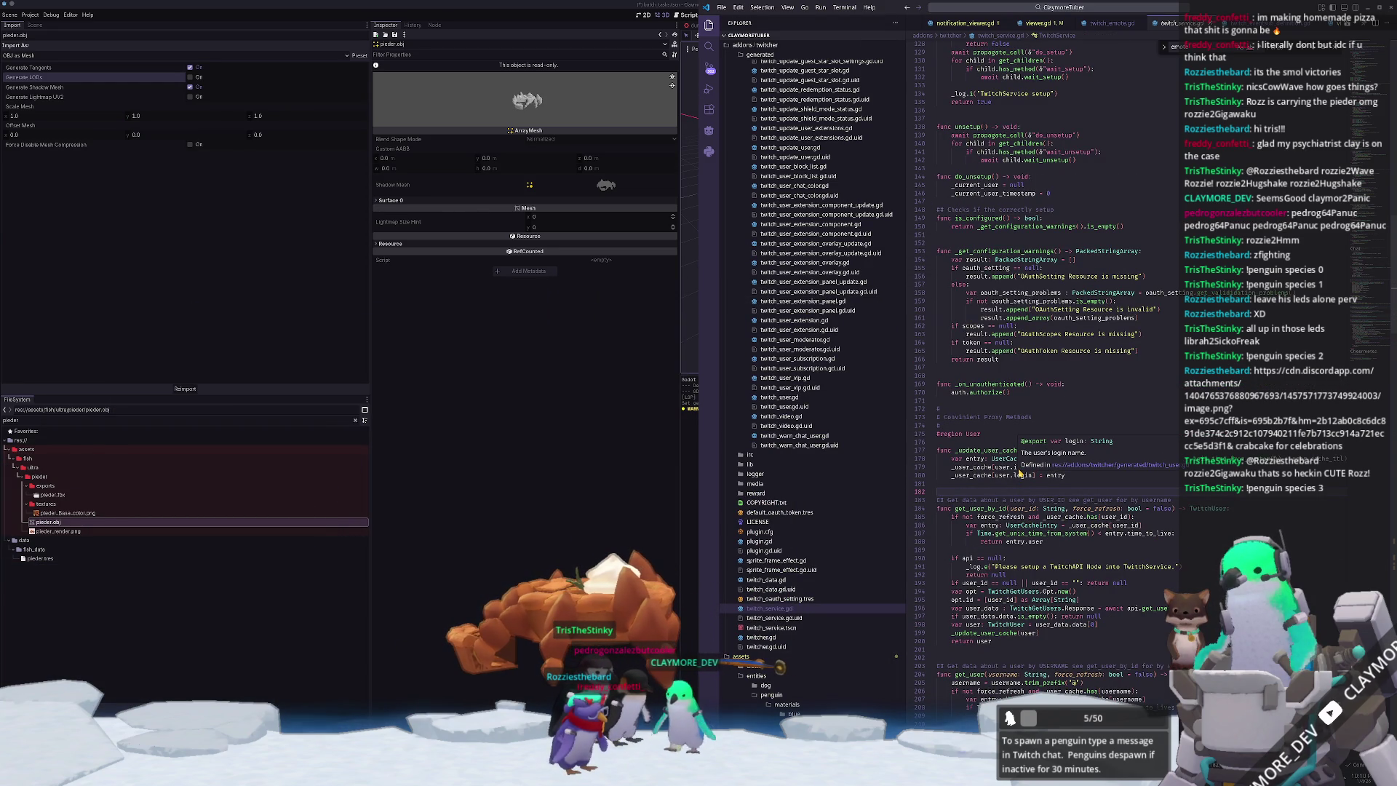
{"action": "scroll", "coordinate": [1019, 473], "scroll_direction": "up", "scroll_amount": 2}
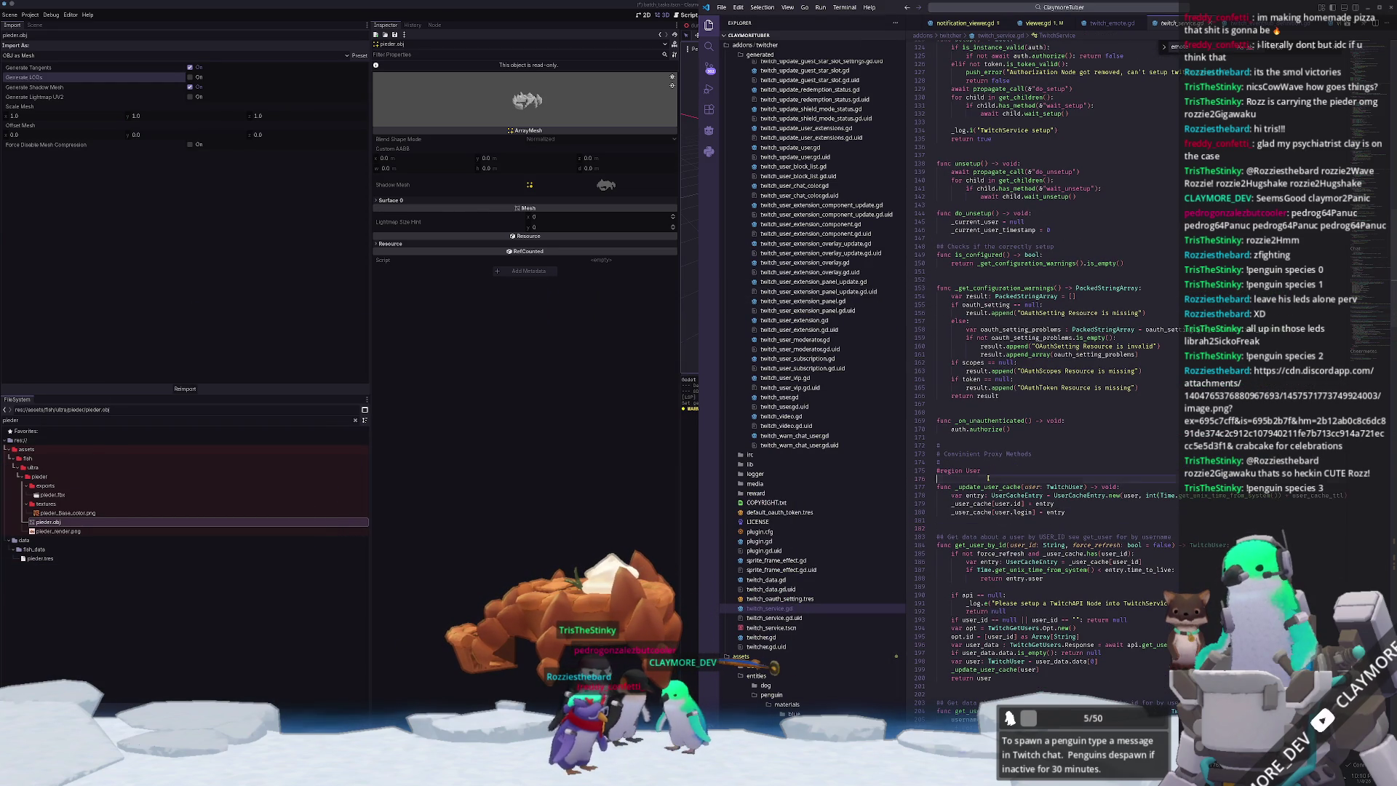
{"action": "scroll", "coordinate": [1050, 459], "scroll_direction": "up", "scroll_amount": 2}
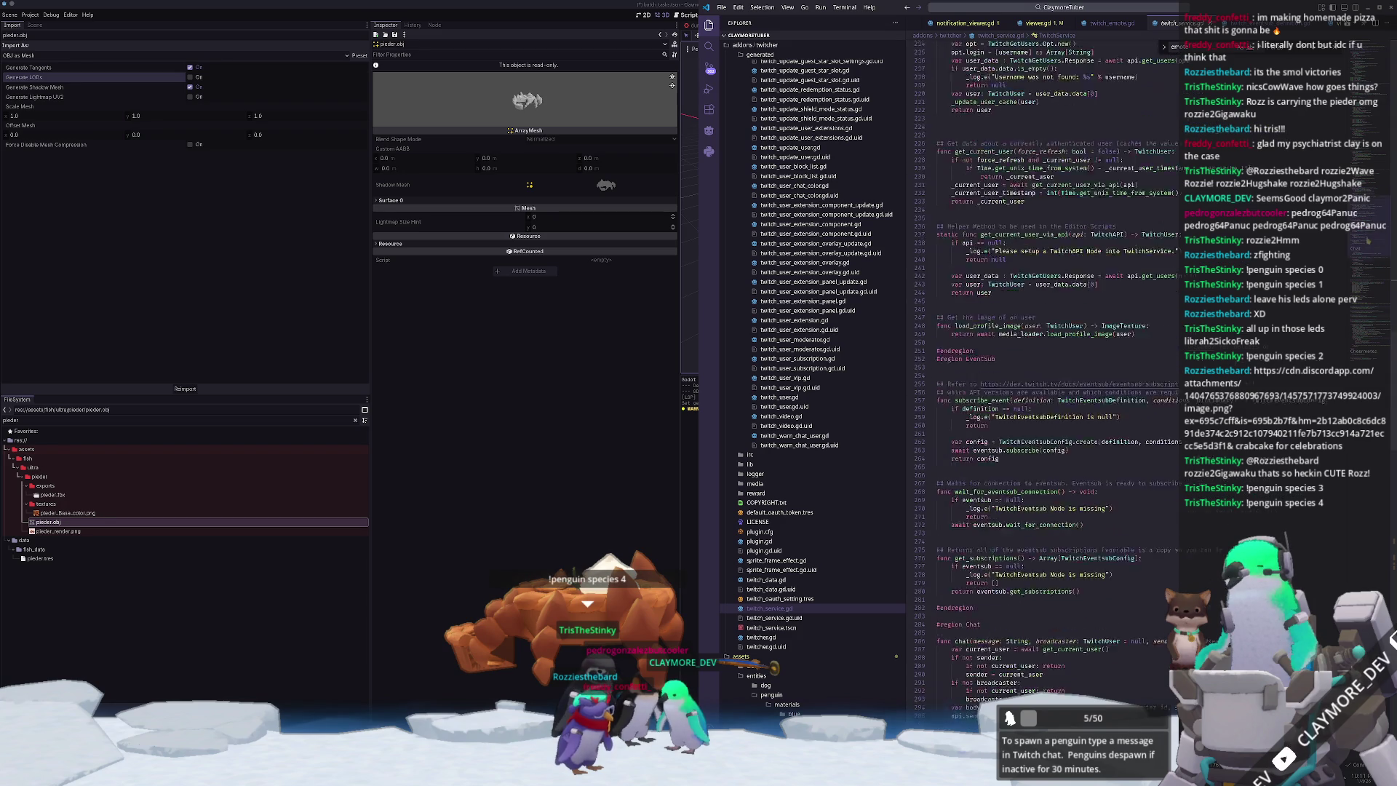
{"action": "scroll", "coordinate": [1040, 327], "scroll_direction": "down", "scroll_amount": 15}
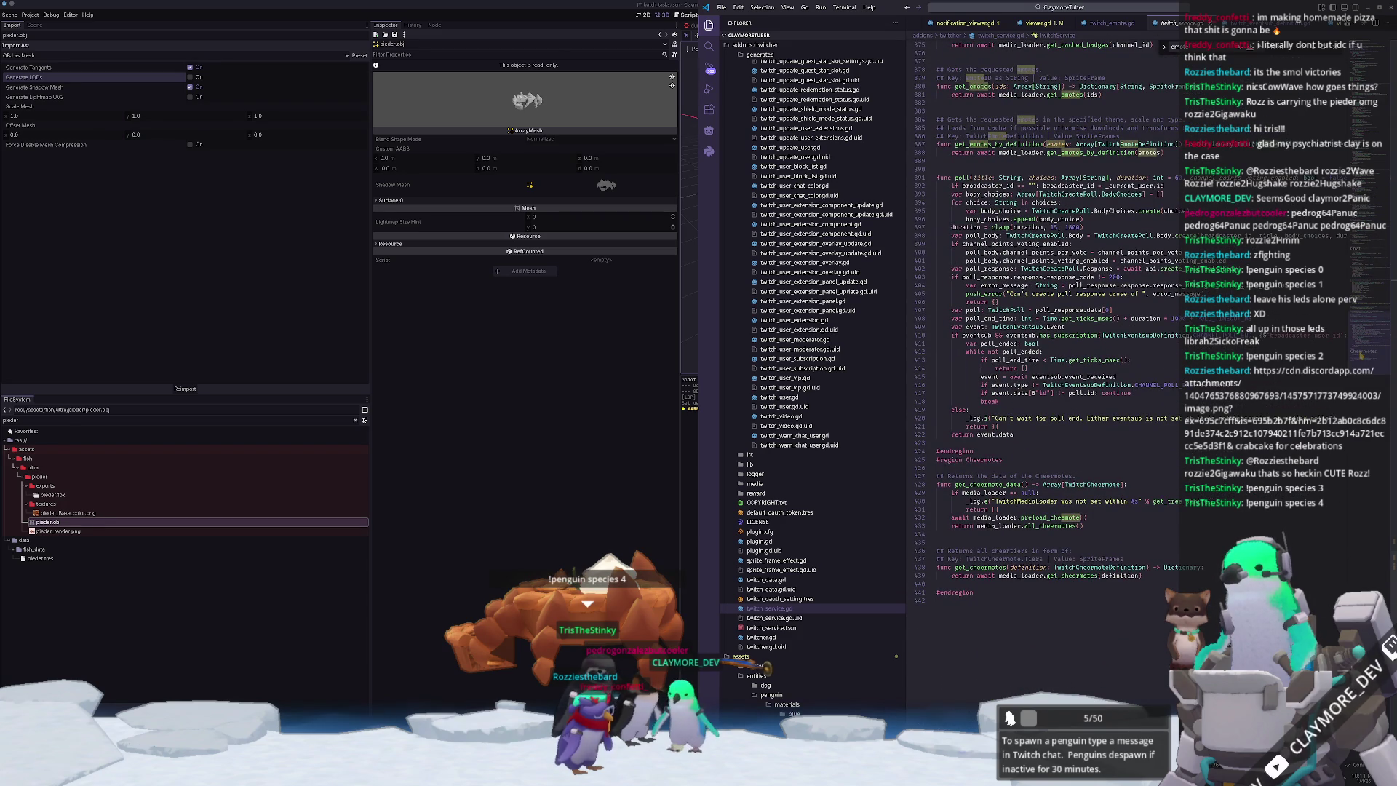
{"action": "scroll", "coordinate": [1041, 327], "scroll_direction": "up", "scroll_amount": 1}
{"action": "scroll", "coordinate": [1041, 327], "scroll_direction": "up", "scroll_amount": 12}
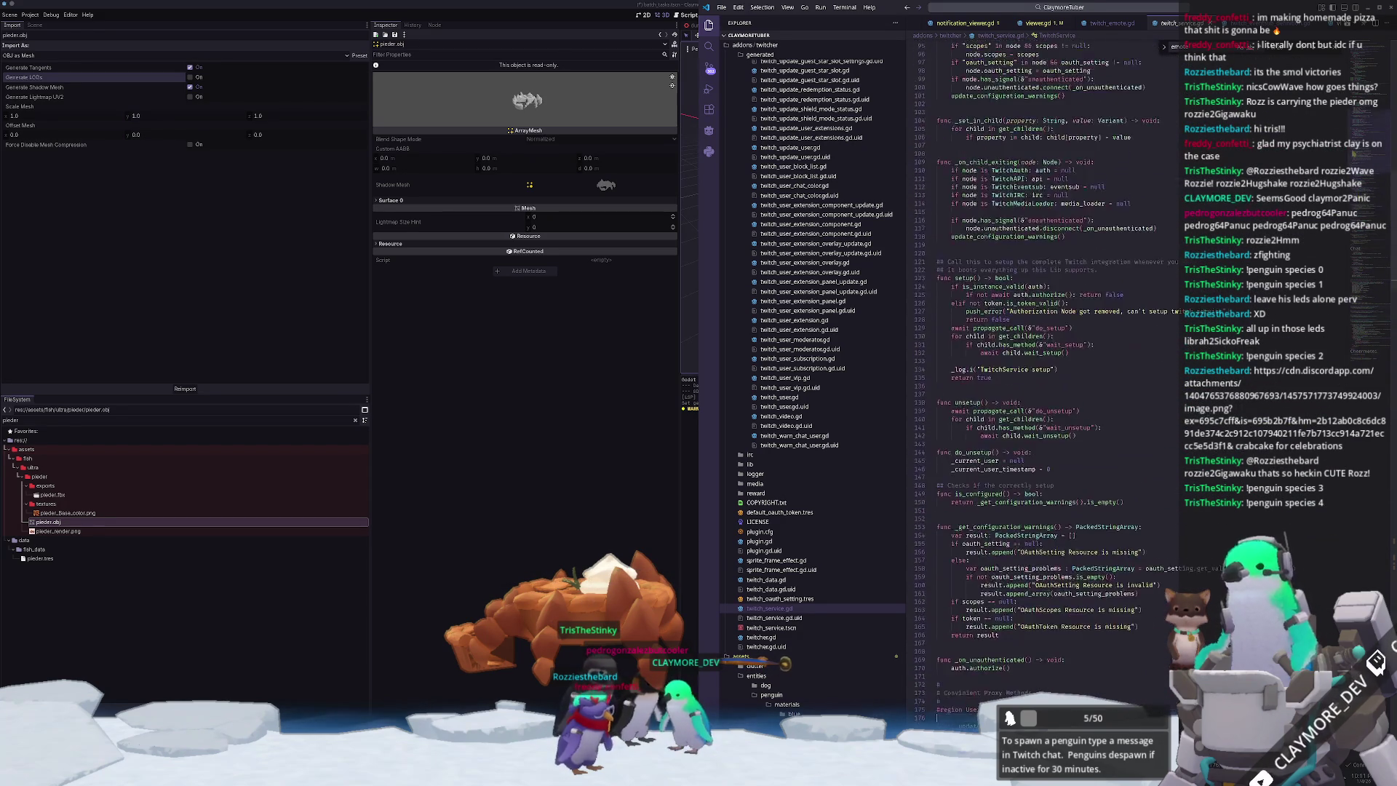
{"action": "scroll", "coordinate": [1041, 364], "scroll_direction": "down", "scroll_amount": 7}
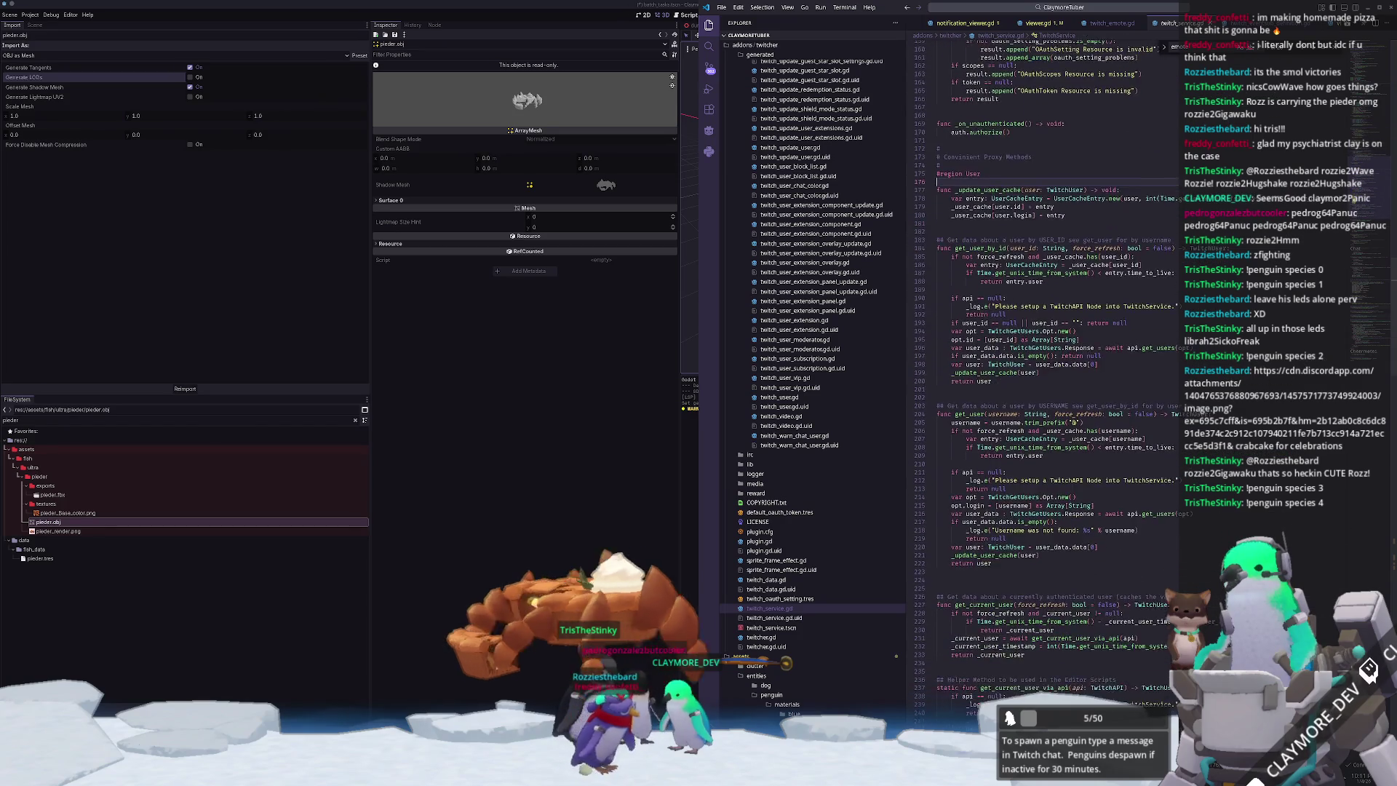
{"action": "scroll", "coordinate": [1041, 364], "scroll_direction": "down", "scroll_amount": 7}
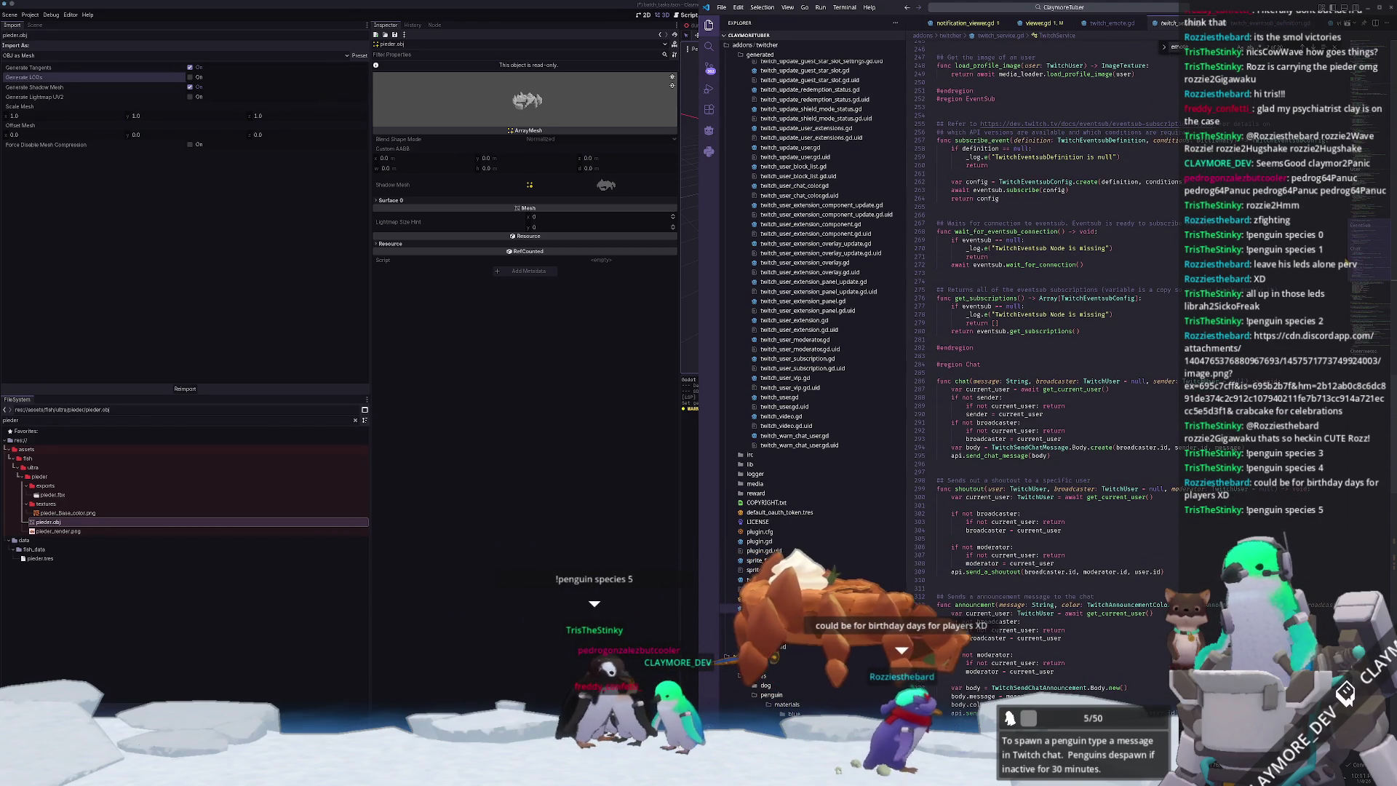
{"action": "scroll", "coordinate": [1040, 364], "scroll_direction": "down", "scroll_amount": 1}
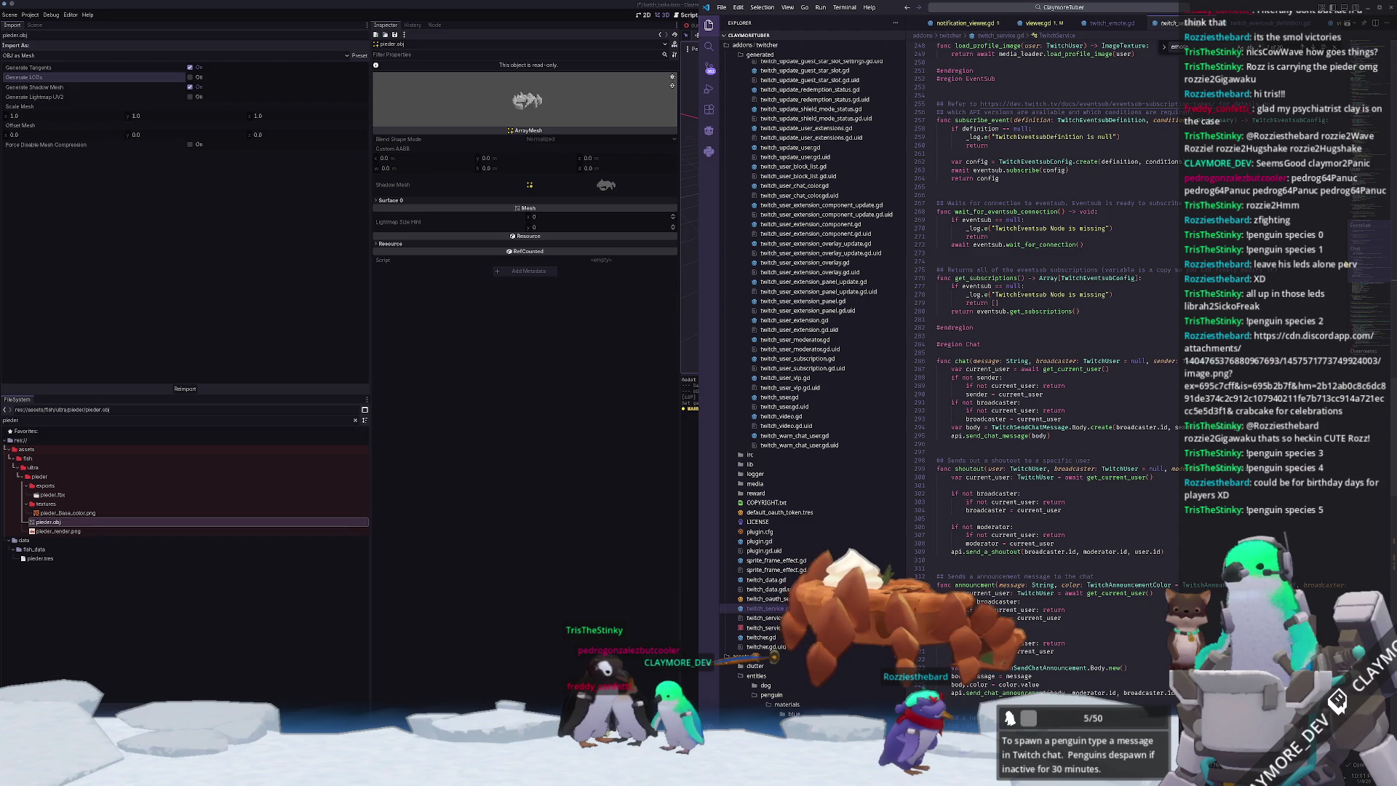
{"action": "scroll", "coordinate": [1040, 364], "scroll_direction": "down", "scroll_amount": 1}
{"action": "scroll", "coordinate": [1350, 266], "scroll_direction": "down", "scroll_amount": 15}
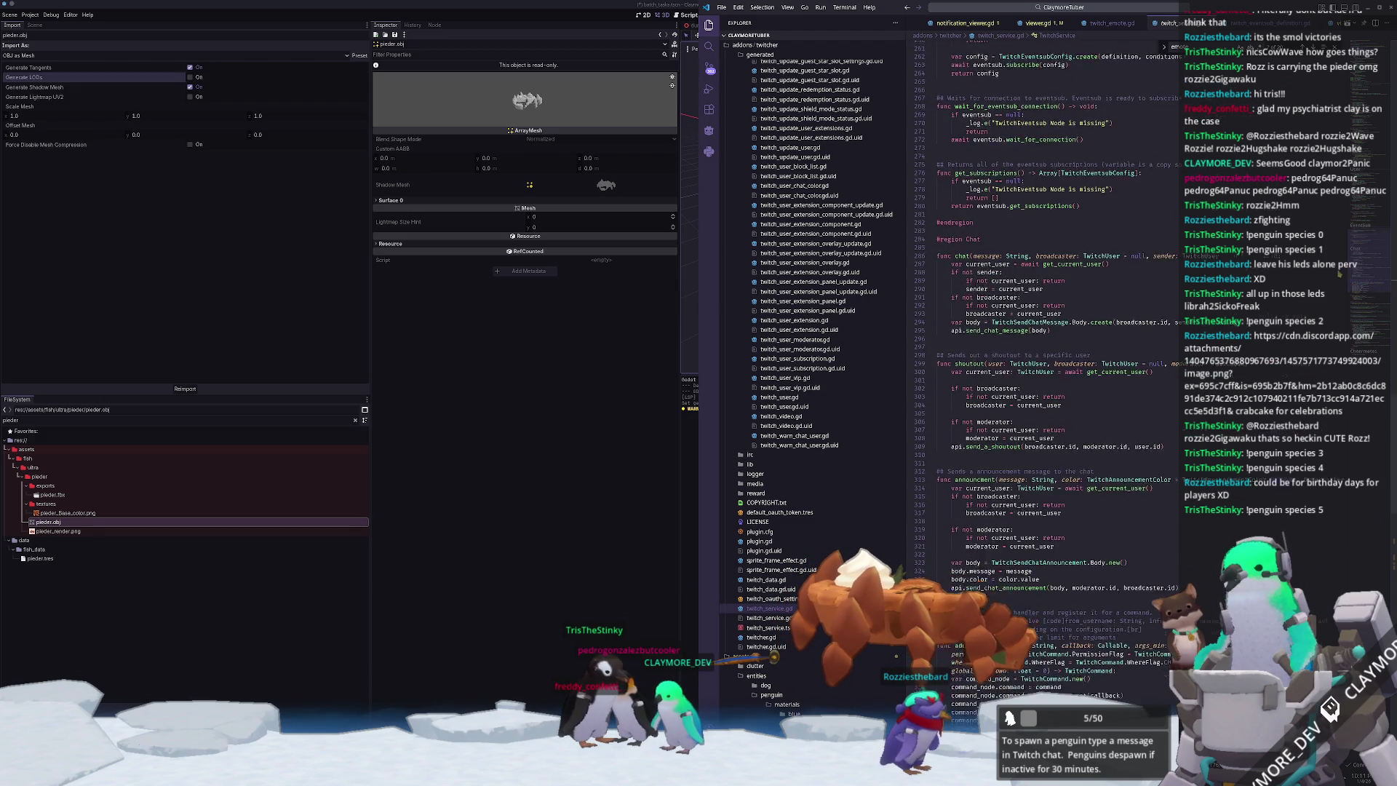
{"action": "scroll", "coordinate": [1347, 308], "scroll_direction": "down", "scroll_amount": 7}
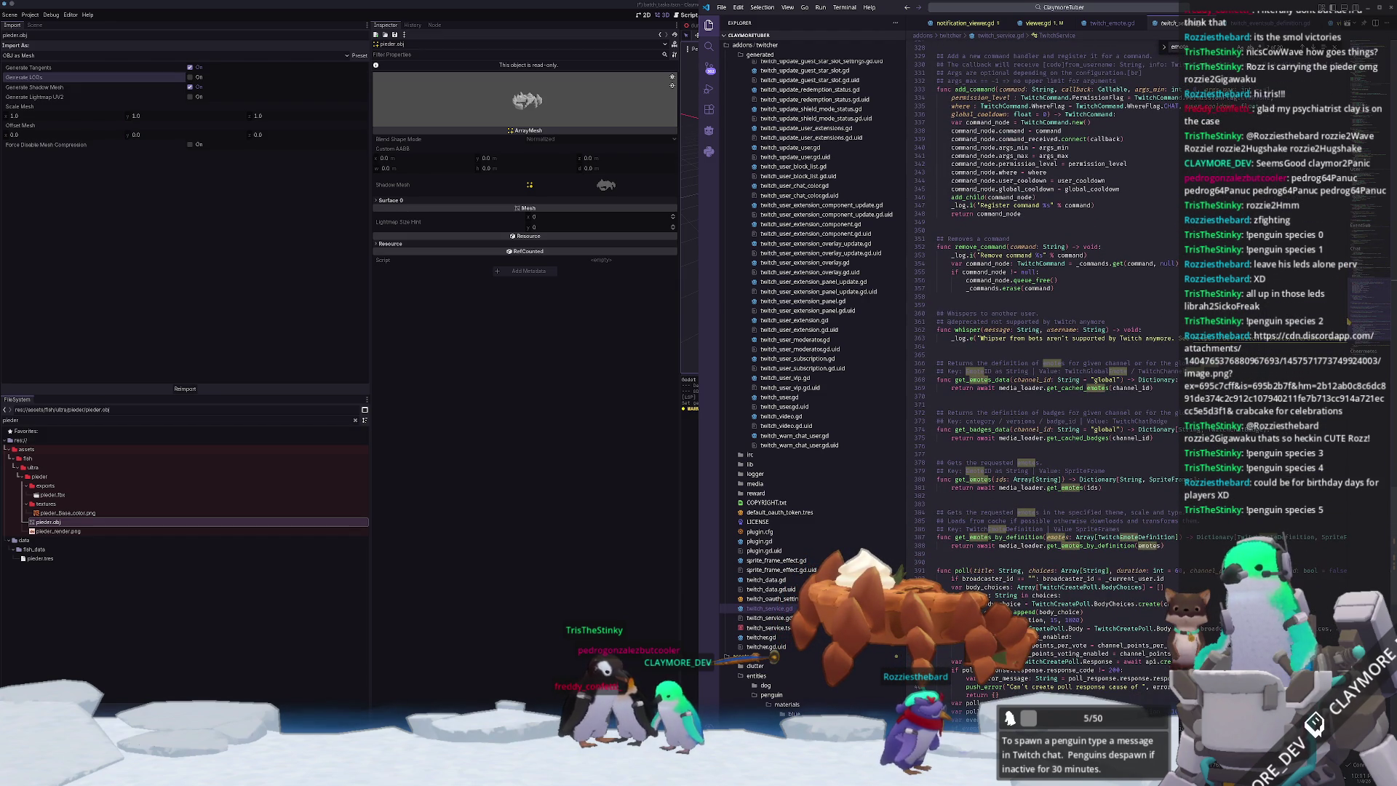
{"action": "scroll", "coordinate": [1346, 320], "scroll_direction": "down", "scroll_amount": 6}
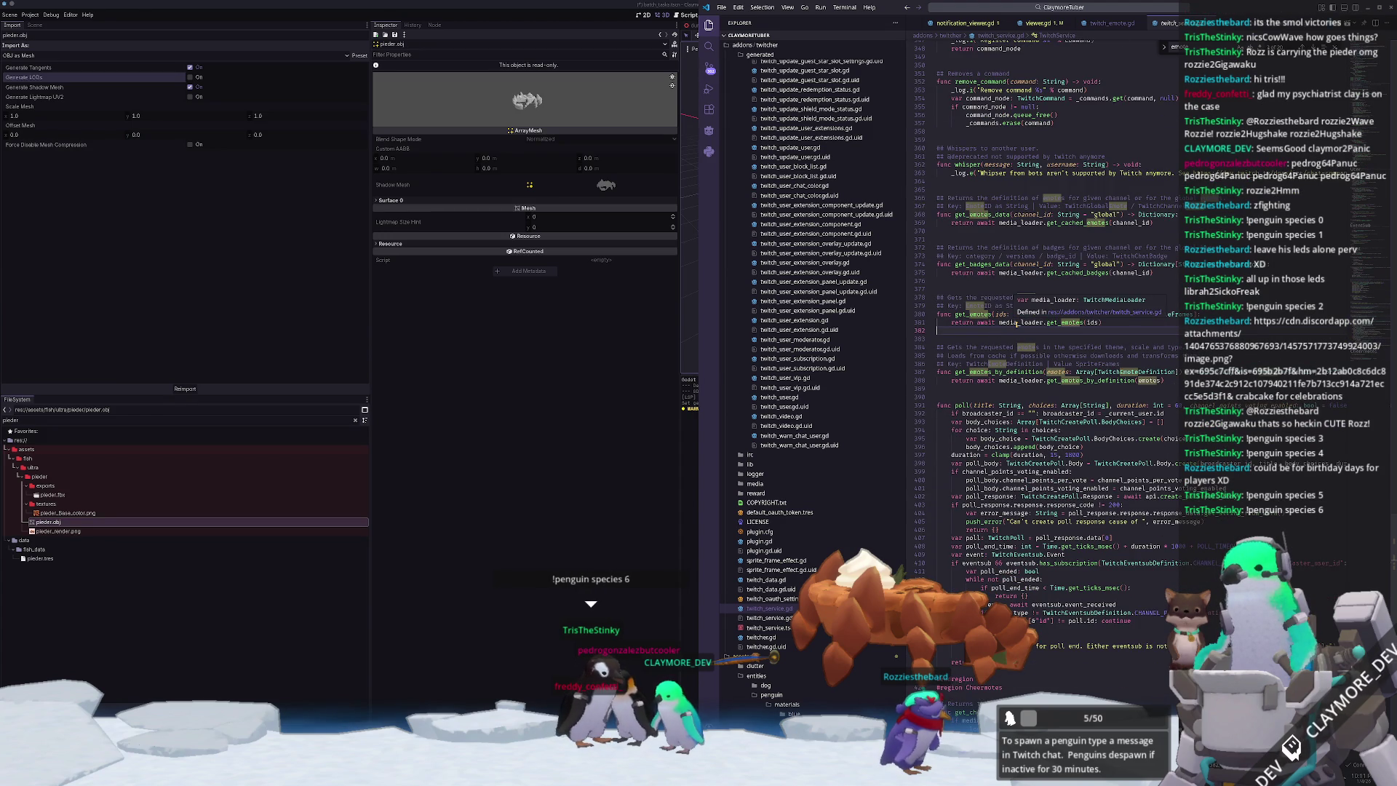
{"action": "left_click", "coordinate": [1060, 322]}
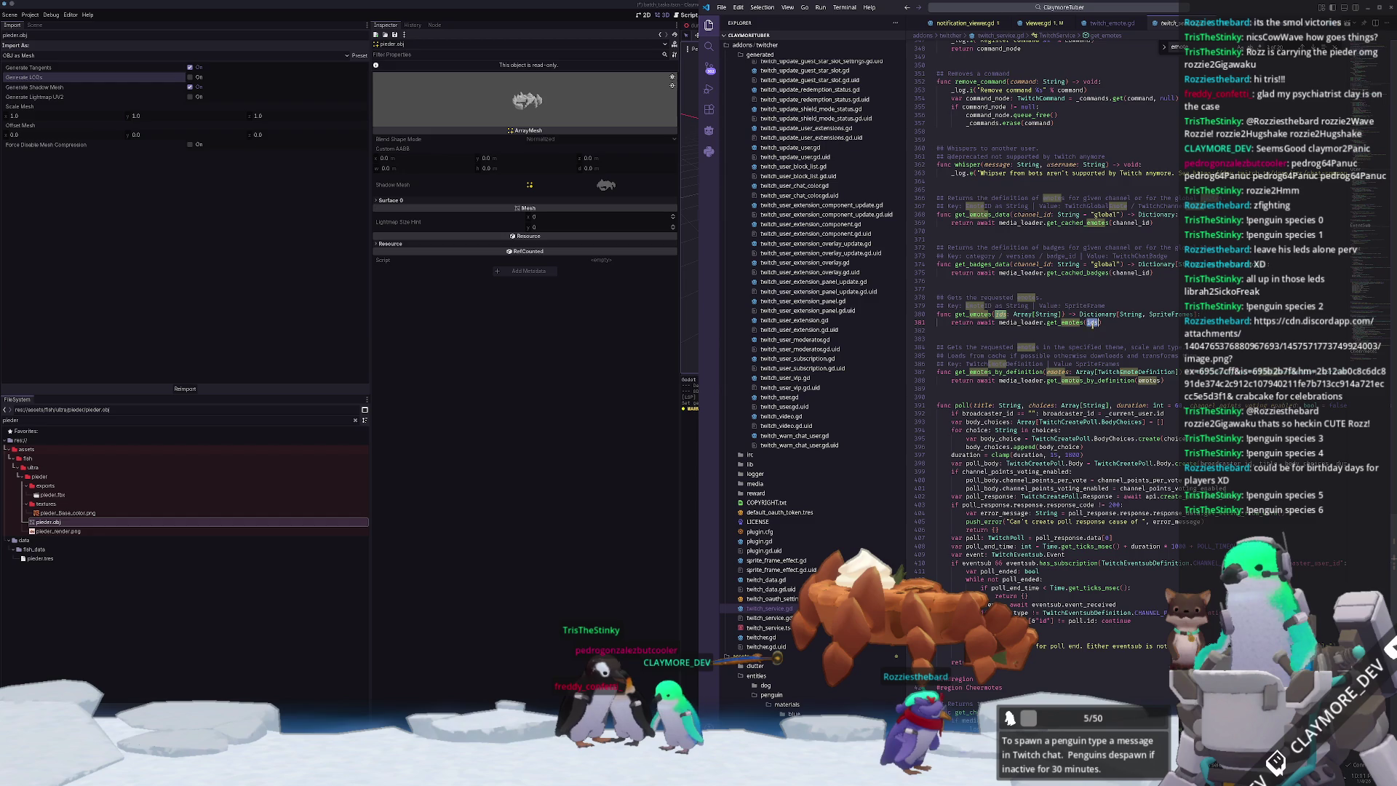
{"action": "key", "text": "F12"}
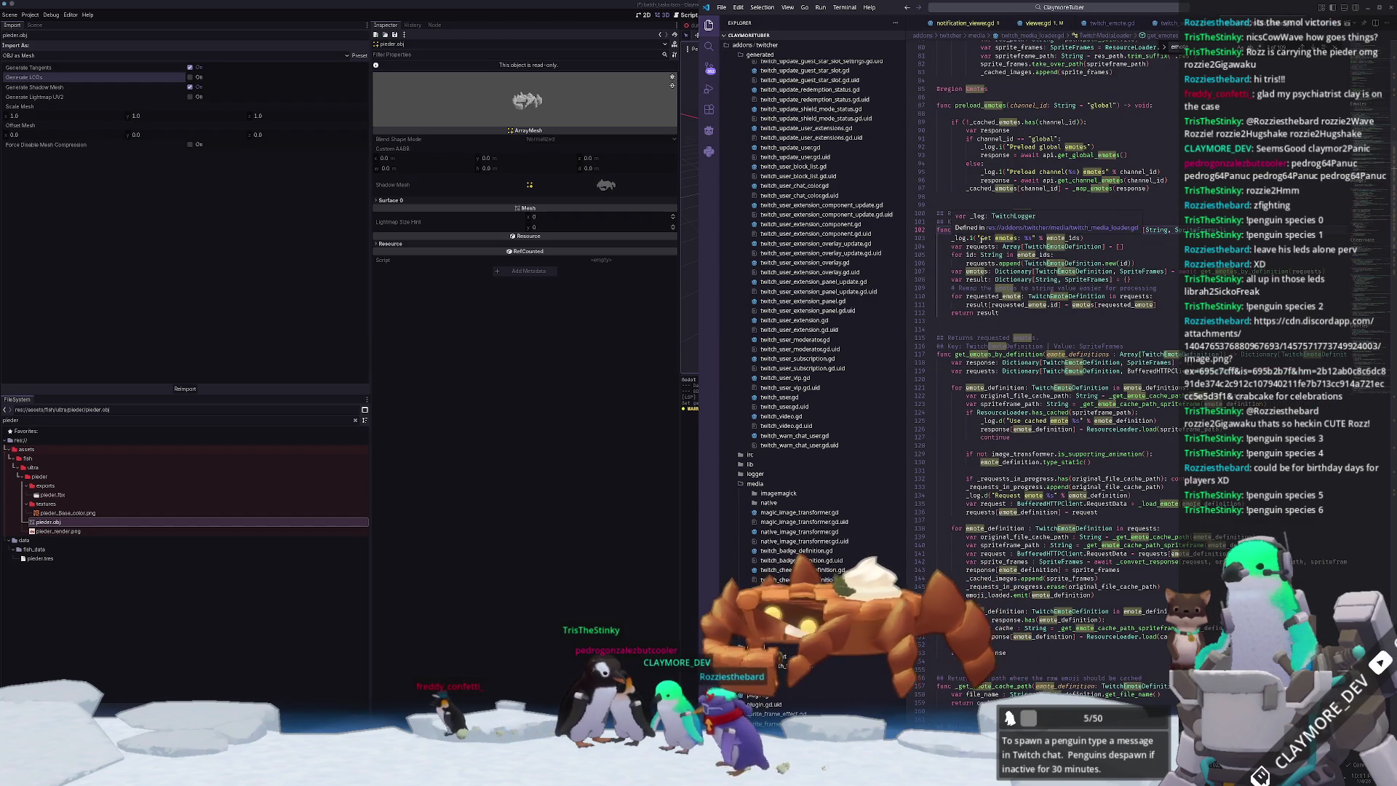
{"action": "left_click", "coordinate": [1087, 238]}
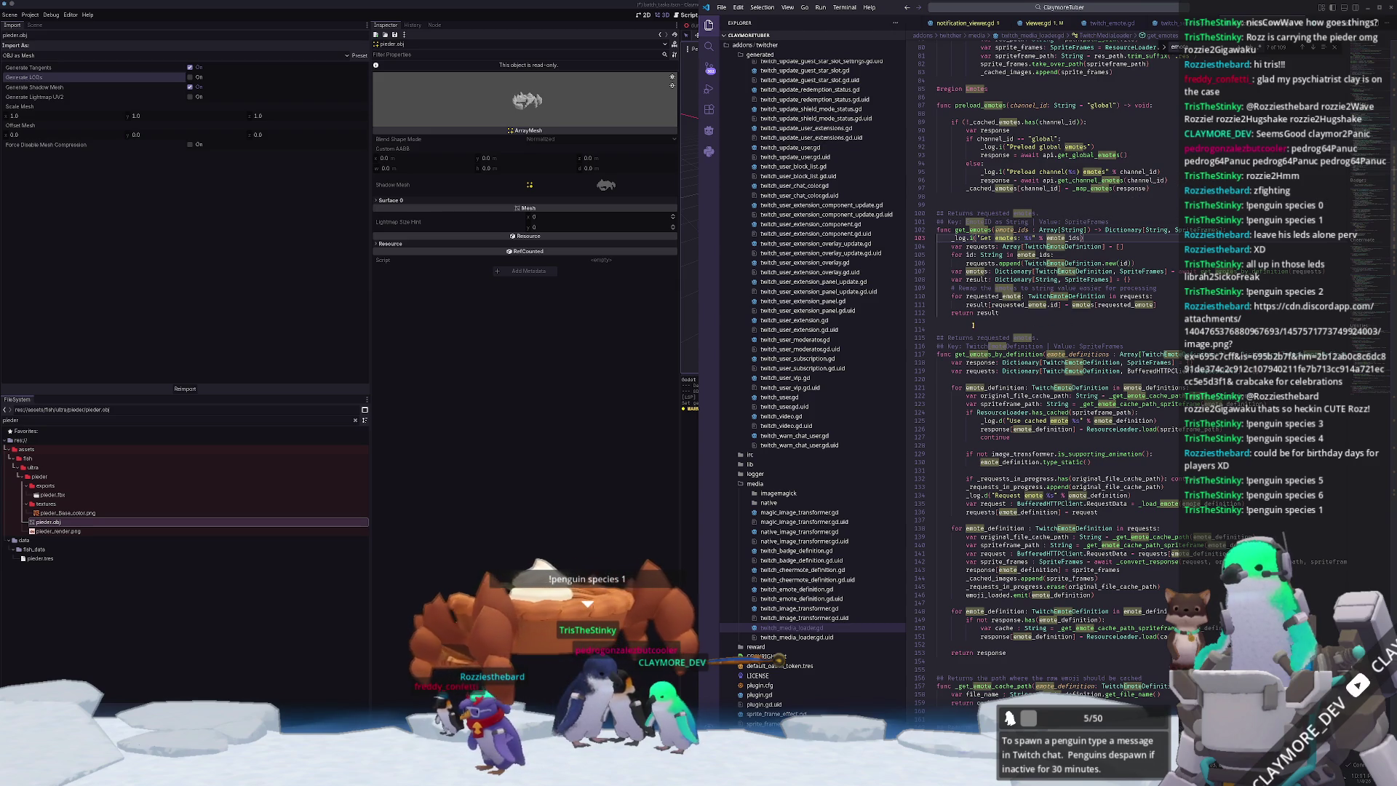
{"action": "scroll", "coordinate": [972, 325], "scroll_direction": "down", "scroll_amount": 5}
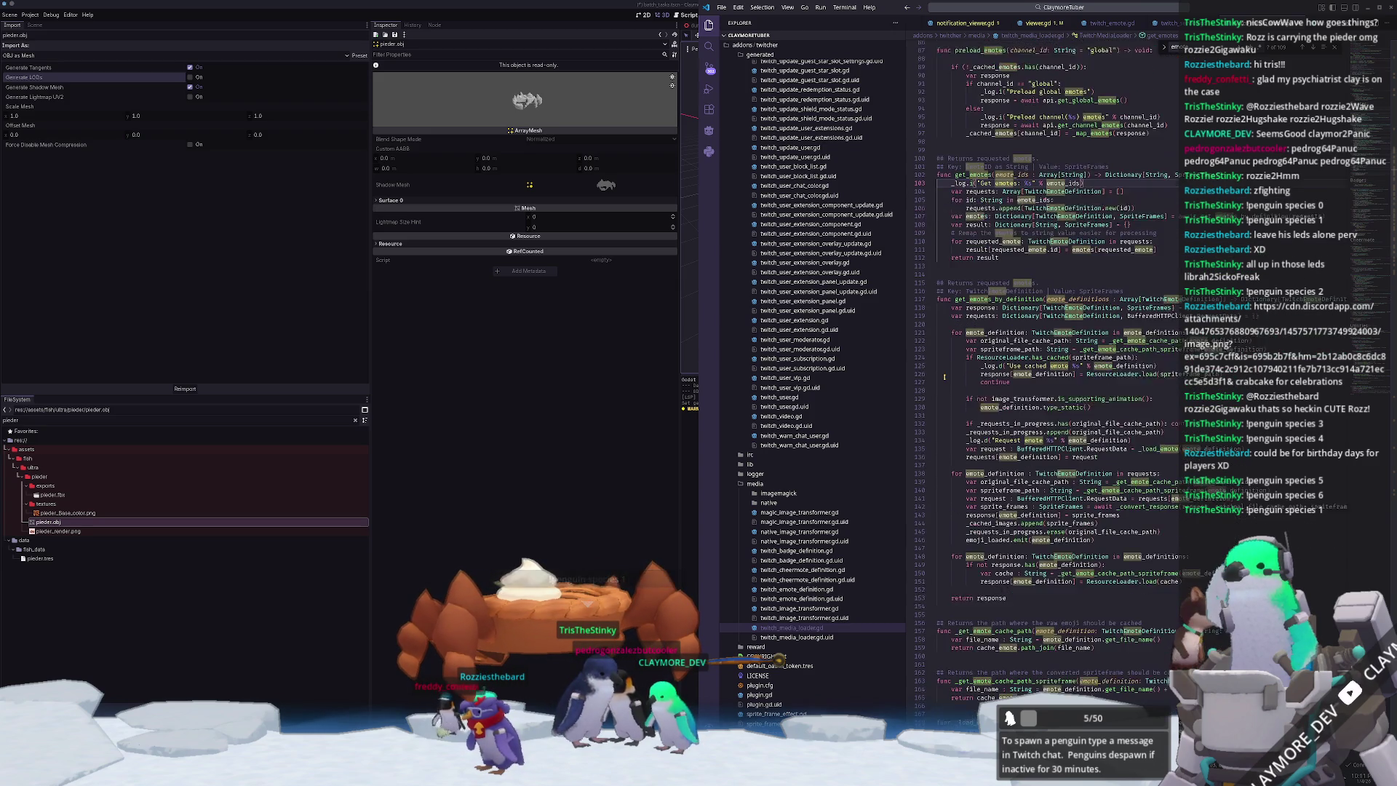
{"action": "scroll", "coordinate": [944, 376], "scroll_direction": "down", "scroll_amount": 6}
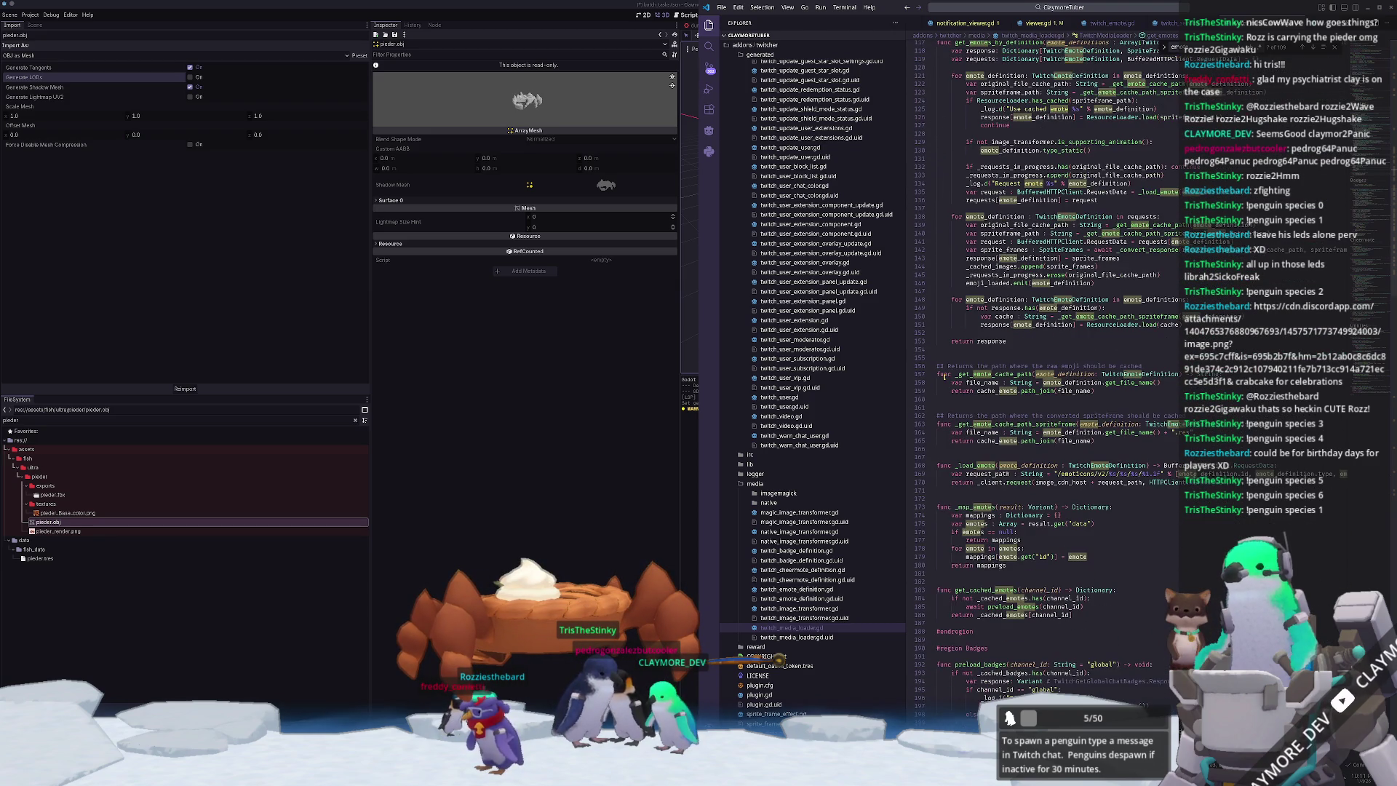
{"action": "left_click", "coordinate": [1021, 375]}
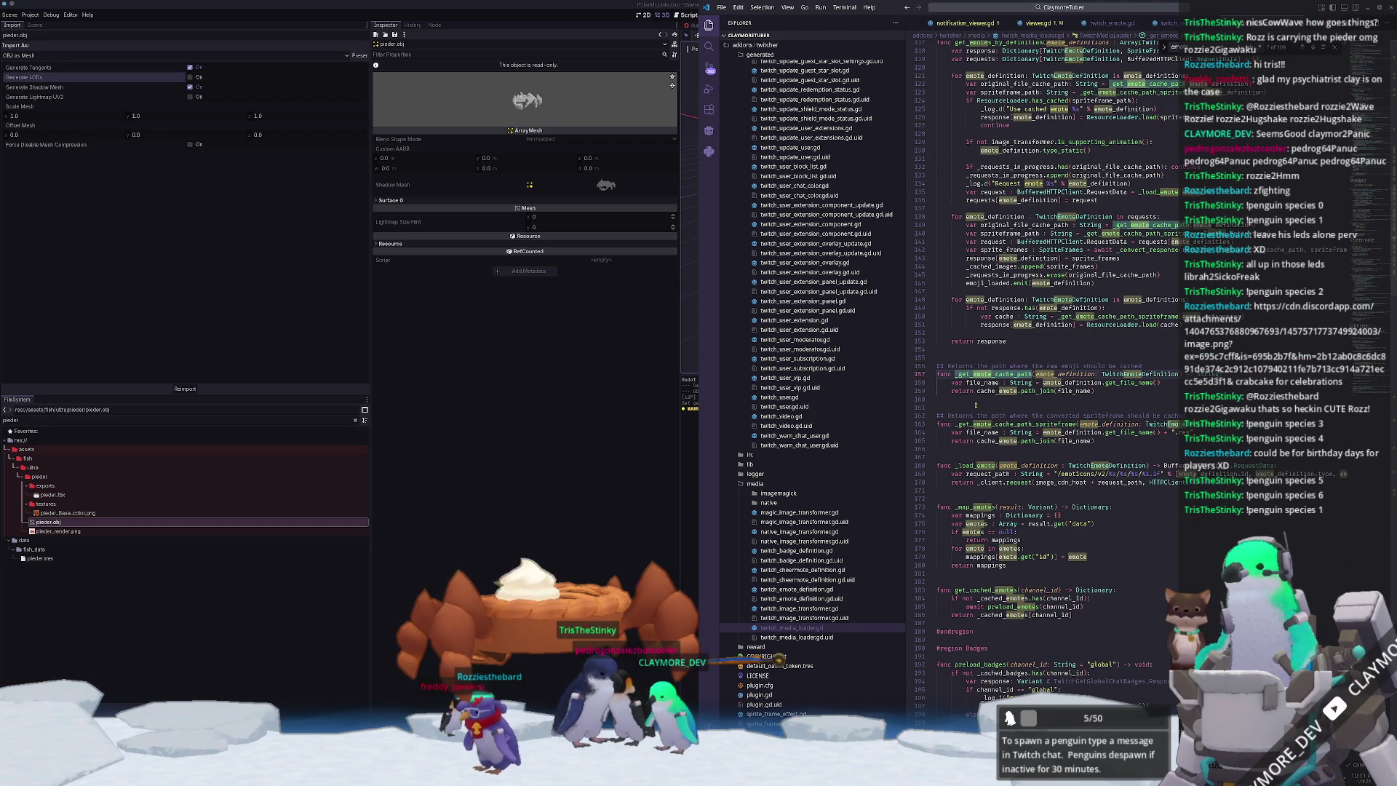
{"action": "scroll", "coordinate": [947, 372], "scroll_direction": "up", "scroll_amount": 12}
{"action": "scroll", "coordinate": [946, 373], "scroll_direction": "up", "scroll_amount": 6}
{"action": "left_click", "coordinate": [1078, 360]}
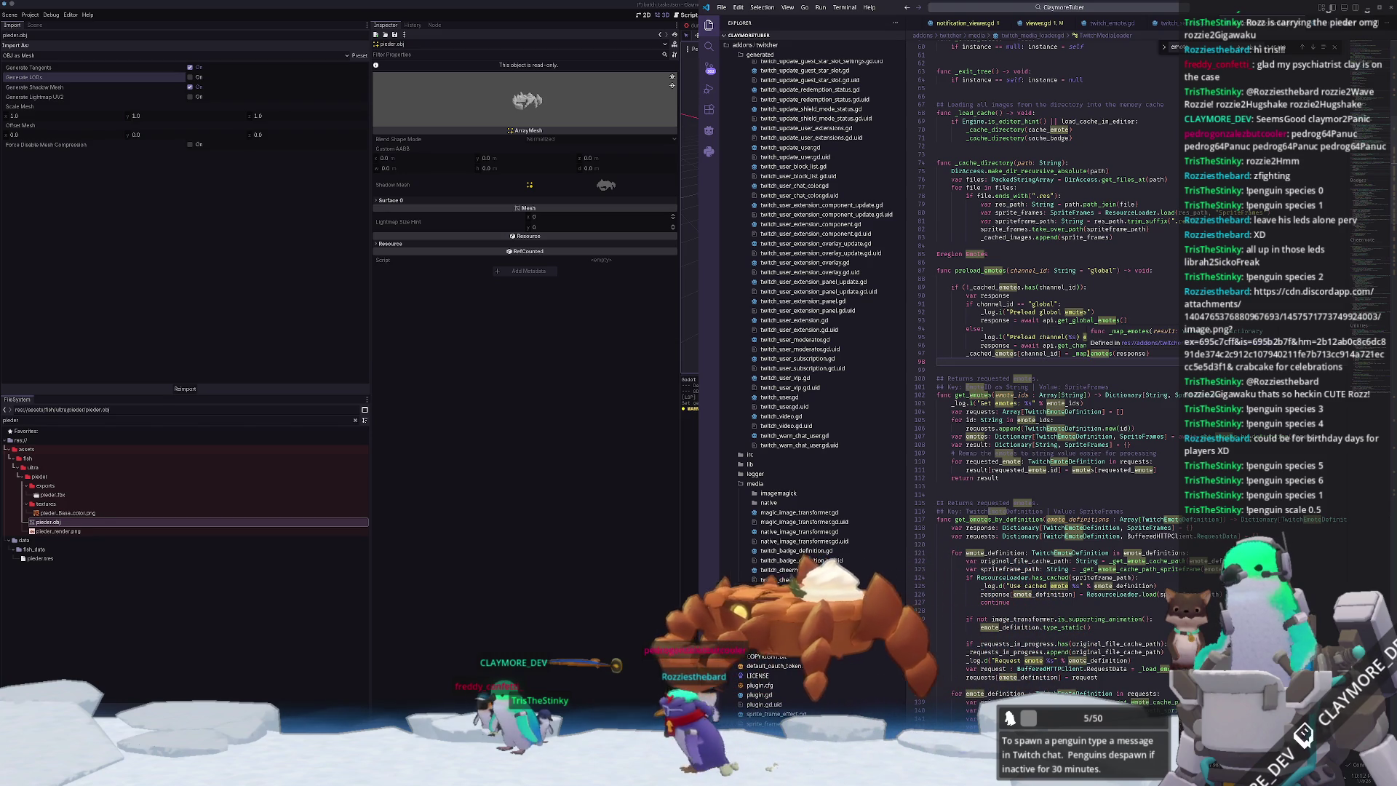
{"action": "scroll", "coordinate": [1058, 359], "scroll_direction": "down", "scroll_amount": 2}
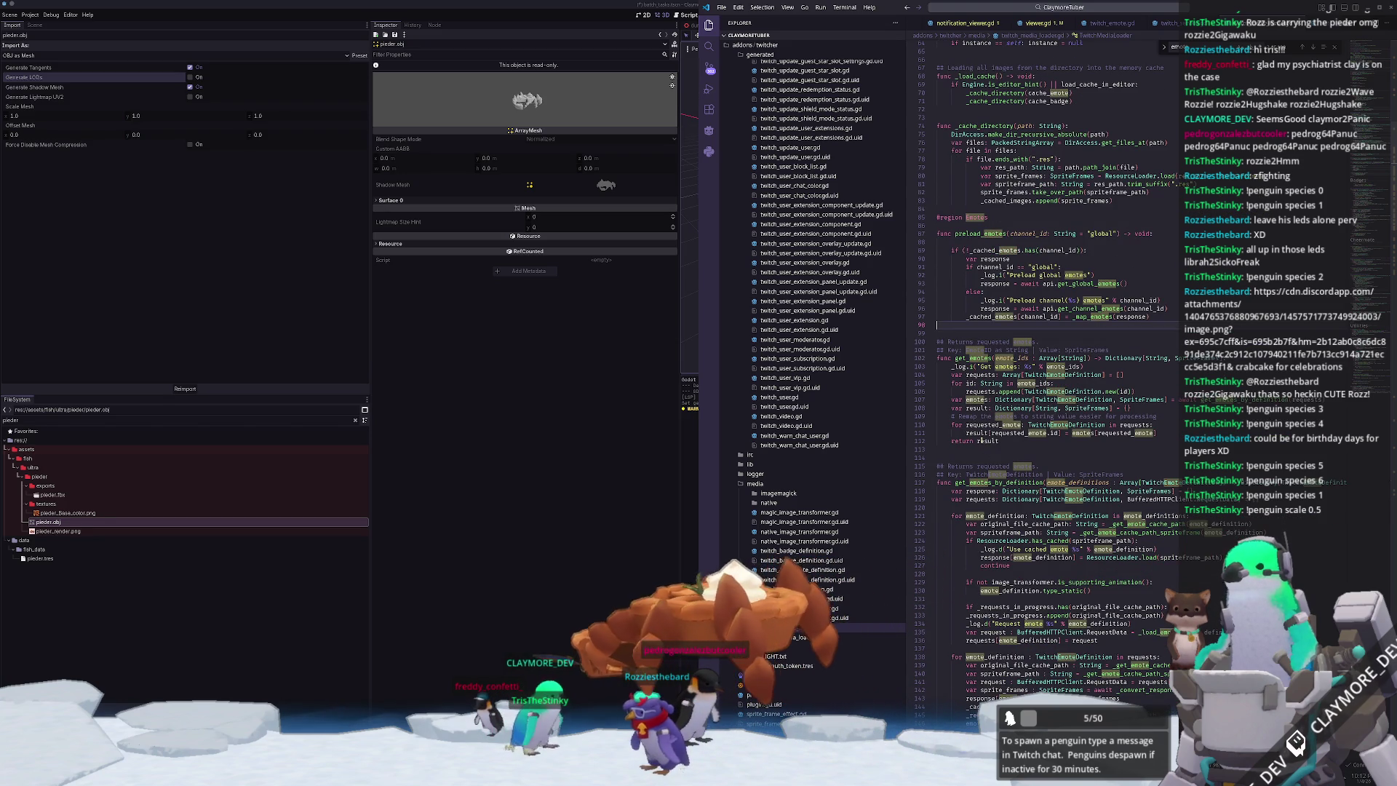
{"action": "left_click", "coordinate": [960, 358]}
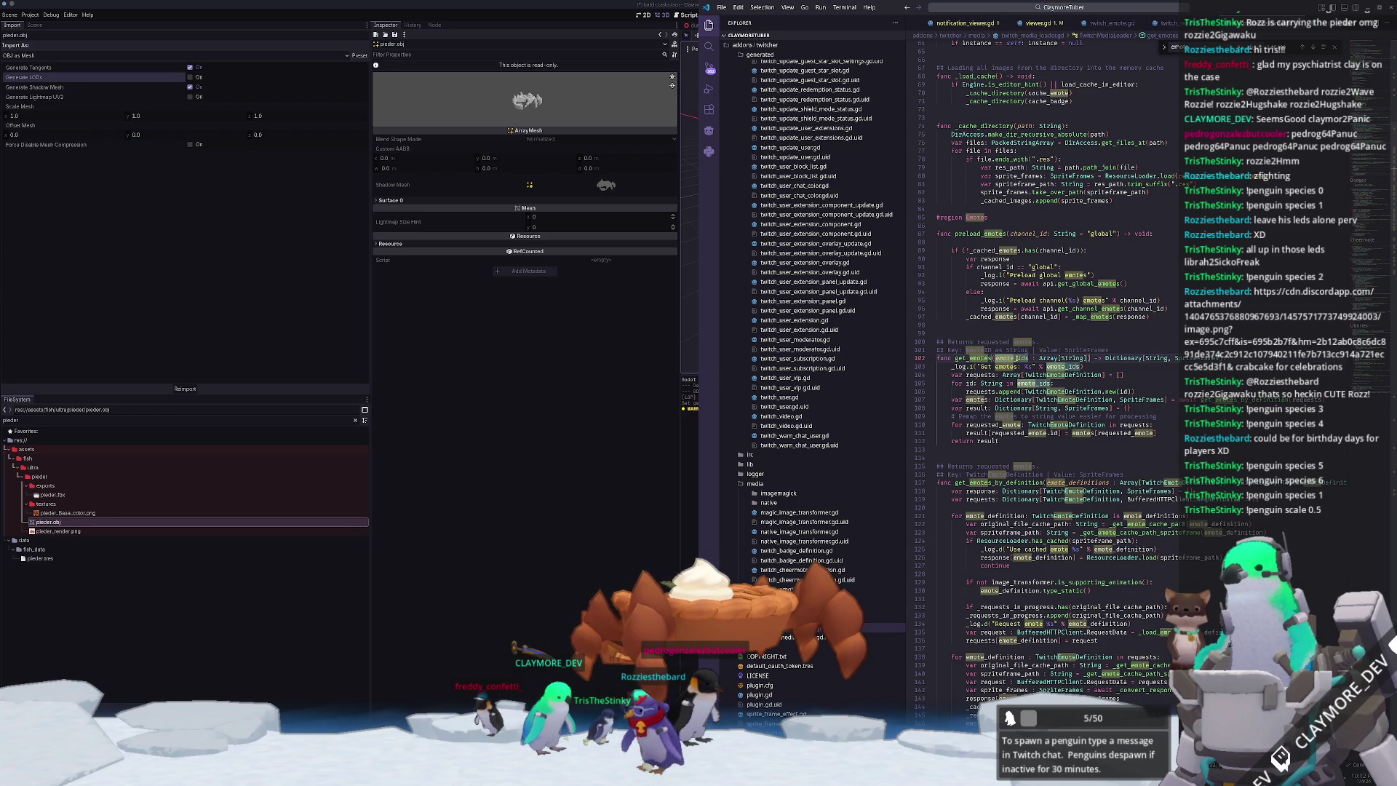
{"action": "left_click_drag", "start_coordinate": [967, 350], "coordinate": [993, 350]}
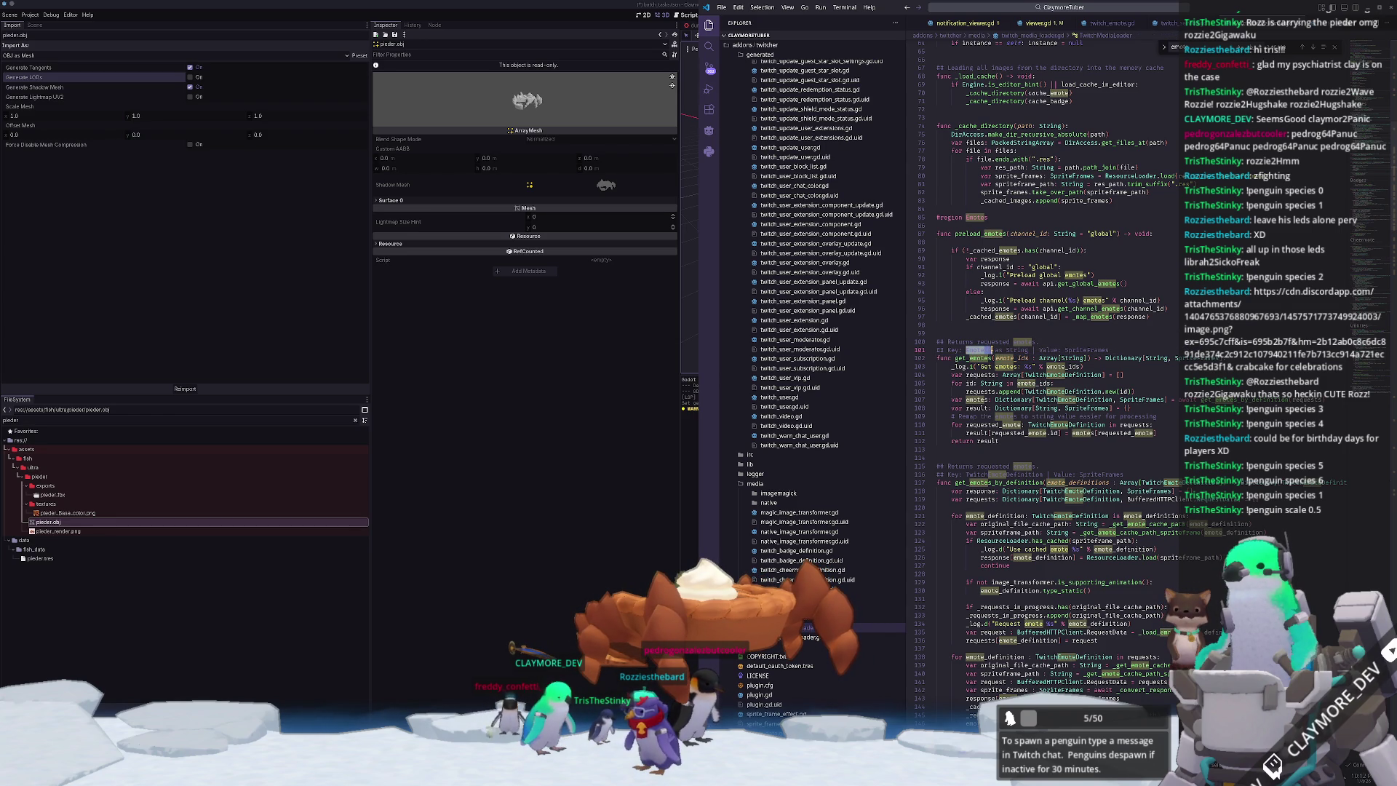
{"action": "scroll", "coordinate": [993, 350], "scroll_direction": "down", "scroll_amount": 3}
{"action": "scroll", "coordinate": [1005, 360], "scroll_direction": "down", "scroll_amount": 1}
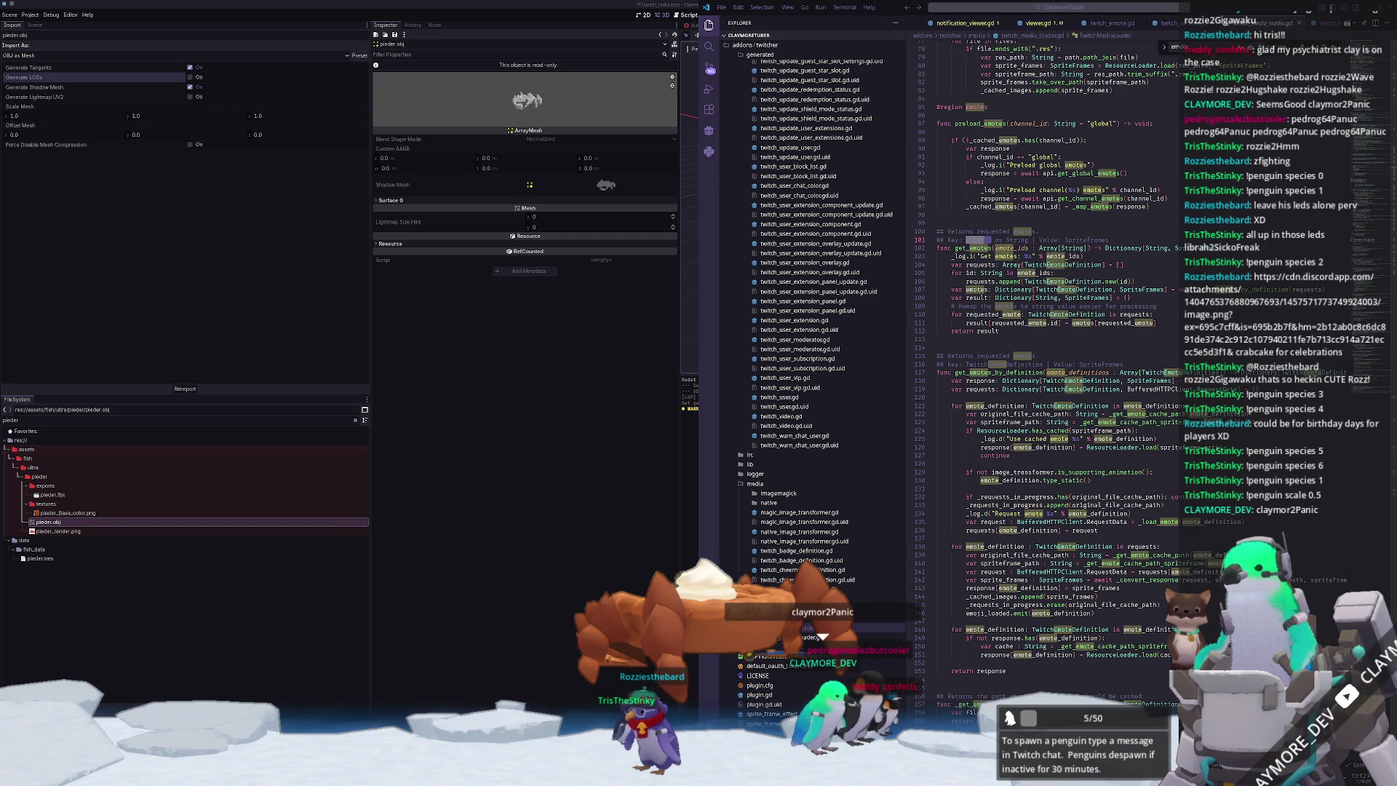
{"action": "scroll", "coordinate": [951, 446], "scroll_direction": "down", "scroll_amount": 6}
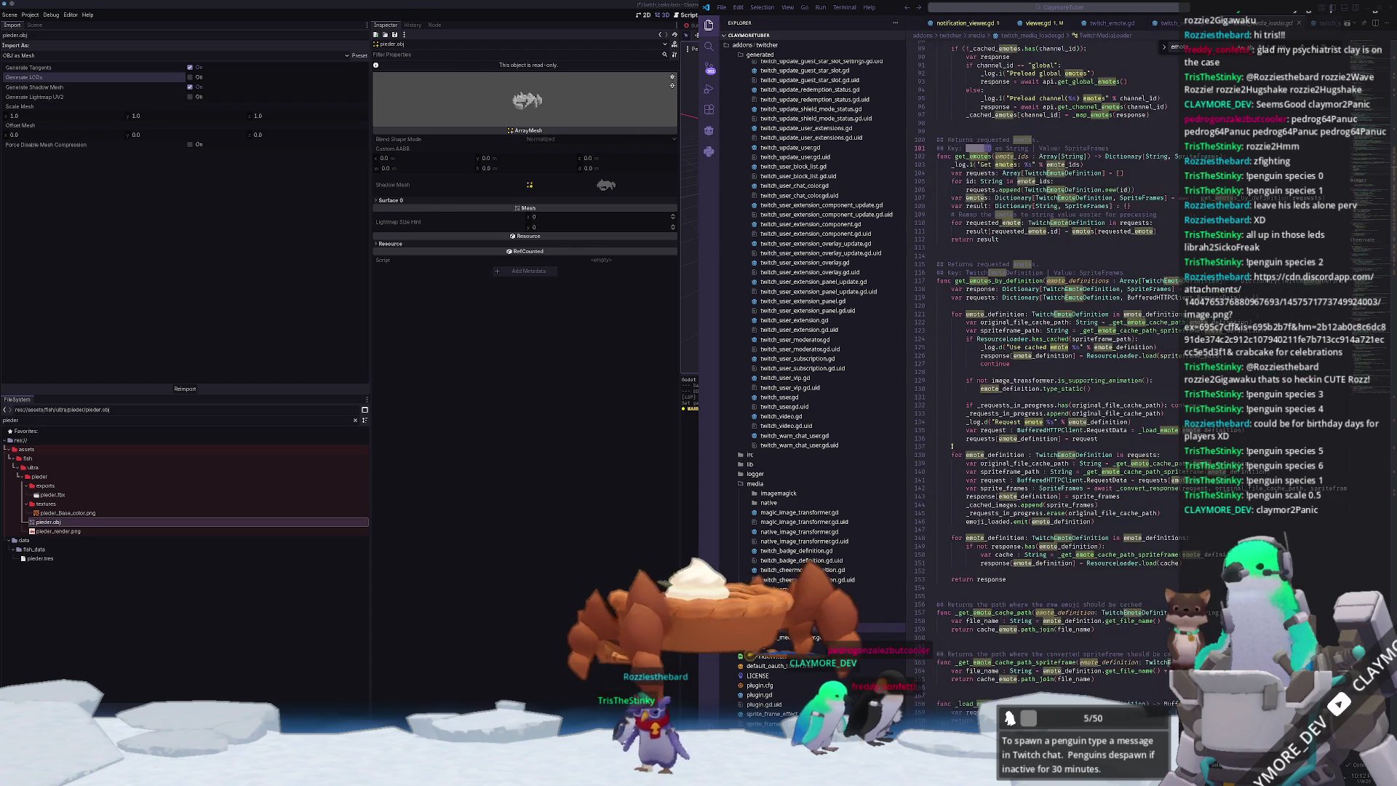
{"action": "scroll", "coordinate": [951, 429], "scroll_direction": "down", "scroll_amount": 9}
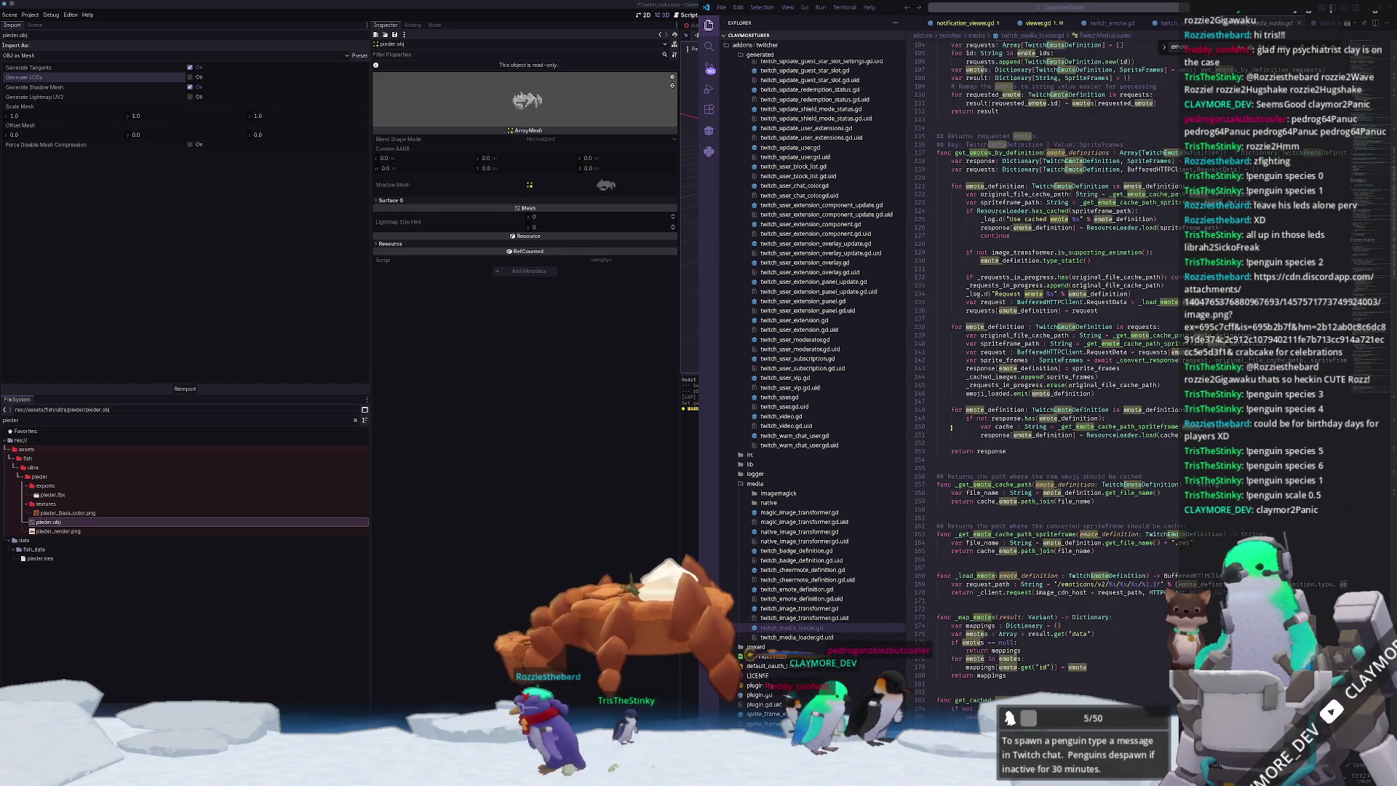
{"action": "scroll", "coordinate": [951, 429], "scroll_direction": "down", "scroll_amount": 10}
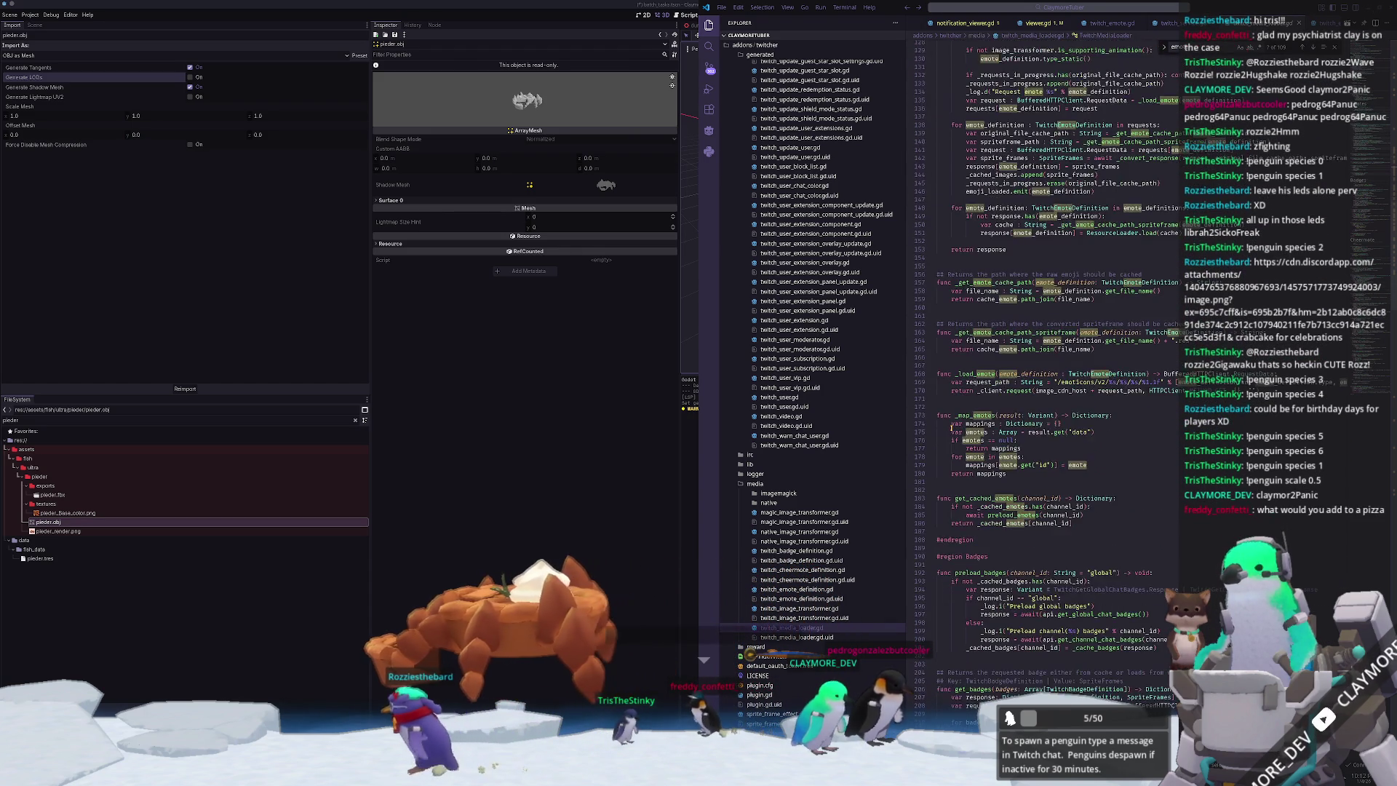
{"action": "scroll", "coordinate": [951, 428], "scroll_direction": "up", "scroll_amount": 6}
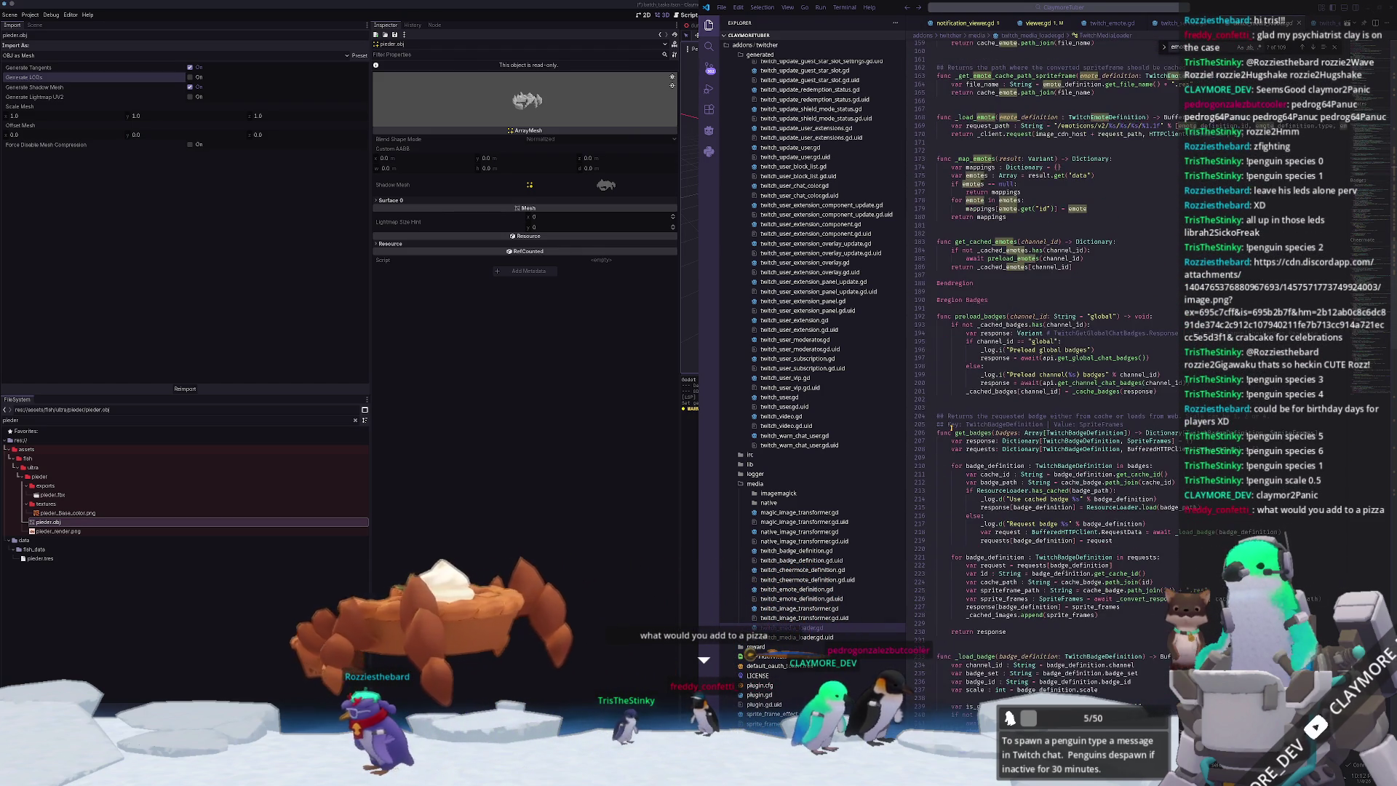
{"action": "scroll", "coordinate": [951, 428], "scroll_direction": "up", "scroll_amount": 18}
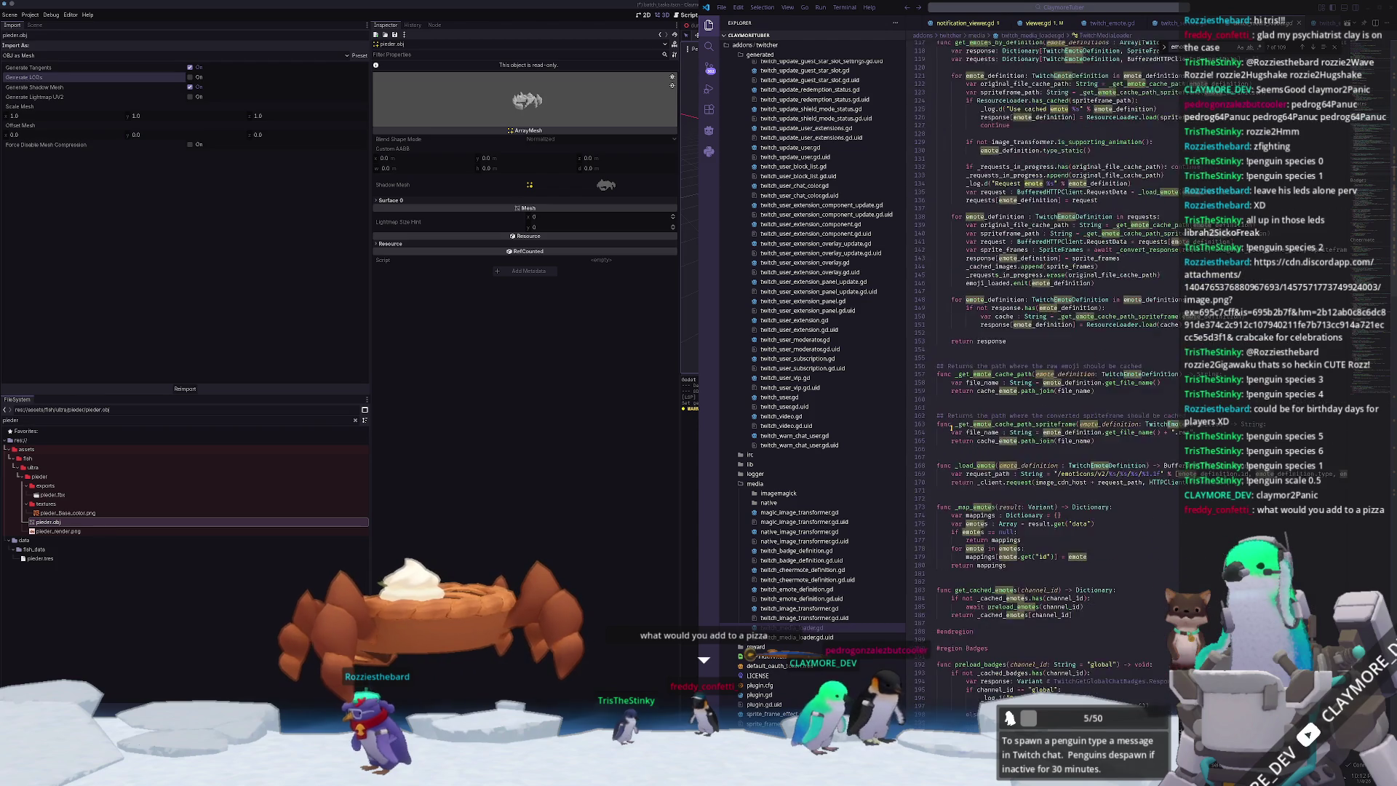
{"action": "scroll", "coordinate": [951, 429], "scroll_direction": "up", "scroll_amount": 15}
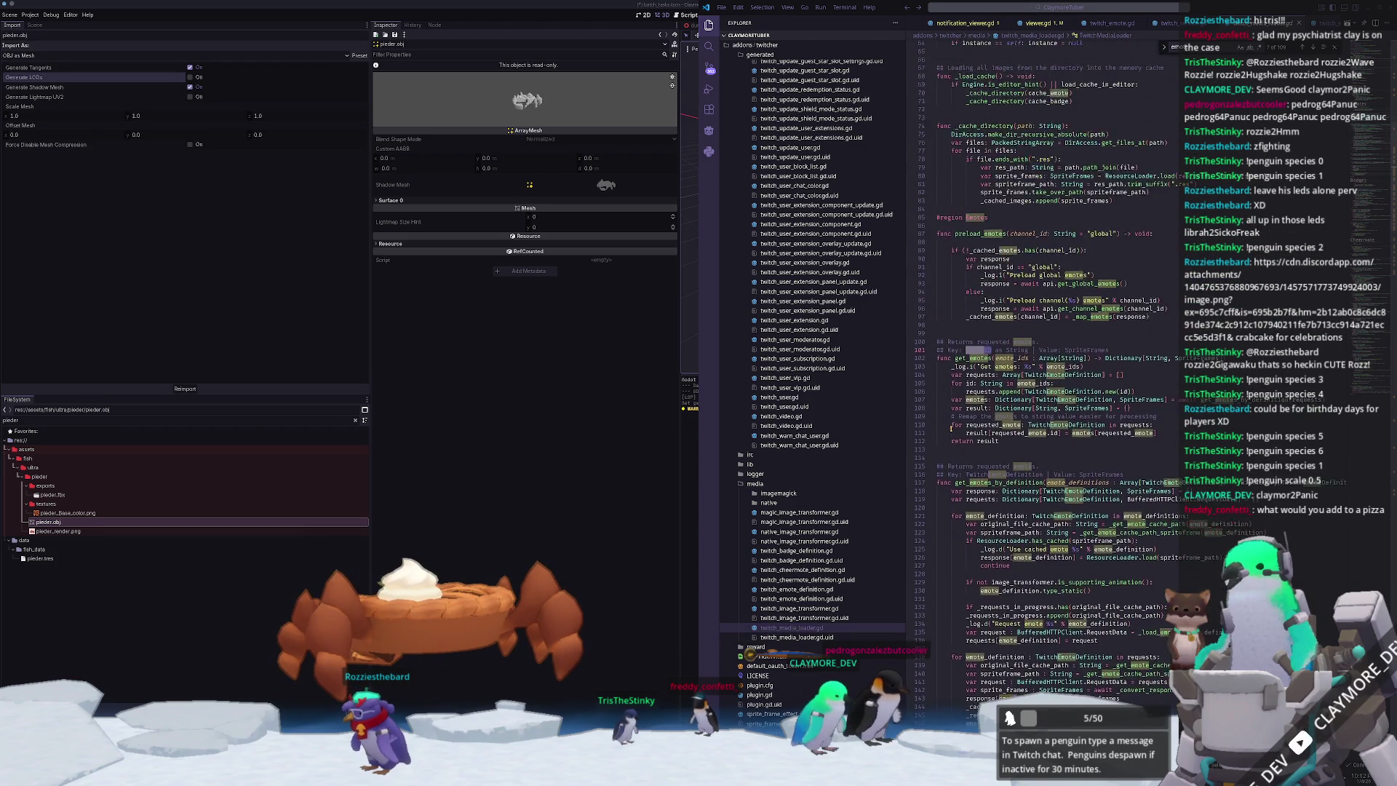
{"action": "scroll", "coordinate": [951, 429], "scroll_direction": "up", "scroll_amount": 11}
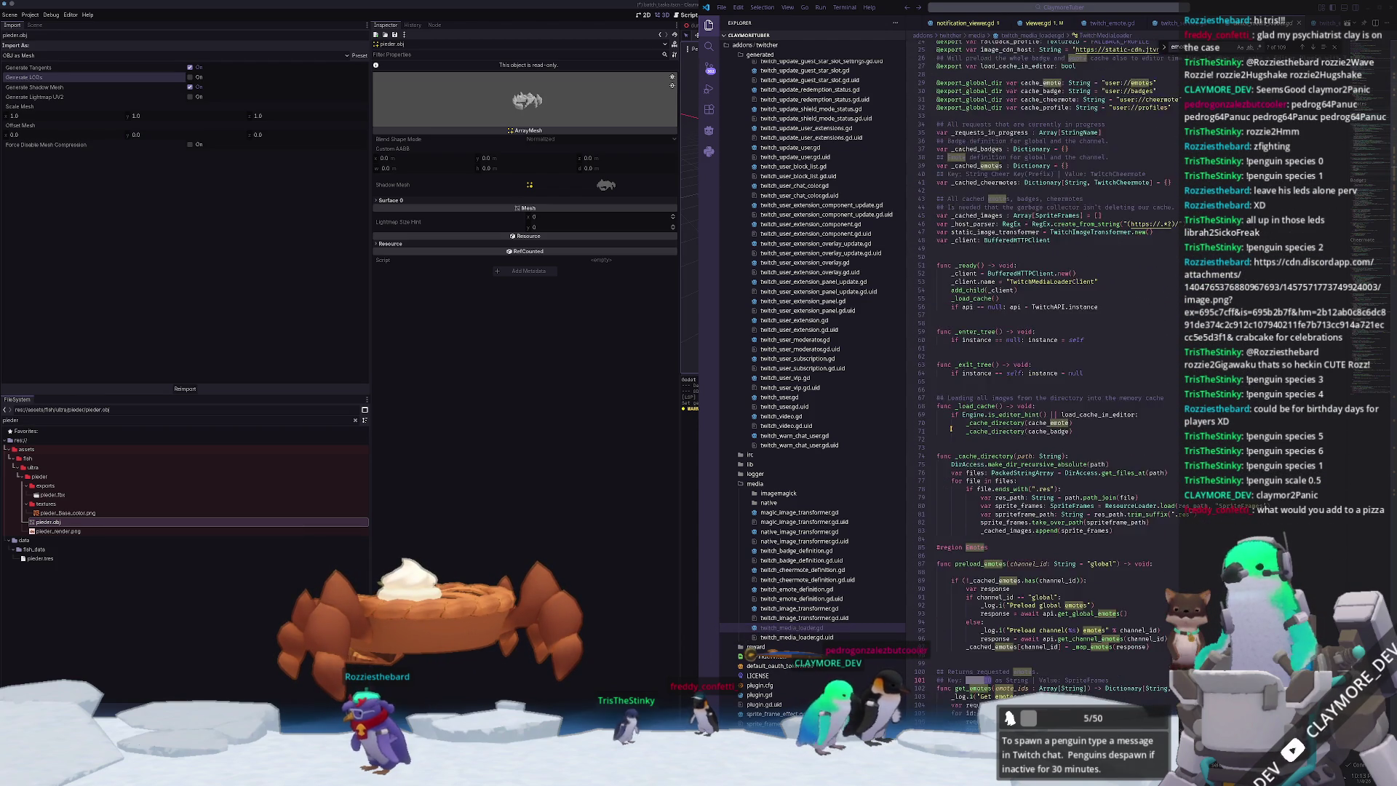
{"action": "scroll", "coordinate": [949, 432], "scroll_direction": "down", "scroll_amount": 7}
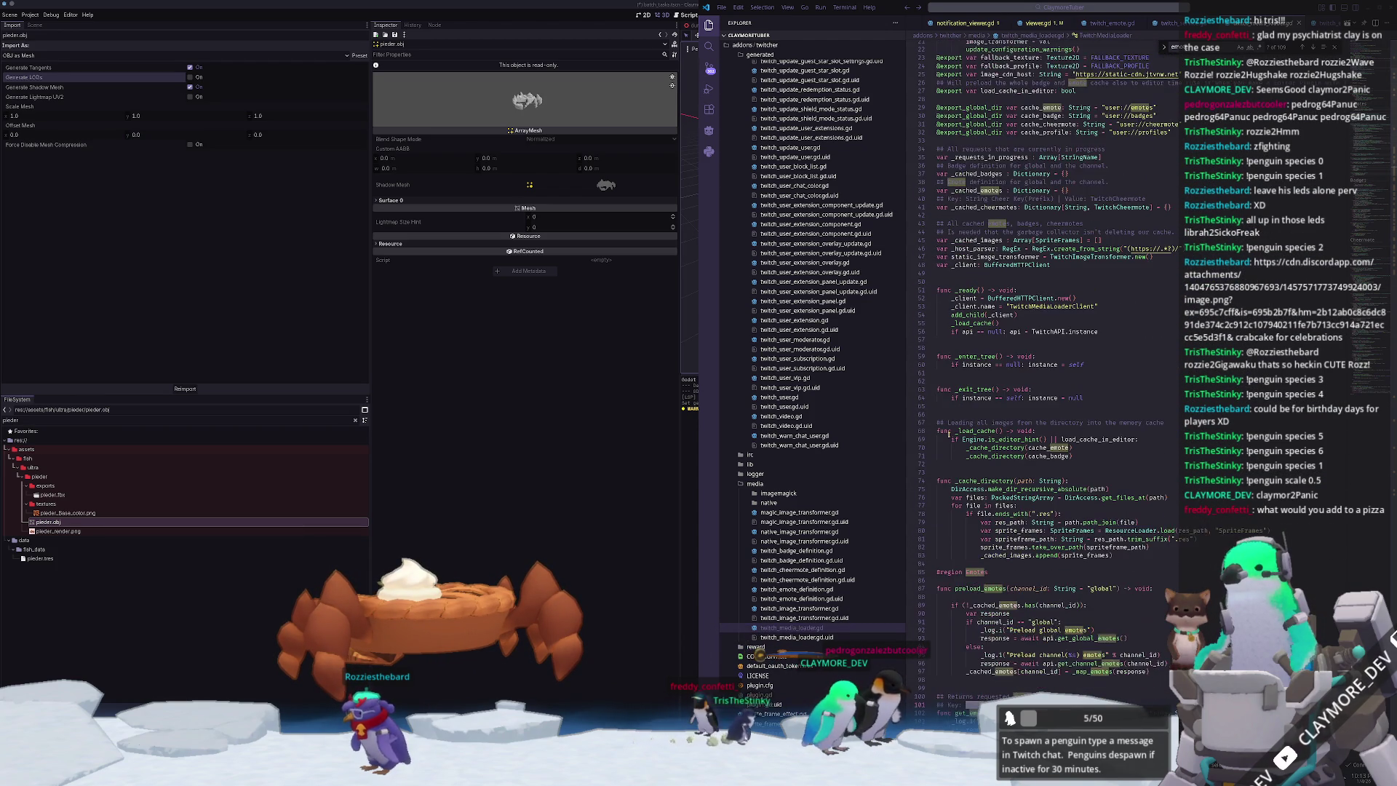
{"action": "scroll", "coordinate": [949, 434], "scroll_direction": "down", "scroll_amount": 12}
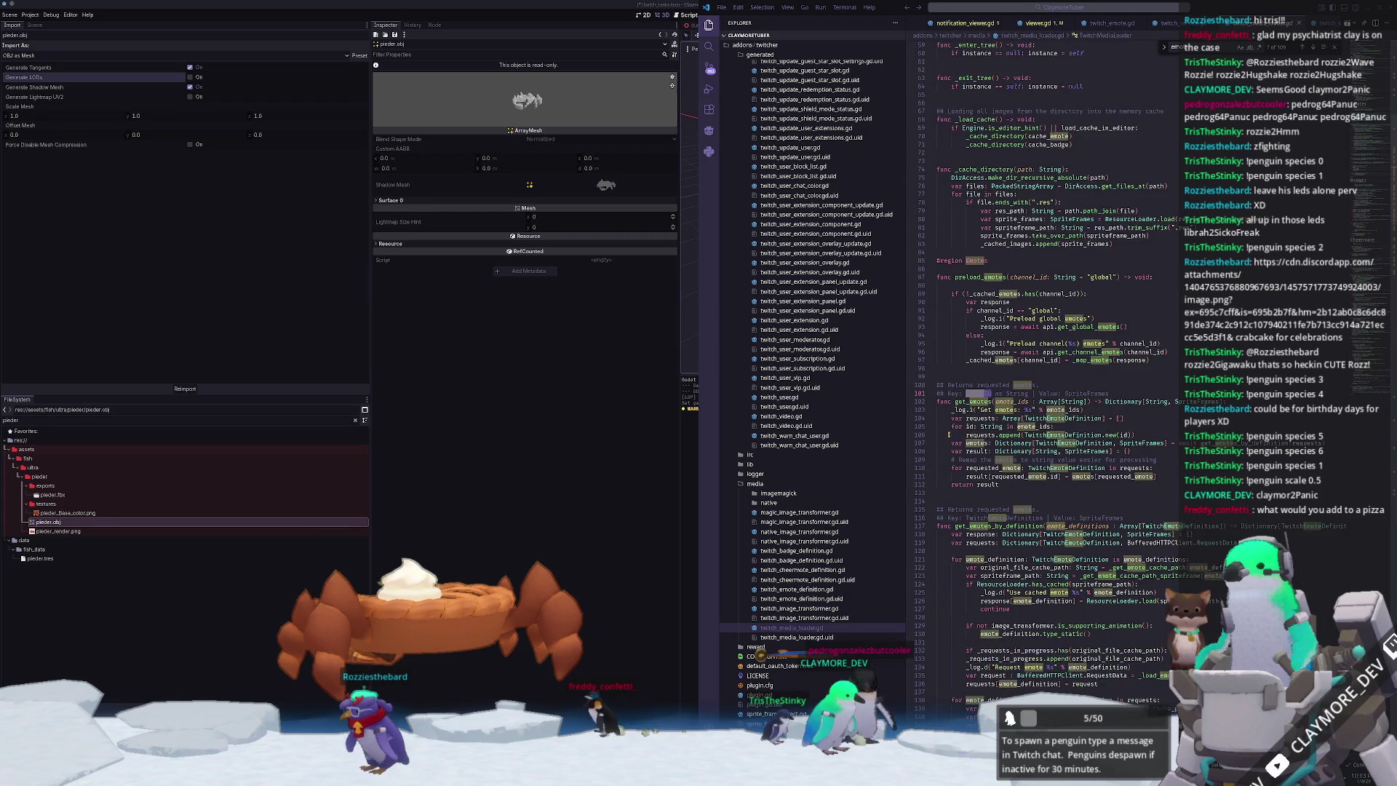
{"action": "scroll", "coordinate": [949, 435], "scroll_direction": "down", "scroll_amount": 2}
{"action": "left_click", "coordinate": [949, 442]}
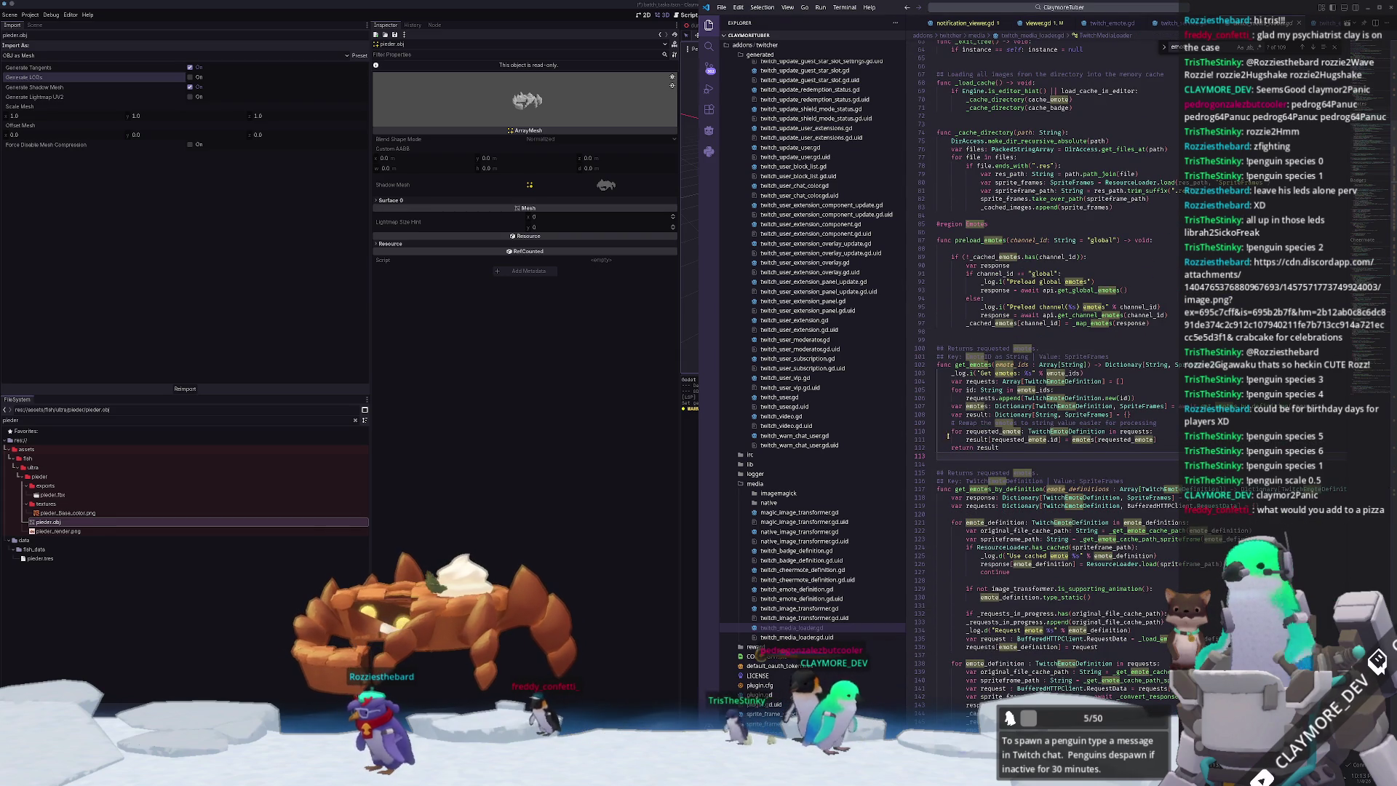
{"action": "mouse_move", "coordinate": [974, 365]}
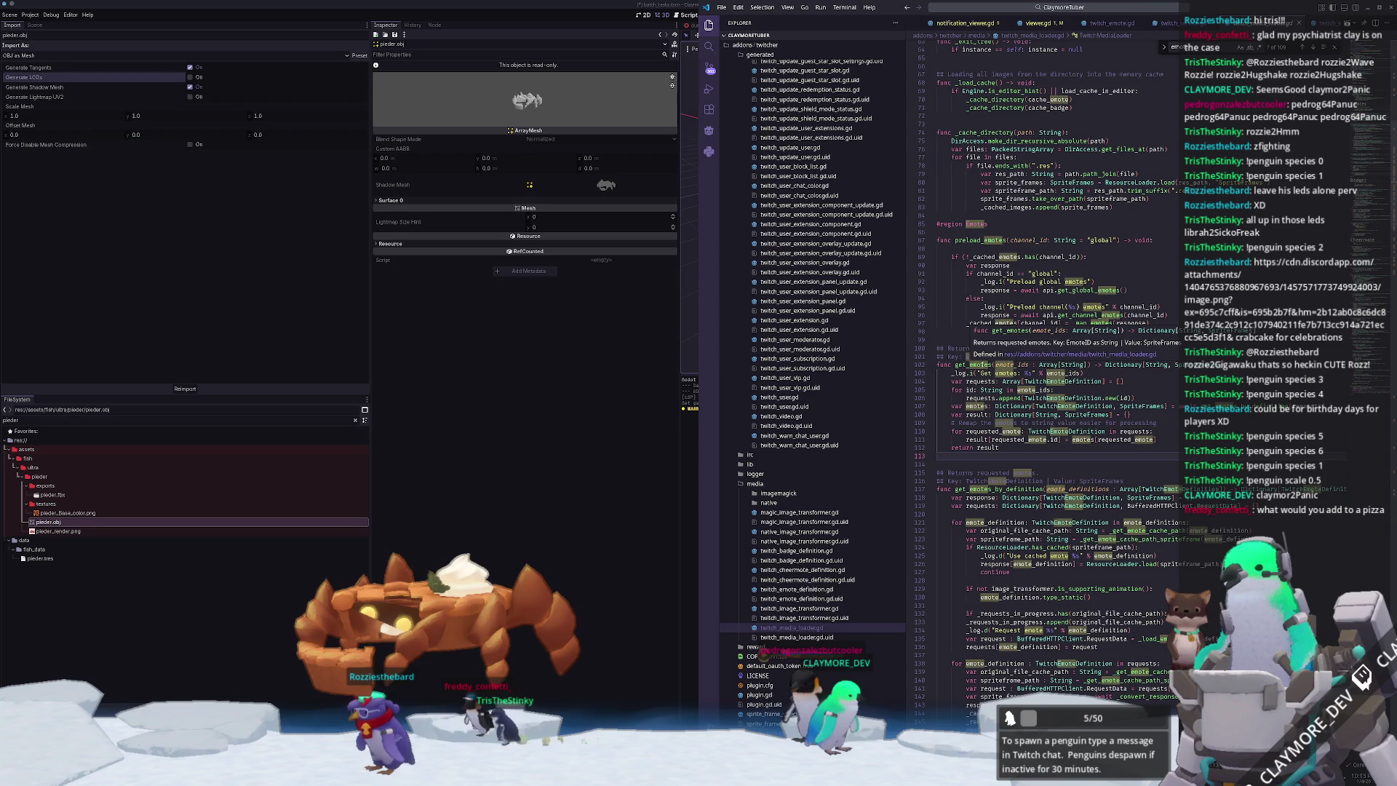
- Step through get_emotes from line 102 to line 113, checking emote_ids, emotes and requests
{"action": "left_click", "coordinate": [974, 366]}
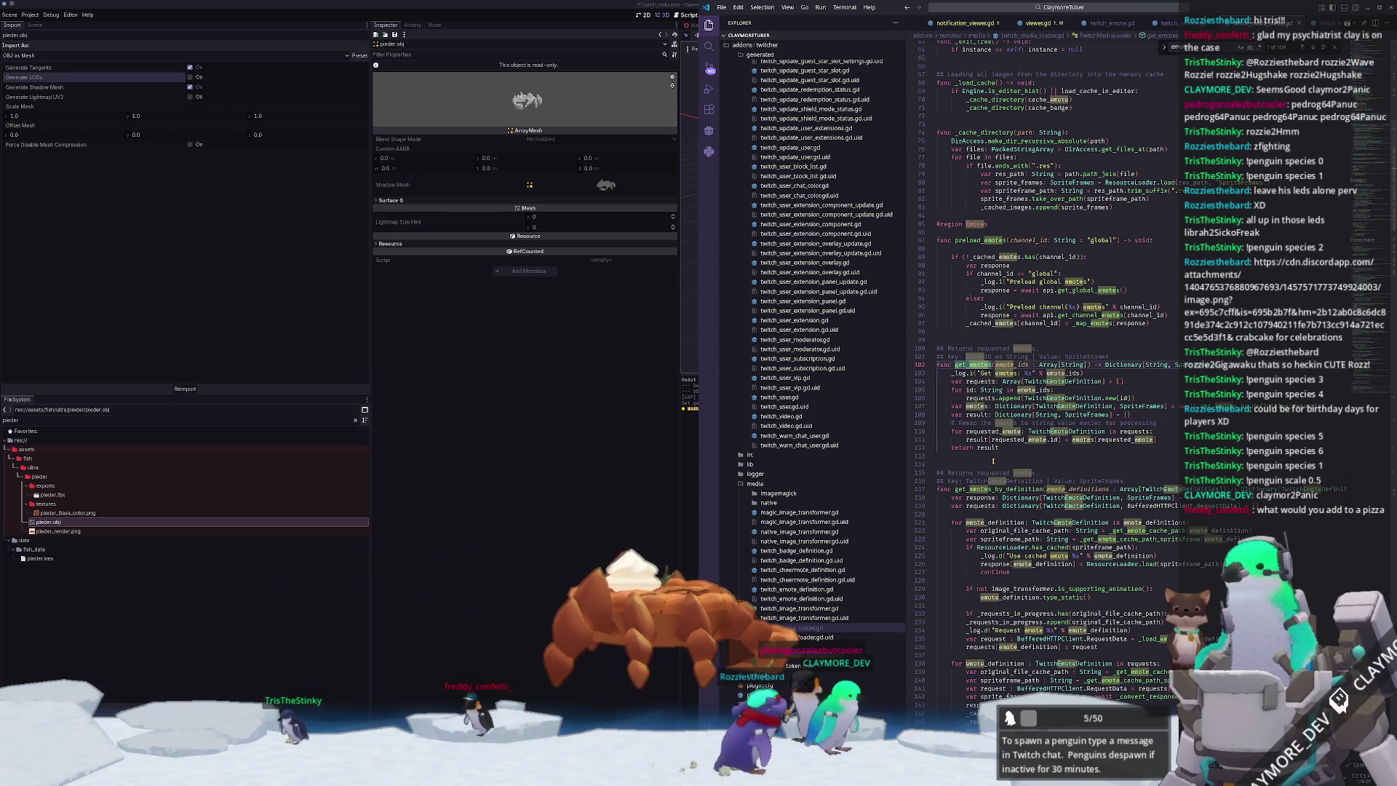
{"action": "key", "text": "Right"}
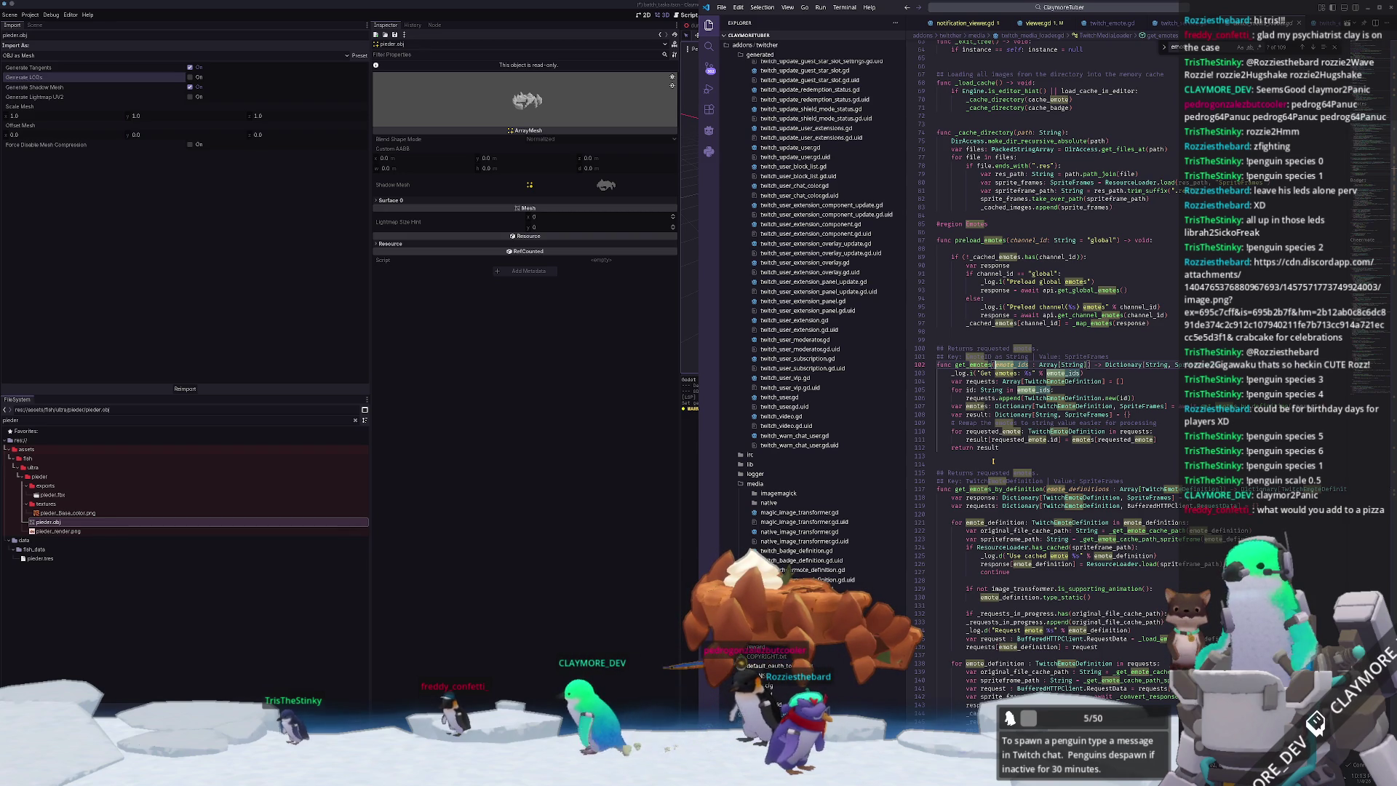
{"action": "key", "text": "Down"}
{"action": "key", "text": "Down"}
{"action": "key", "text": "Up"}
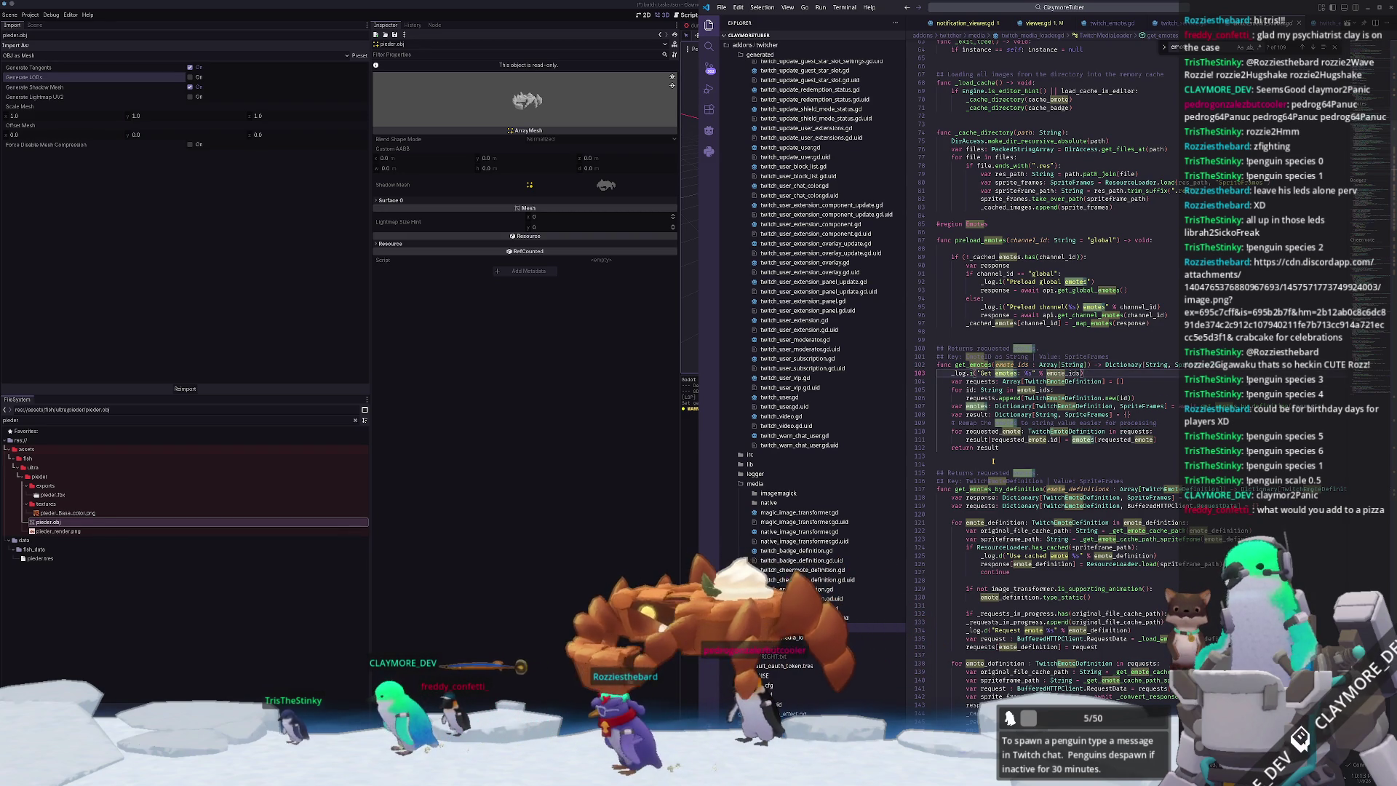
{"action": "key", "text": "Down"}
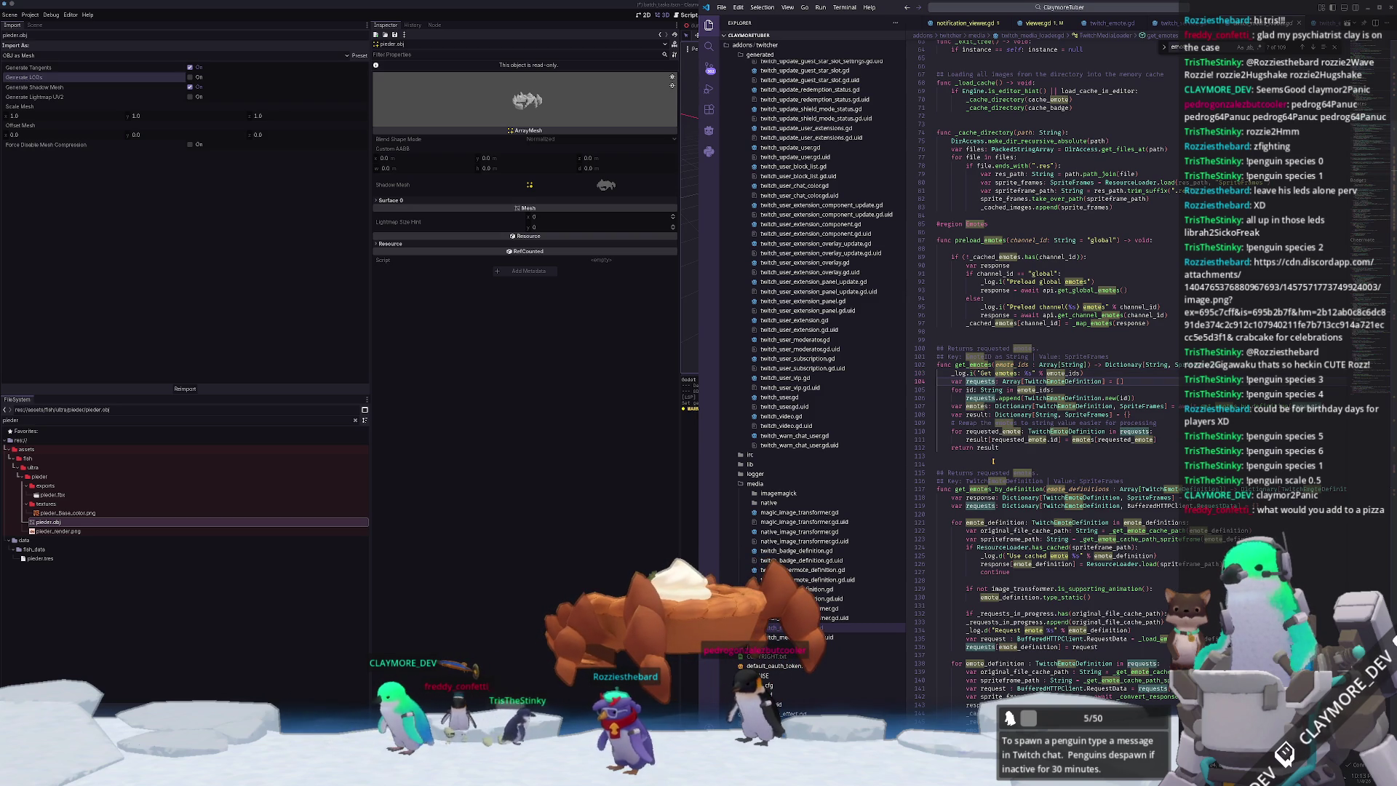
{"action": "key", "text": "Down"}
{"action": "key", "text": "Down"}
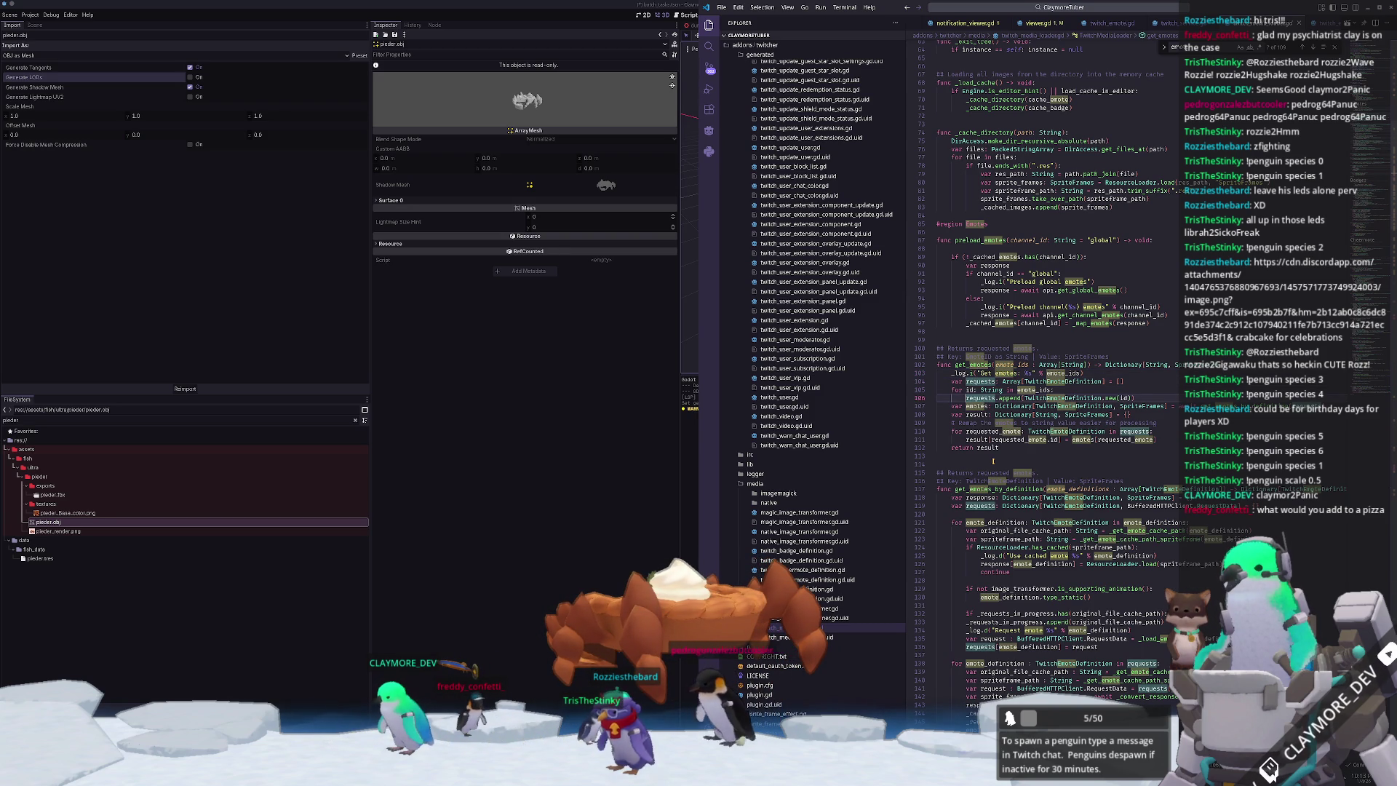
{"action": "key", "text": "Down"}
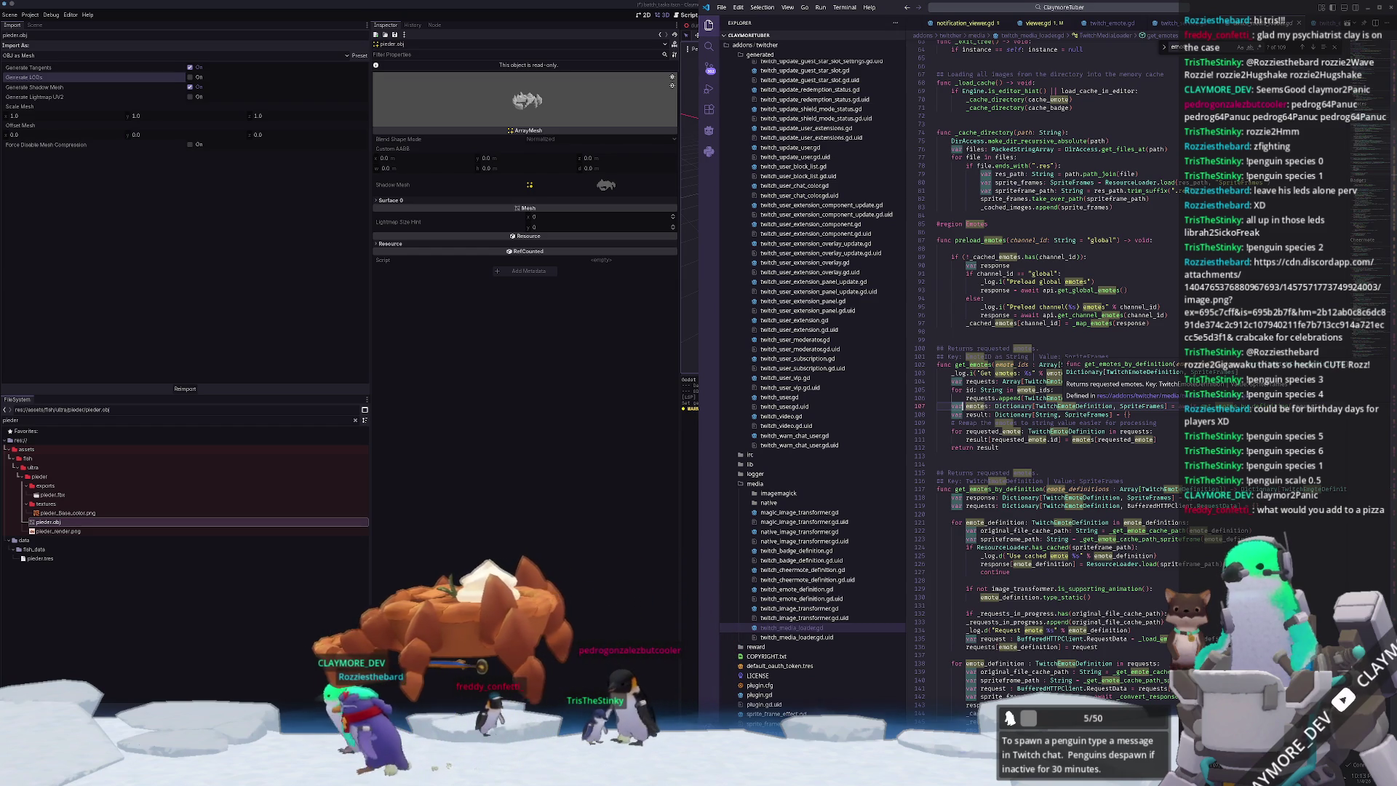
{"action": "left_click", "coordinate": [985, 456]}
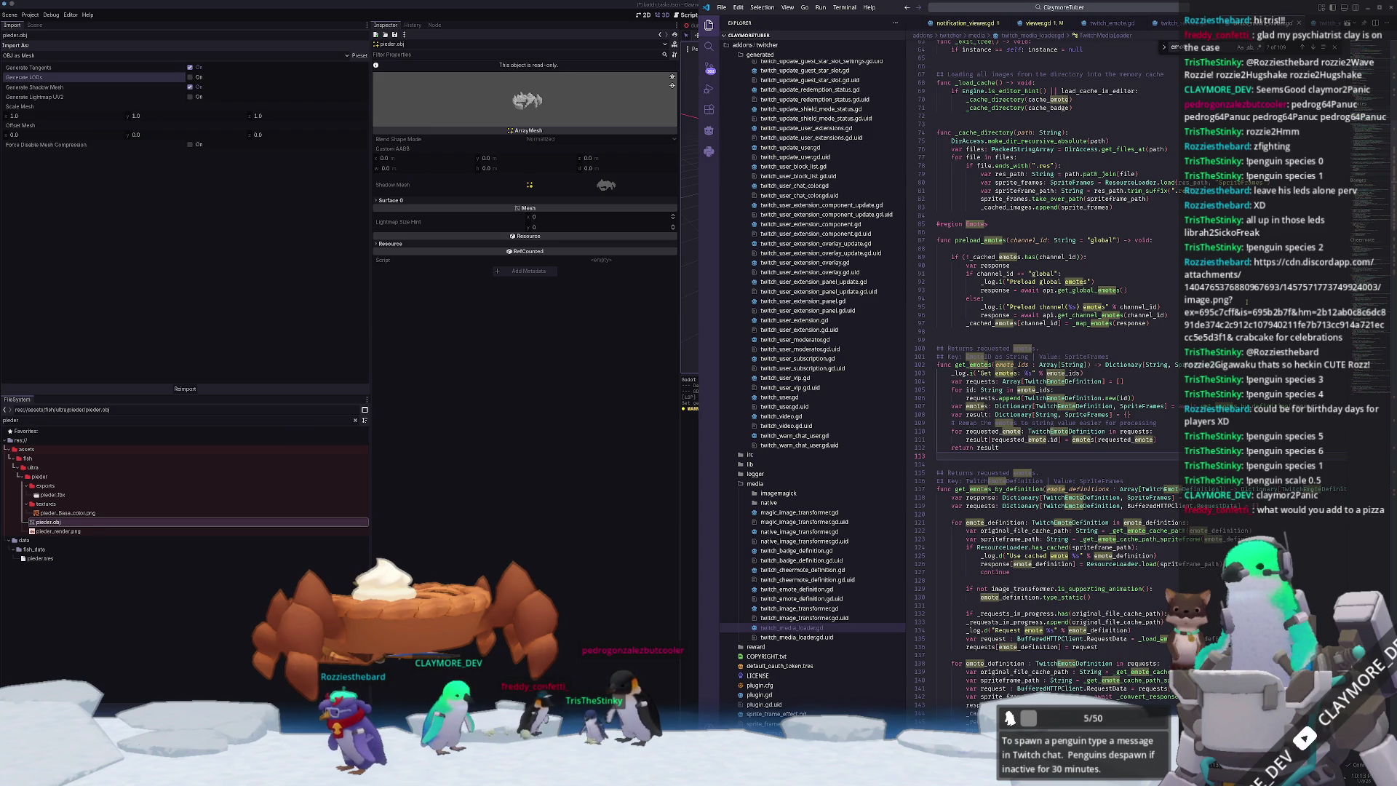
- Search the file for 'get_emote' and move between the matches
{"action": "scroll", "coordinate": [1247, 300], "scroll_direction": "down", "scroll_amount": 1}
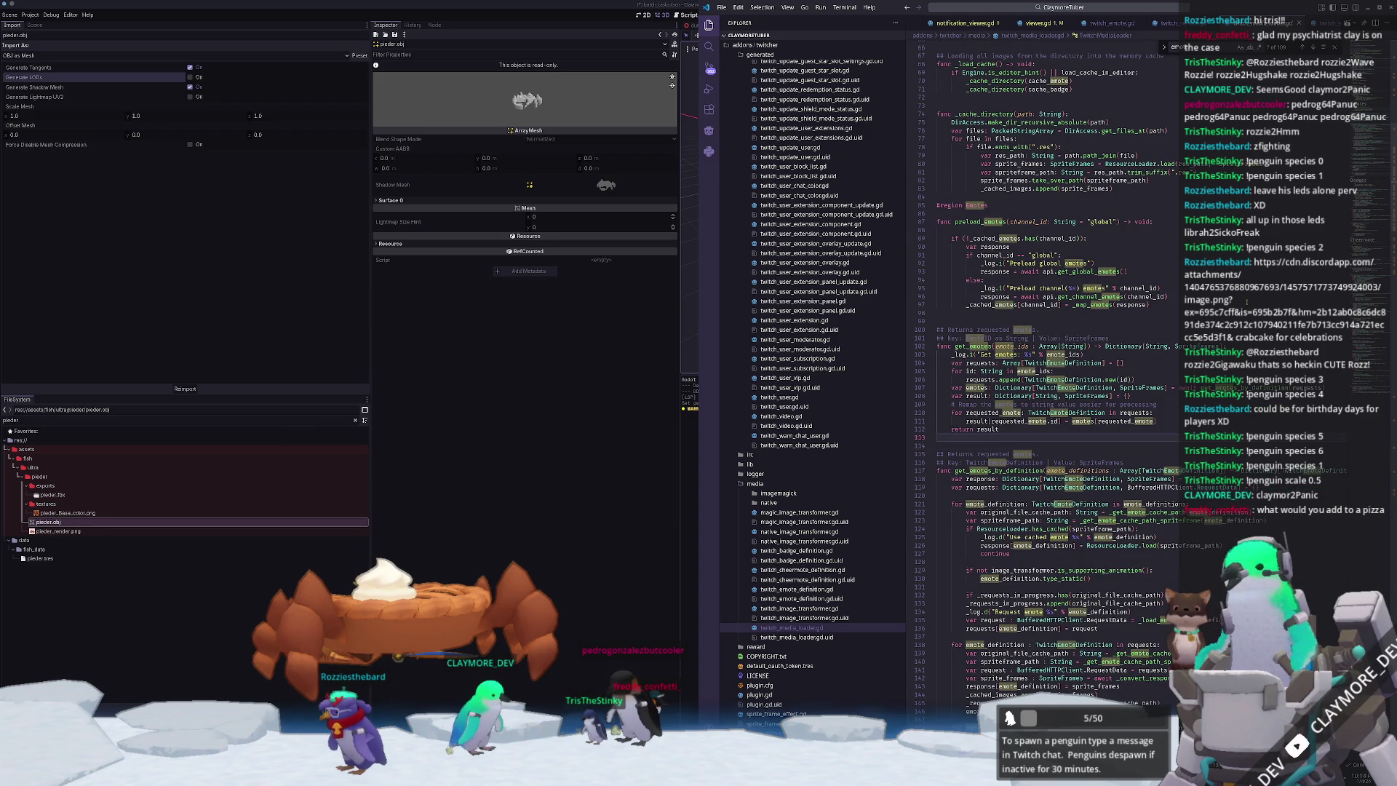
{"action": "scroll", "coordinate": [1006, 537], "scroll_direction": "down", "scroll_amount": 10}
{"action": "scroll", "coordinate": [1007, 537], "scroll_direction": "down", "scroll_amount": 11}
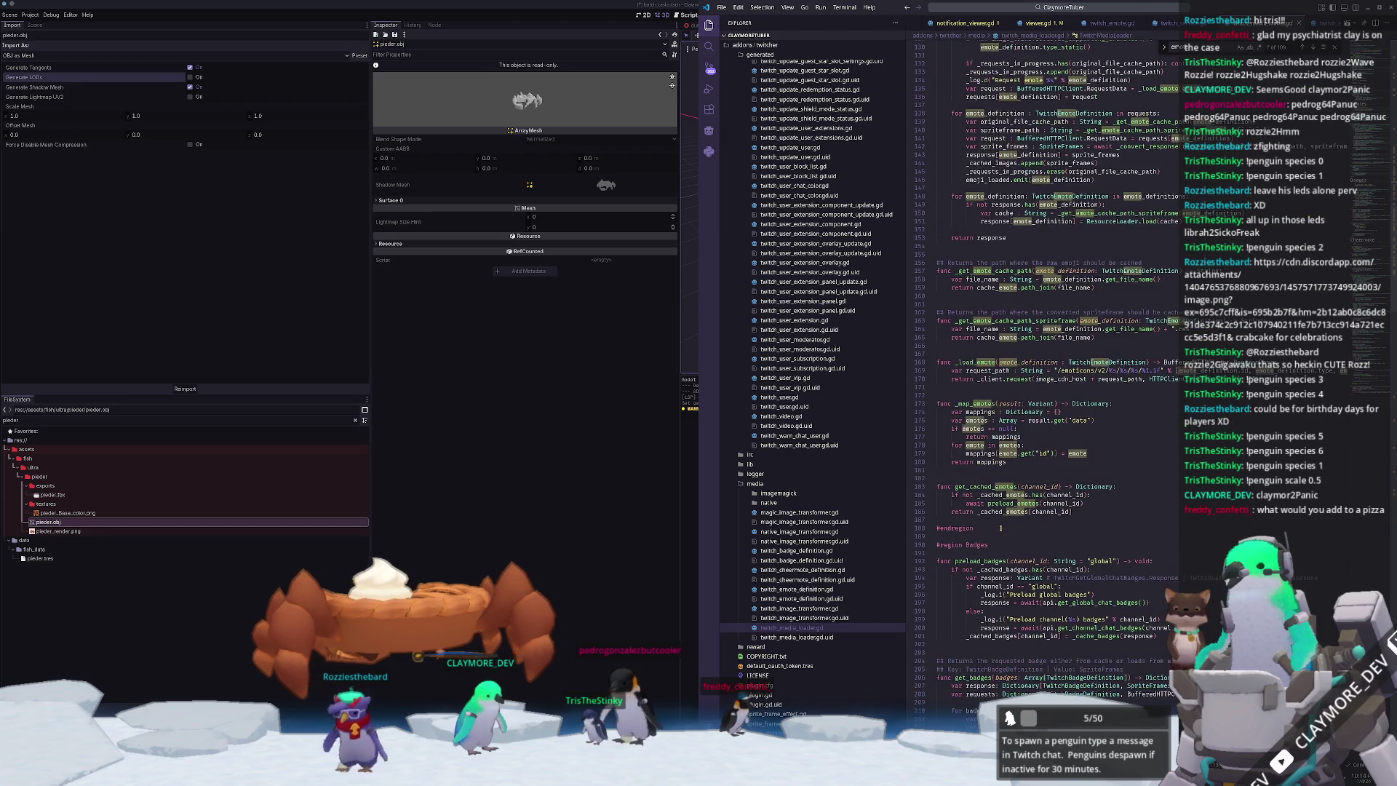
{"action": "type", "text": "g"}
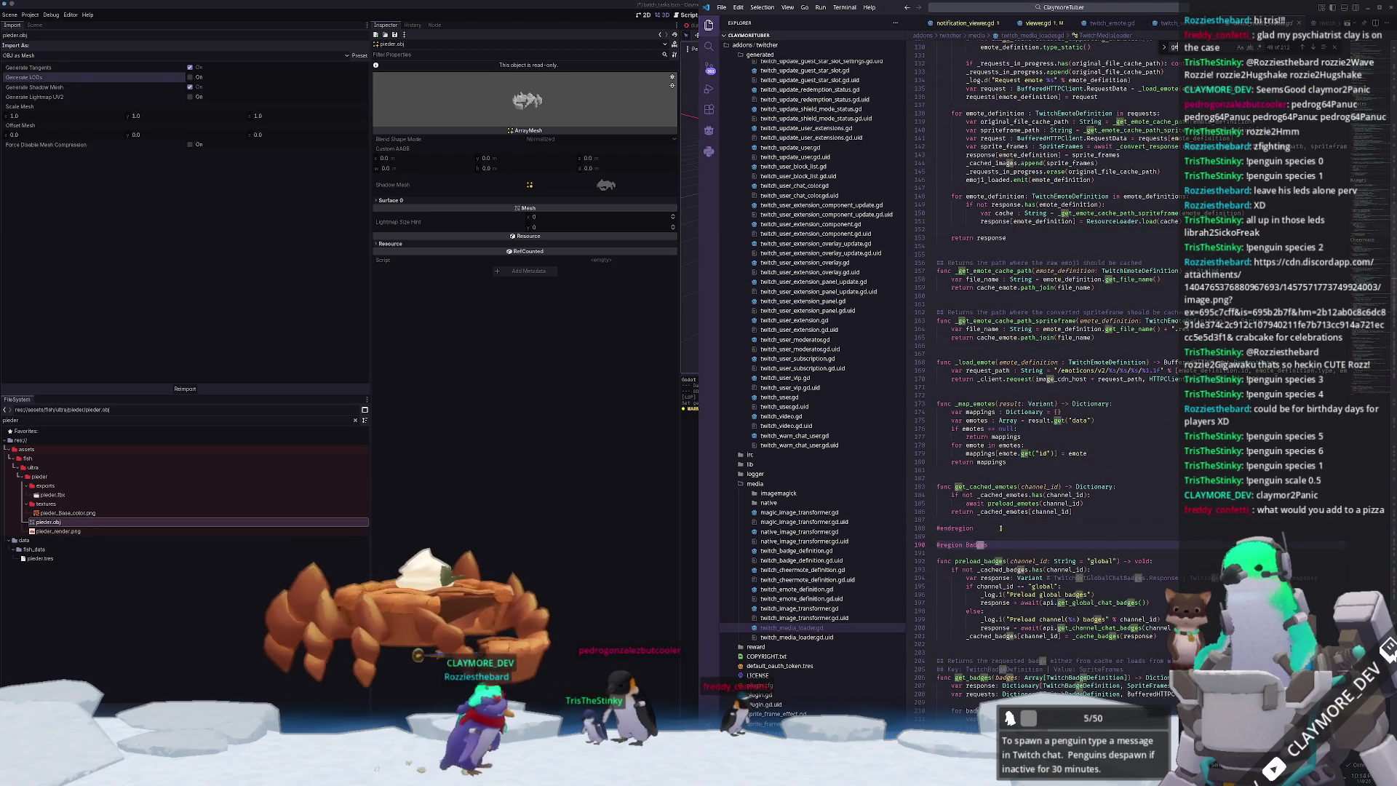
{"action": "type", "text": "et_emote"}
{"action": "key", "text": "Return"}
{"action": "key", "text": "Return"}
{"action": "key", "text": "Return"}
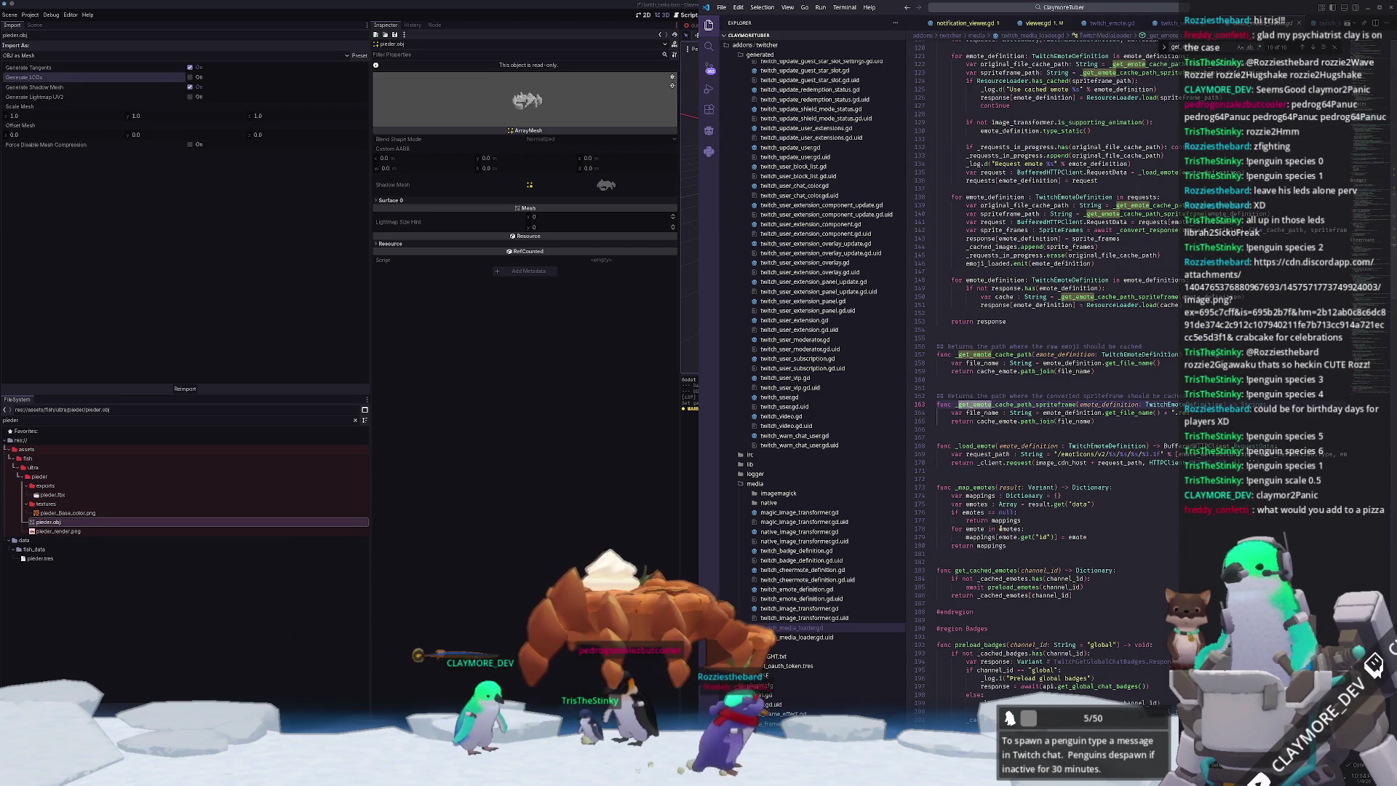
{"action": "key", "text": "shift+Return"}
{"action": "key", "text": "shift+Return"}
{"action": "key", "text": "shift+Return"}
{"action": "key", "text": "shift+Return"}
{"action": "key", "text": "shift+Return"}
{"action": "key", "text": "shift+Return"}
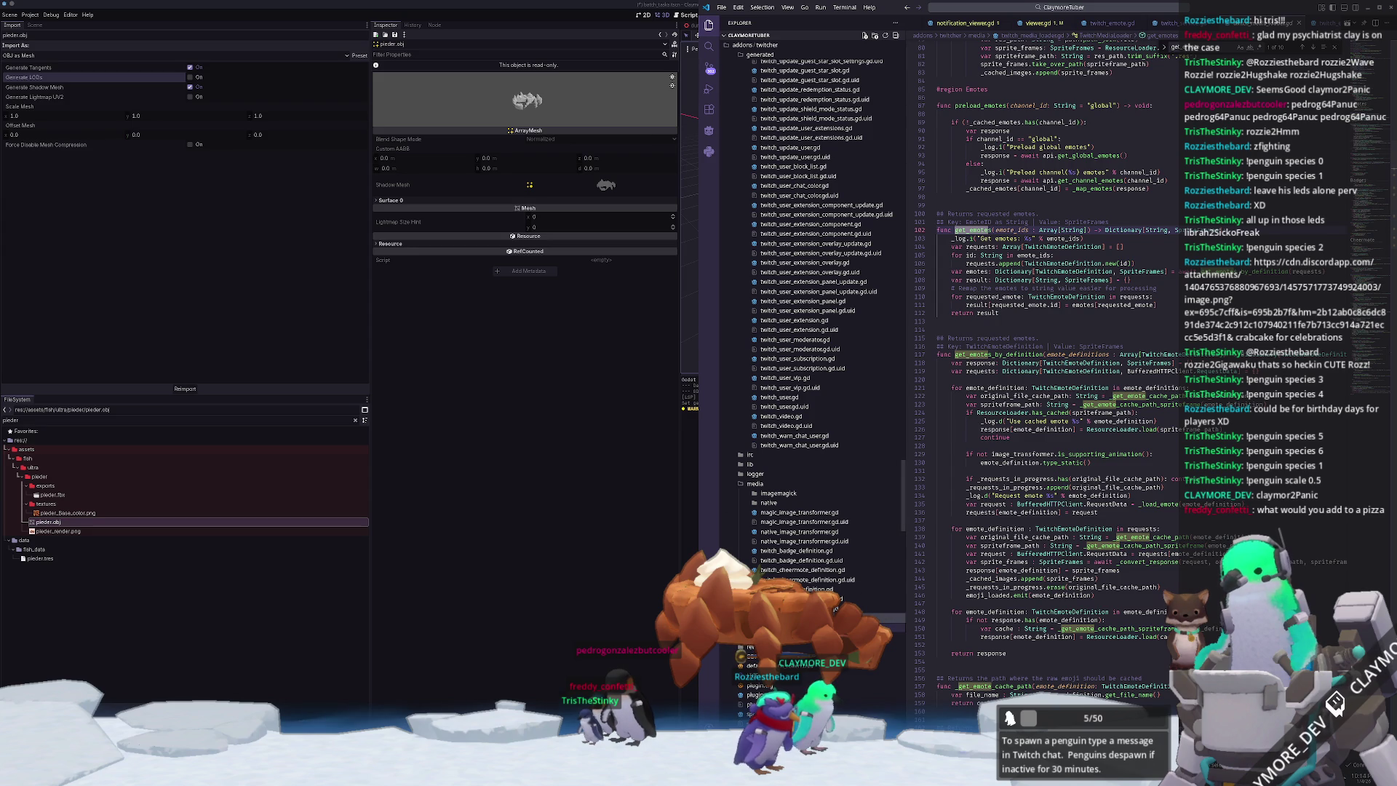
- Open twitch_service.gd from the Explorer
{"action": "scroll", "coordinate": [807, 291], "scroll_direction": "down", "scroll_amount": 2}
{"action": "scroll", "coordinate": [808, 436], "scroll_direction": "down", "scroll_amount": 3}
{"action": "left_click", "coordinate": [769, 614]}
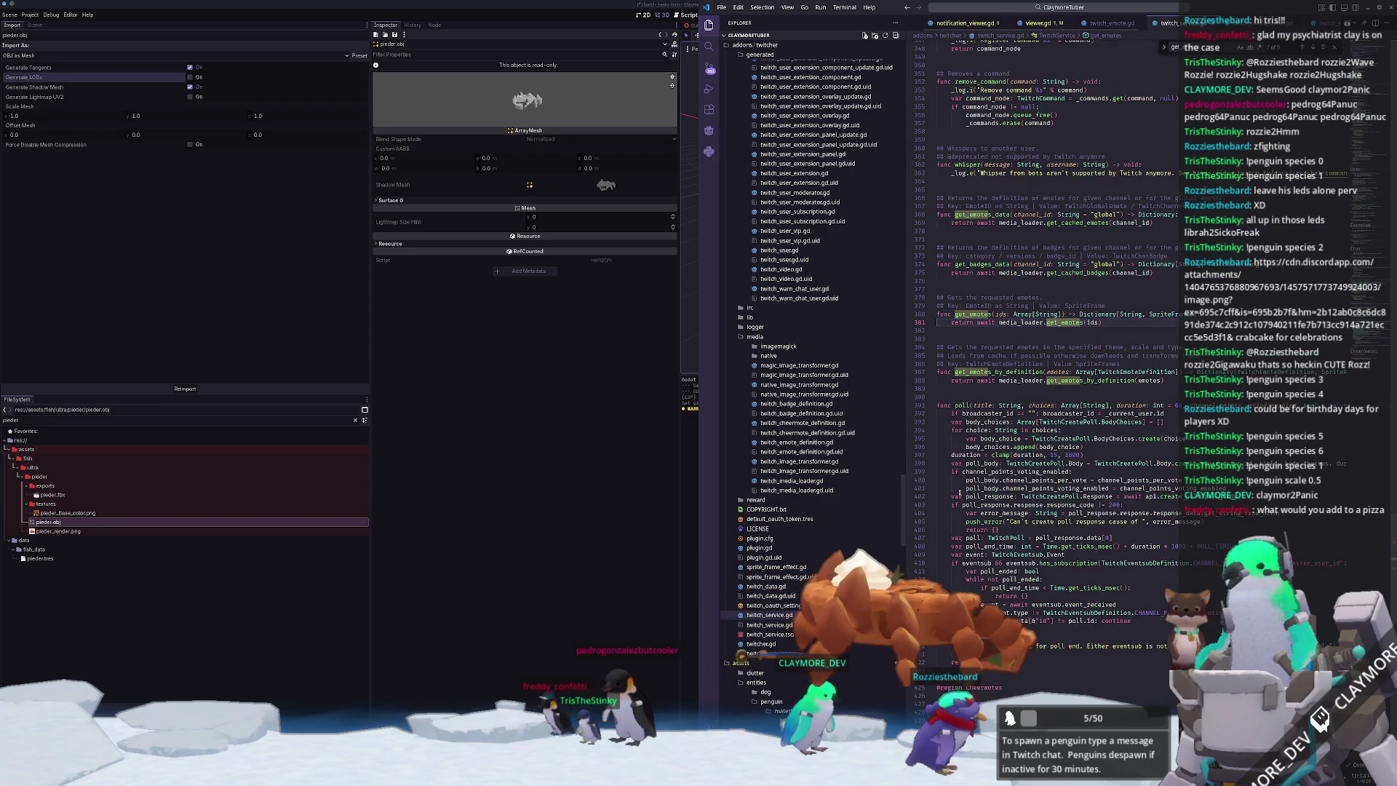
- Clear the get_emotes highlight and move among the emote functions in twitch_service.gd
{"action": "scroll", "coordinate": [957, 270], "scroll_direction": "up", "scroll_amount": 2}
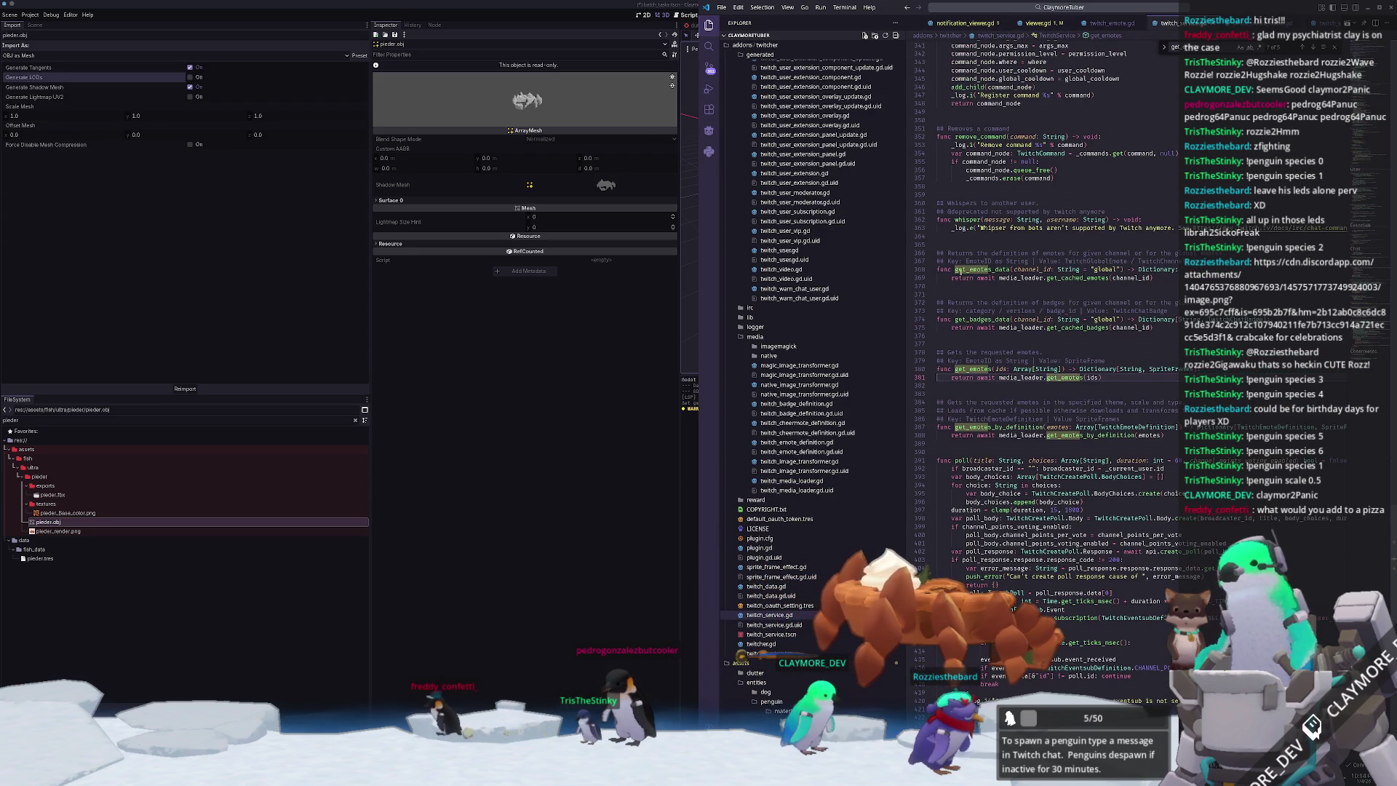
{"action": "left_click", "coordinate": [964, 294]}
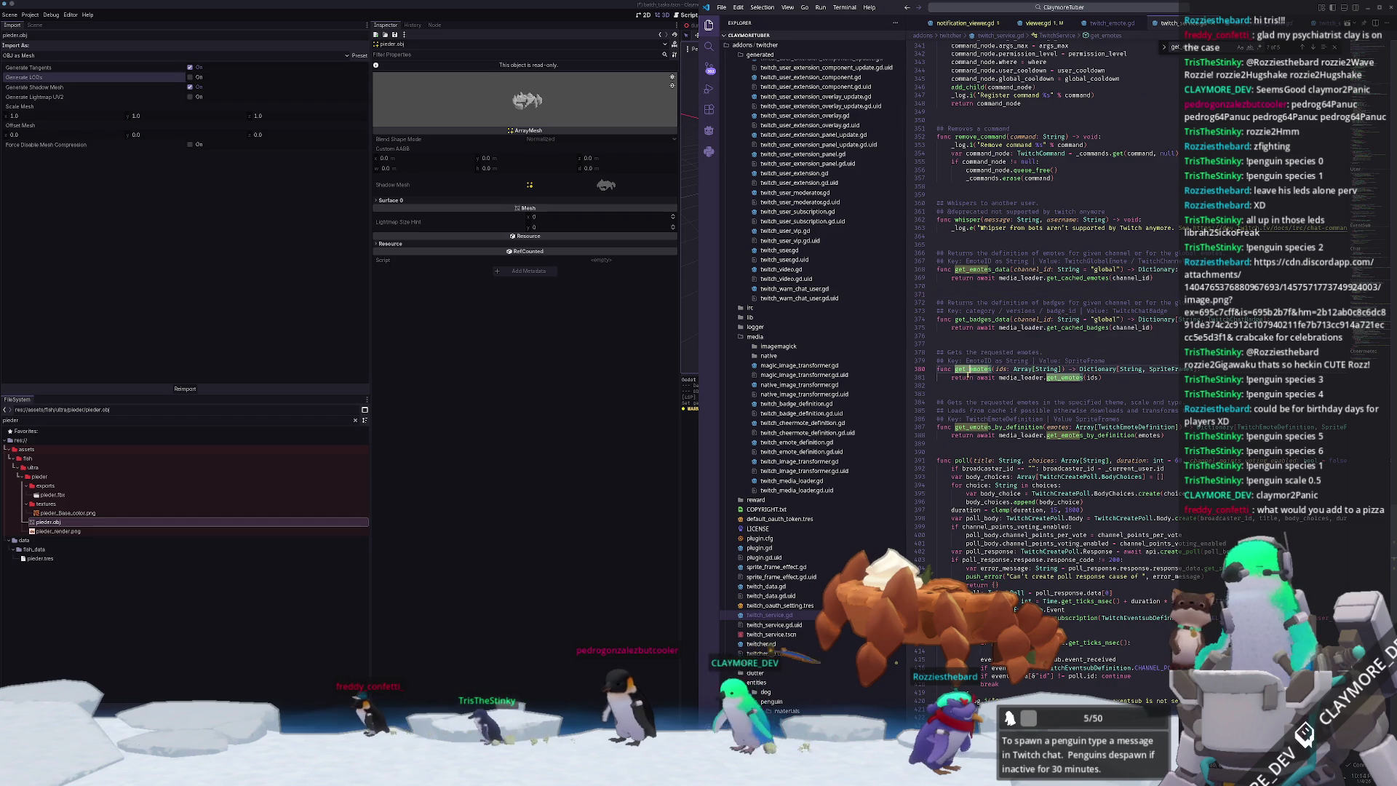
{"action": "left_click", "coordinate": [1026, 388]}
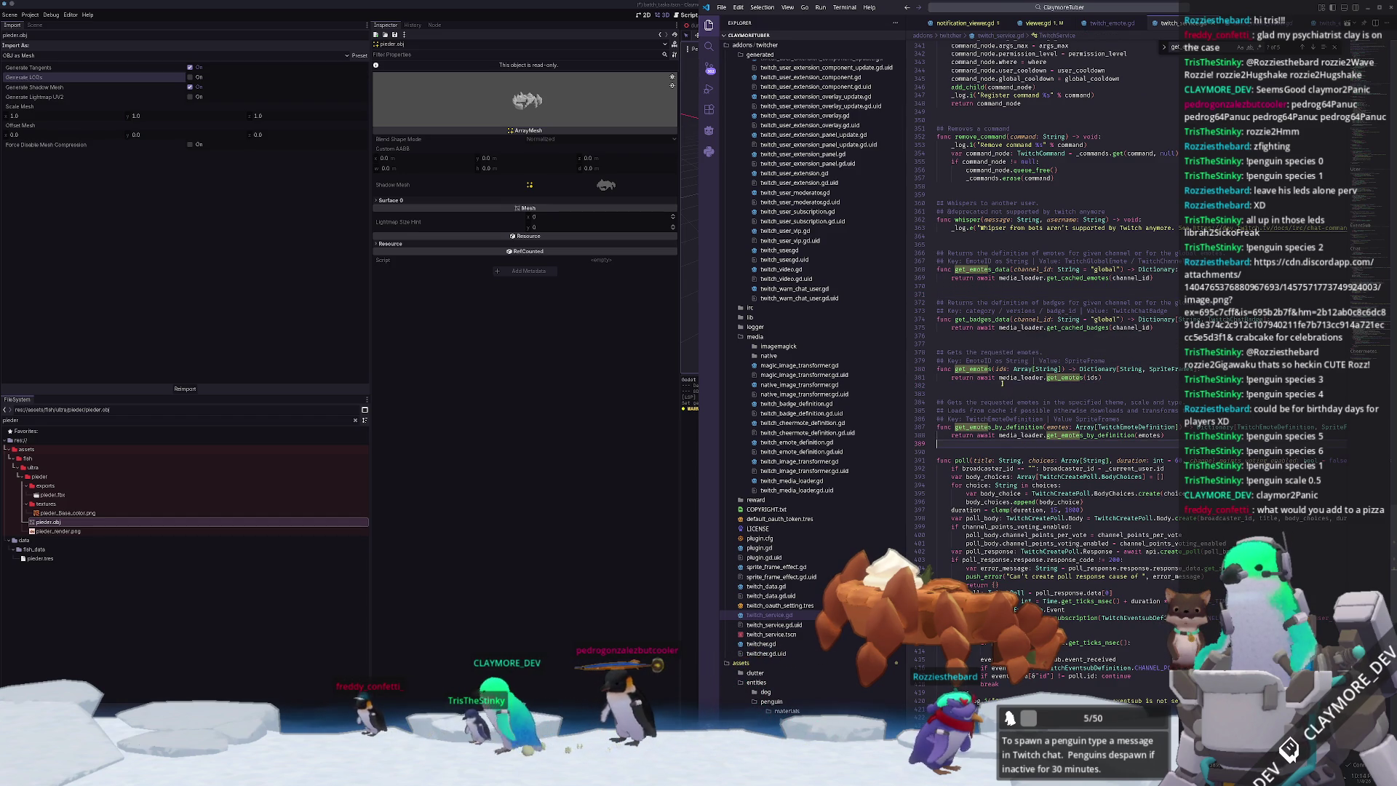
{"action": "left_click", "coordinate": [991, 339]}
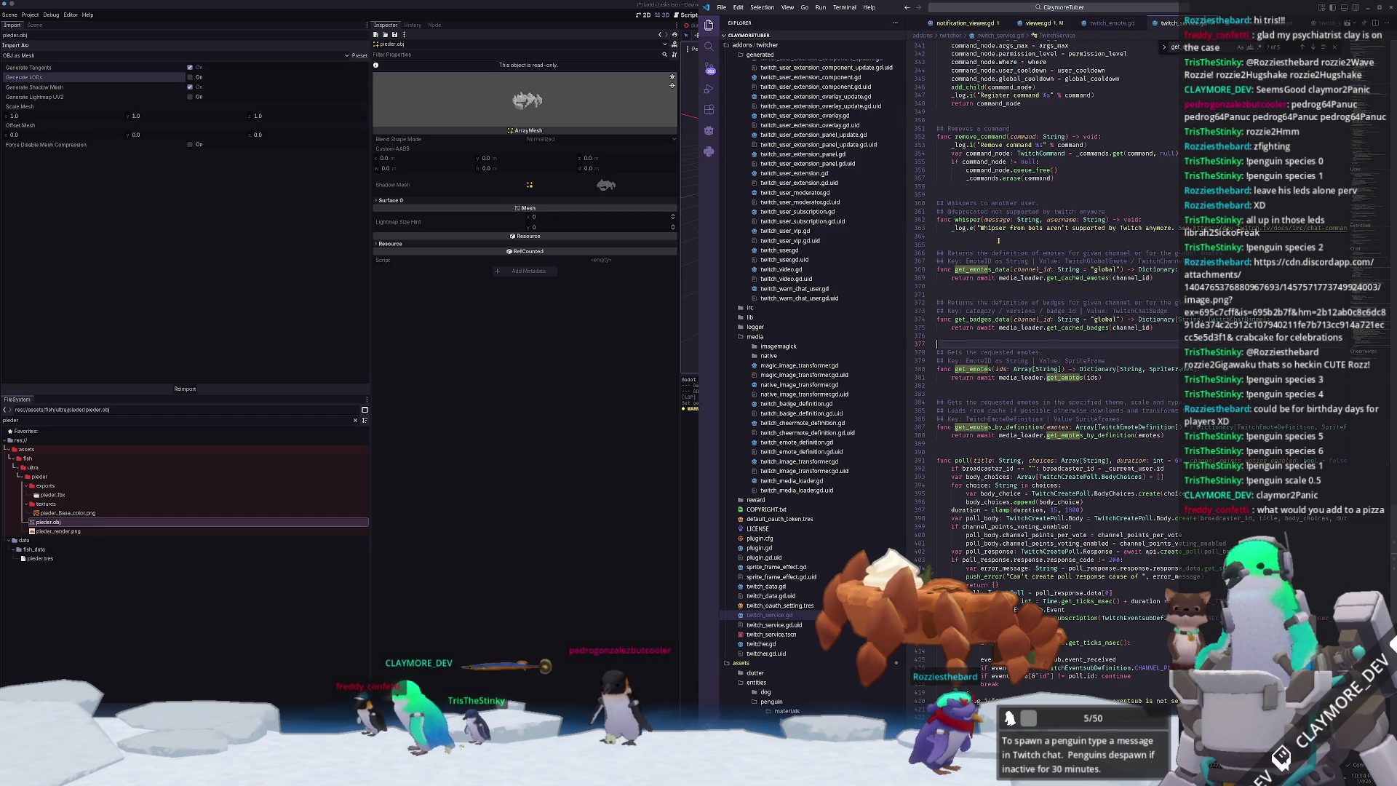
- Scroll through twitch_service.gd and jump to the TwitchMediaLoader reference near its end
{"action": "scroll", "coordinate": [997, 291], "scroll_direction": "down", "scroll_amount": 4}
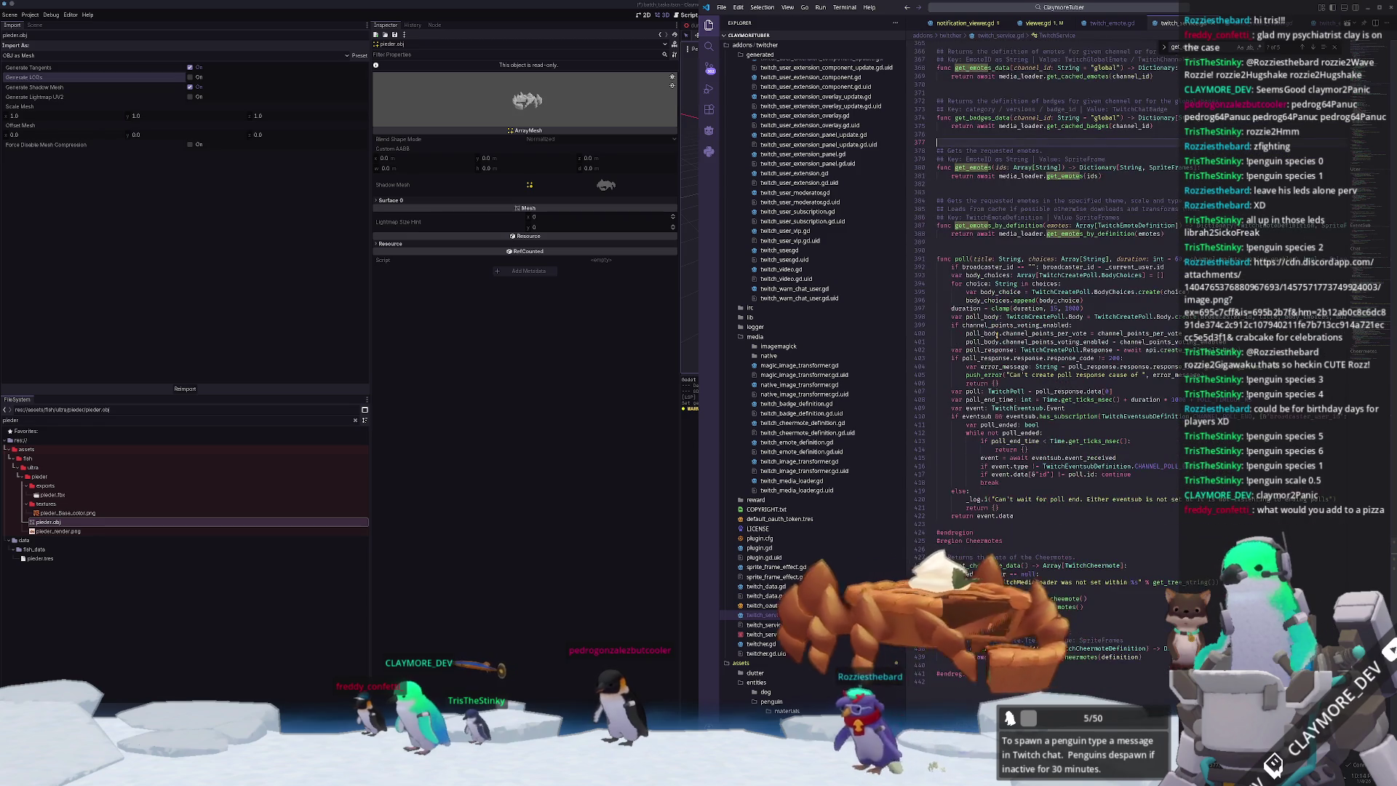
{"action": "scroll", "coordinate": [995, 329], "scroll_direction": "up", "scroll_amount": 15}
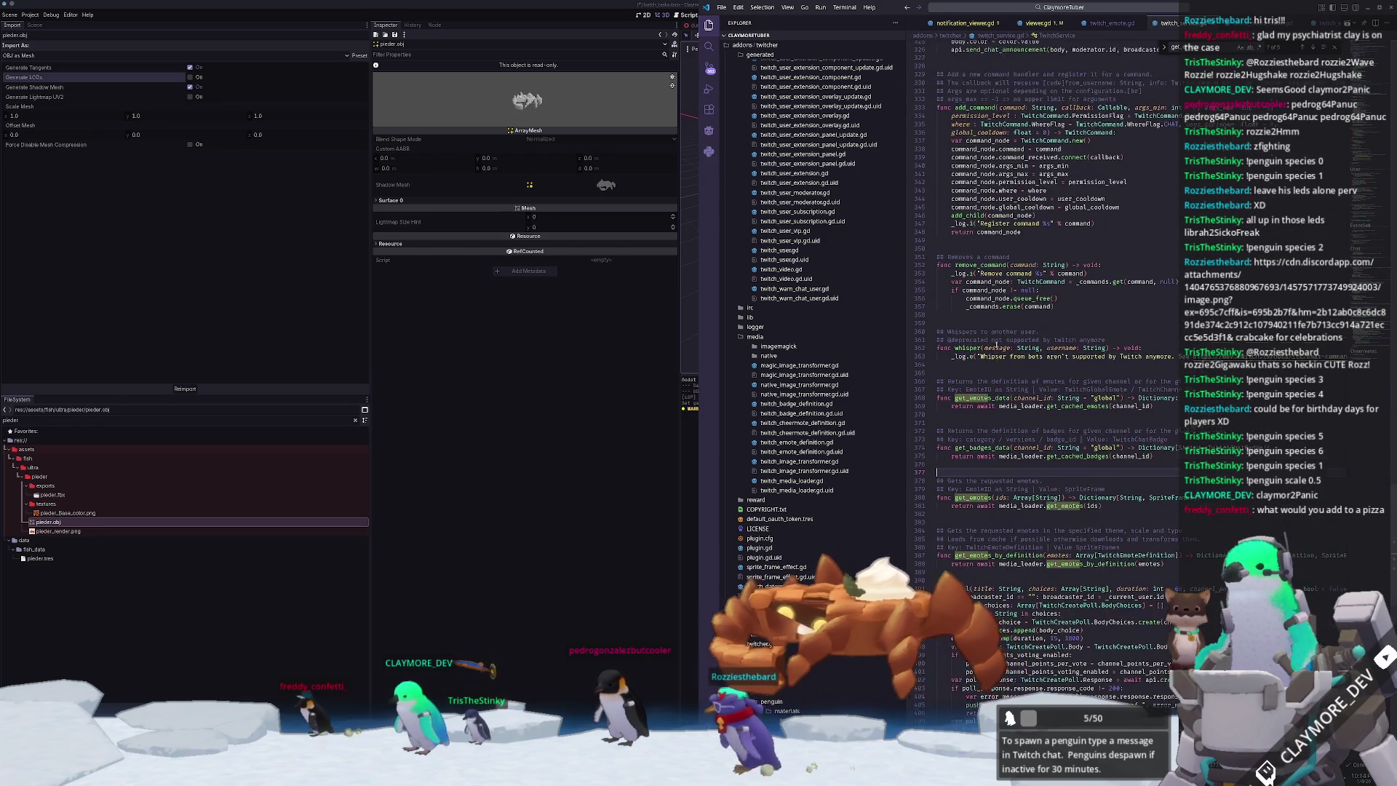
{"action": "scroll", "coordinate": [995, 341], "scroll_direction": "up", "scroll_amount": 19}
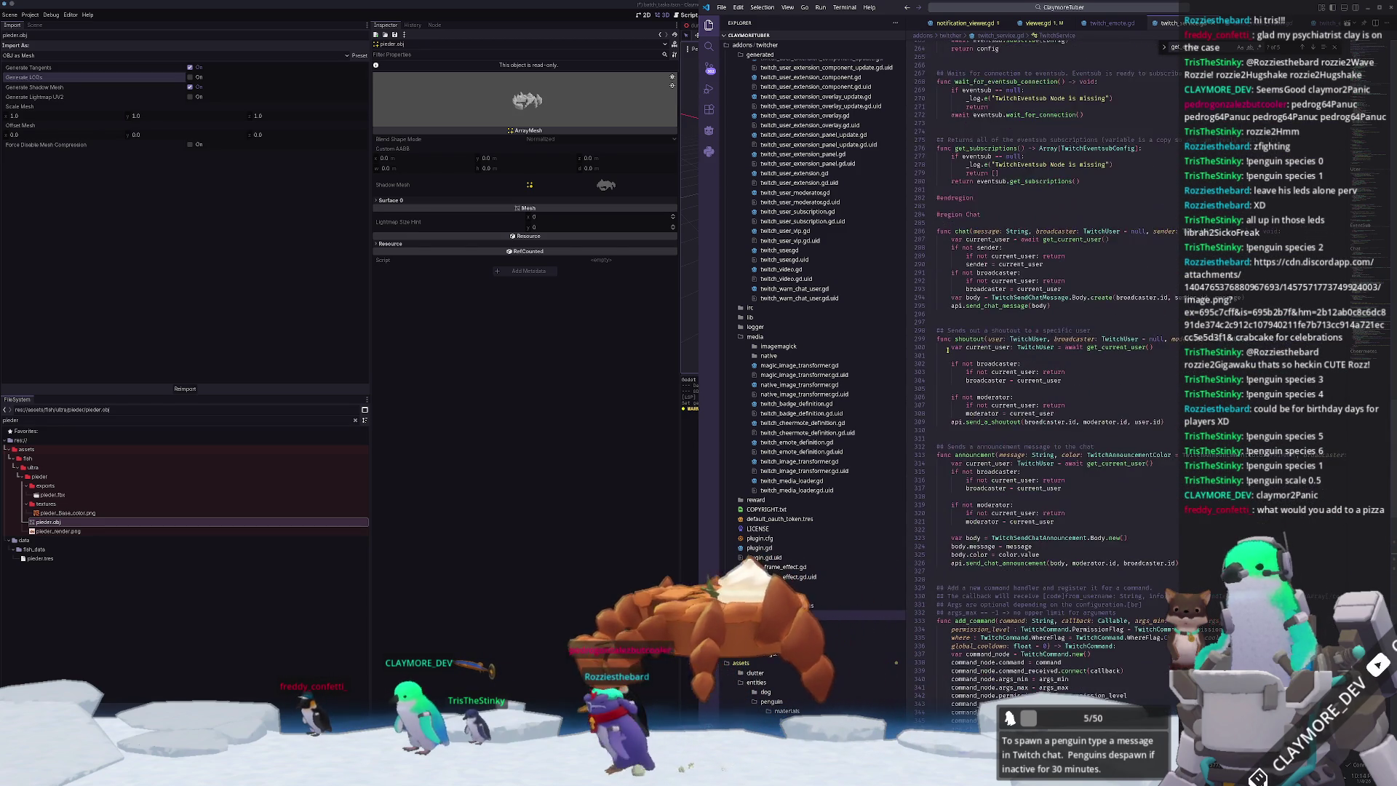
{"action": "scroll", "coordinate": [945, 355], "scroll_direction": "up", "scroll_amount": 8}
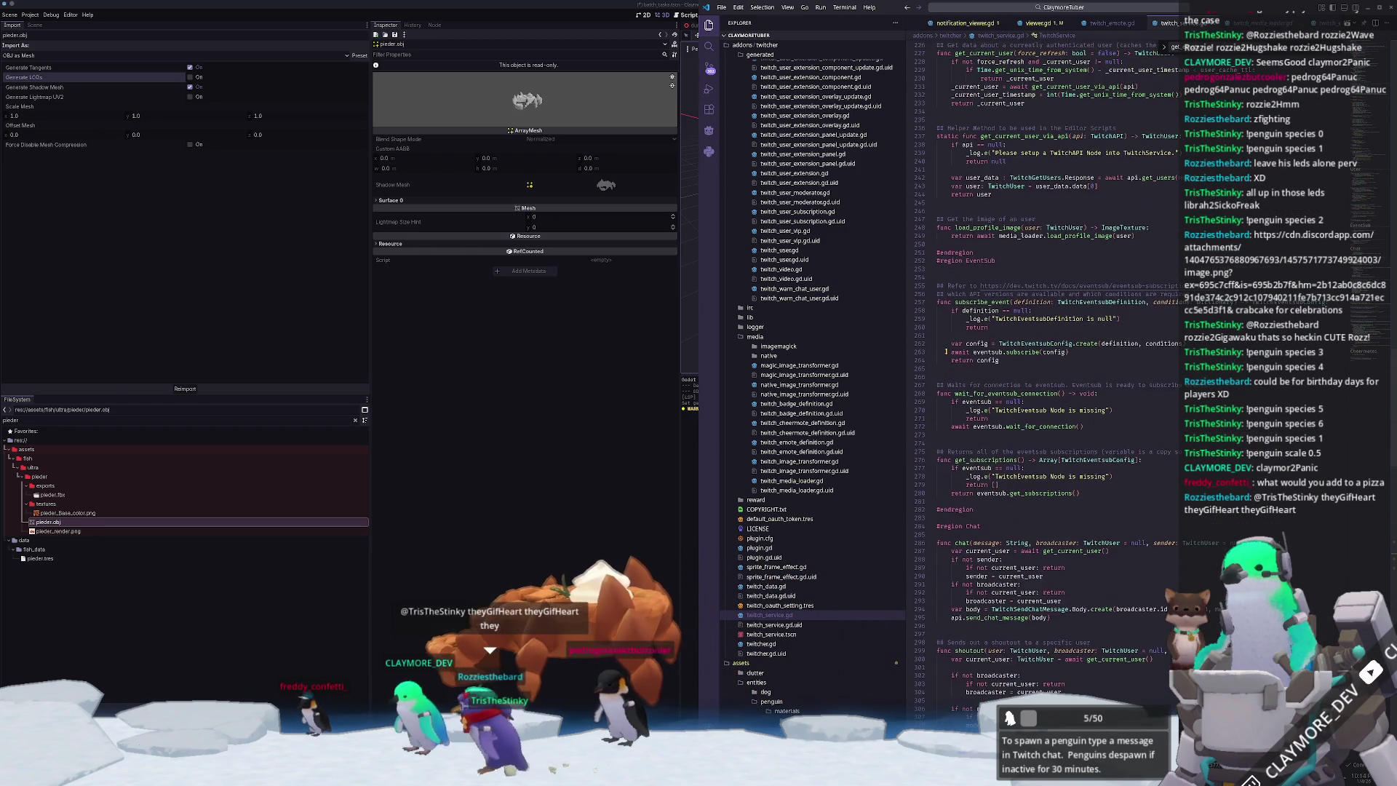
{"action": "scroll", "coordinate": [946, 351], "scroll_direction": "up", "scroll_amount": 3}
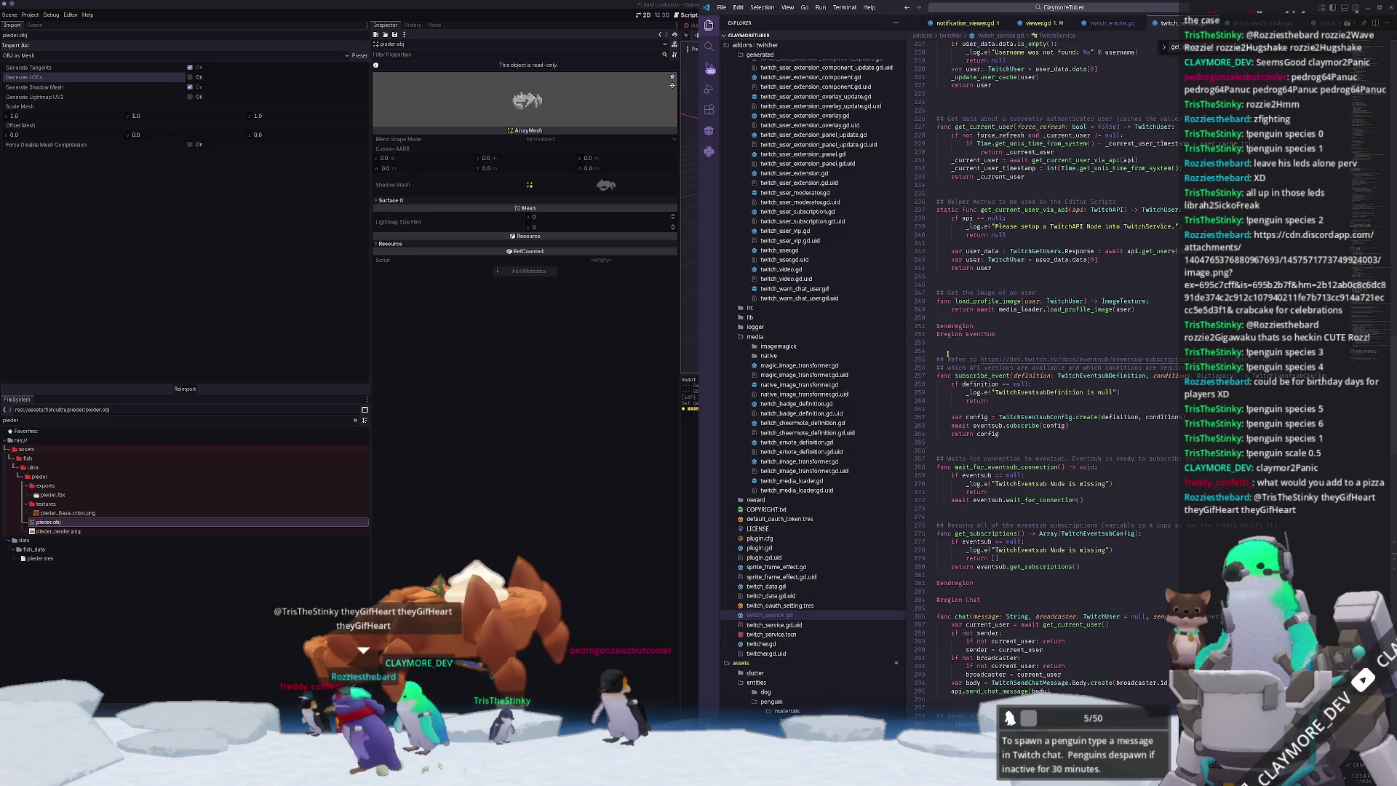
{"action": "scroll", "coordinate": [948, 353], "scroll_direction": "up", "scroll_amount": 8}
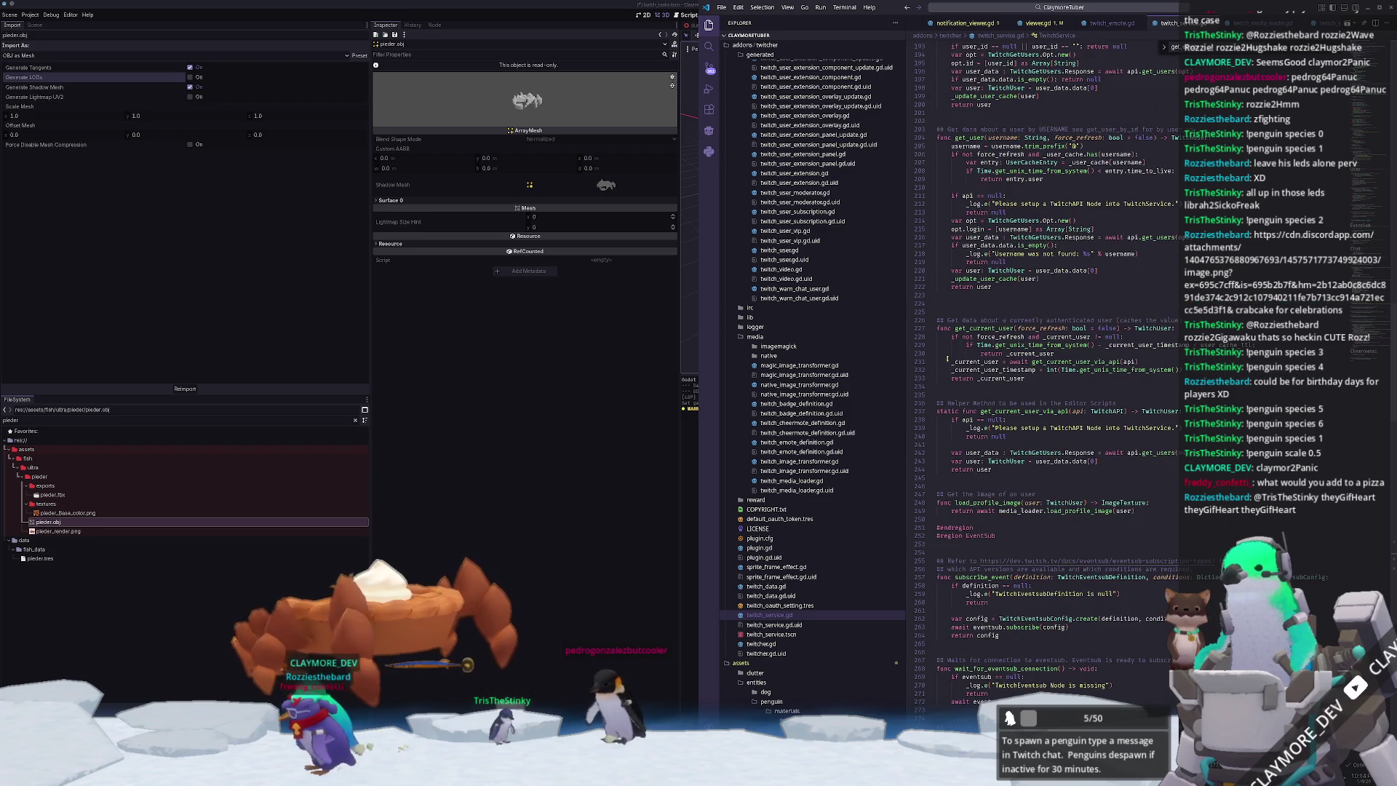
{"action": "scroll", "coordinate": [946, 354], "scroll_direction": "up", "scroll_amount": 17}
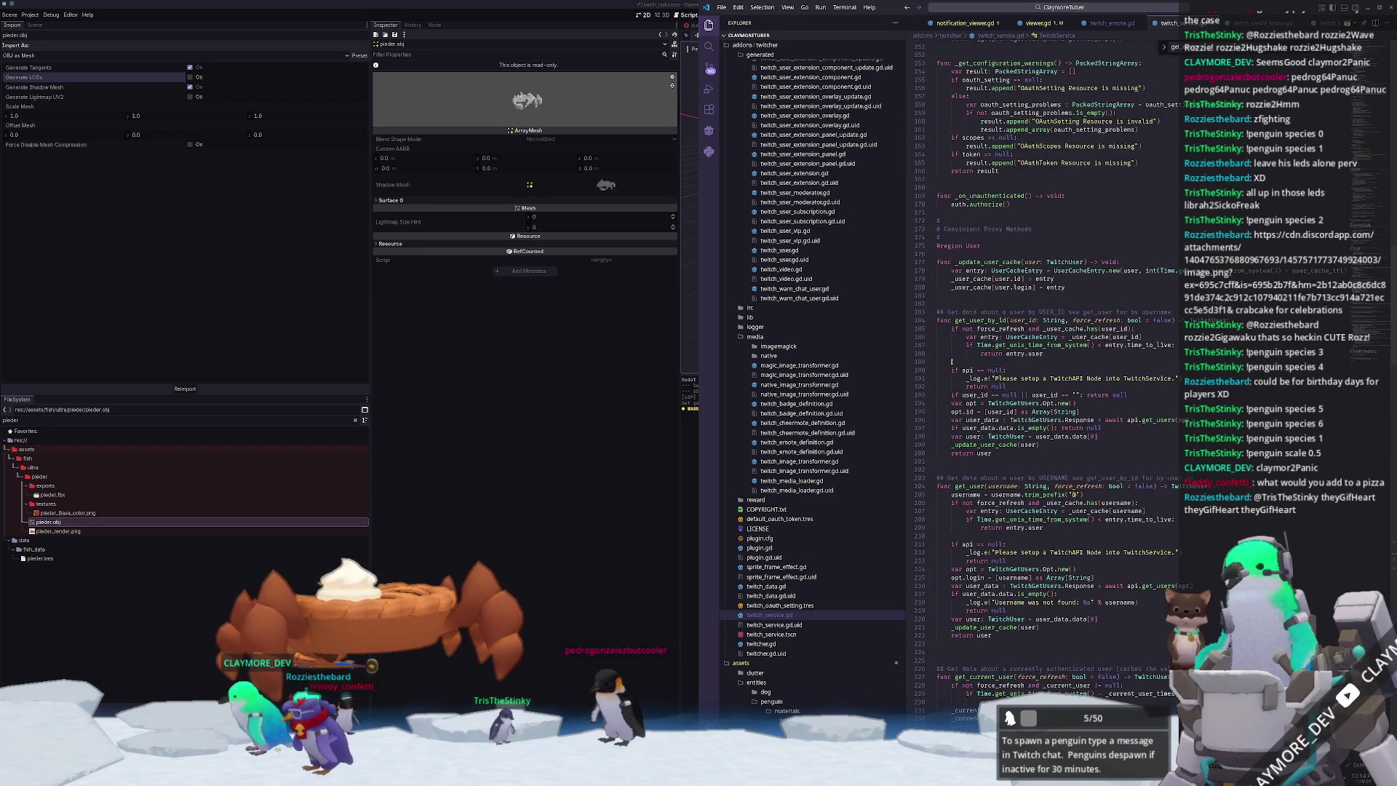
{"action": "scroll", "coordinate": [951, 363], "scroll_direction": "up", "scroll_amount": 17}
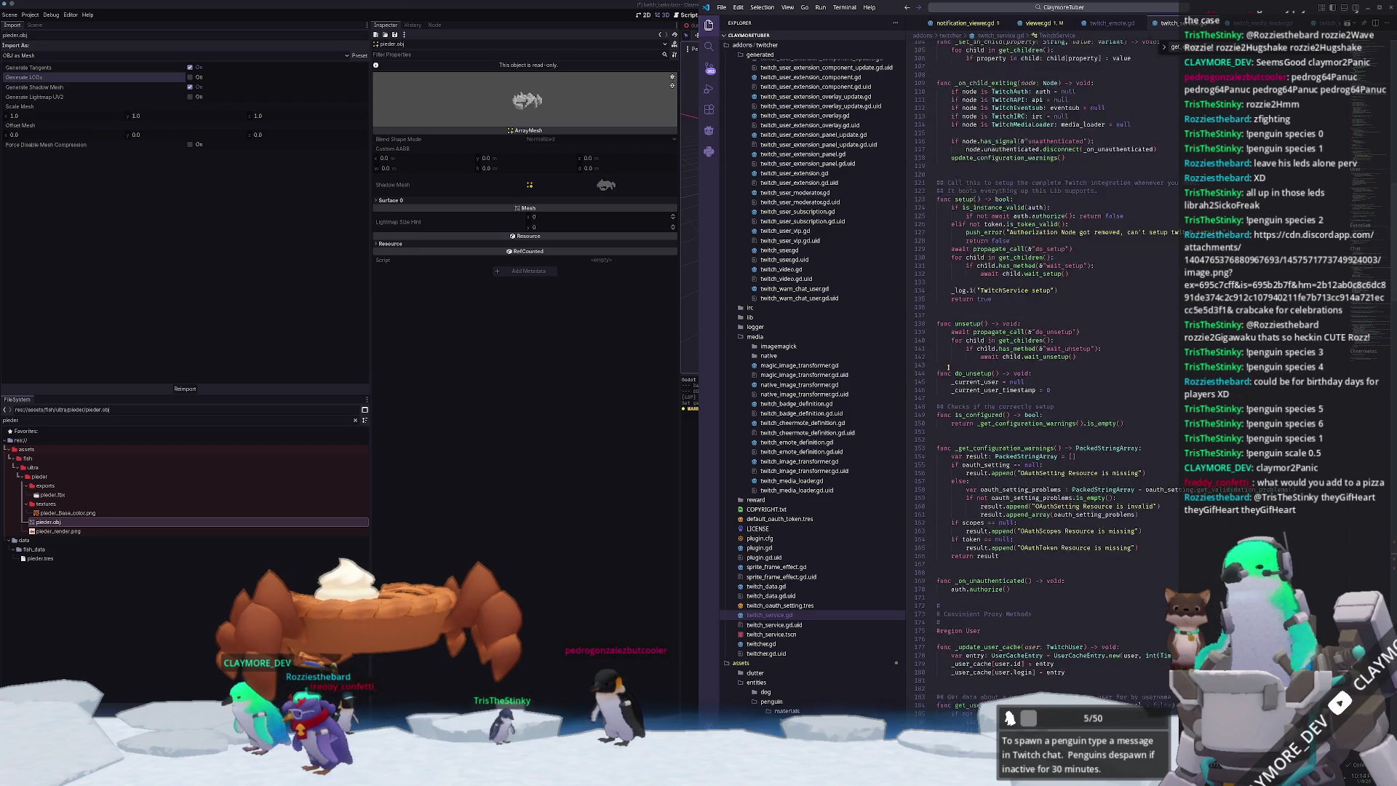
{"action": "scroll", "coordinate": [949, 360], "scroll_direction": "up", "scroll_amount": 16}
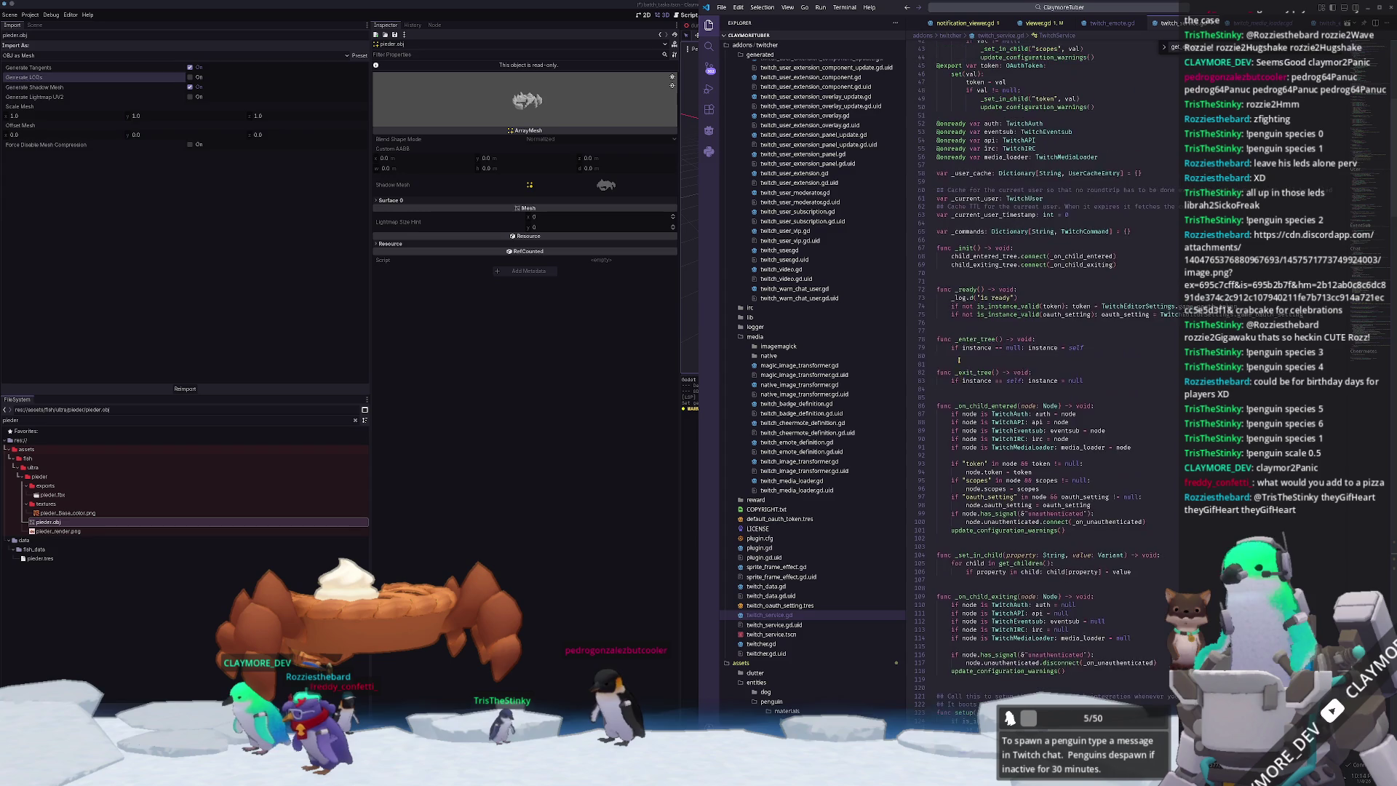
{"action": "scroll", "coordinate": [949, 342], "scroll_direction": "up", "scroll_amount": 9}
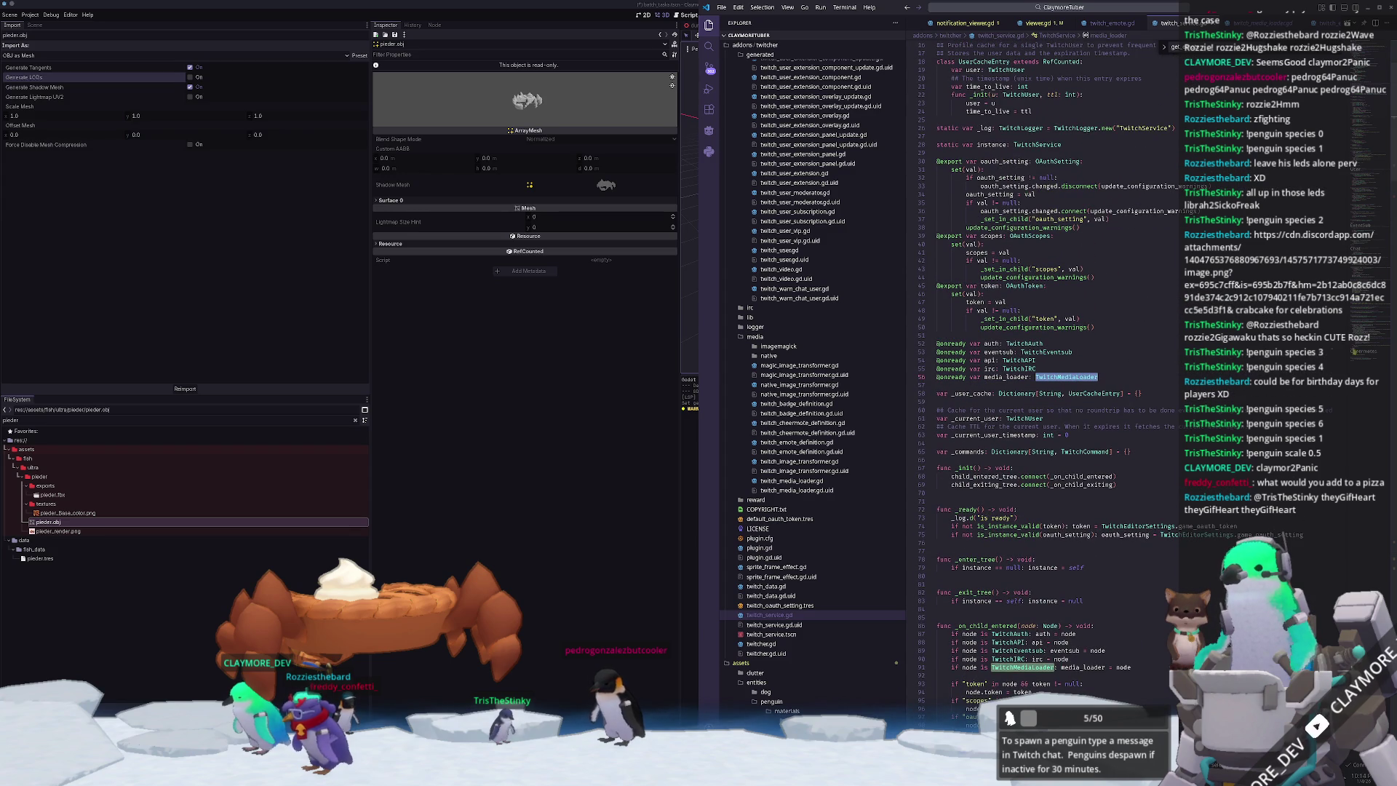
{"action": "left_click", "coordinate": [1365, 350]}
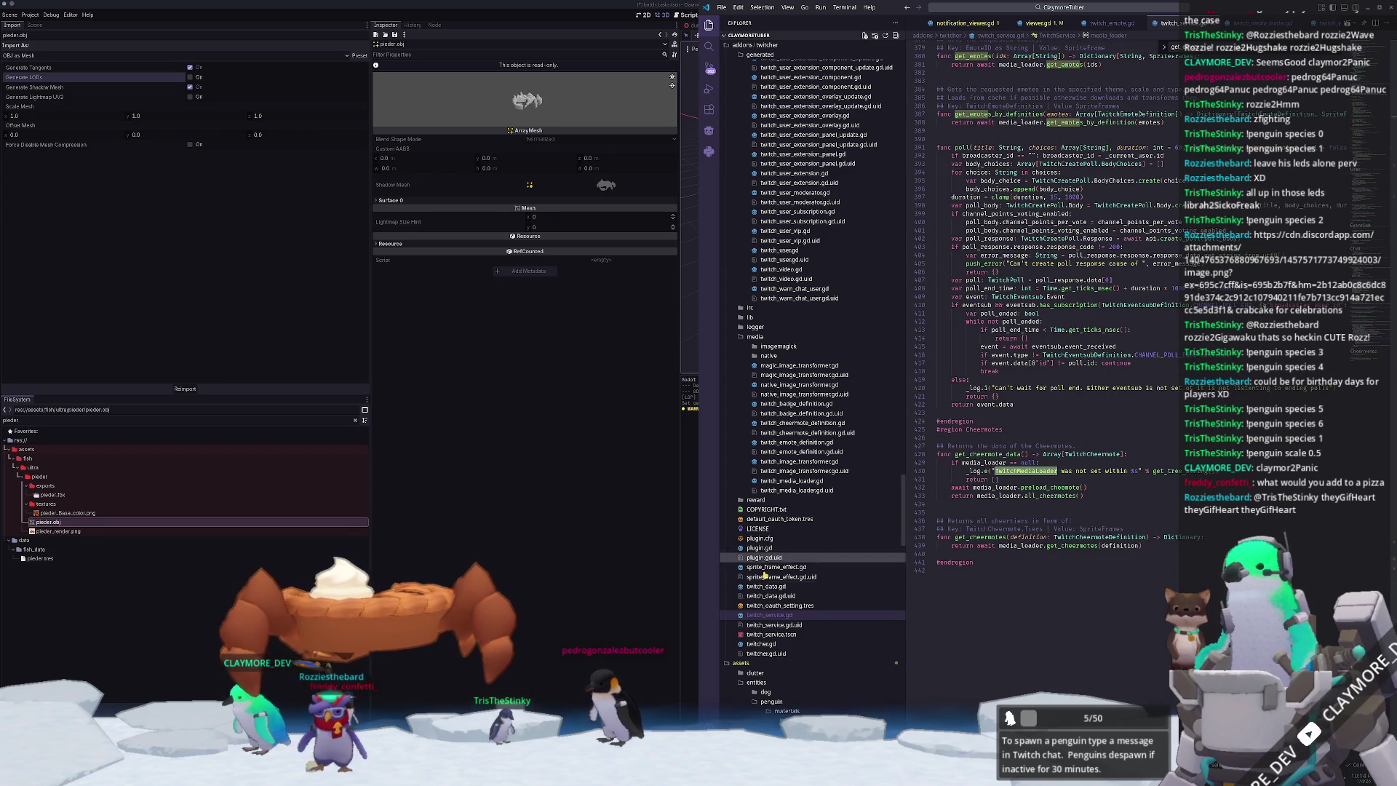
{"action": "scroll", "coordinate": [791, 488], "scroll_direction": "down", "scroll_amount": 3}
- Inspect twitch_data.gd, then return to twitch_service.gd
{"action": "left_click", "coordinate": [771, 532]}
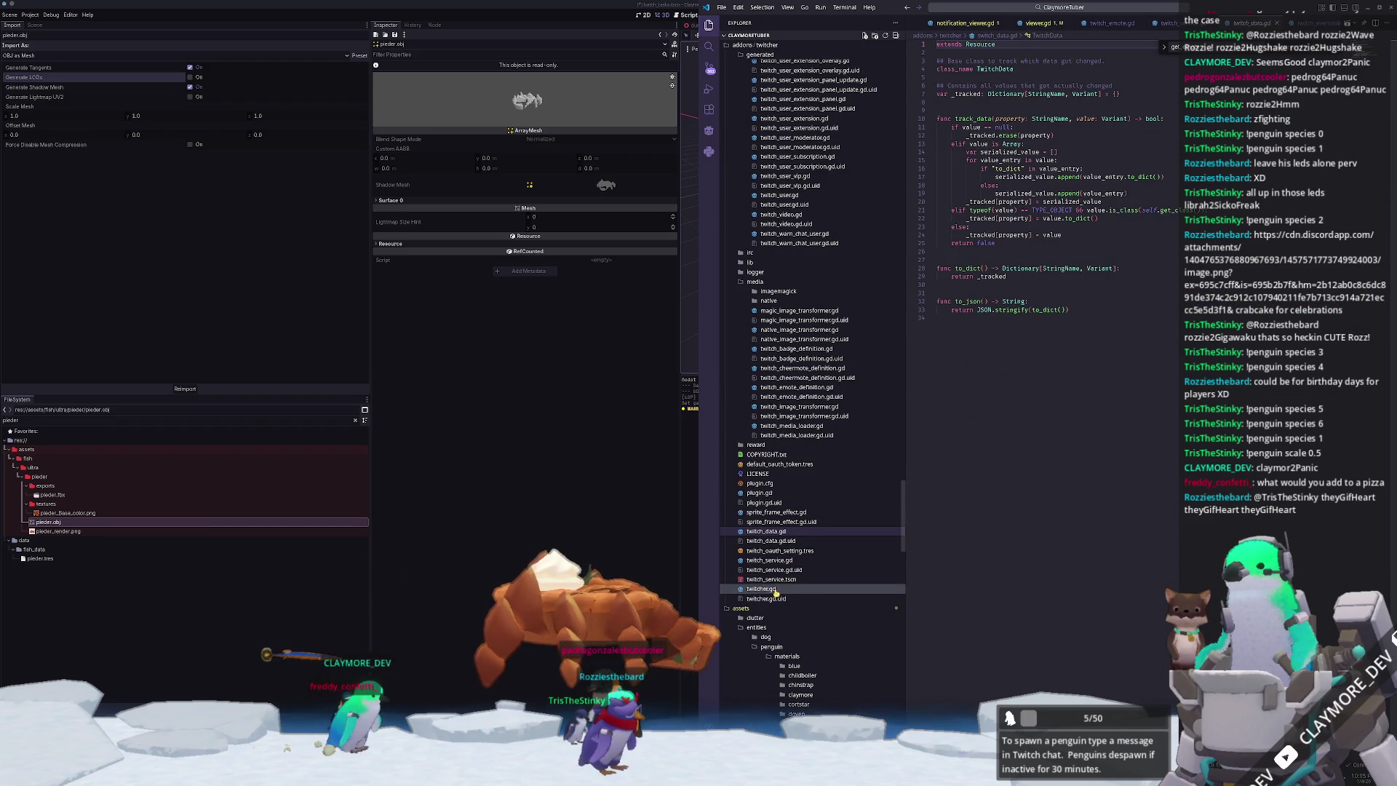
{"action": "scroll", "coordinate": [927, 535], "scroll_direction": "up", "scroll_amount": 1}
{"action": "left_click", "coordinate": [769, 561]}
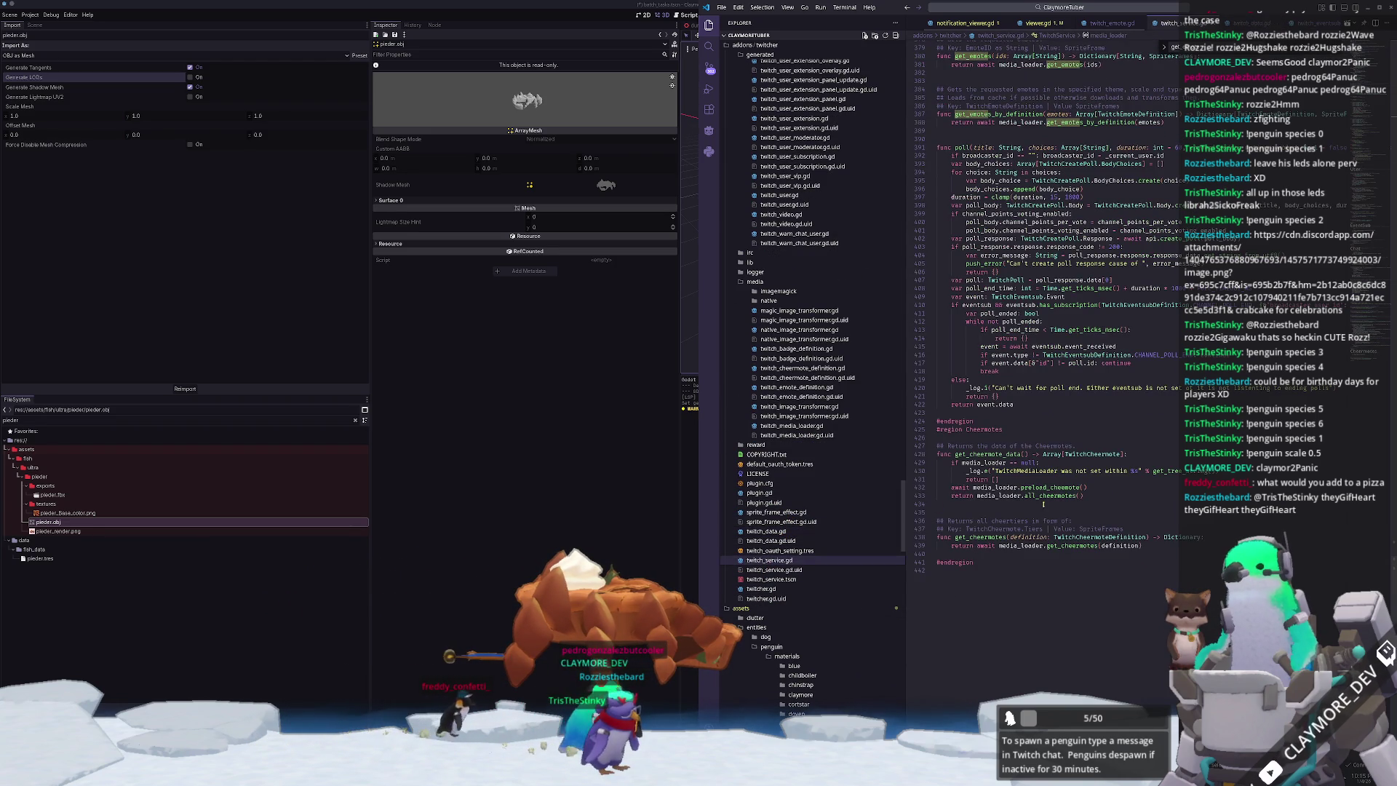
{"action": "scroll", "coordinate": [986, 510], "scroll_direction": "up", "scroll_amount": 15}
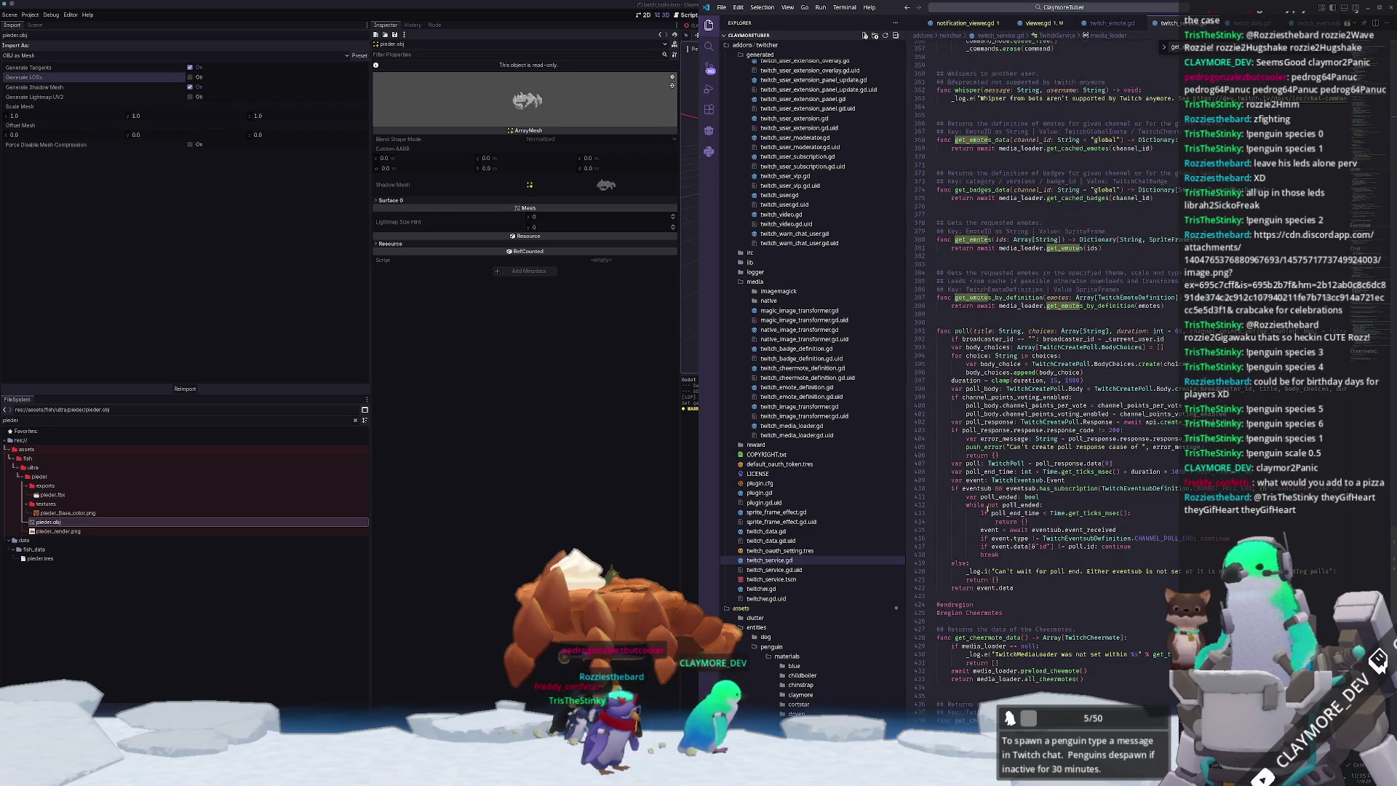
- Examine get_emotes_data and its get_cached_emotes call, then switch to viewer.gd
{"action": "left_click", "coordinate": [1034, 366]}
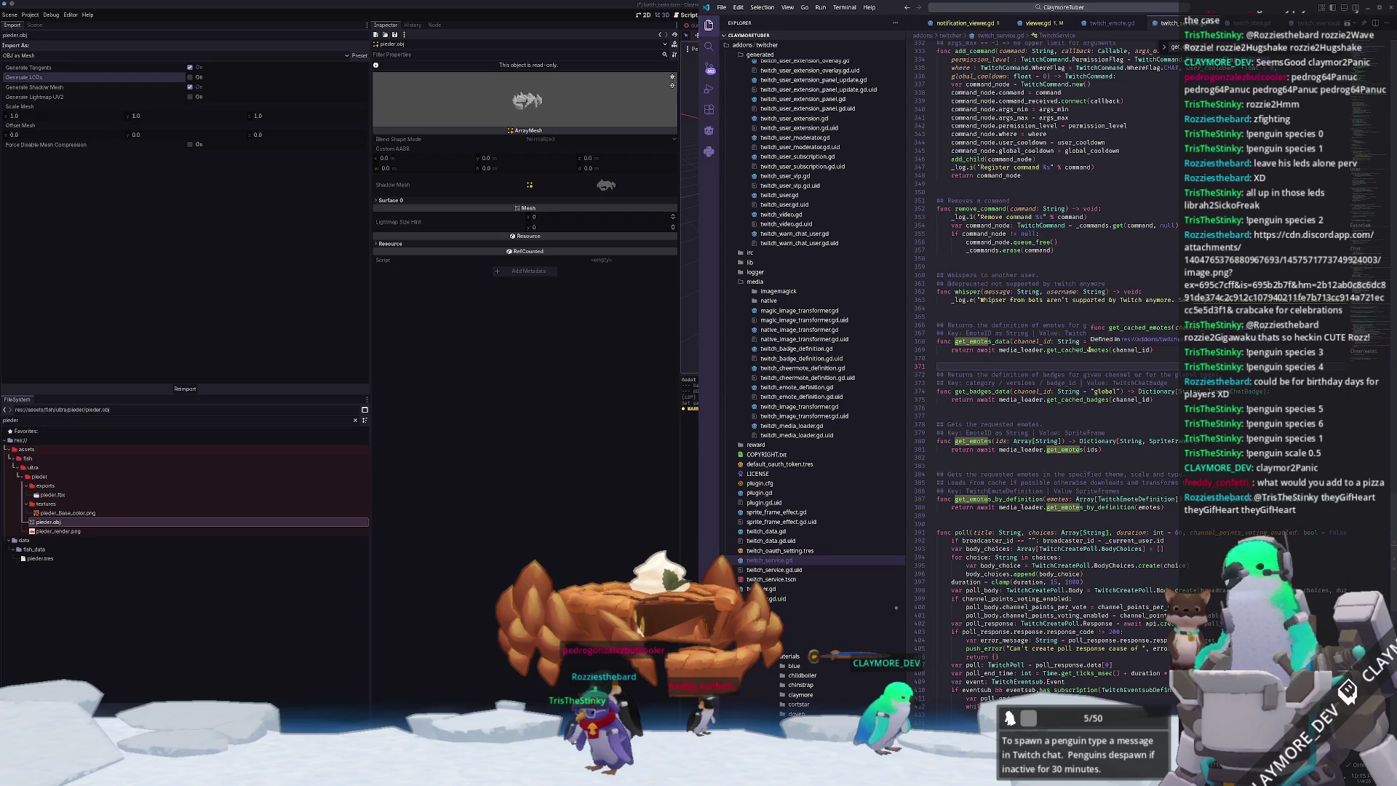
{"action": "left_click", "coordinate": [1089, 350]}
{"action": "double_click", "coordinate": [991, 342]}
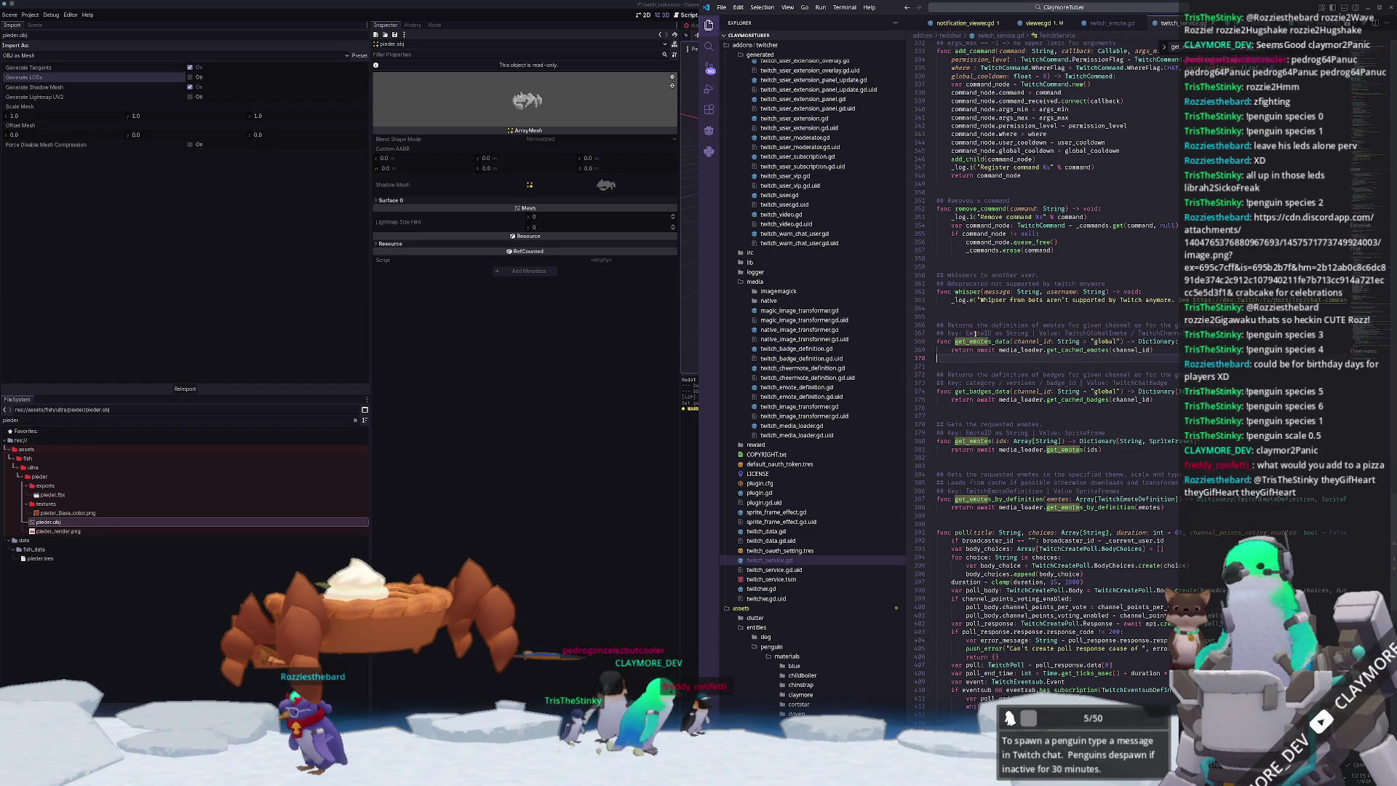
{"action": "left_click", "coordinate": [1040, 24]}
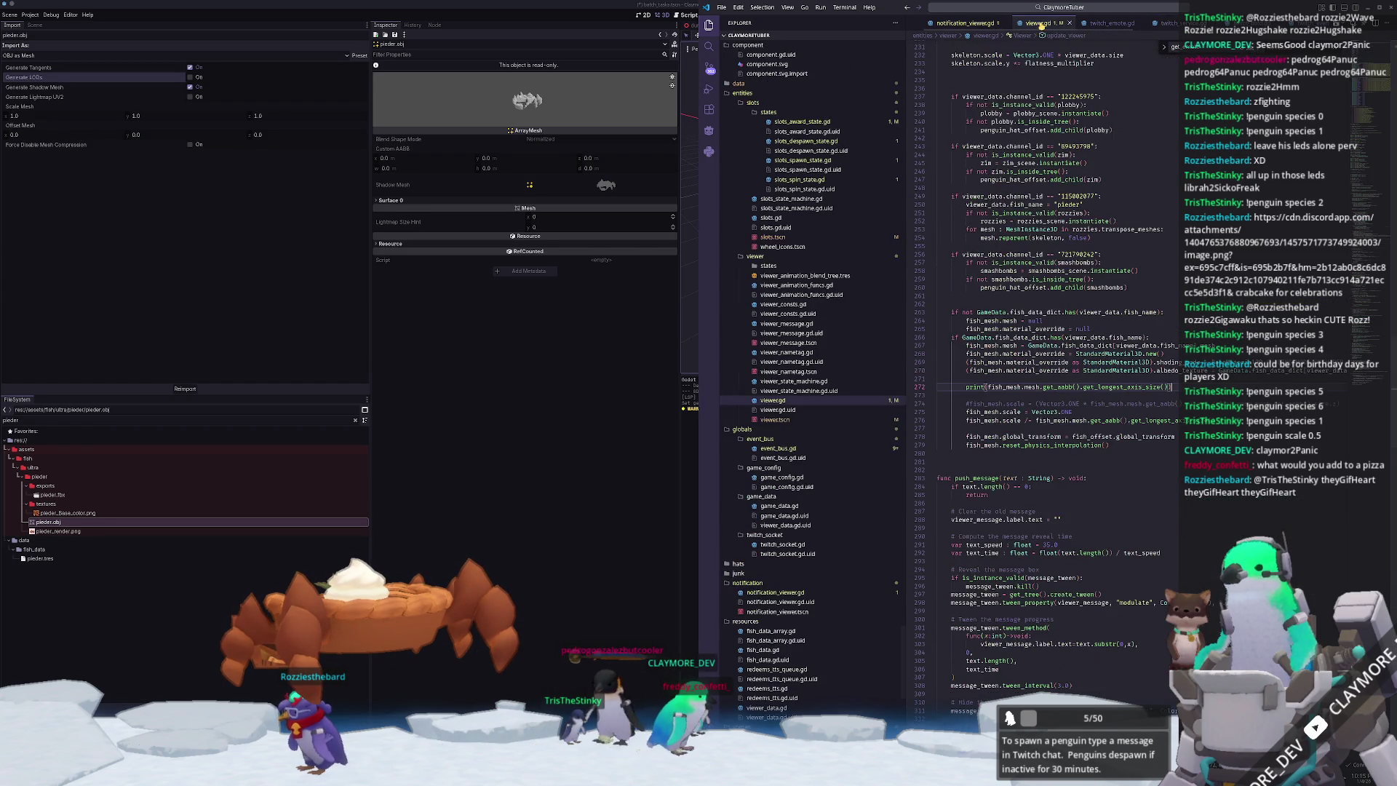
- Open game_data.gd via file search and highlight viewer_data_dict usages
{"action": "left_click", "coordinate": [1088, 6]}
{"action": "type", "text": "viewer"}
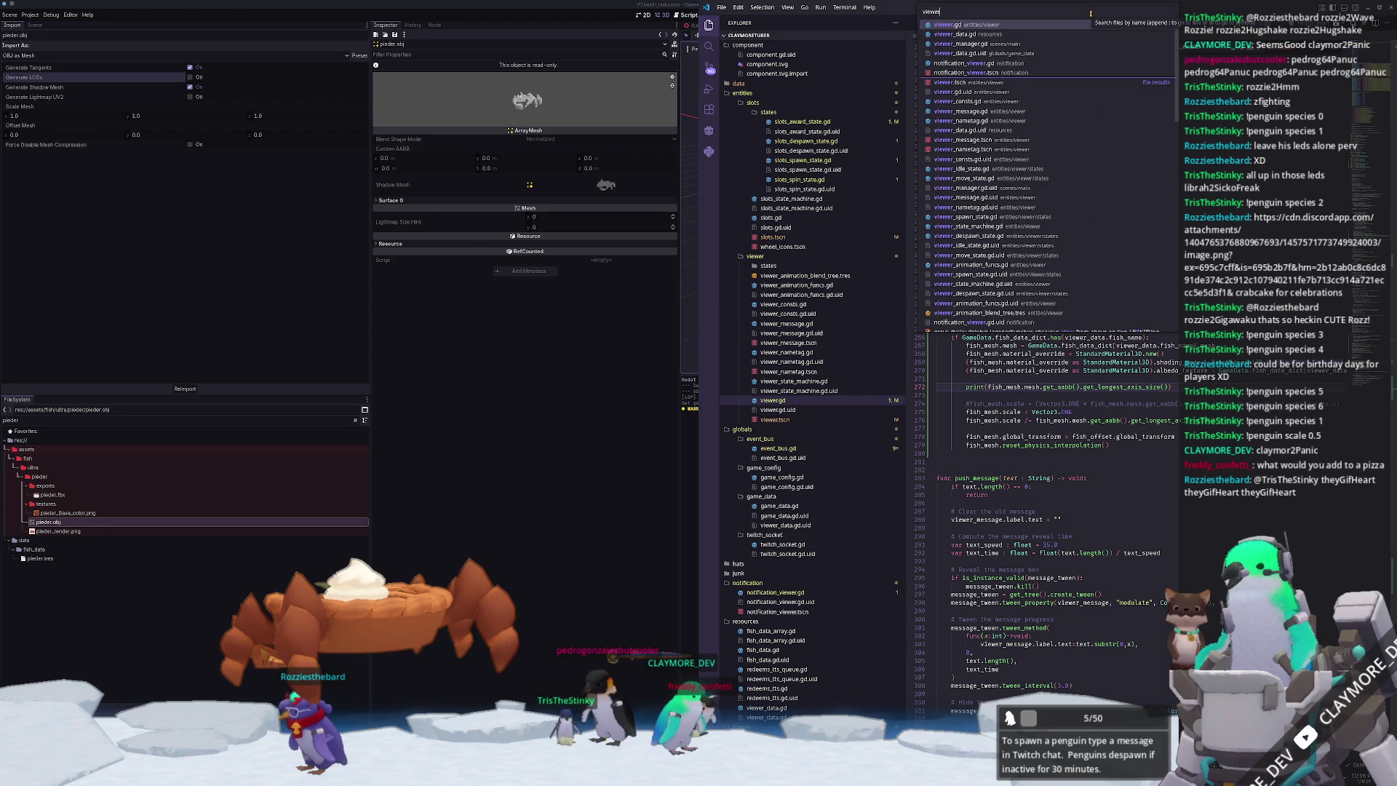
{"action": "type", "text": "ame_data"}
{"action": "key", "text": "Return"}
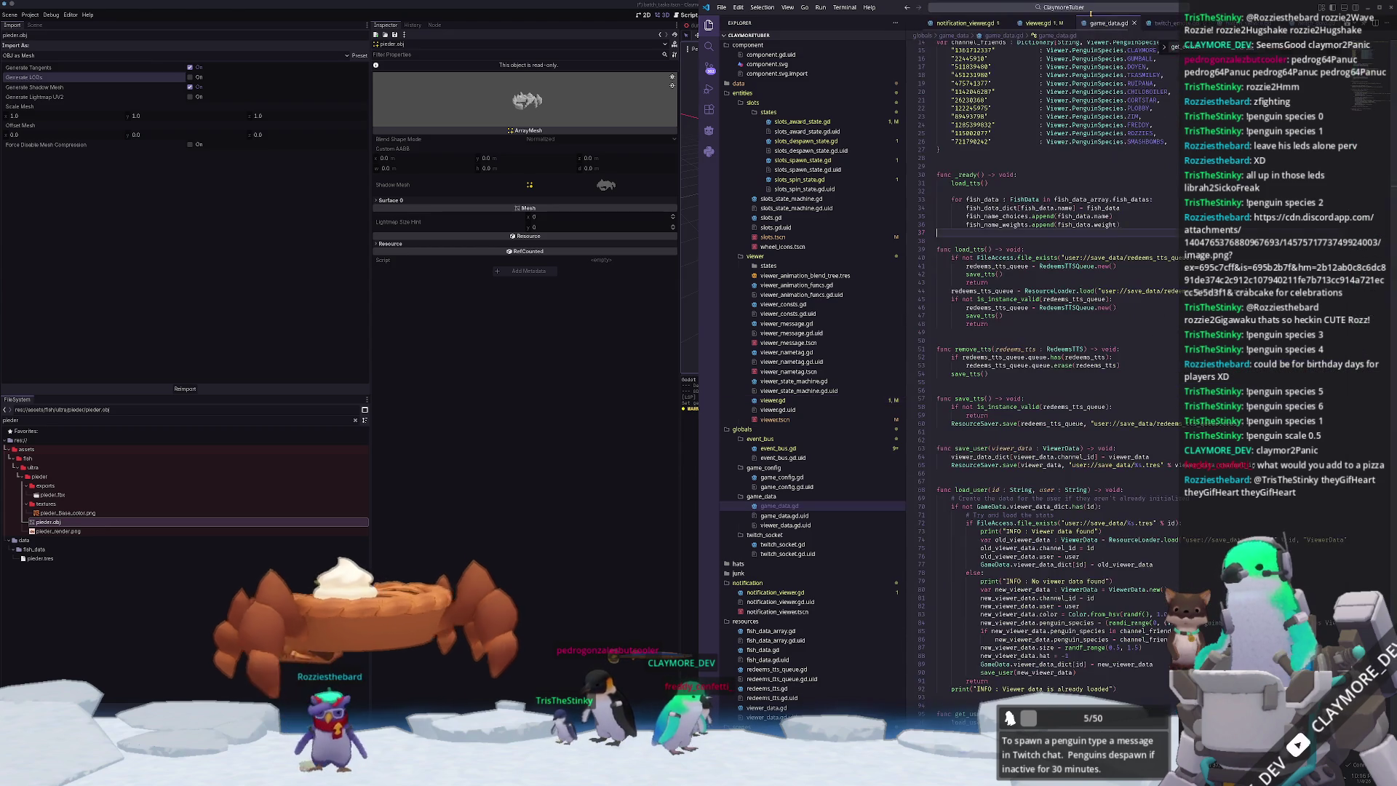
{"action": "scroll", "coordinate": [952, 402], "scroll_direction": "down", "scroll_amount": 2}
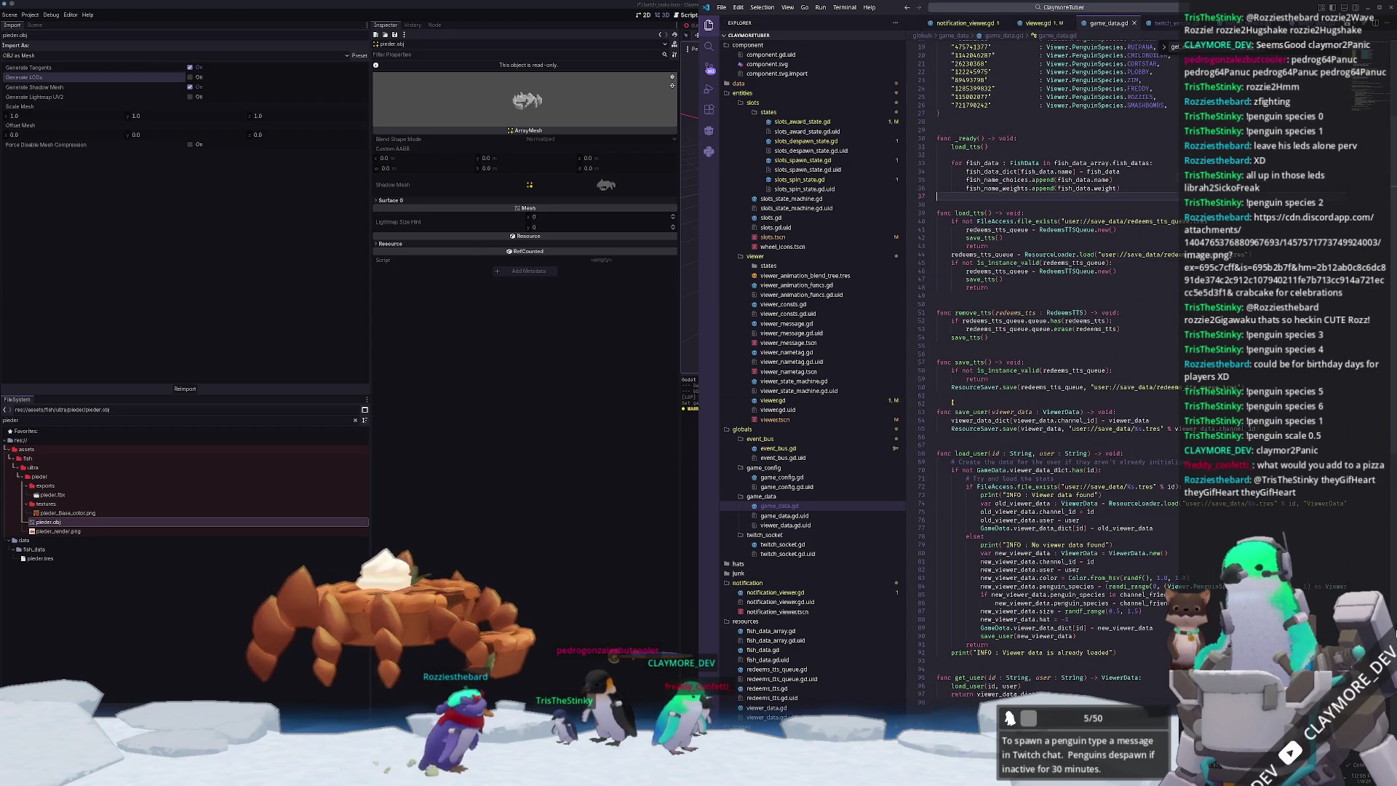
{"action": "scroll", "coordinate": [952, 402], "scroll_direction": "down", "scroll_amount": 5}
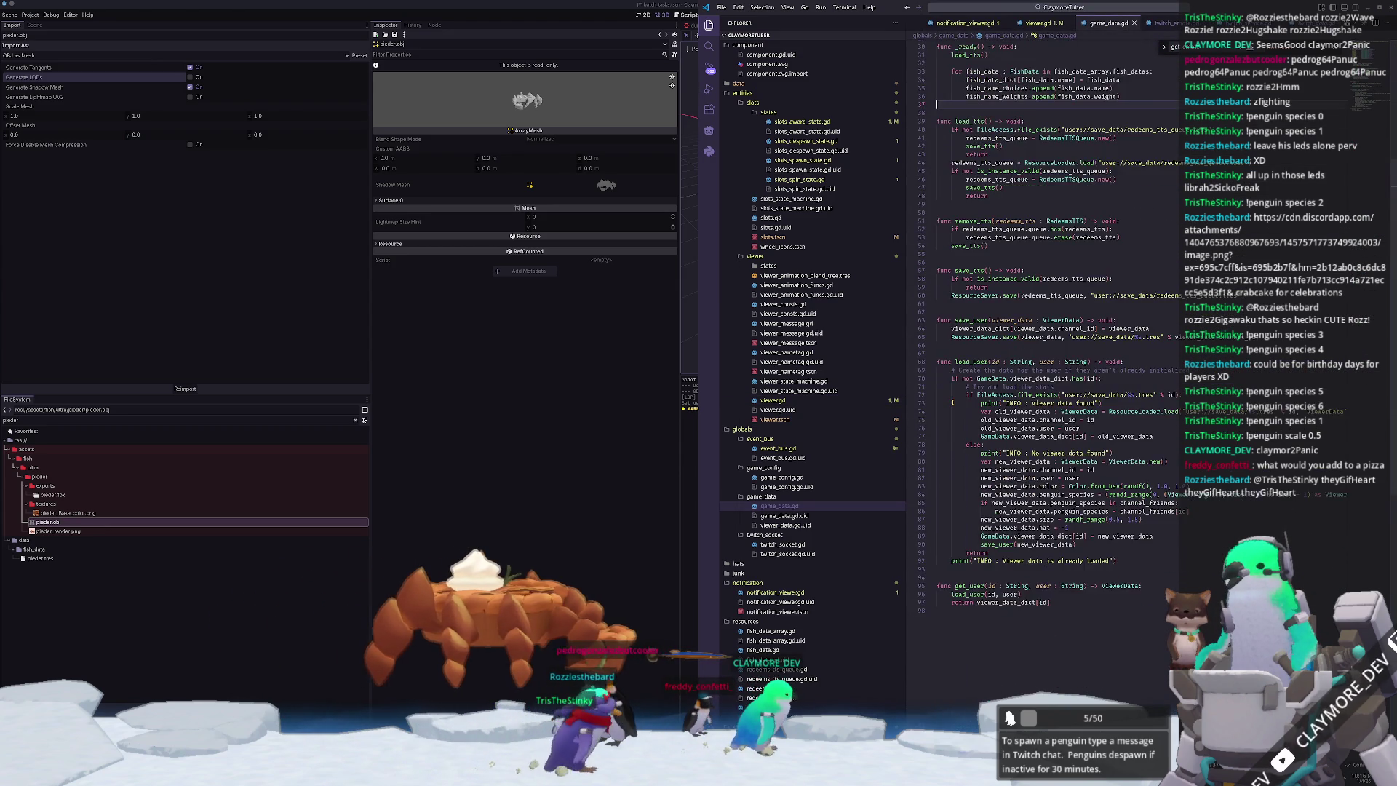
{"action": "scroll", "coordinate": [952, 402], "scroll_direction": "up", "scroll_amount": 2}
{"action": "scroll", "coordinate": [952, 402], "scroll_direction": "up", "scroll_amount": 2}
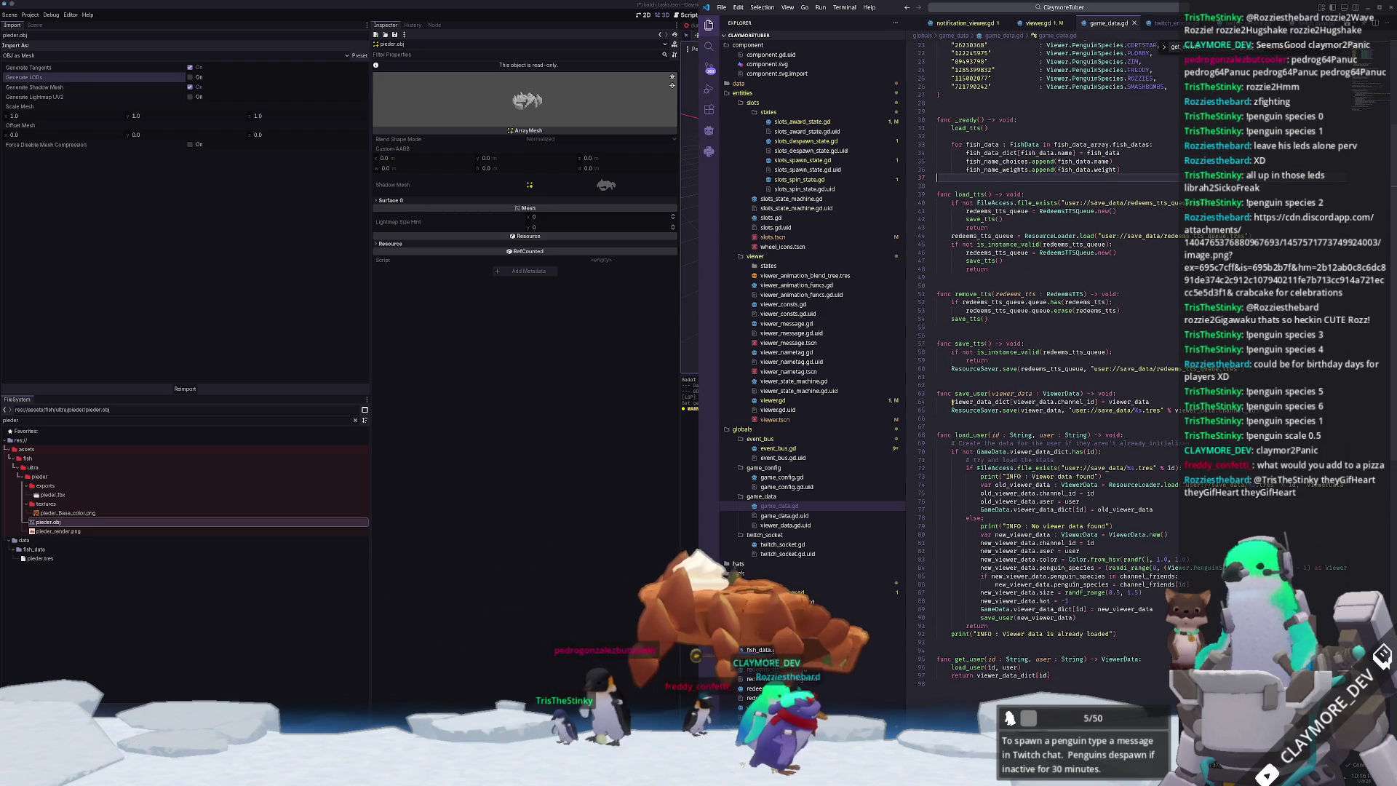
{"action": "double_click", "coordinate": [953, 402]}
- Declare emote_cache as an empty Dictionary[String, TwitchEmote] on line 13
{"action": "scroll", "coordinate": [953, 402], "scroll_direction": "up", "scroll_amount": 7}
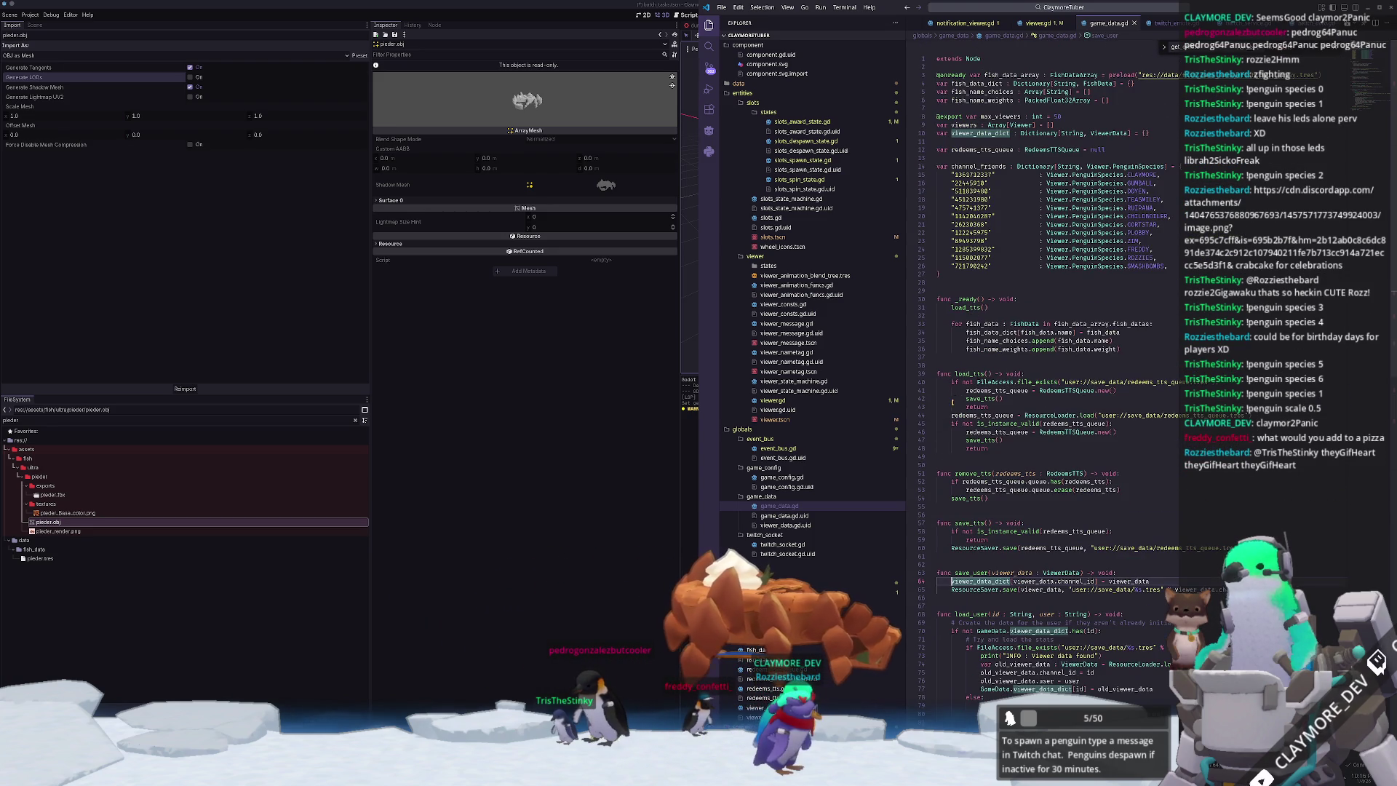
{"action": "left_click", "coordinate": [962, 156]}
{"action": "key", "text": "Return"}
{"action": "key", "text": "Return"}
{"action": "key", "text": "Up"}
{"action": "type", "text": "var emote_d"}
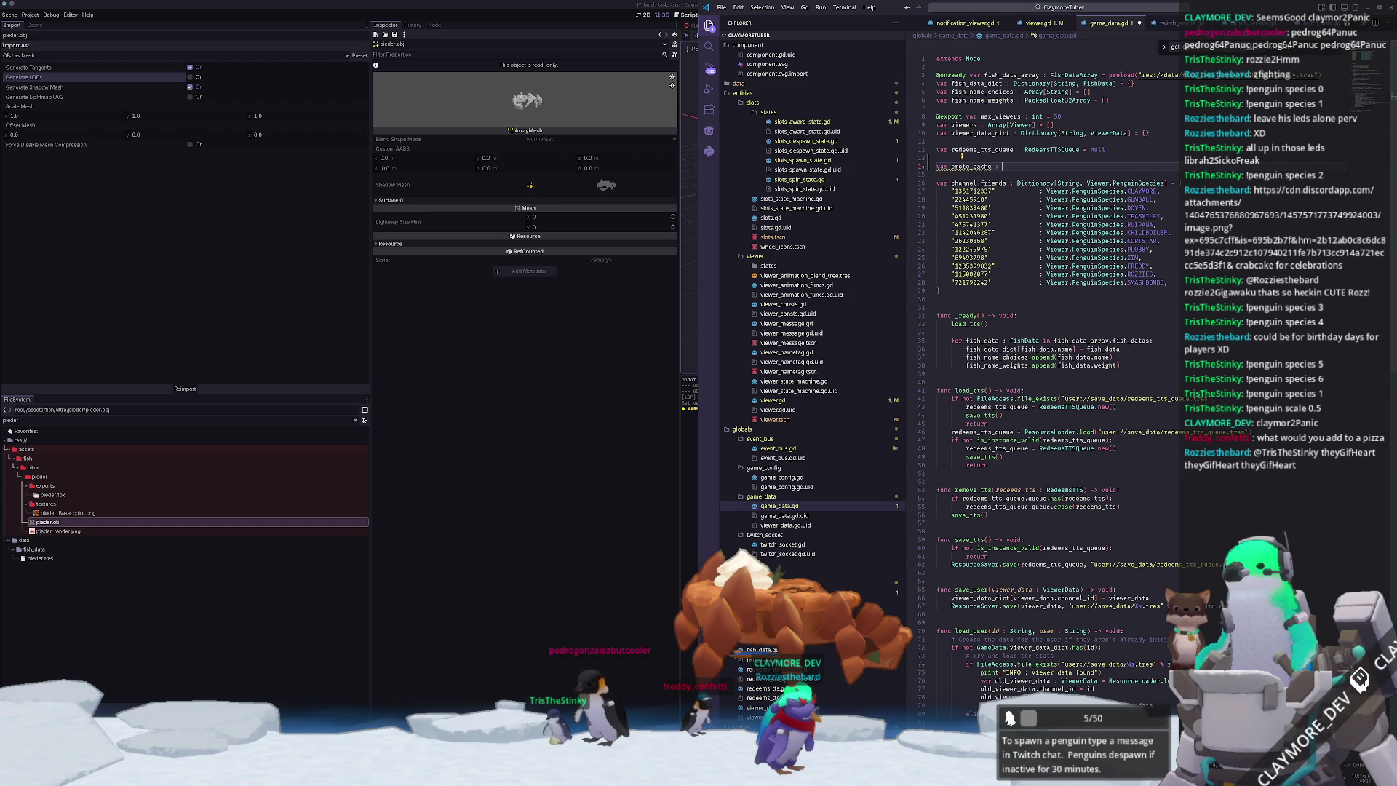
{"action": "type", "text": "Dictionary"}
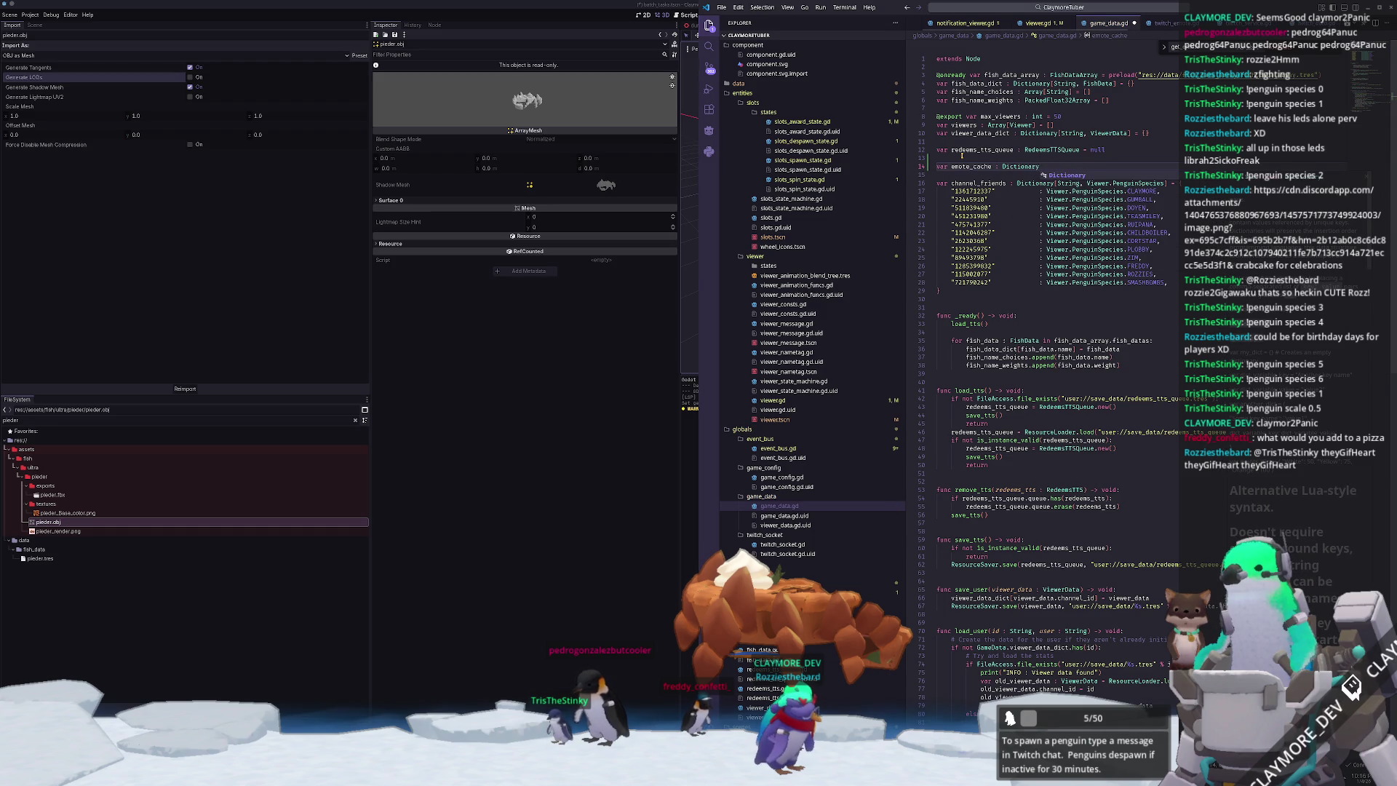
{"action": "type", "text": "String, Tw"}
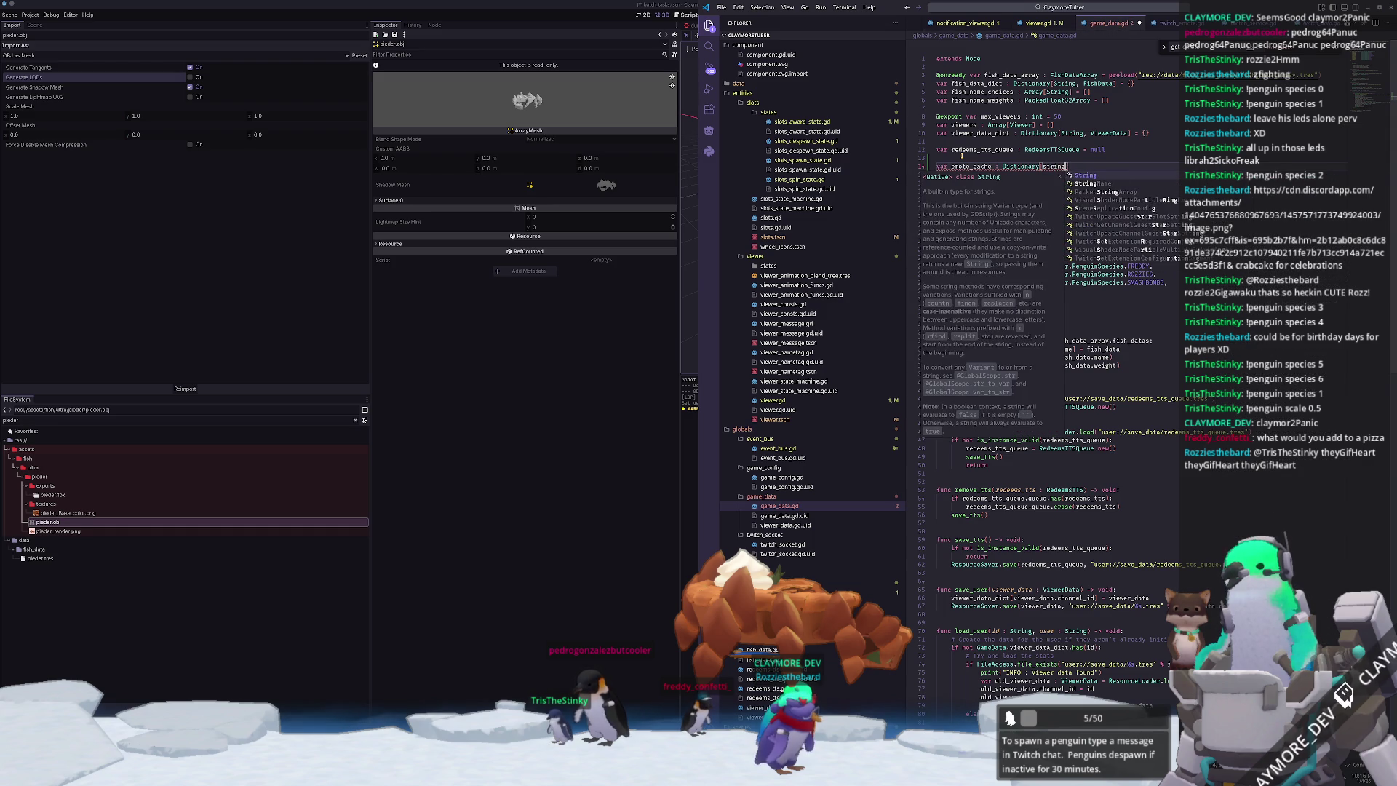
{"action": "type", "text": "itchEmote"}
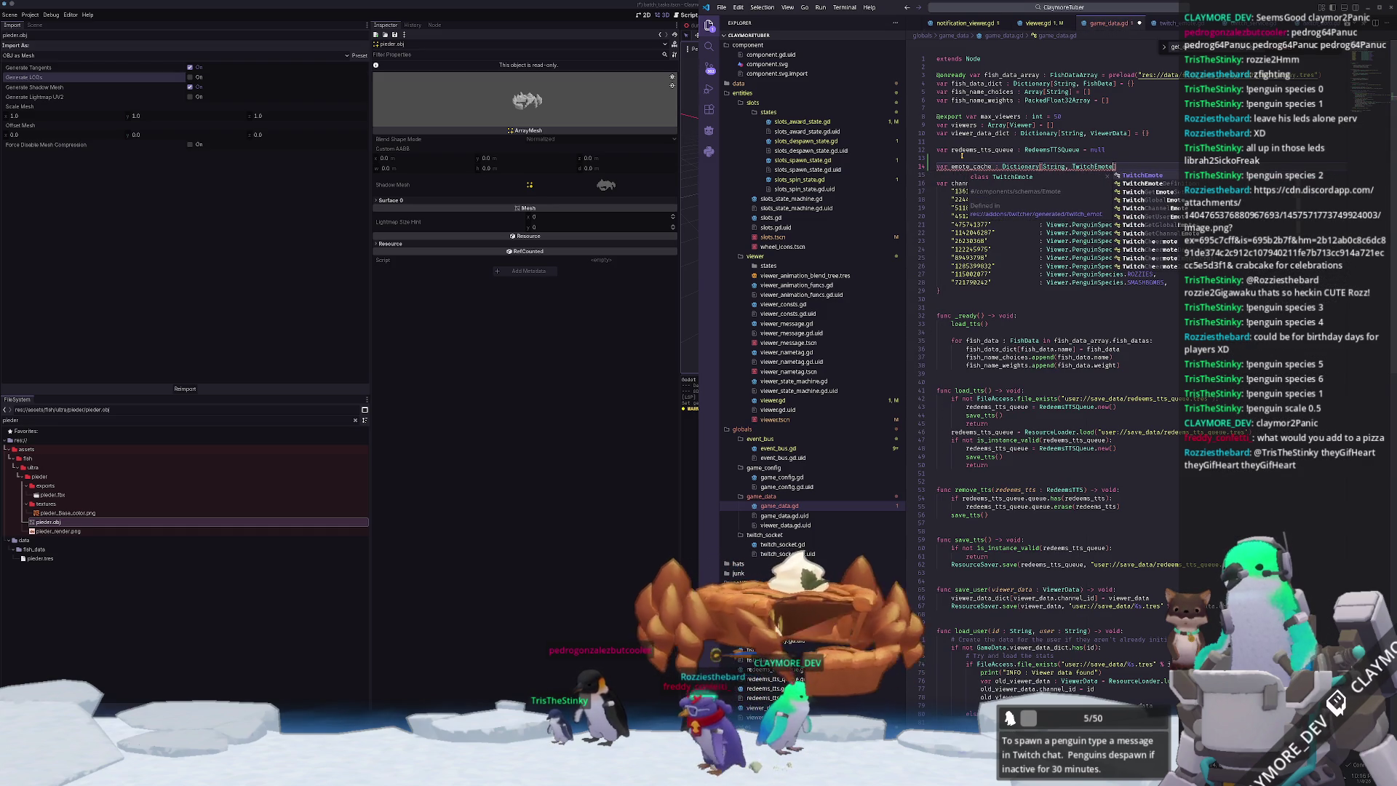
{"action": "type", "text": "] = {}"}
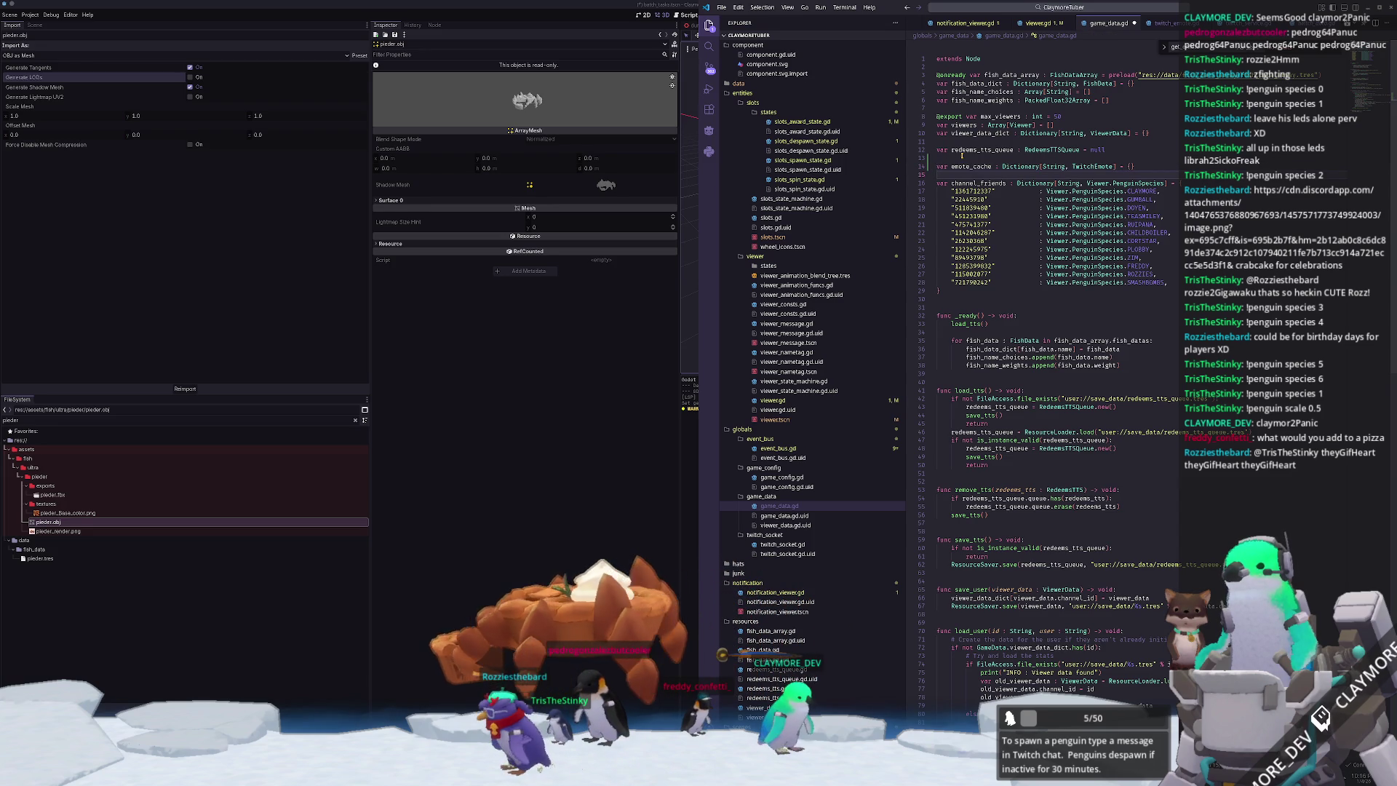
{"action": "key", "text": "shift+Up"}
{"action": "key", "text": "Escape"}
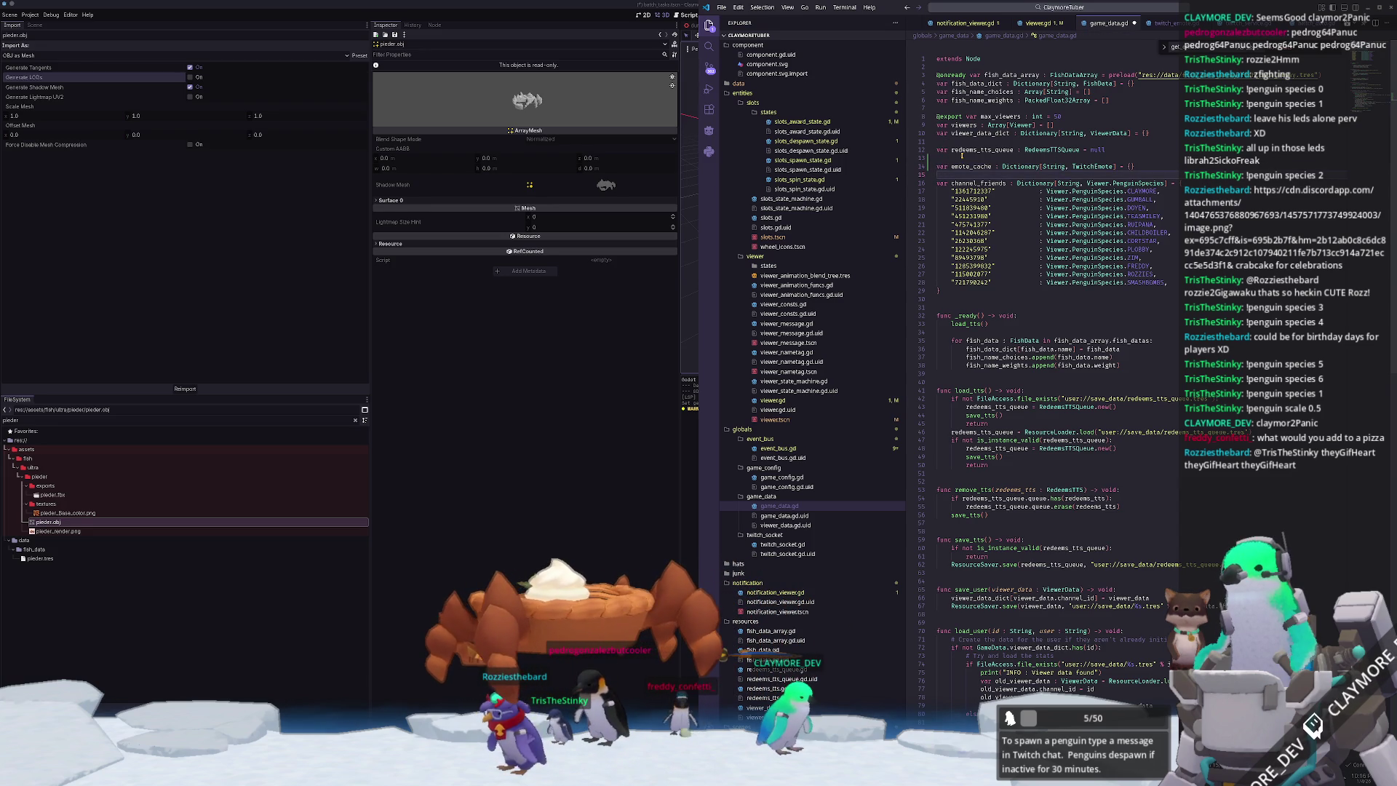
{"action": "key", "text": "Return"}
{"action": "key", "text": "ctrl+x"}
{"action": "key", "text": "Up"}
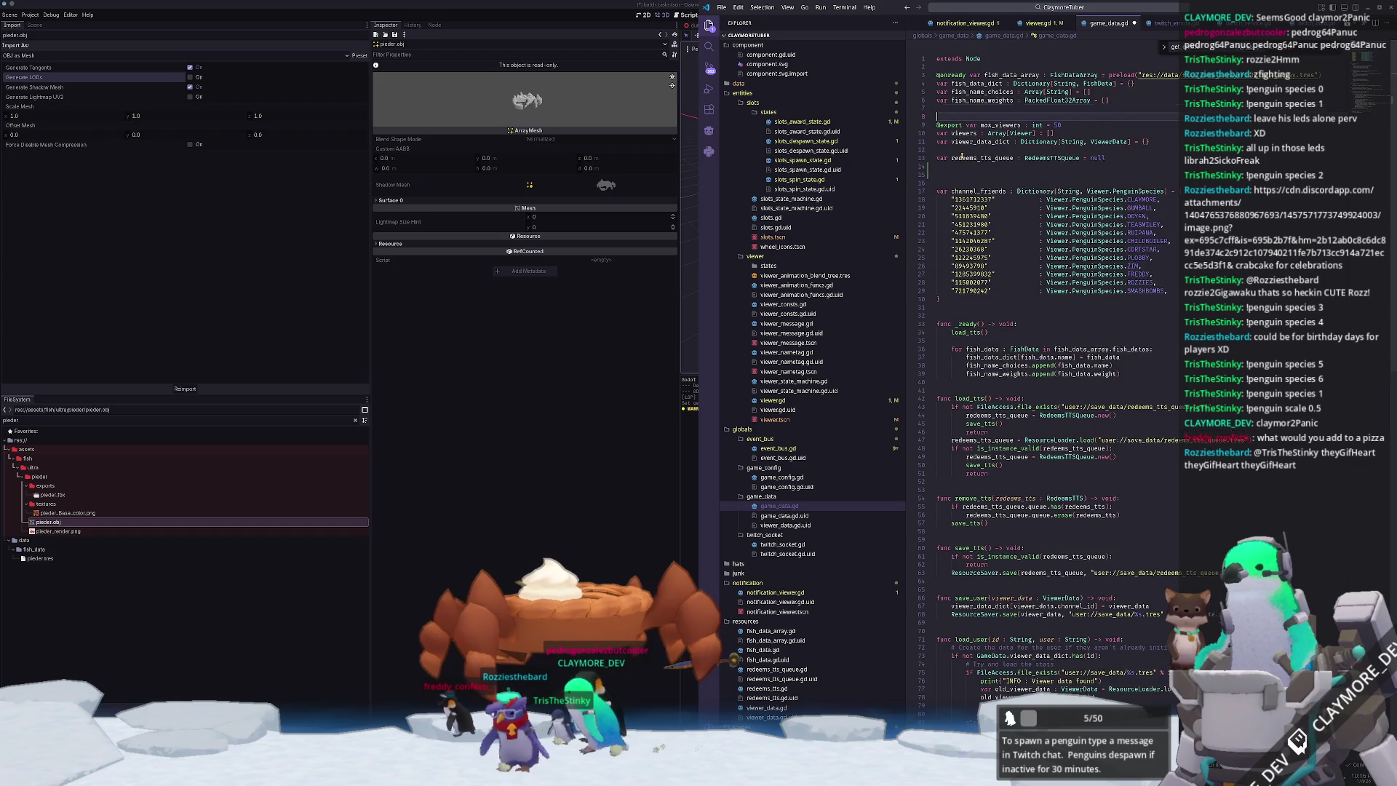
{"action": "key", "text": "ctrl+v"}
{"action": "key", "text": "Return"}
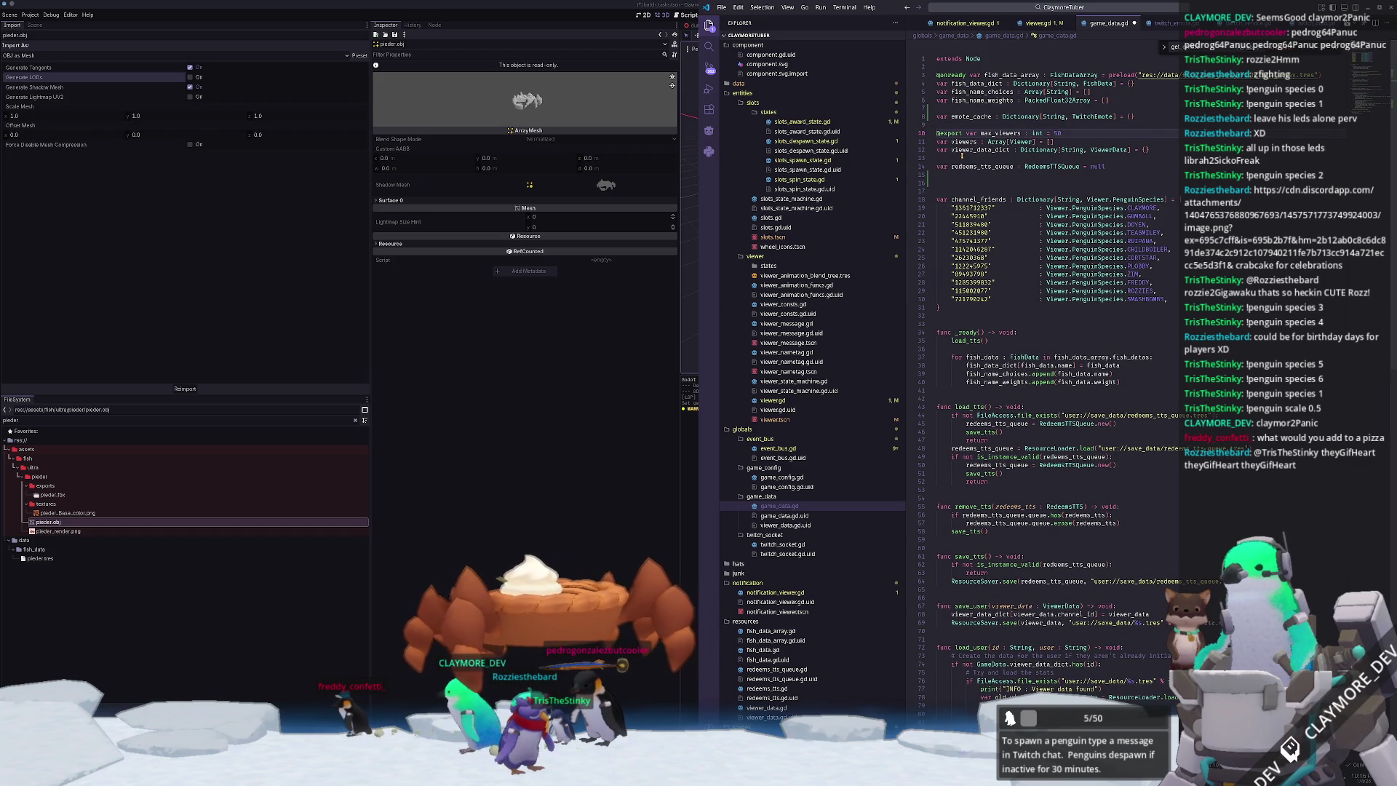
- Remove extra blank lines and add a Twitch.get_emotes_data() call at the end of _ready
{"action": "key", "text": "Delete"}
{"action": "key", "text": "Delete"}
{"action": "scroll", "coordinate": [962, 352], "scroll_direction": "down", "scroll_amount": 11}
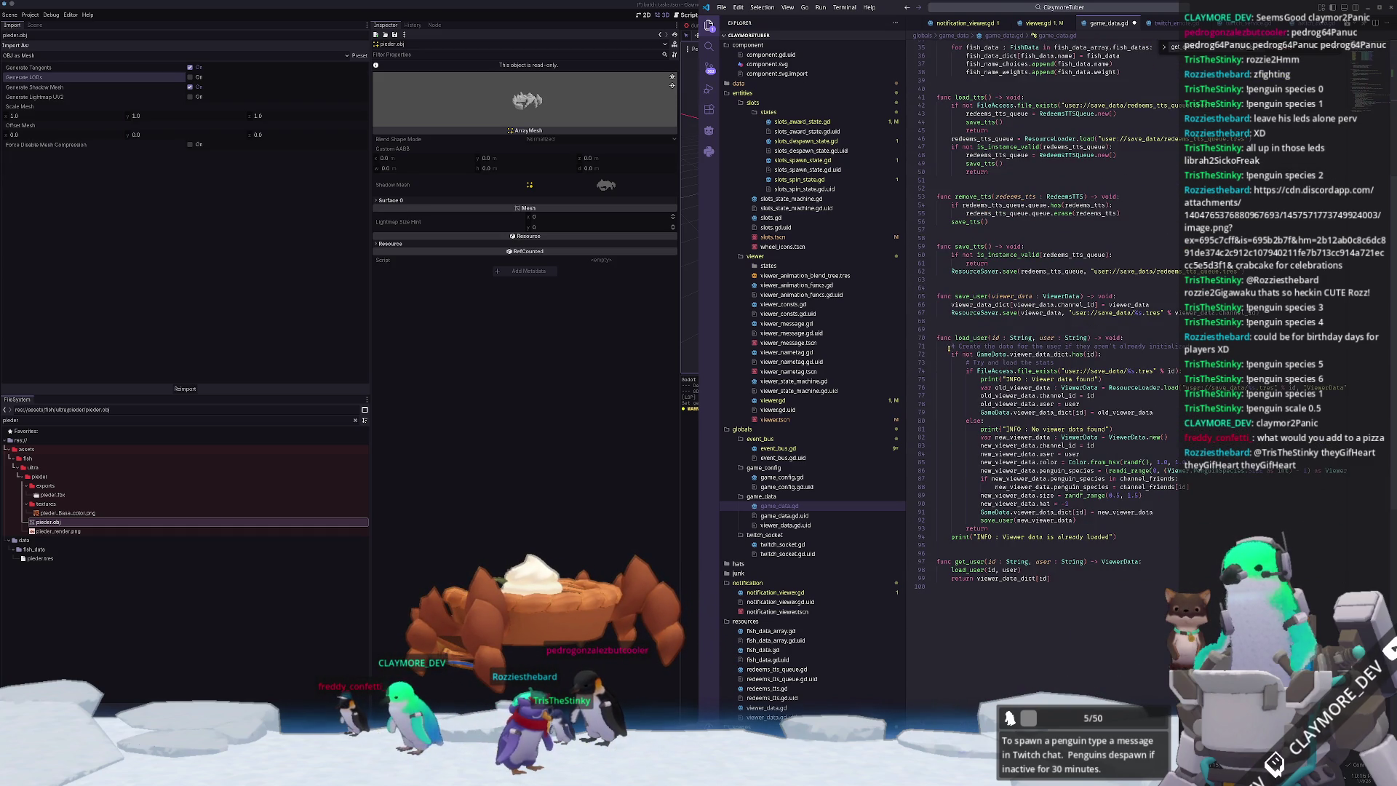
{"action": "scroll", "coordinate": [949, 348], "scroll_direction": "up", "scroll_amount": 7}
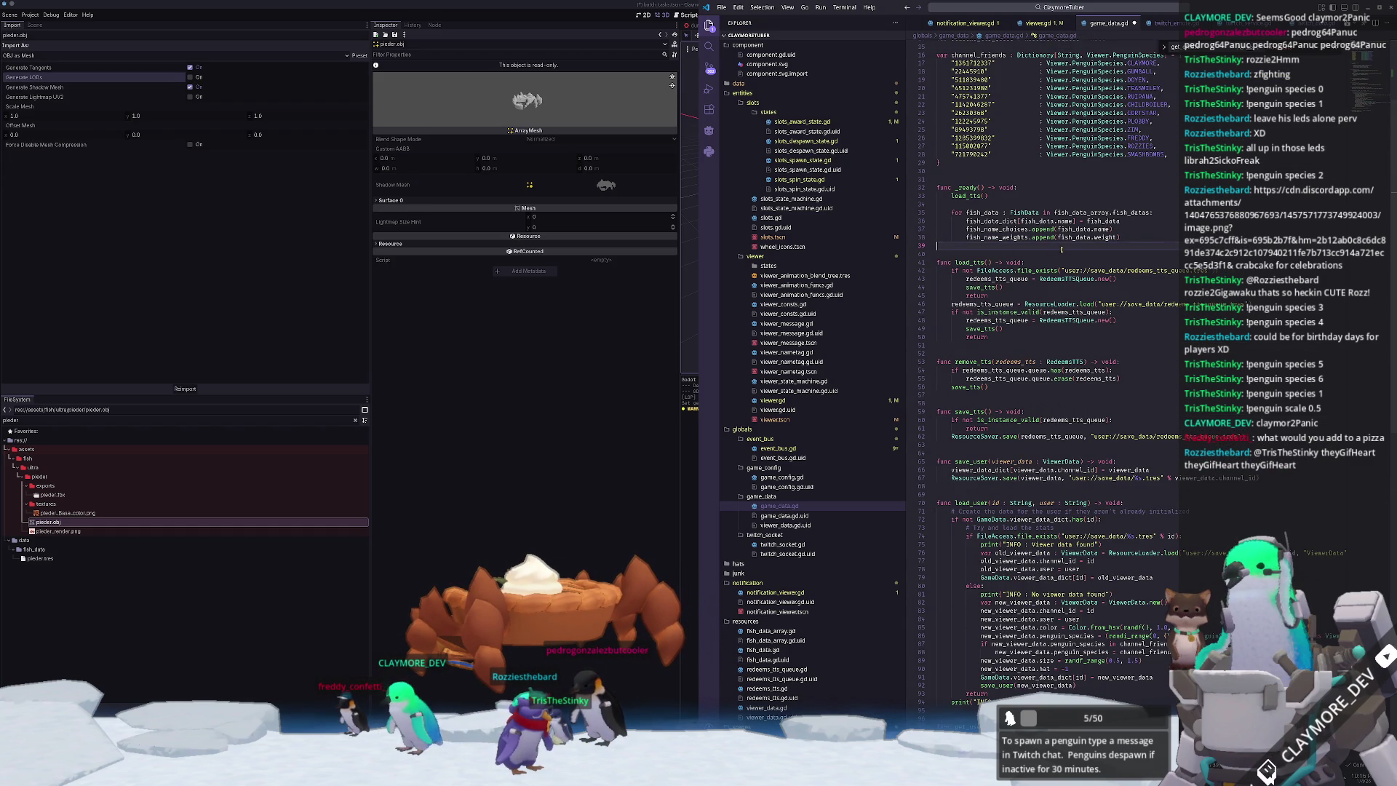
{"action": "key", "text": "Return"}
{"action": "type", "text": "T"}
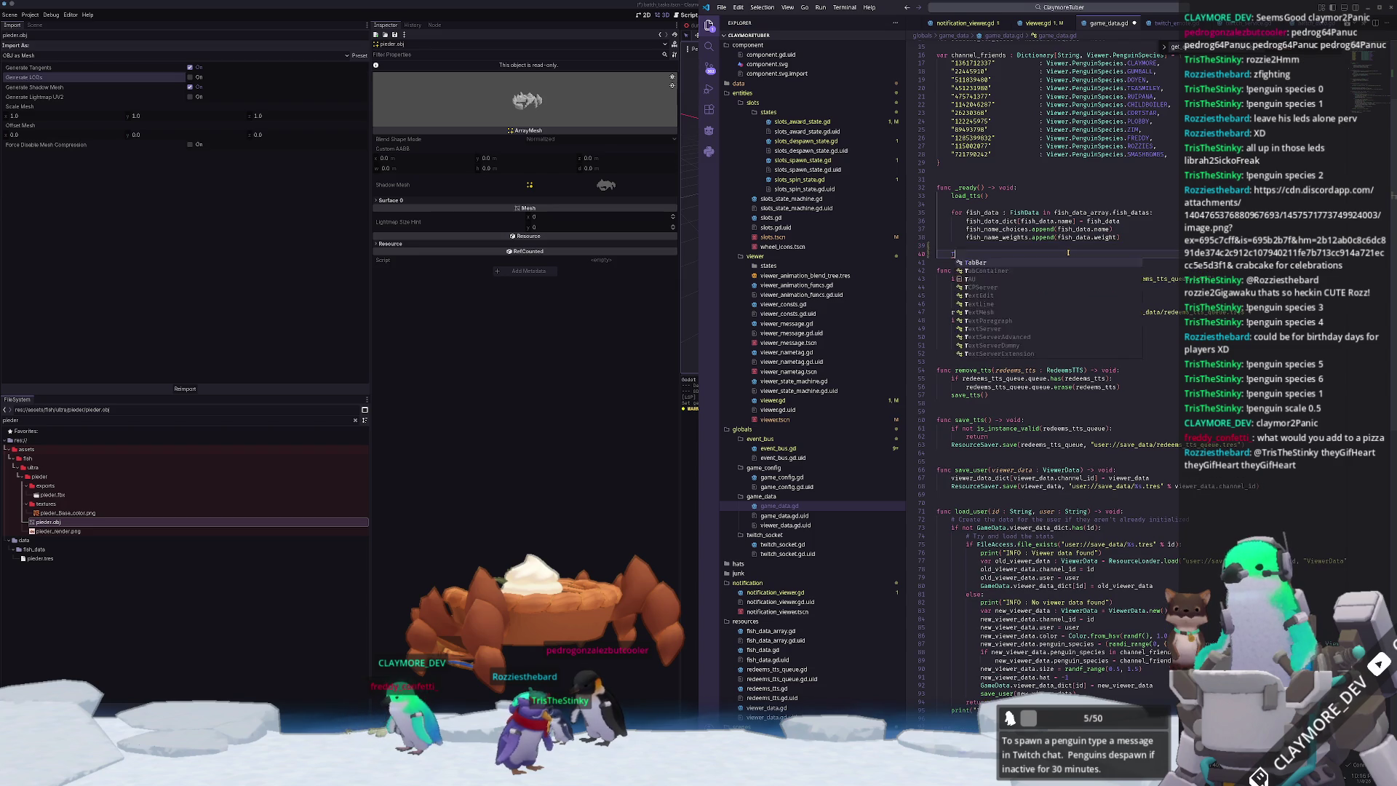
{"action": "type", "text": "witch.get_"}
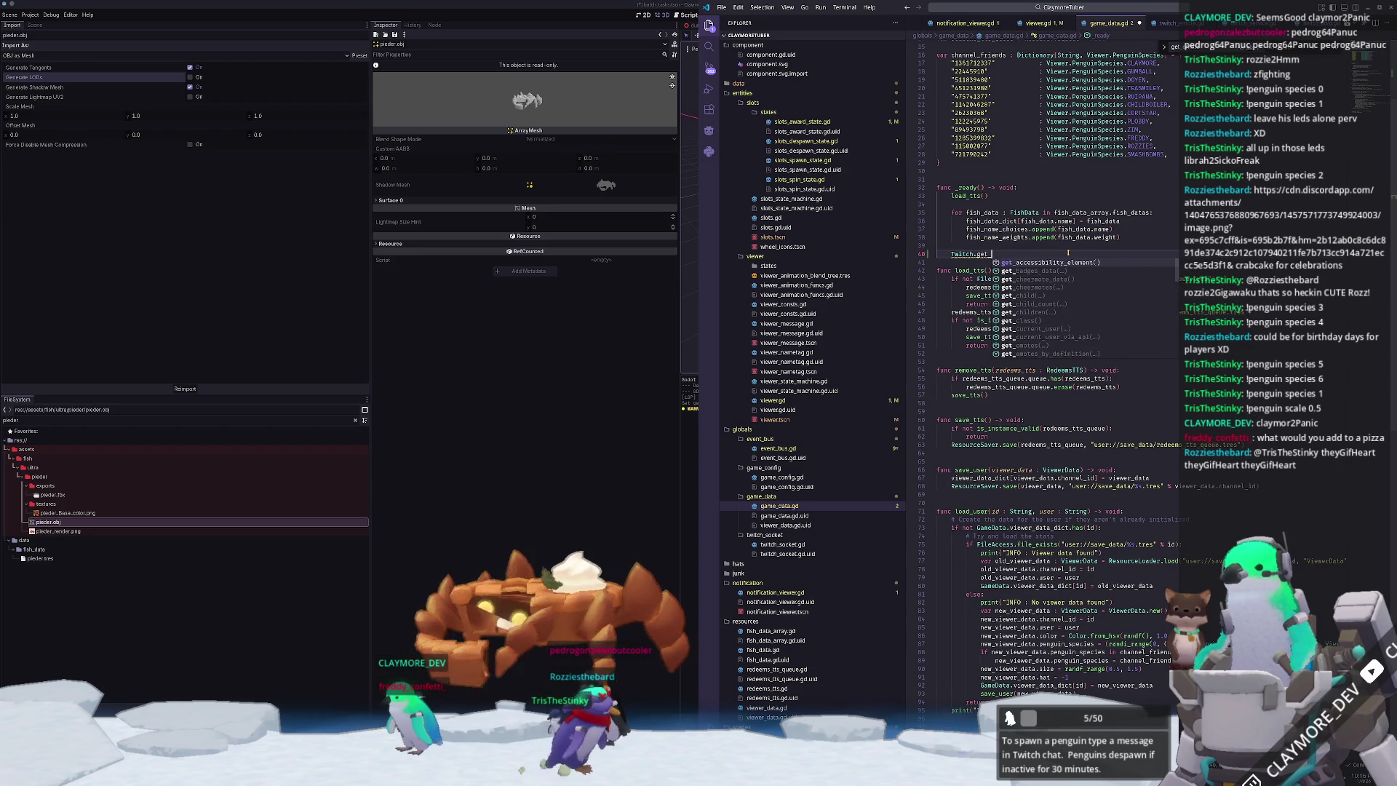
{"action": "type", "text": "emotes("}
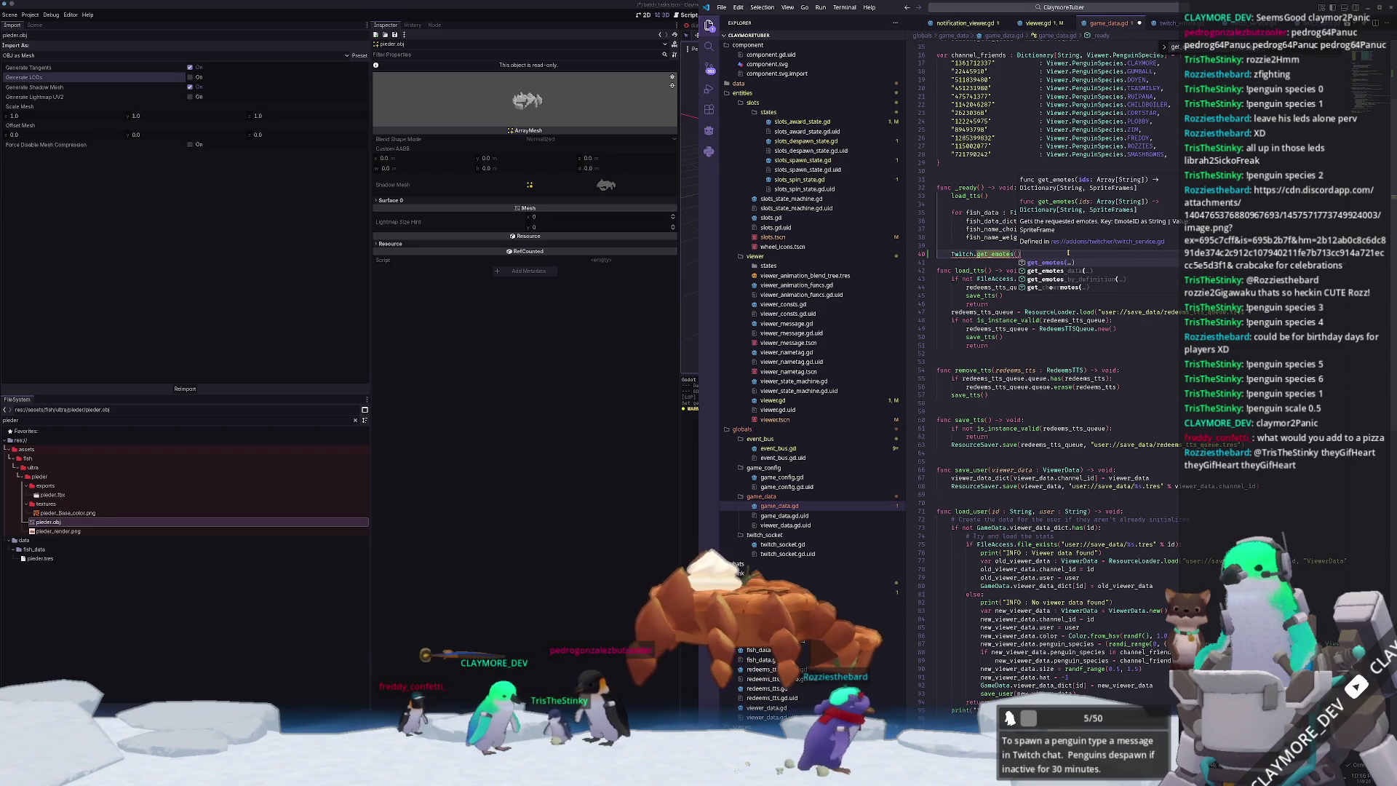
{"action": "key", "text": "BackSpace"}
{"action": "key", "text": "BackSpace"}
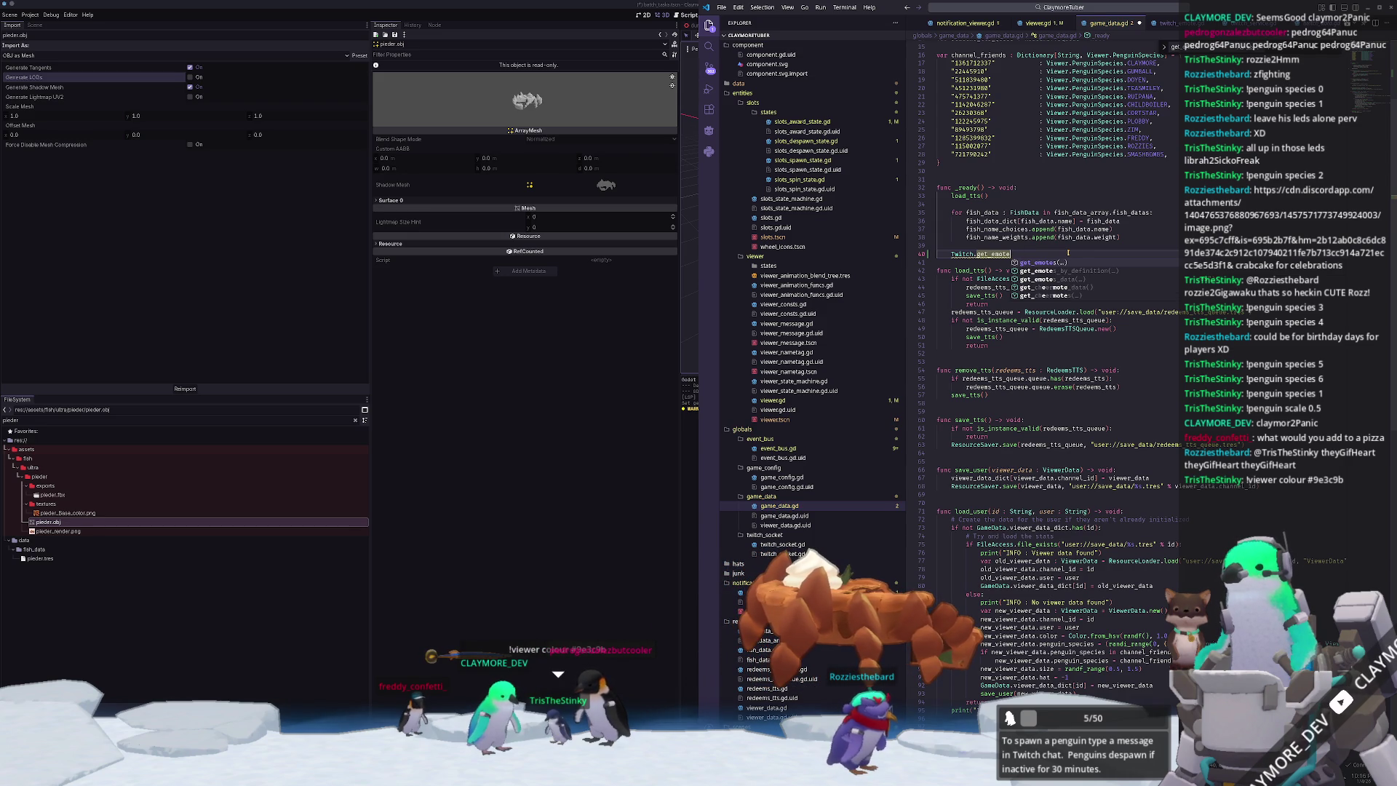
{"action": "type", "text": "s_data("}
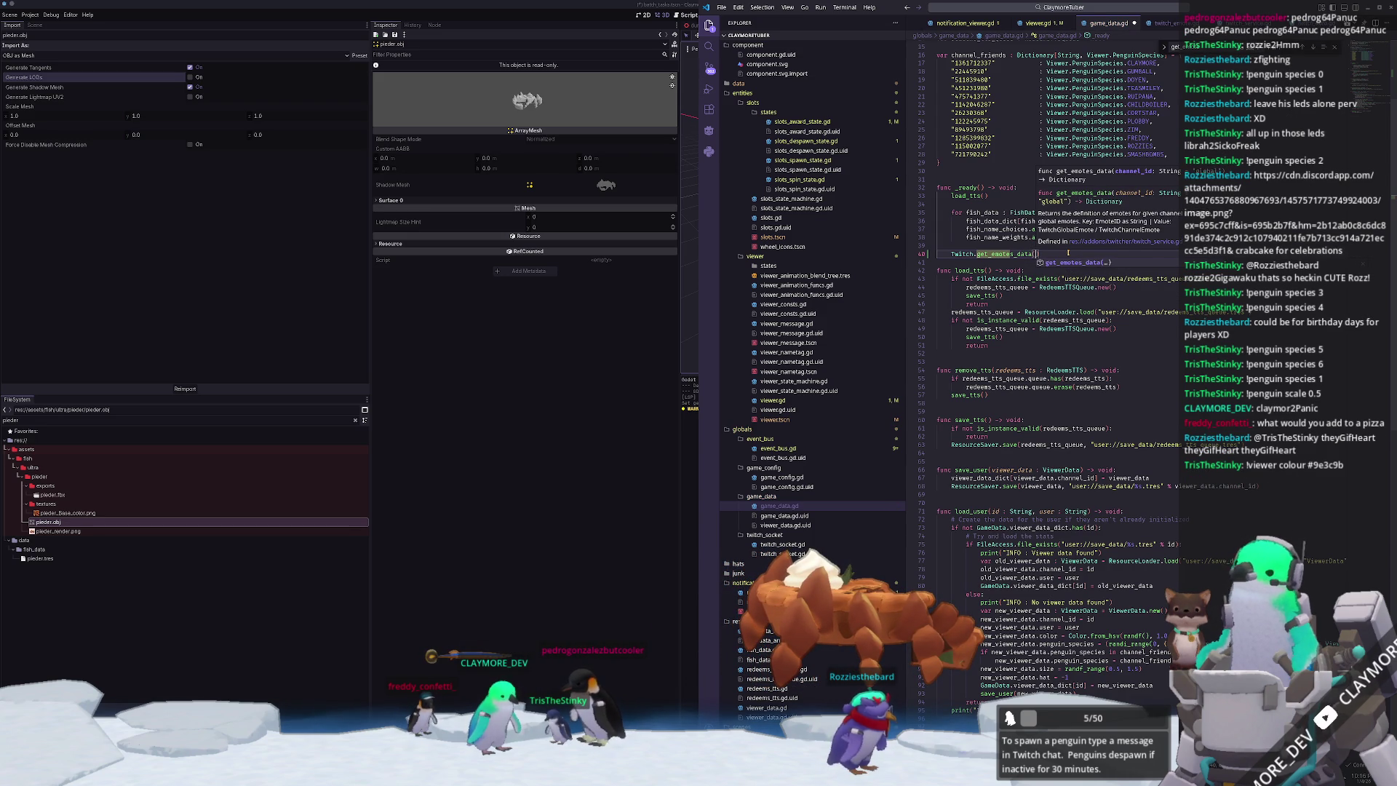
- Prefix the call with 'var global_emotes : Dictionary = await' and add a blank line after
{"action": "key", "text": "Home"}
{"action": "type", "text": "var global_emotes : Dictionary = "}
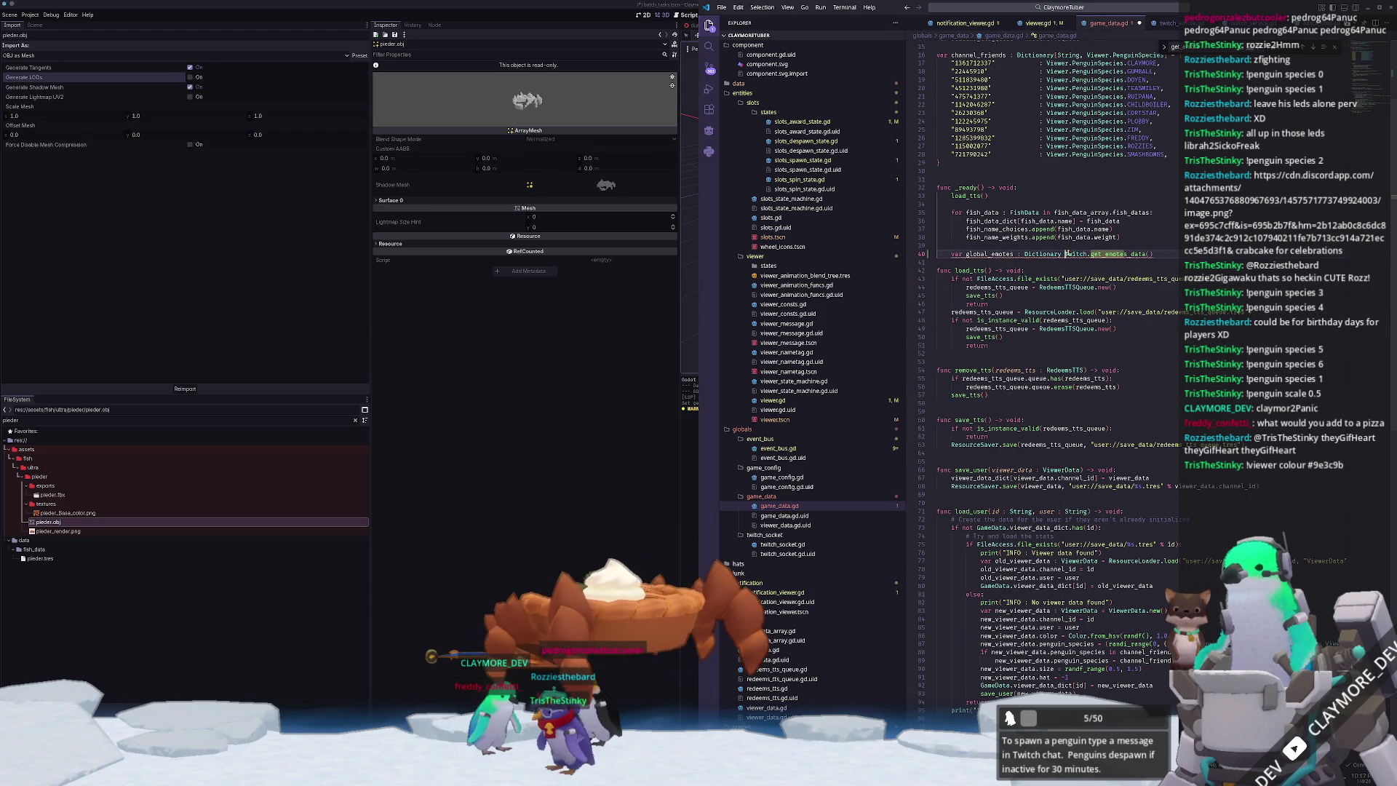
{"action": "type", "text": "await"}
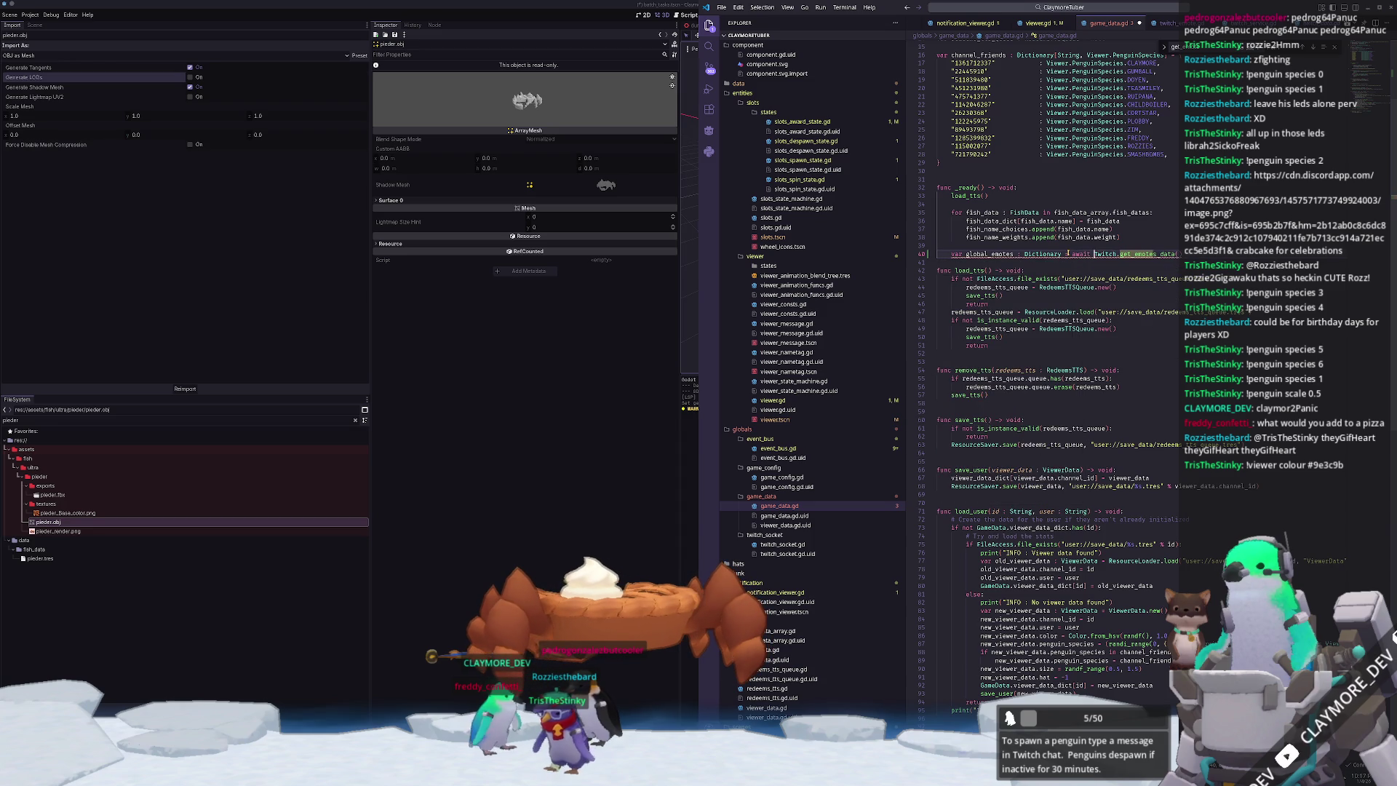
{"action": "key", "text": "Return"}
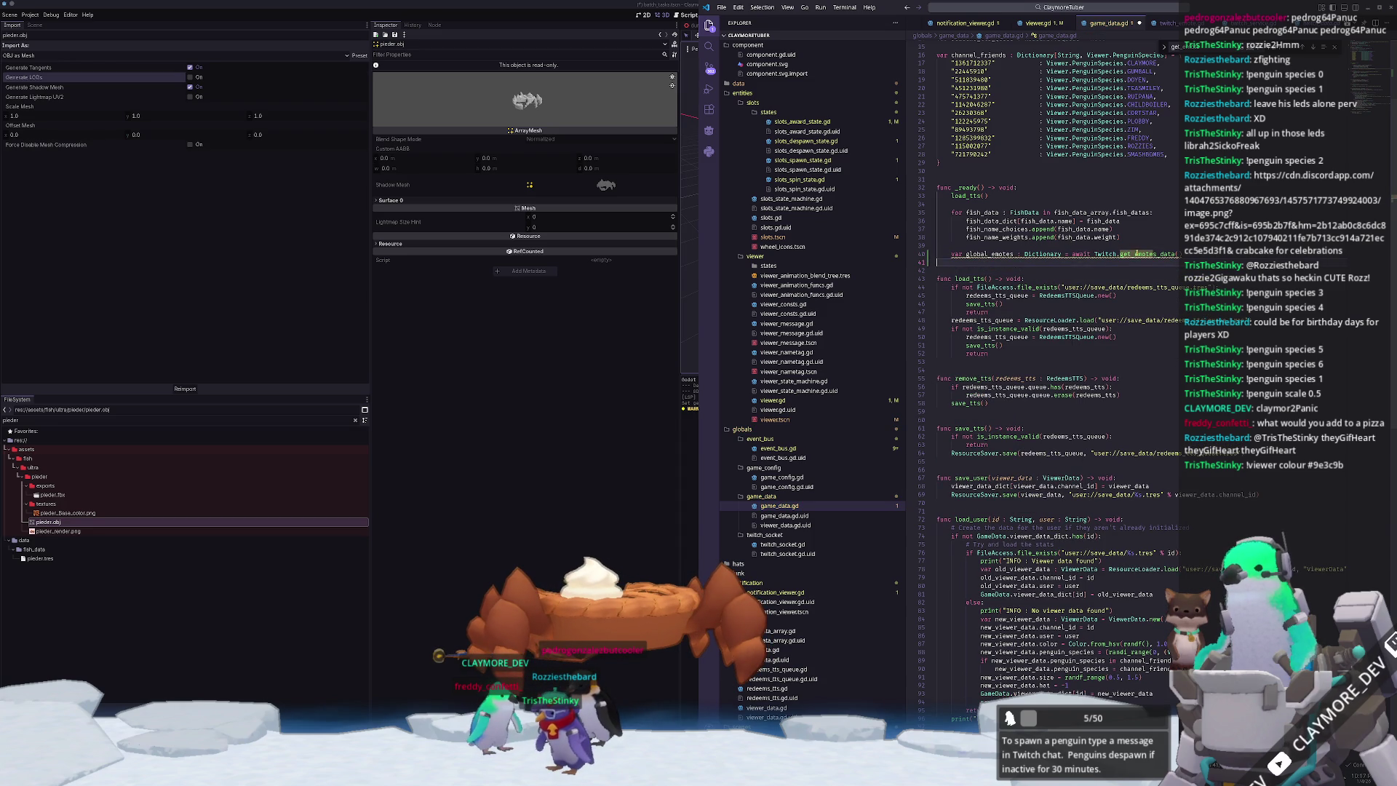
{"action": "mouse_move", "coordinate": [1136, 253]}
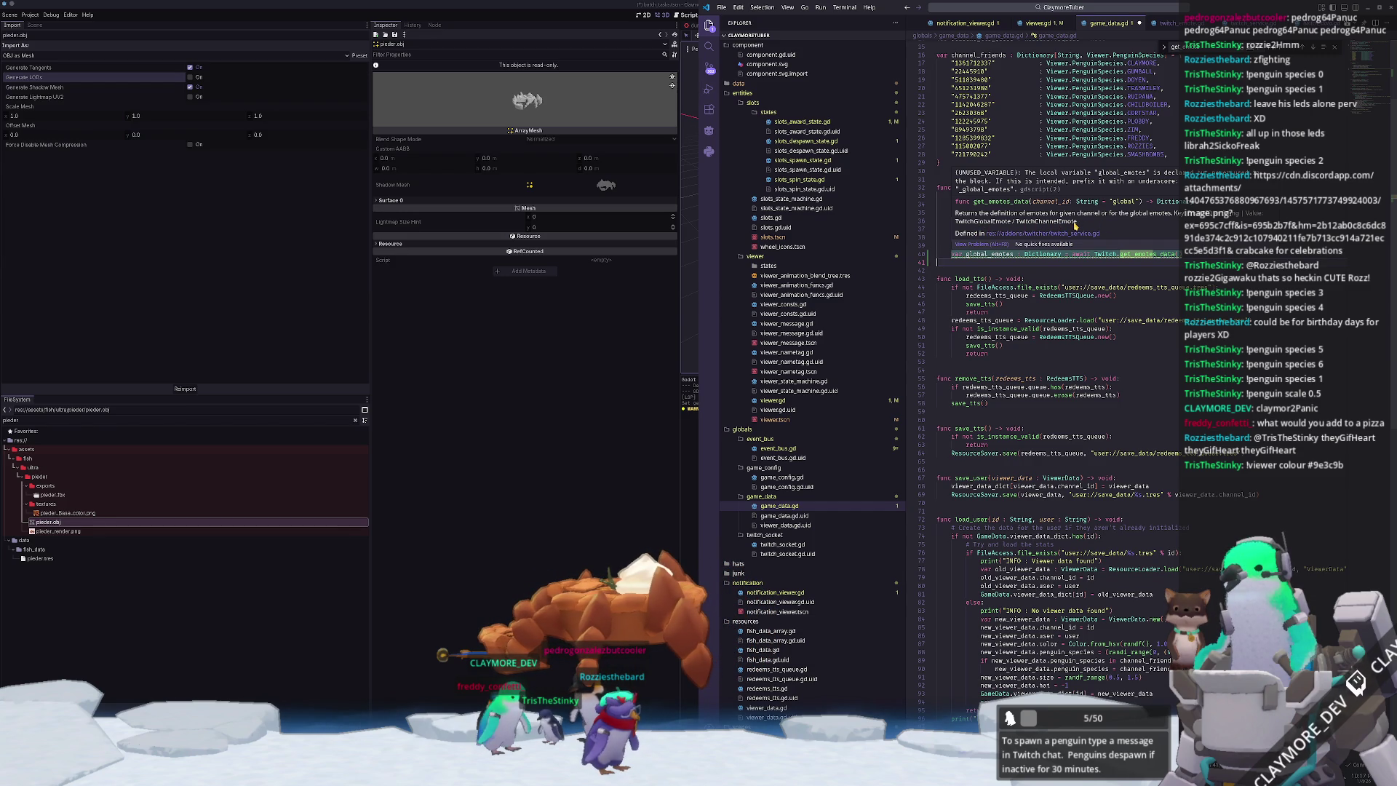
- Open twitch_global_emote.gd through Quick Open with 'TwitchGlobal'
{"action": "left_click", "coordinate": [1117, 9]}
{"action": "type", "text": "Twitch"}
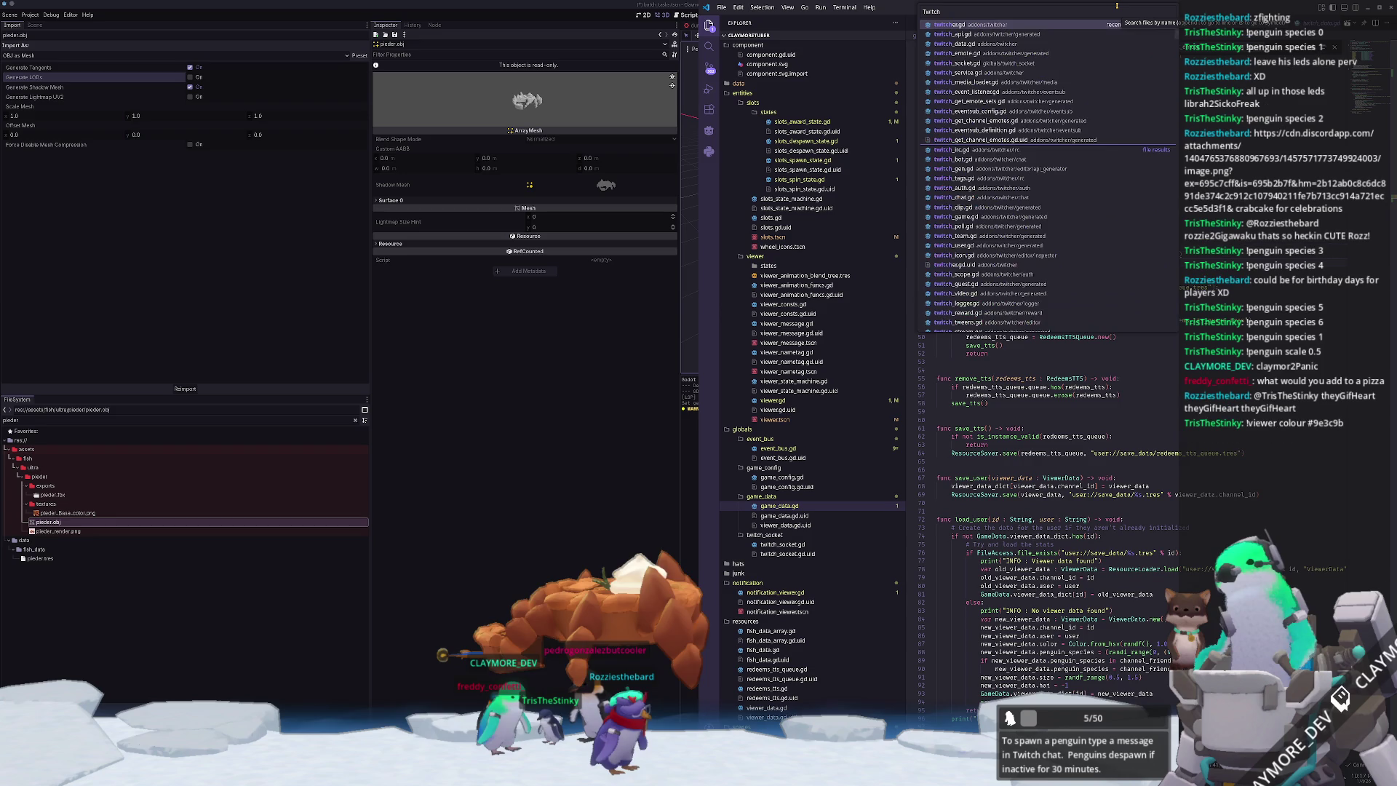
{"action": "type", "text": "Global"}
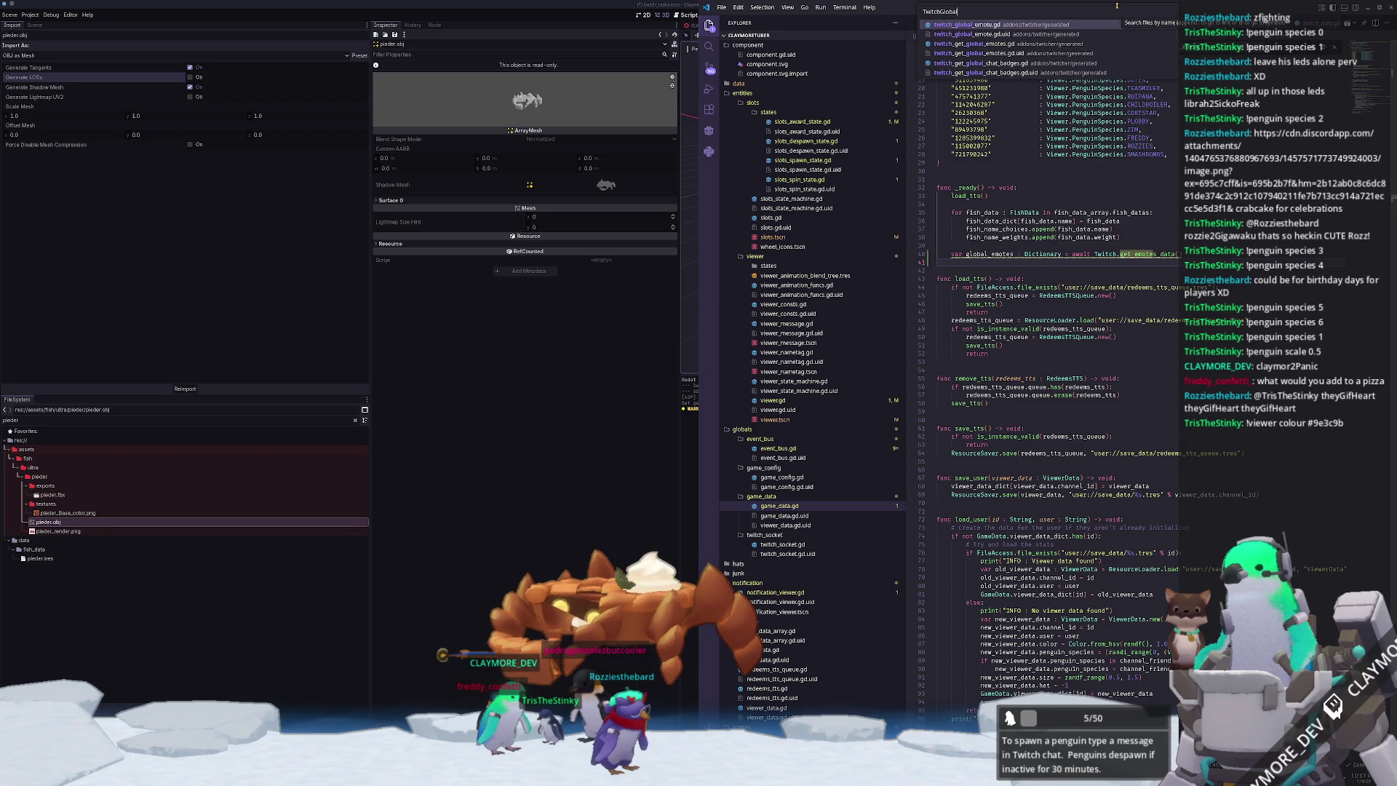
{"action": "key", "text": "Return"}
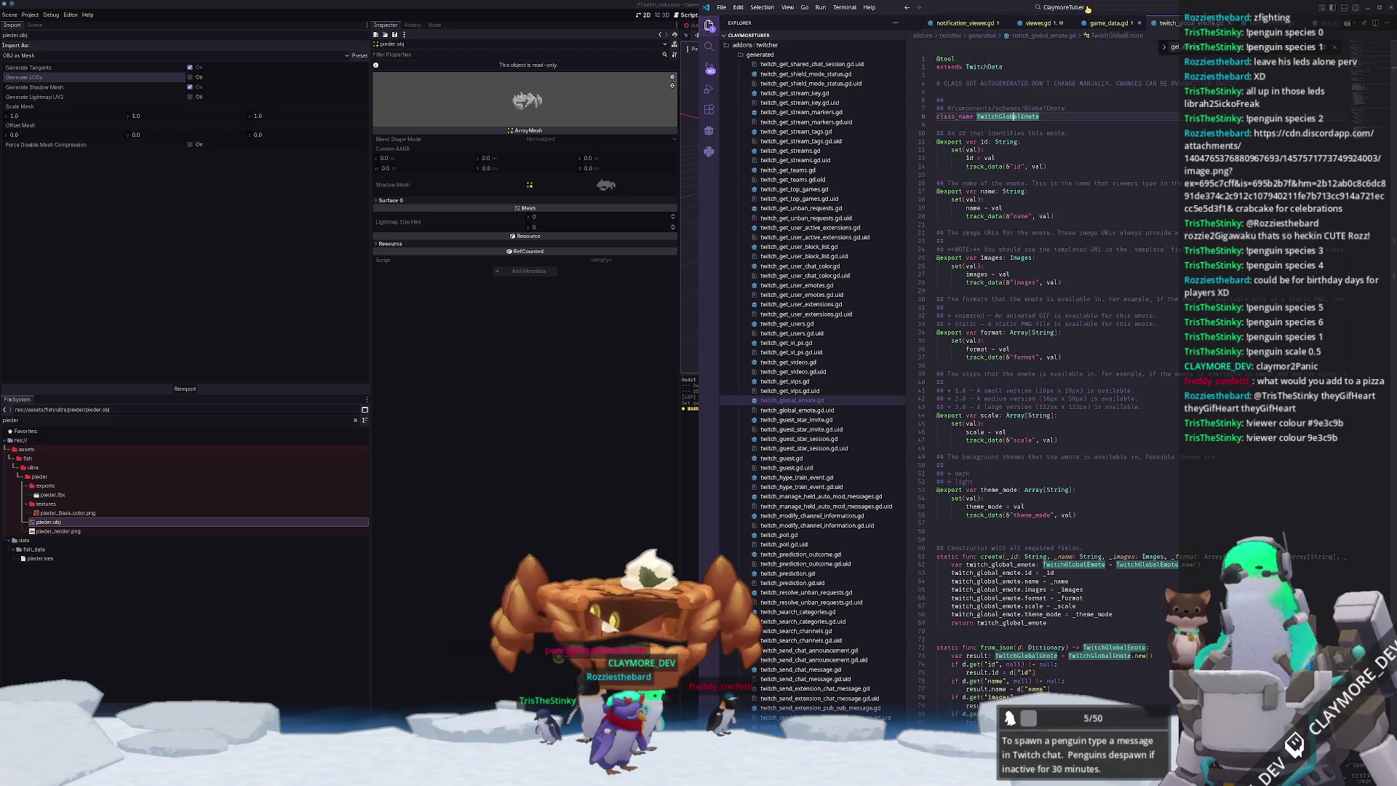
- Search 'twitch_emote' in Quick Open and open twitch_emote.gd
{"action": "left_click", "coordinate": [1086, 8]}
{"action": "type", "text": "twitch_emote"}
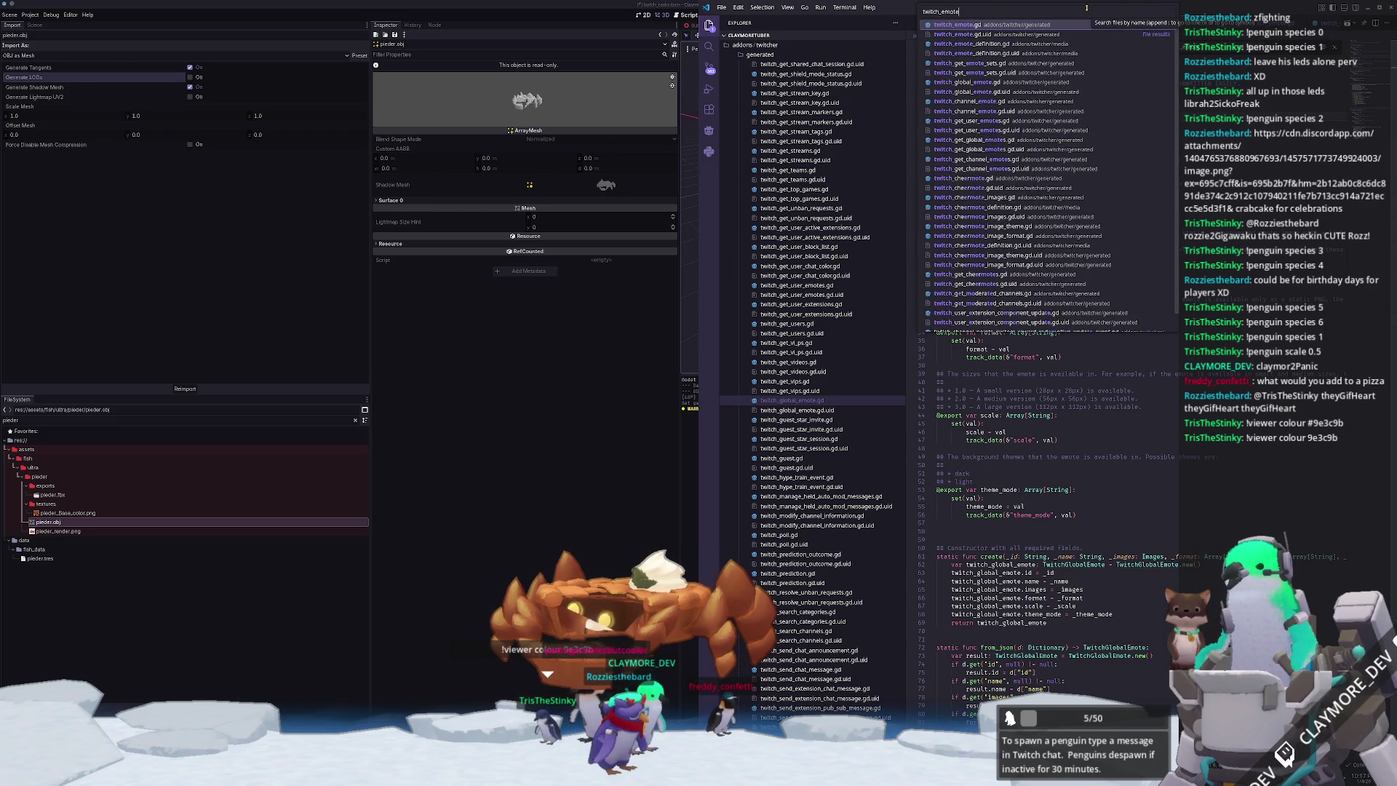
{"action": "left_click", "coordinate": [1042, 53]}
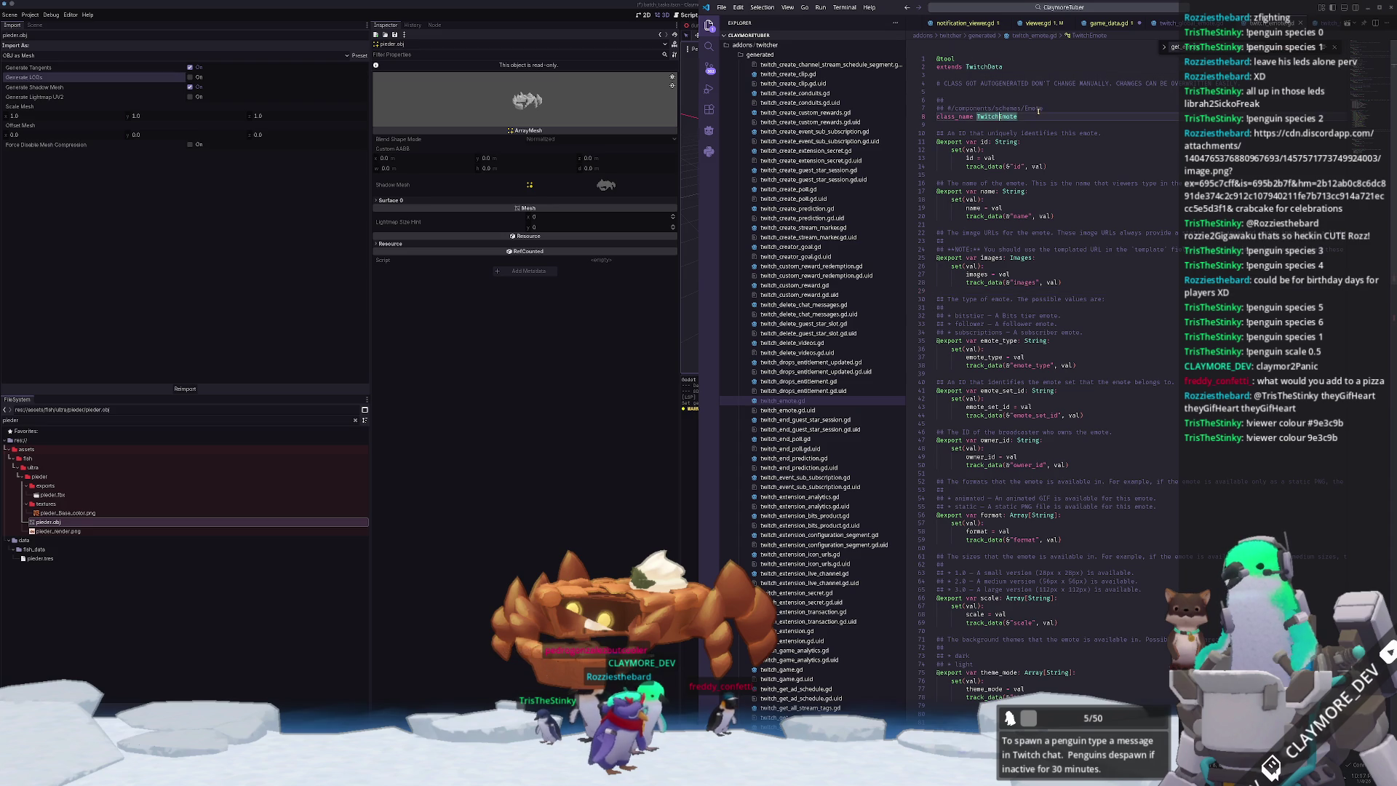
- Scroll through twitch_emote.gd to review the emote class's fields
{"action": "scroll", "coordinate": [1041, 124], "scroll_direction": "down", "scroll_amount": 8}
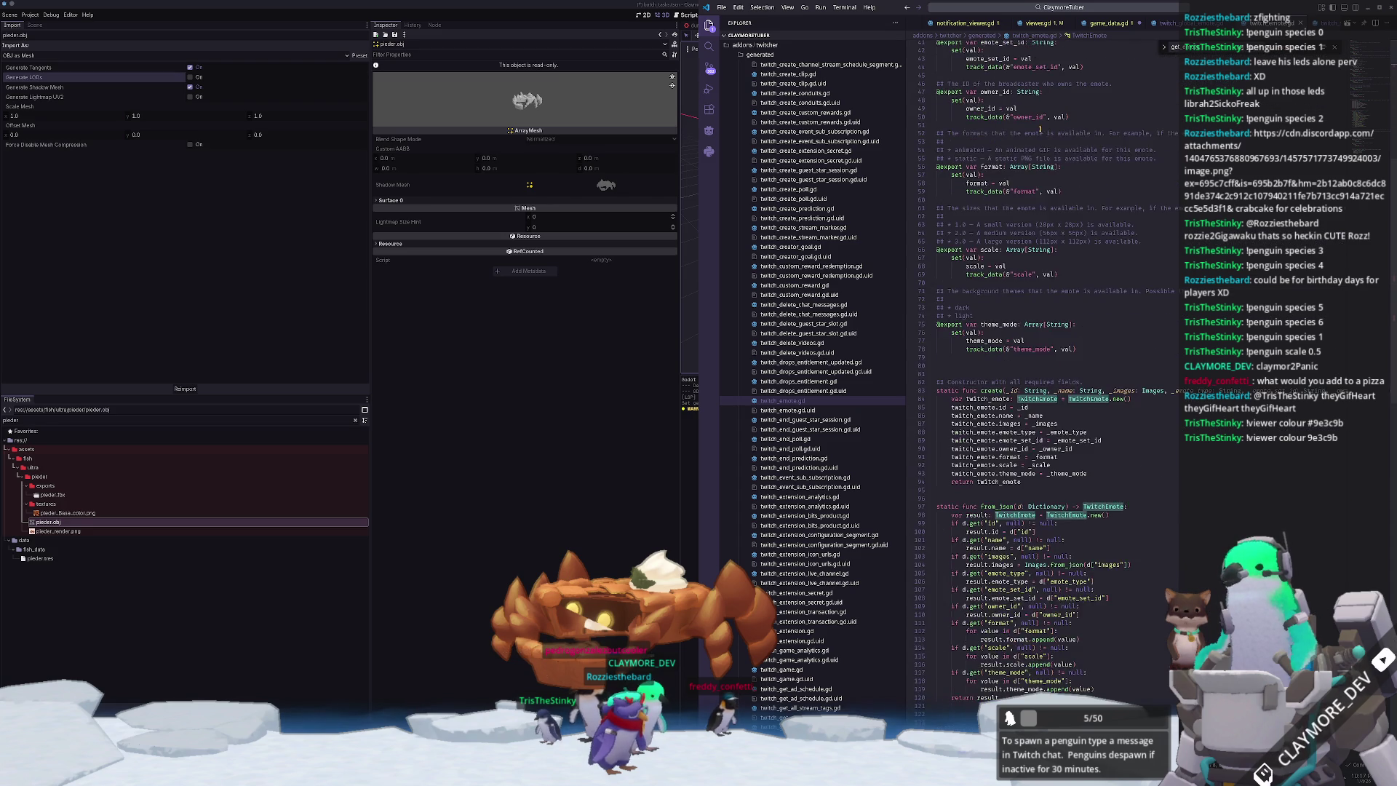
{"action": "scroll", "coordinate": [1044, 133], "scroll_direction": "up", "scroll_amount": 8}
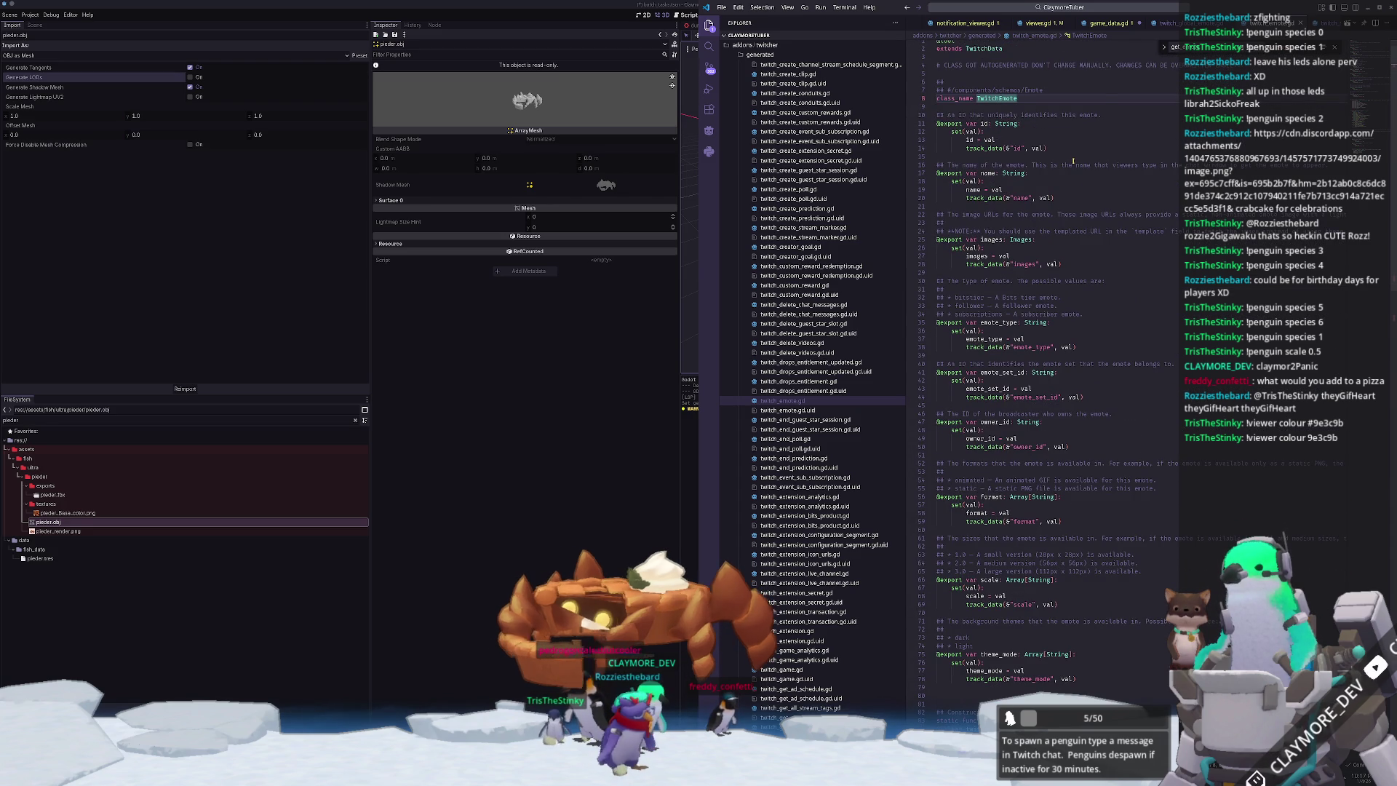
{"action": "scroll", "coordinate": [988, 269], "scroll_direction": "up", "scroll_amount": 1}
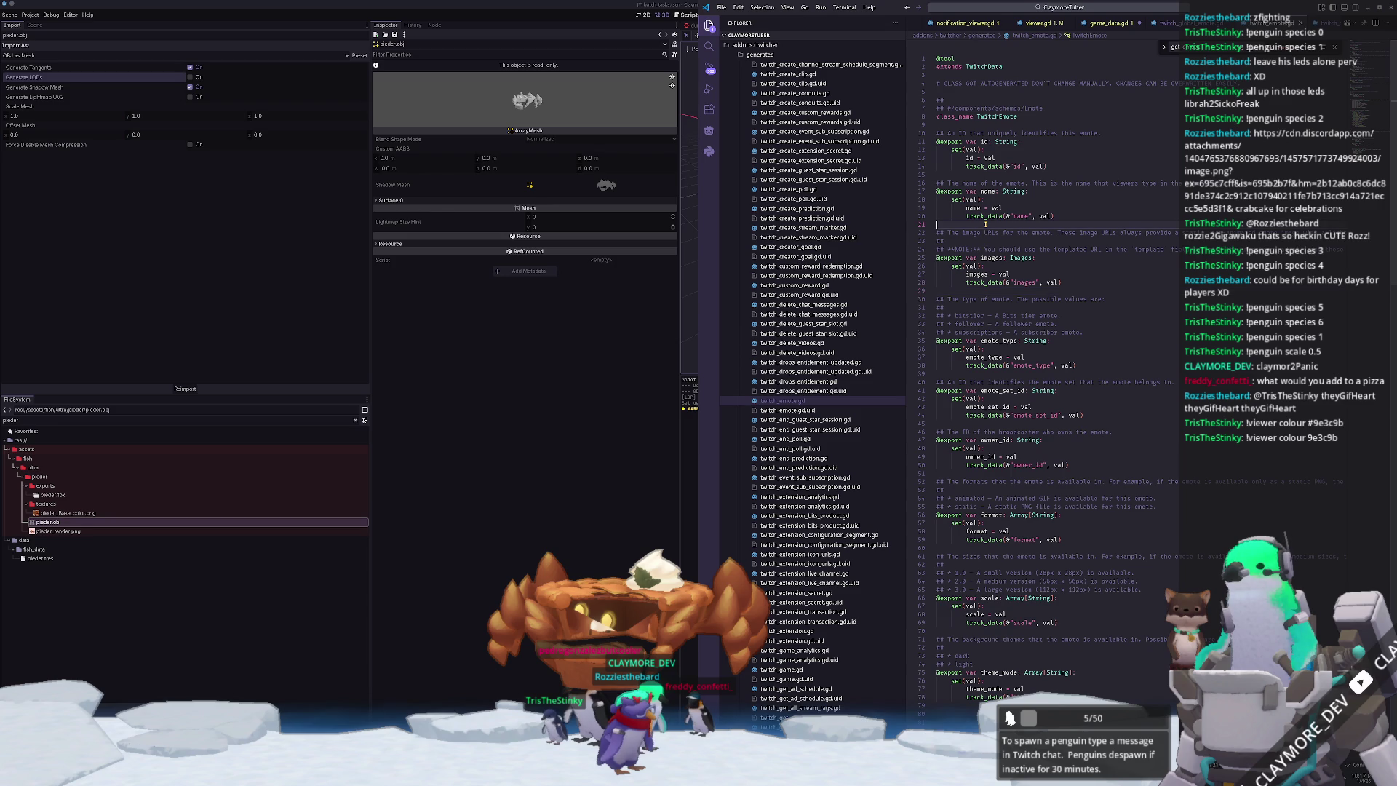
{"action": "scroll", "coordinate": [991, 290], "scroll_direction": "down", "scroll_amount": 2}
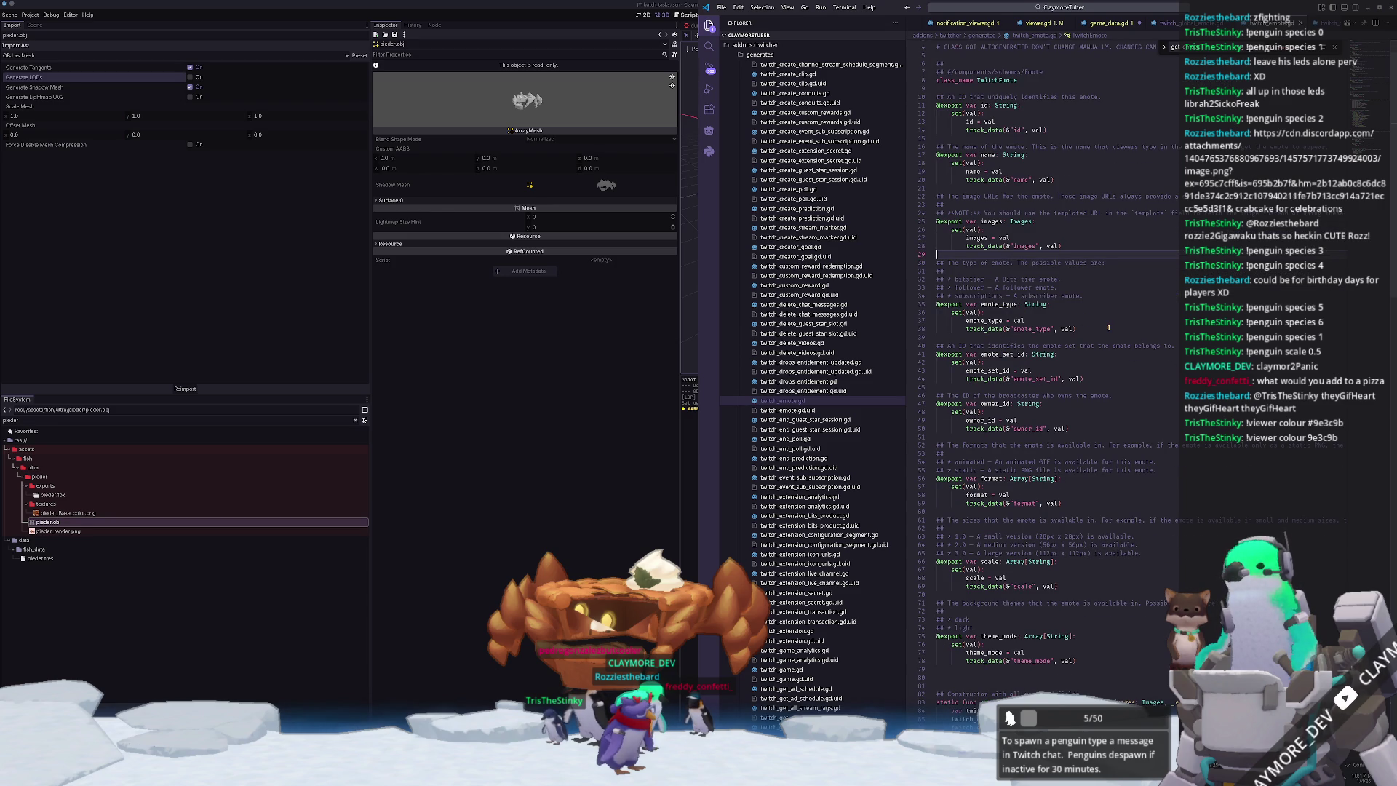
{"action": "scroll", "coordinate": [1104, 331], "scroll_direction": "down", "scroll_amount": 2}
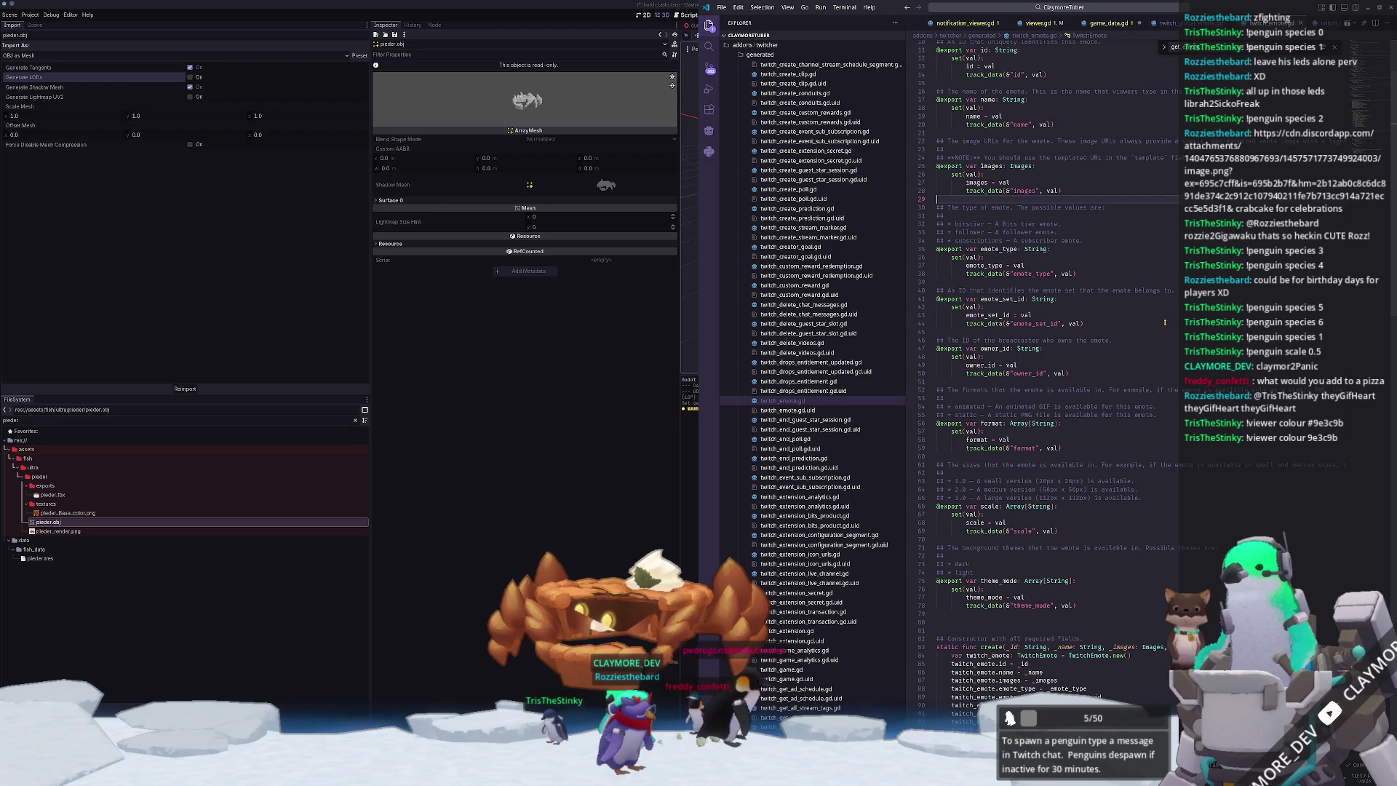
{"action": "scroll", "coordinate": [1164, 322], "scroll_direction": "down", "scroll_amount": 4}
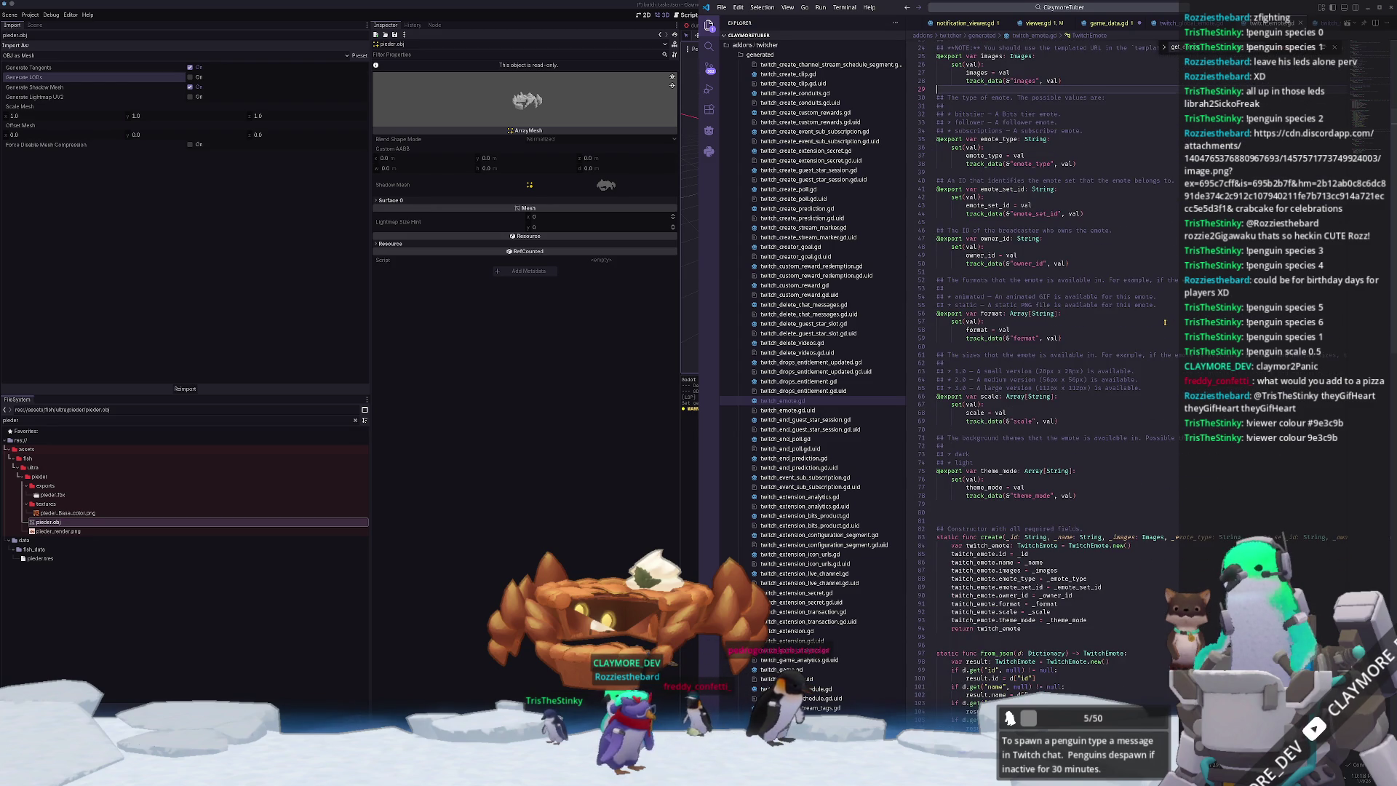
{"action": "scroll", "coordinate": [1164, 322], "scroll_direction": "down", "scroll_amount": 1}
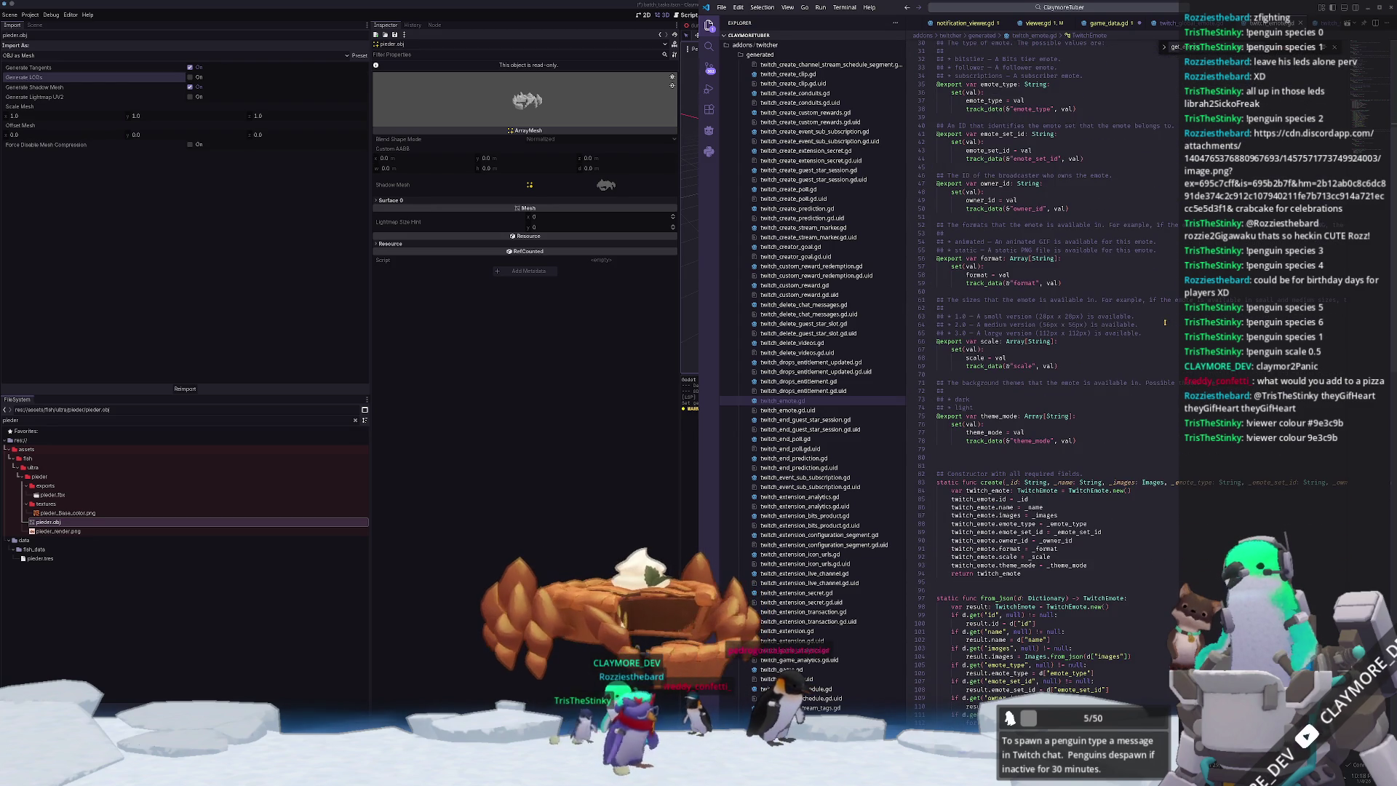
{"action": "mouse_move", "coordinate": [972, 259]}
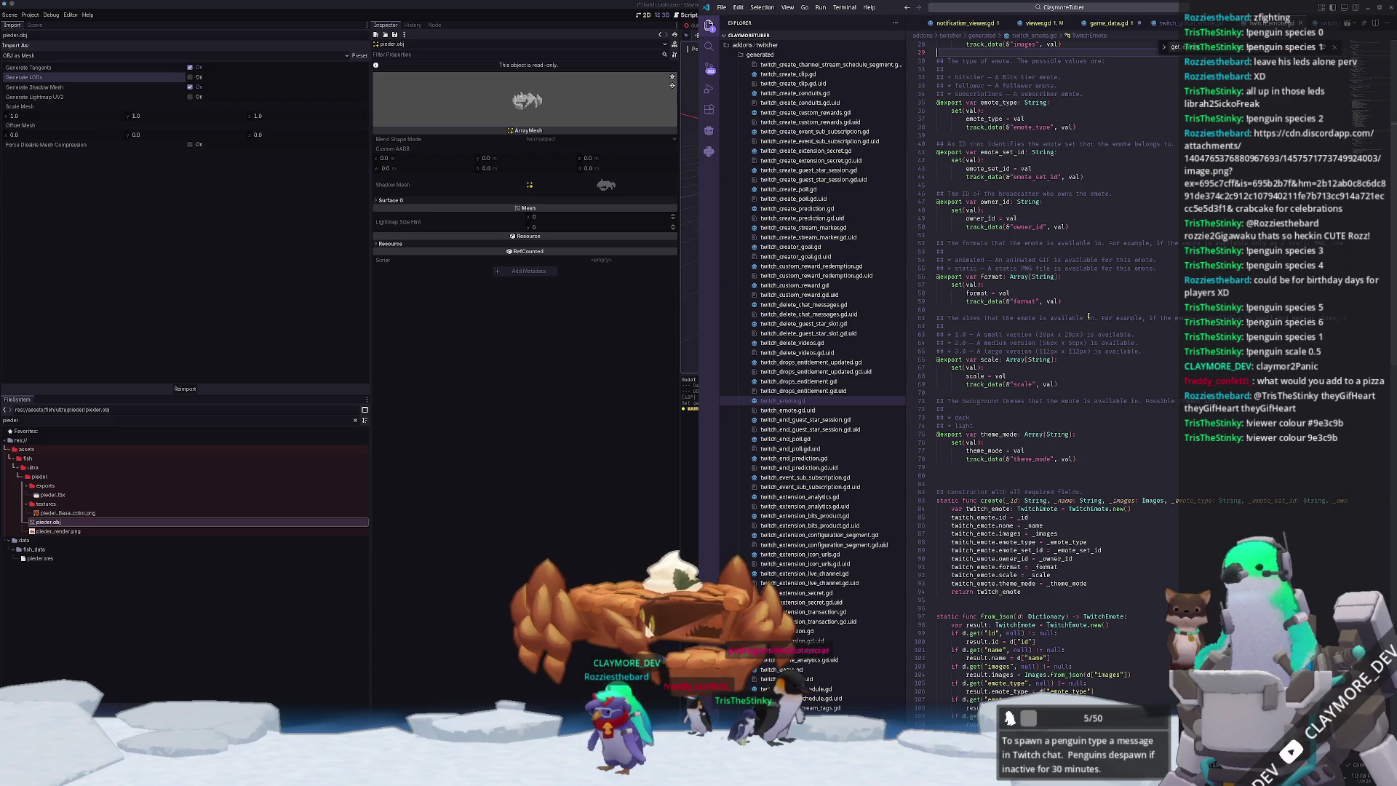
{"action": "scroll", "coordinate": [1176, 320], "scroll_direction": "down", "scroll_amount": 1}
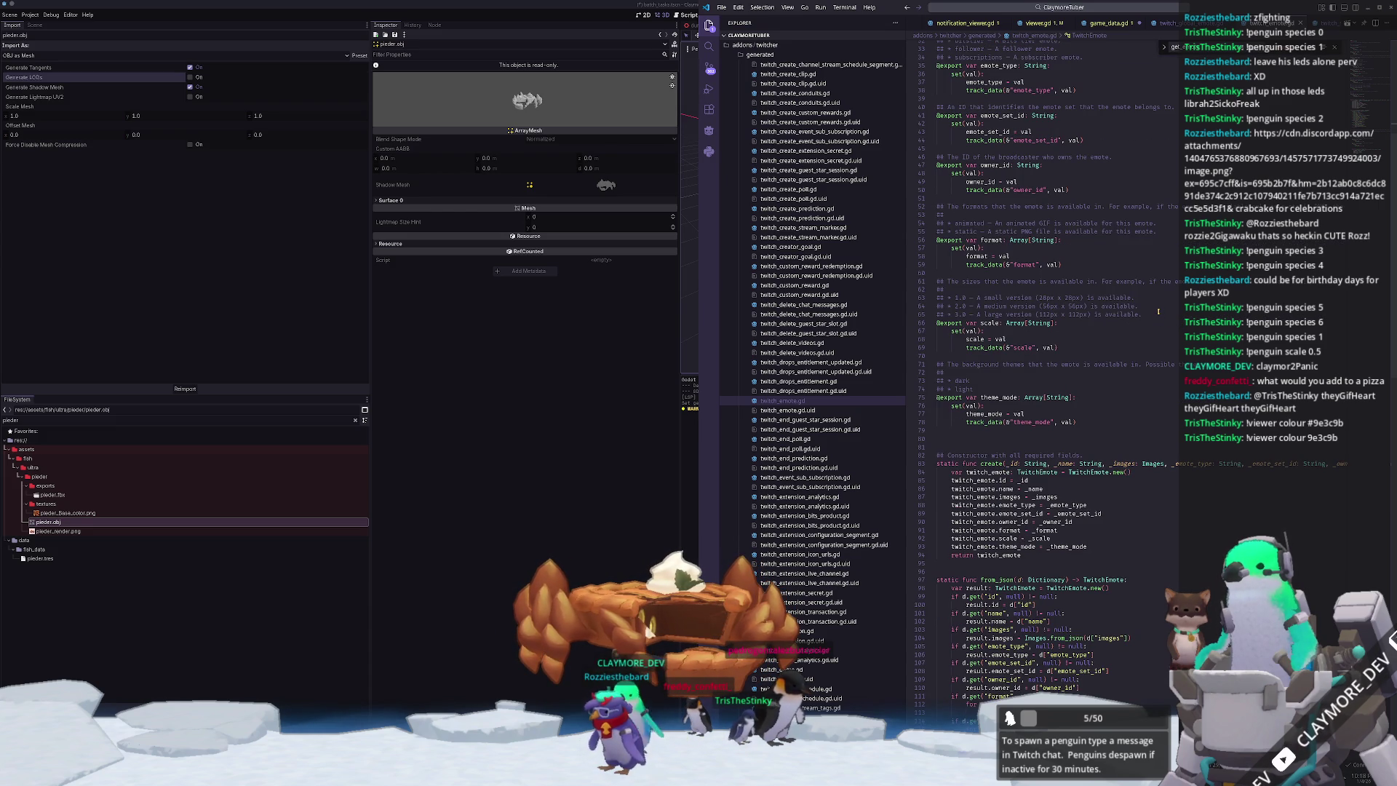
{"action": "scroll", "coordinate": [1157, 314], "scroll_direction": "down", "scroll_amount": 3}
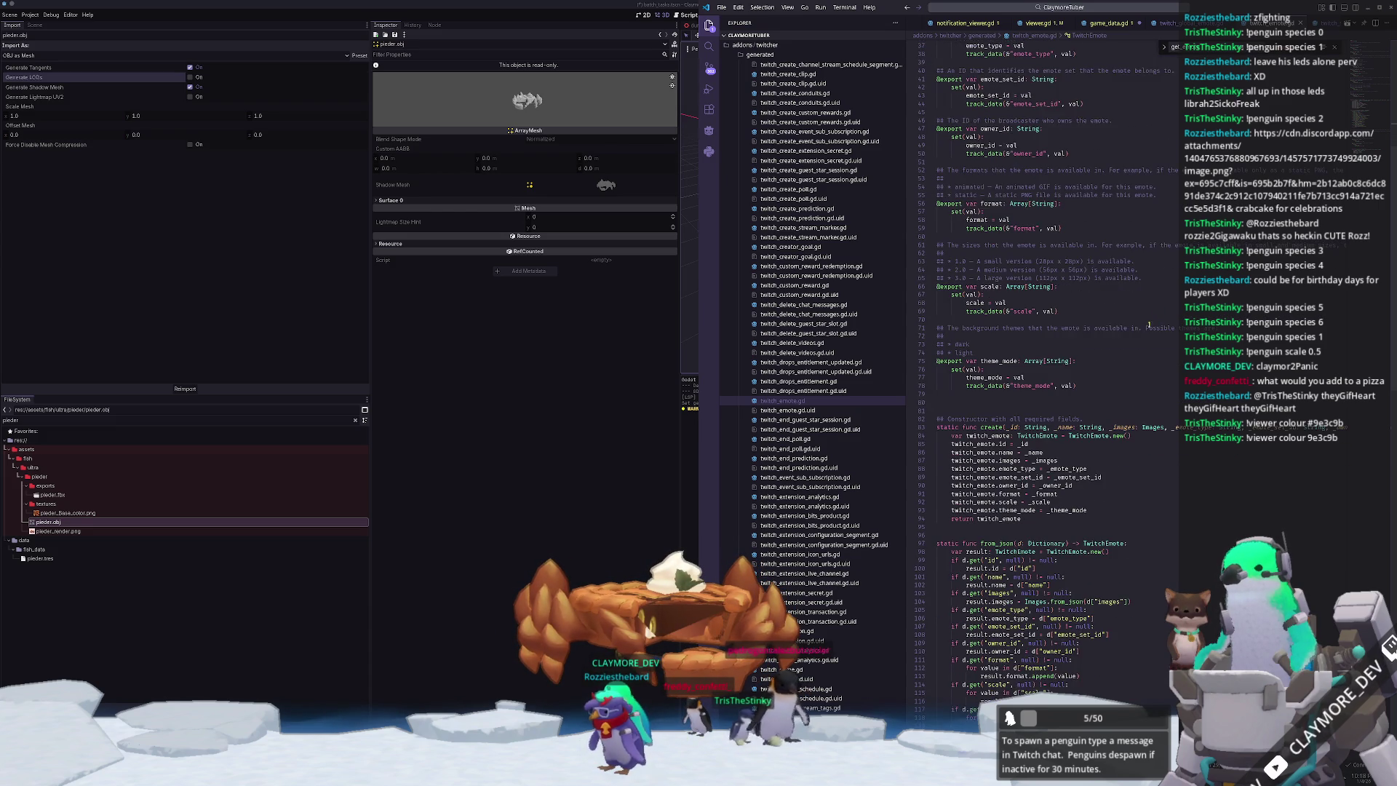
{"action": "scroll", "coordinate": [1140, 320], "scroll_direction": "down", "scroll_amount": 2}
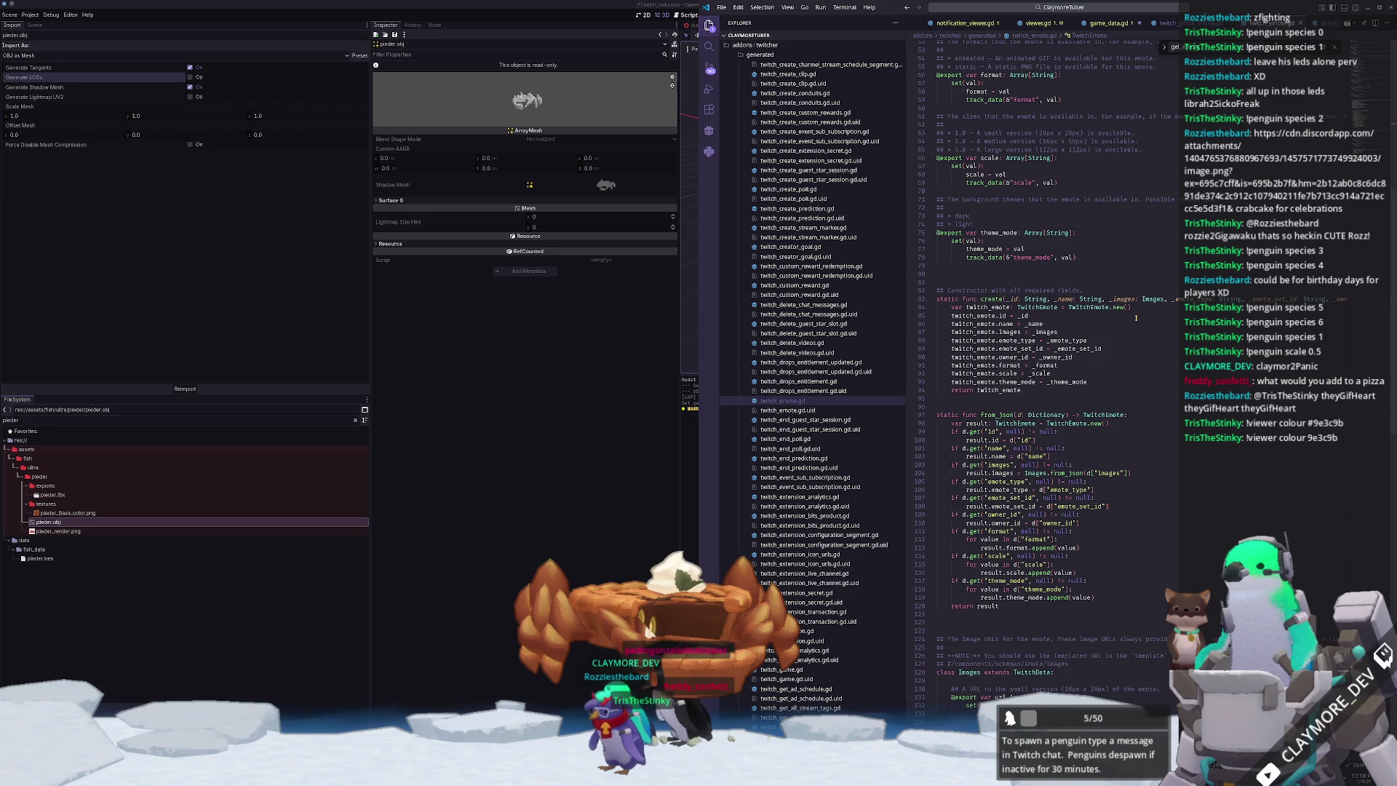
{"action": "scroll", "coordinate": [1133, 323], "scroll_direction": "down", "scroll_amount": 13}
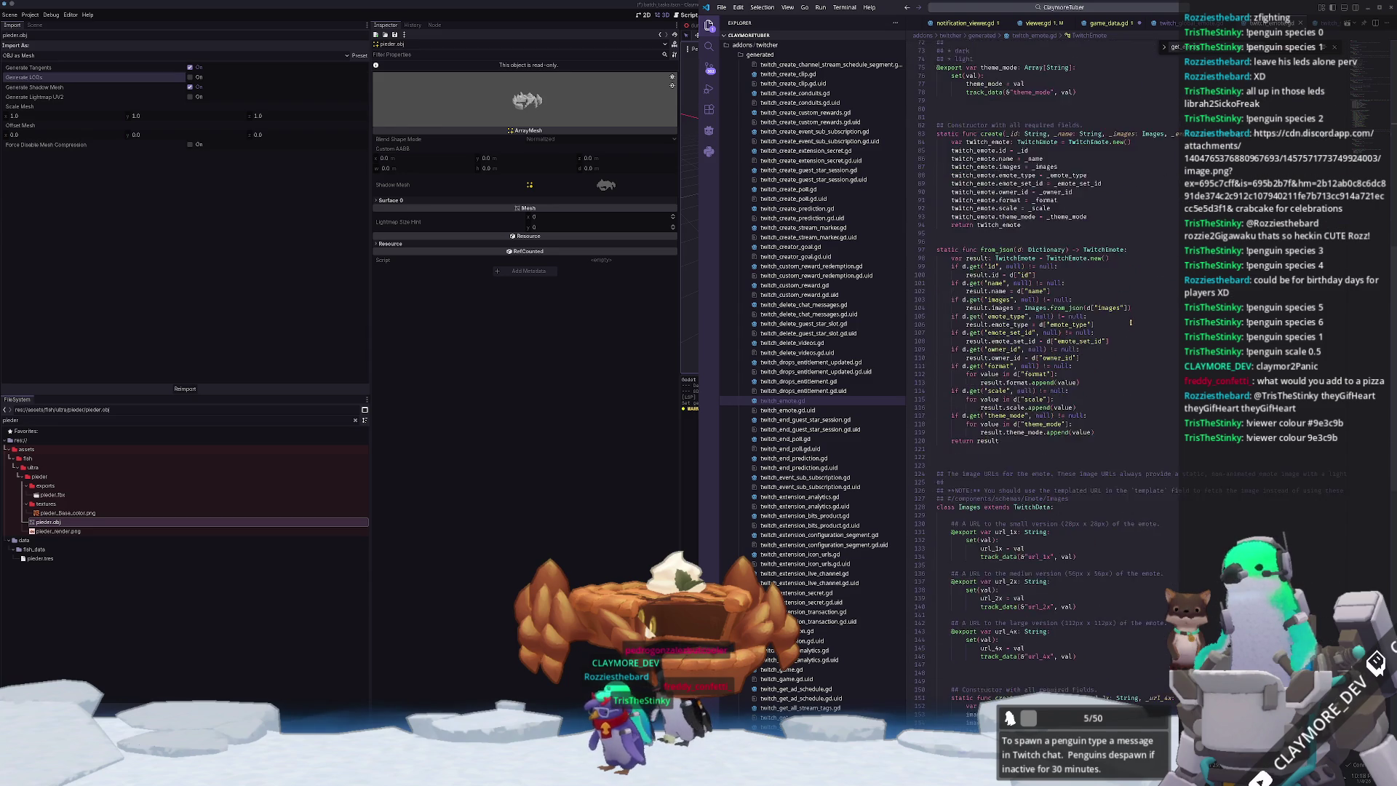
{"action": "mouse_move", "coordinate": [969, 286]}
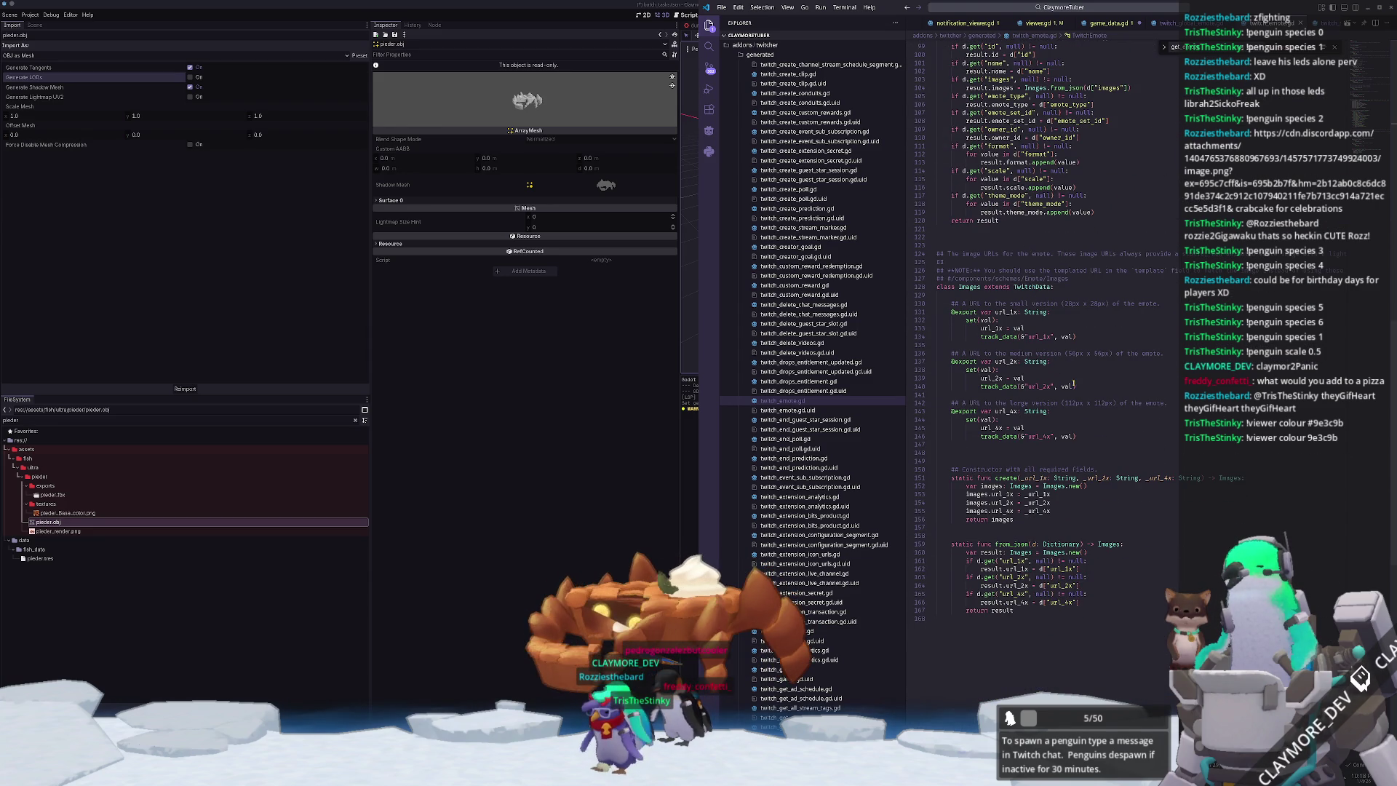
{"action": "scroll", "coordinate": [1096, 343], "scroll_direction": "up", "scroll_amount": 20}
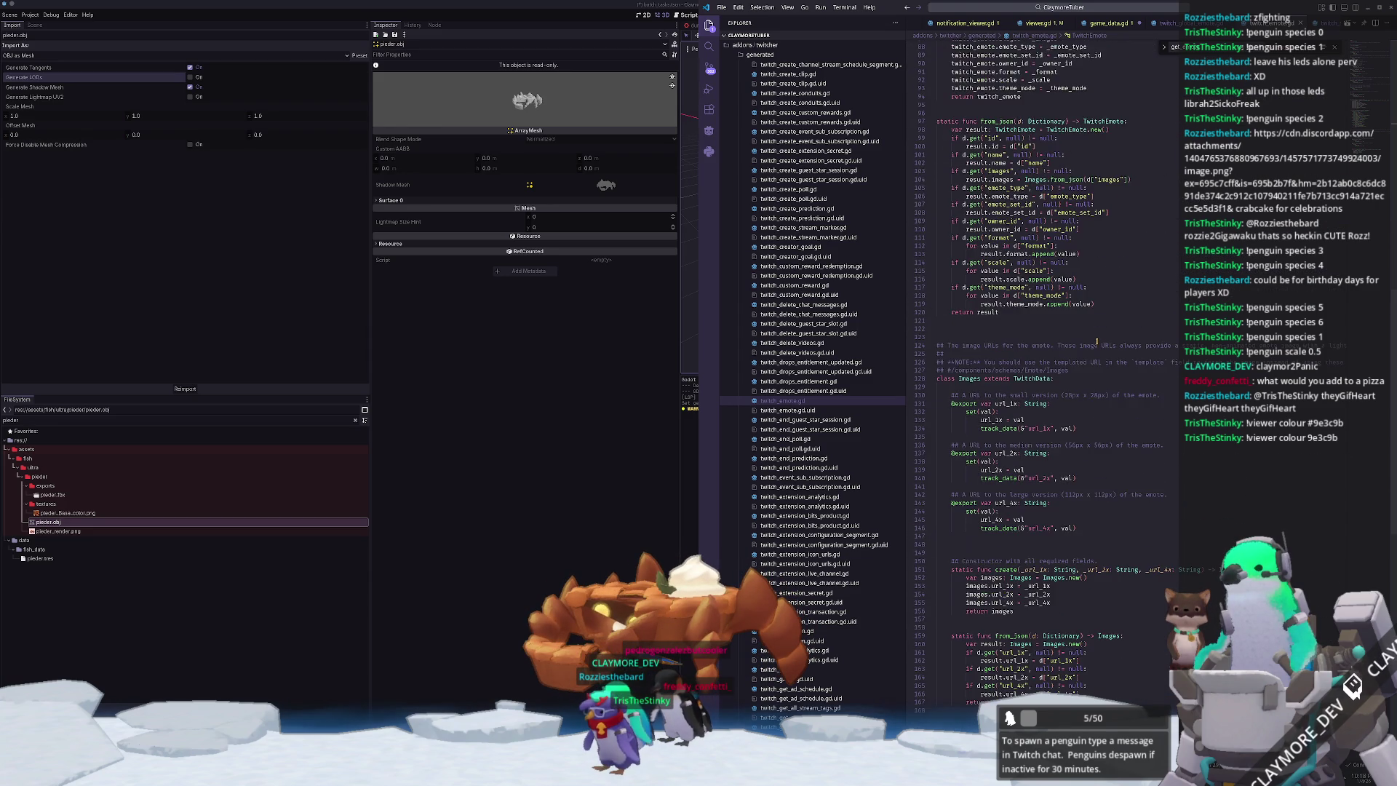
{"action": "scroll", "coordinate": [1101, 345], "scroll_direction": "up", "scroll_amount": 8}
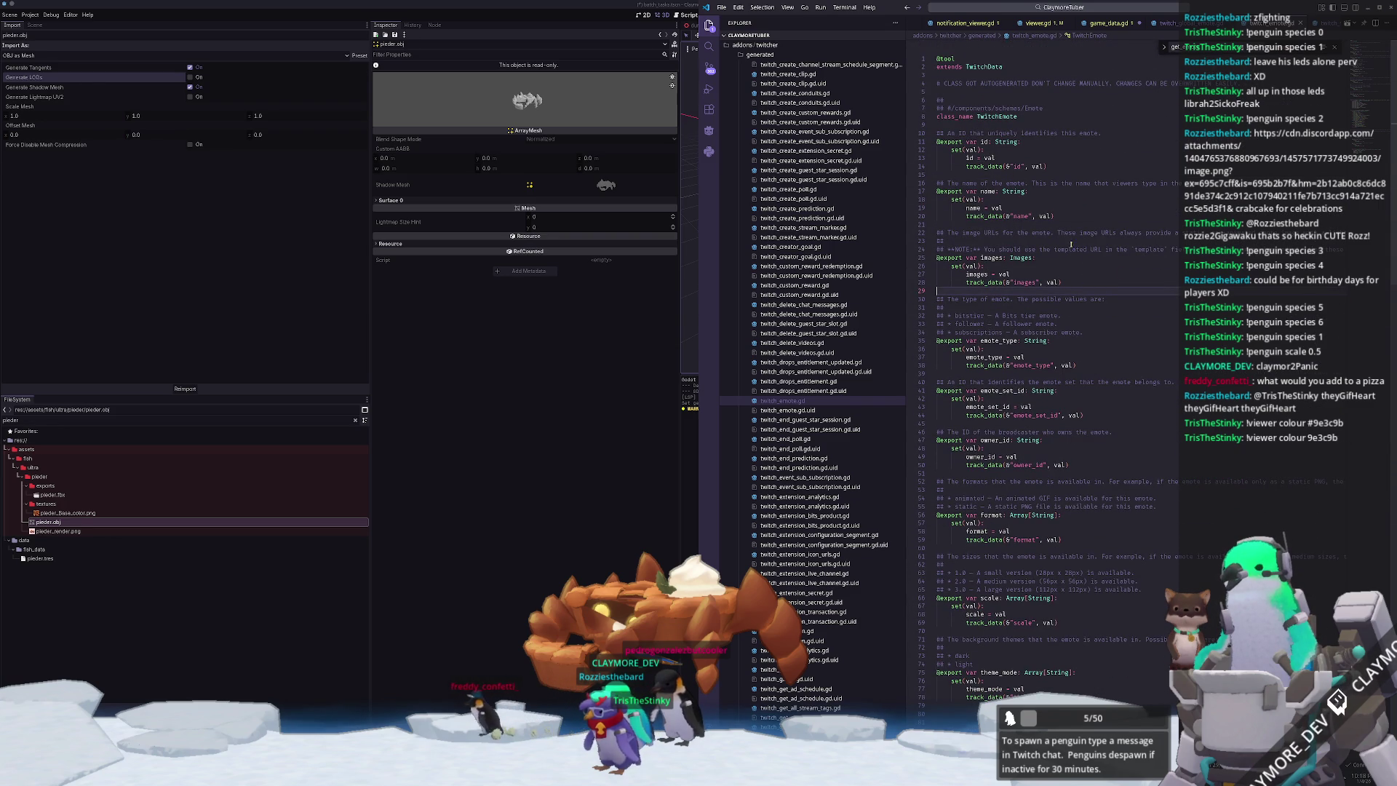
- Highlight the uses of emote, images and name, then return to game_data.gd
{"action": "double_click", "coordinate": [1046, 233]}
{"action": "left_click", "coordinate": [1011, 170]}
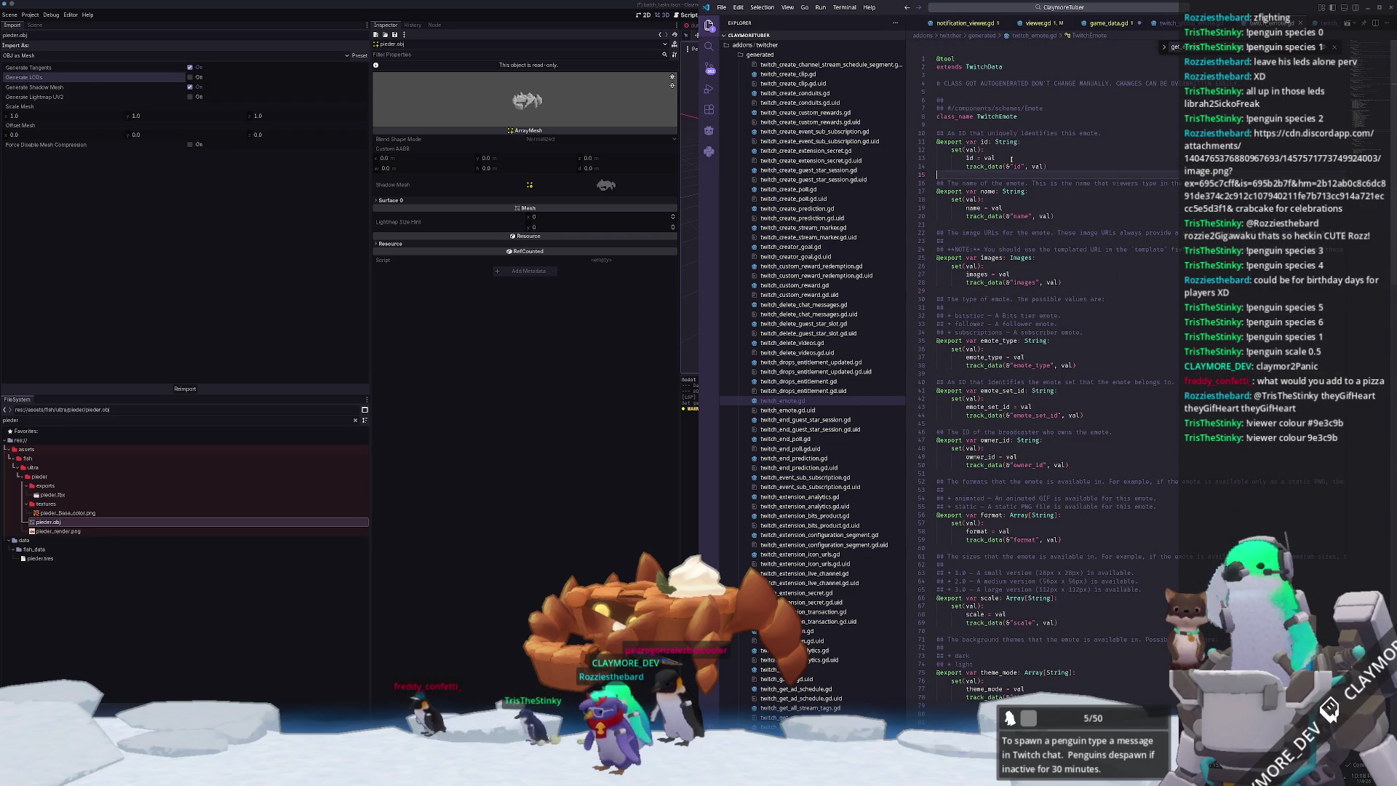
{"action": "double_click", "coordinate": [991, 258]}
{"action": "double_click", "coordinate": [987, 191]}
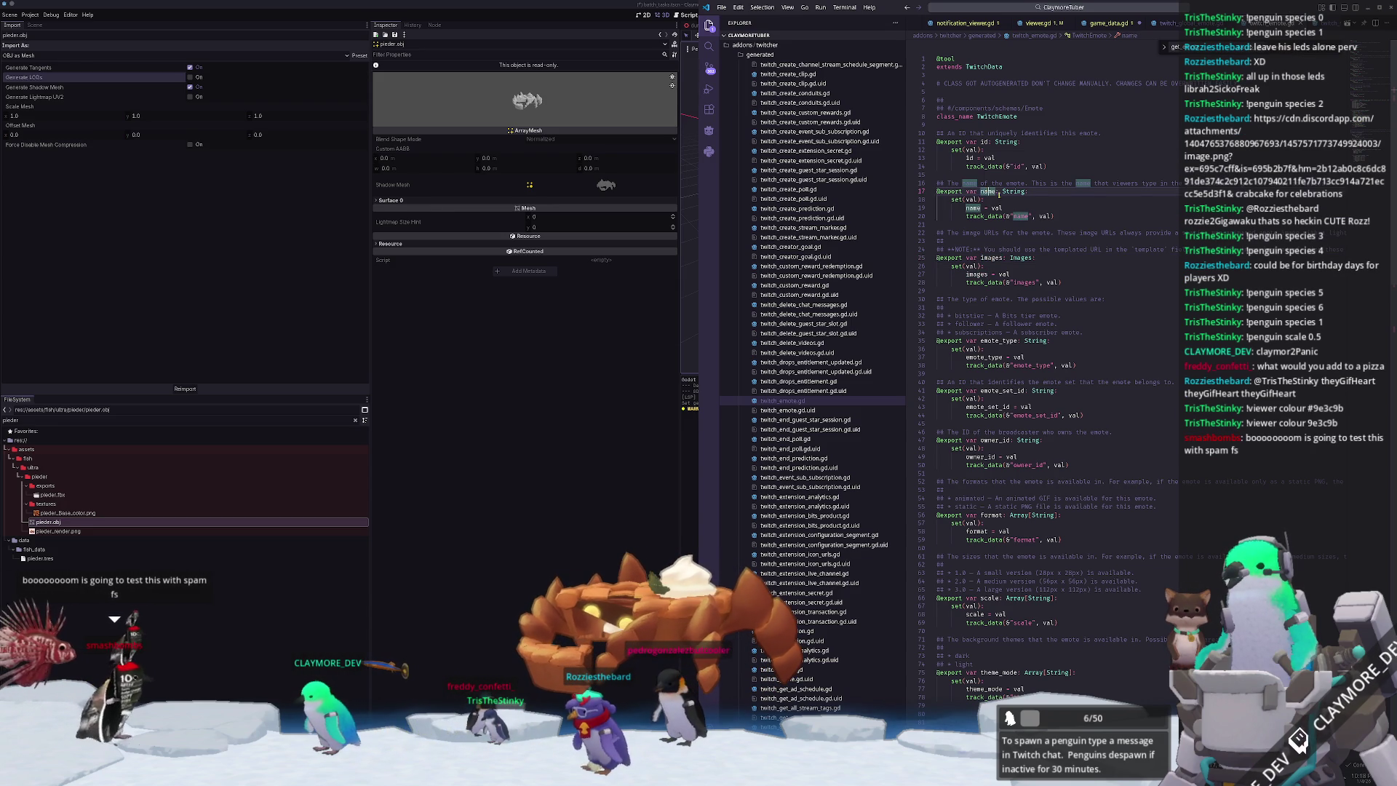
{"action": "left_click", "coordinate": [1118, 27]}
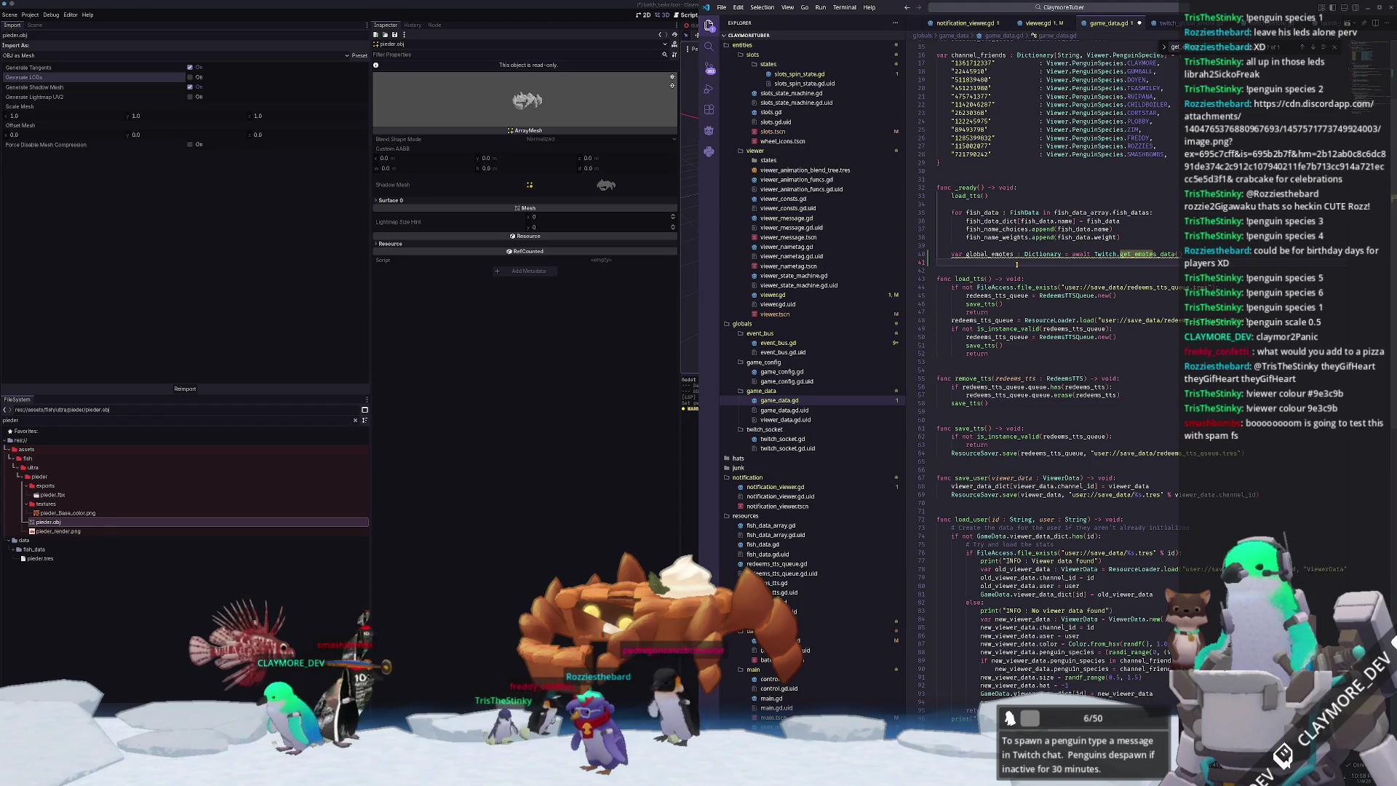
- Below the global emotes fetch, add the loop 'for TwitchGlobalEmote in global_emotes.values():'
{"action": "key", "text": "Return"}
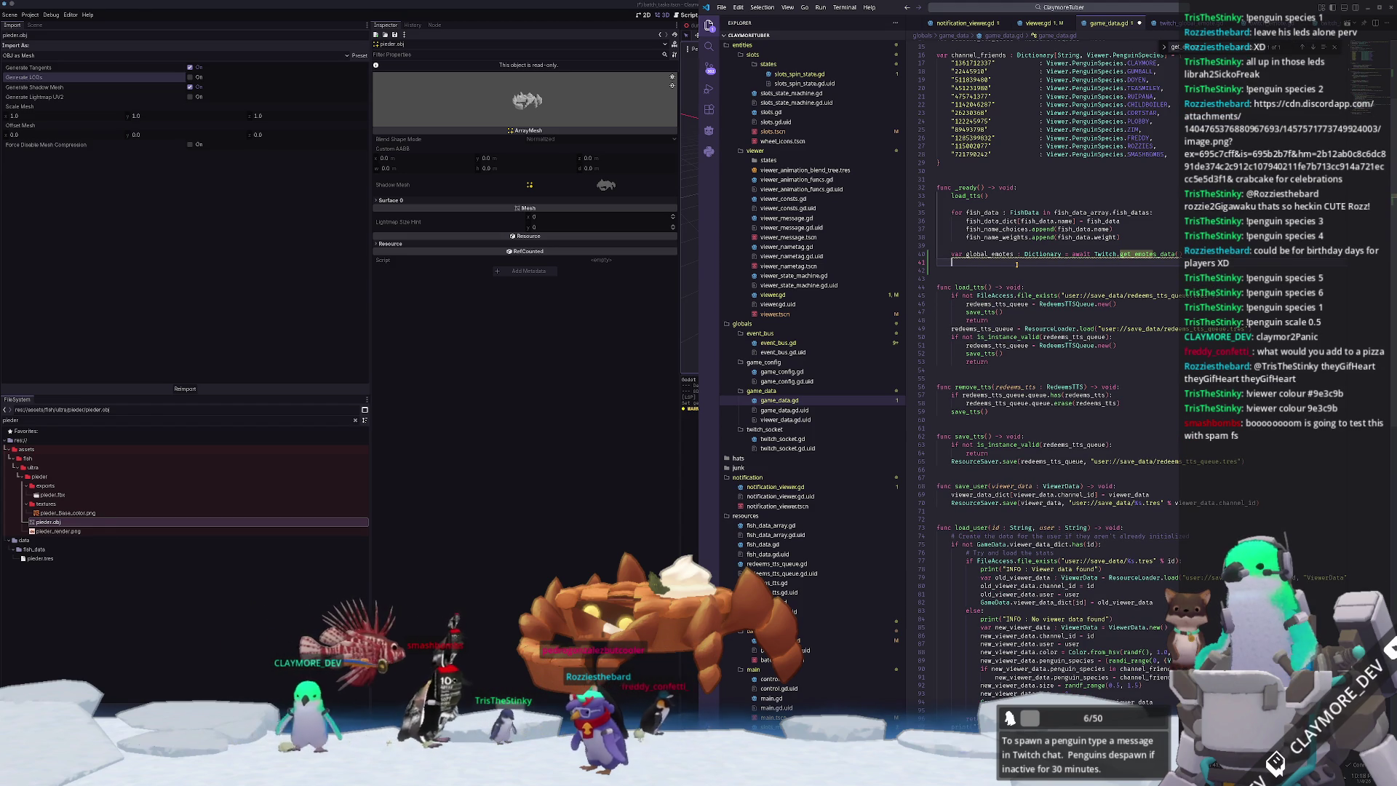
{"action": "mouse_move", "coordinate": [1153, 254]}
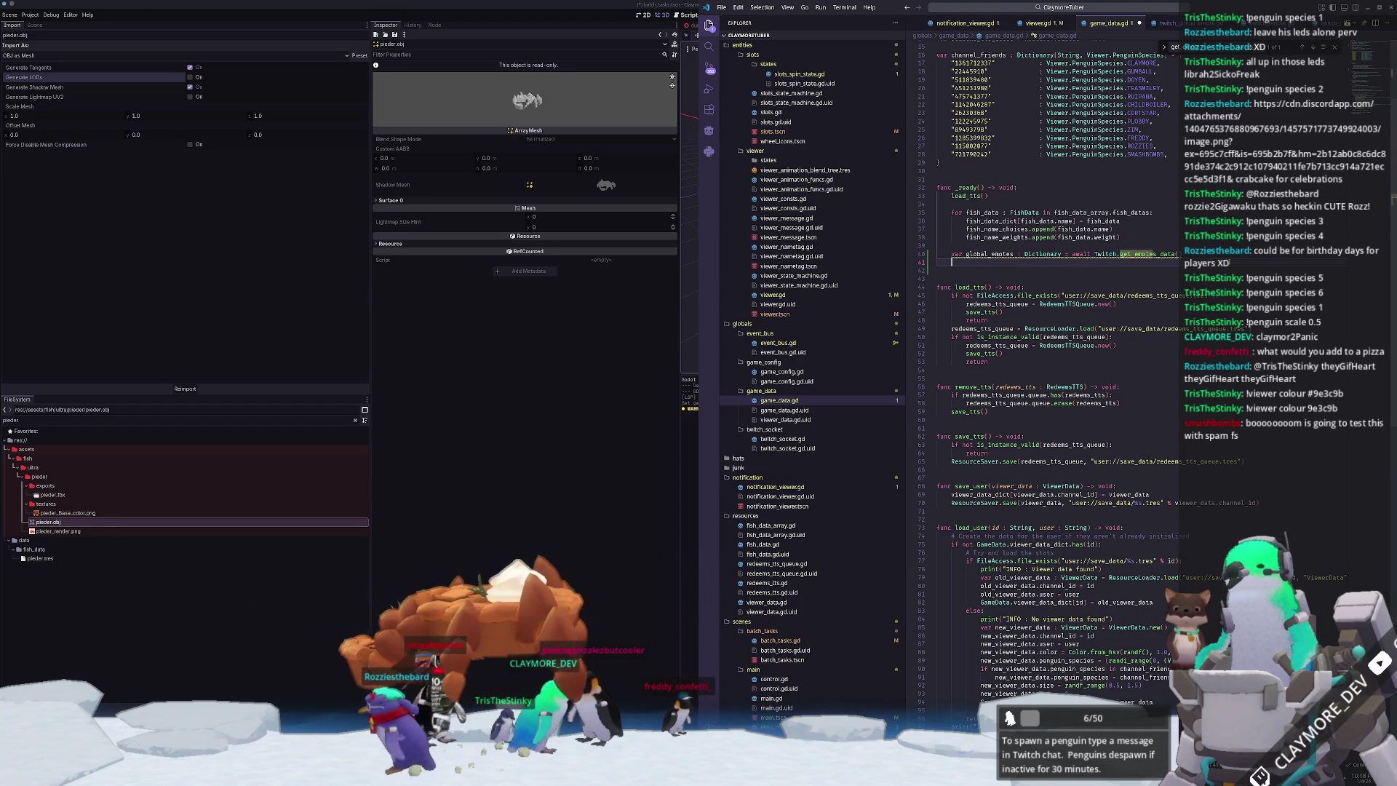
{"action": "type", "text": "v"}
{"action": "key", "text": "BackSpace"}
{"action": "type", "text": "for "}
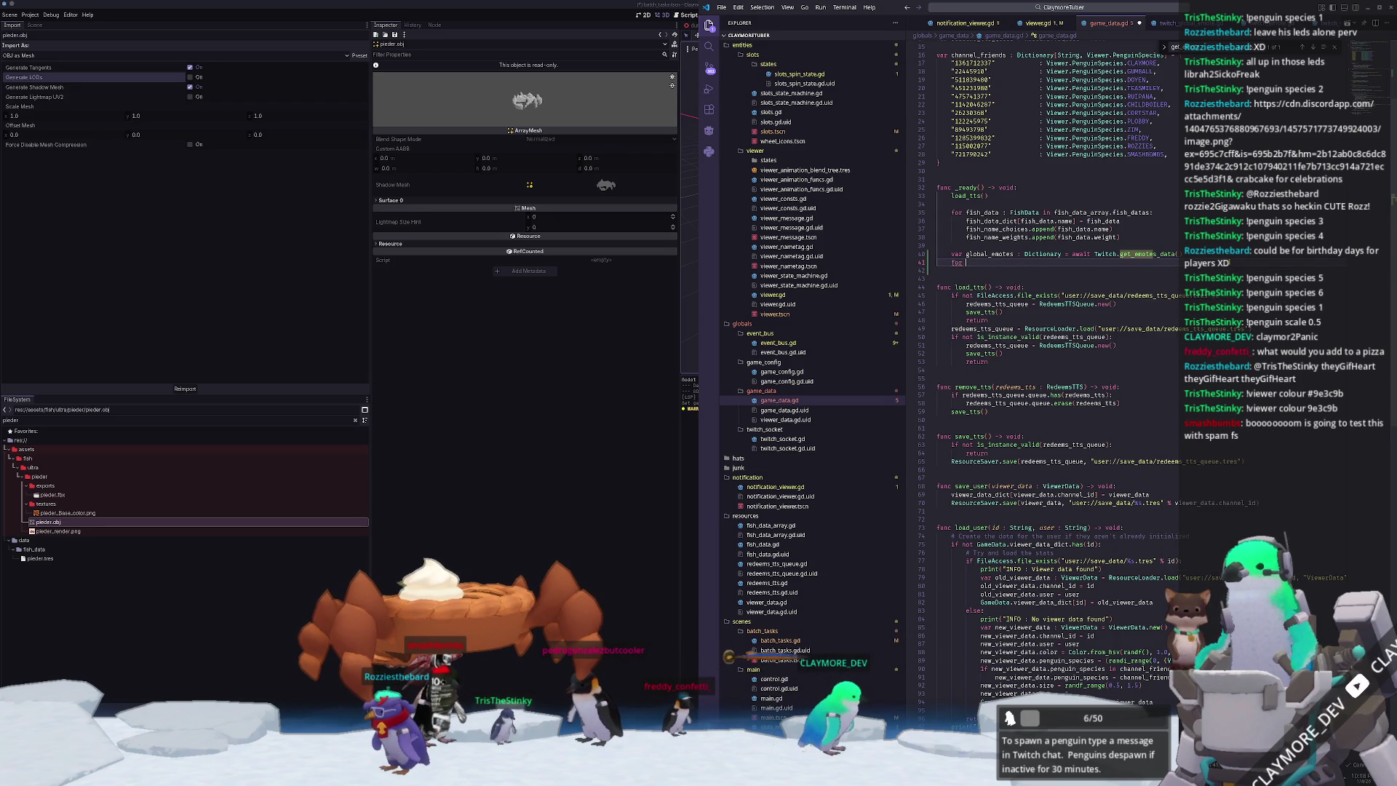
{"action": "type", "text": "TwitchGlobalEmote"}
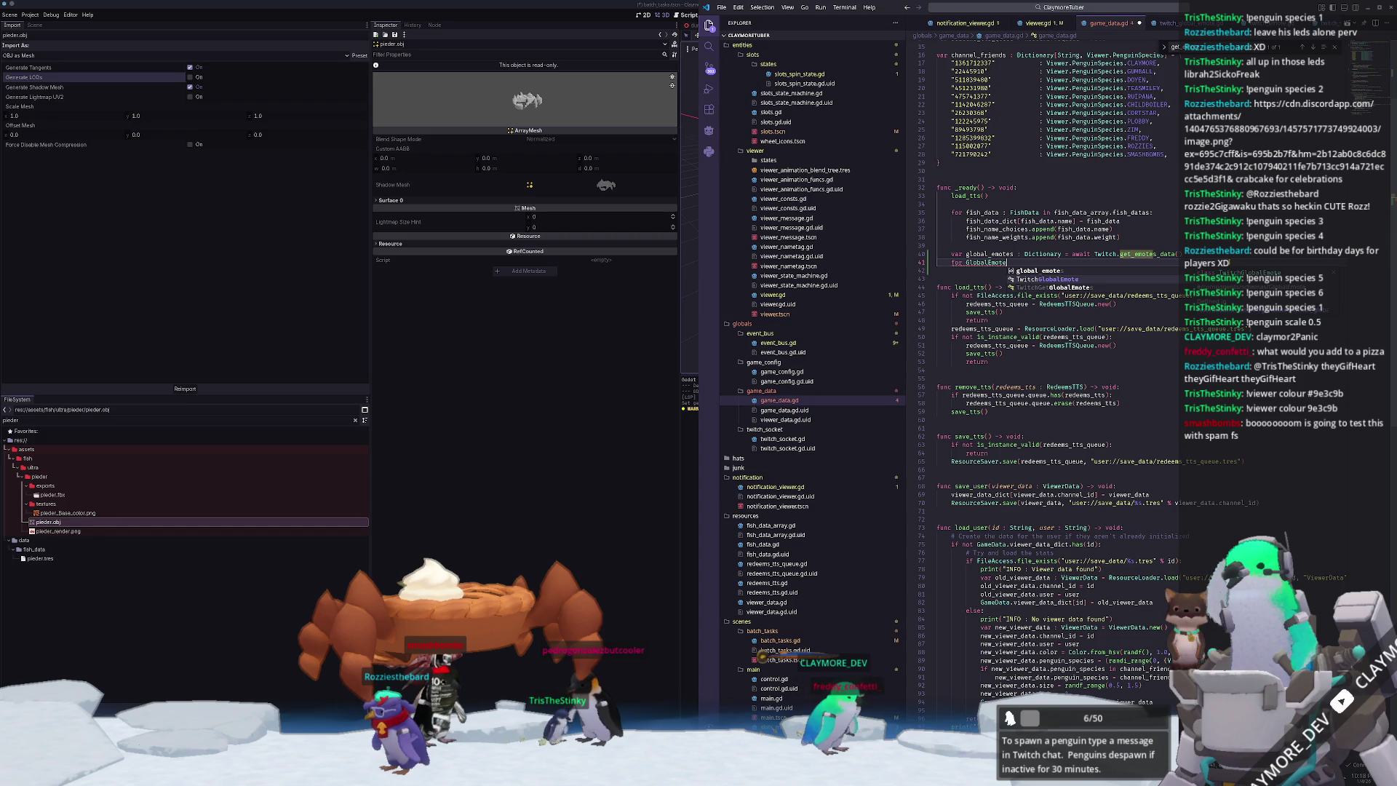
{"action": "type", "text": " in global_emot"}
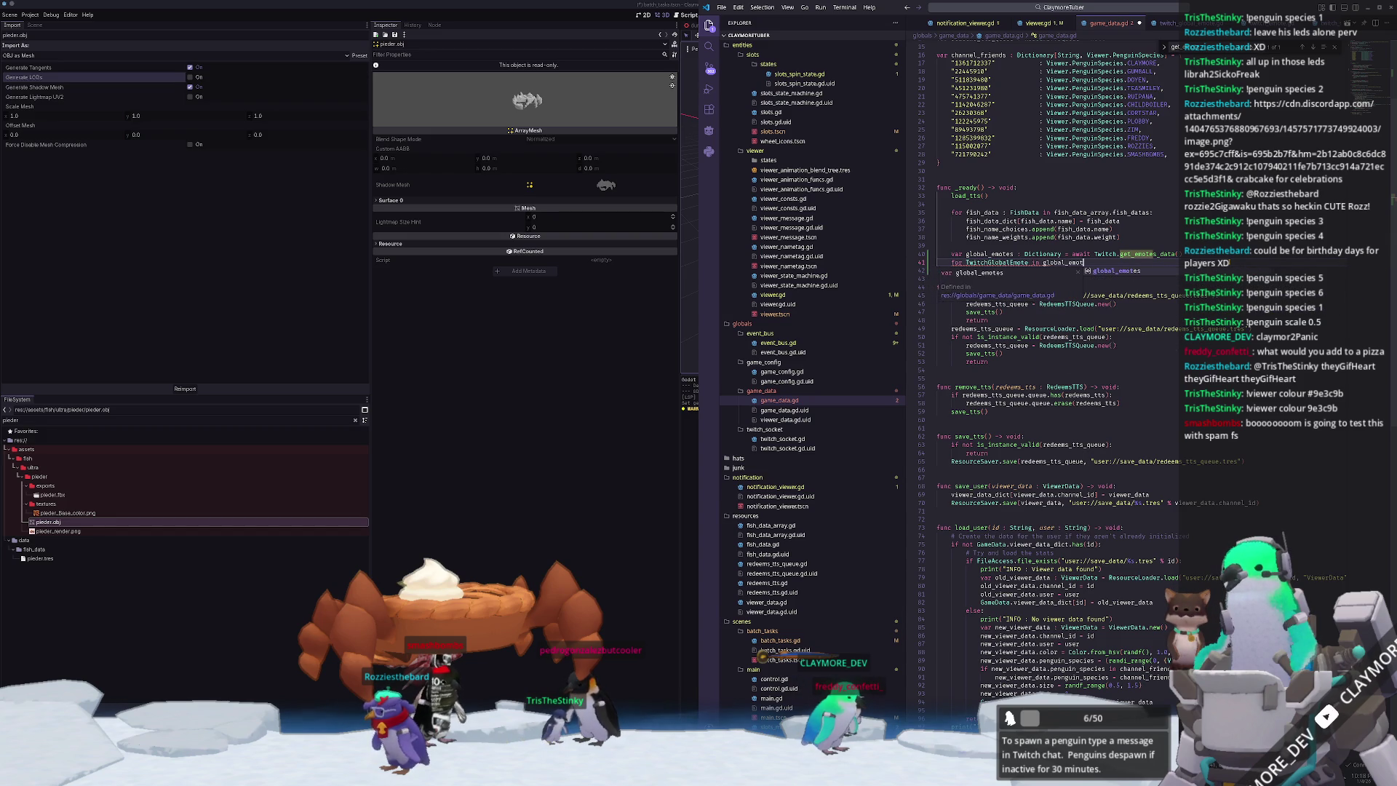
{"action": "type", "text": "es.values()"}
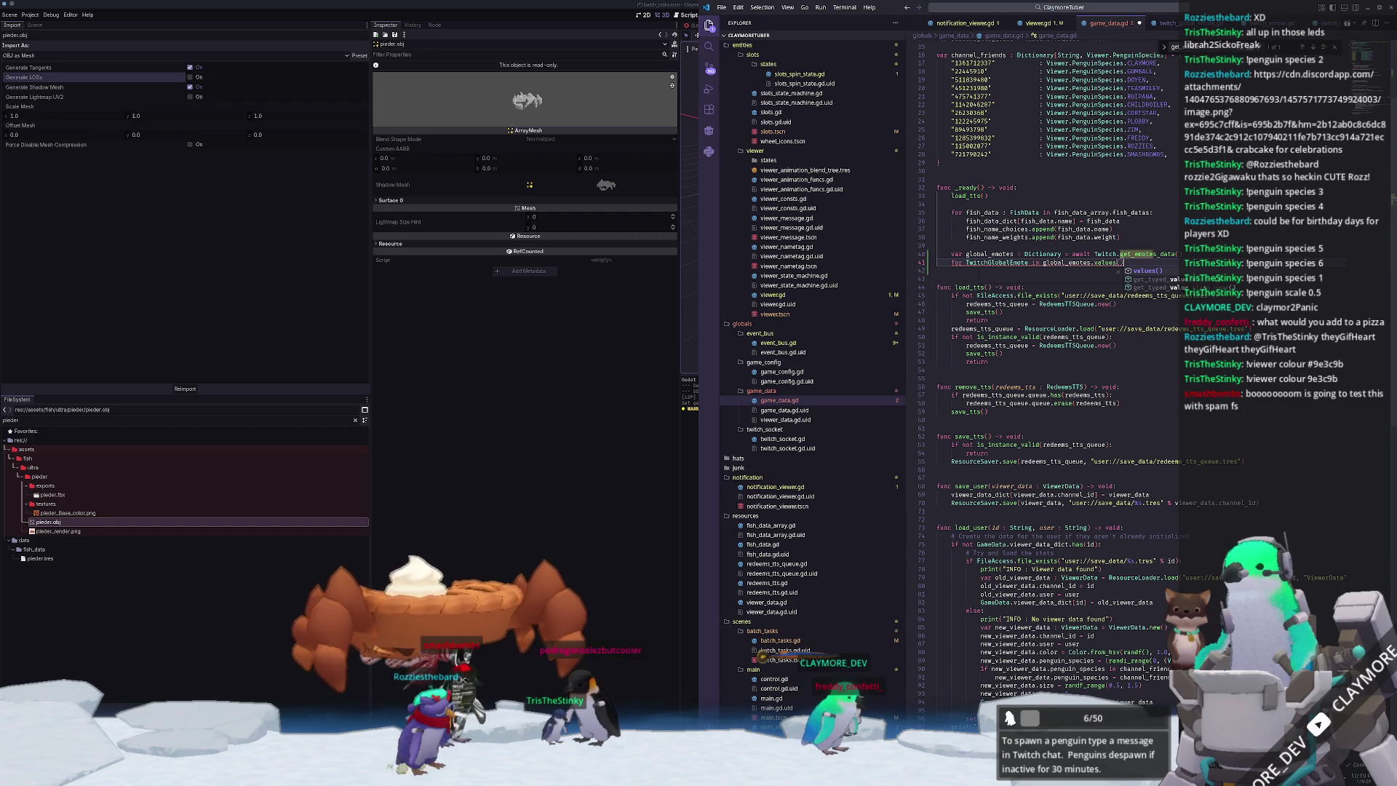
{"action": "type", "text": ":"}
{"action": "key", "text": "Return"}
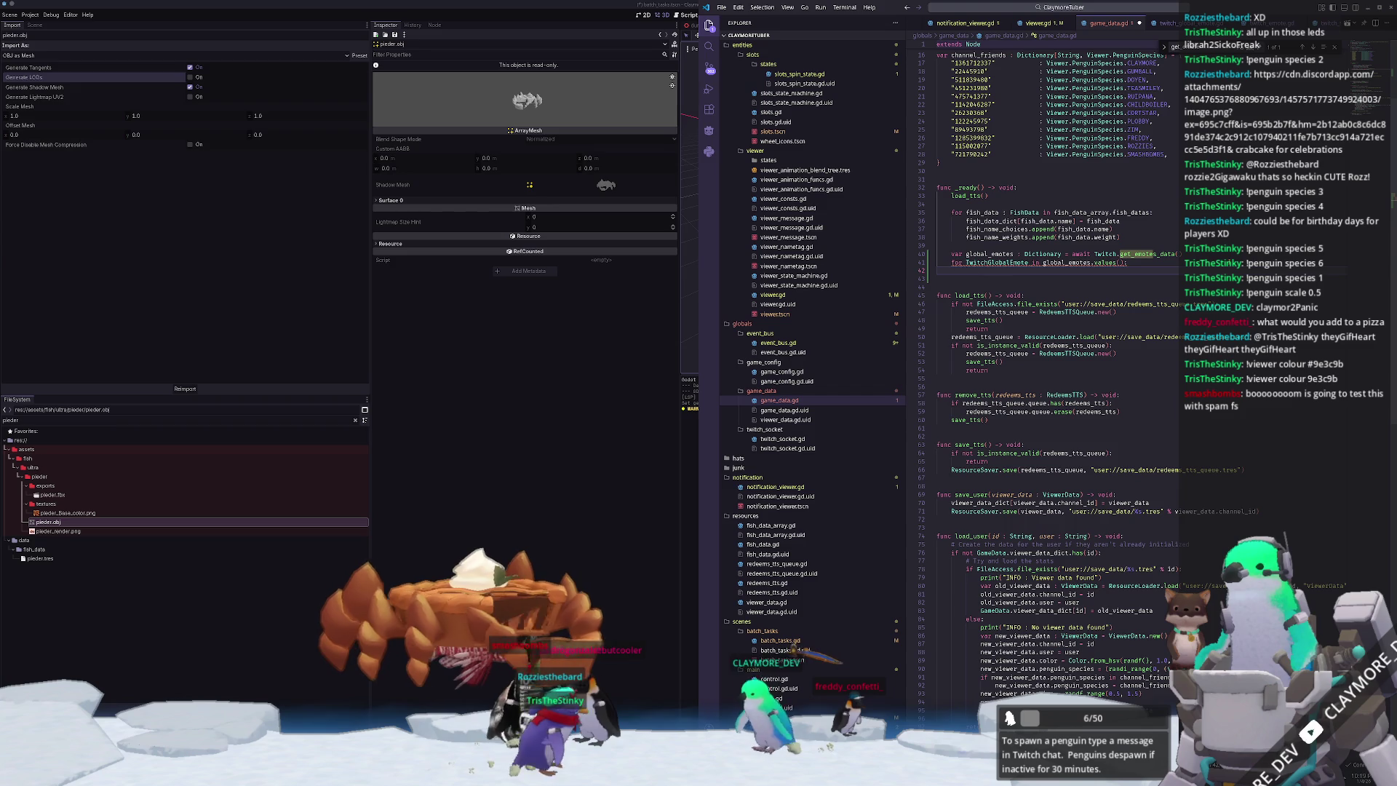
- Fill the loop body with 'emote_cache[emote.name] = emote', then jump to the TwitchGlobalEmote definition
{"action": "scroll", "coordinate": [1212, 326], "scroll_direction": "up", "scroll_amount": 5}
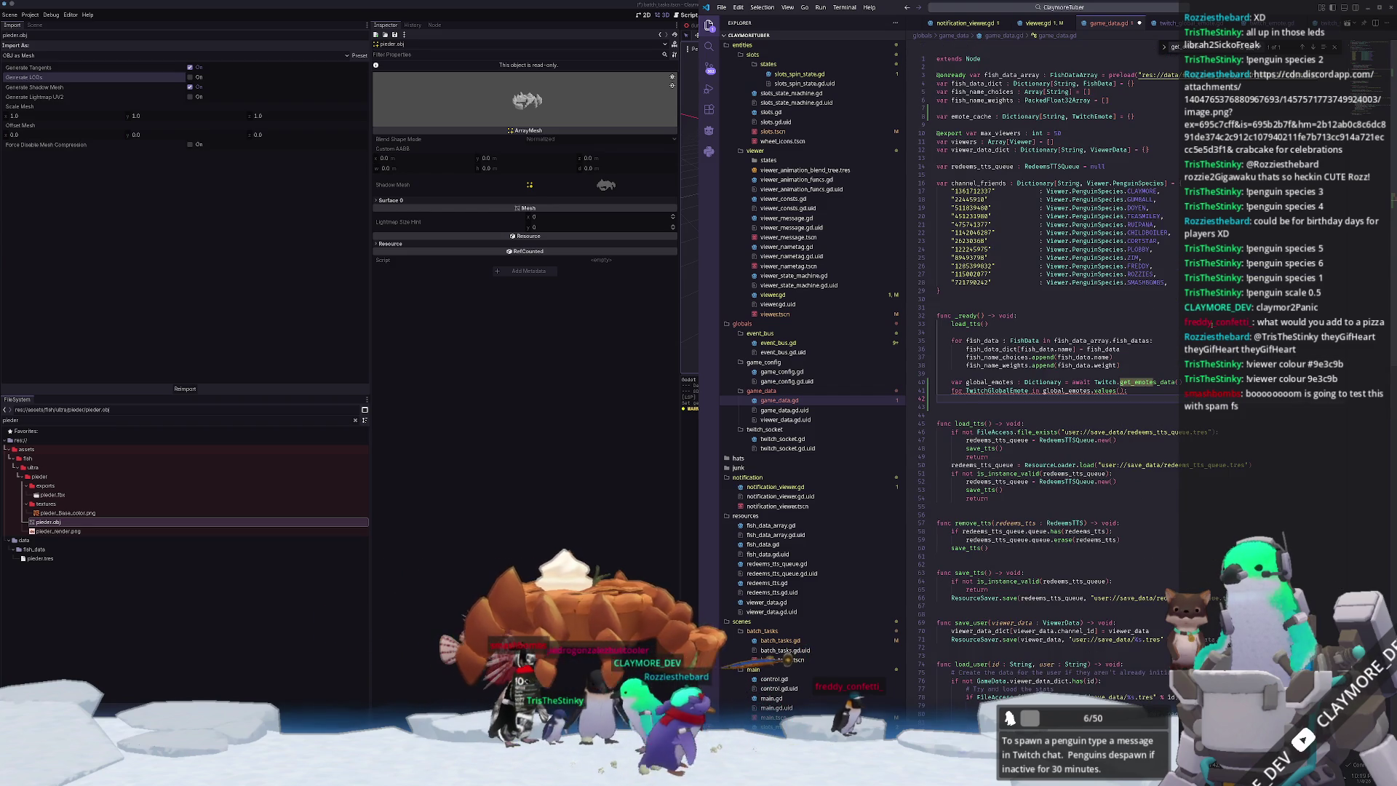
{"action": "type", "text": "emote_cac"}
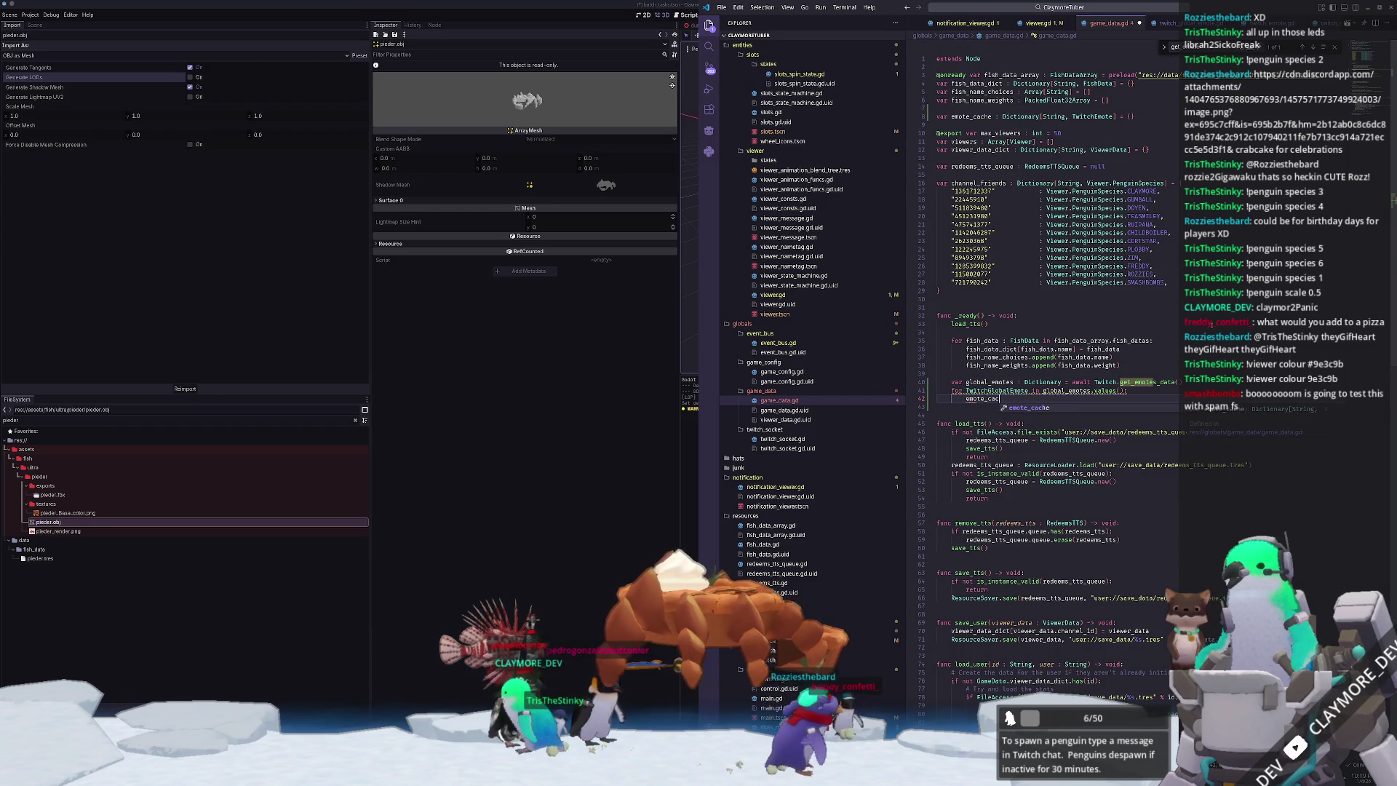
{"action": "type", "text": "he"}
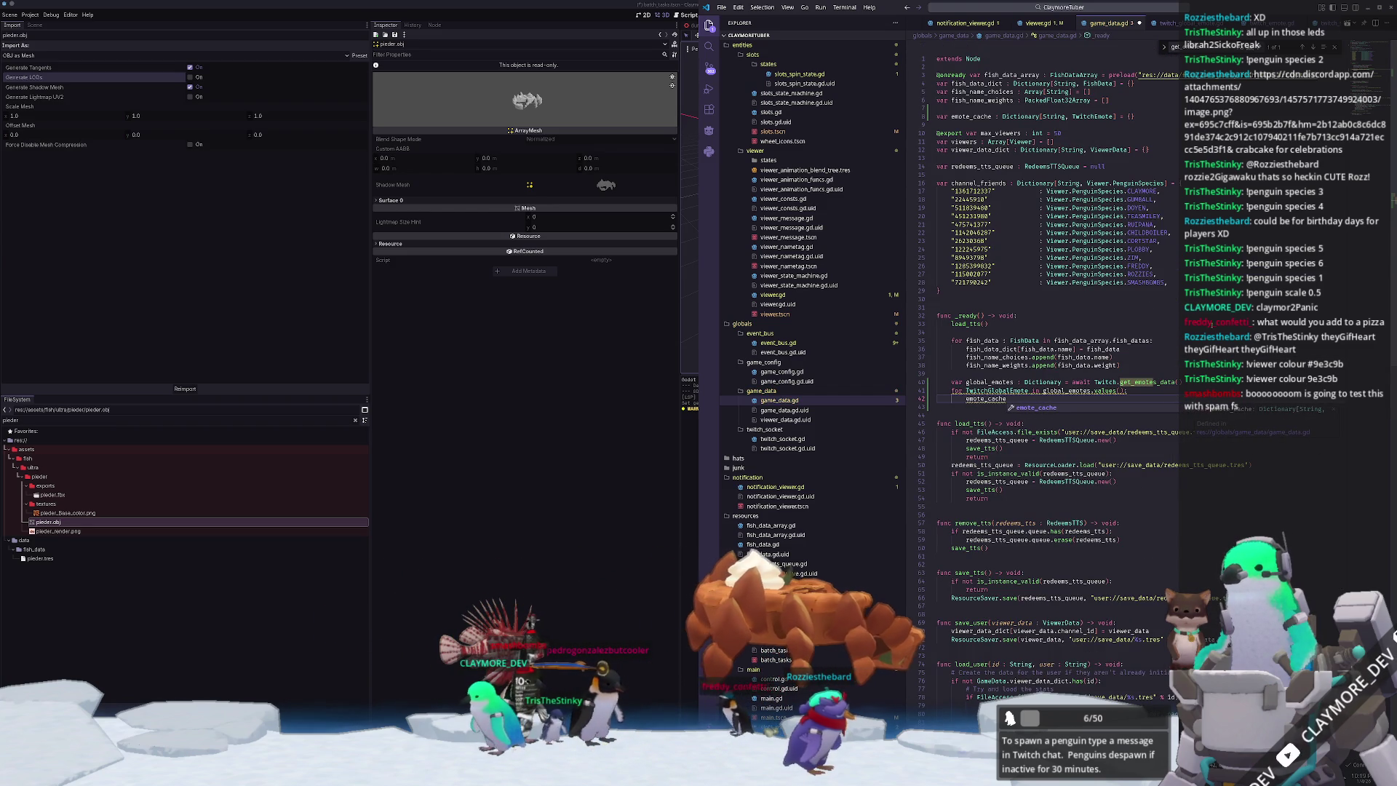
{"action": "type", "text": "[globa"}
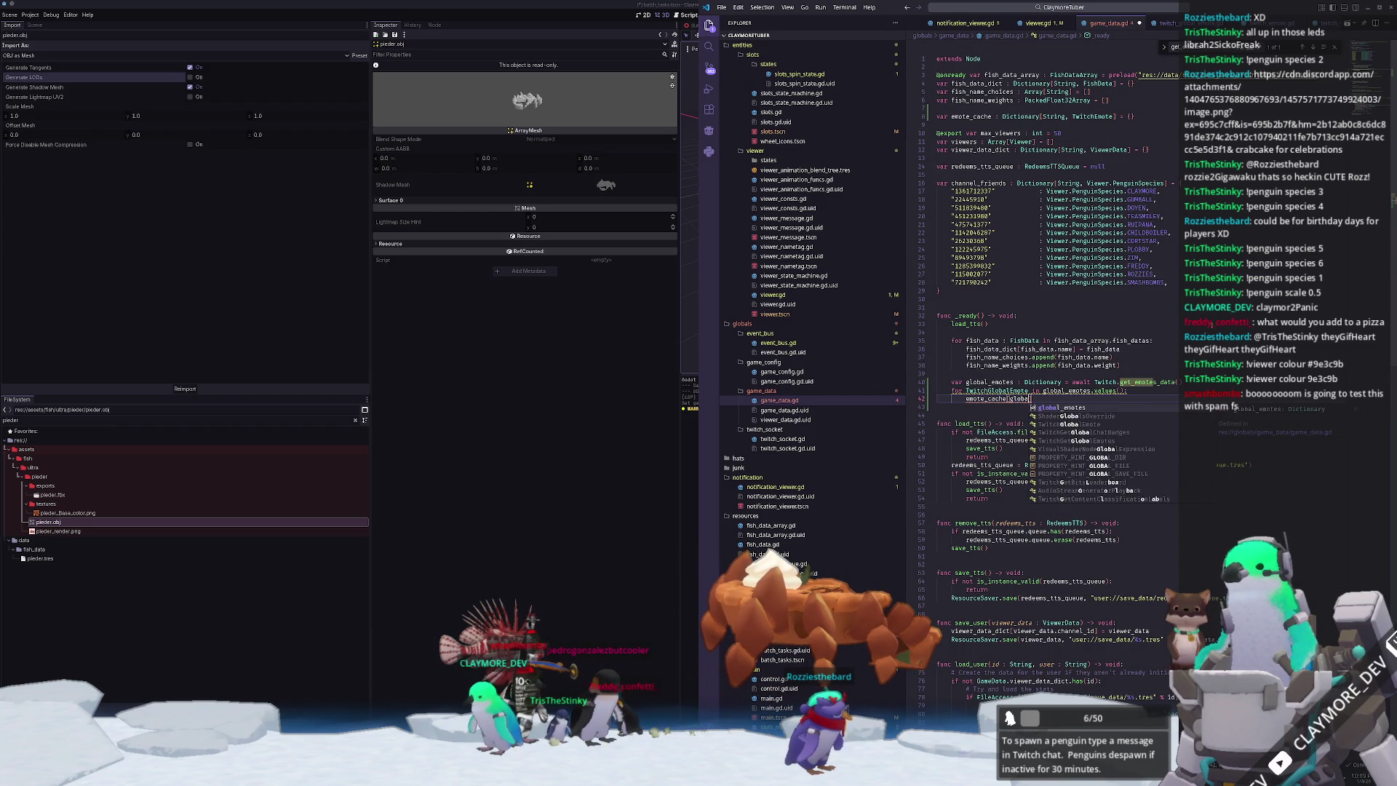
{"action": "key", "text": "BackSpace"}
{"action": "key", "text": "BackSpace"}
{"action": "key", "text": "BackSpace"}
{"action": "type", "text": "emote :"}
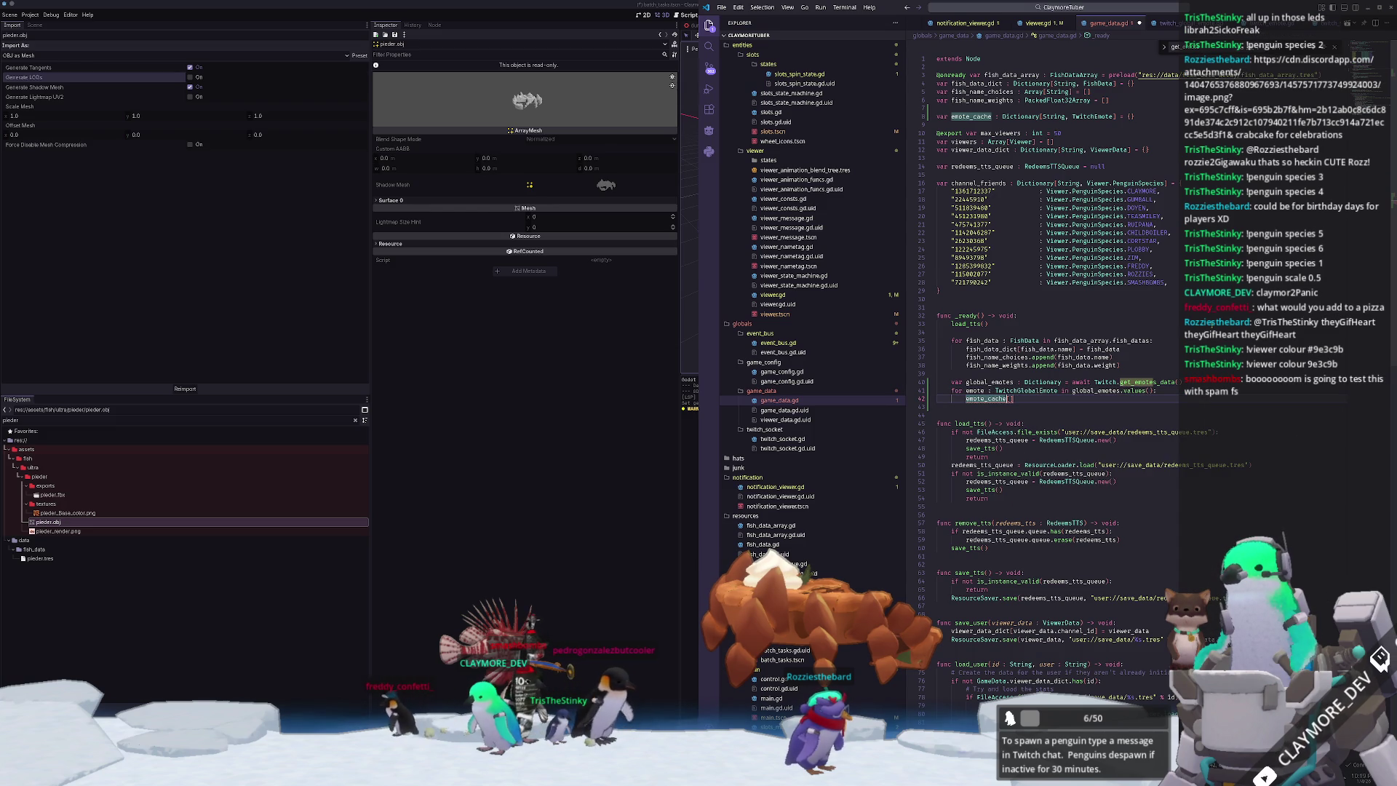
{"action": "type", "text": "emote.nam"}
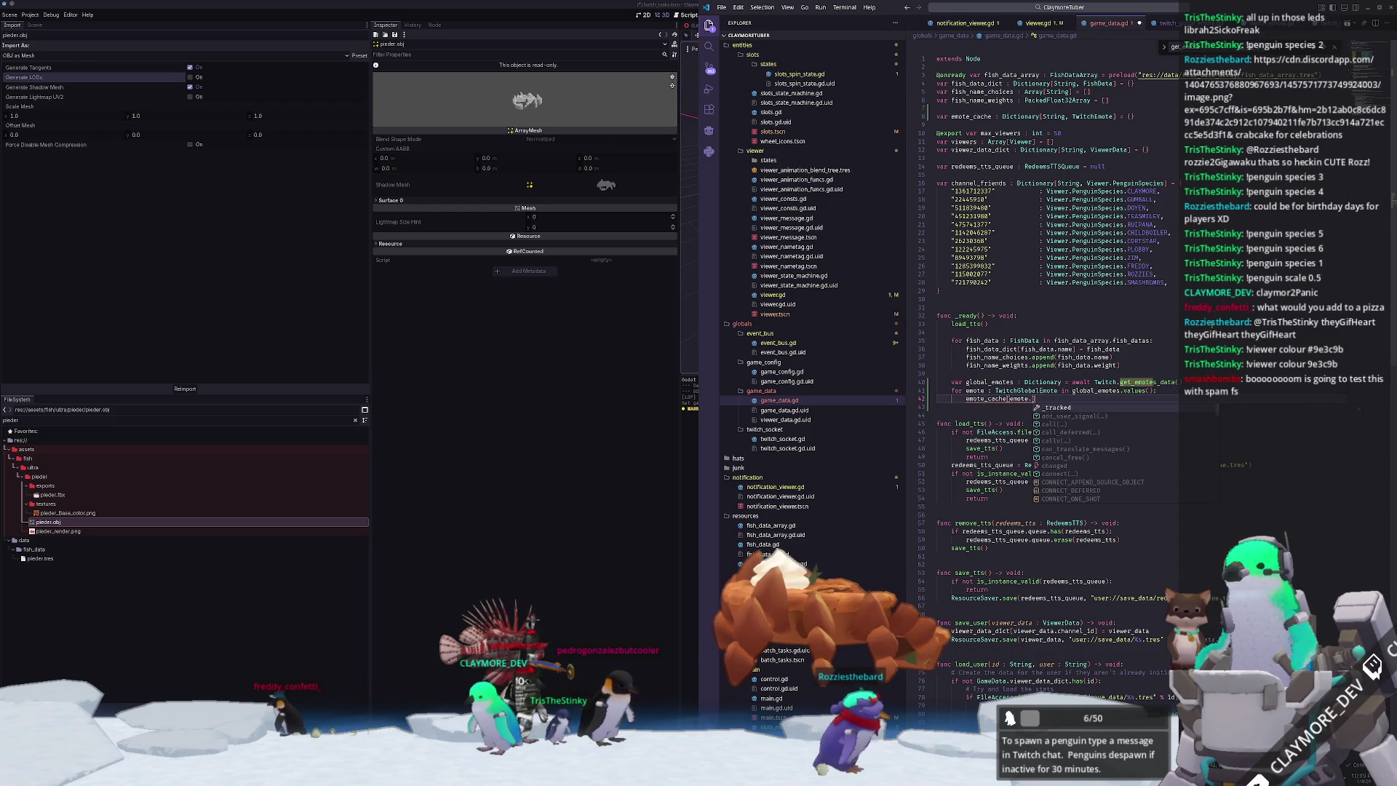
{"action": "type", "text": "e] = e"}
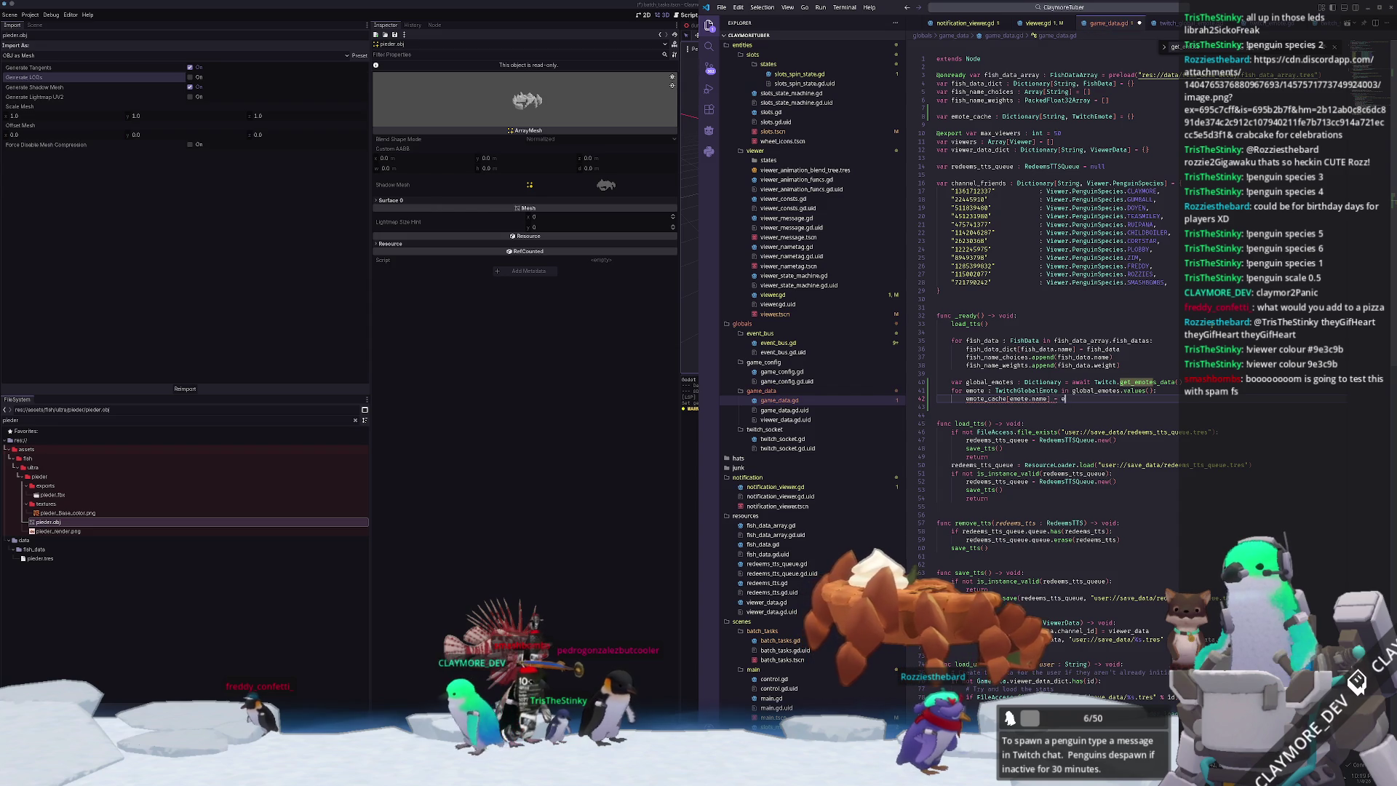
{"action": "type", "text": "mote.images"}
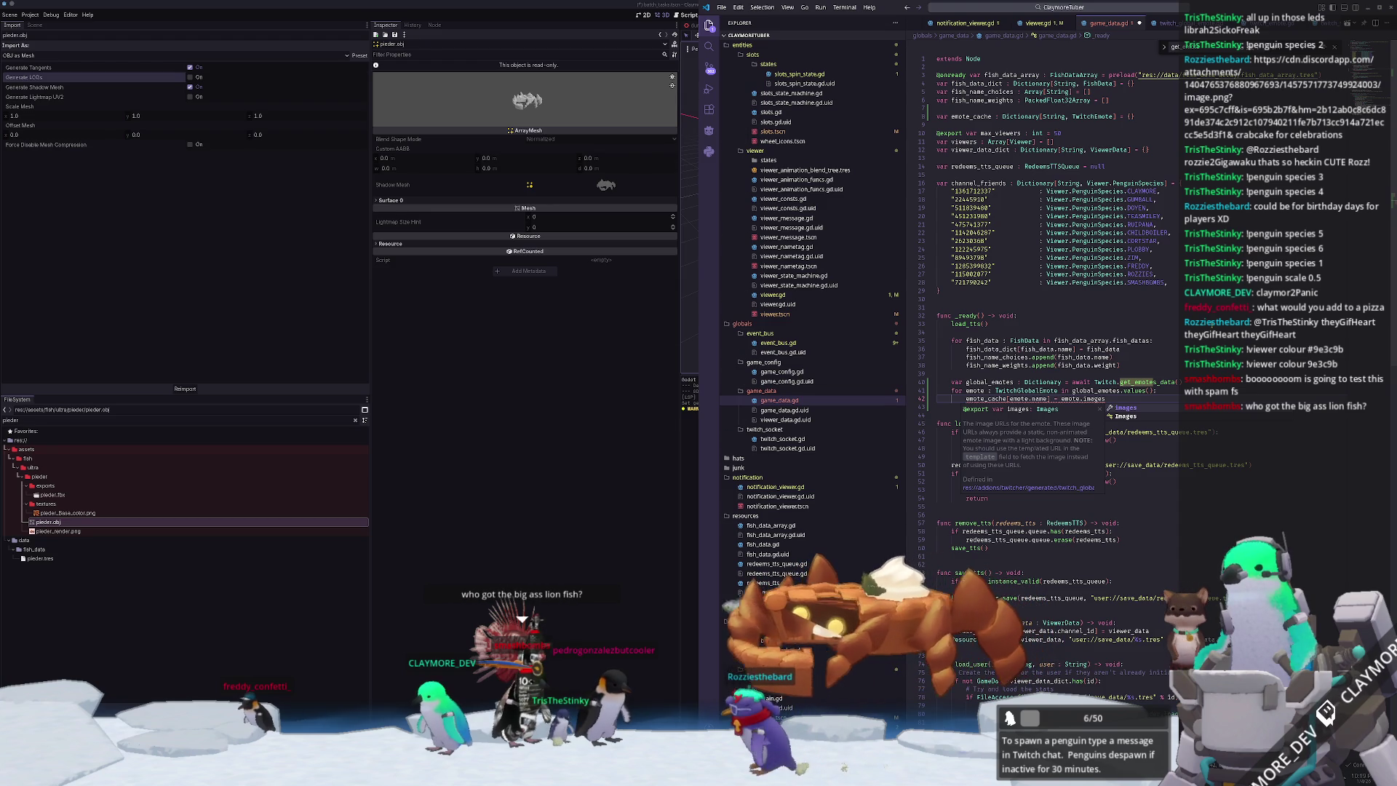
{"action": "key", "text": "BackSpace"}
{"action": "key", "text": "BackSpace"}
{"action": "key", "text": "BackSpace"}
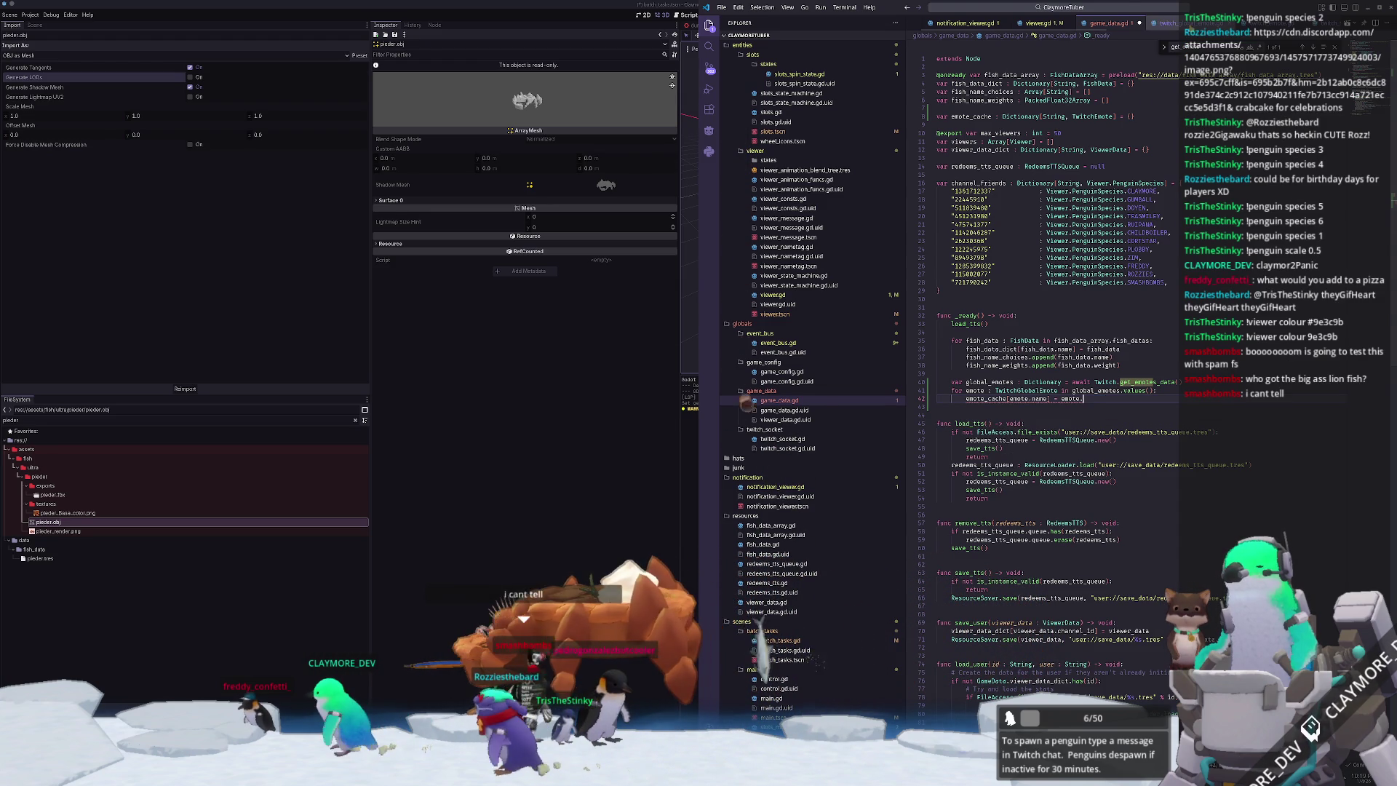
{"action": "left_click", "coordinate": [1026, 391], "text": "ctrl"}
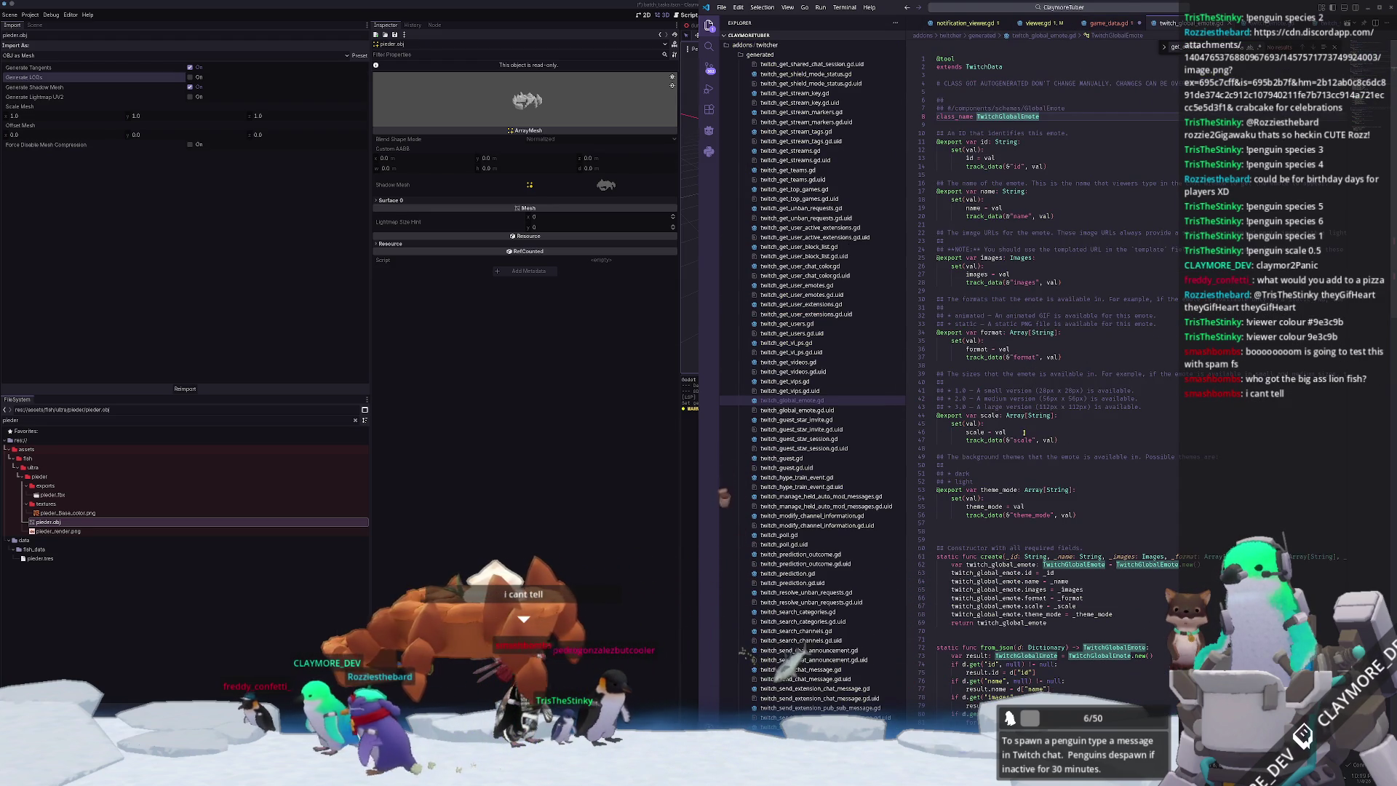
{"action": "mouse_move", "coordinate": [1013, 340]}
{"action": "left_click", "coordinate": [1064, 342]}
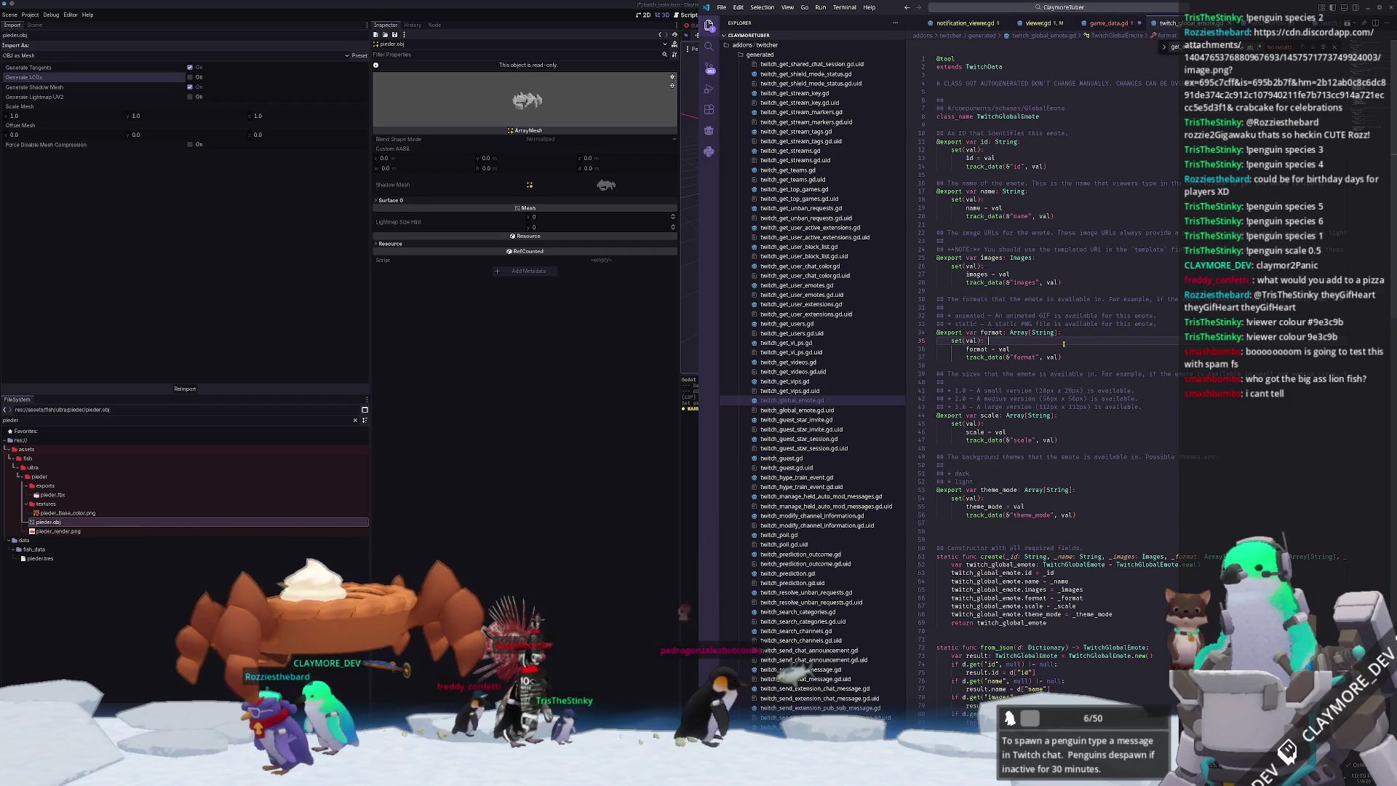
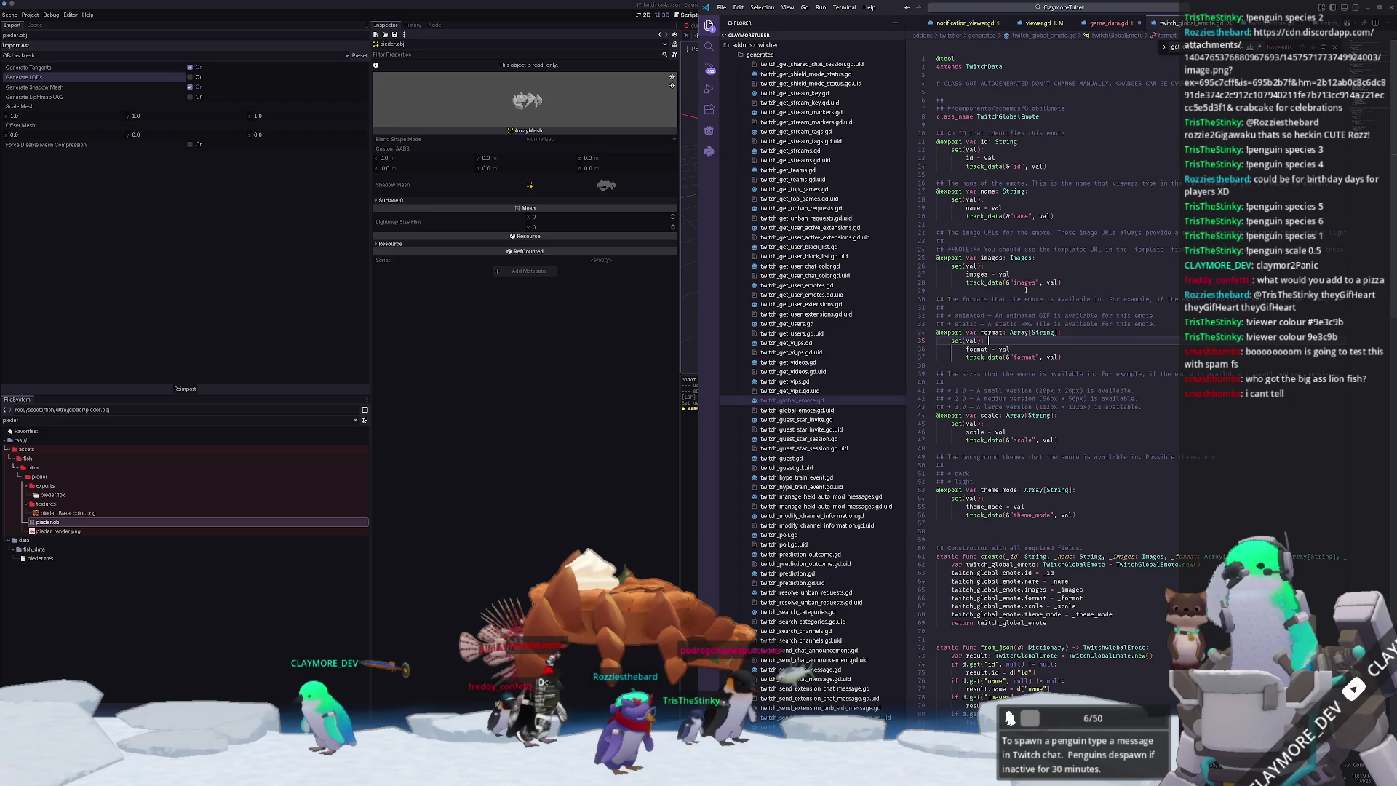
- Jump from the get_cached_emotes call in twitch_service.gd to its definition in twitch_media_loader.gd
{"action": "scroll", "coordinate": [1040, 328], "scroll_direction": "down", "scroll_amount": 2}
{"action": "scroll", "coordinate": [1093, 321], "scroll_direction": "down", "scroll_amount": 5}
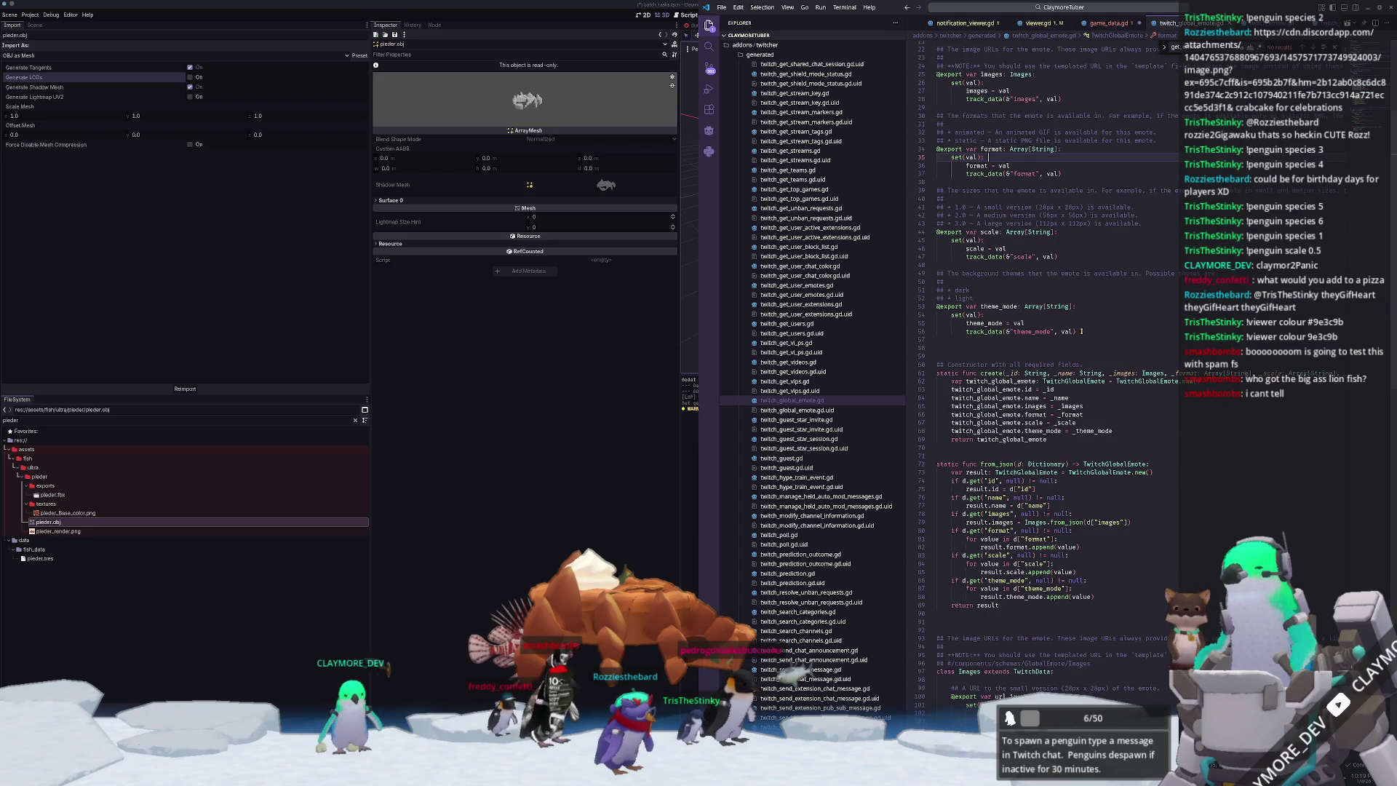
{"action": "scroll", "coordinate": [1040, 342], "scroll_direction": "up", "scroll_amount": 7}
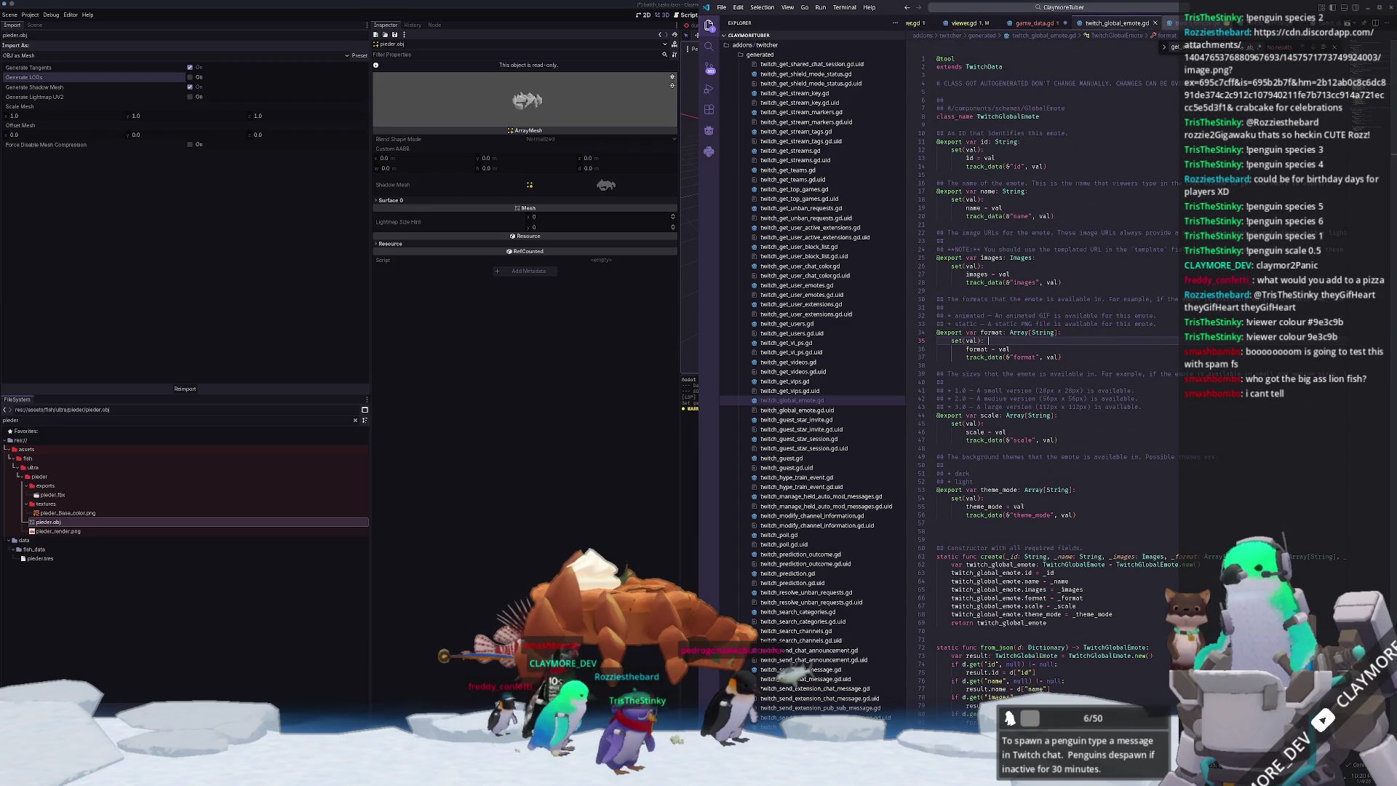
{"action": "key", "text": "alt+Left"}
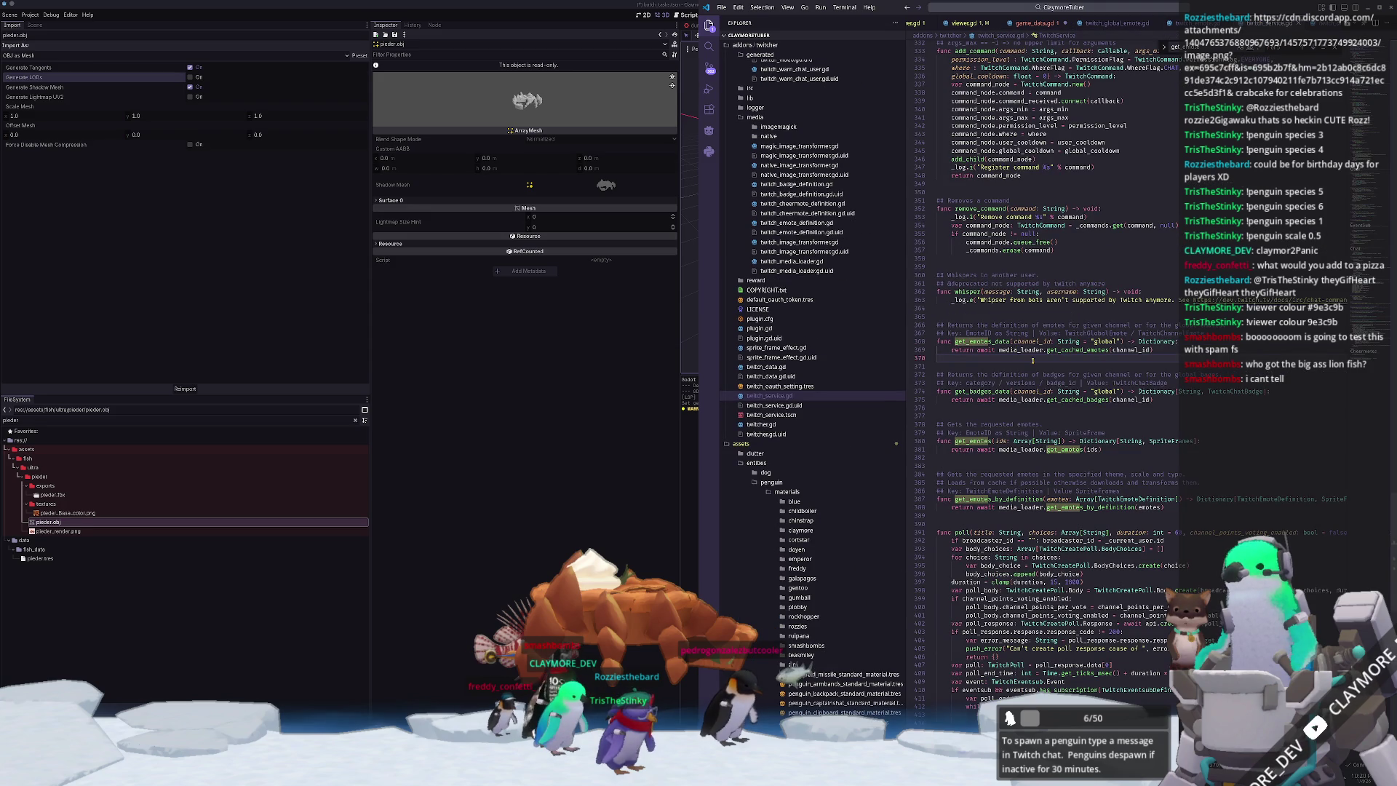
{"action": "left_click", "coordinate": [1080, 350]}
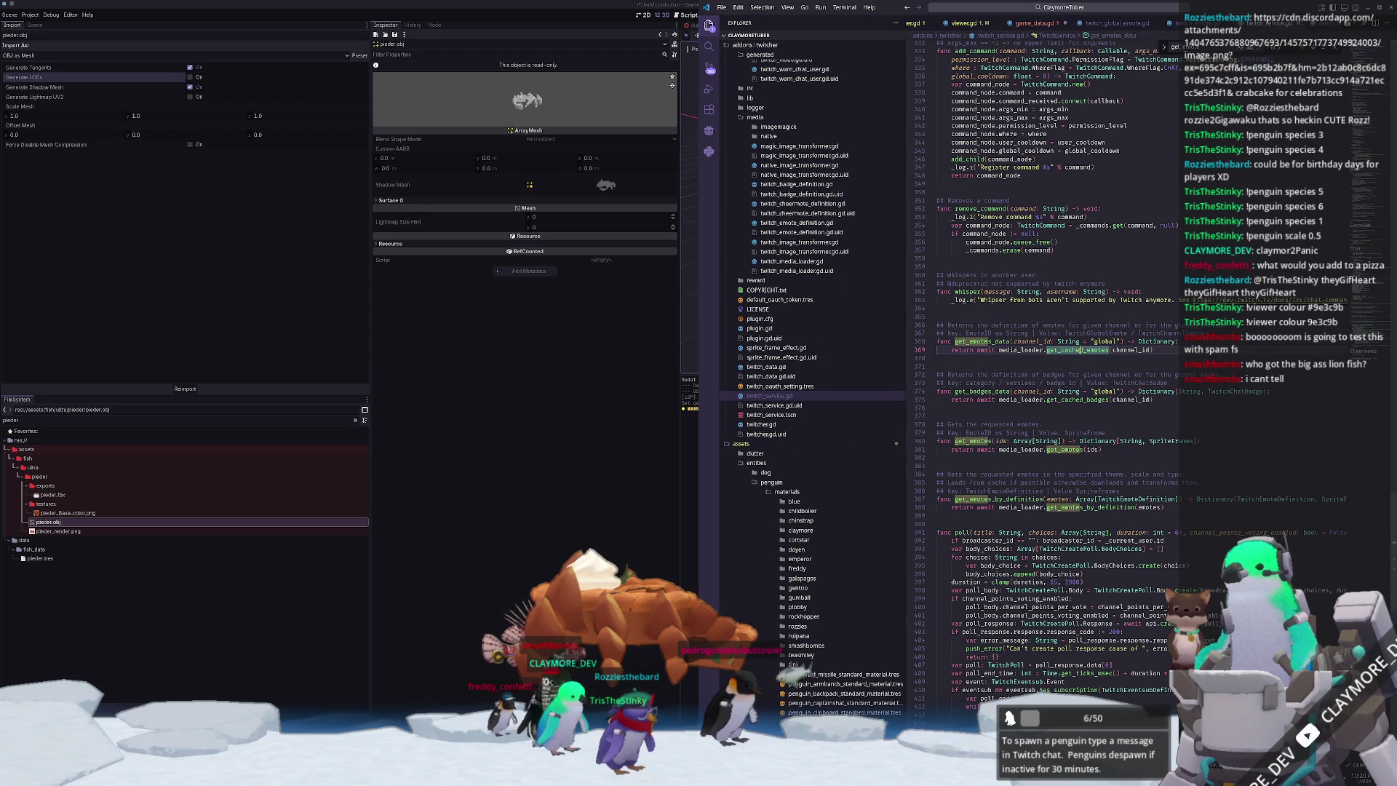
{"action": "key", "text": "Down"}
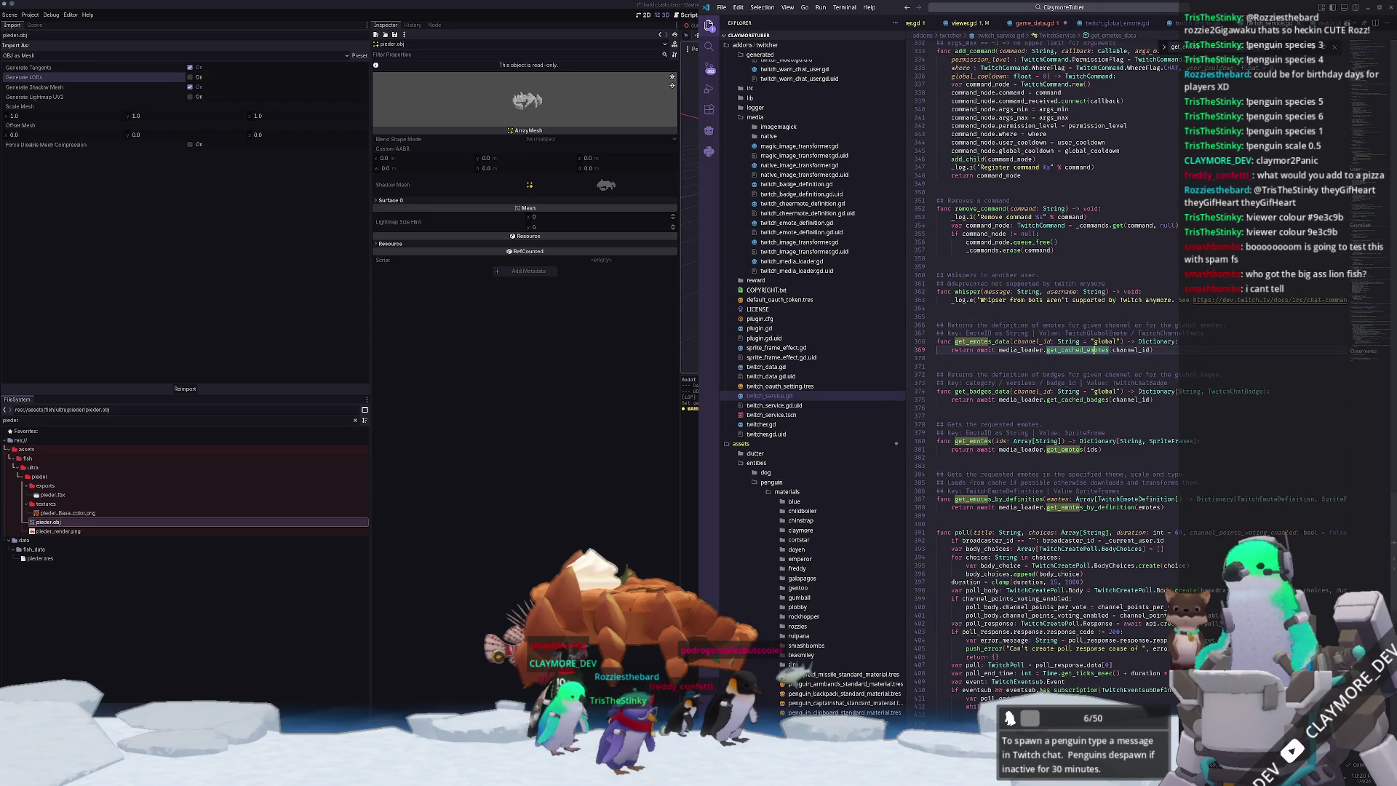
{"action": "left_click", "coordinate": [1095, 351], "text": "ctrl"}
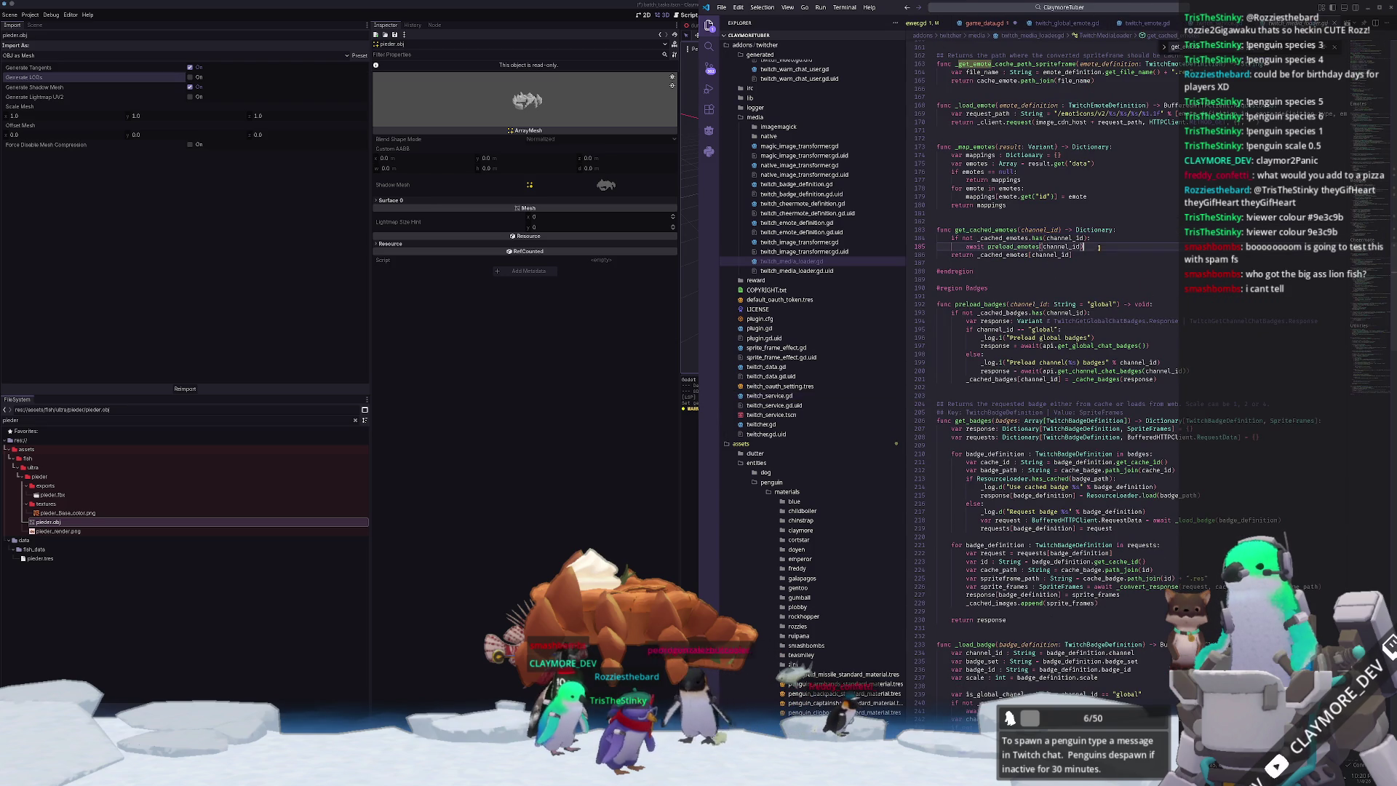
- Trace _cached_emotes through preload_emotes and get_channel_emotes to the _map_emotes definition
{"action": "left_click", "coordinate": [1008, 254]}
{"action": "left_click", "coordinate": [1022, 247], "text": "ctrl"}
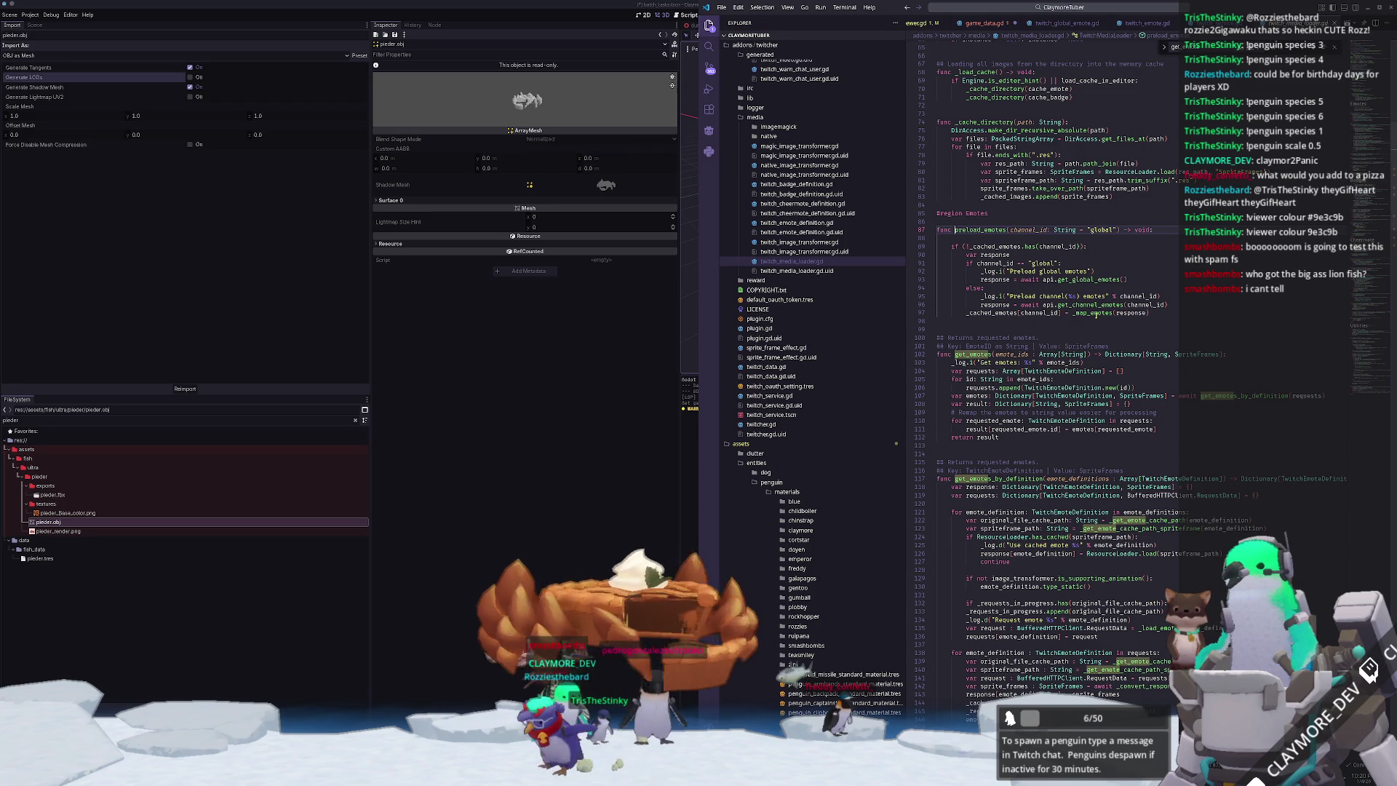
{"action": "mouse_move", "coordinate": [1096, 313]}
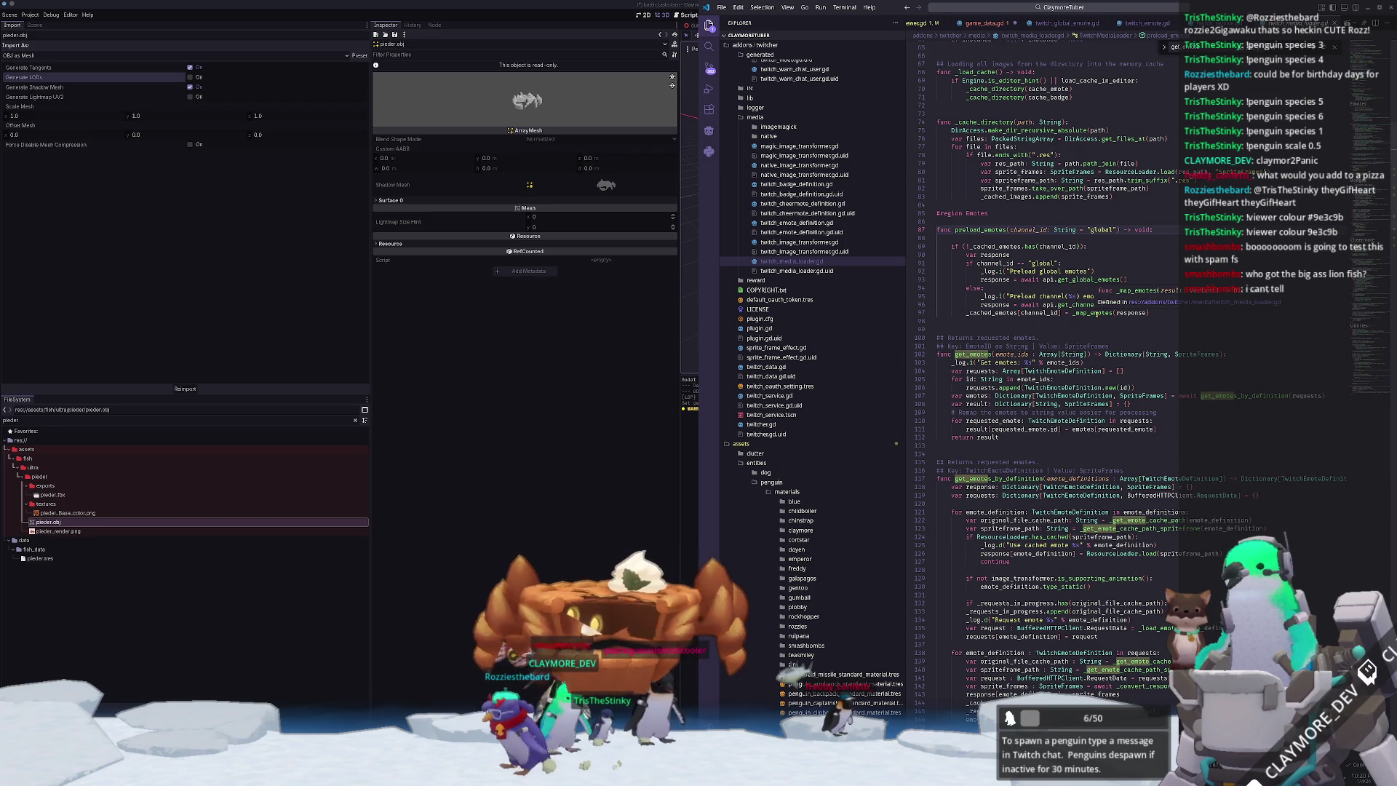
{"action": "left_click", "coordinate": [1074, 305]}
{"action": "mouse_move", "coordinate": [1090, 318]}
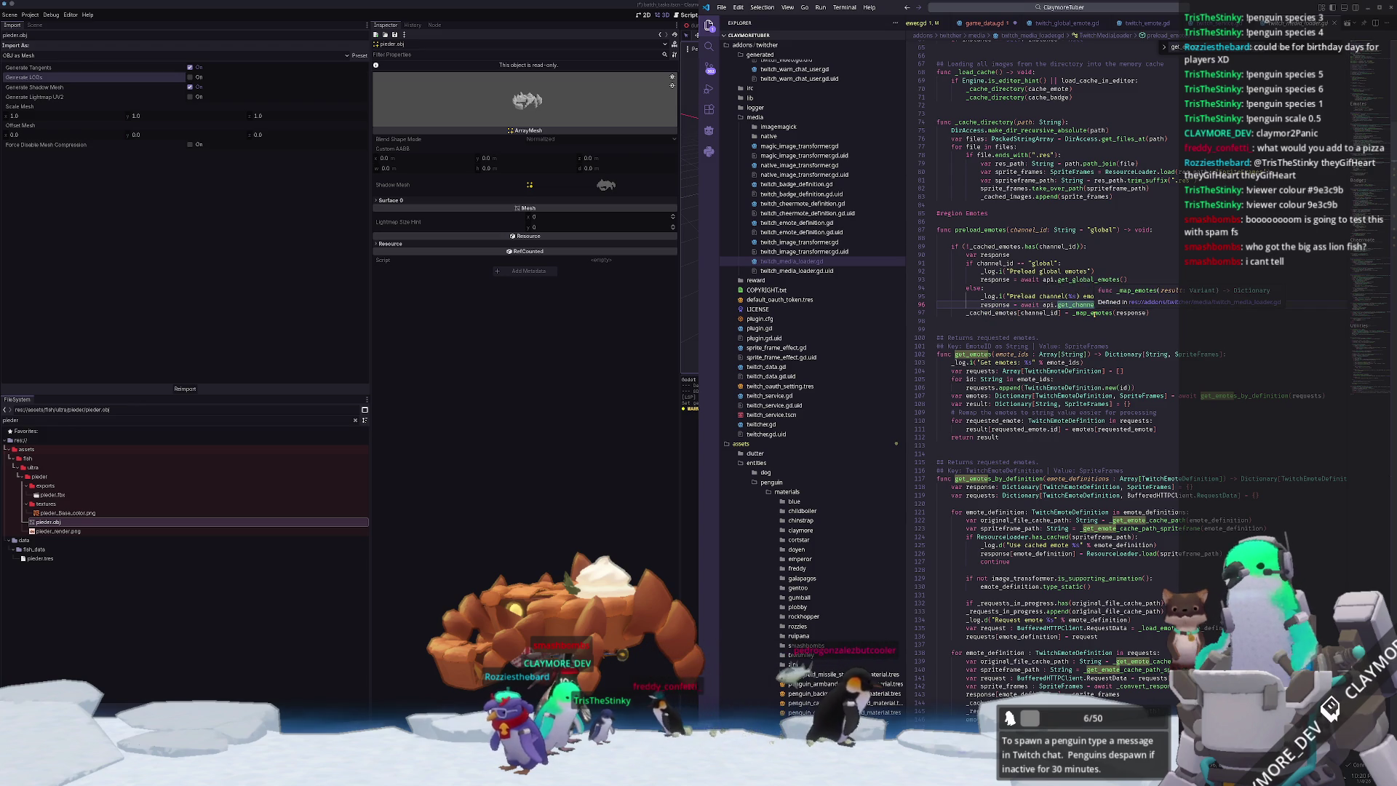
{"action": "left_click", "coordinate": [1098, 320]}
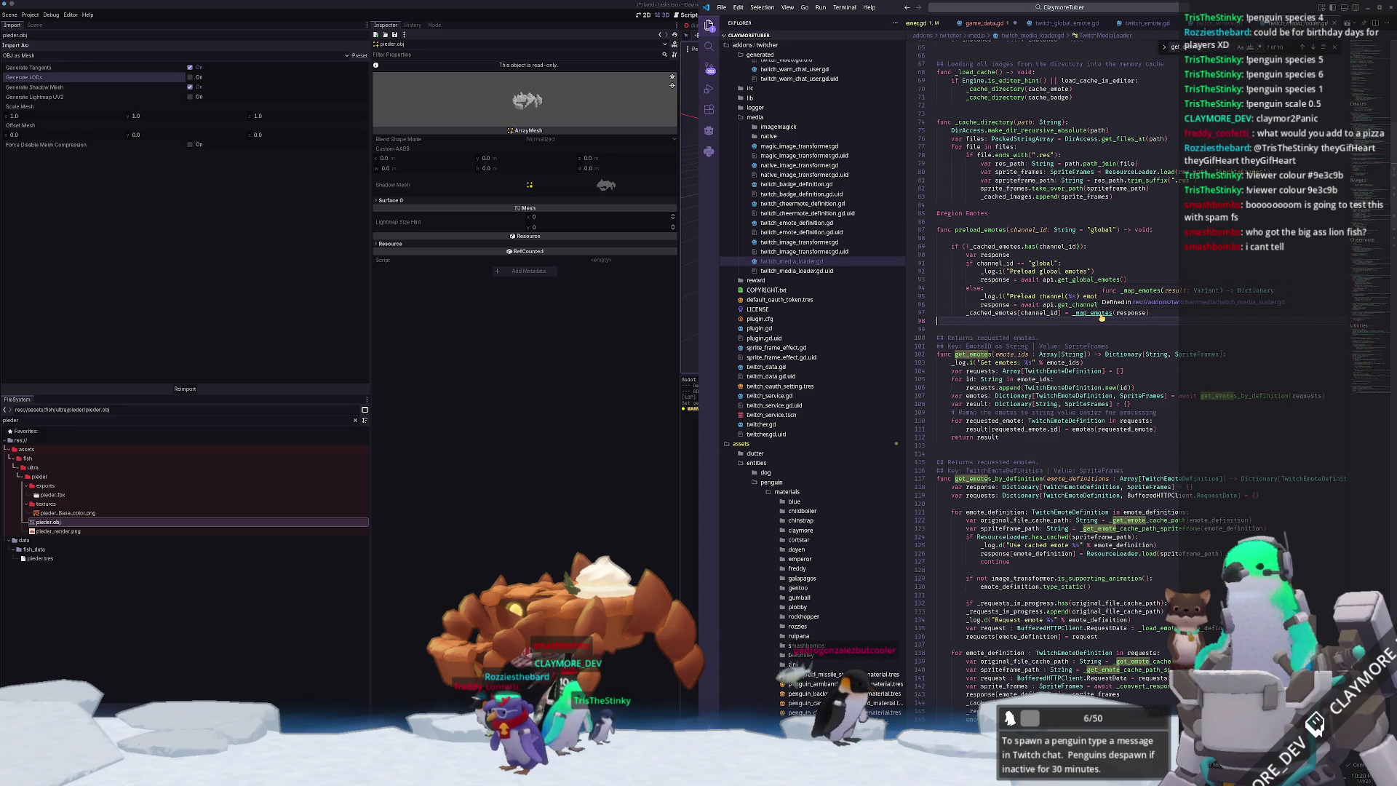
{"action": "left_click", "coordinate": [1099, 314], "text": "ctrl"}
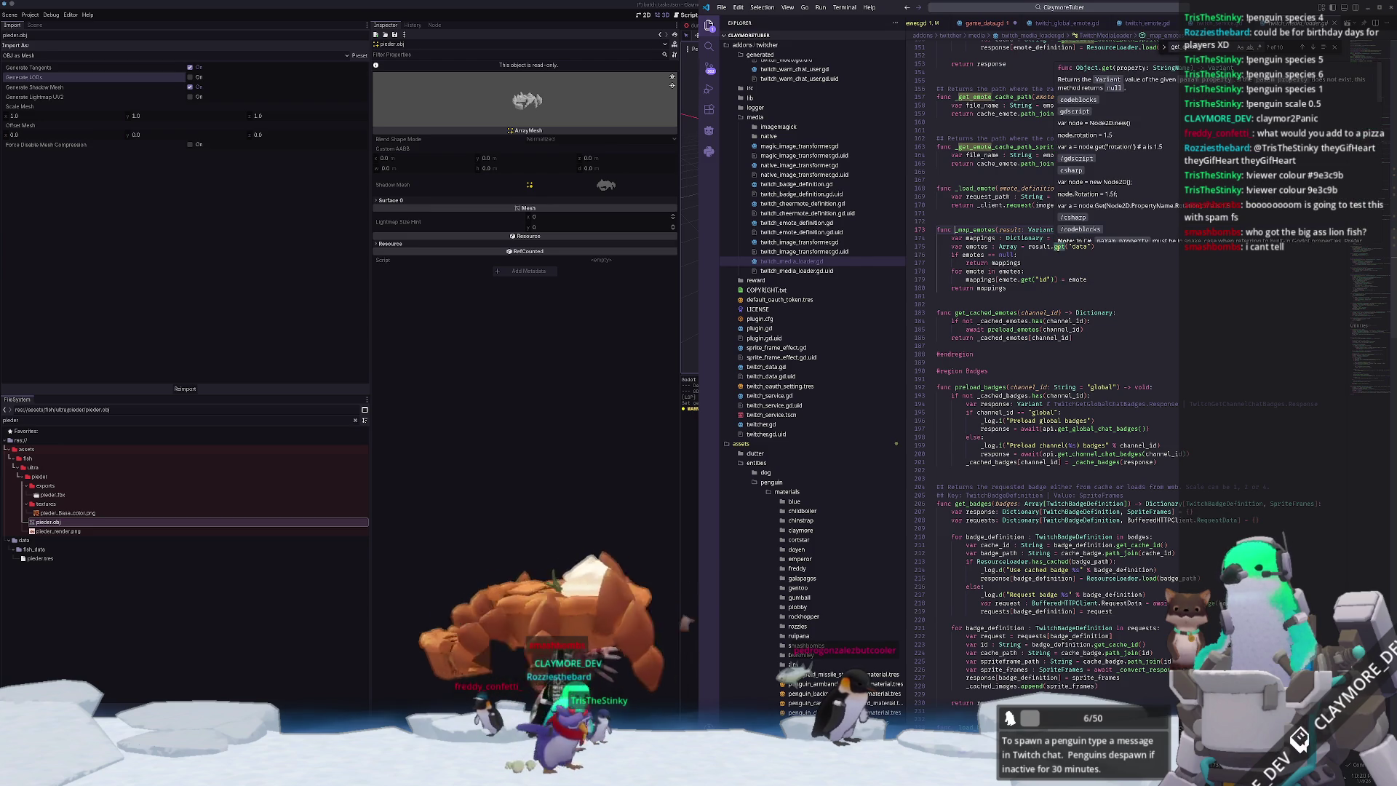
- Review how _map_emotes builds the emote mappings and _cached_emotes lookup, then bring up game_data.gd
{"action": "mouse_move", "coordinate": [1077, 247]}
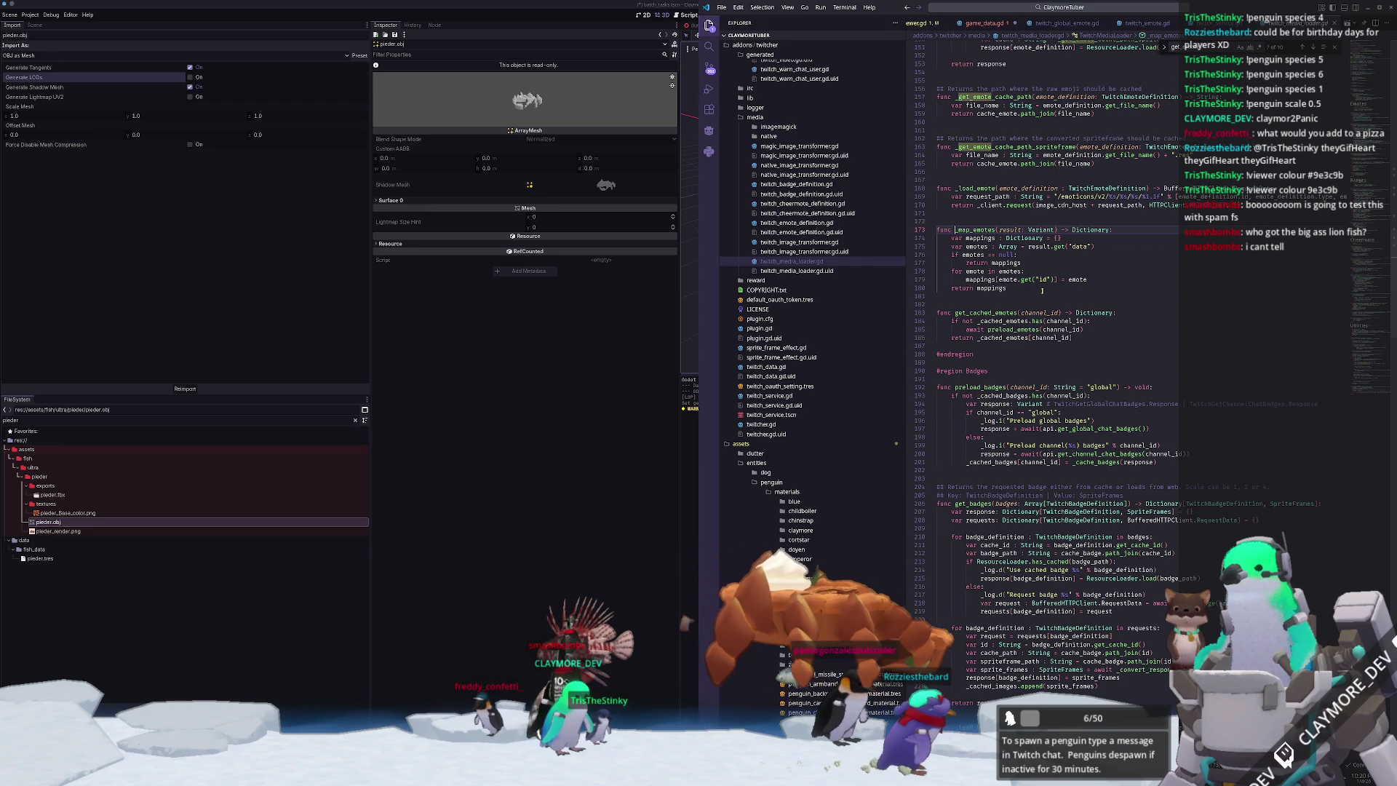
{"action": "left_click", "coordinate": [1062, 289]}
{"action": "double_click", "coordinate": [1078, 279]}
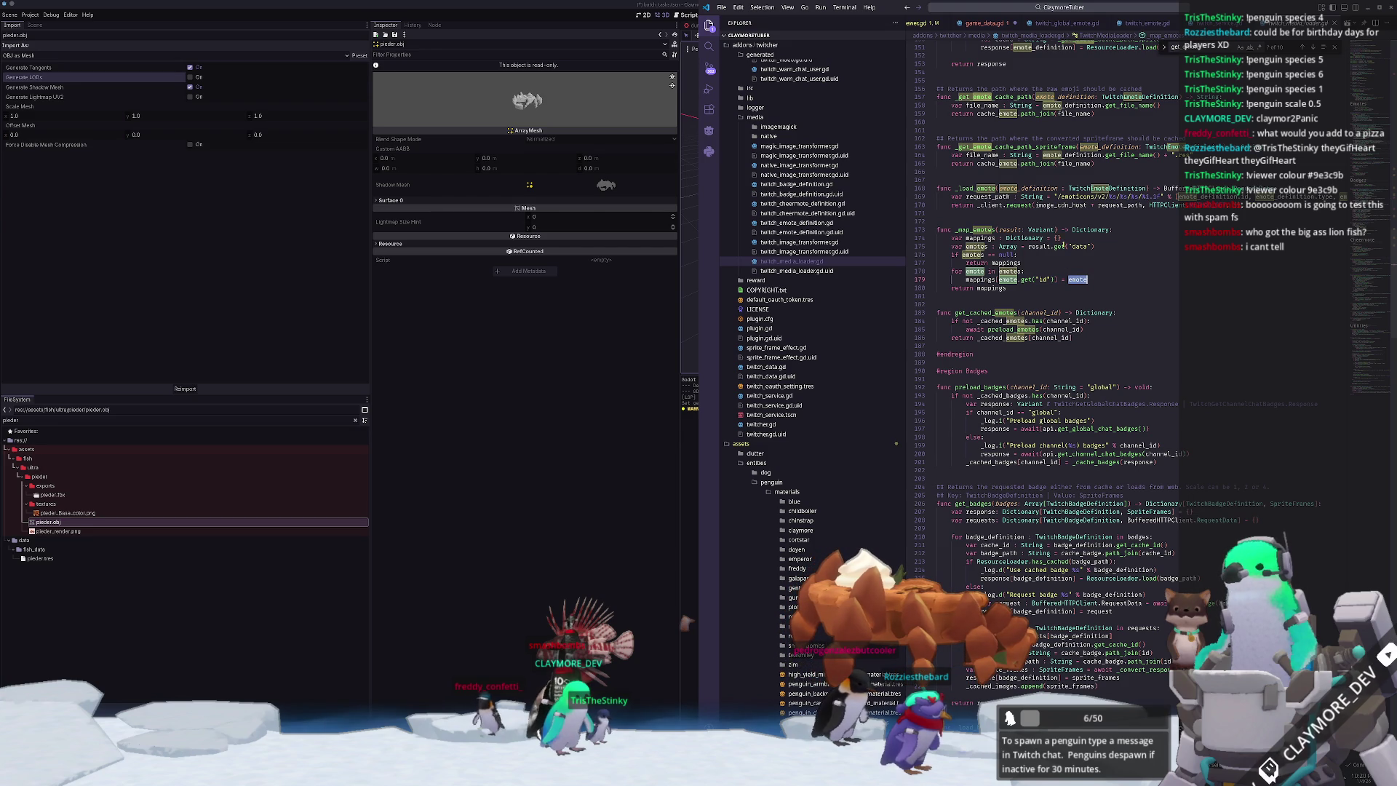
{"action": "mouse_move", "coordinate": [1037, 246]}
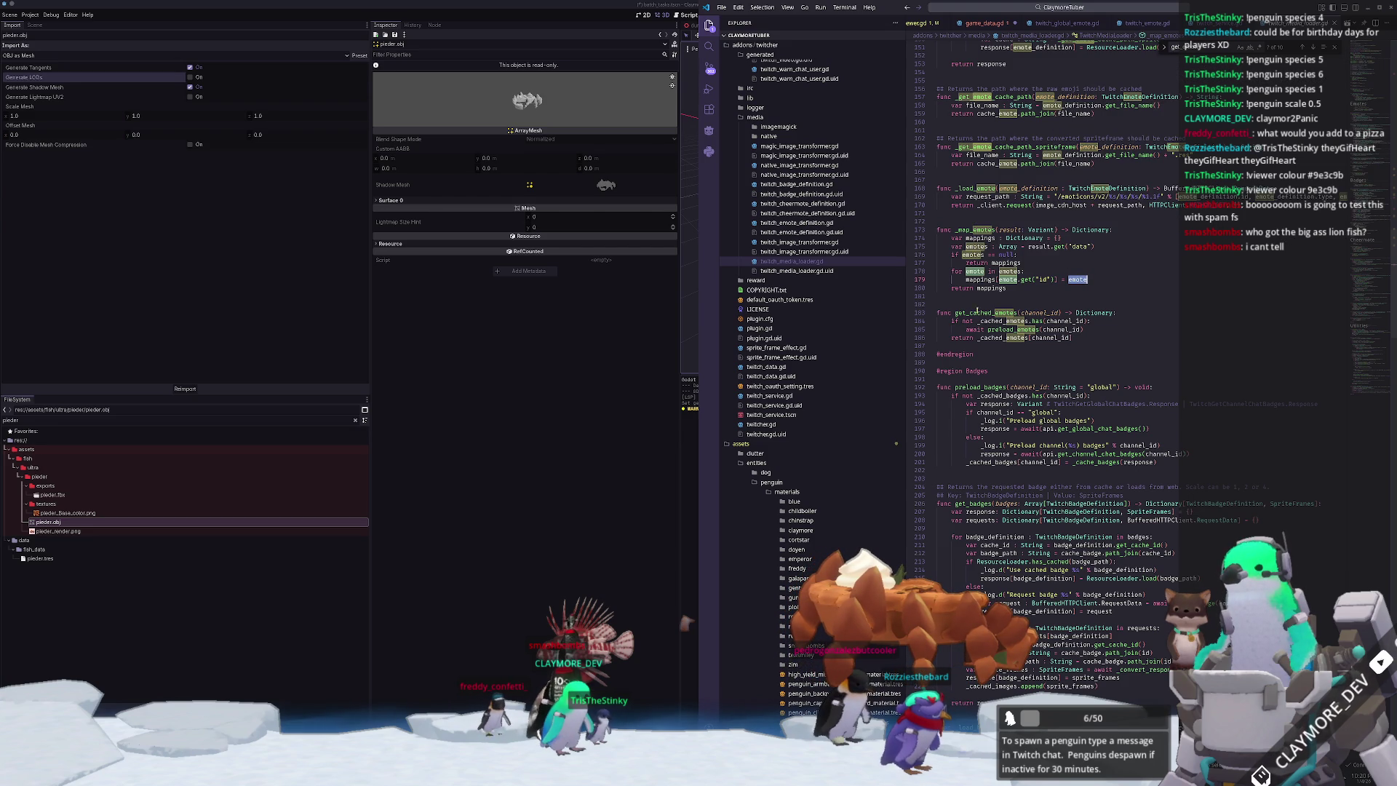
{"action": "left_click", "coordinate": [1002, 337]}
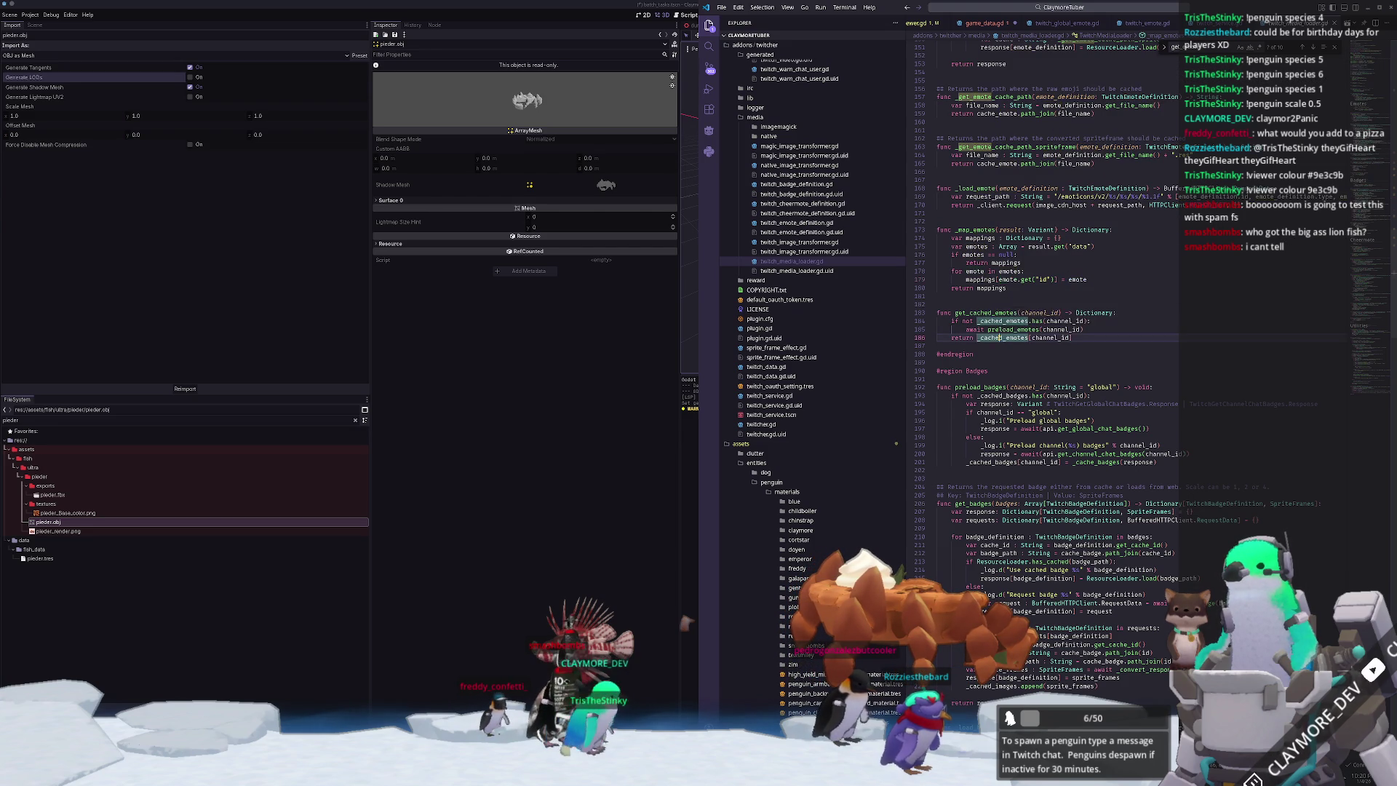
{"action": "scroll", "coordinate": [1028, 313], "scroll_direction": "up", "scroll_amount": 15}
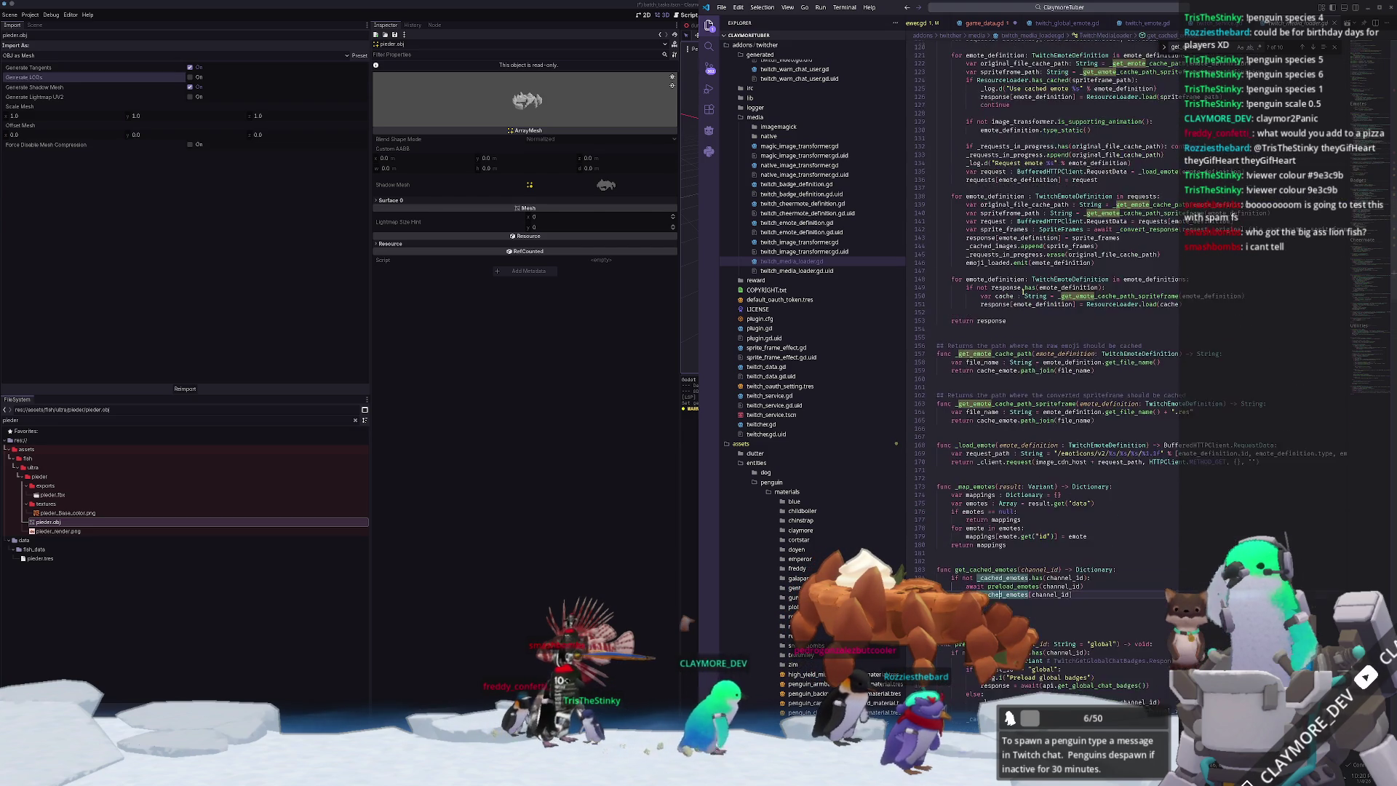
{"action": "scroll", "coordinate": [1022, 290], "scroll_direction": "up", "scroll_amount": 10}
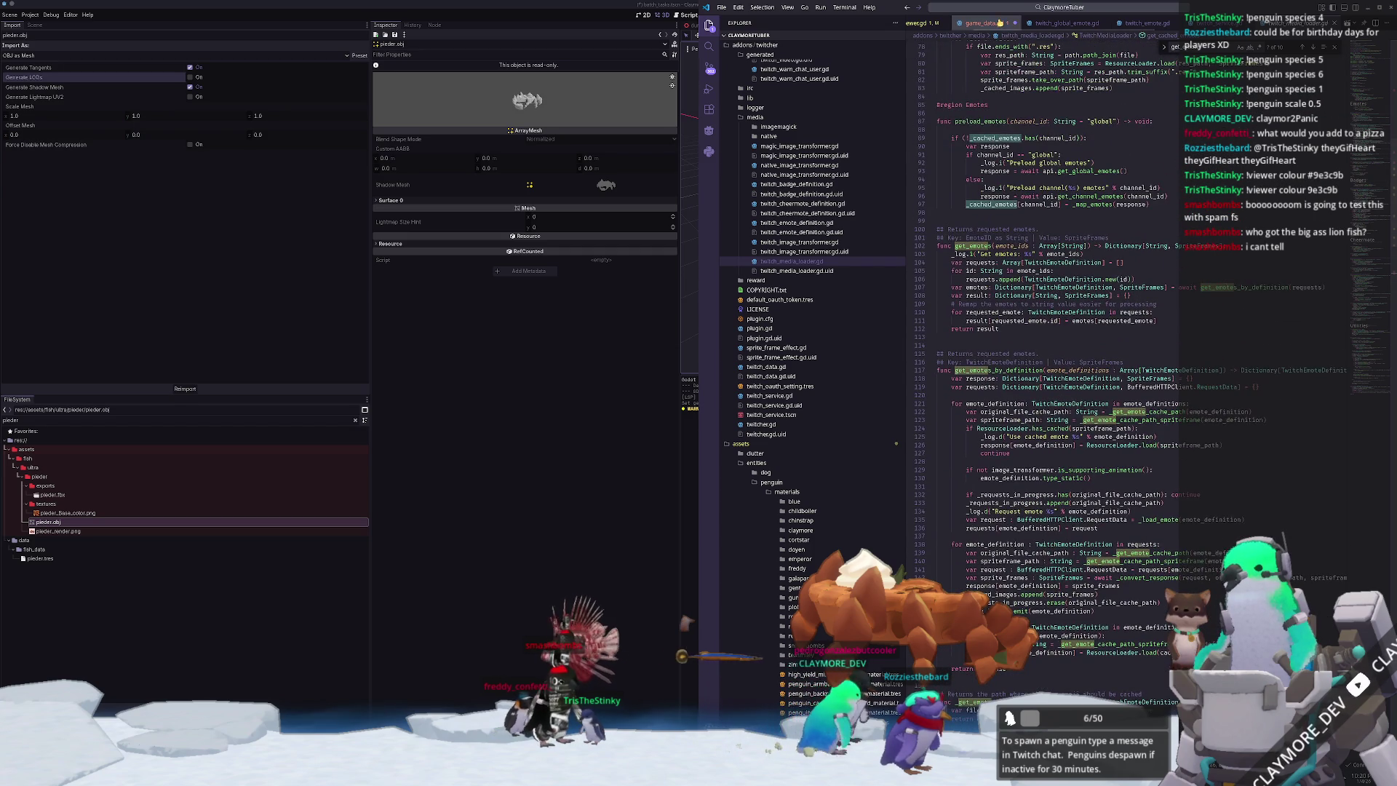
{"action": "left_click", "coordinate": [1000, 22]}
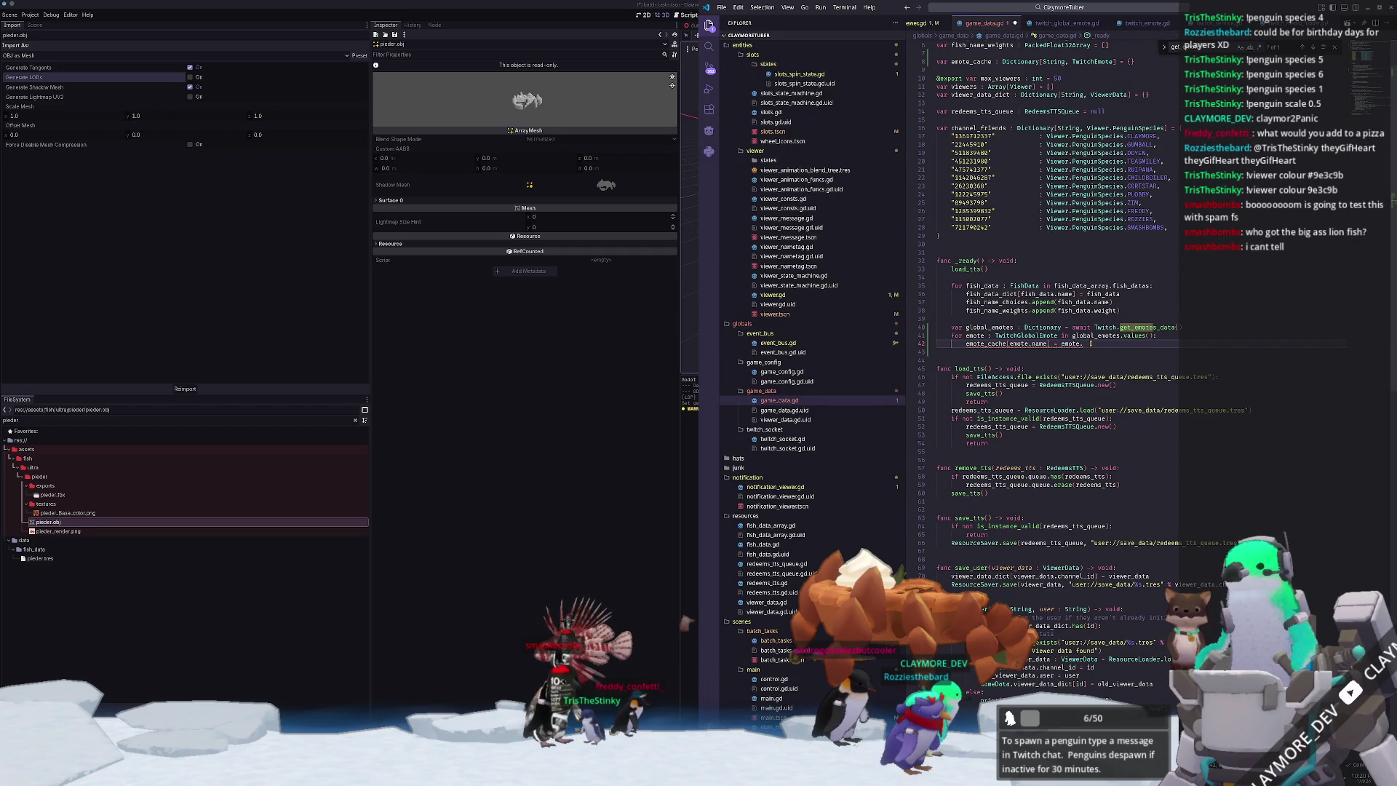
- Complete line 42 to store emote.images, and trial an Images type for emote_cache before restoring TwitchEmote
{"action": "type", "text": "images"}
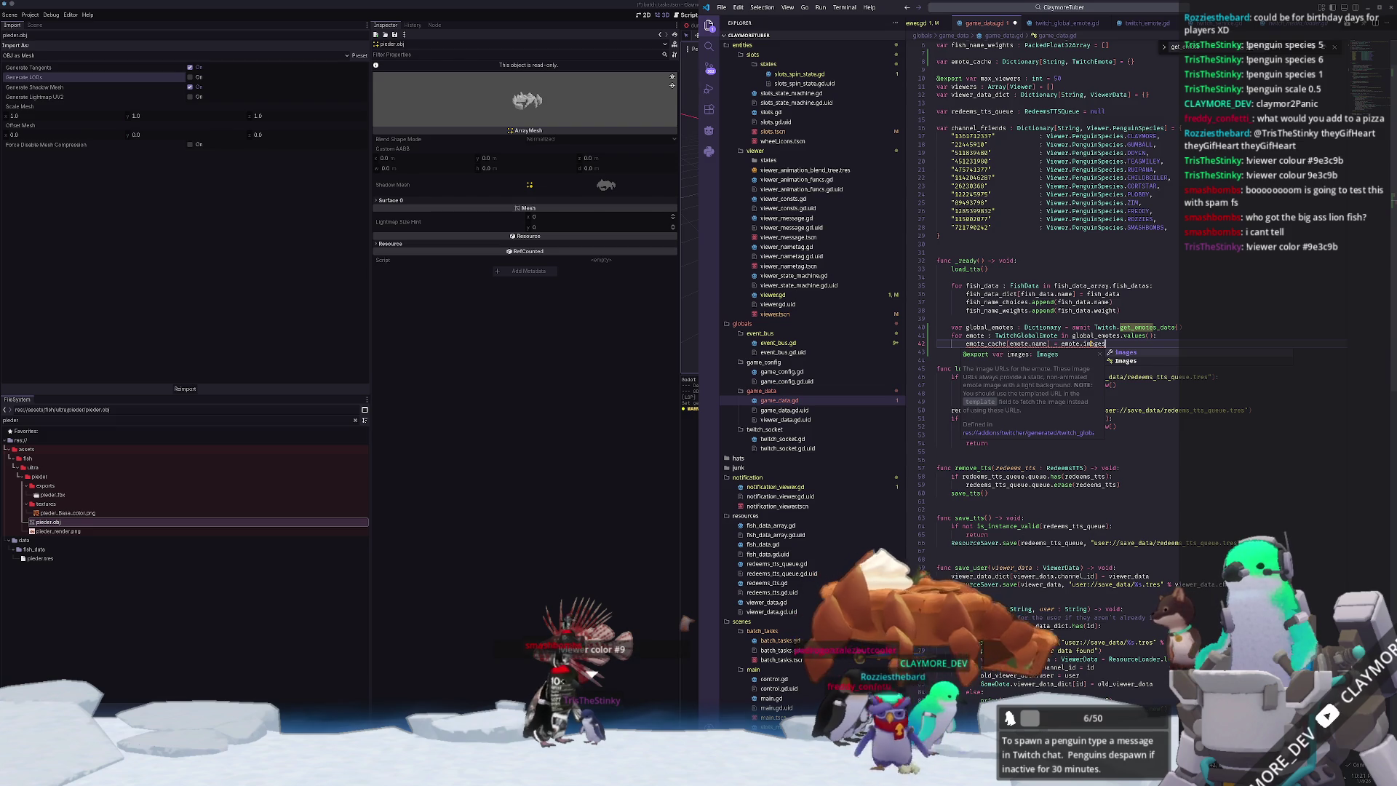
{"action": "key", "text": "Return"}
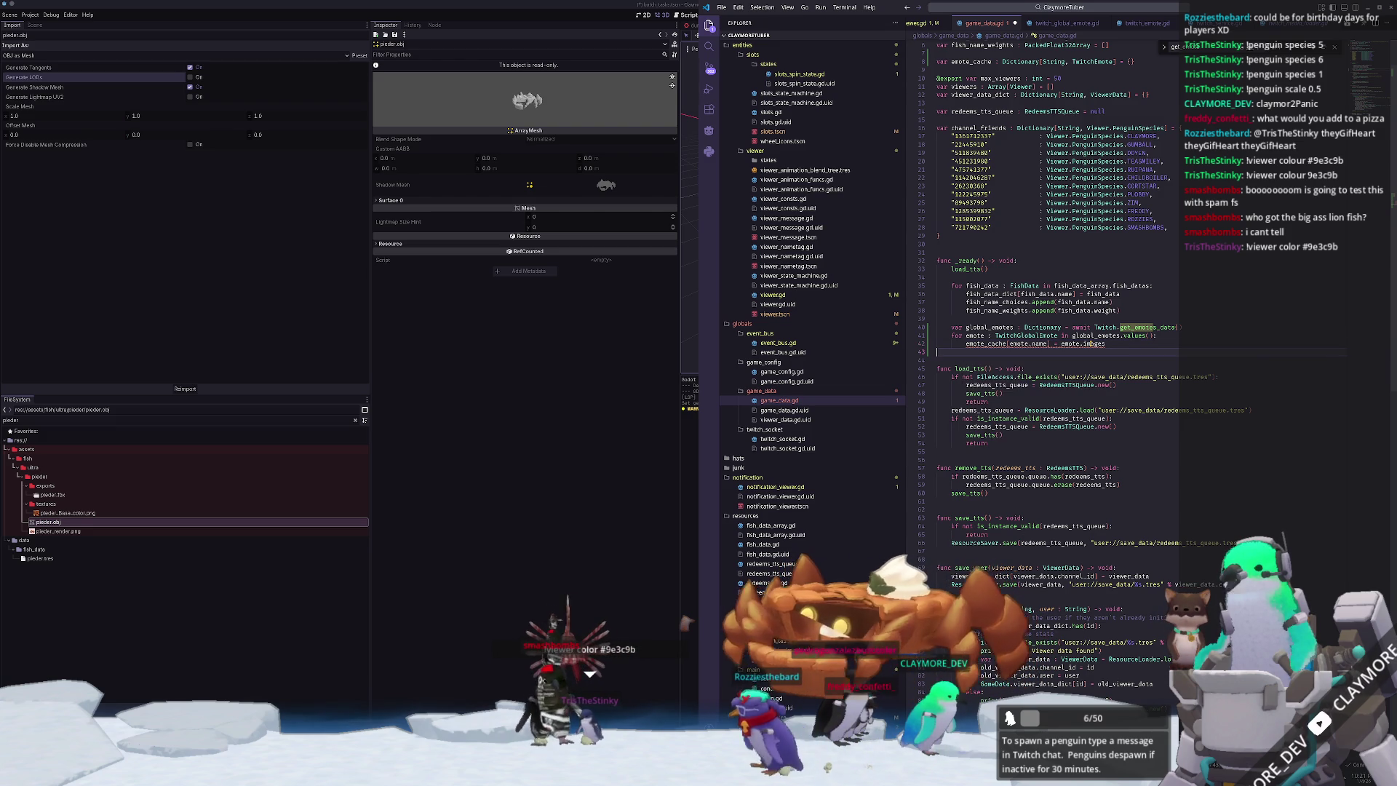
{"action": "scroll", "coordinate": [1095, 116], "scroll_direction": "up", "scroll_amount": 2}
{"action": "double_click", "coordinate": [1095, 117]}
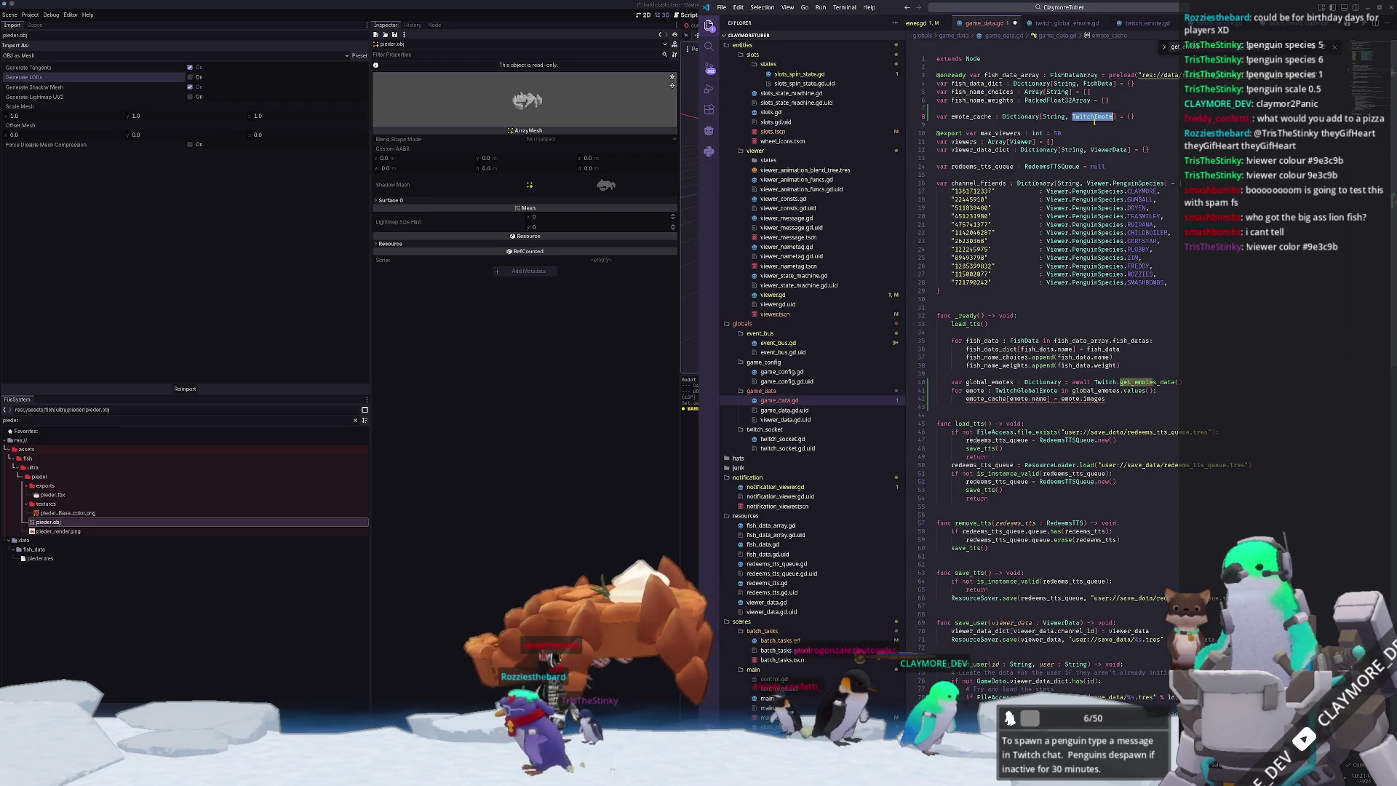
{"action": "type", "text": "Images"}
{"action": "key", "text": "ctrl+BackSpace"}
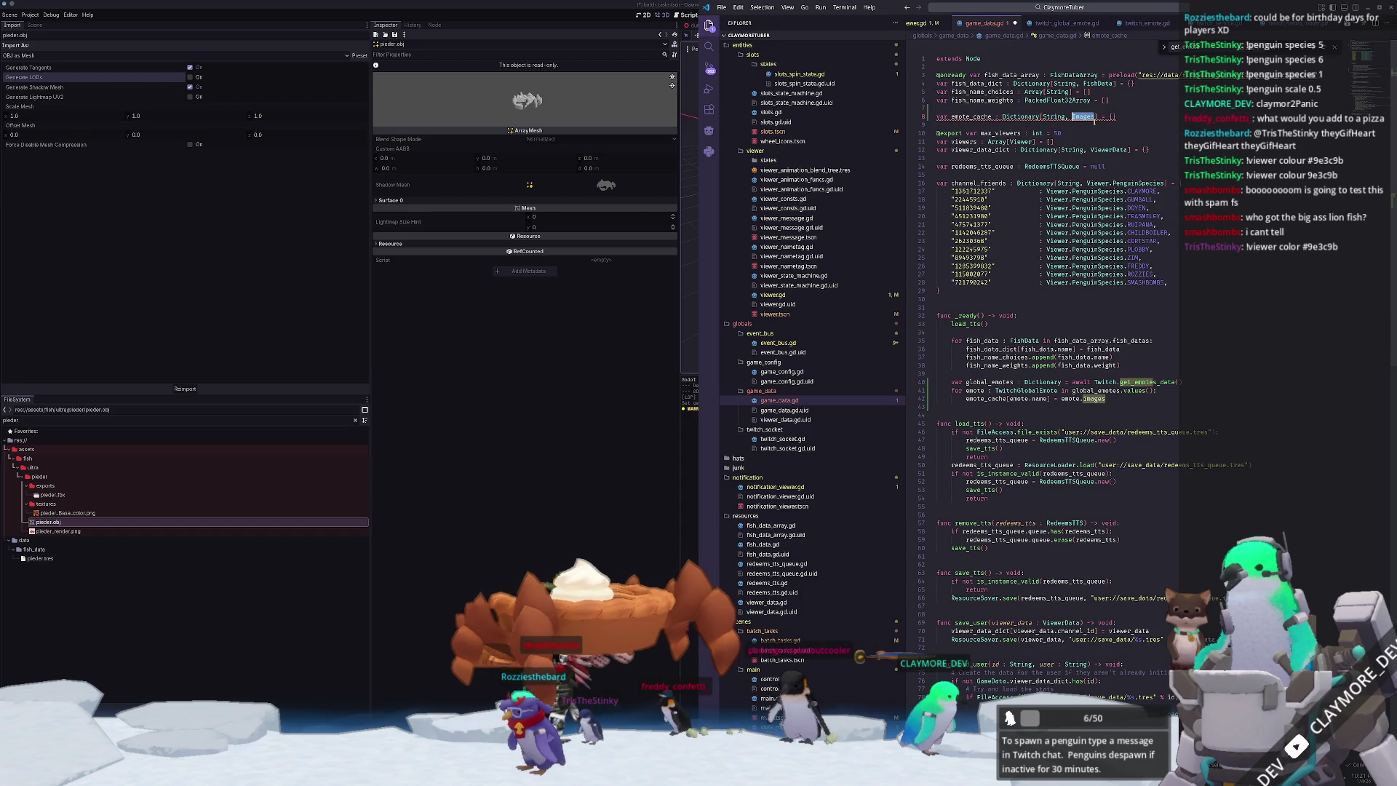
{"action": "type", "text": "TwitchEmote"}
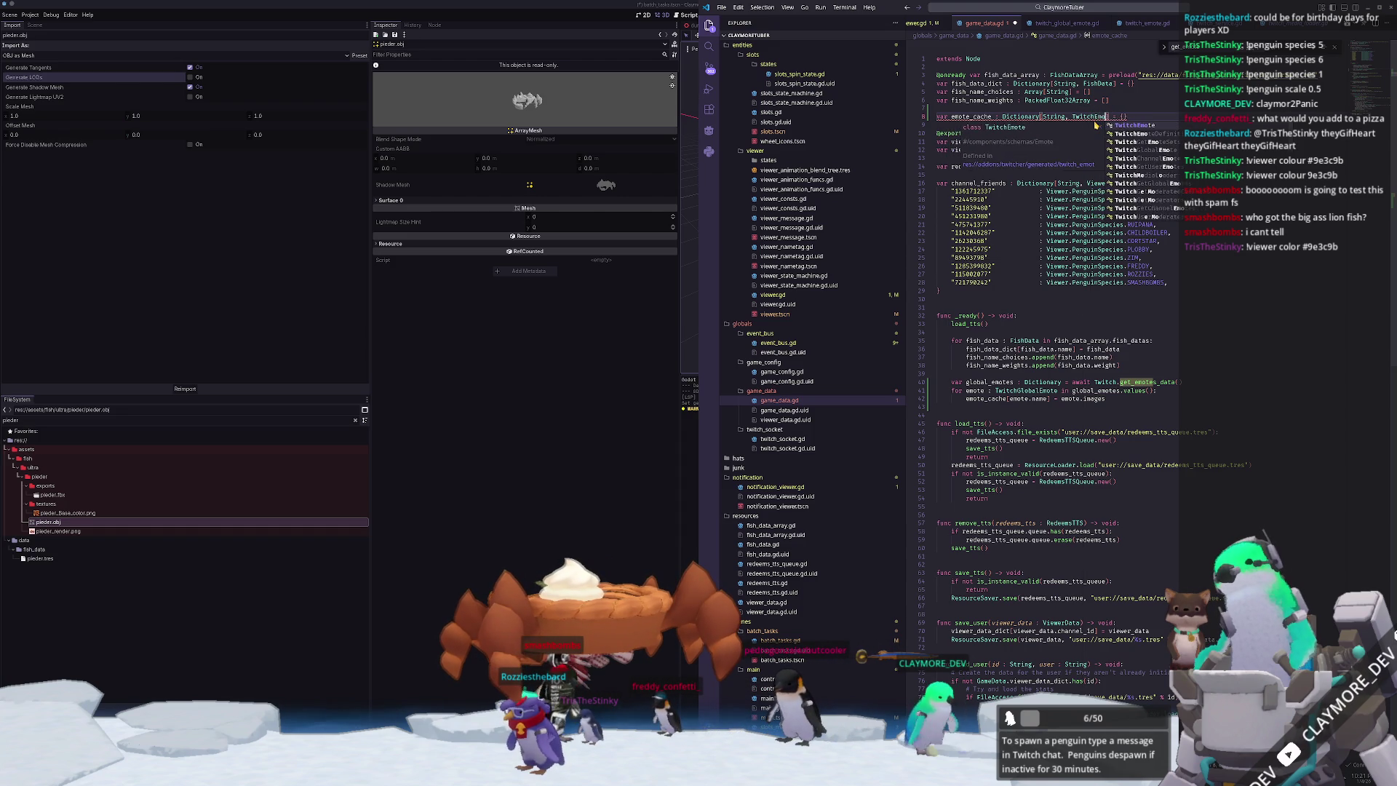
{"action": "key", "text": "Escape"}
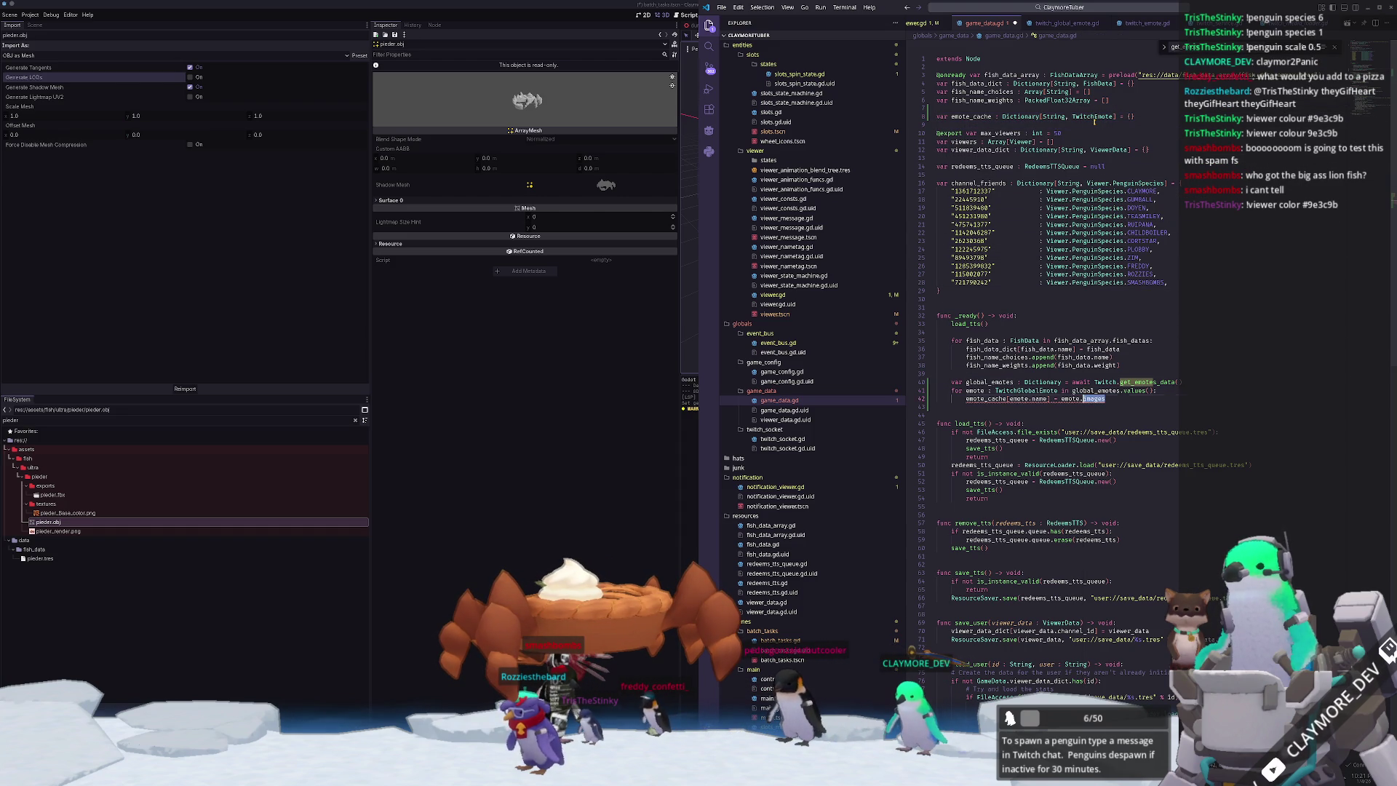
- Retry the Images type on emote_cache, undo it back to TwitchEmote, and open twitch_global_emote.gd
{"action": "type", "text": "emote"}
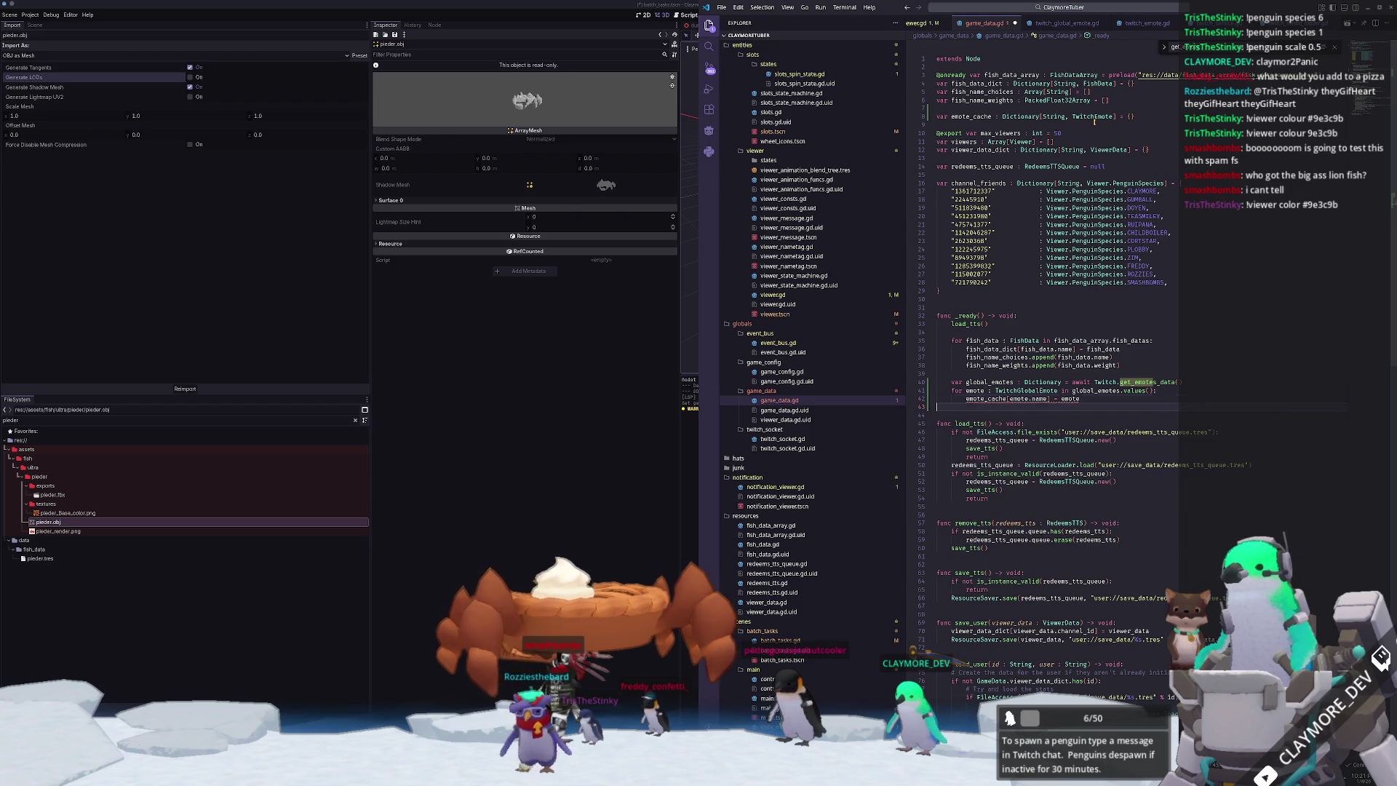
{"action": "left_click", "coordinate": [1093, 116]}
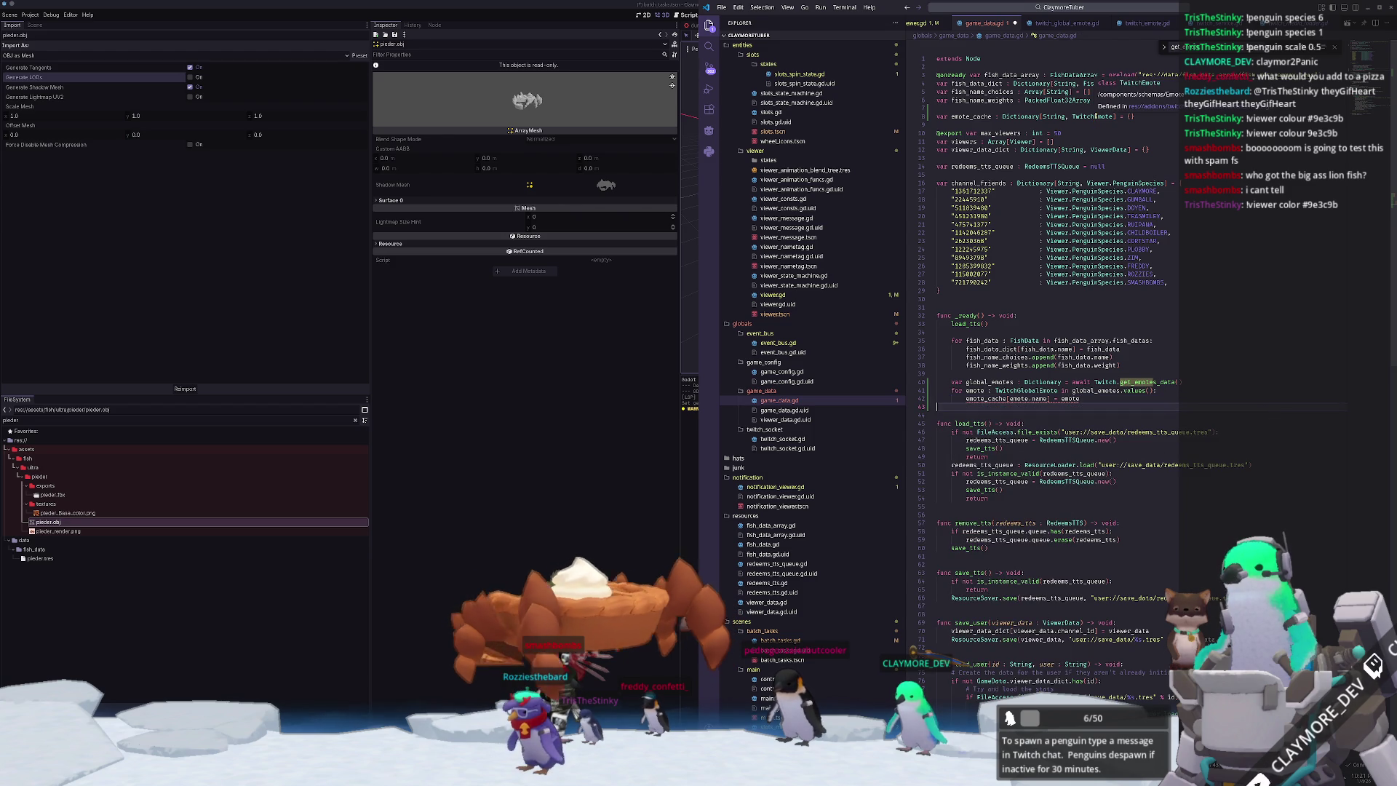
{"action": "double_click", "coordinate": [1094, 117]}
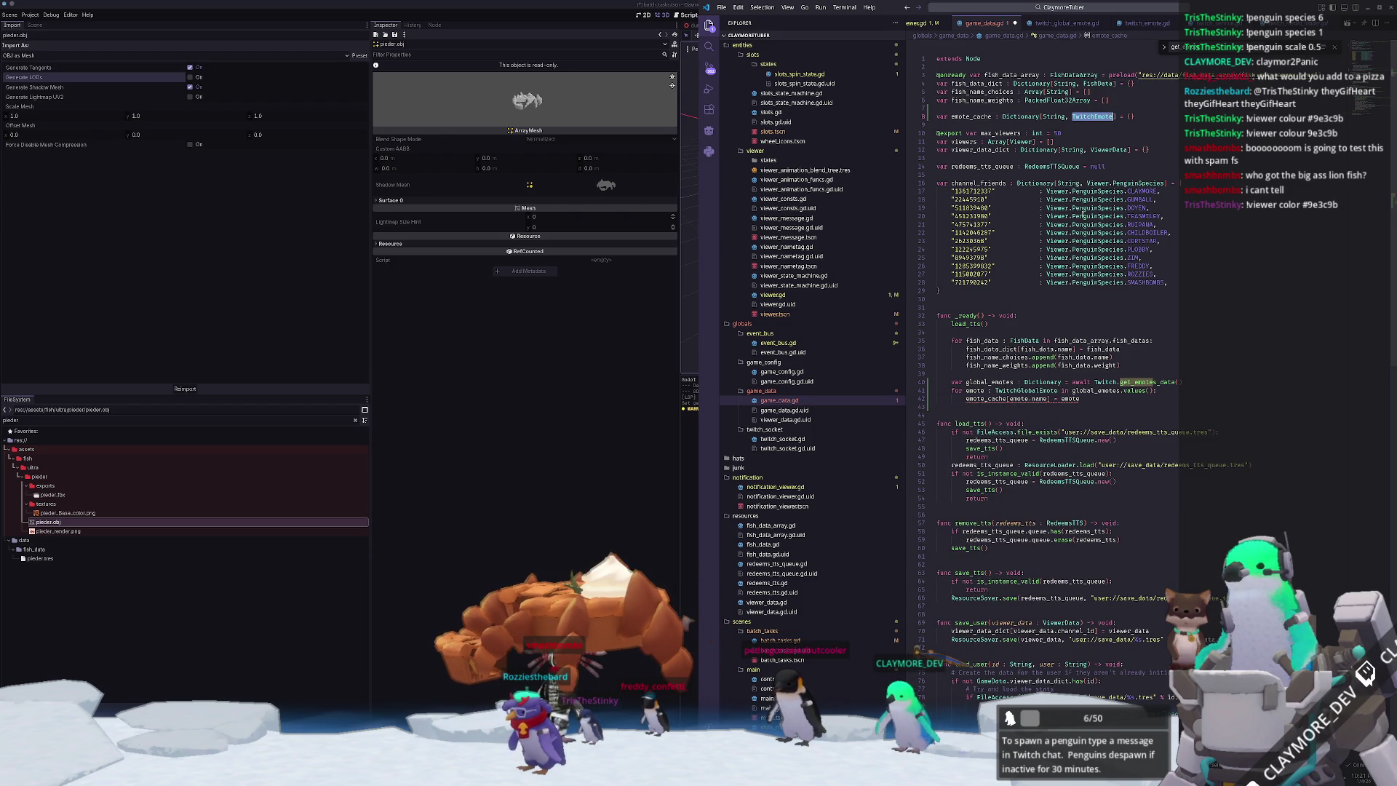
{"action": "type", "text": "Image"}
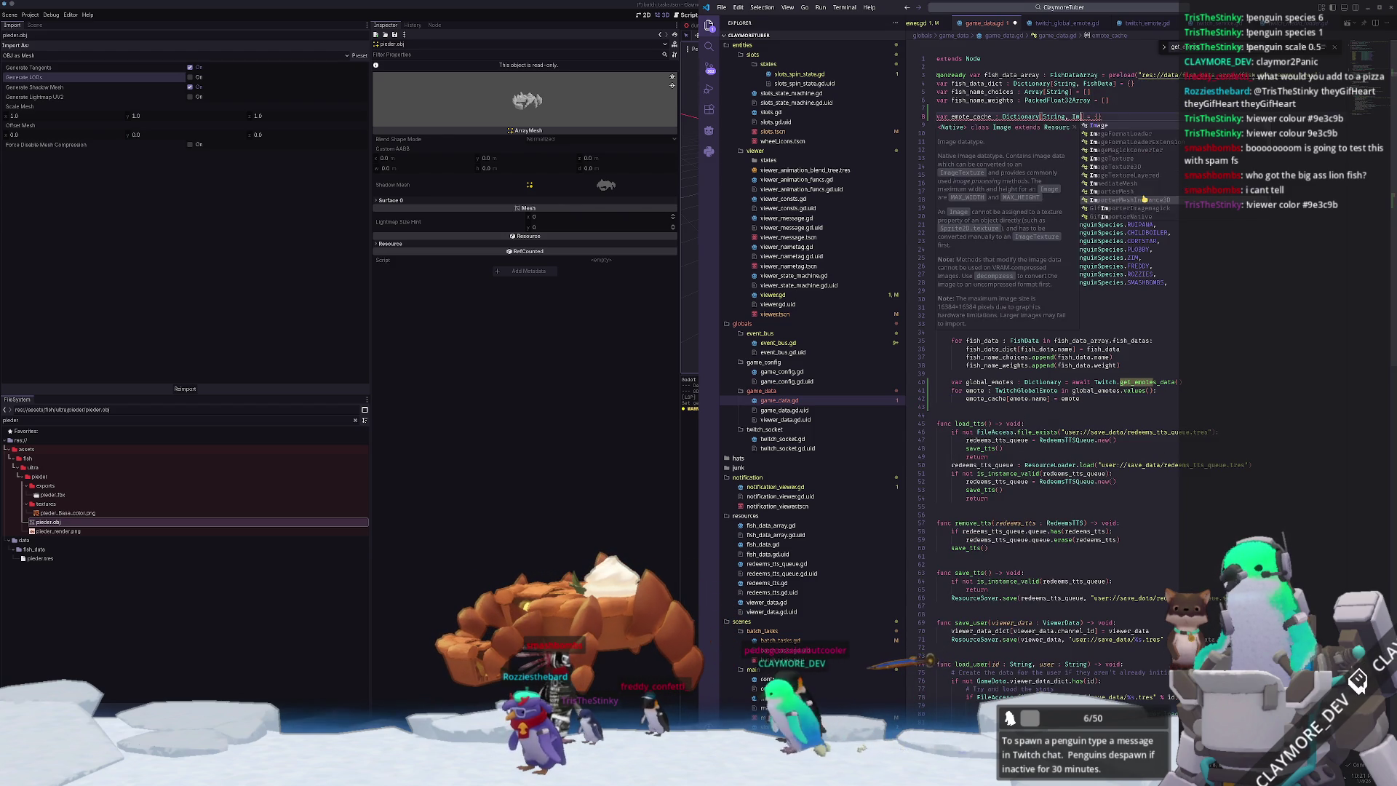
{"action": "type", "text": "s"}
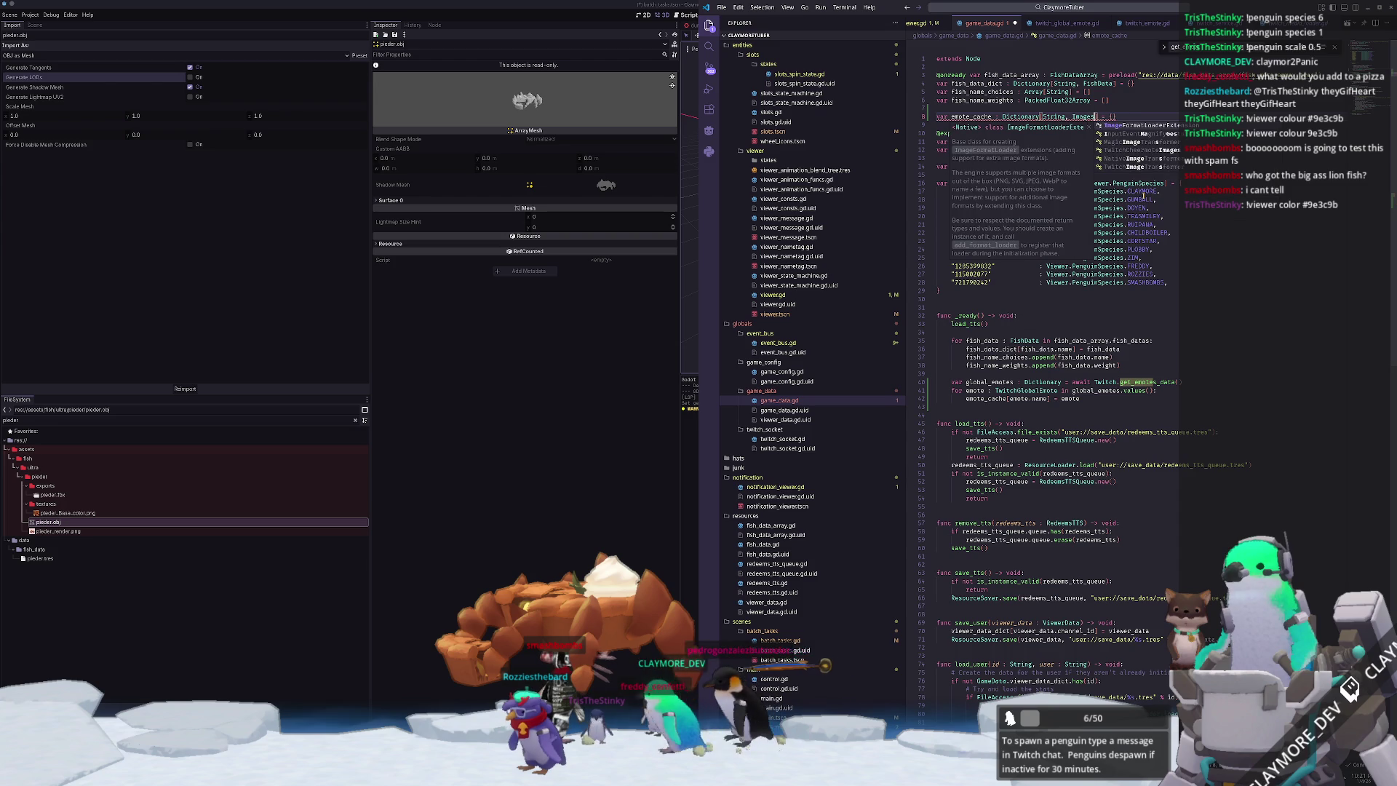
{"action": "key", "text": "Escape"}
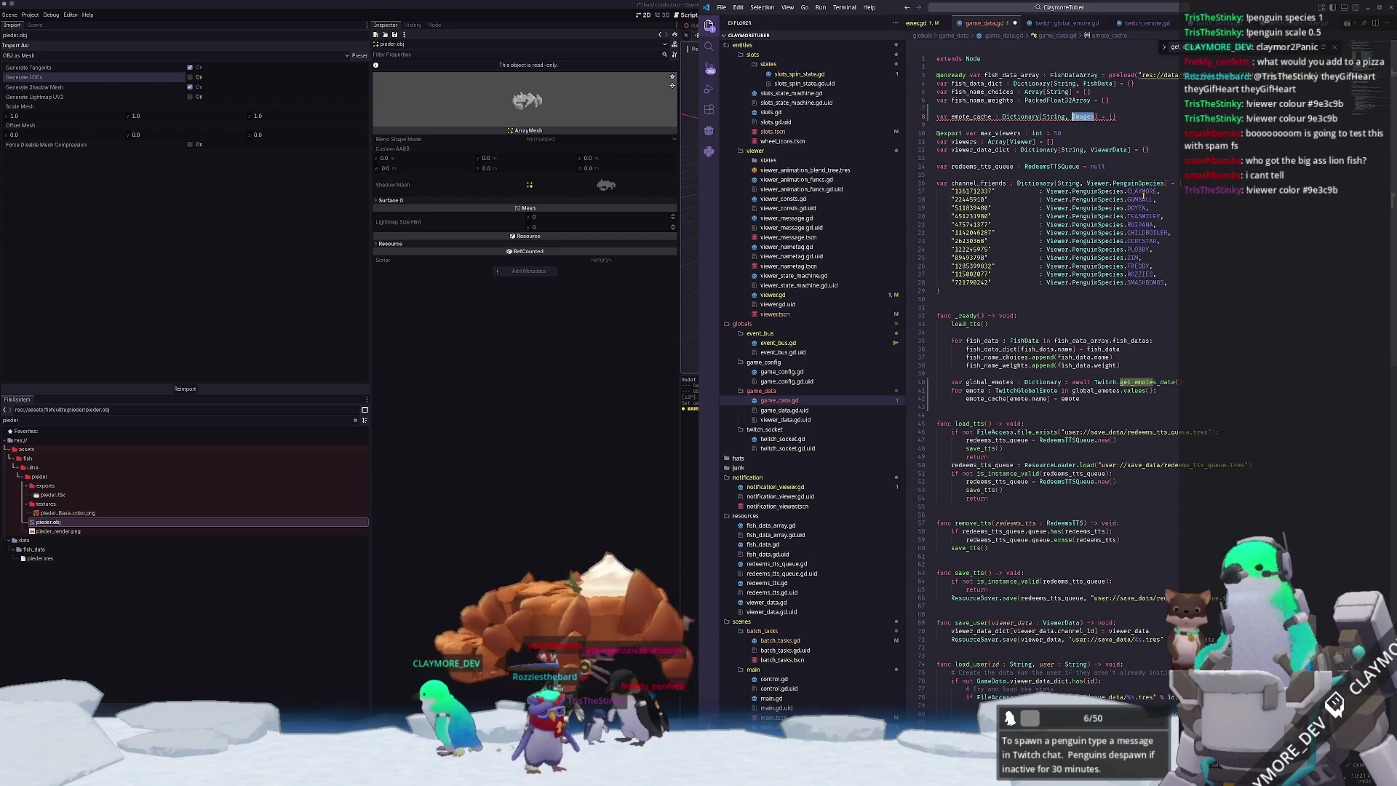
{"action": "key", "text": "ctrl+z"}
{"action": "key", "text": "ctrl+z"}
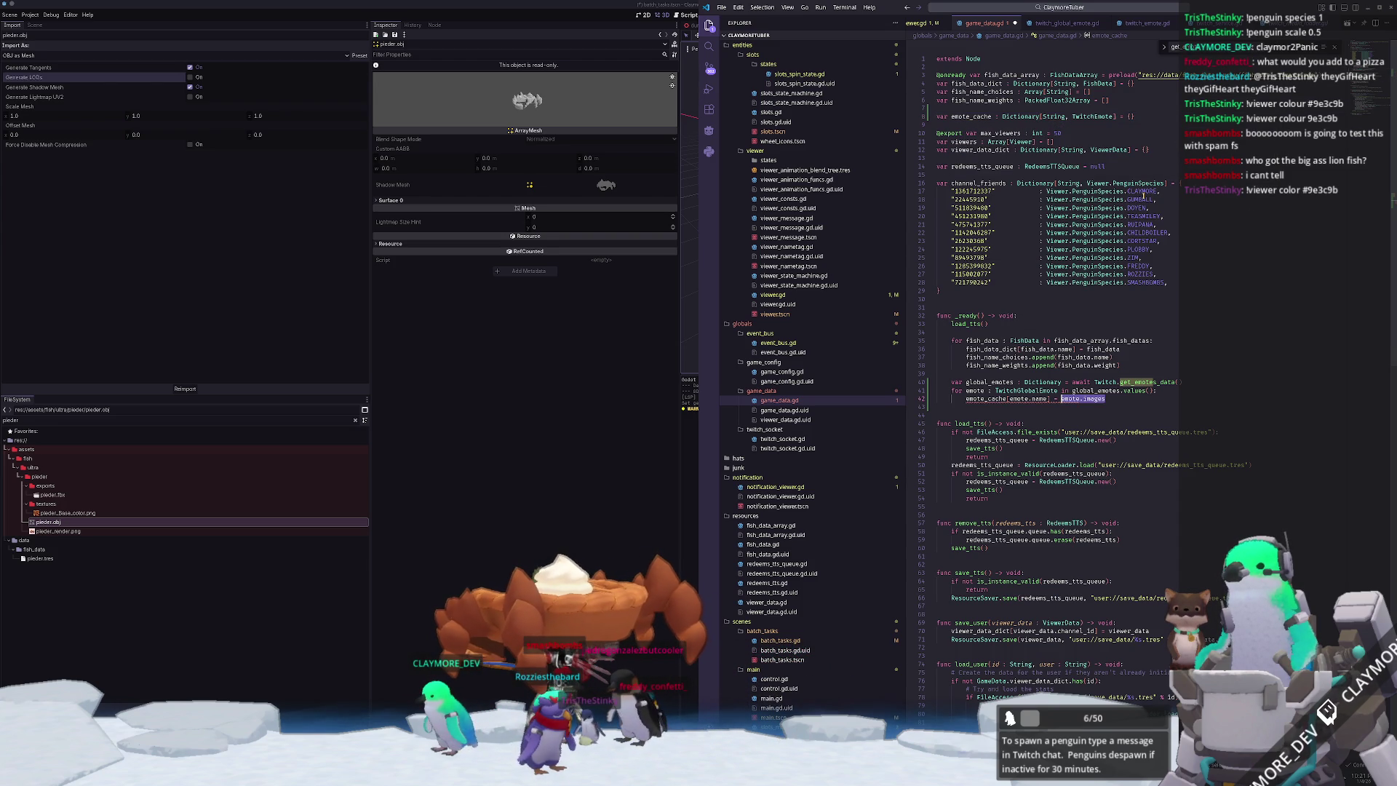
{"action": "left_click", "coordinate": [1123, 400]}
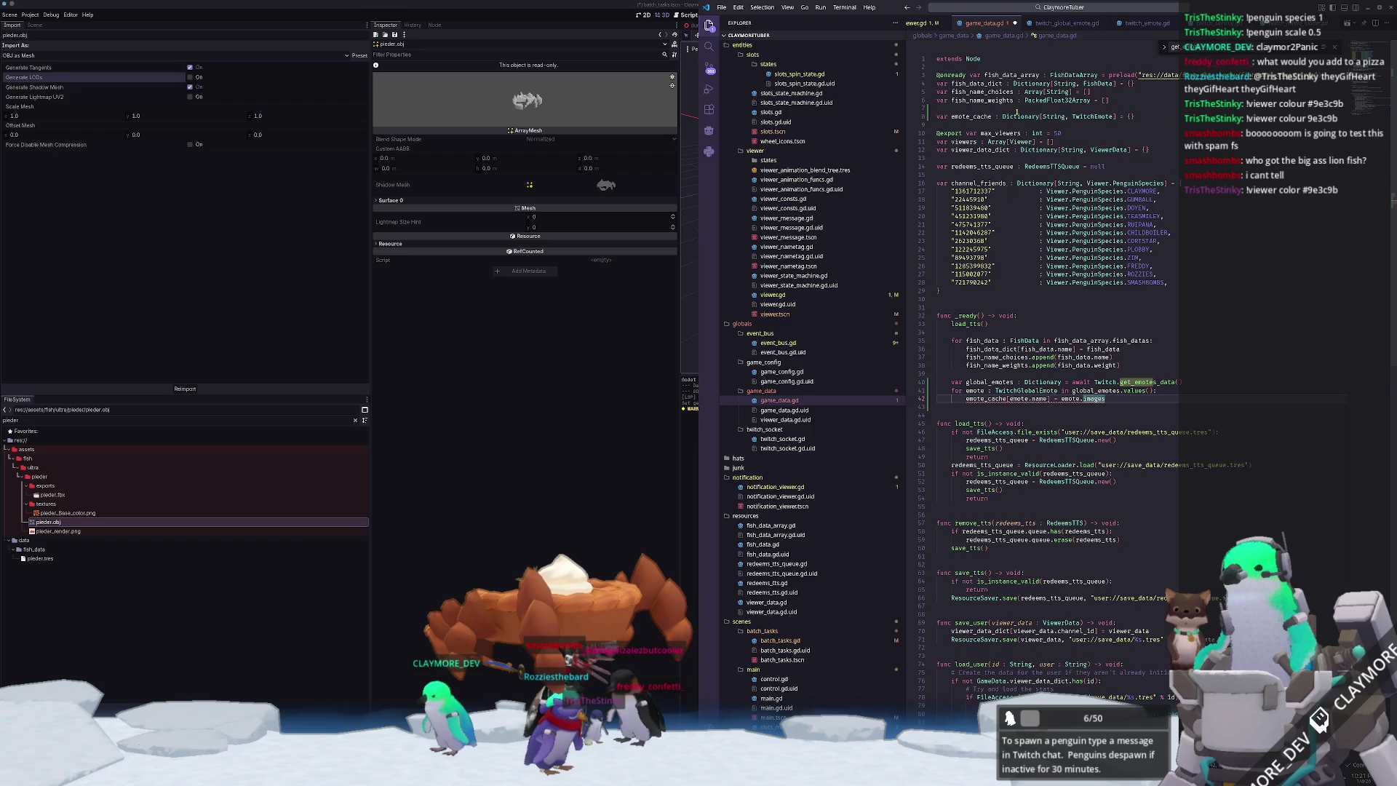
{"action": "left_click", "coordinate": [1072, 26]}
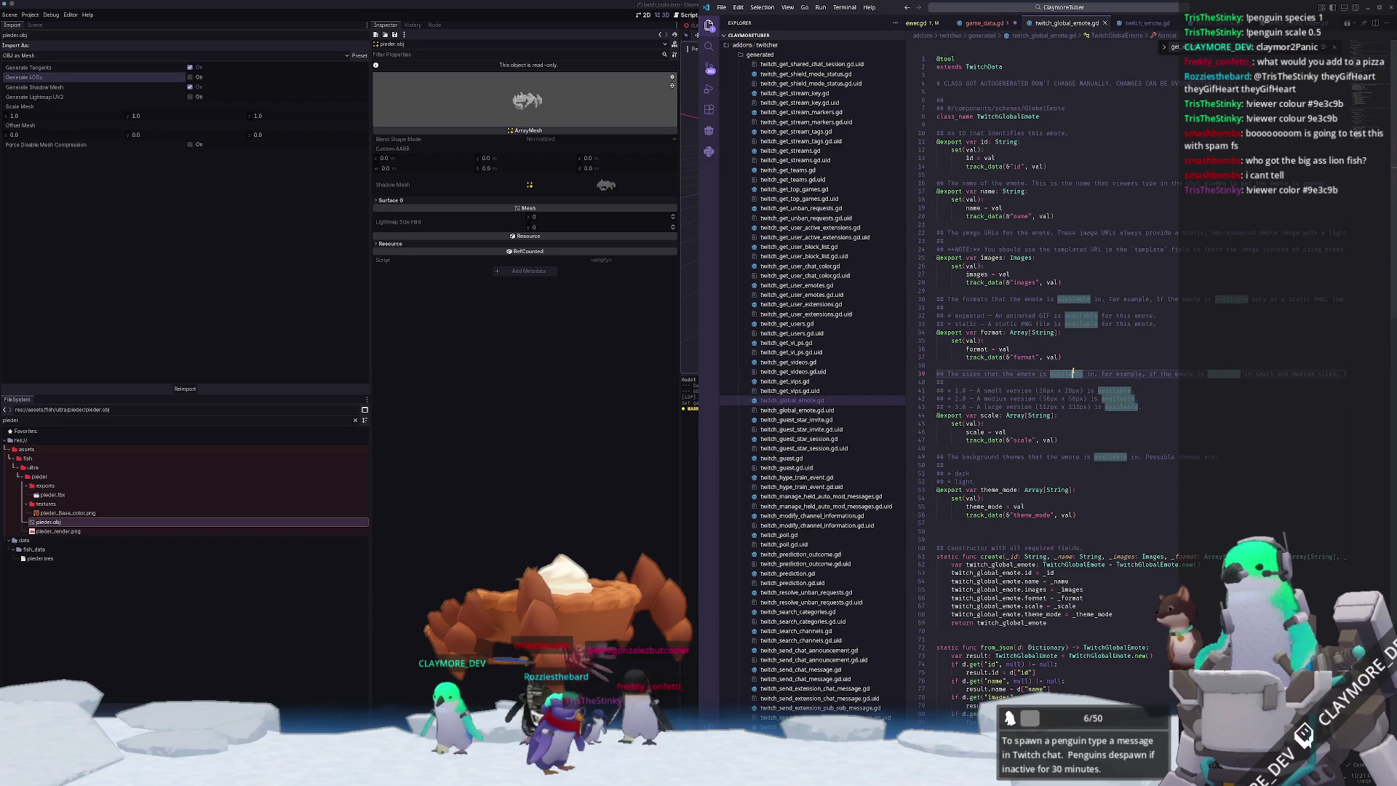
- Change emote_cache's value type on line 8 of game_data.gd to TwitchGlobalEmote
{"action": "left_click", "coordinate": [1072, 368]}
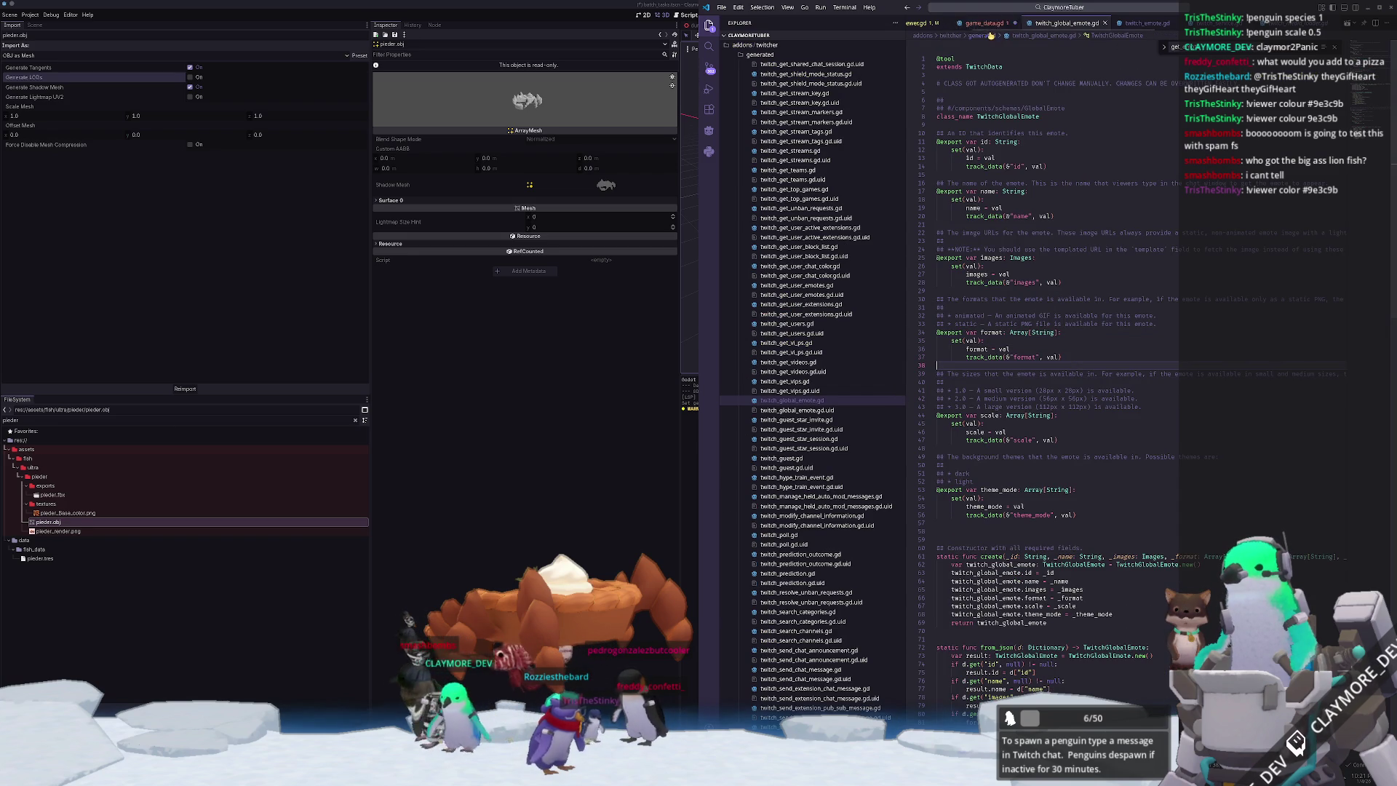
{"action": "left_click", "coordinate": [986, 23]}
{"action": "double_click", "coordinate": [1091, 116]}
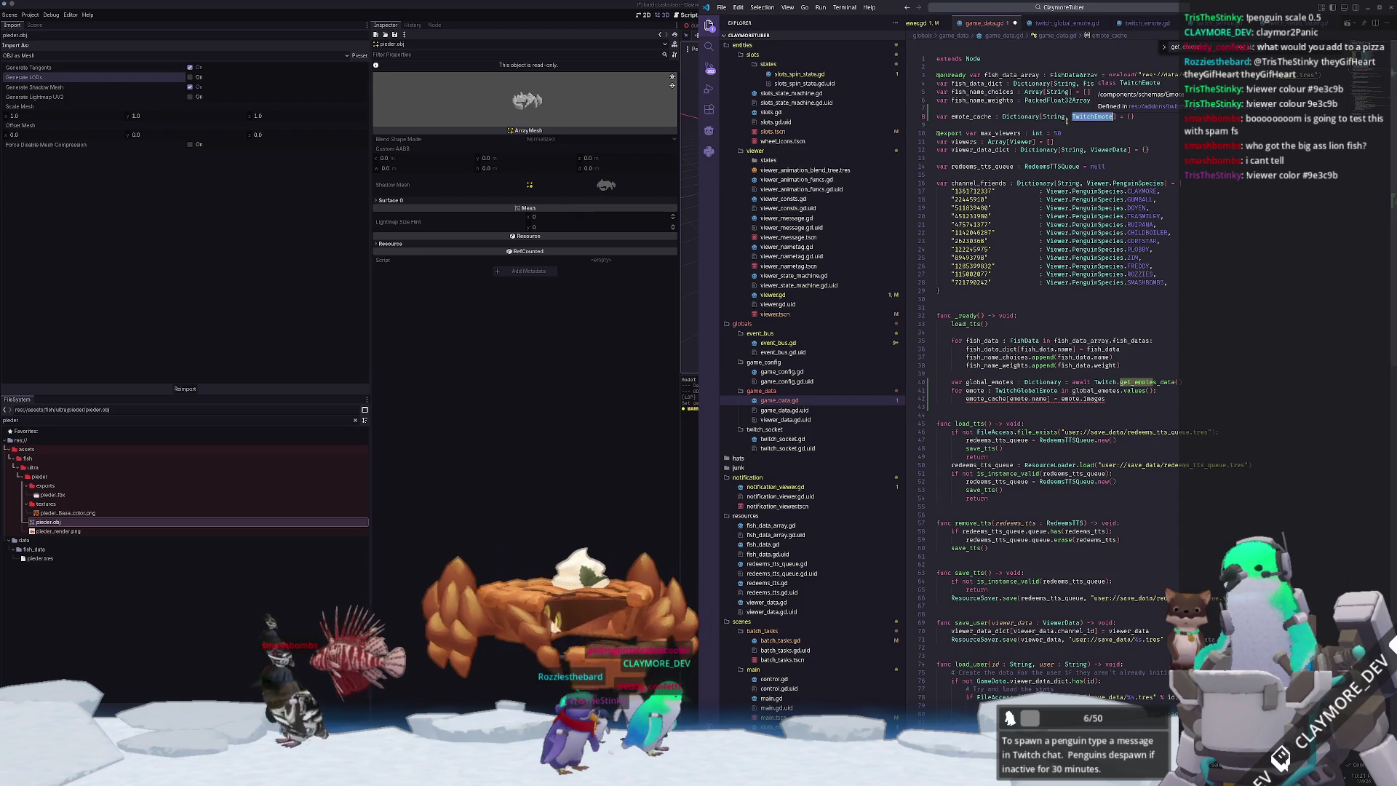
{"action": "key", "text": "ctrl+v"}
{"action": "type", "text": "TwitchGlobal"}
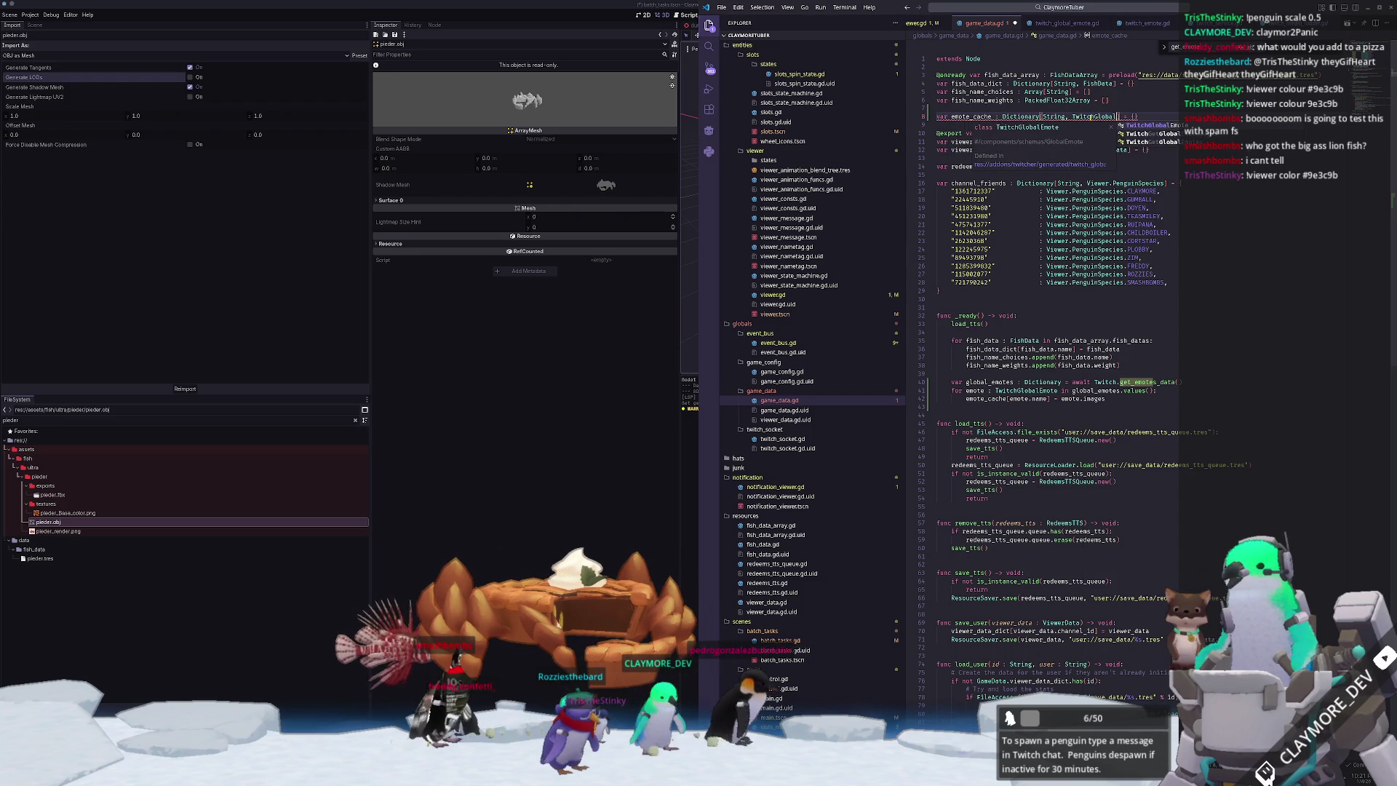
{"action": "key", "text": "Return"}
- Rename emote_cache to global_emote_cache on line 8 and in the _ready loop on line 42
{"action": "key", "text": "ctrl+Left"}
{"action": "key", "text": "ctrl+Left"}
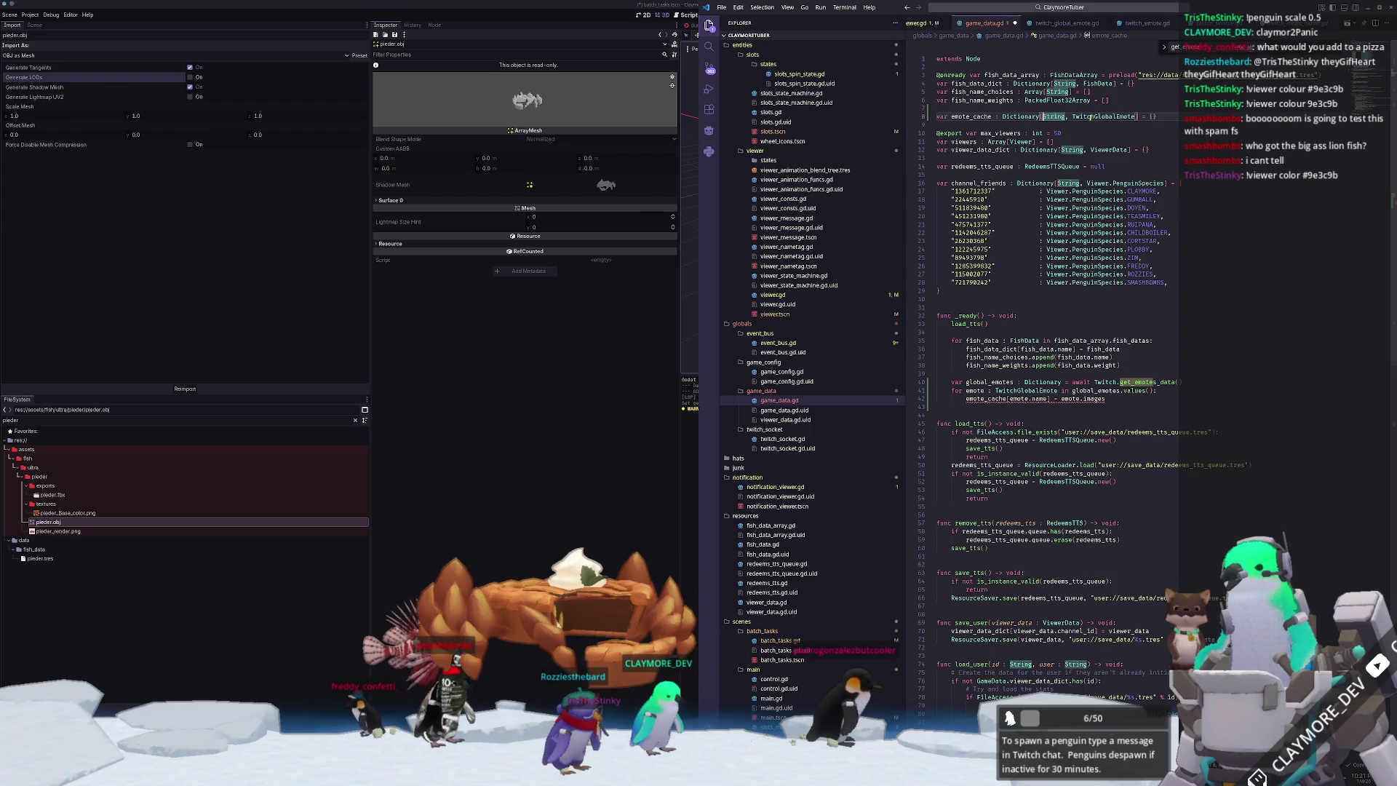
{"action": "key", "text": "ctrl+Left"}
{"action": "key", "text": "ctrl+Left"}
{"action": "key", "text": "ctrl+Left"}
{"action": "type", "text": "global_"}
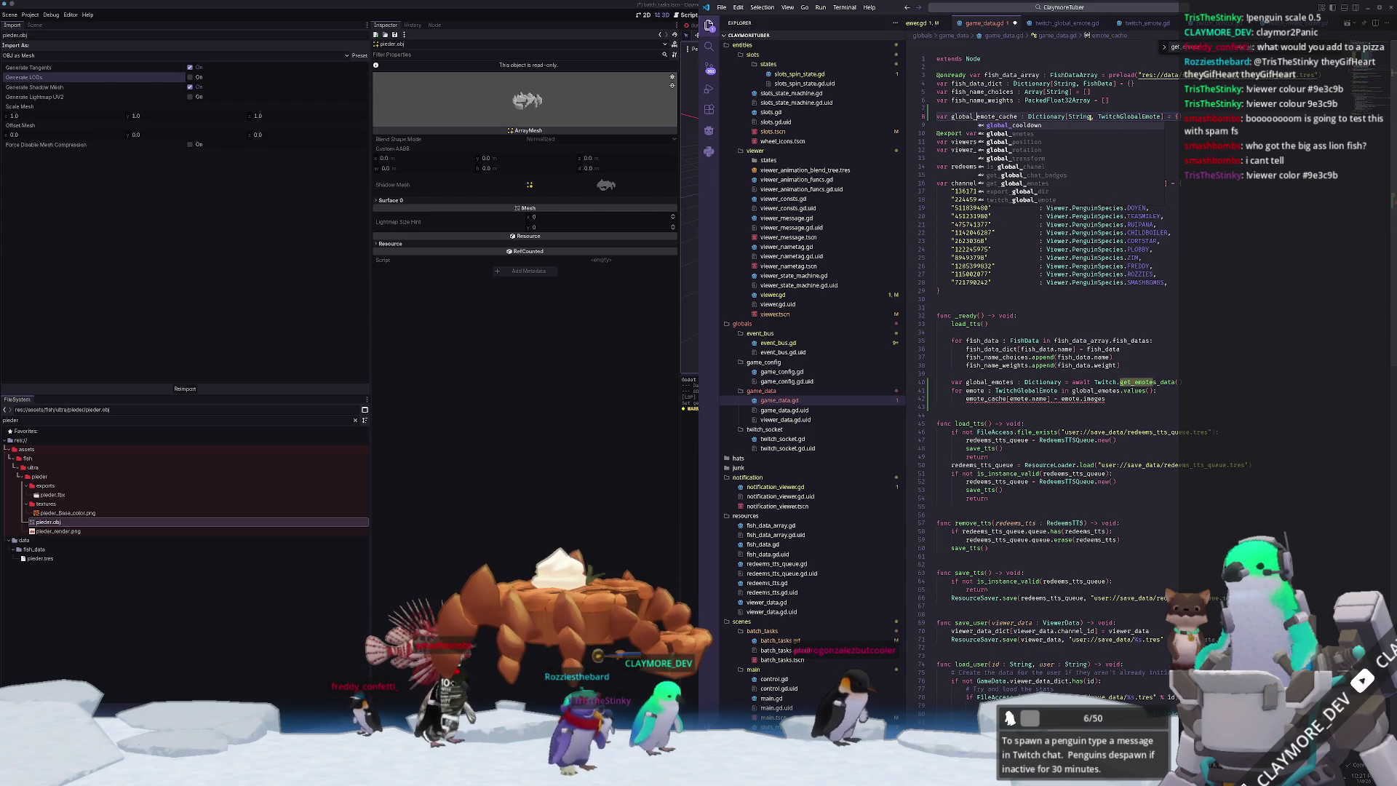
{"action": "key", "text": "Escape"}
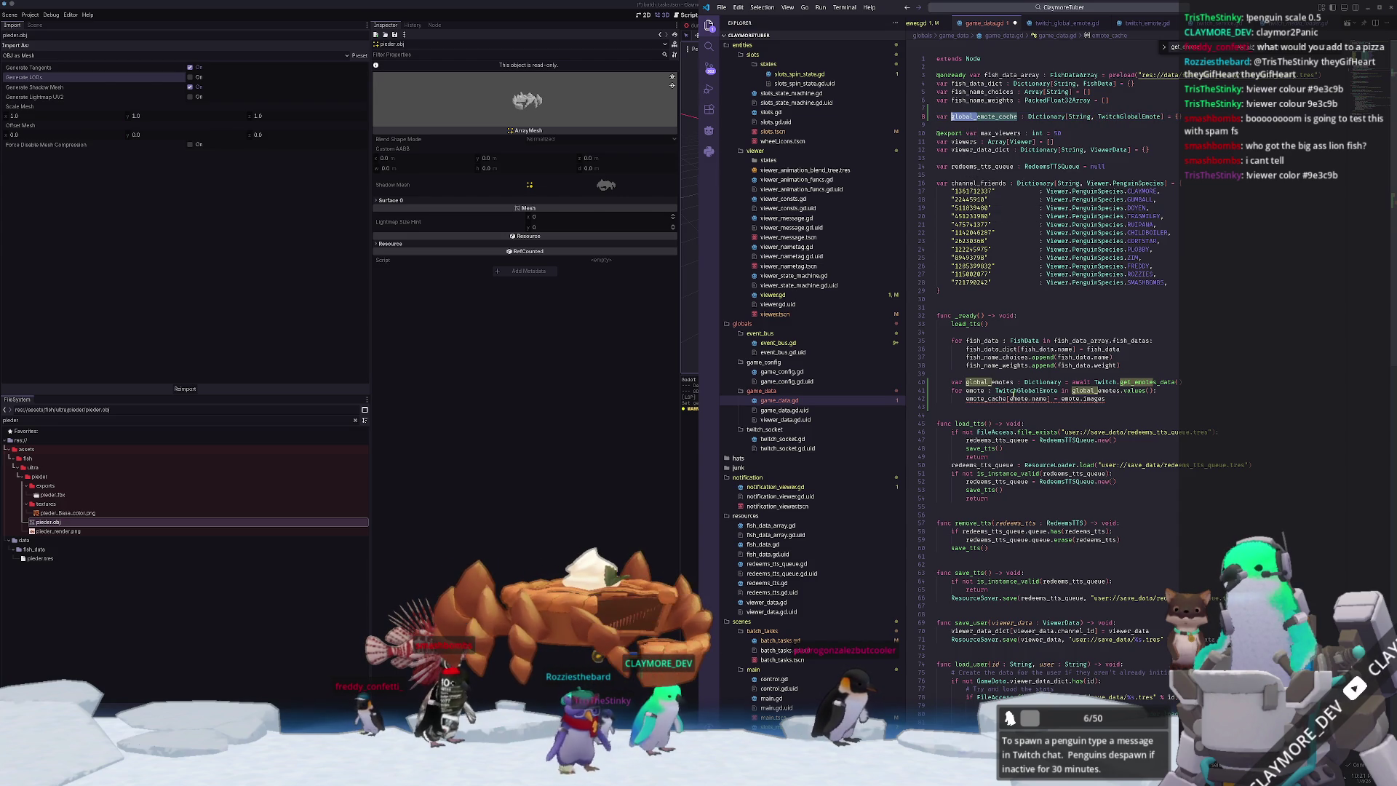
{"action": "left_click", "coordinate": [1084, 391]}
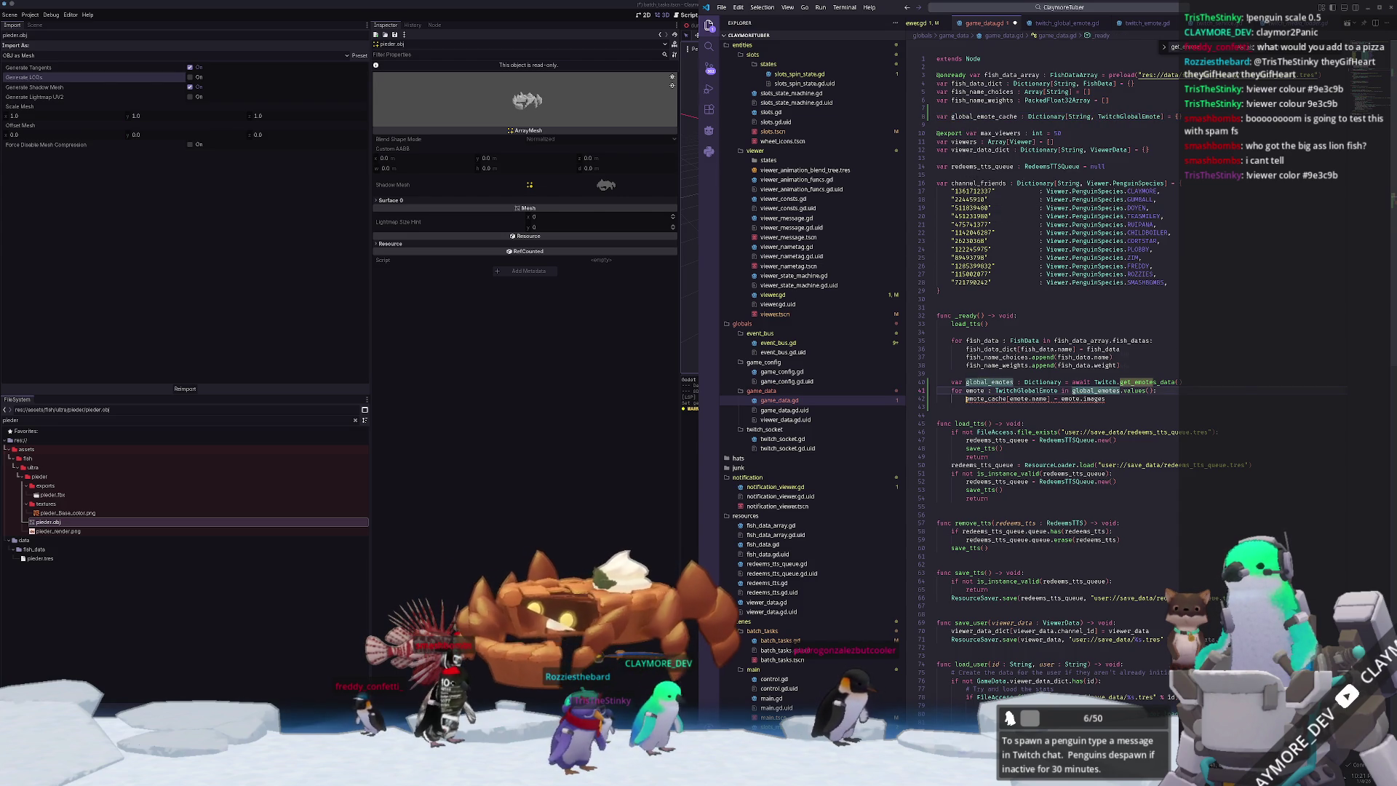
{"action": "type", "text": "global_"}
{"action": "left_click", "coordinate": [1086, 399]}
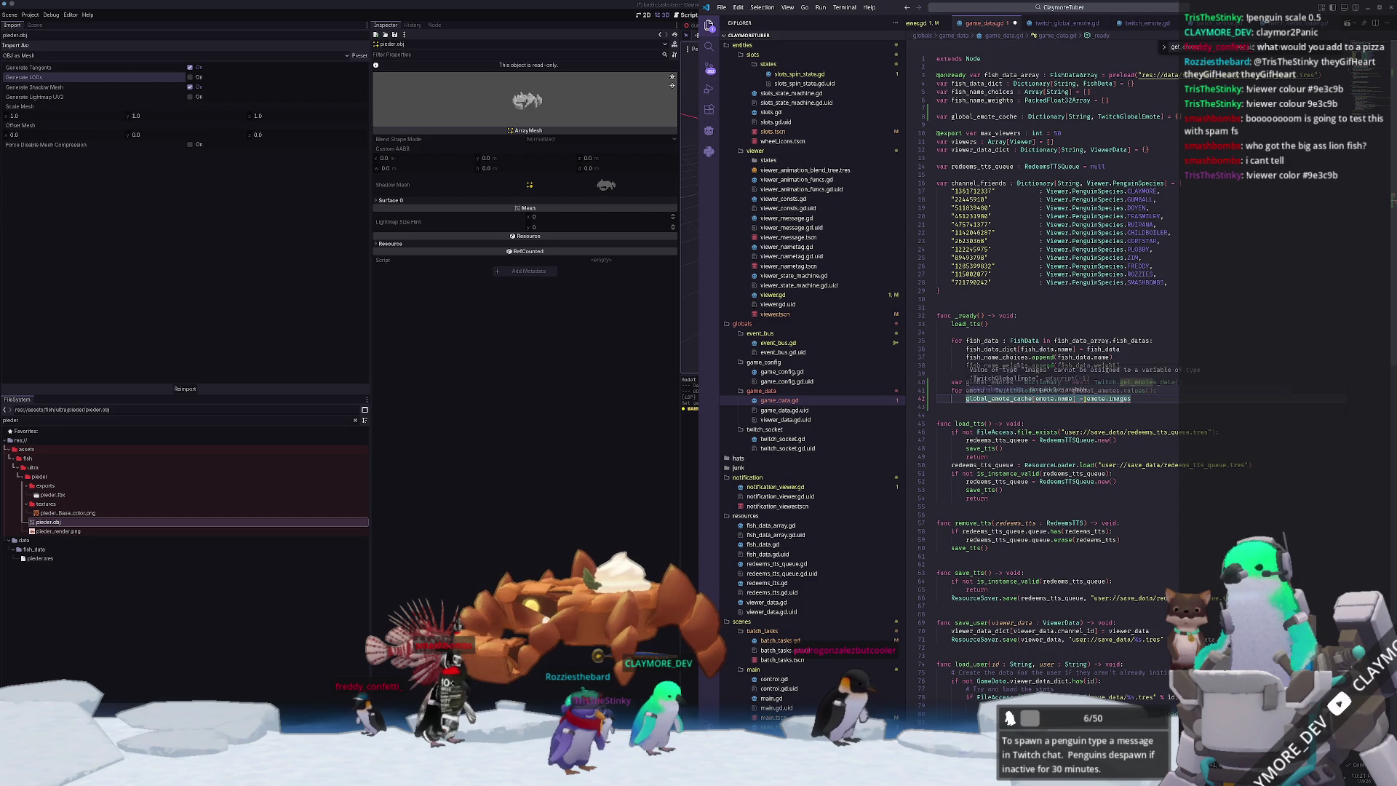
{"action": "double_click", "coordinate": [1124, 399]}
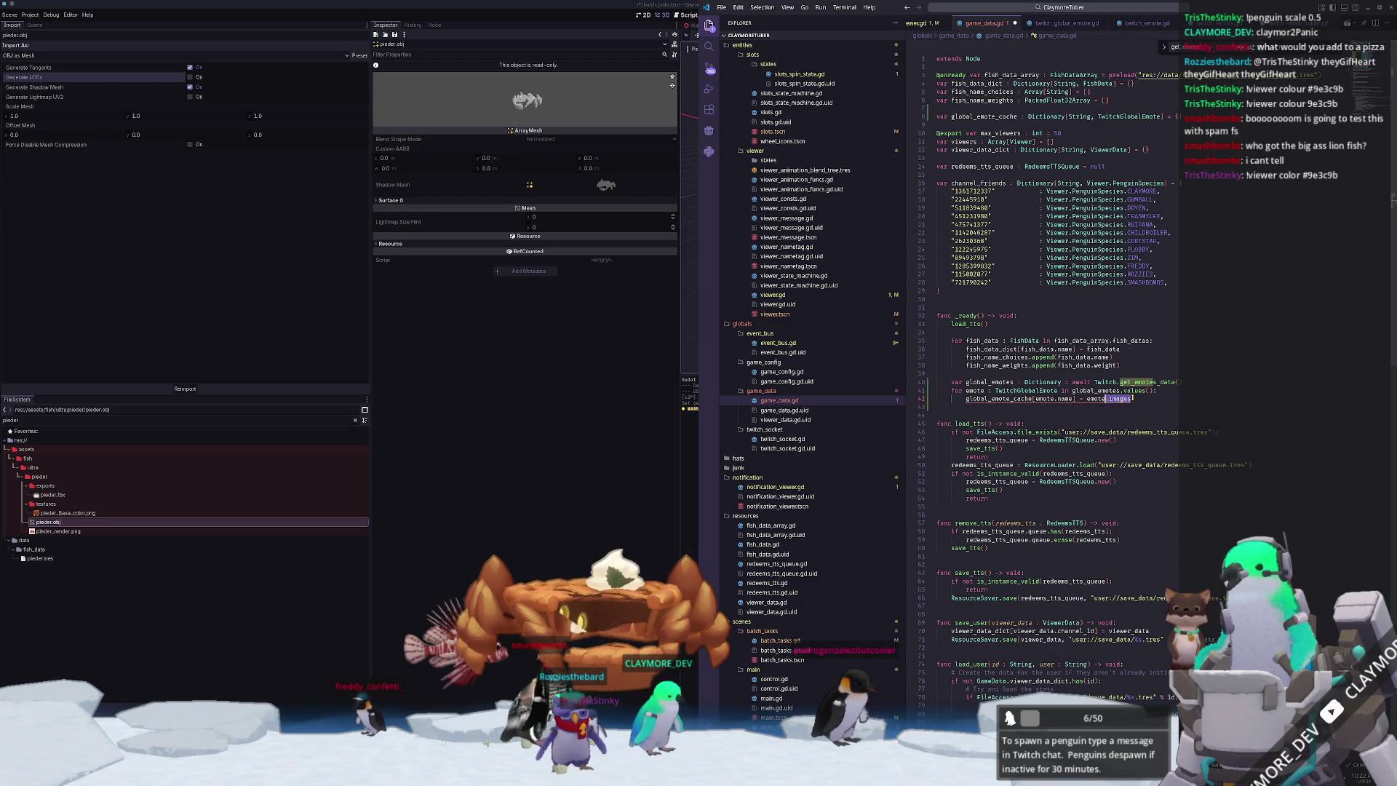
- Save game_data.gd, run the project with F5, and select GameData in the Remote scene tree
{"action": "key", "text": "Down"}
{"action": "key", "text": "ctrl+s"}
{"action": "key", "text": "alt+Tab"}
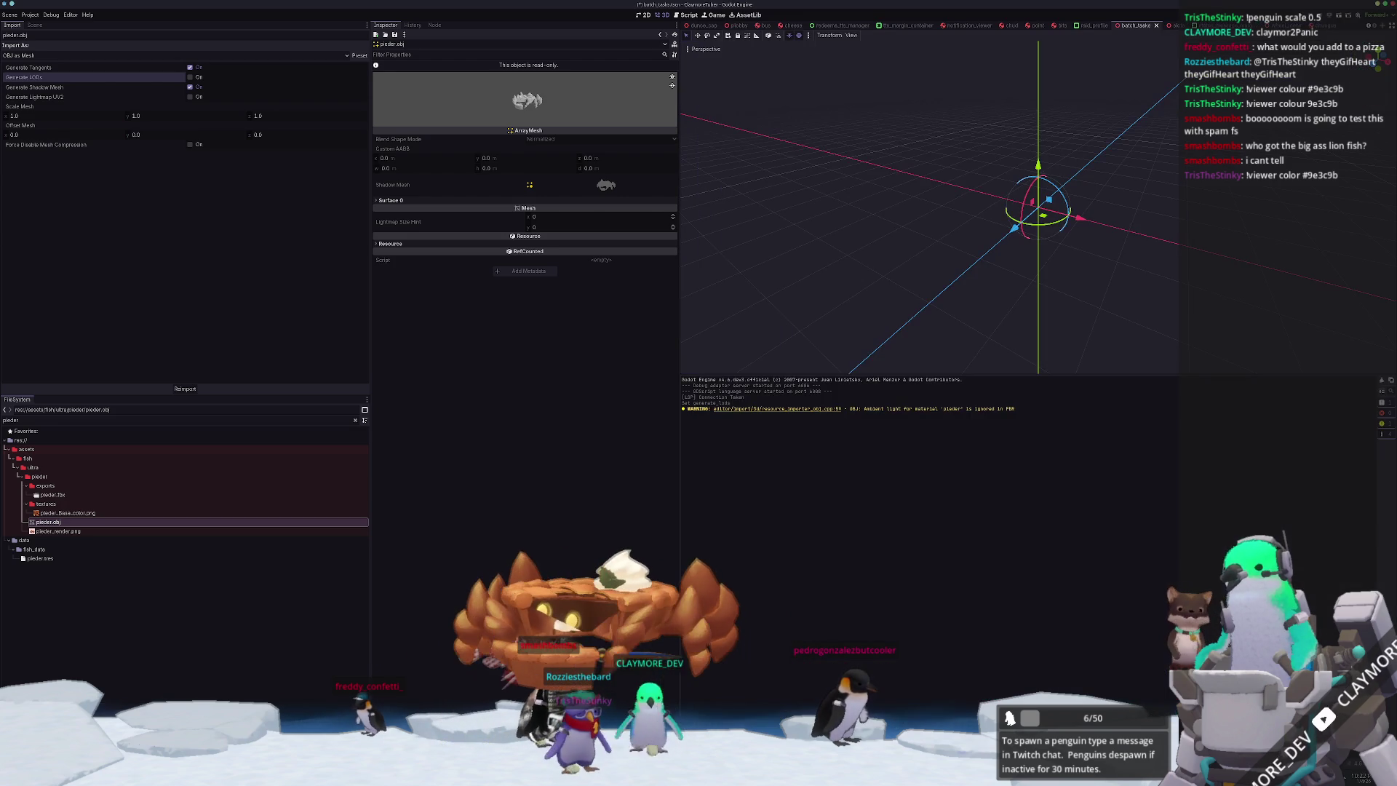
{"action": "key", "text": "F5"}
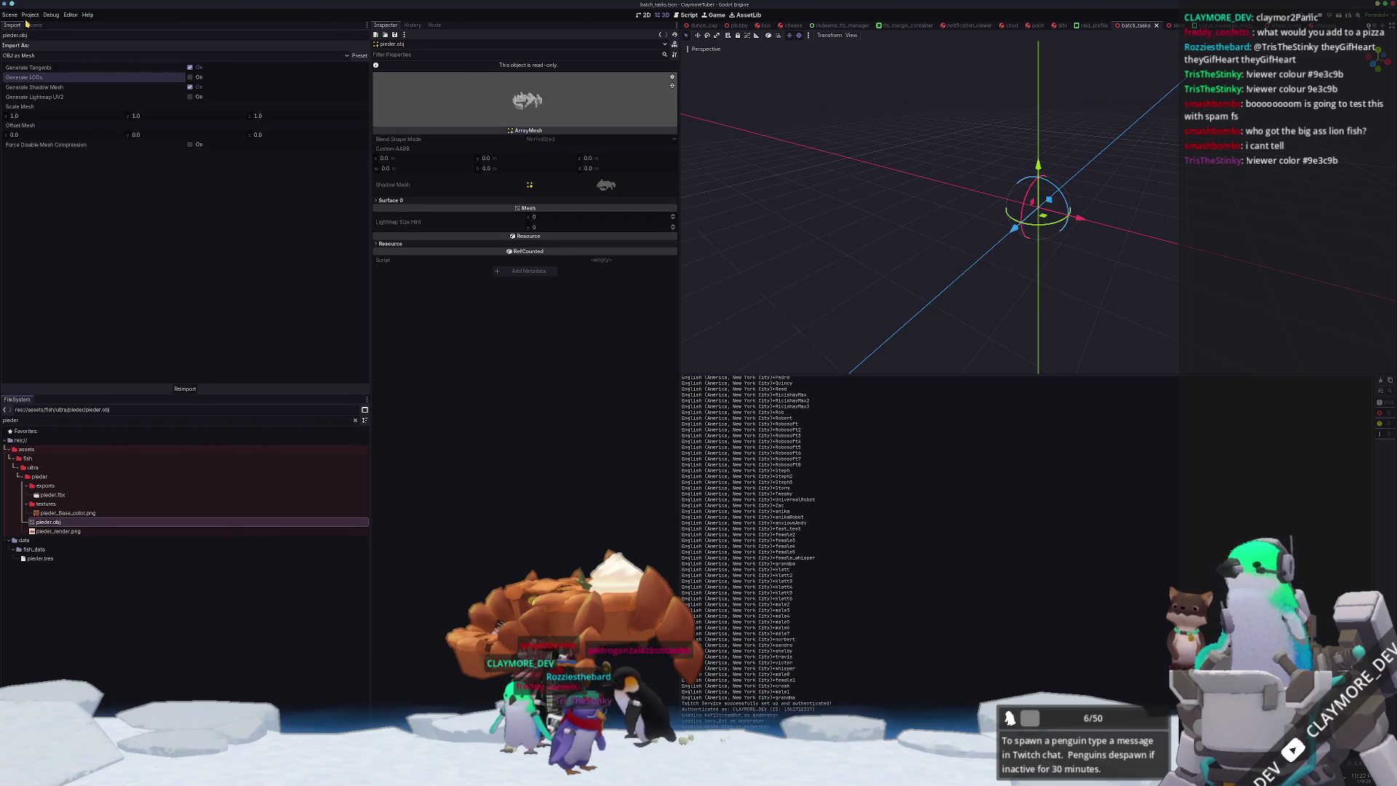
{"action": "left_click", "coordinate": [33, 25]}
{"action": "left_click", "coordinate": [44, 45]}
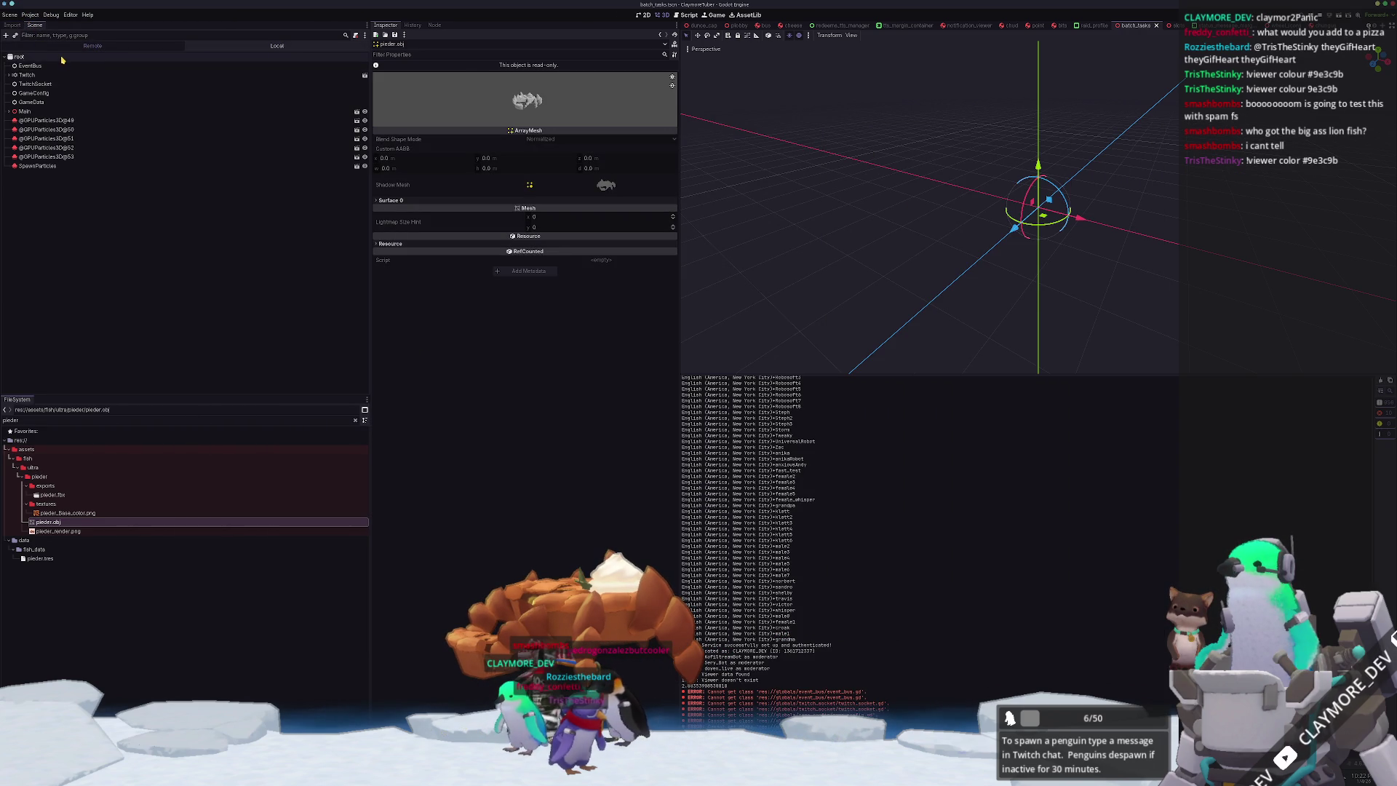
{"action": "left_click", "coordinate": [71, 103]}
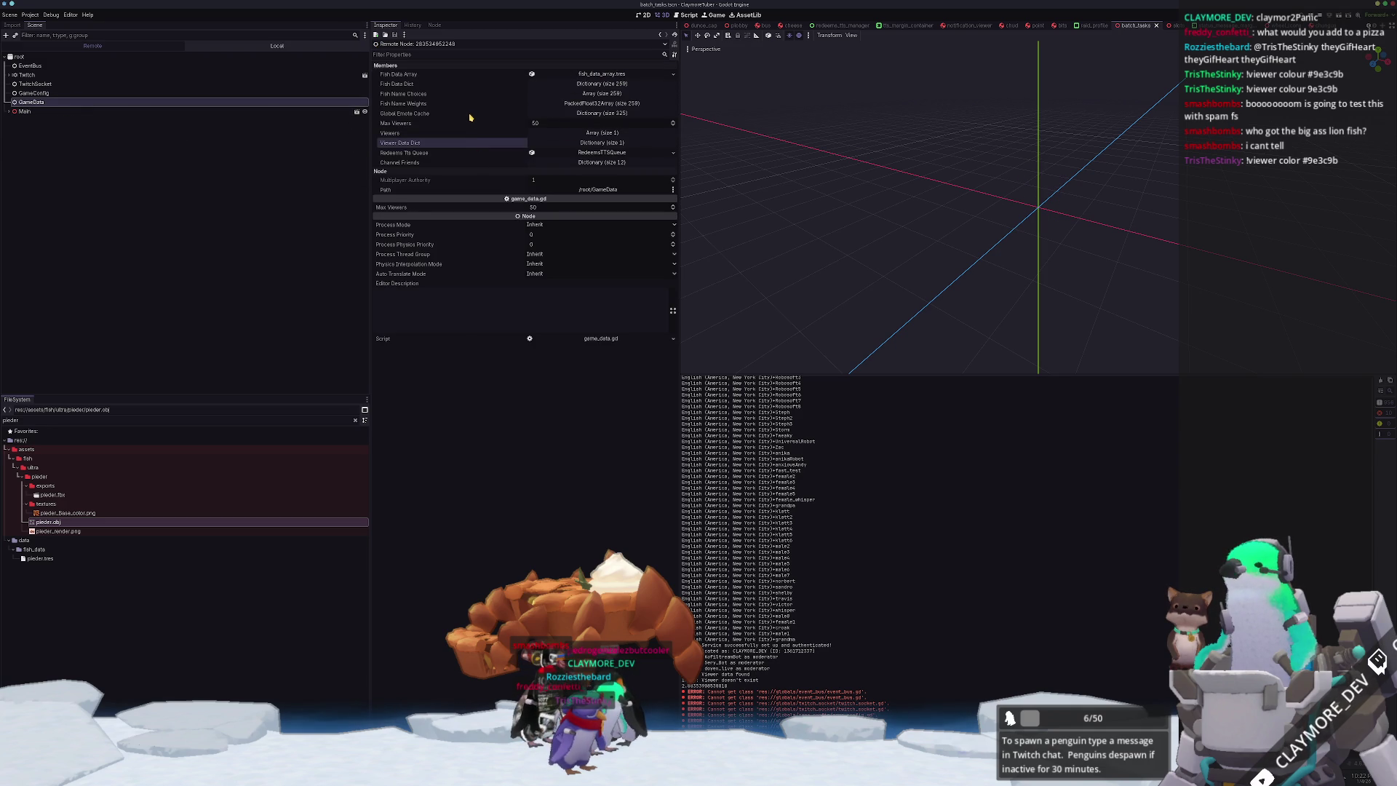
- Expand Global Emote Cache, page forward three times, and open the PogChamp emote's details
{"action": "left_click", "coordinate": [592, 113]}
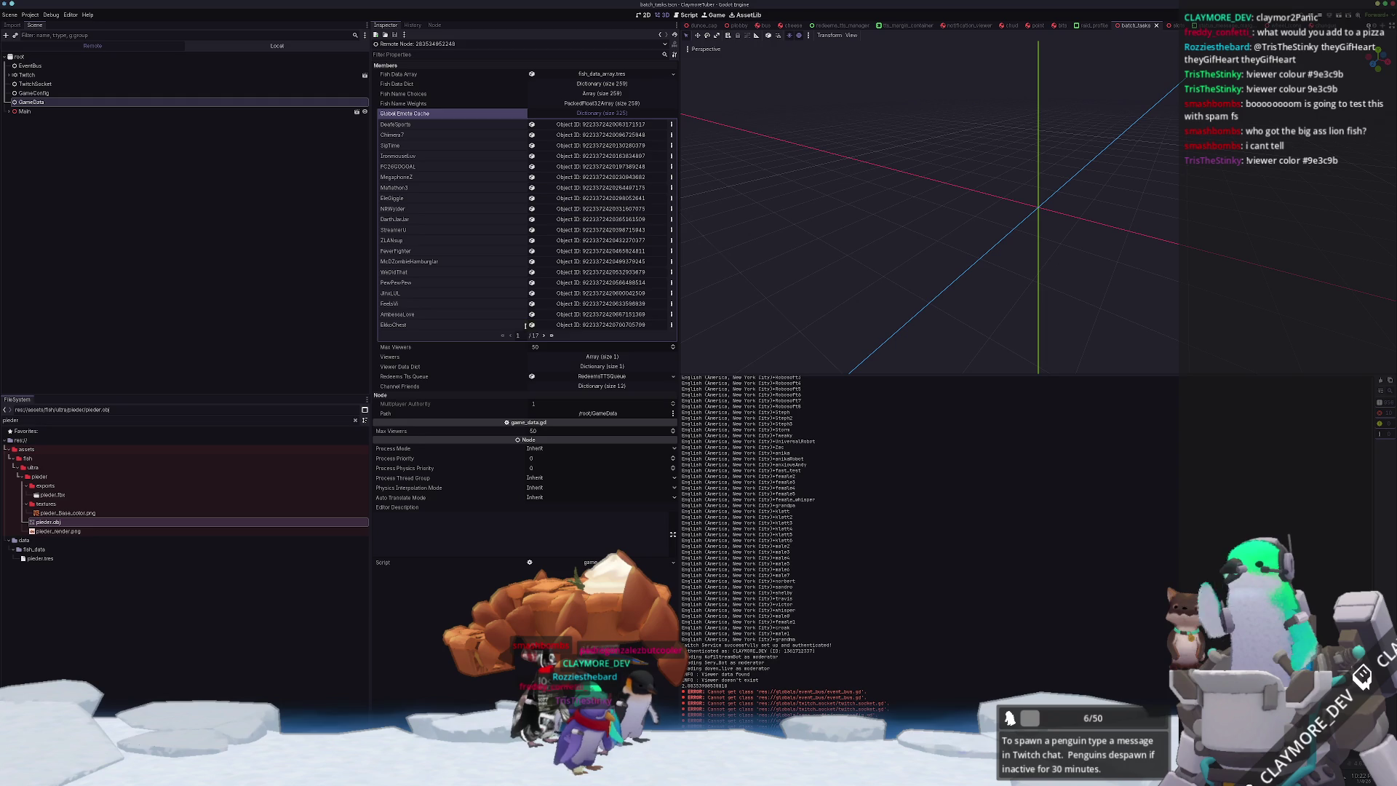
{"action": "left_click", "coordinate": [543, 336]}
{"action": "left_click", "coordinate": [543, 337]}
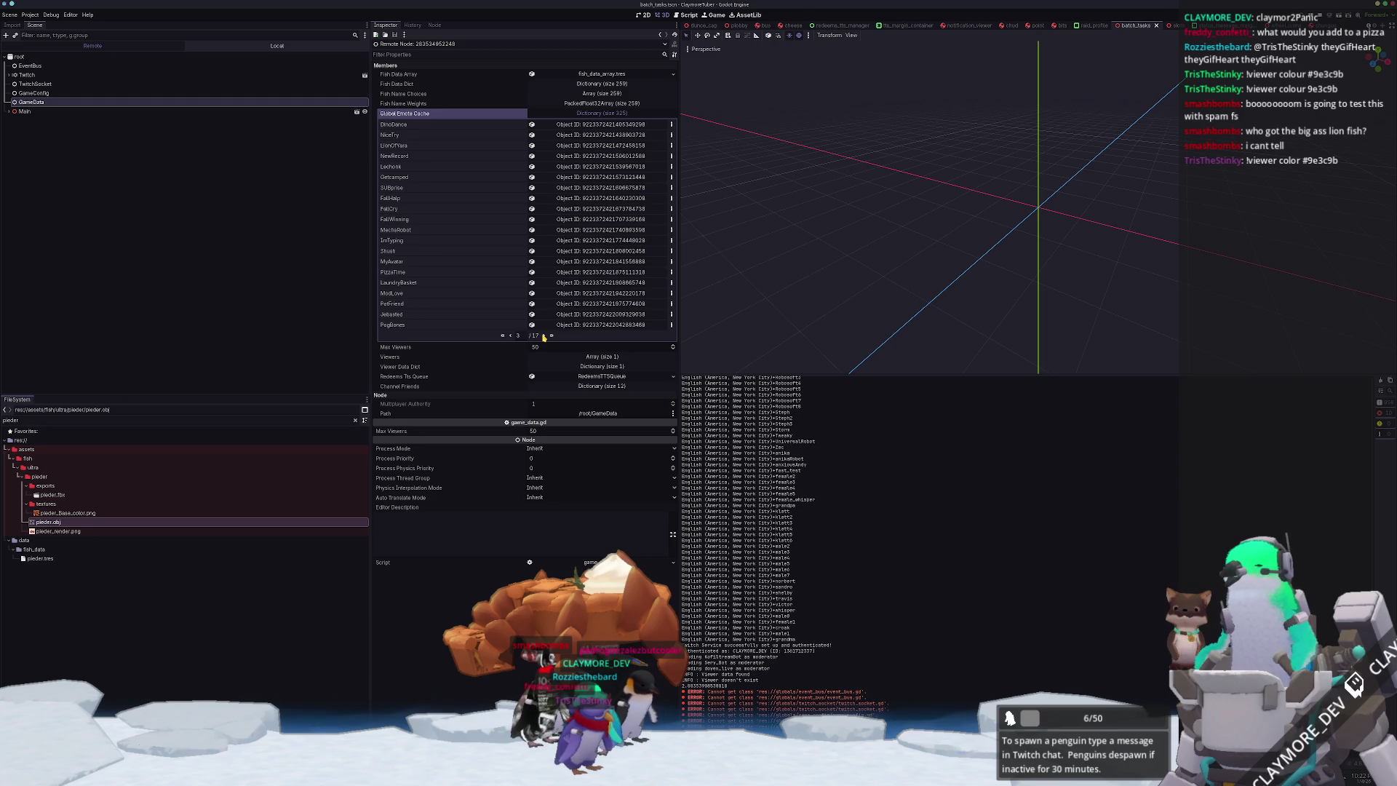
{"action": "left_click", "coordinate": [543, 336]}
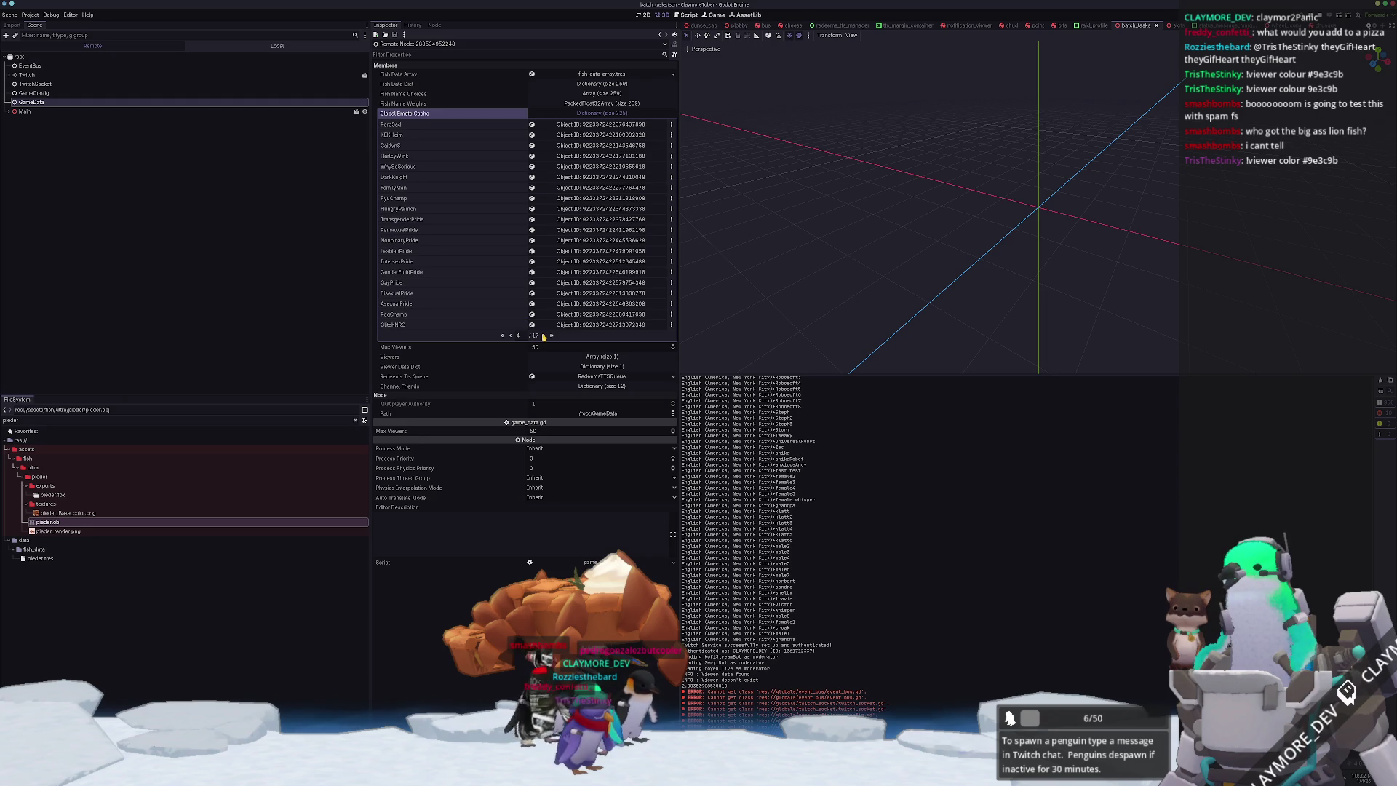
{"action": "left_click", "coordinate": [579, 316]}
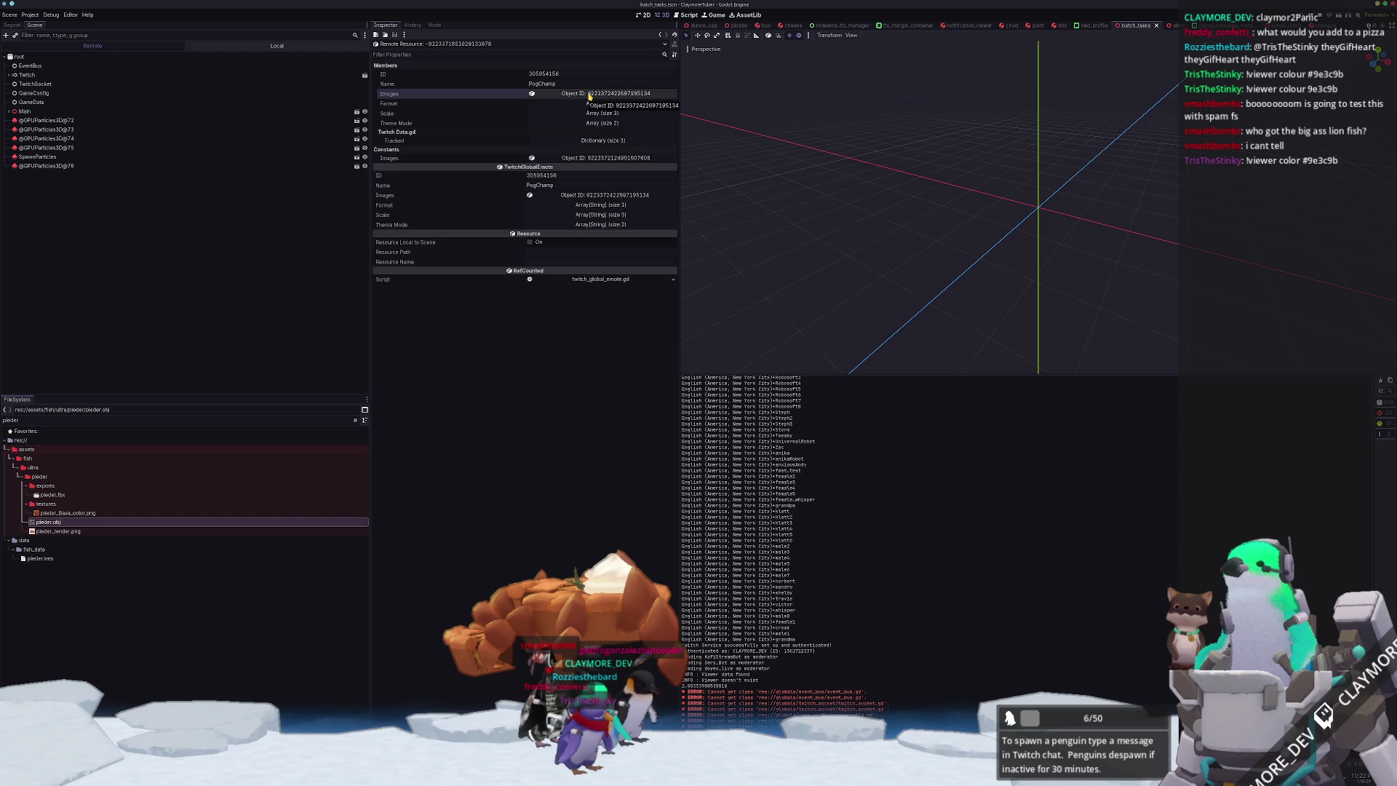
- Open PogChamp's Images resource, expand its Tracked URLs, and select the URL 1x link text
{"action": "left_click", "coordinate": [589, 94]}
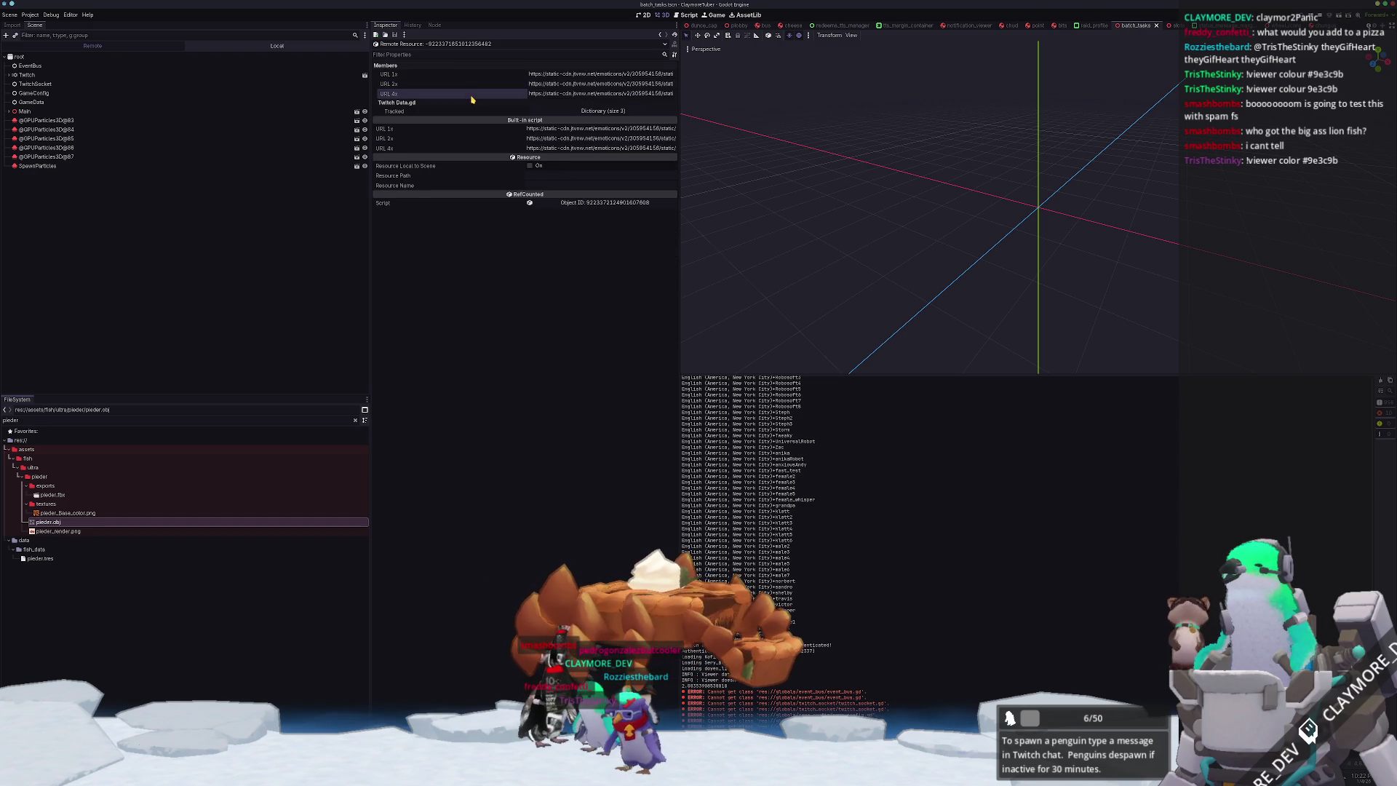
{"action": "left_click", "coordinate": [583, 112]}
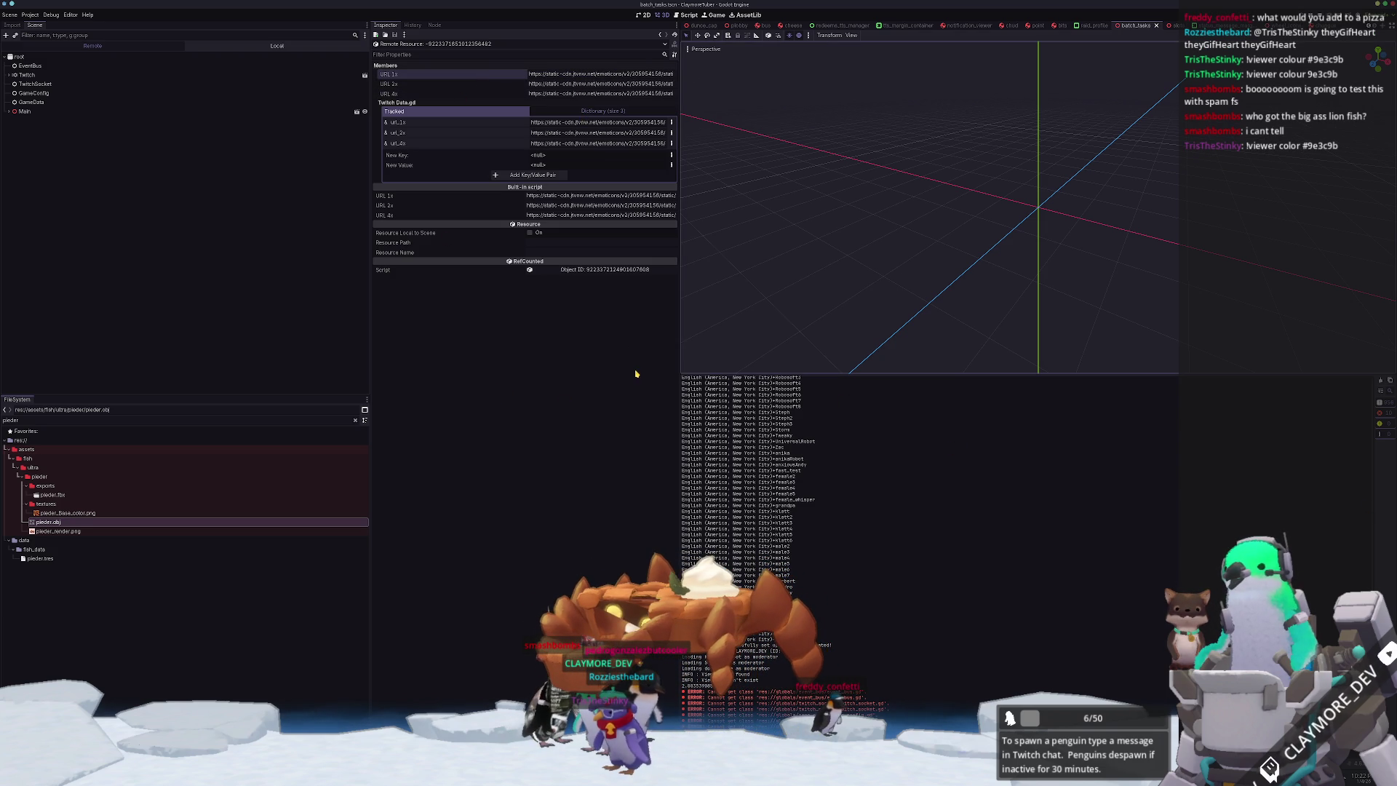
{"action": "left_click_drag", "start_coordinate": [529, 73], "coordinate": [576, 74]}
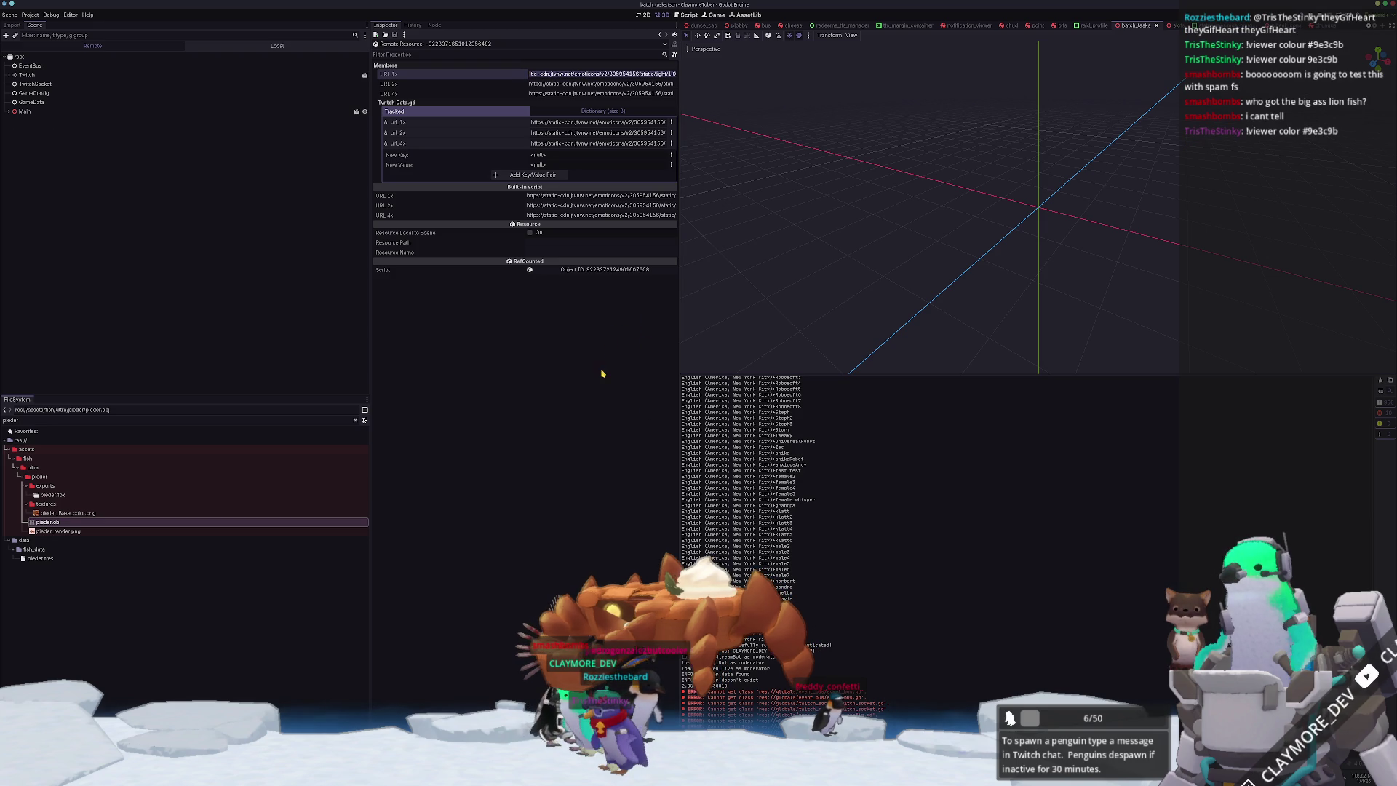
{"action": "right_click", "coordinate": [611, 75]}
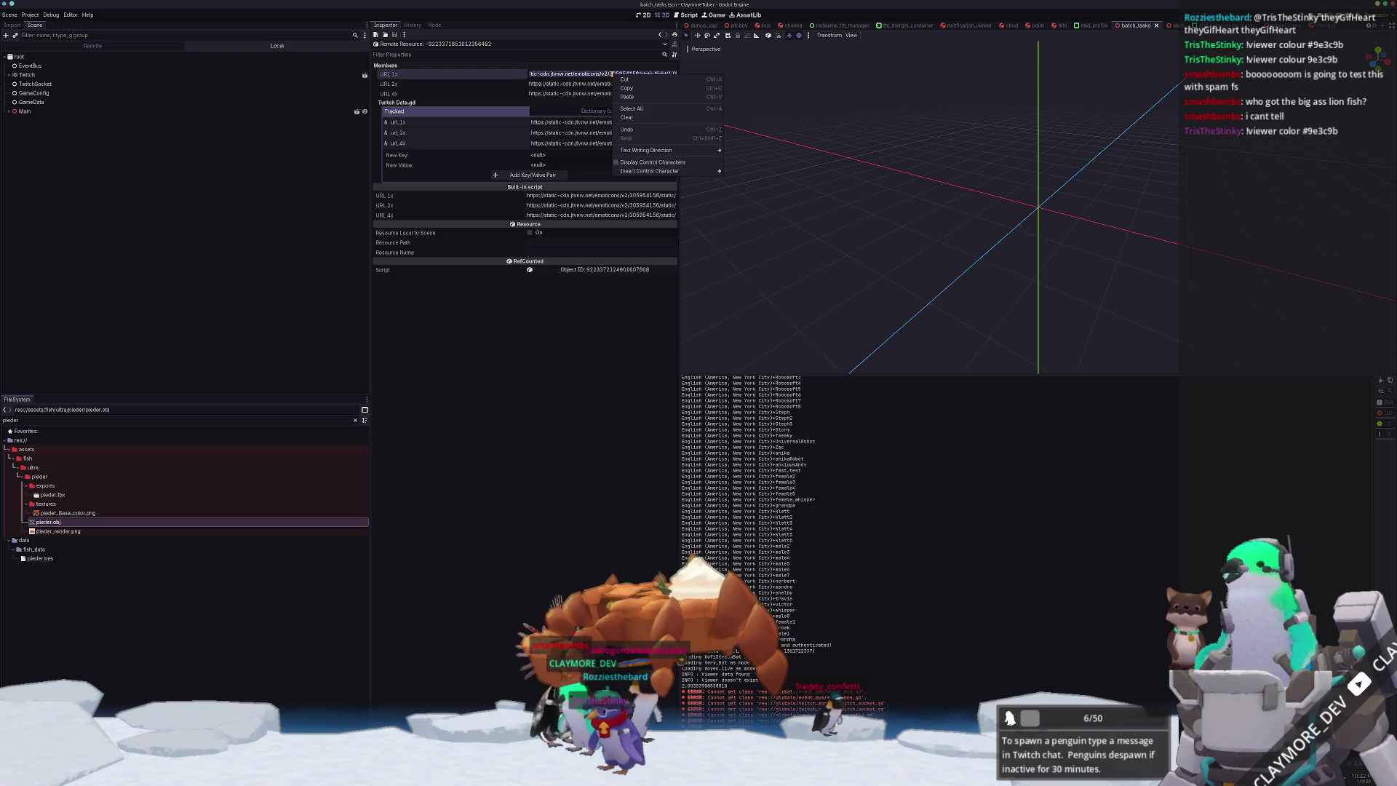
- Copy the 1x emote URL, view the emote image in Firefox, and bring Godot back to front
{"action": "left_click", "coordinate": [624, 89]}
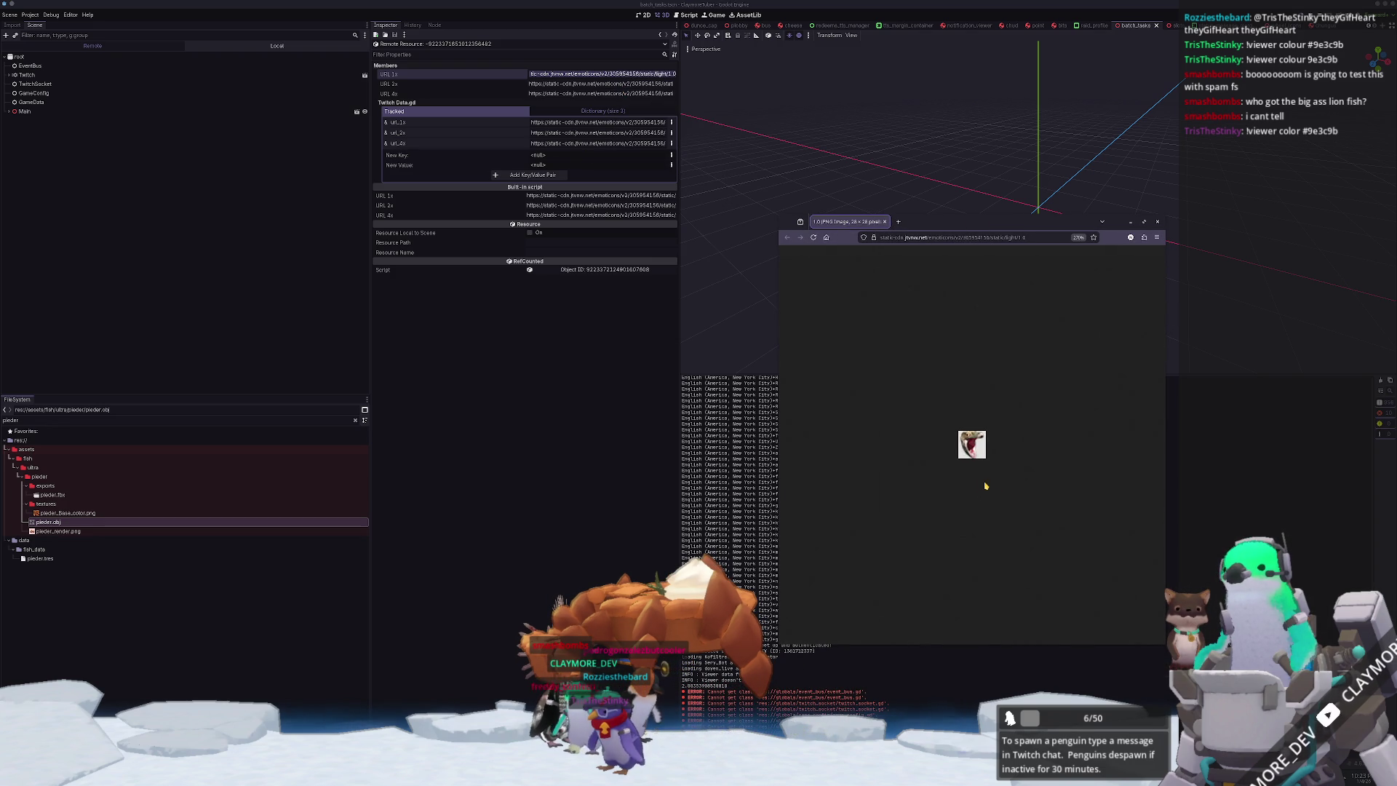
{"action": "scroll", "coordinate": [987, 485], "scroll_direction": "up", "scroll_amount": 2, "text": "ctrl"}
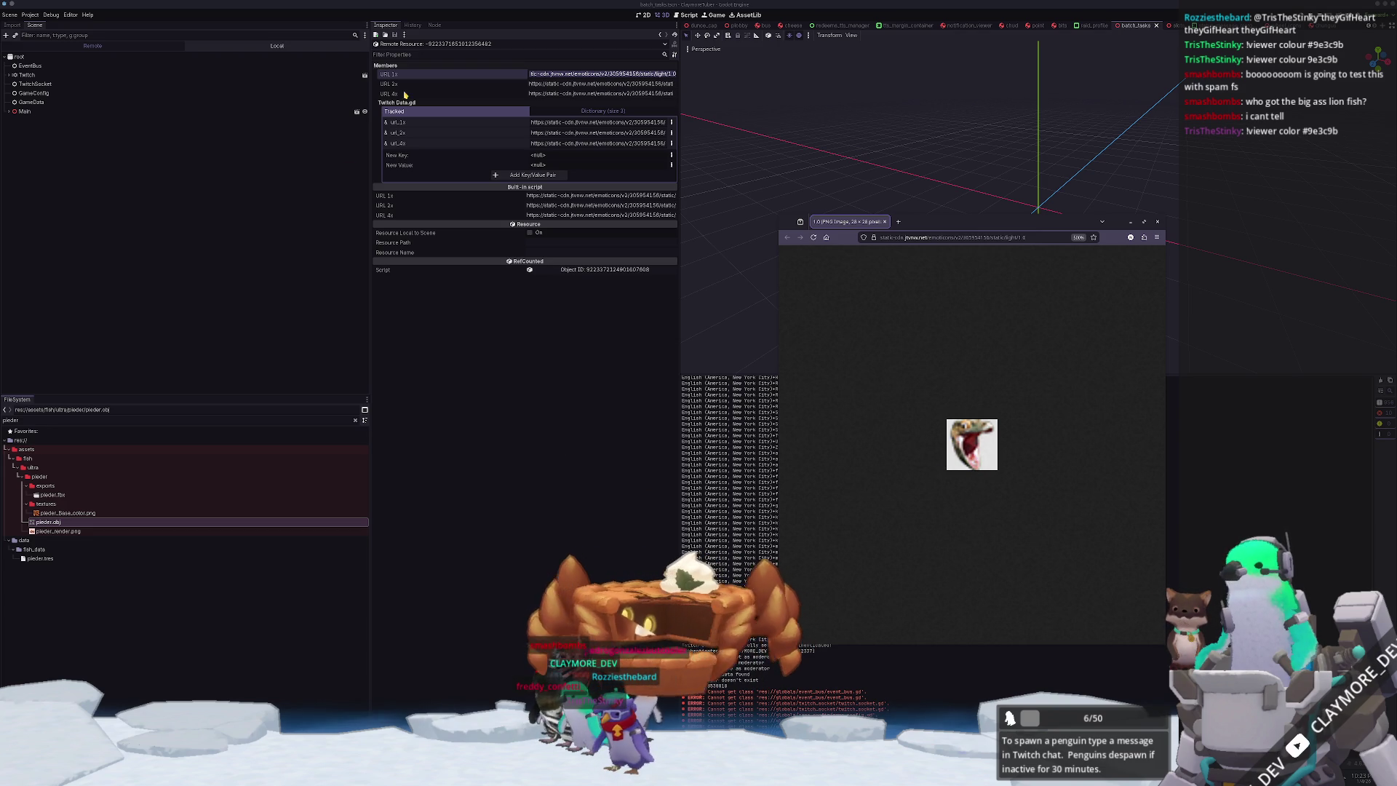
{"action": "left_click", "coordinate": [570, 436]}
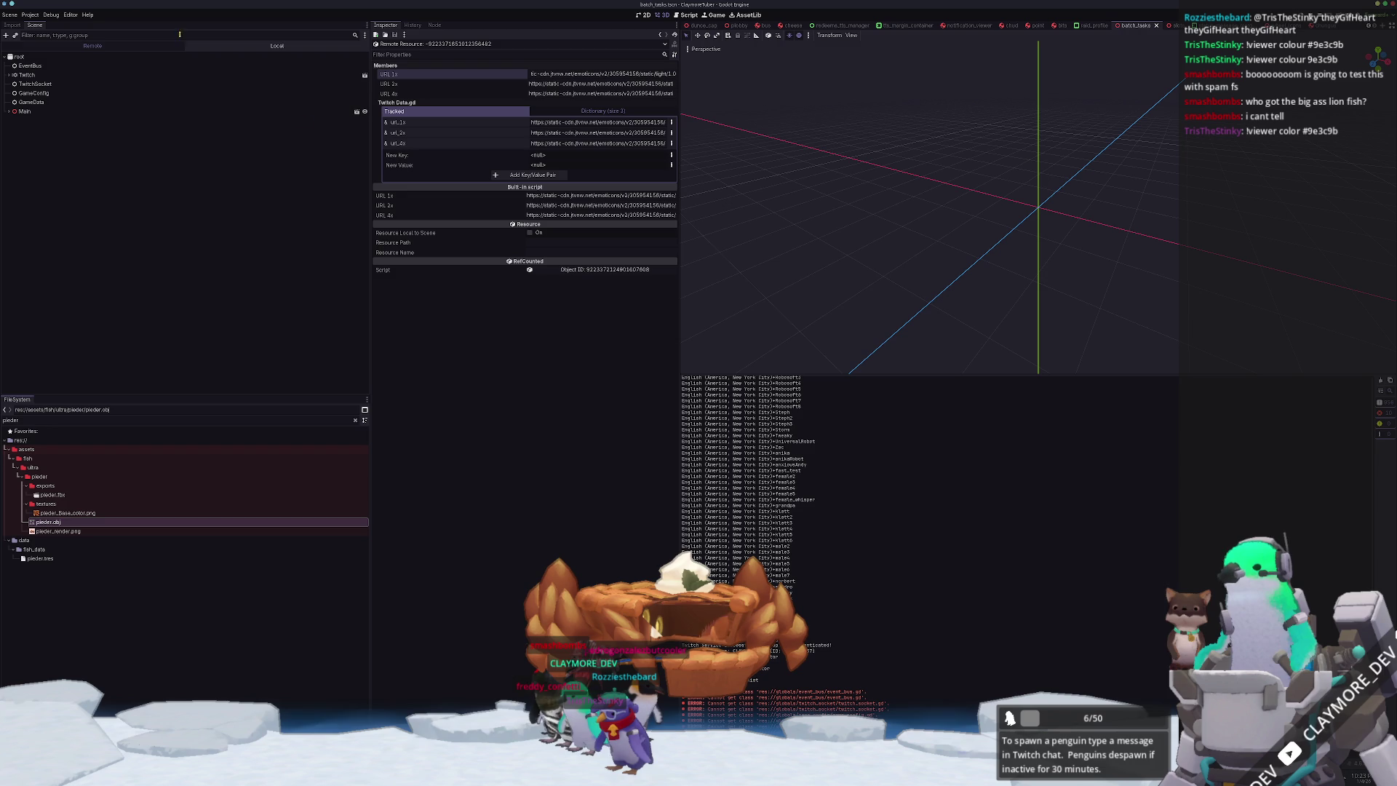
- Select the live GameData node and page through Global Emote Cache up to page 14
{"action": "left_click", "coordinate": [43, 102]}
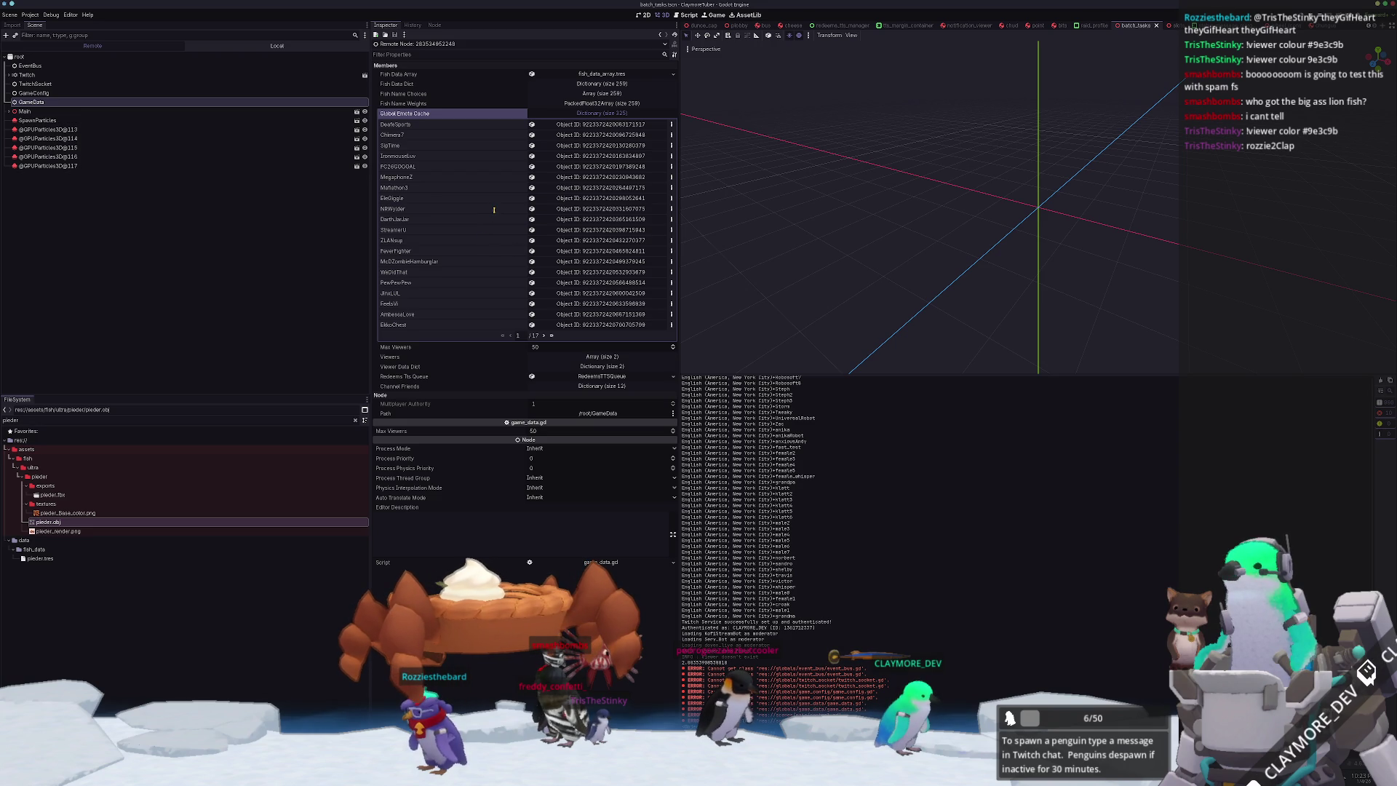
{"action": "left_click", "coordinate": [544, 336]}
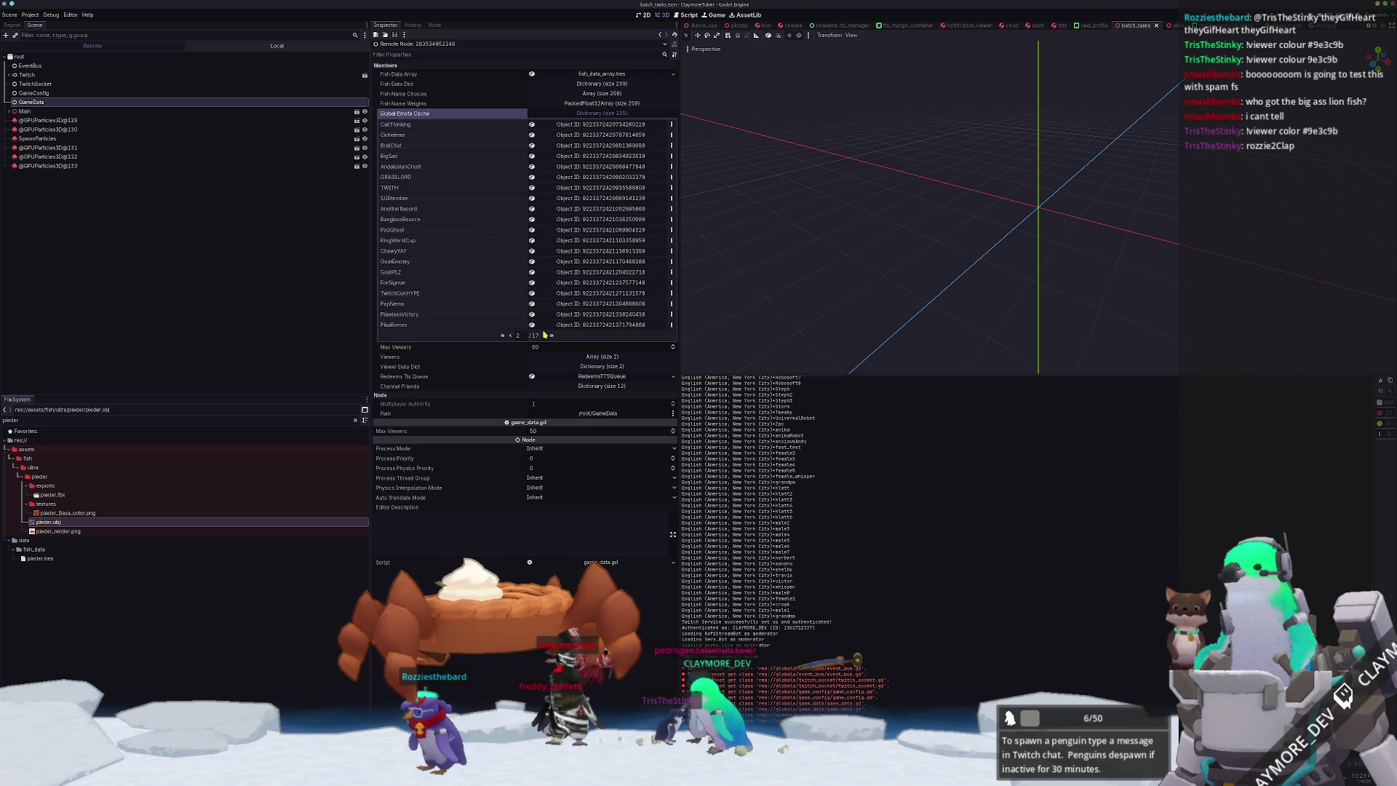
{"action": "left_click", "coordinate": [545, 336]}
{"action": "left_click", "coordinate": [544, 336]}
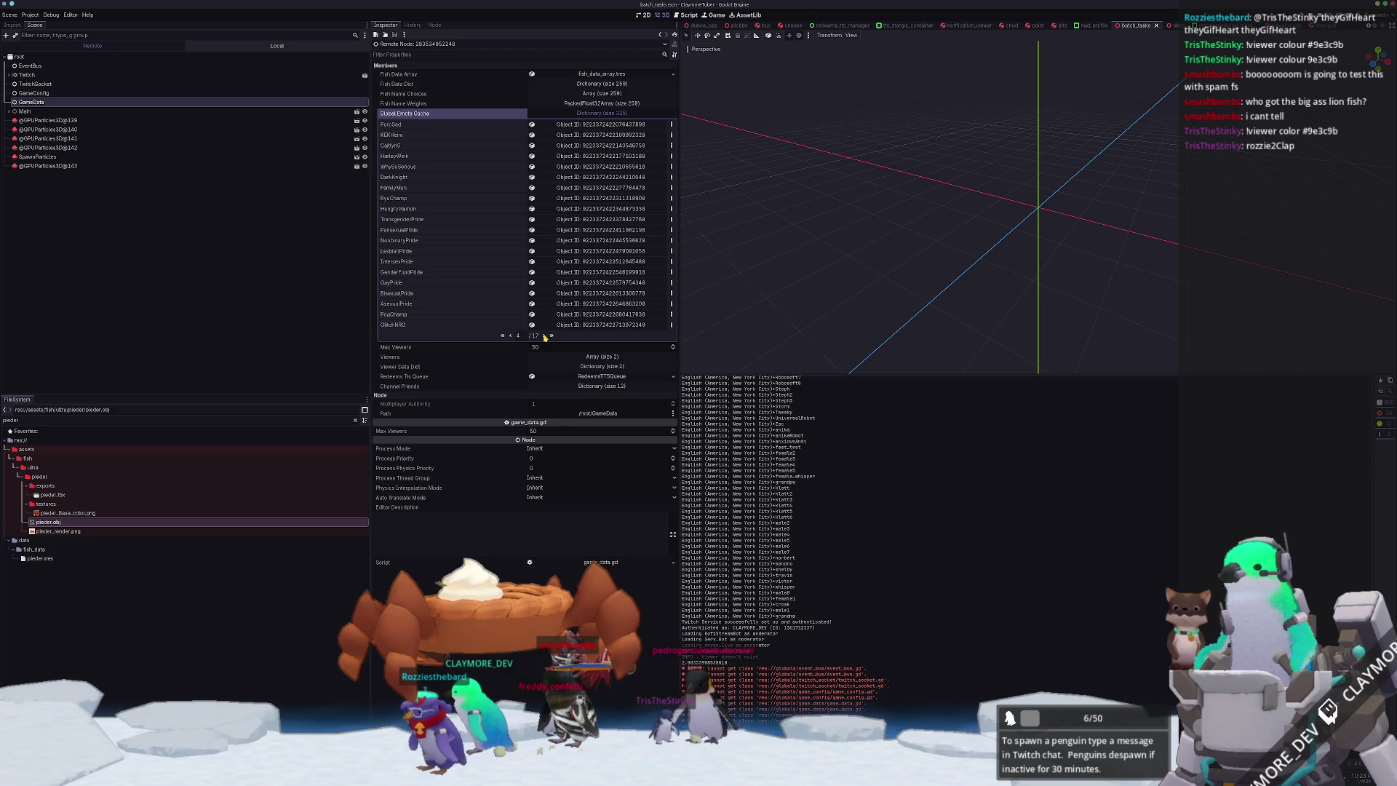
{"action": "left_click", "coordinate": [544, 336]}
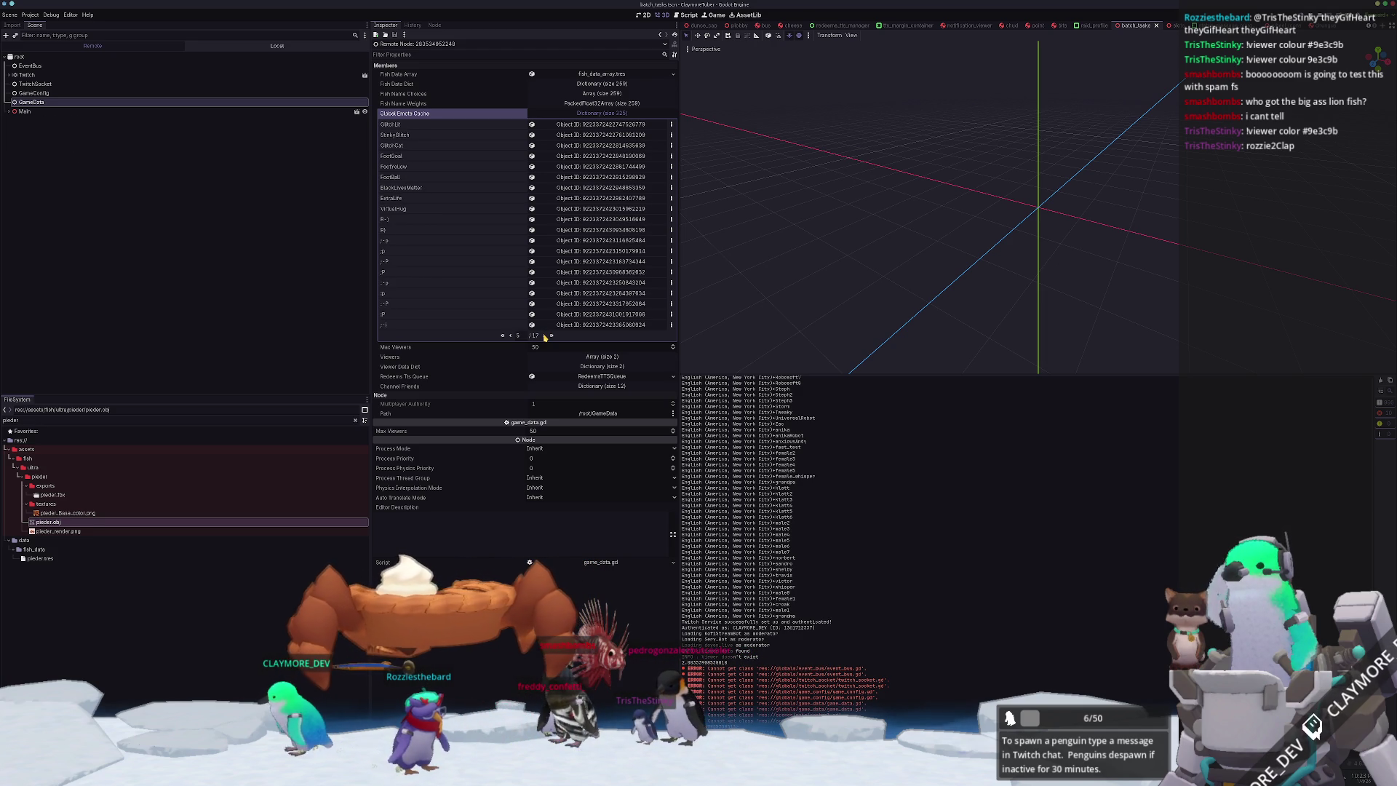
{"action": "left_click", "coordinate": [544, 337]}
{"action": "left_click", "coordinate": [544, 336]}
{"action": "left_click", "coordinate": [544, 336]}
{"action": "left_click", "coordinate": [544, 336]}
{"action": "left_click", "coordinate": [544, 336]}
{"action": "left_click", "coordinate": [544, 336]}
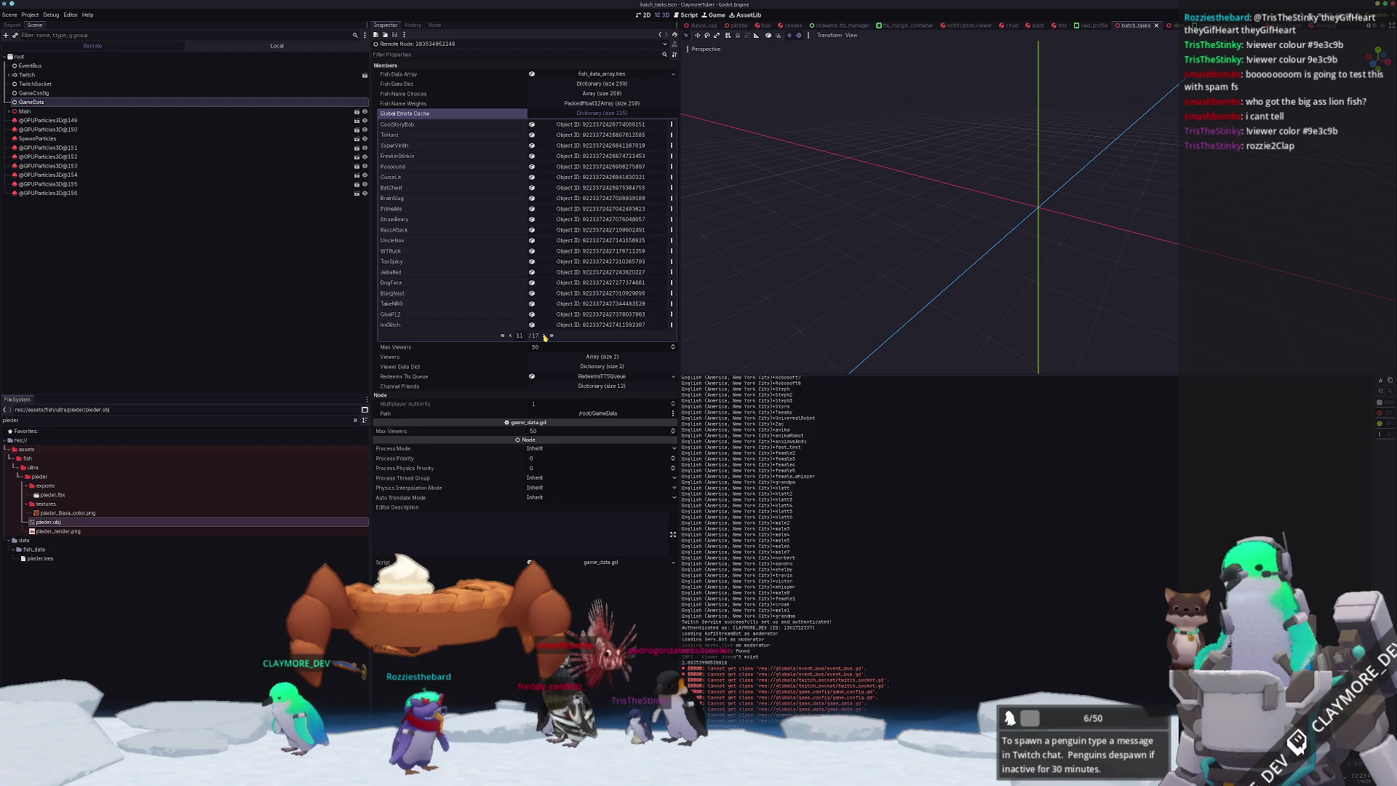
{"action": "left_click", "coordinate": [544, 336]}
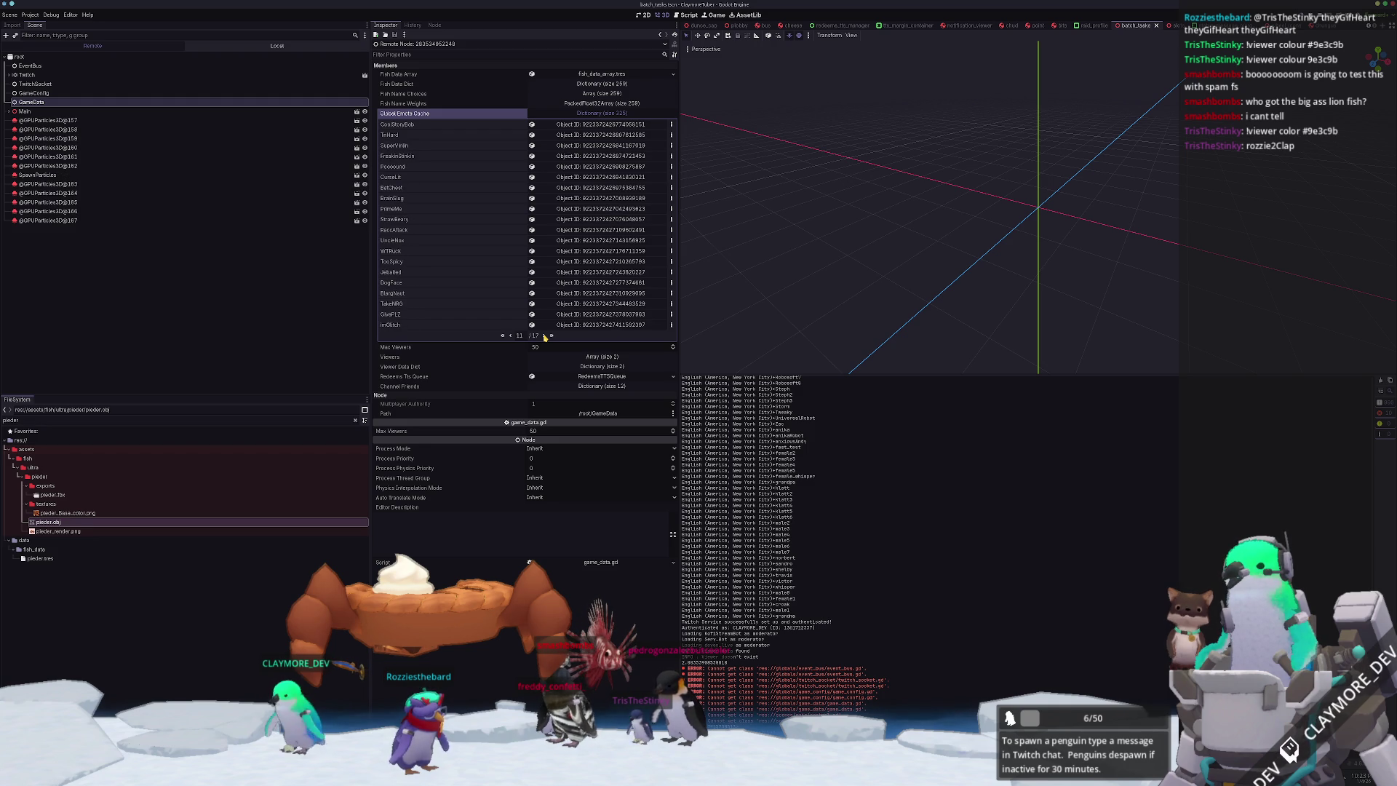
{"action": "left_click", "coordinate": [544, 336]}
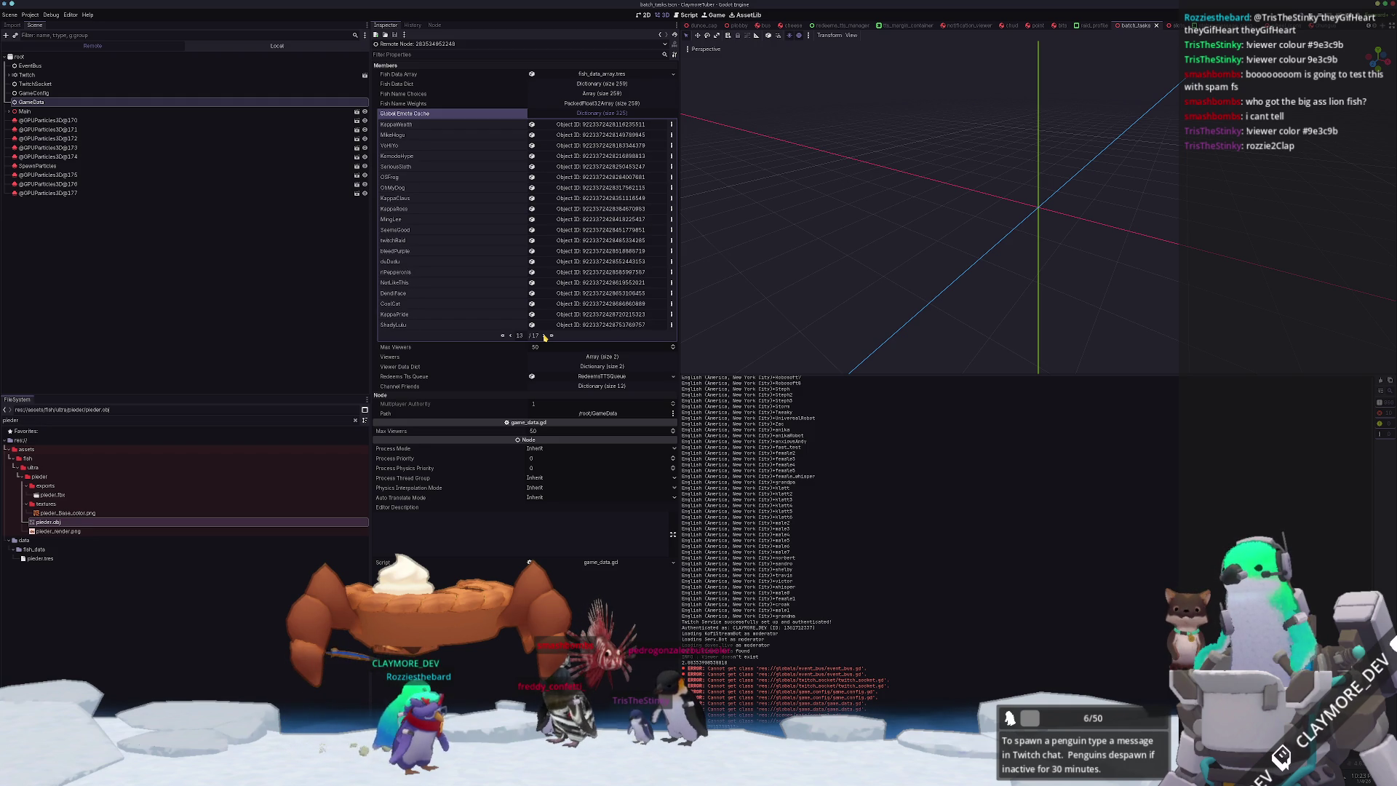
{"action": "left_click", "coordinate": [544, 336]}
{"action": "left_click", "coordinate": [544, 336]}
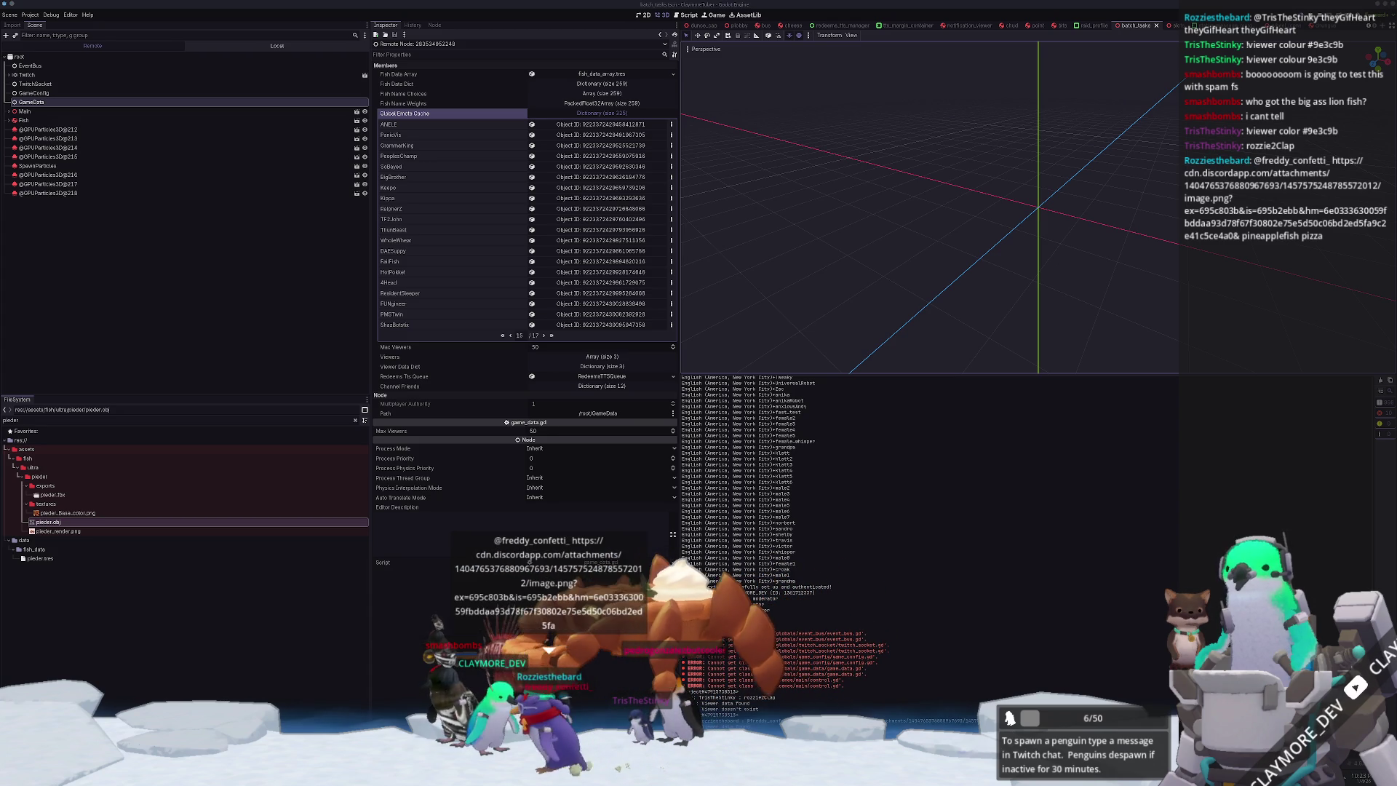
- Open the linked pizza image from chat, move its window aside, and return to game_data.gd
{"action": "left_click", "coordinate": [1368, 223]}
{"action": "mouse_move", "coordinate": [1036, 221]}
{"action": "left_mouse_down"}
{"action": "mouse_move", "coordinate": [1045, 233]}
{"action": "mouse_move", "coordinate": [931, 250]}
{"action": "mouse_move", "coordinate": [870, 229]}
{"action": "mouse_move", "coordinate": [394, 388]}
{"action": "mouse_move", "coordinate": [214, 582]}
{"action": "mouse_move", "coordinate": [227, 782]}
{"action": "left_mouse_up"}
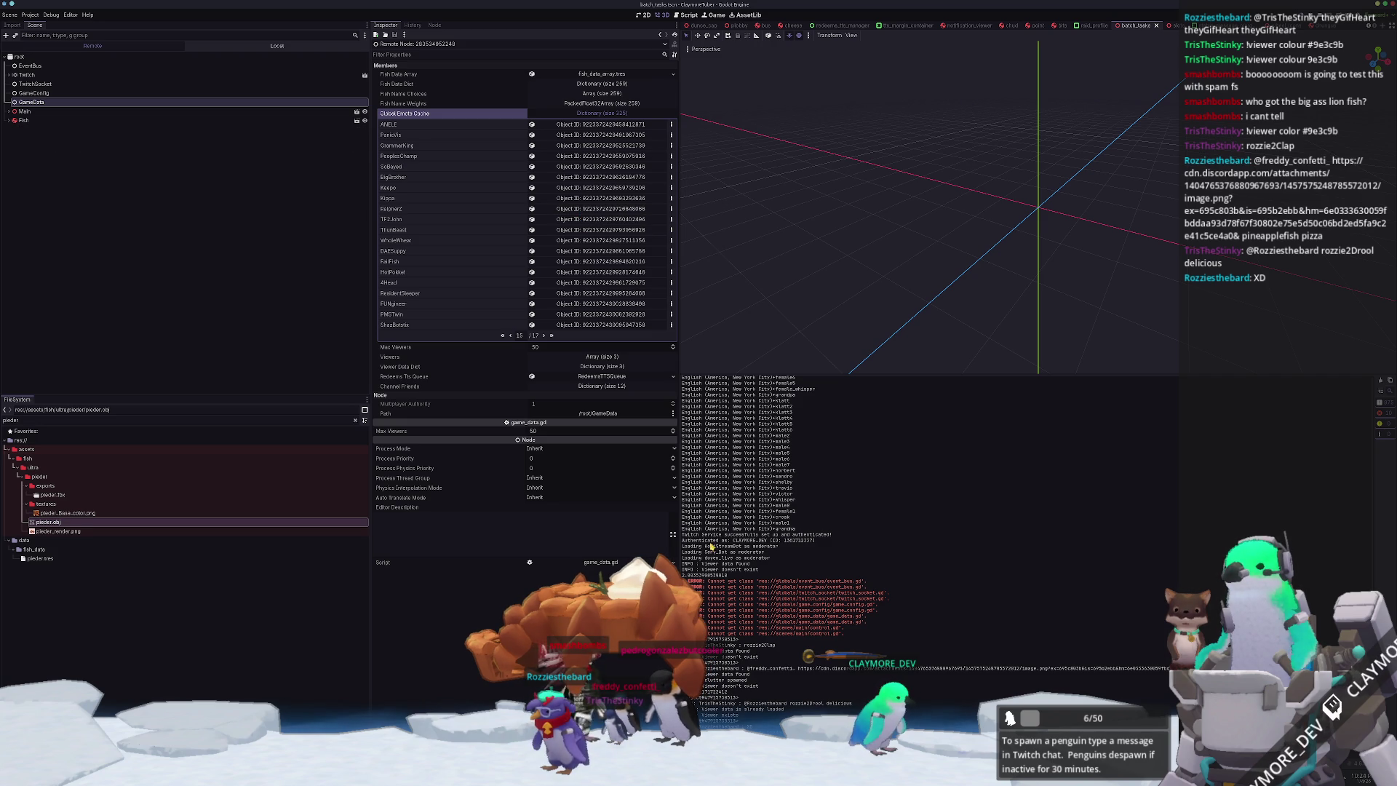
{"action": "key", "text": "alt+Tab"}
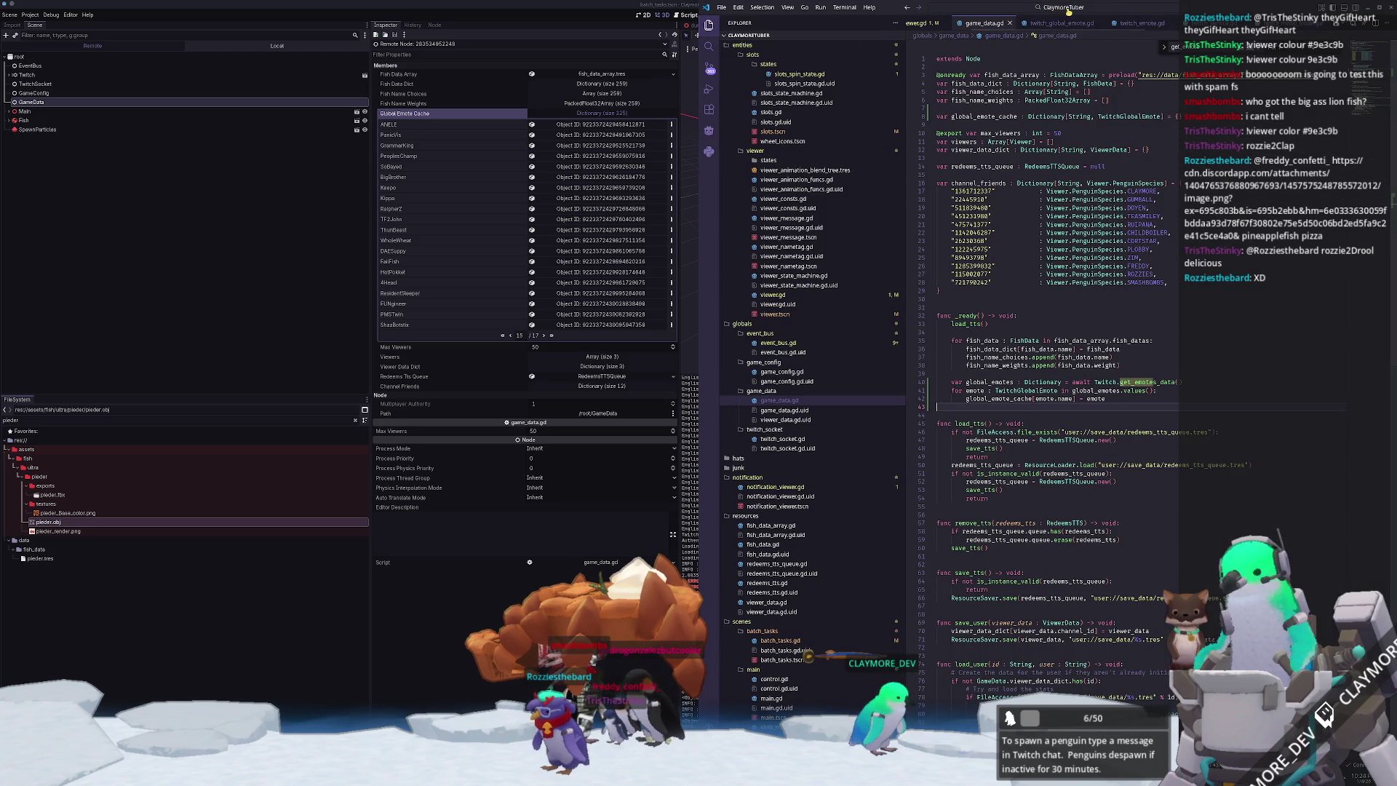
- Open twitch_user.gd via quick file search and scroll through its TwitchUser class
{"action": "left_click", "coordinate": [1066, 11]}
{"action": "type", "text": "TwitchUser"}
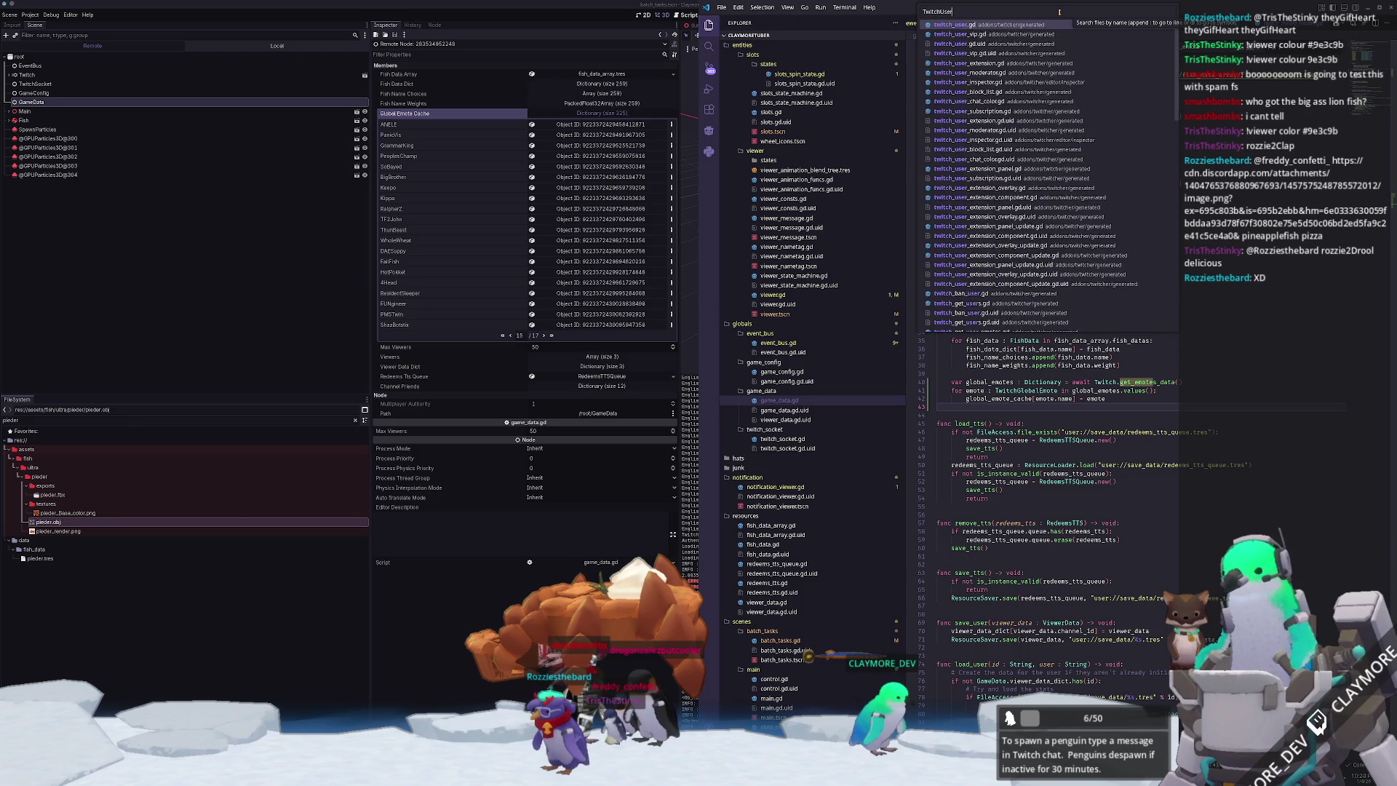
{"action": "key", "text": "Return"}
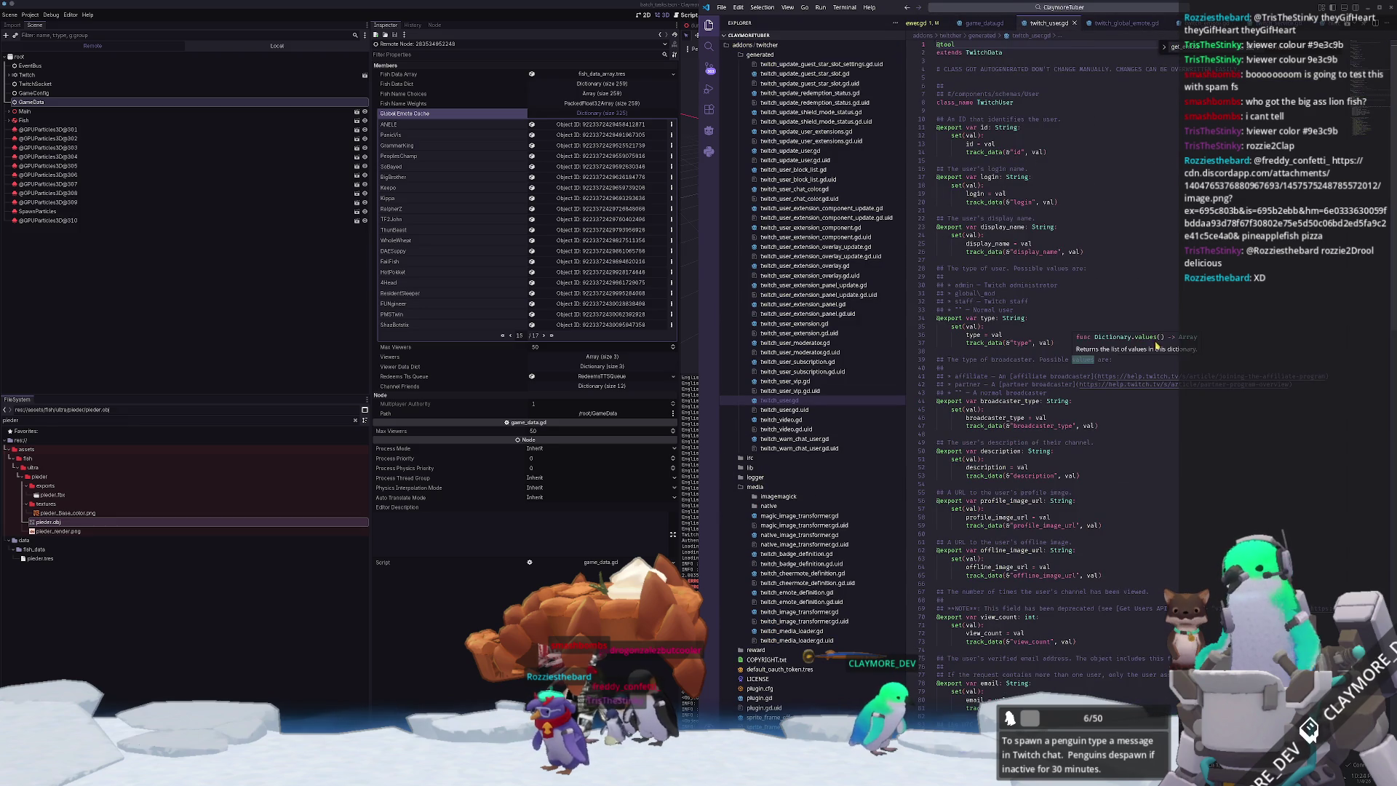
{"action": "scroll", "coordinate": [1141, 318], "scroll_direction": "down", "scroll_amount": 5}
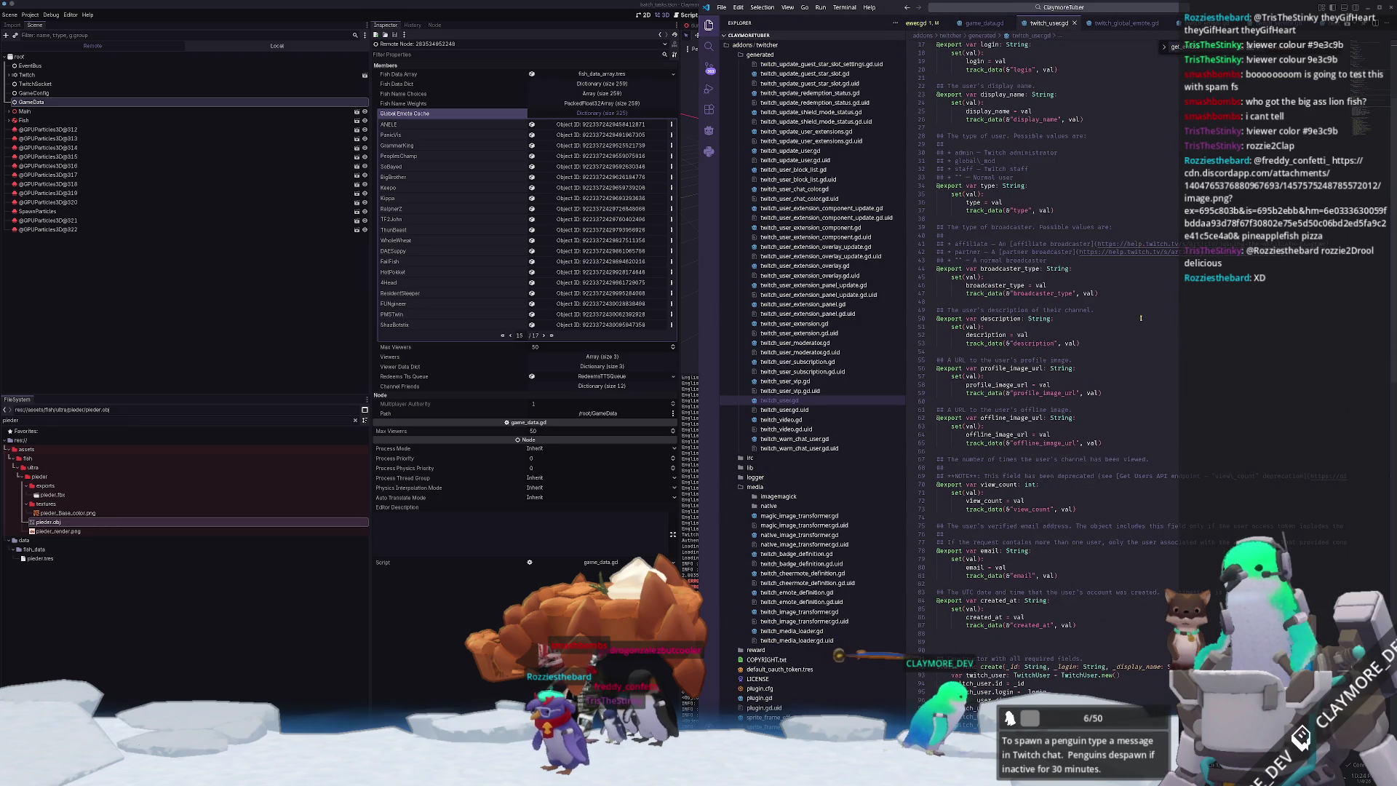
{"action": "scroll", "coordinate": [1141, 318], "scroll_direction": "down", "scroll_amount": 6}
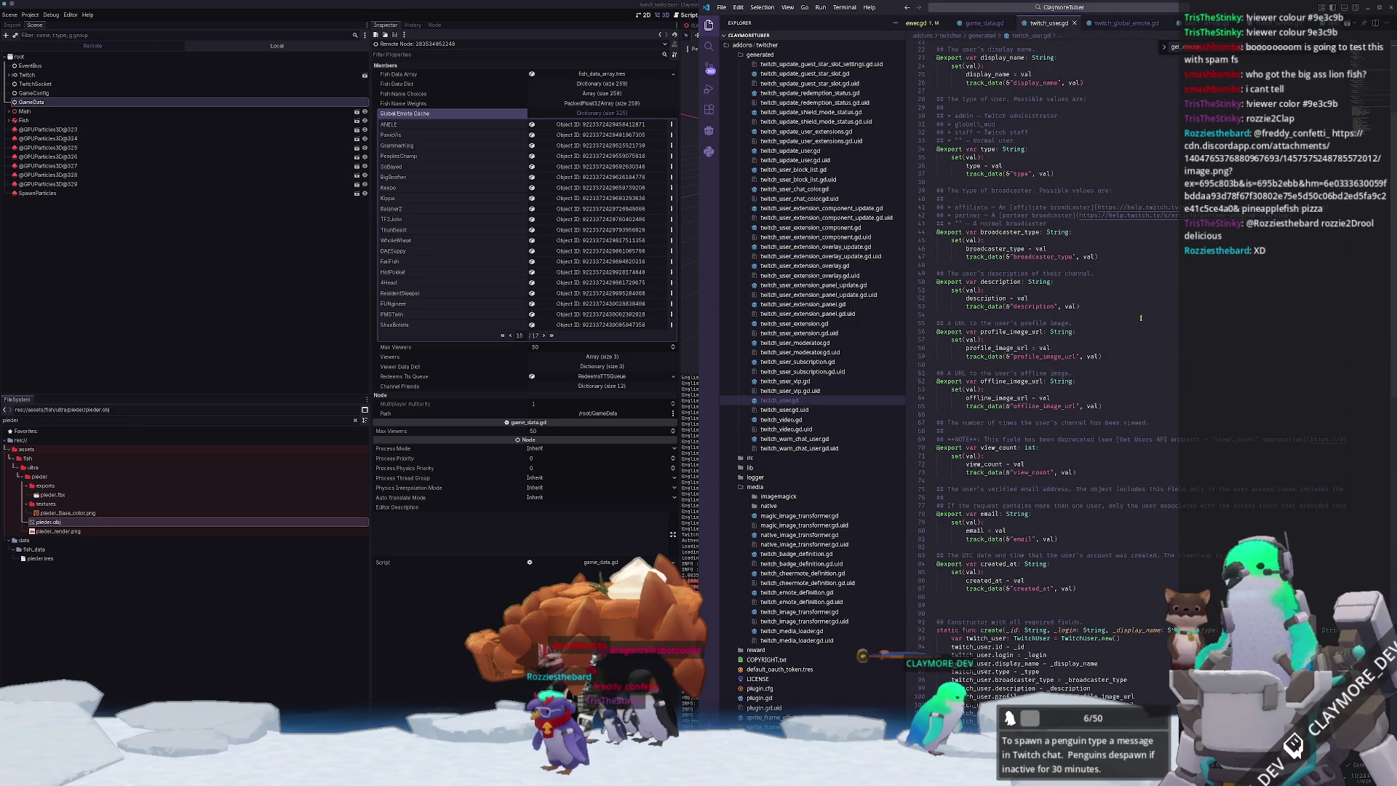
{"action": "scroll", "coordinate": [1141, 318], "scroll_direction": "down", "scroll_amount": 7}
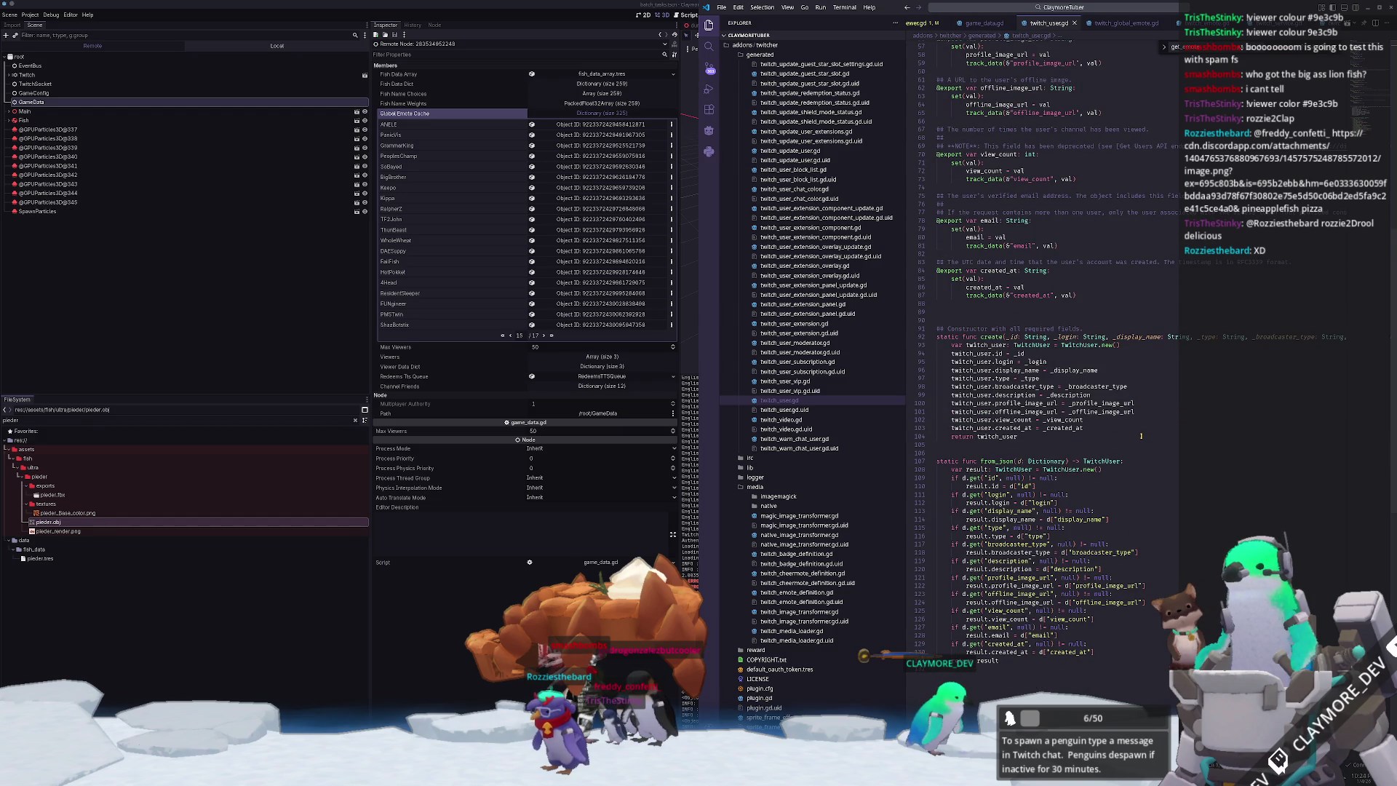
{"action": "scroll", "coordinate": [1171, 426], "scroll_direction": "up", "scroll_amount": 3}
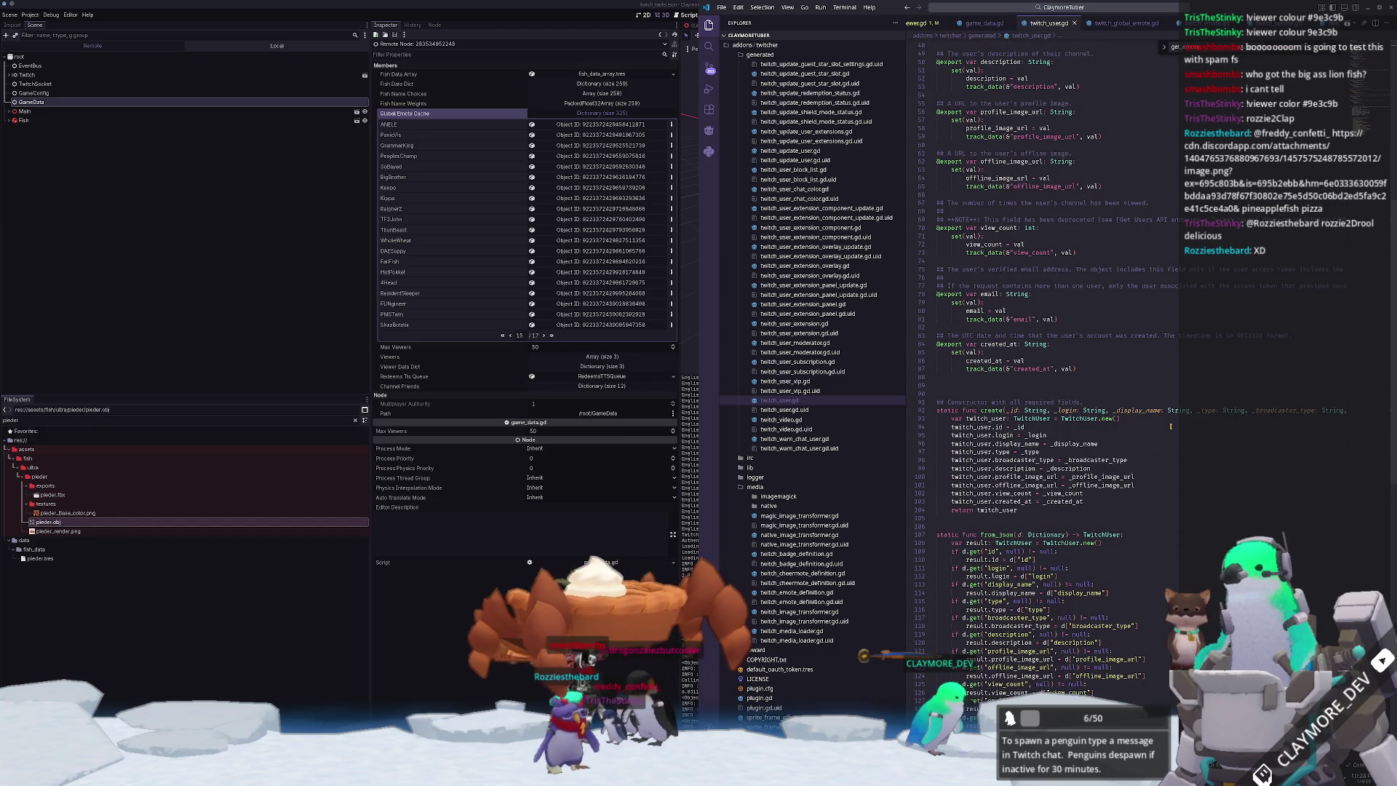
{"action": "scroll", "coordinate": [1164, 424], "scroll_direction": "up", "scroll_amount": 15}
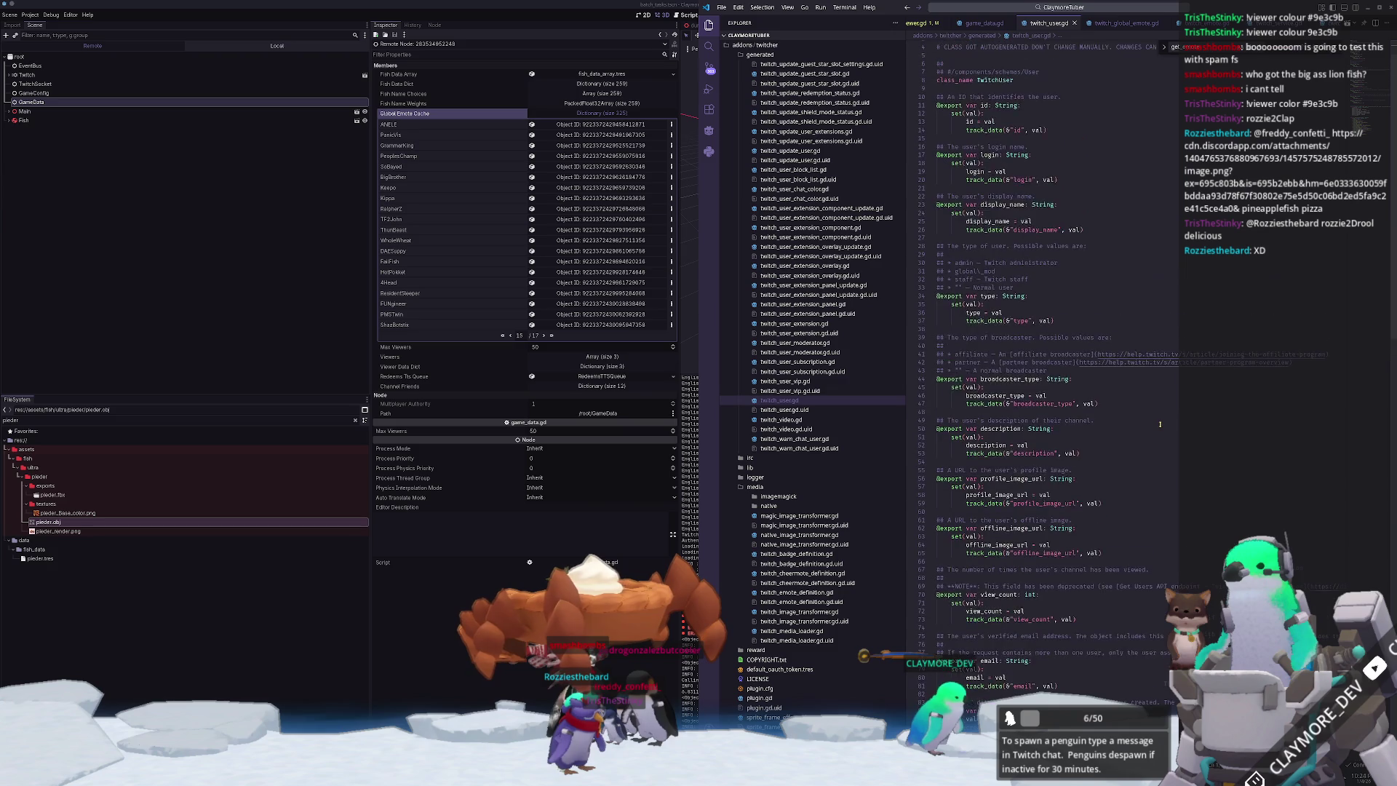
- Open twitch_get_followed_channels.gd and scroll through its Response and ResponseData classes
{"action": "left_click", "coordinate": [1099, 9]}
{"action": "type", "text": "et_follo"}
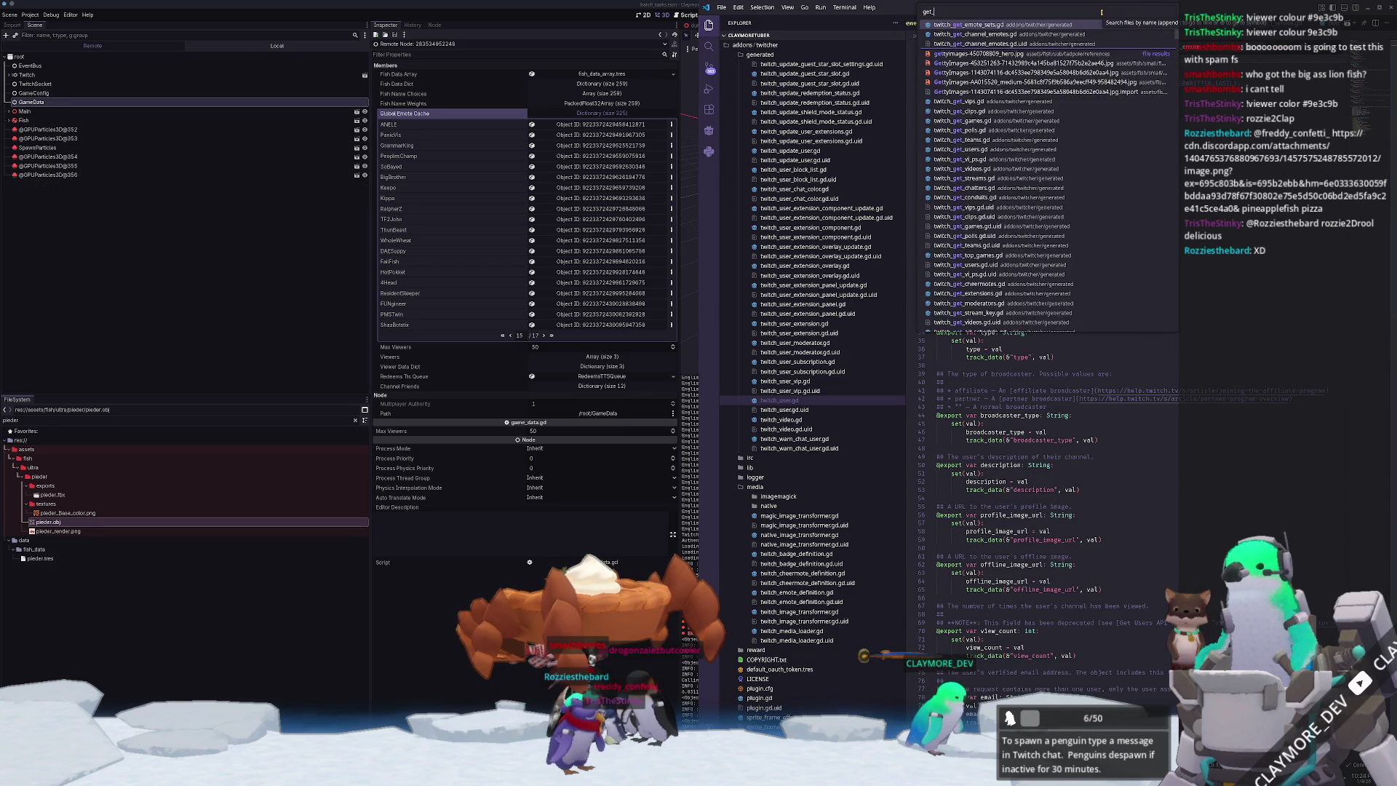
{"action": "type", "text": "wed"}
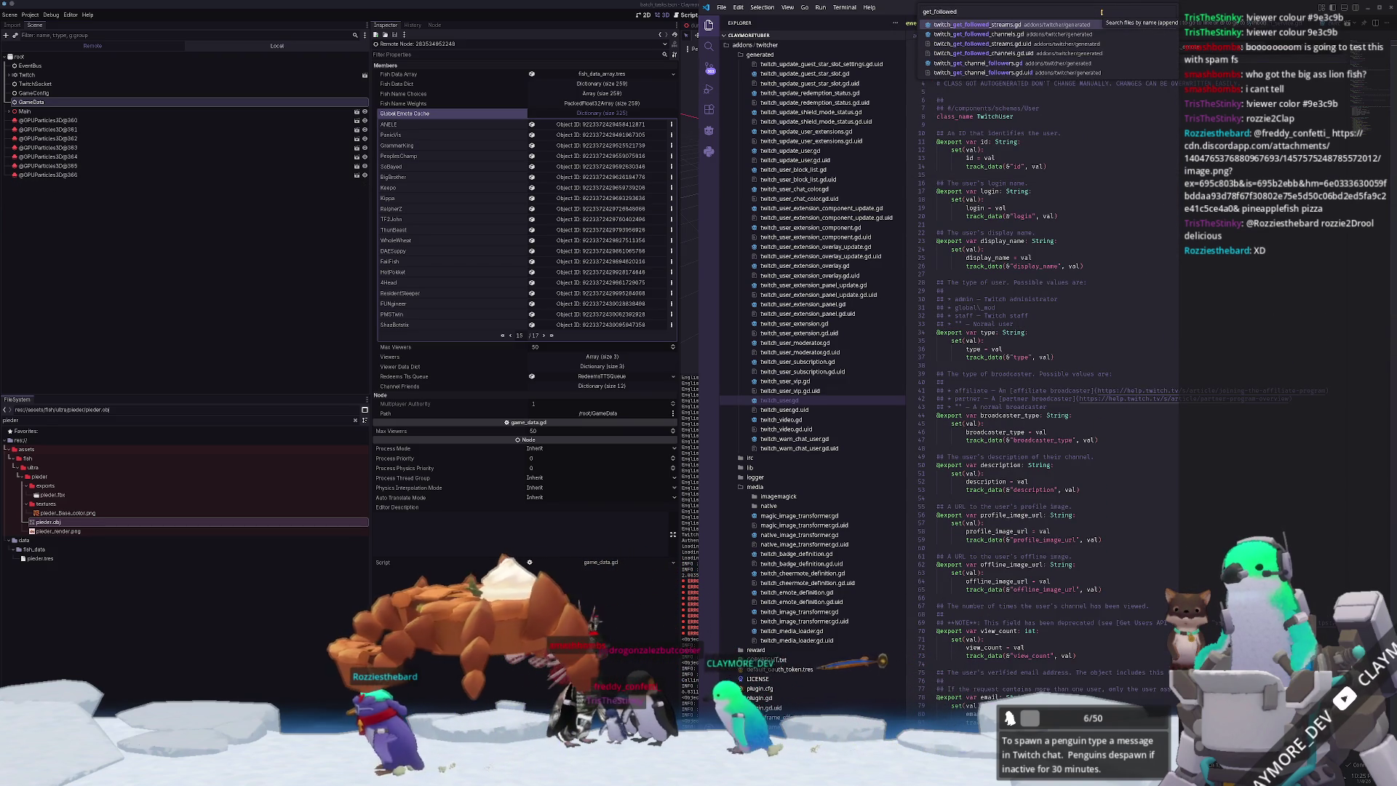
{"action": "key", "text": "Down"}
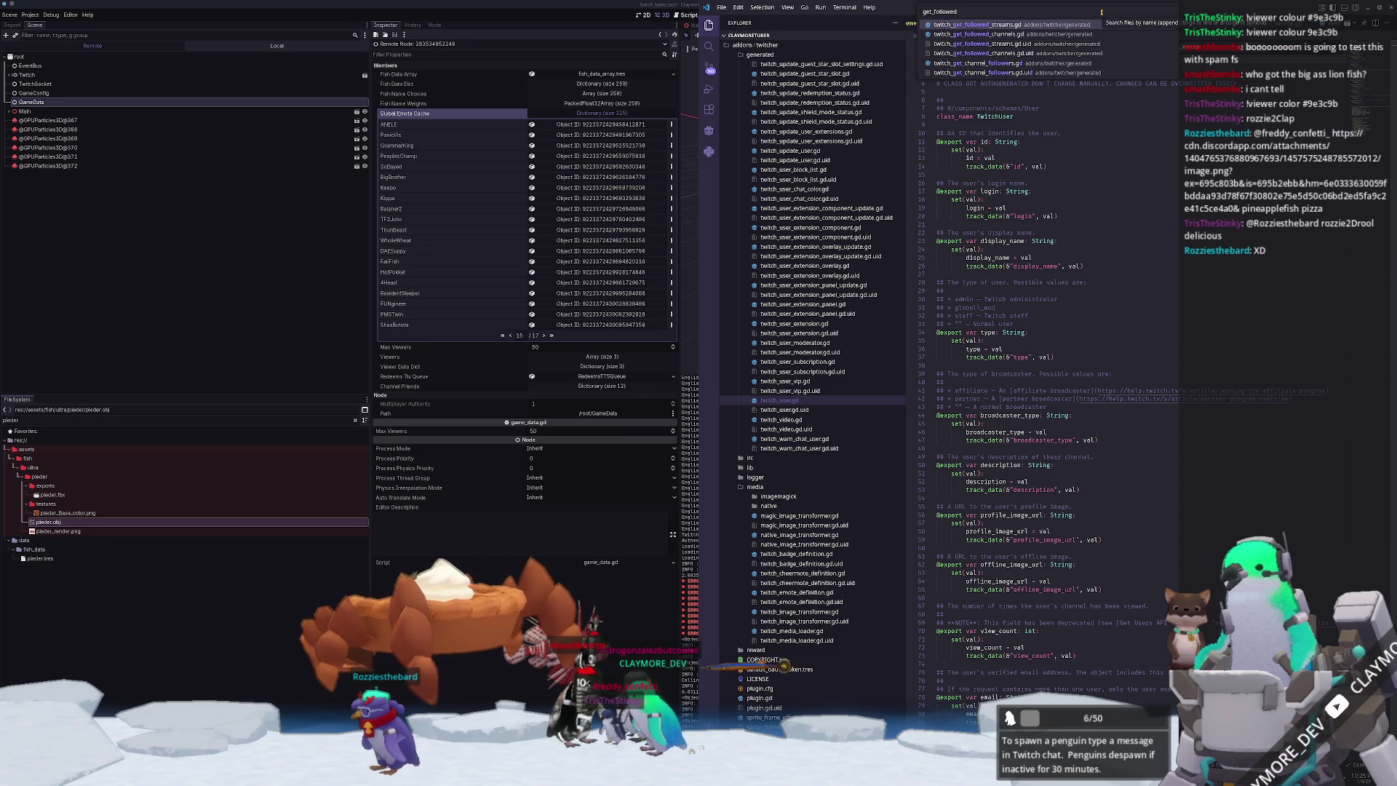
{"action": "key", "text": "Return"}
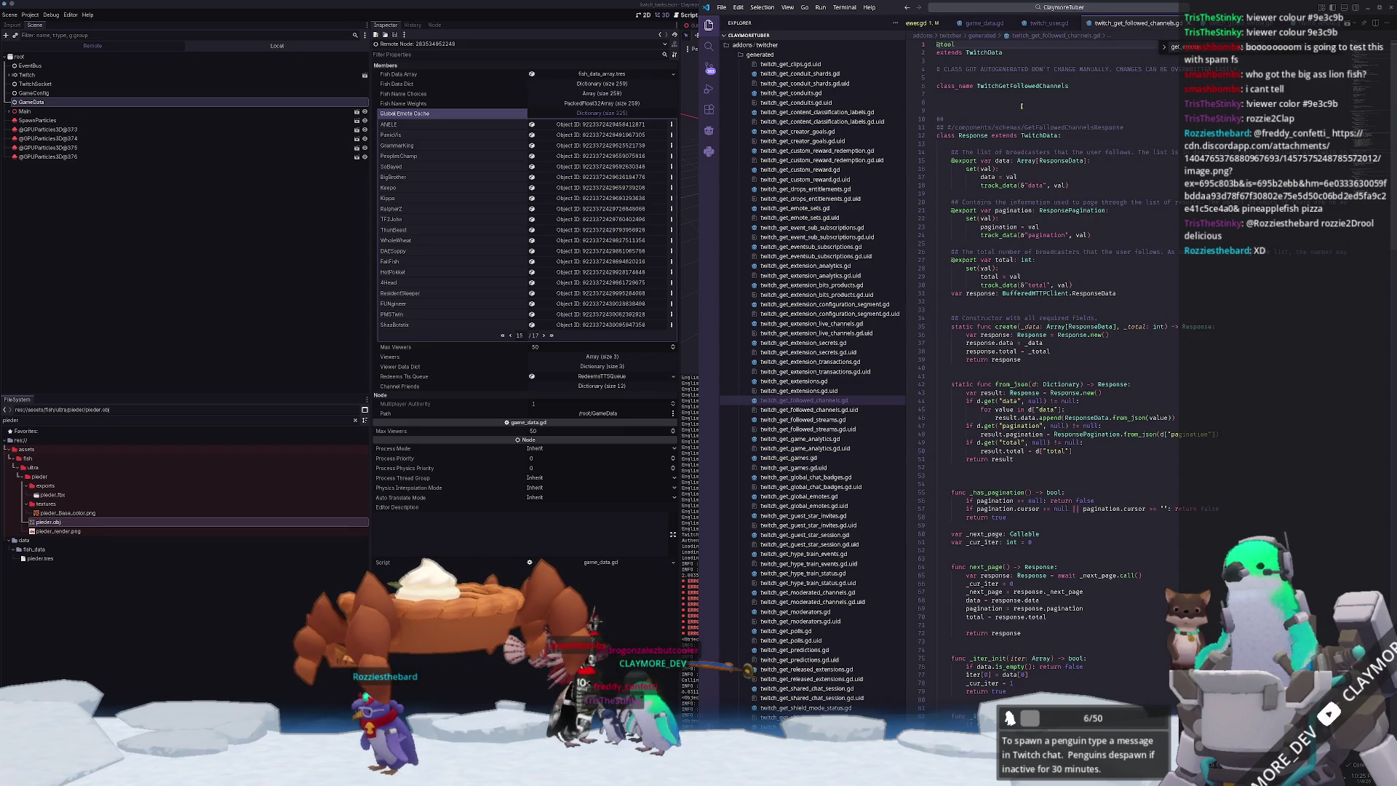
{"action": "scroll", "coordinate": [1026, 102], "scroll_direction": "down", "scroll_amount": 3}
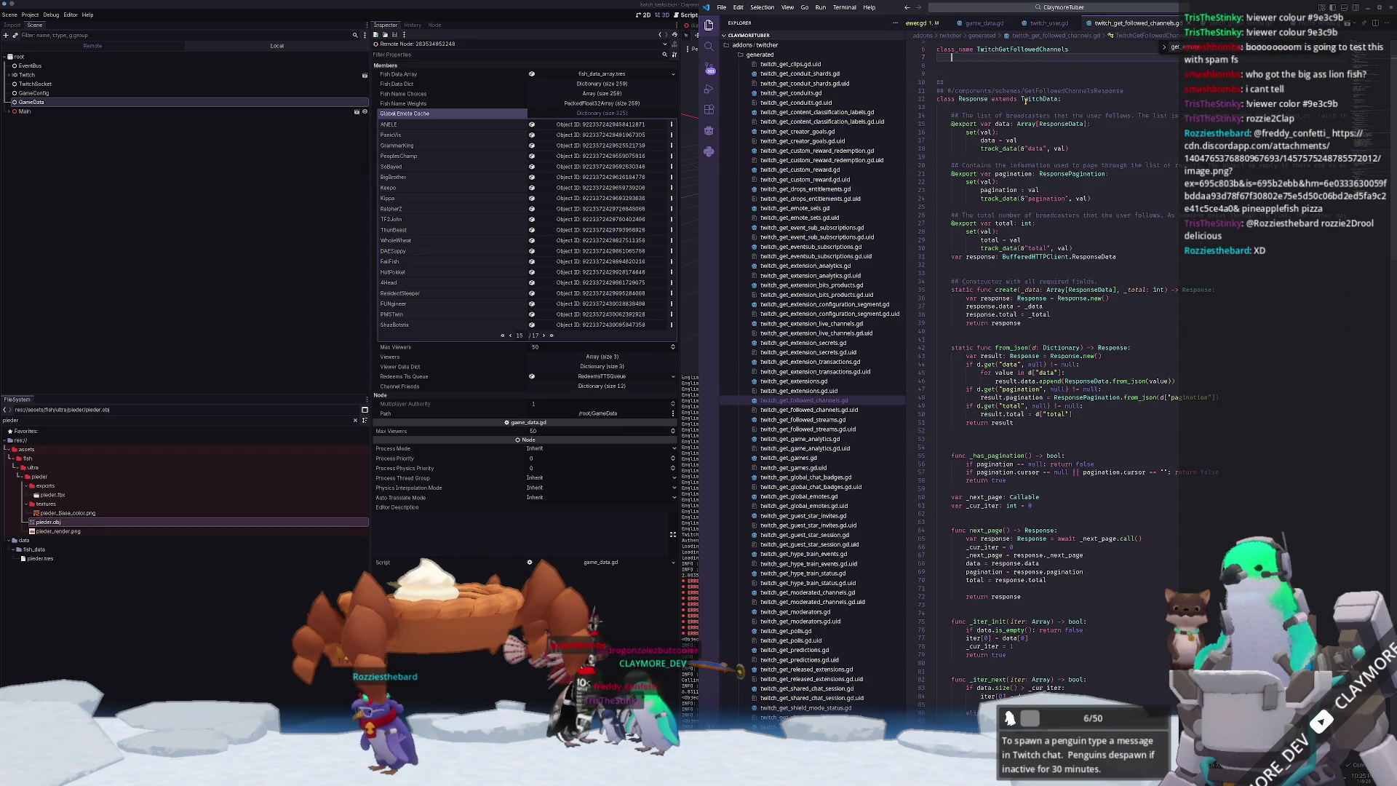
{"action": "scroll", "coordinate": [1025, 102], "scroll_direction": "down", "scroll_amount": 1}
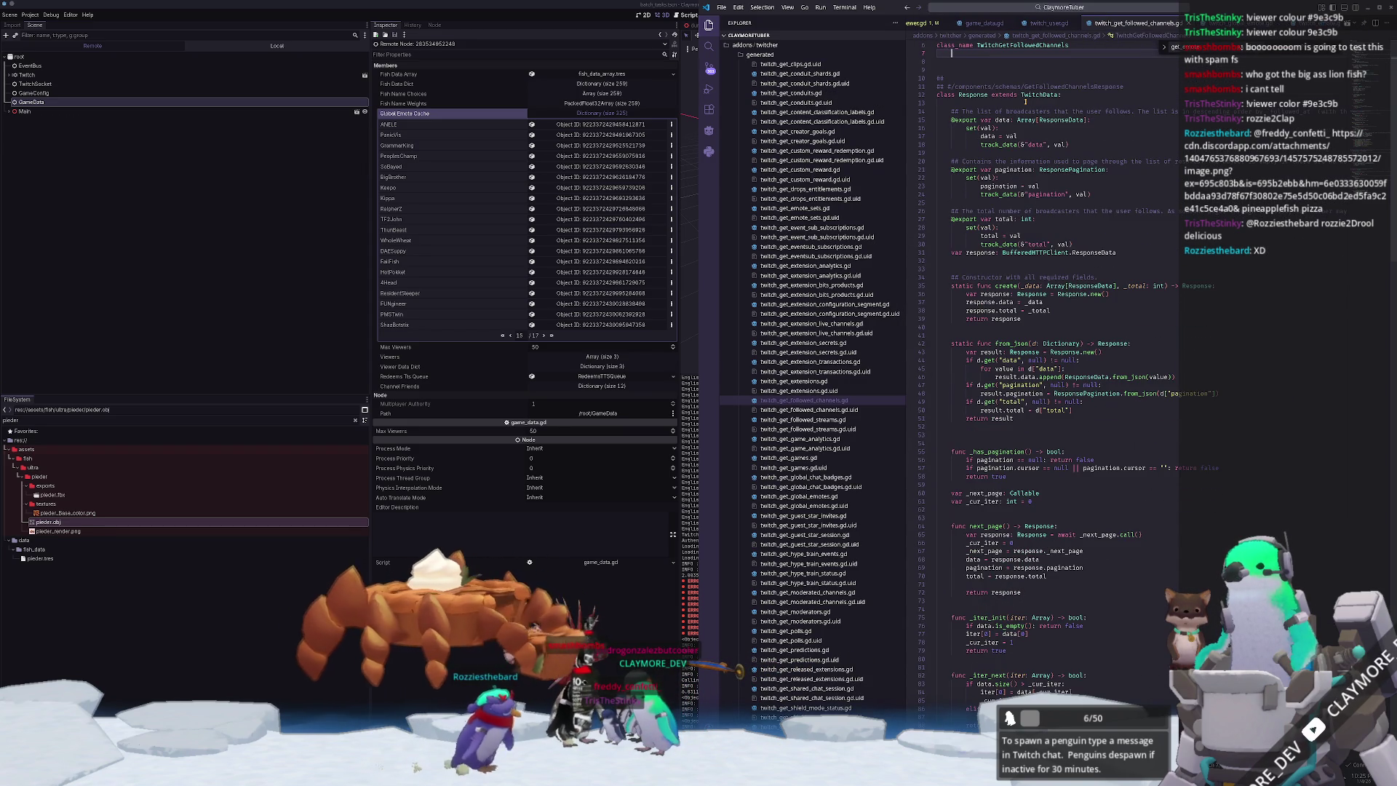
{"action": "scroll", "coordinate": [986, 479], "scroll_direction": "down", "scroll_amount": 13}
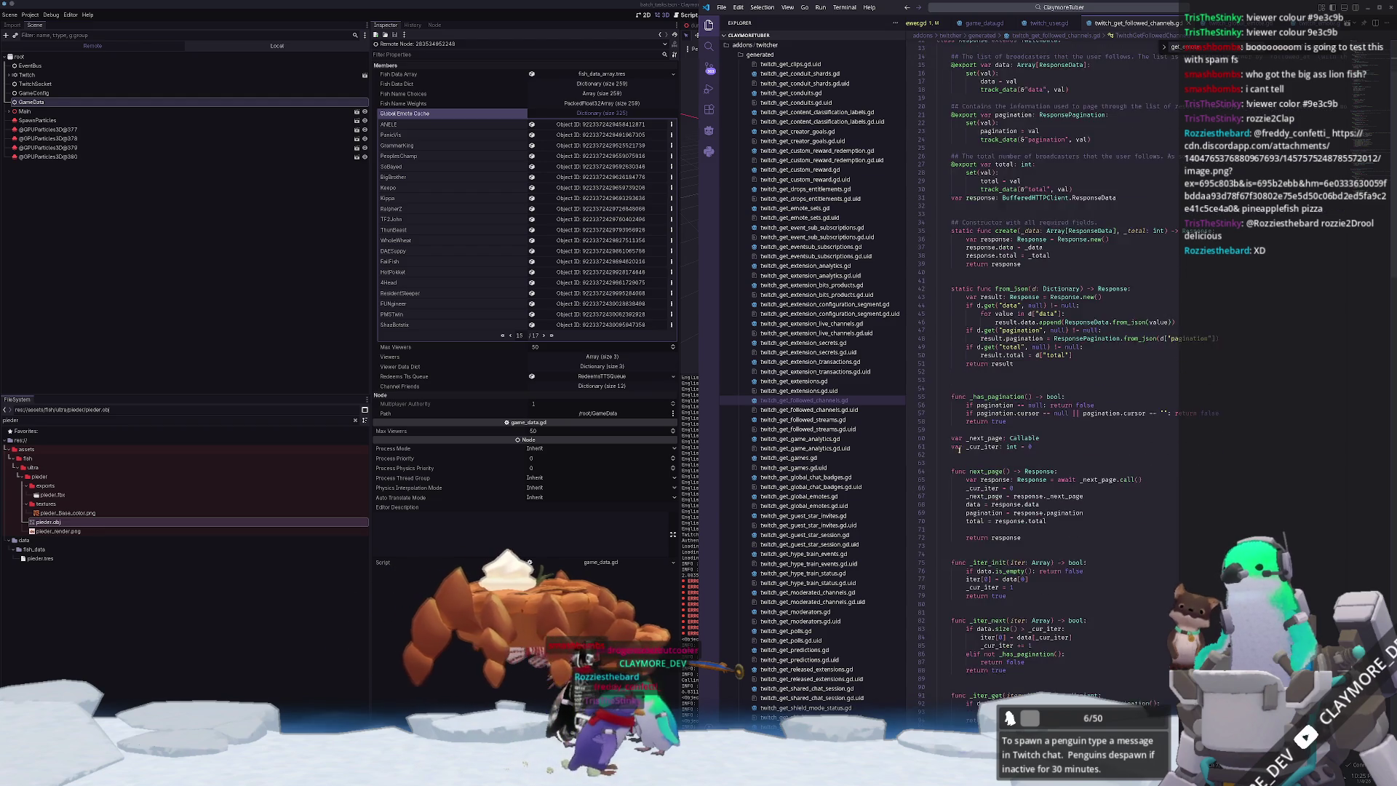
{"action": "scroll", "coordinate": [946, 467], "scroll_direction": "down", "scroll_amount": 6}
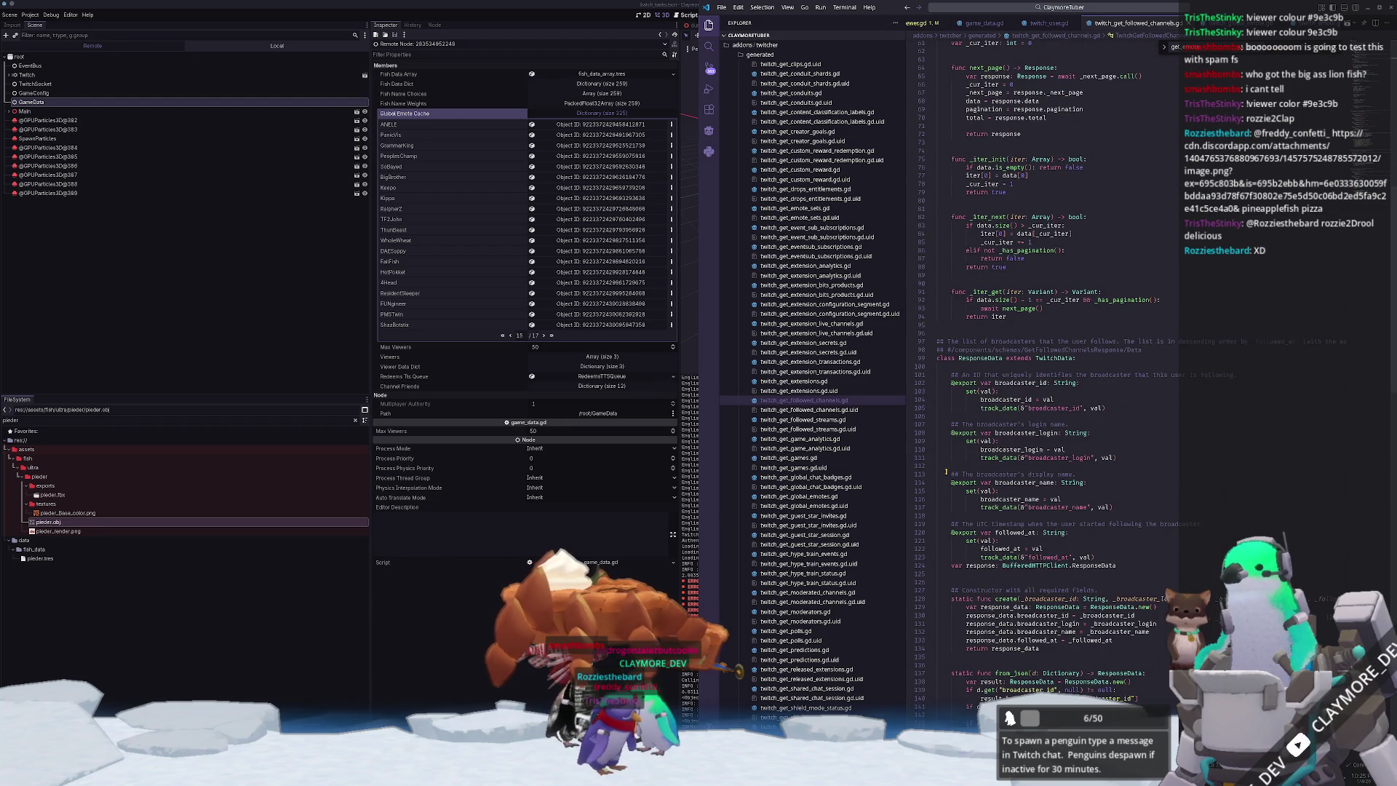